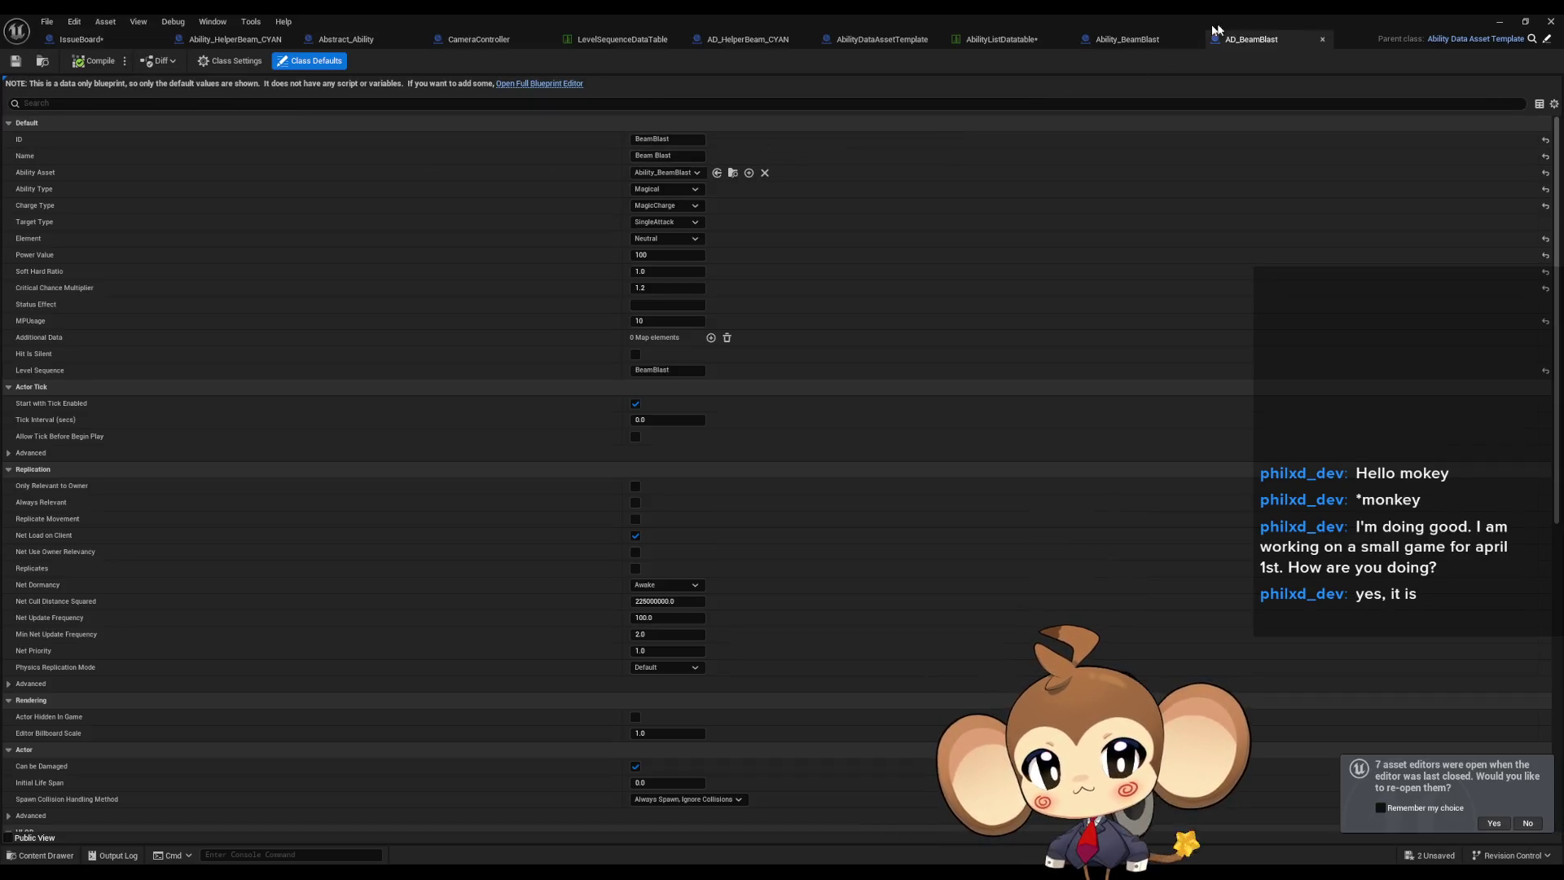
Add one empty element to Ability_BeamBlast's Action Array, then show the AD_HelperBeam_CYAN data asset.
click(1106, 38)
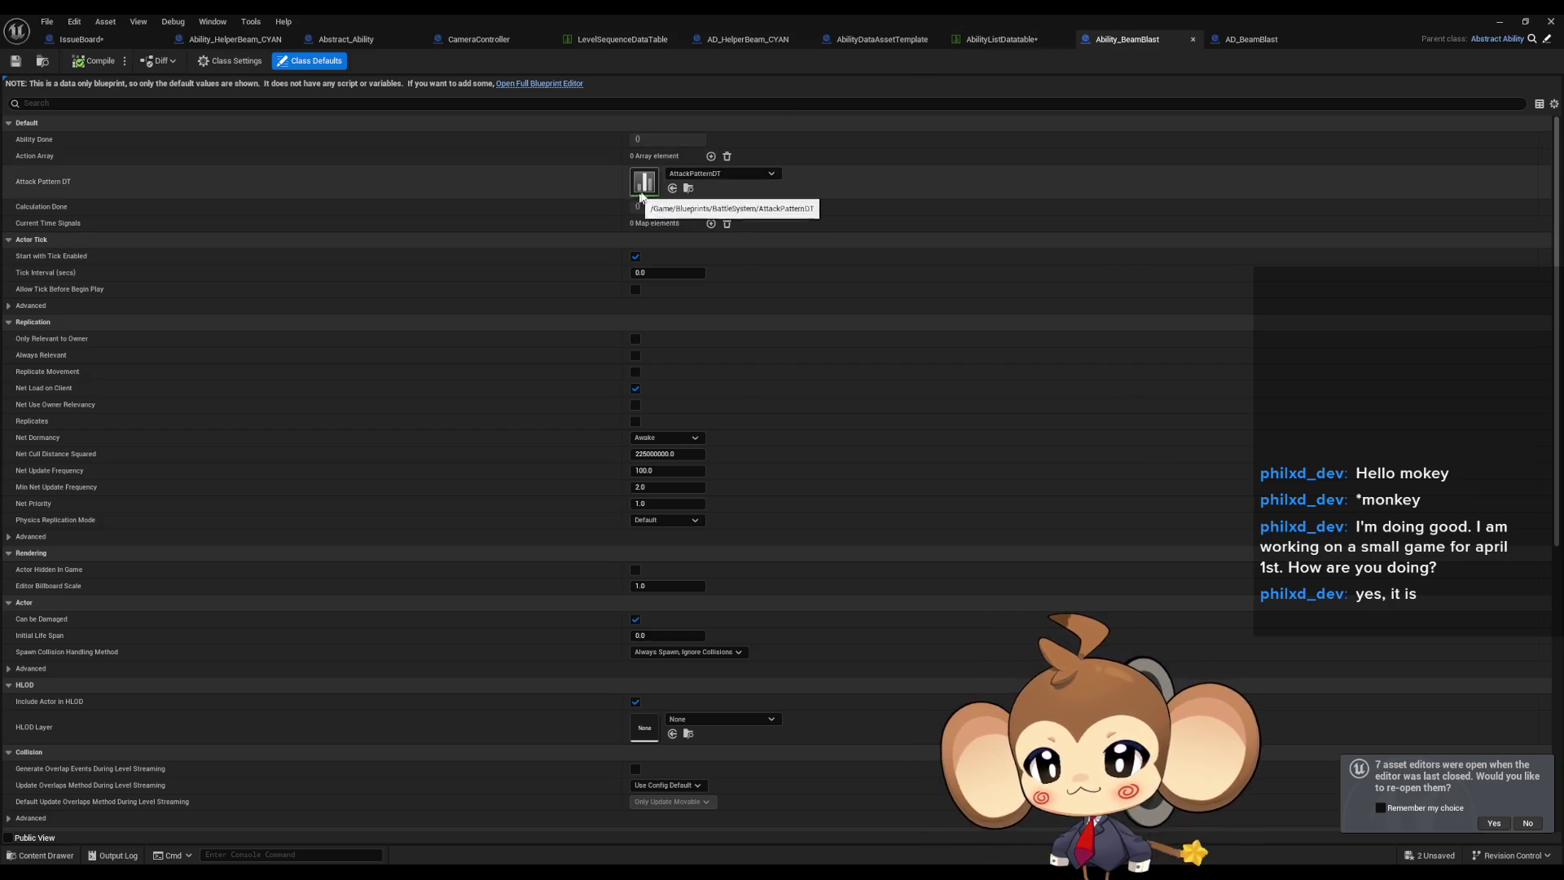
click(710, 157)
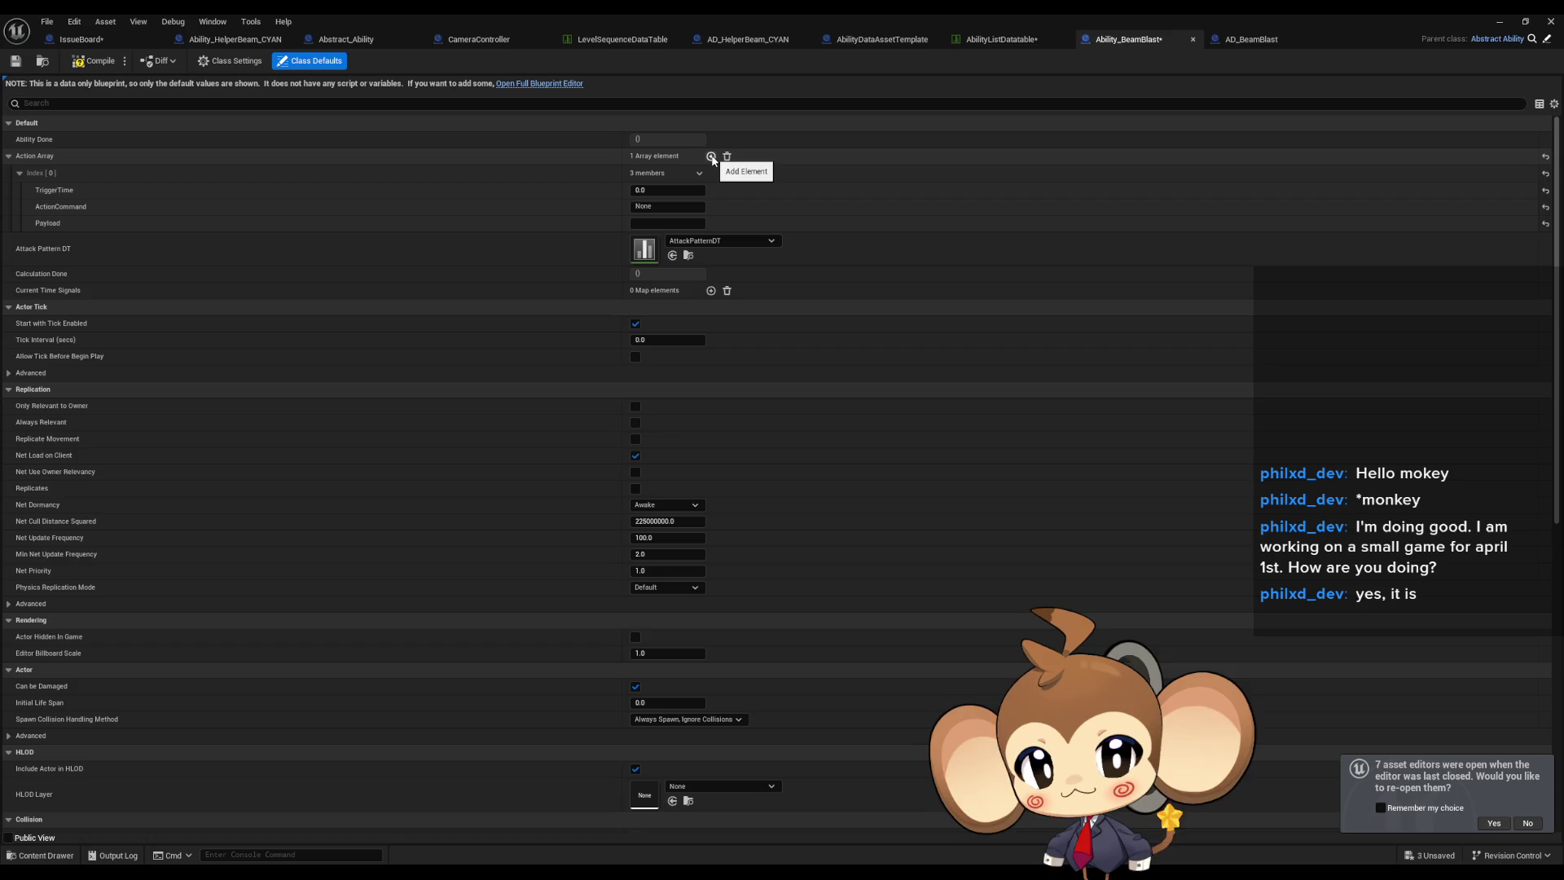
click(744, 41)
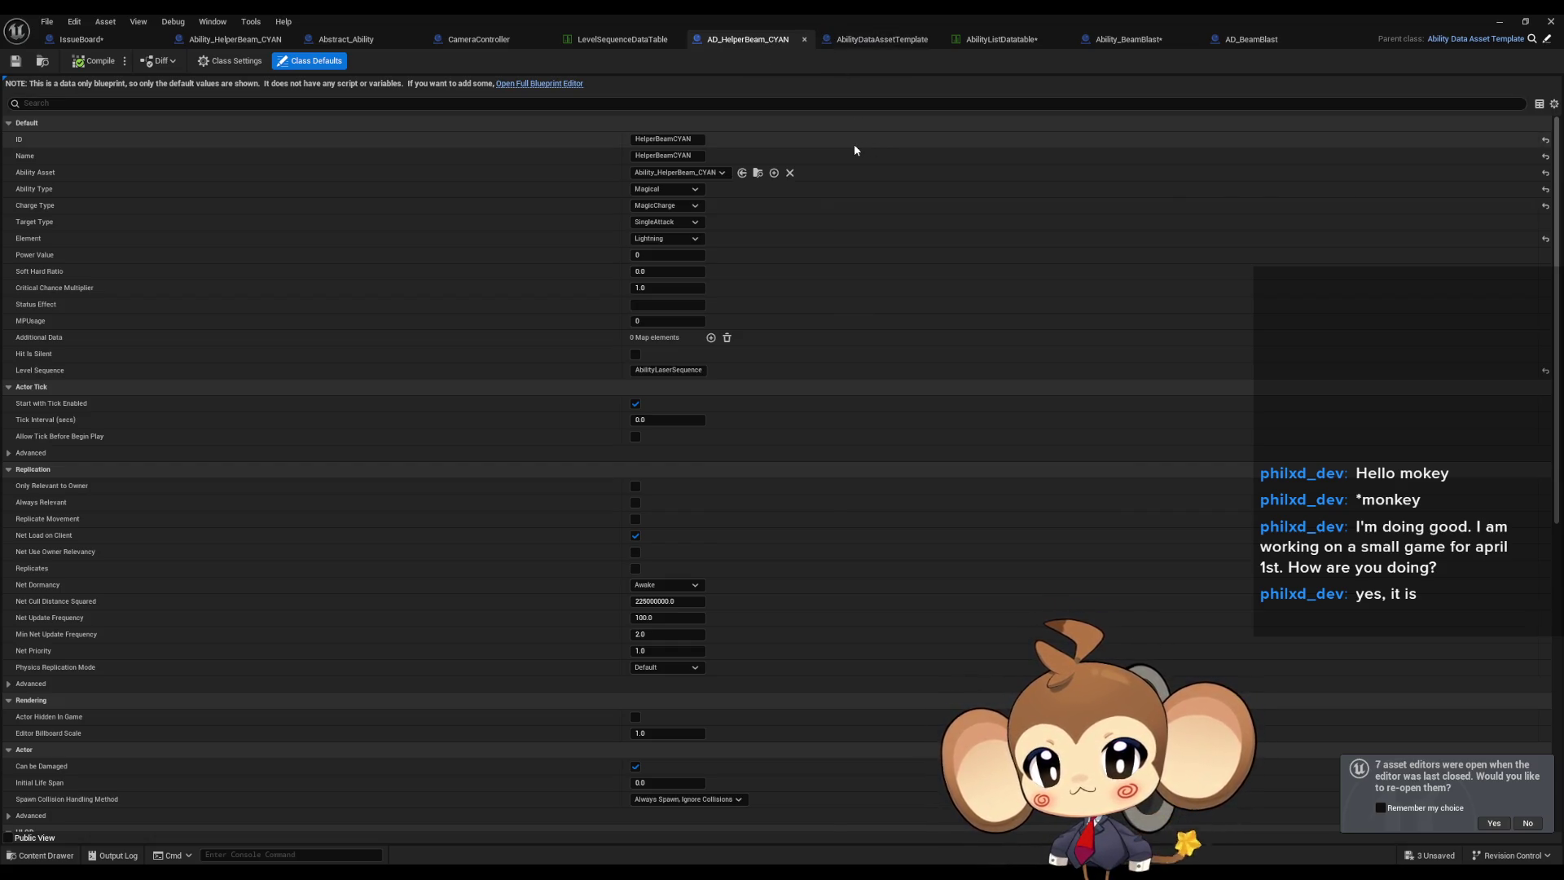
Copy the Action Array from Ability_HelperBeam_CYAN's class defaults.
click(234, 39)
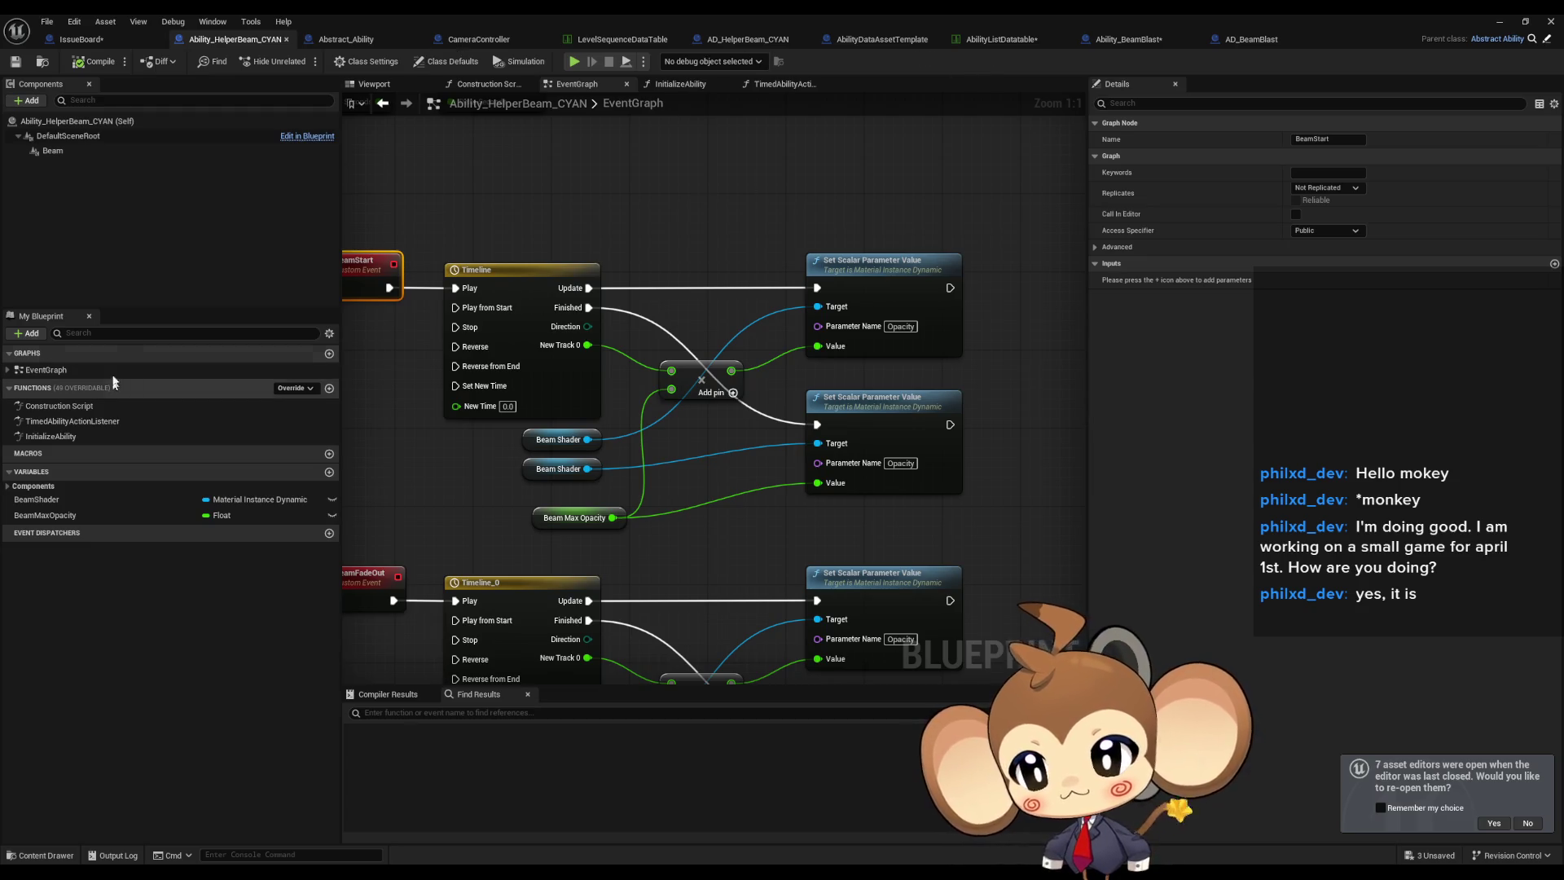
click(436, 64)
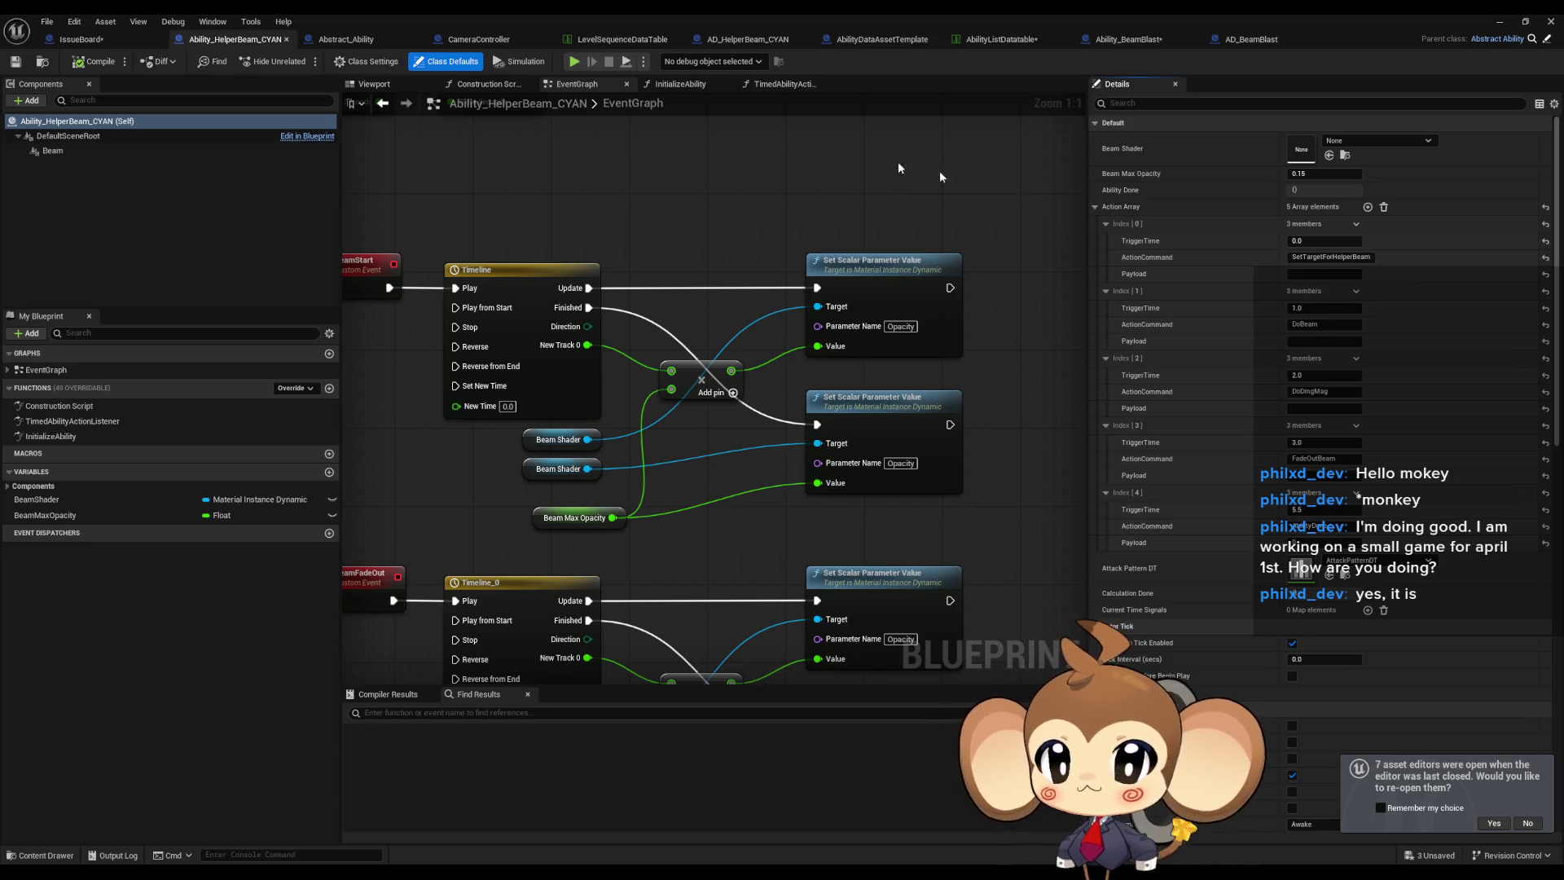
right_click(1164, 210)
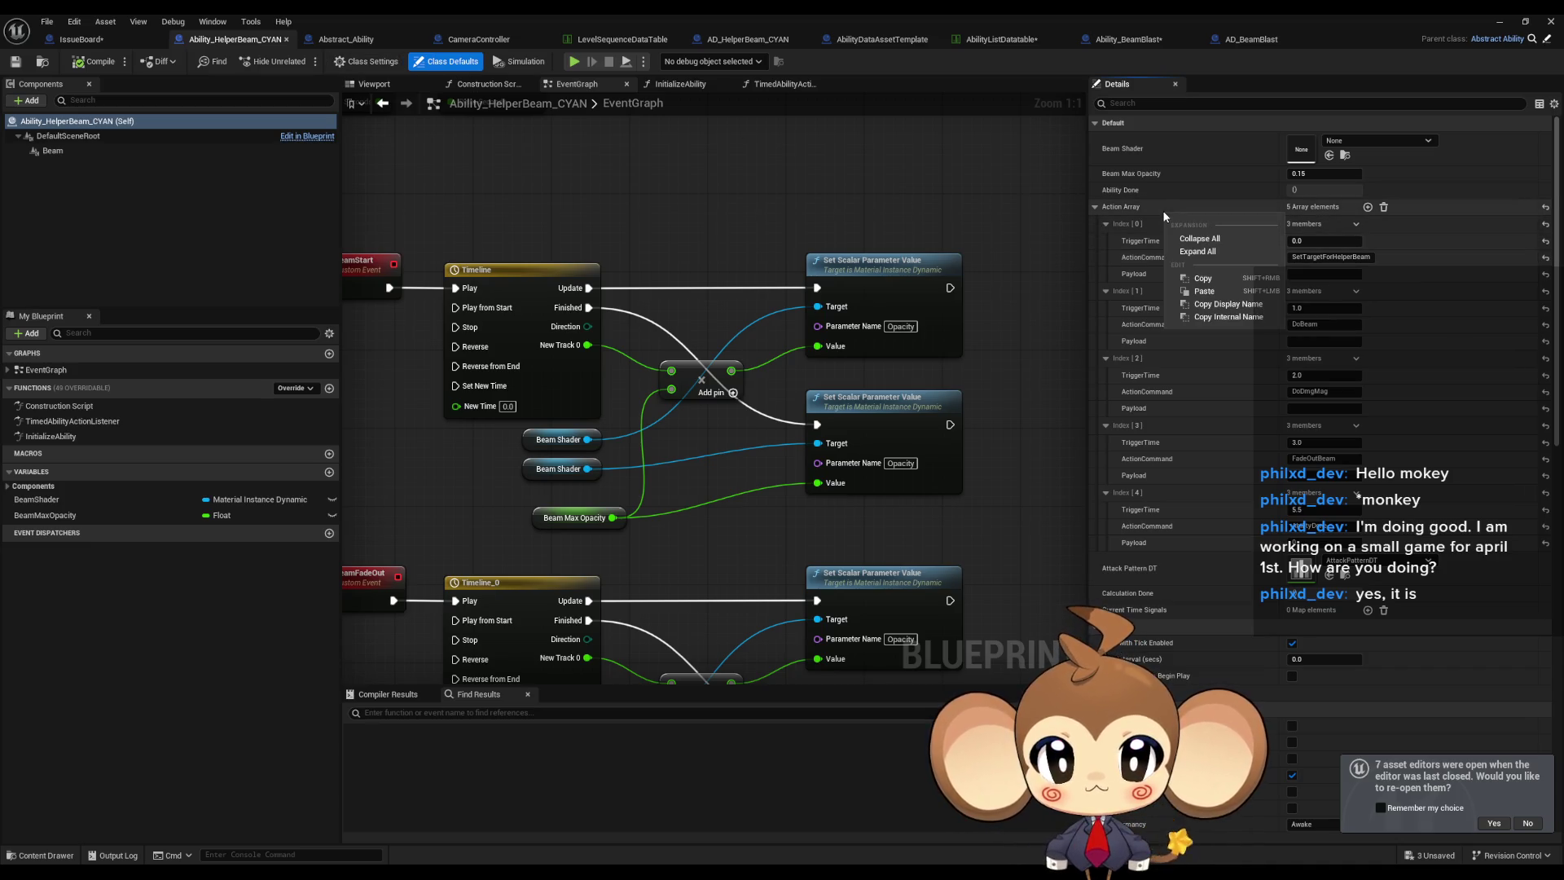
click(1210, 282)
Paste the copied five-entry action array into Ability_BeamBlast's Action Array.
click(1116, 40)
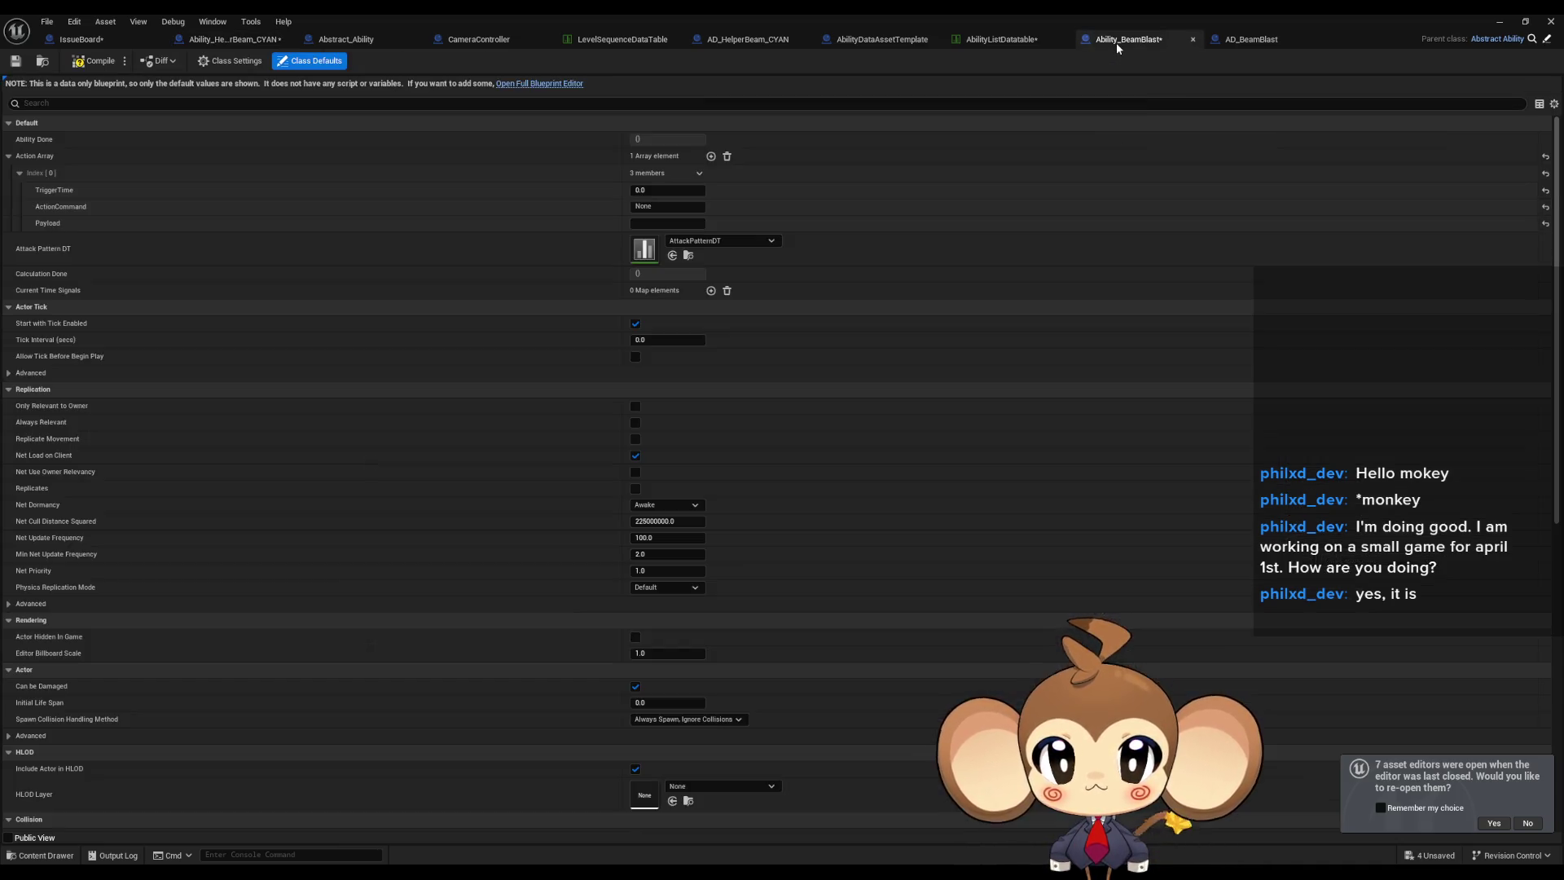
right_click(662, 172)
click(723, 241)
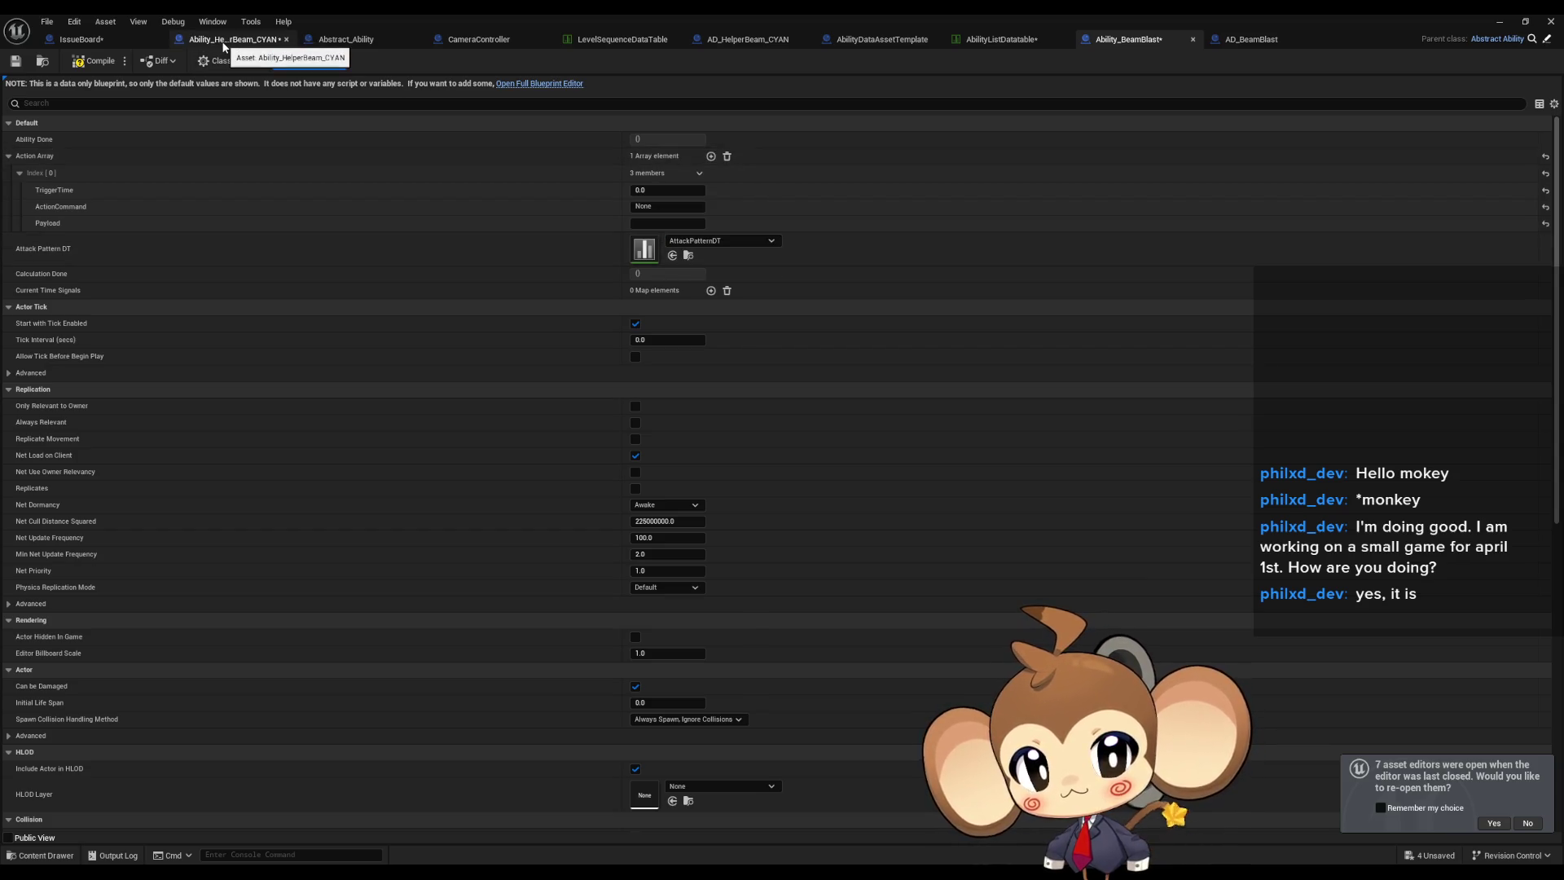
drag(224, 39, 1014, 40)
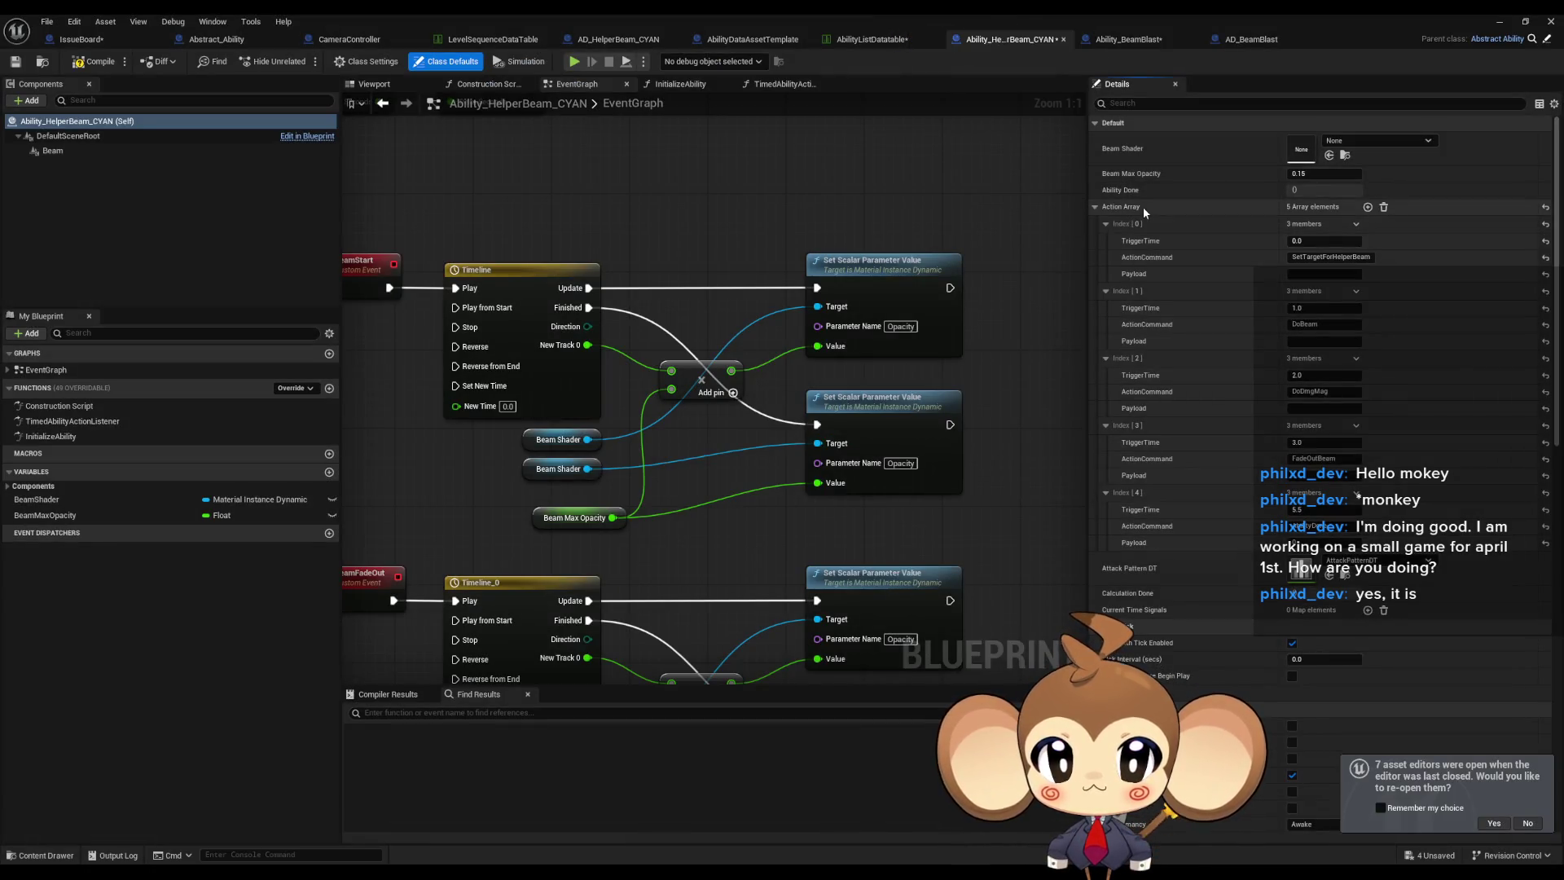
click(1124, 39)
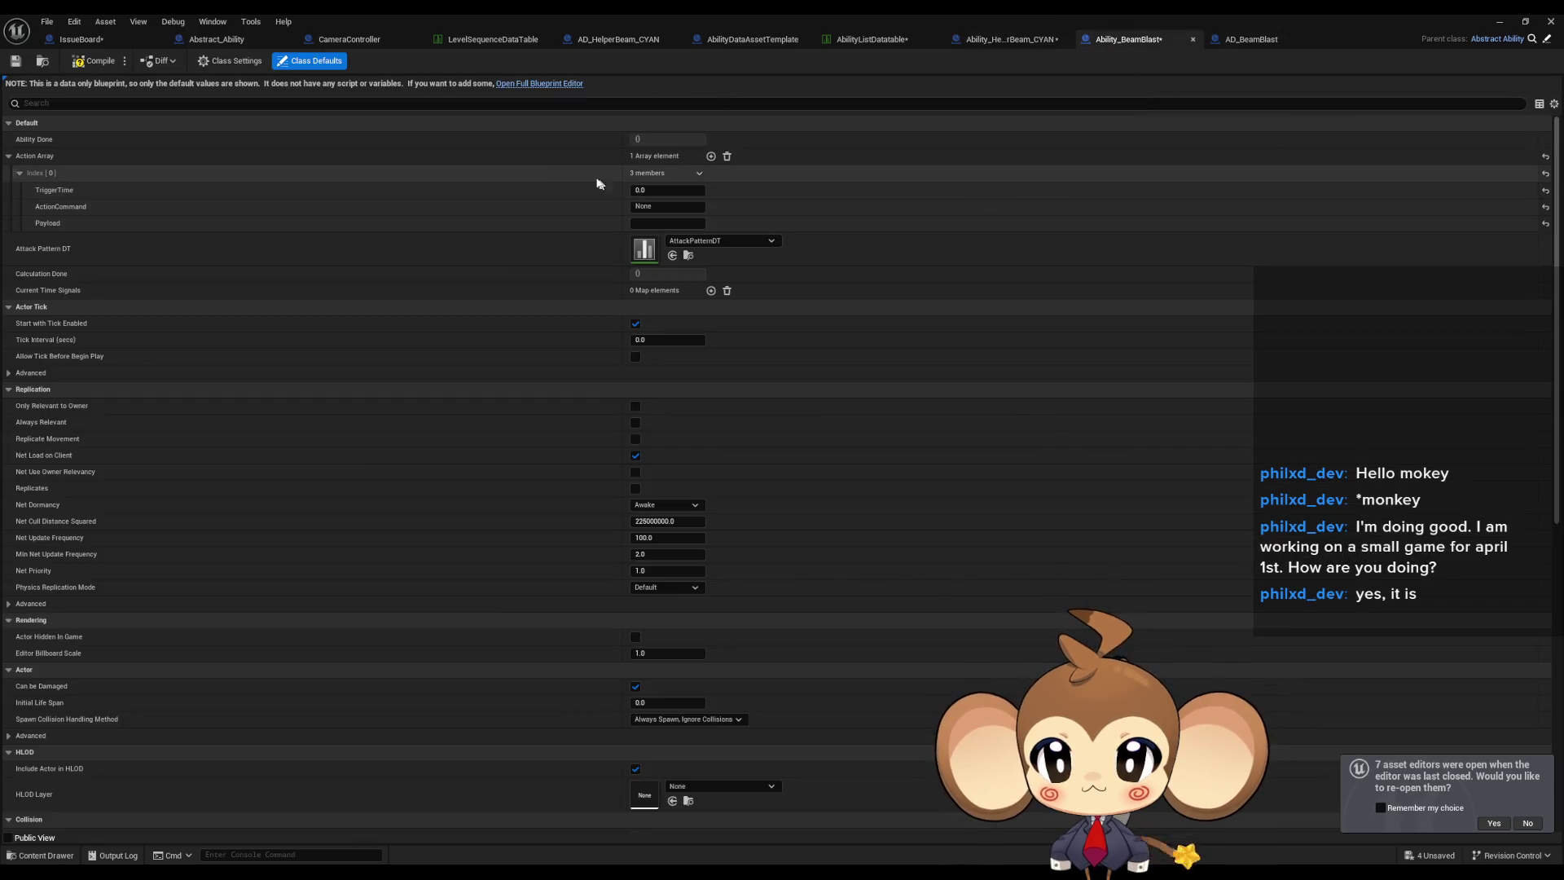
key(ctrl+v)
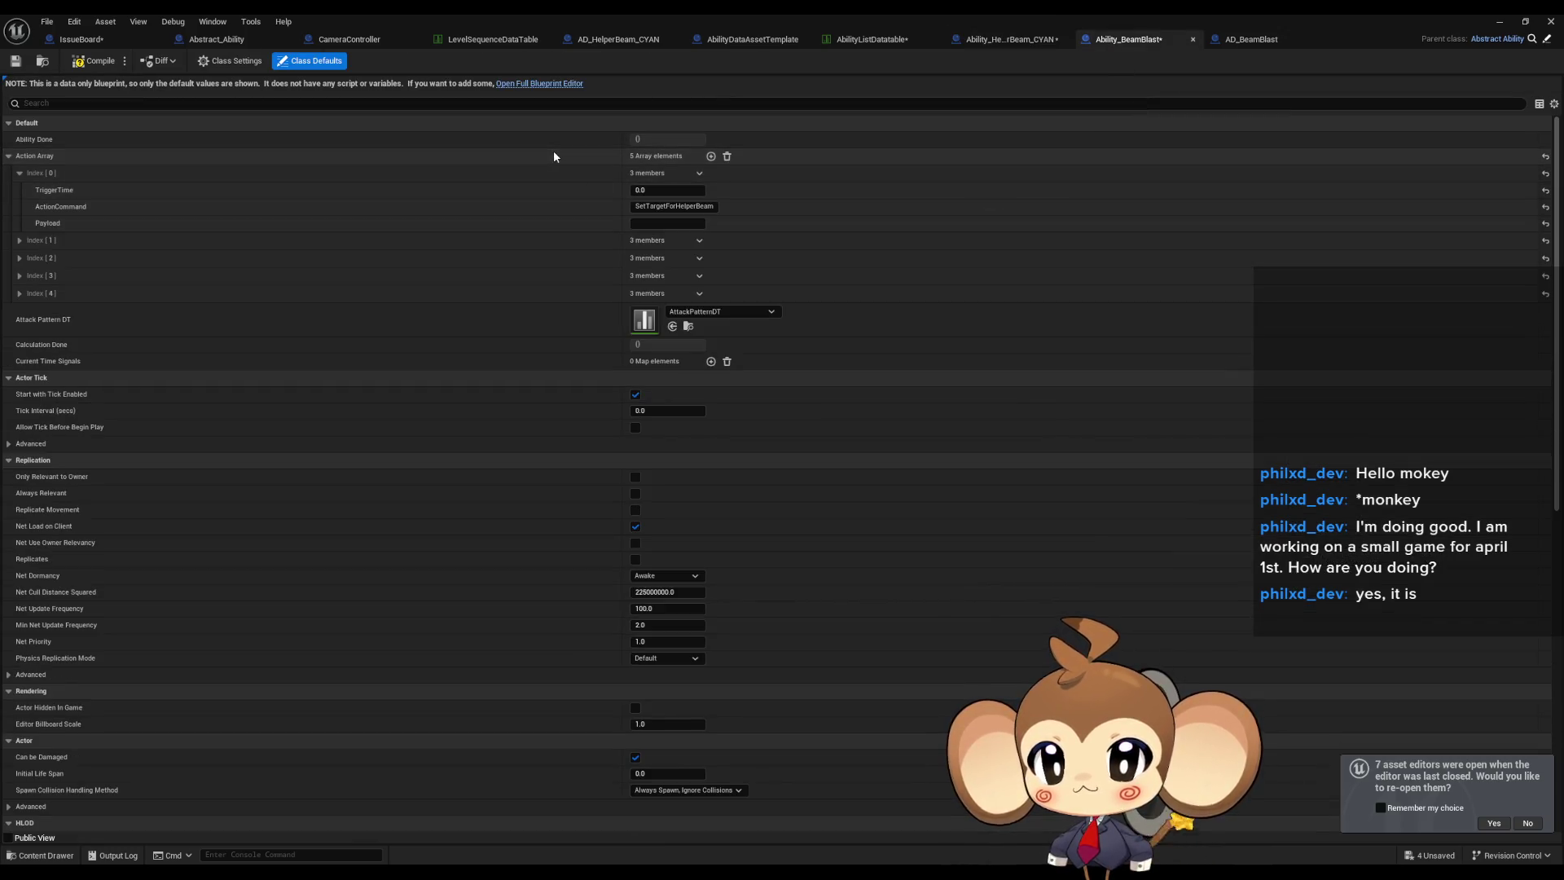
Expand the array indices to show SetTargetForHelperBeam through AbilityDone with their timings.
click(20, 293)
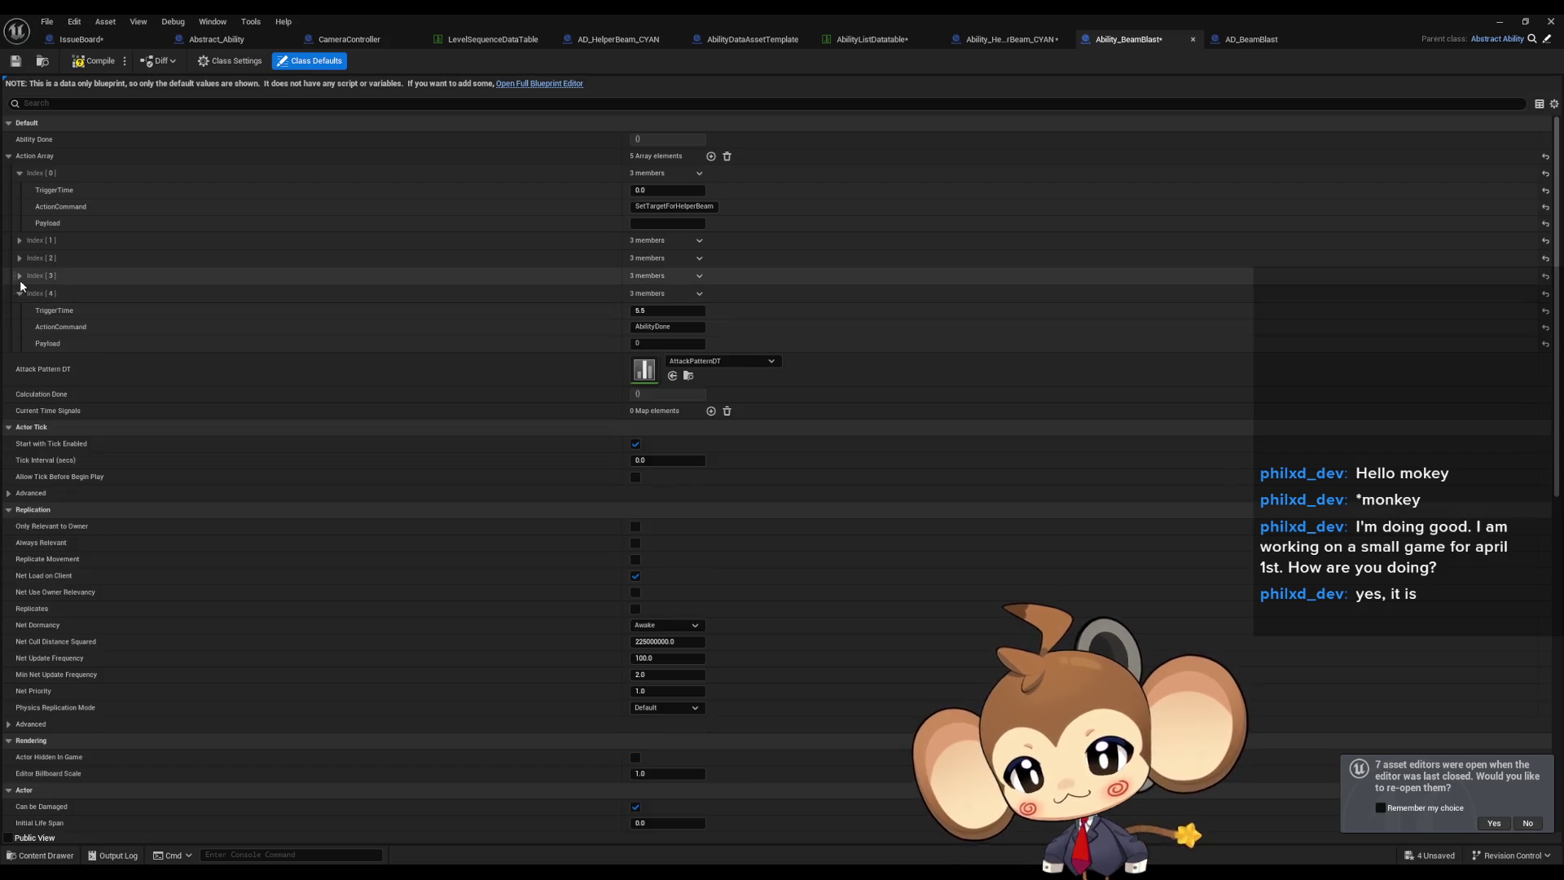
click(20, 240)
click(19, 307)
click(19, 374)
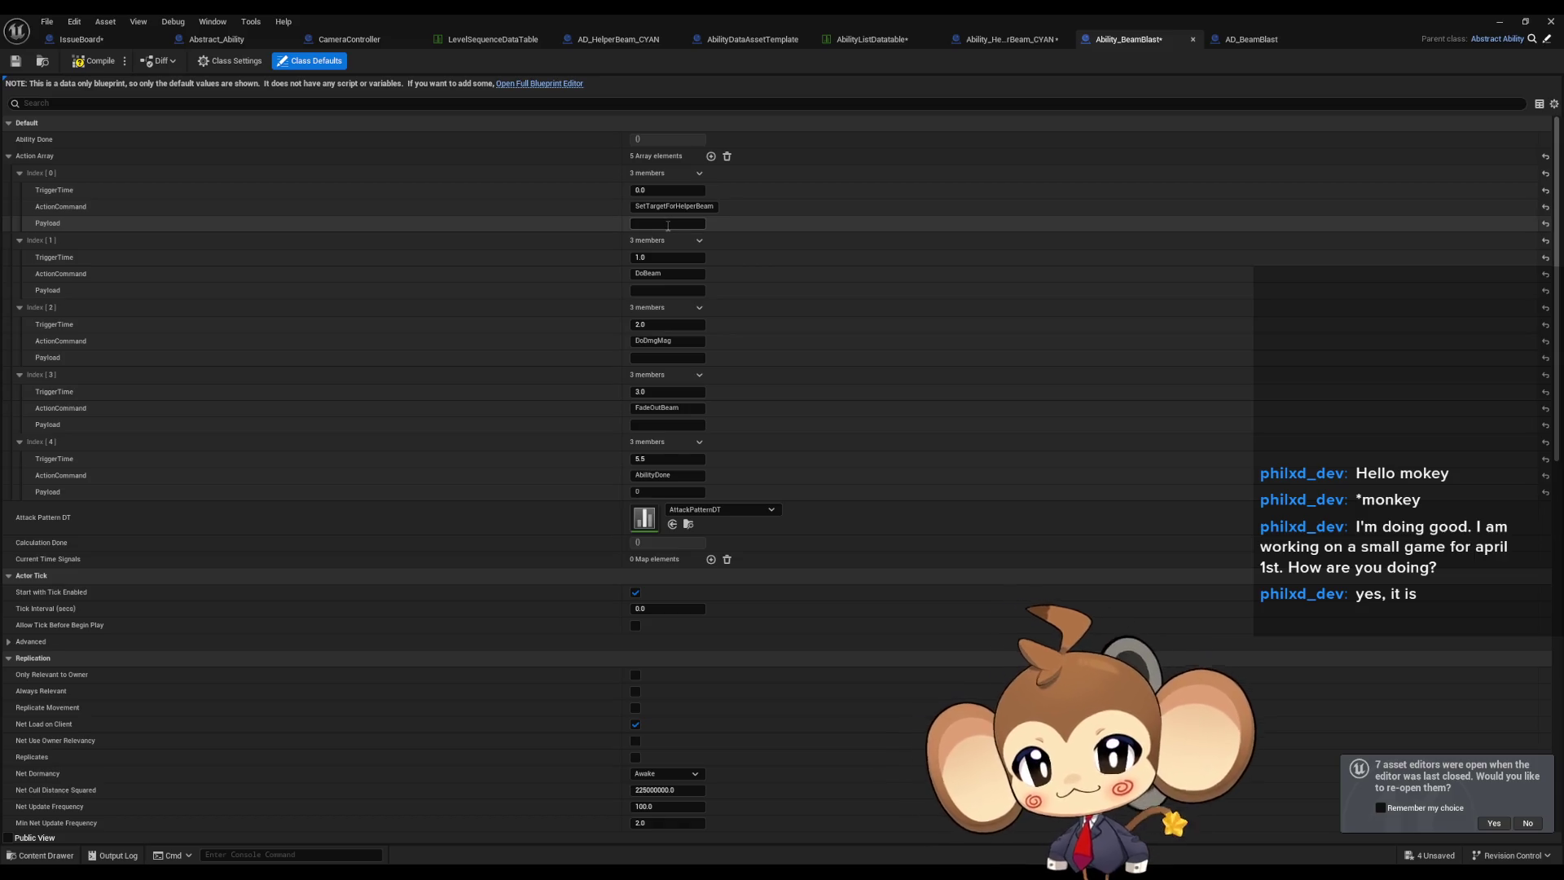
Open Ability_HelperBeam_CYAN's TimedAbilityActionListener graph and select its Set Niagara Variable and location nodes.
click(687, 207)
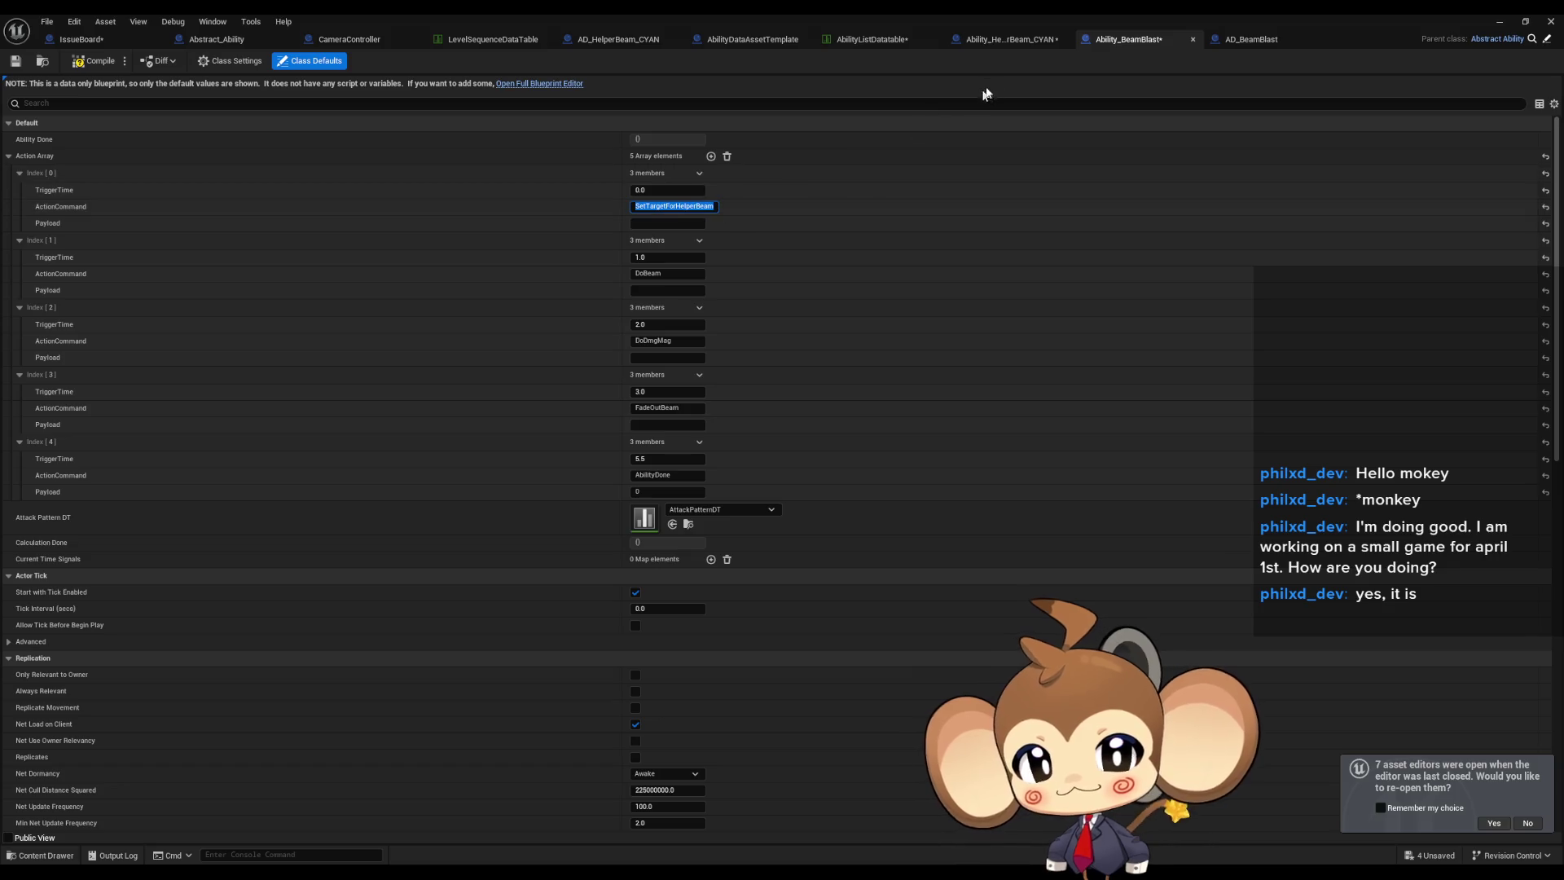
click(1007, 41)
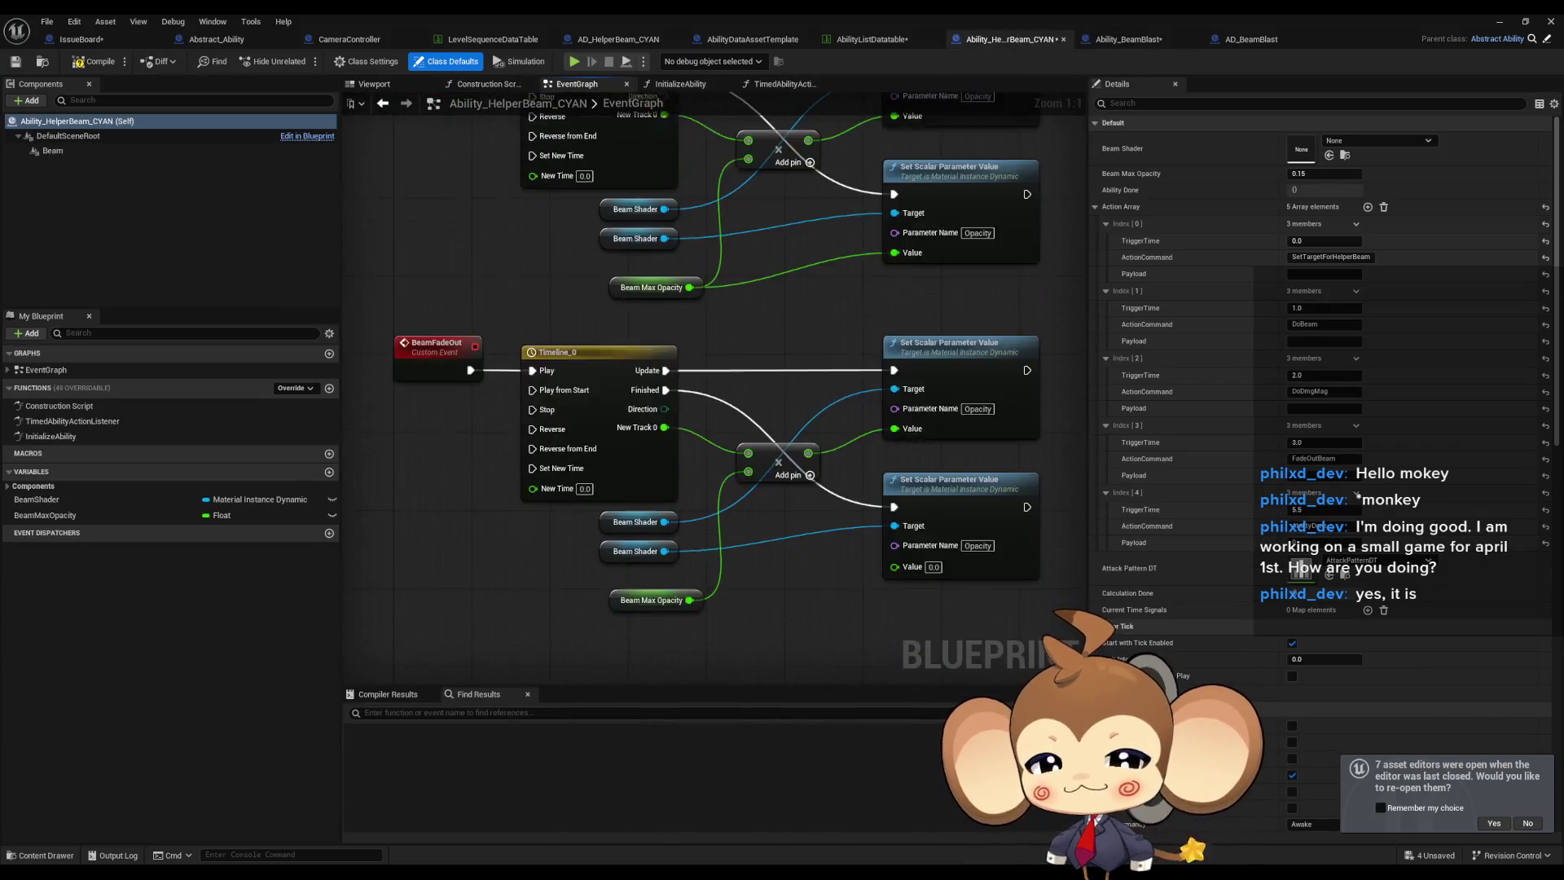
scroll(597, 423, down, 3)
double_click(114, 422)
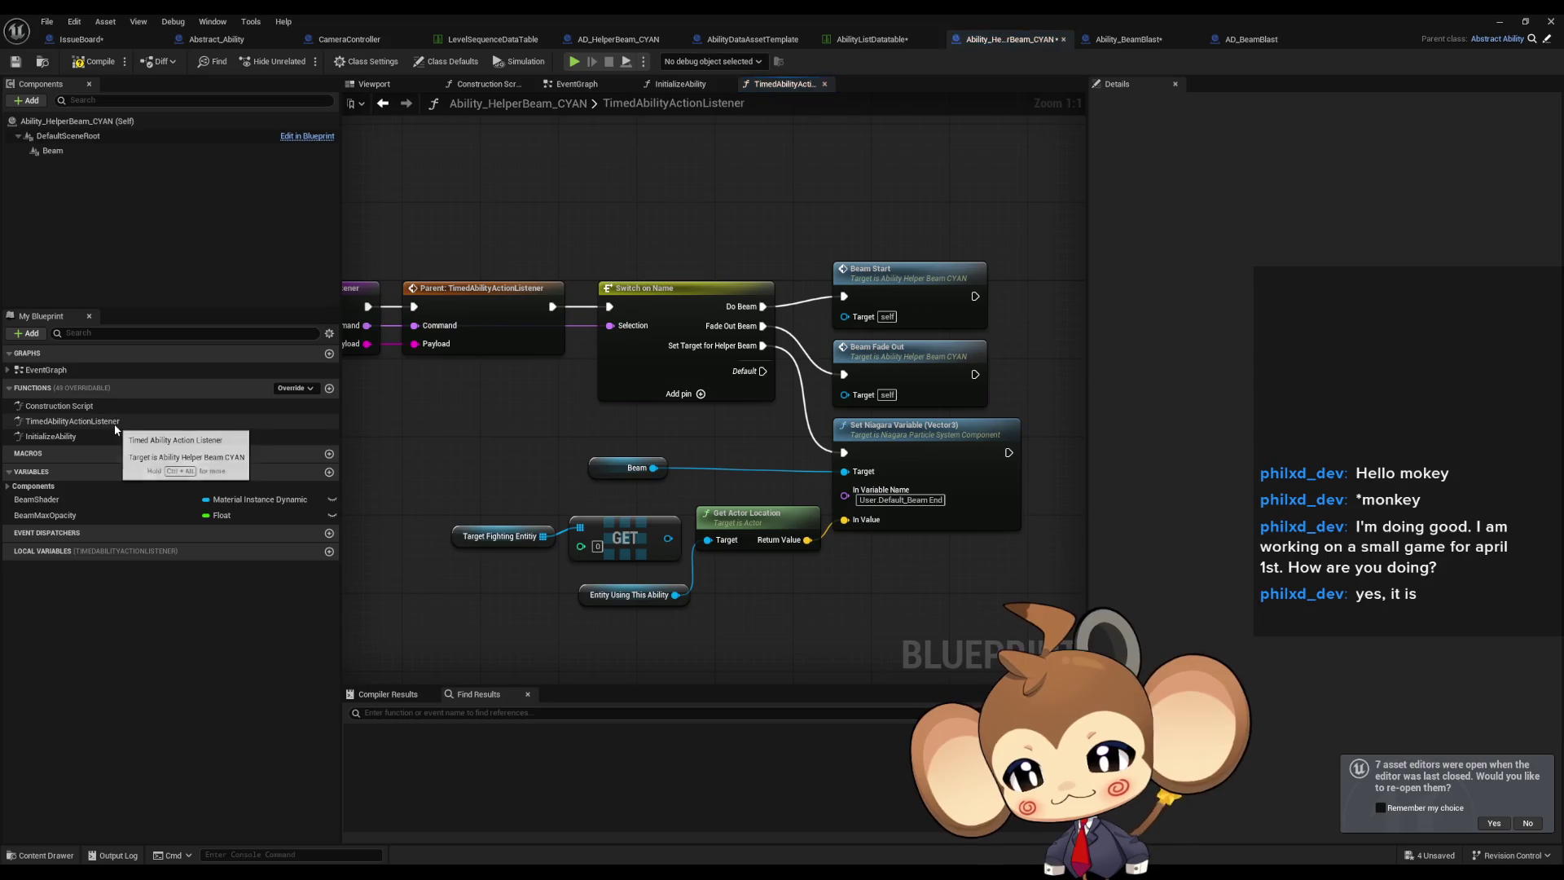
mouse_move(794, 422)
mouse_down()
mouse_move(886, 471)
mouse_move(908, 533)
mouse_up()
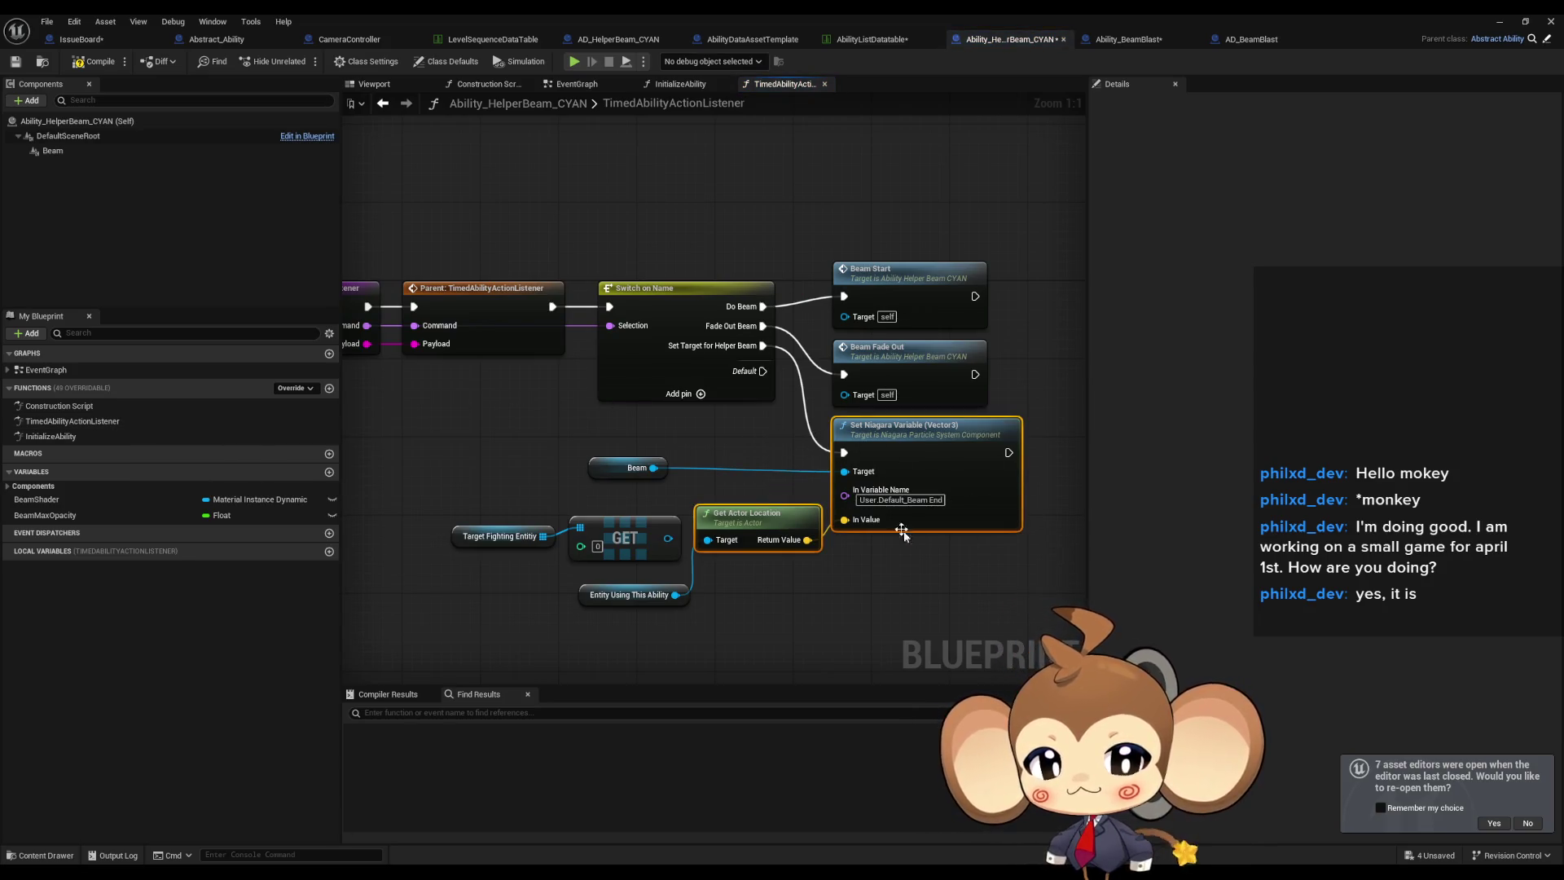
drag(894, 593, 808, 511)
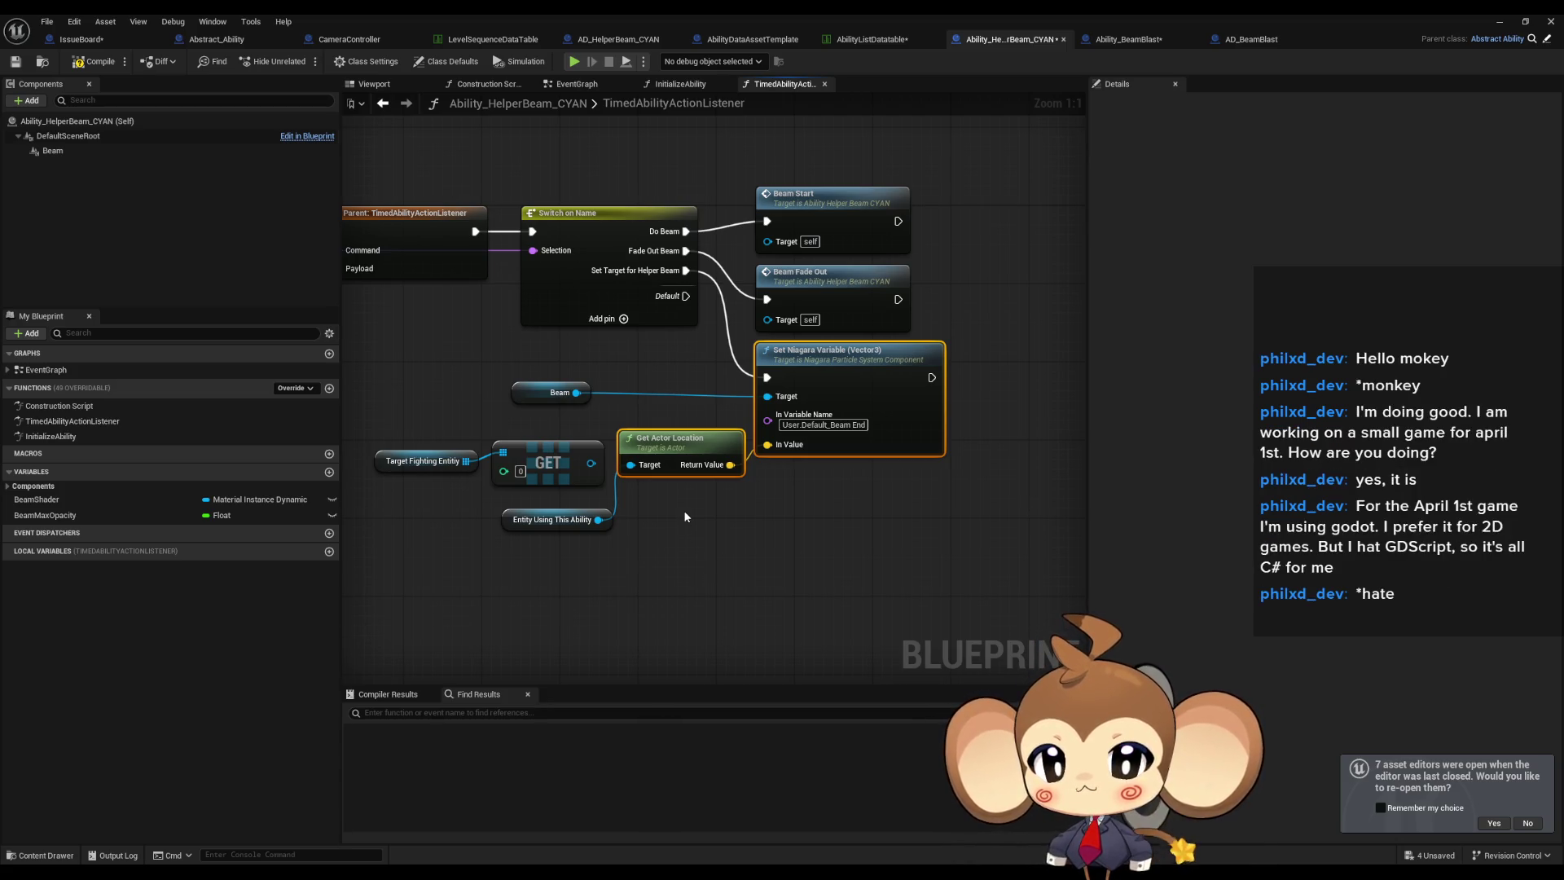
Delete the Target Fighting Entity lookup so Get Actor Location uses Entity Using This Ability.
drag(528, 395, 674, 395)
drag(411, 401, 570, 487)
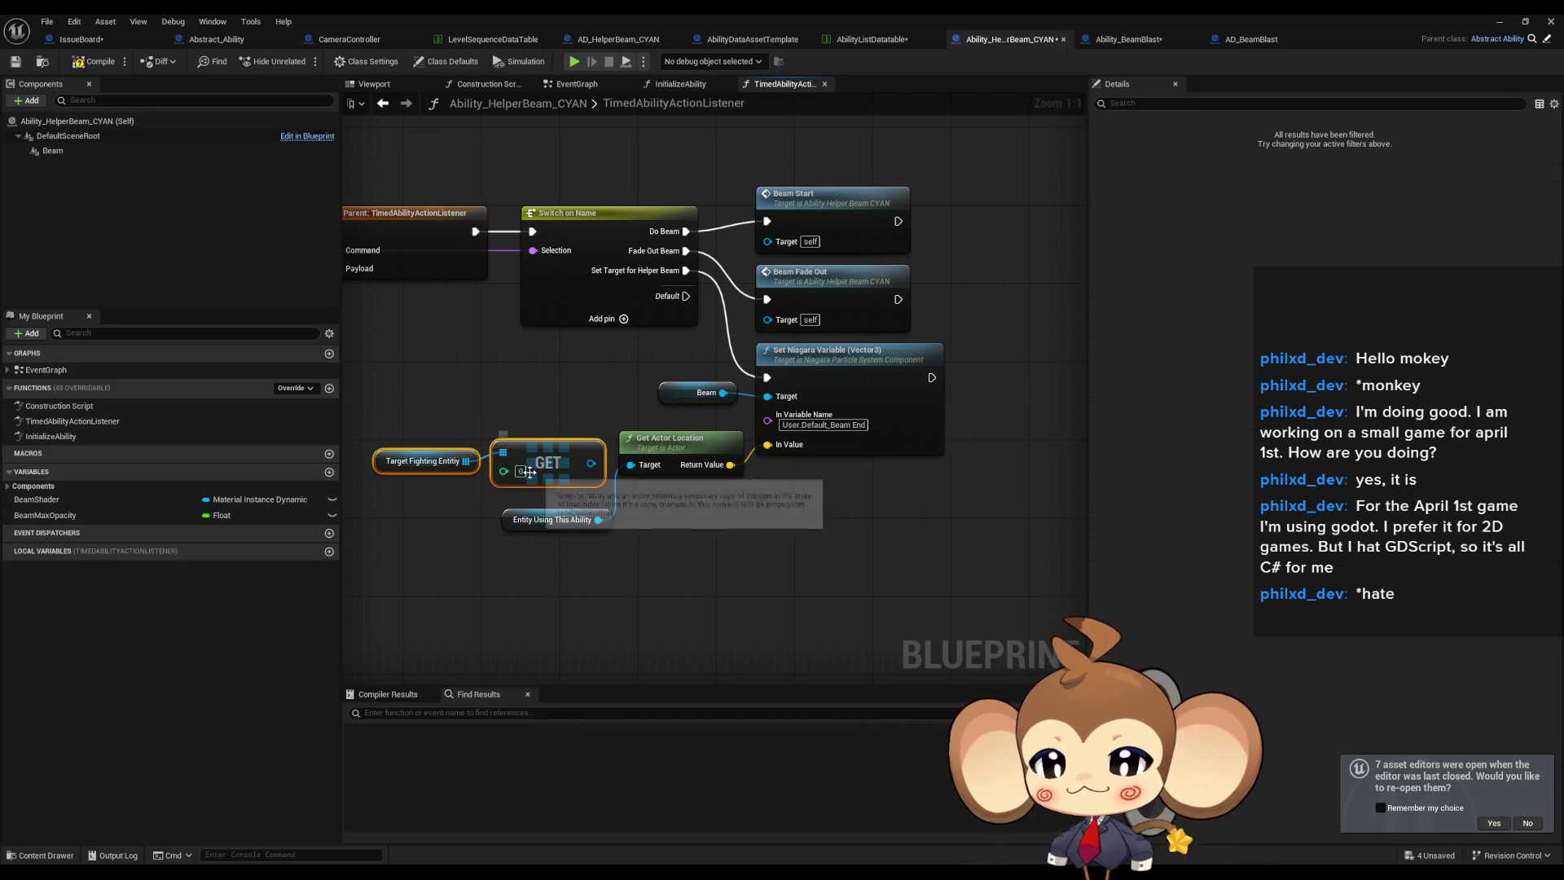
key(Delete)
drag(554, 519, 562, 461)
click(597, 495)
scroll(596, 495, down, 1)
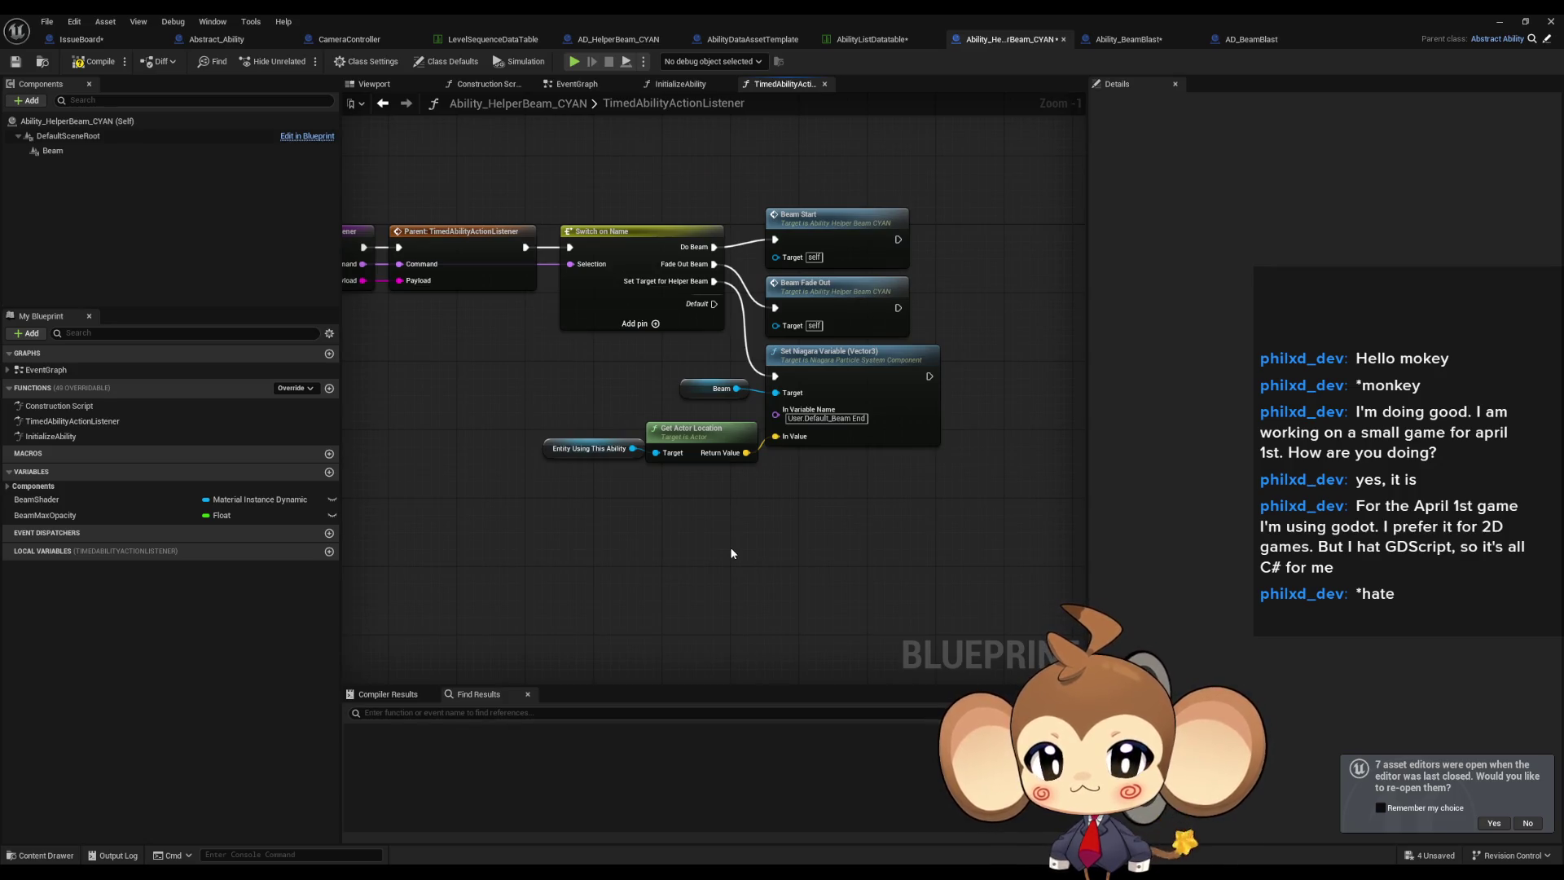
scroll(729, 546, up, 1)
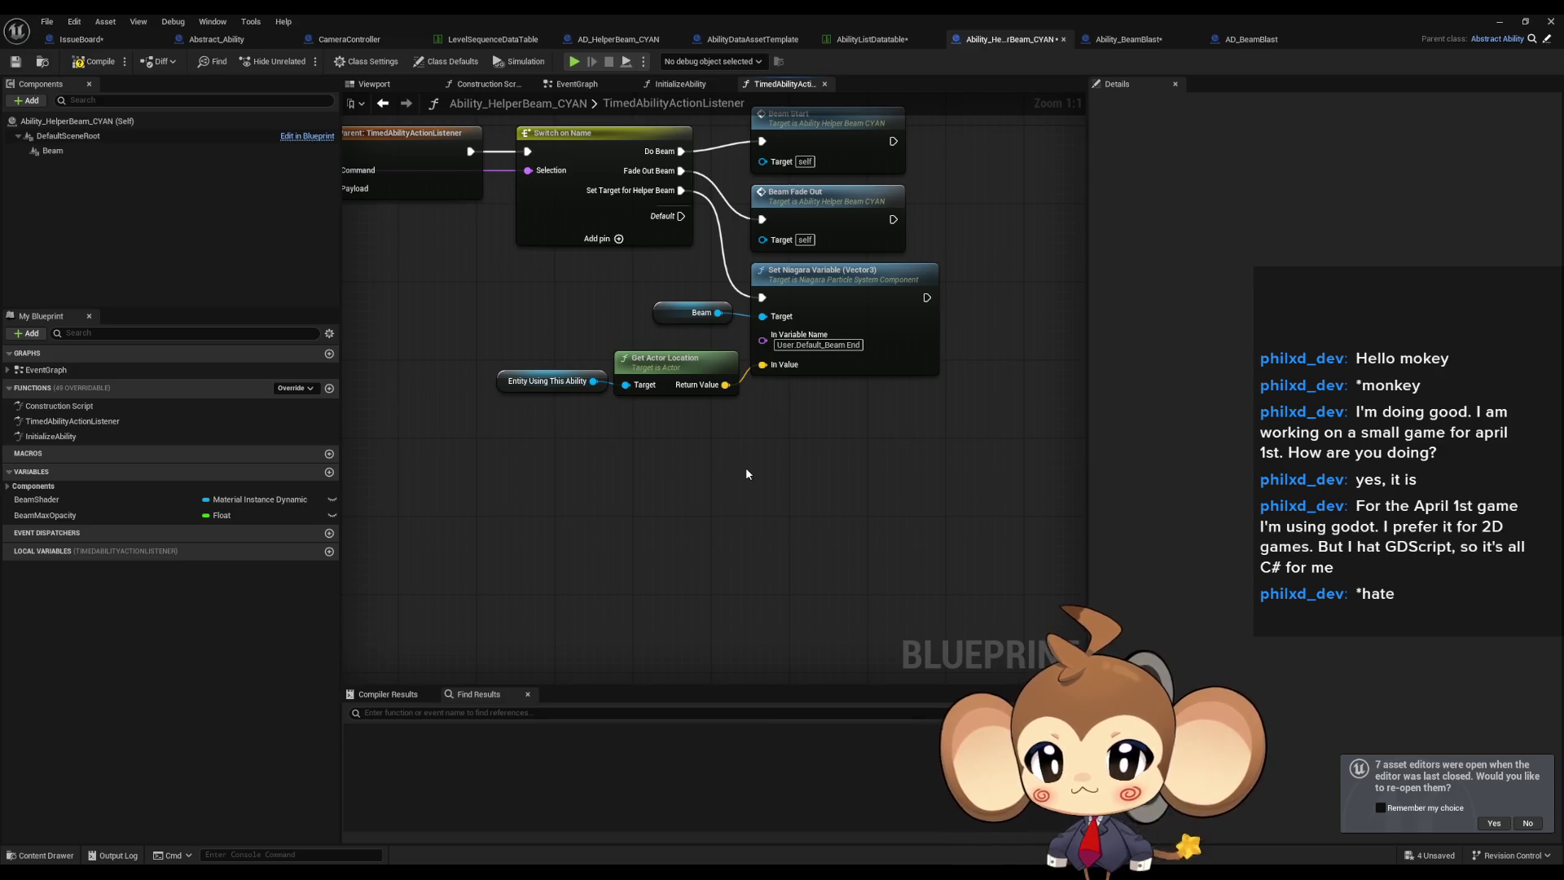
mouse_move(486, 303)
mouse_down()
mouse_move(627, 398)
mouse_move(722, 502)
mouse_up()
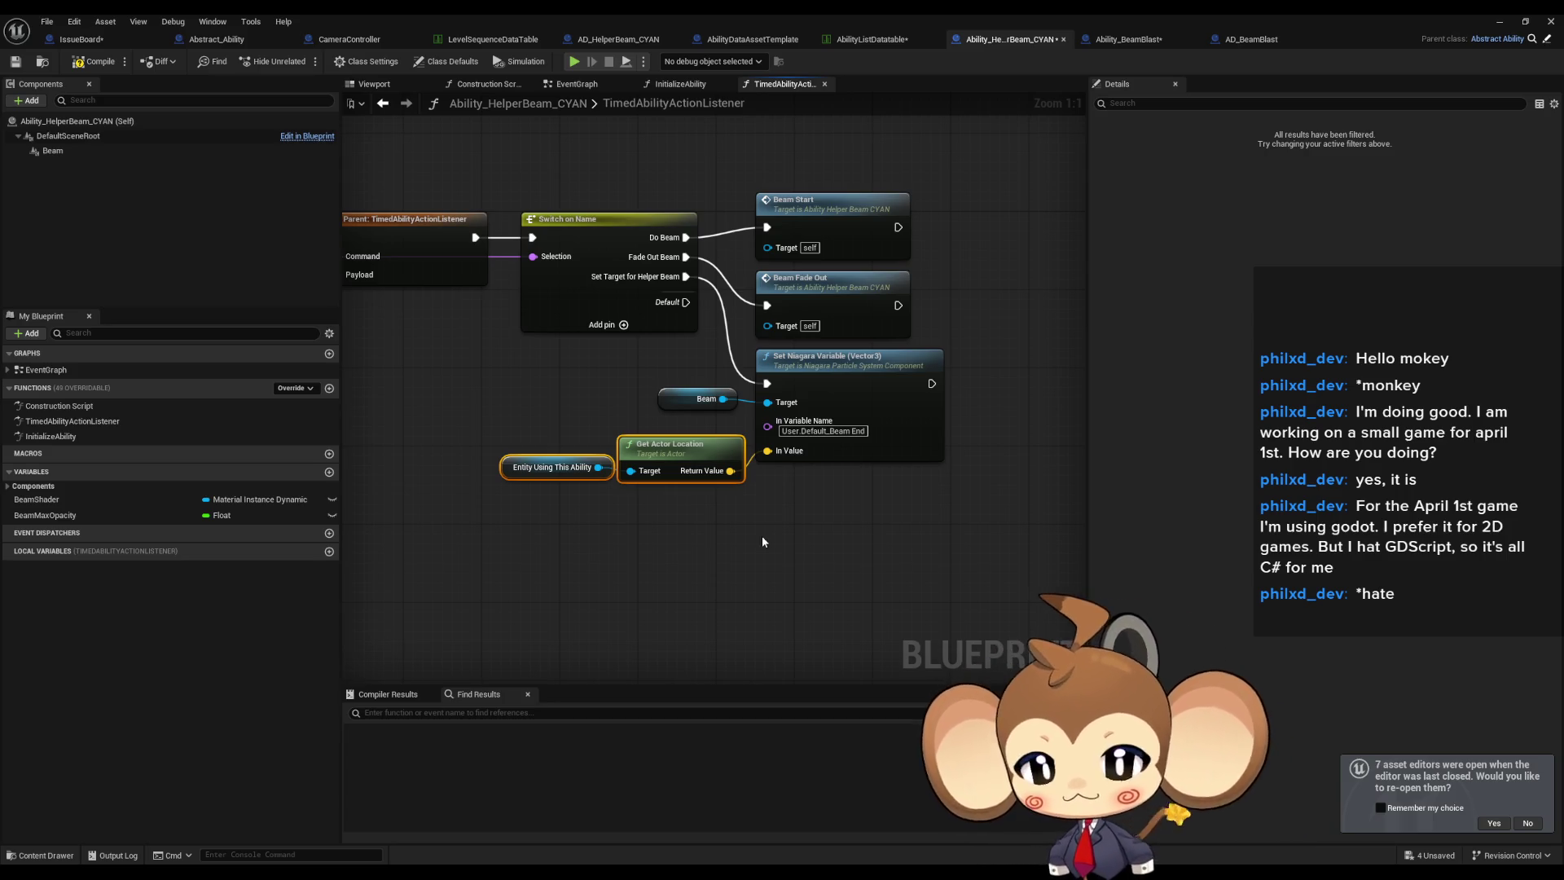
Open the InitializeAbility graph showing the Beam Shader dynamic material setup.
double_click(90, 434)
scroll(663, 458, up, 5)
drag(678, 494, 622, 499)
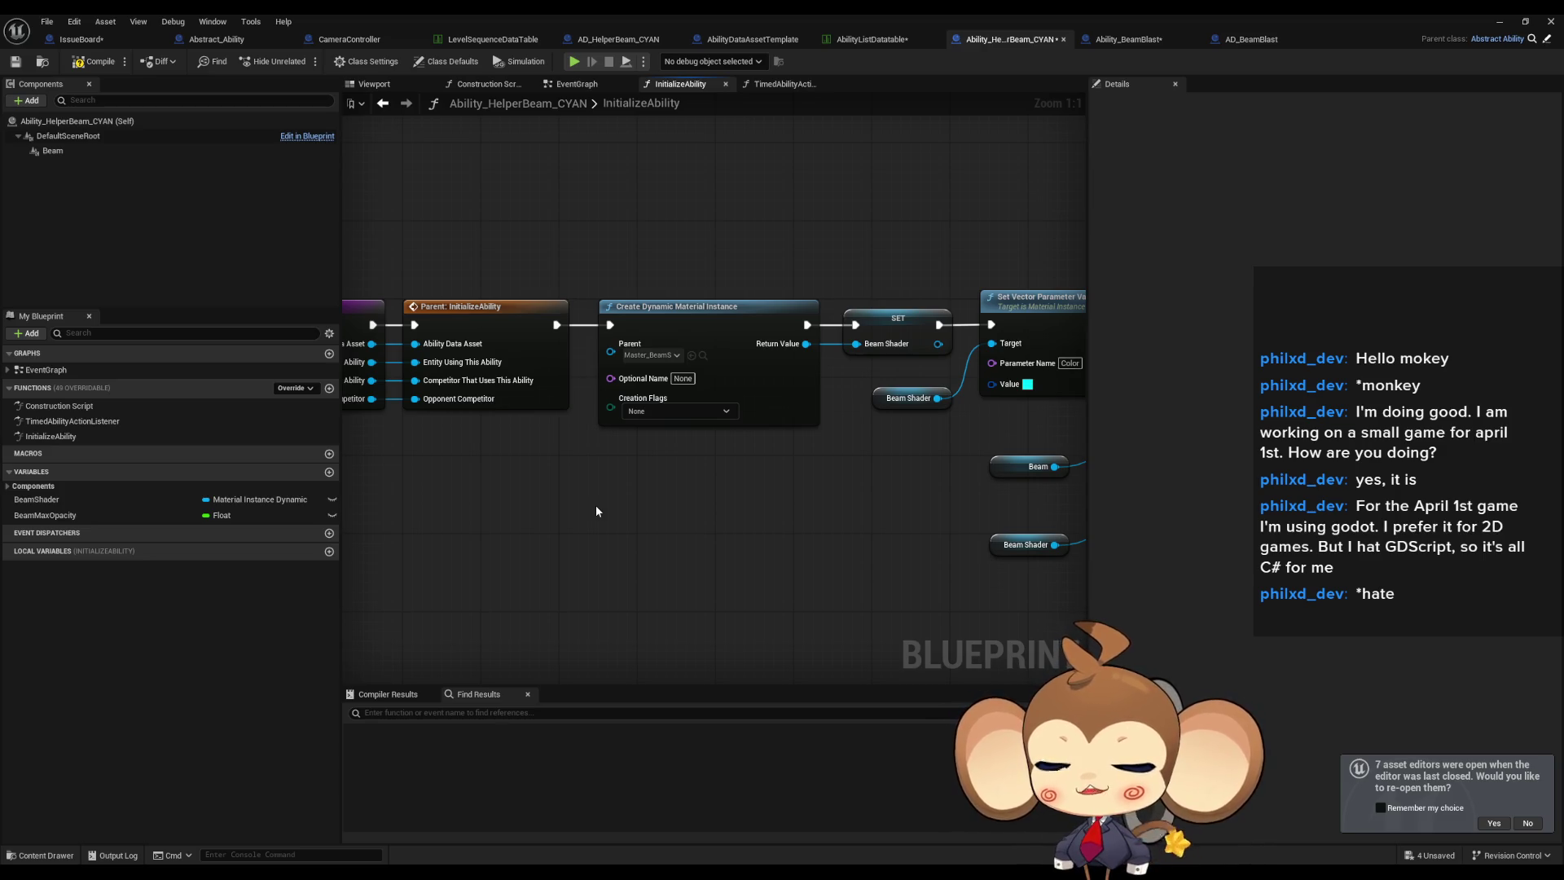
Reselect the location nodes in TimedAbilityActionListener, then review Ability_BeamBlast's Action Array defaults.
double_click(82, 422)
drag(440, 454, 674, 525)
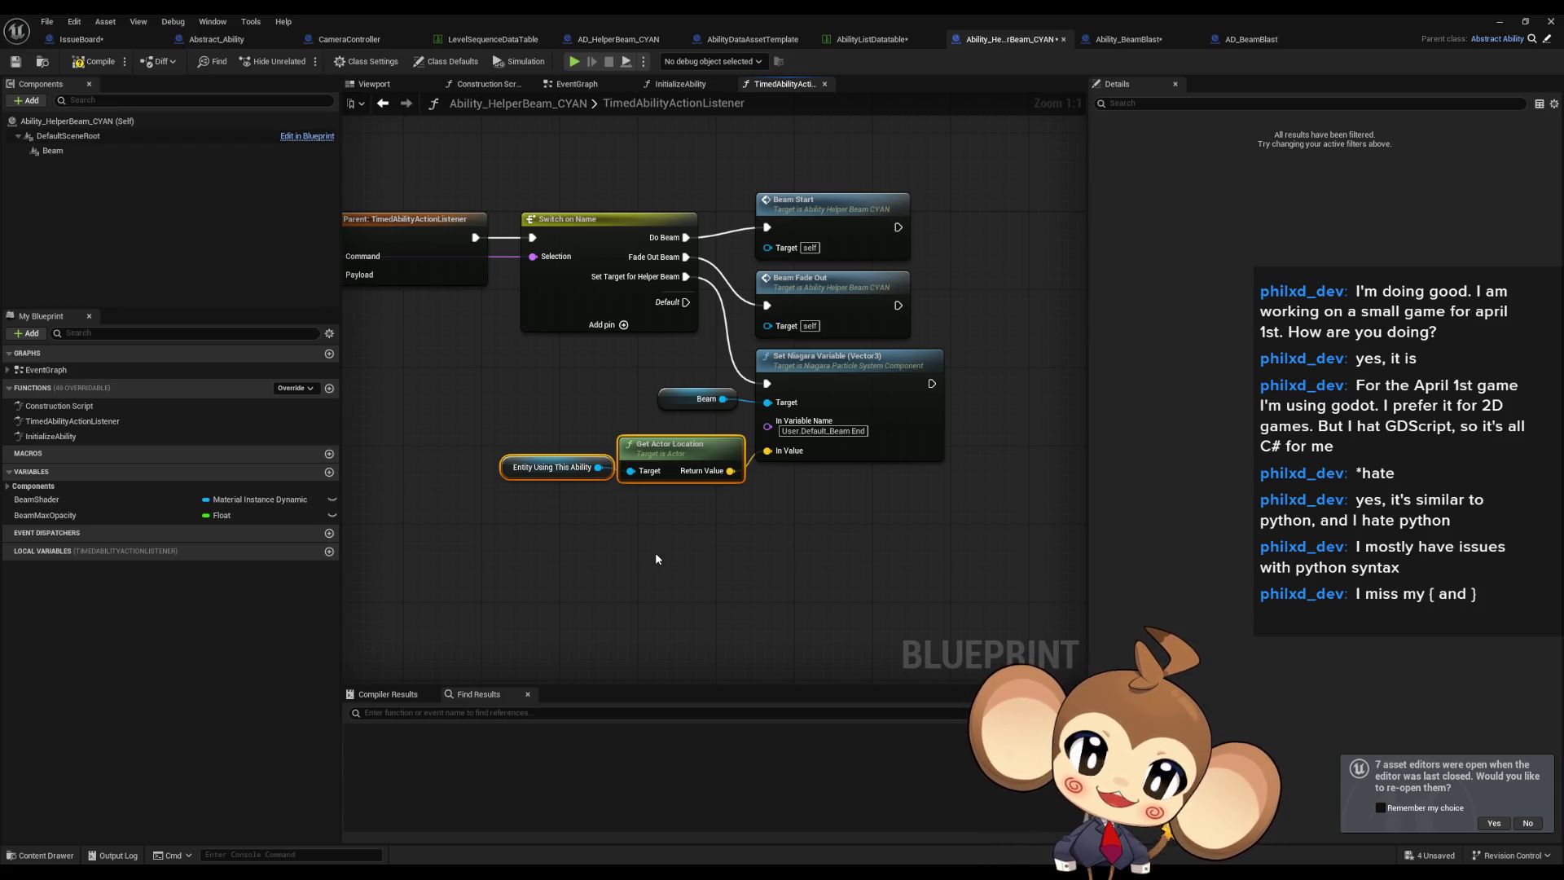
click(1130, 39)
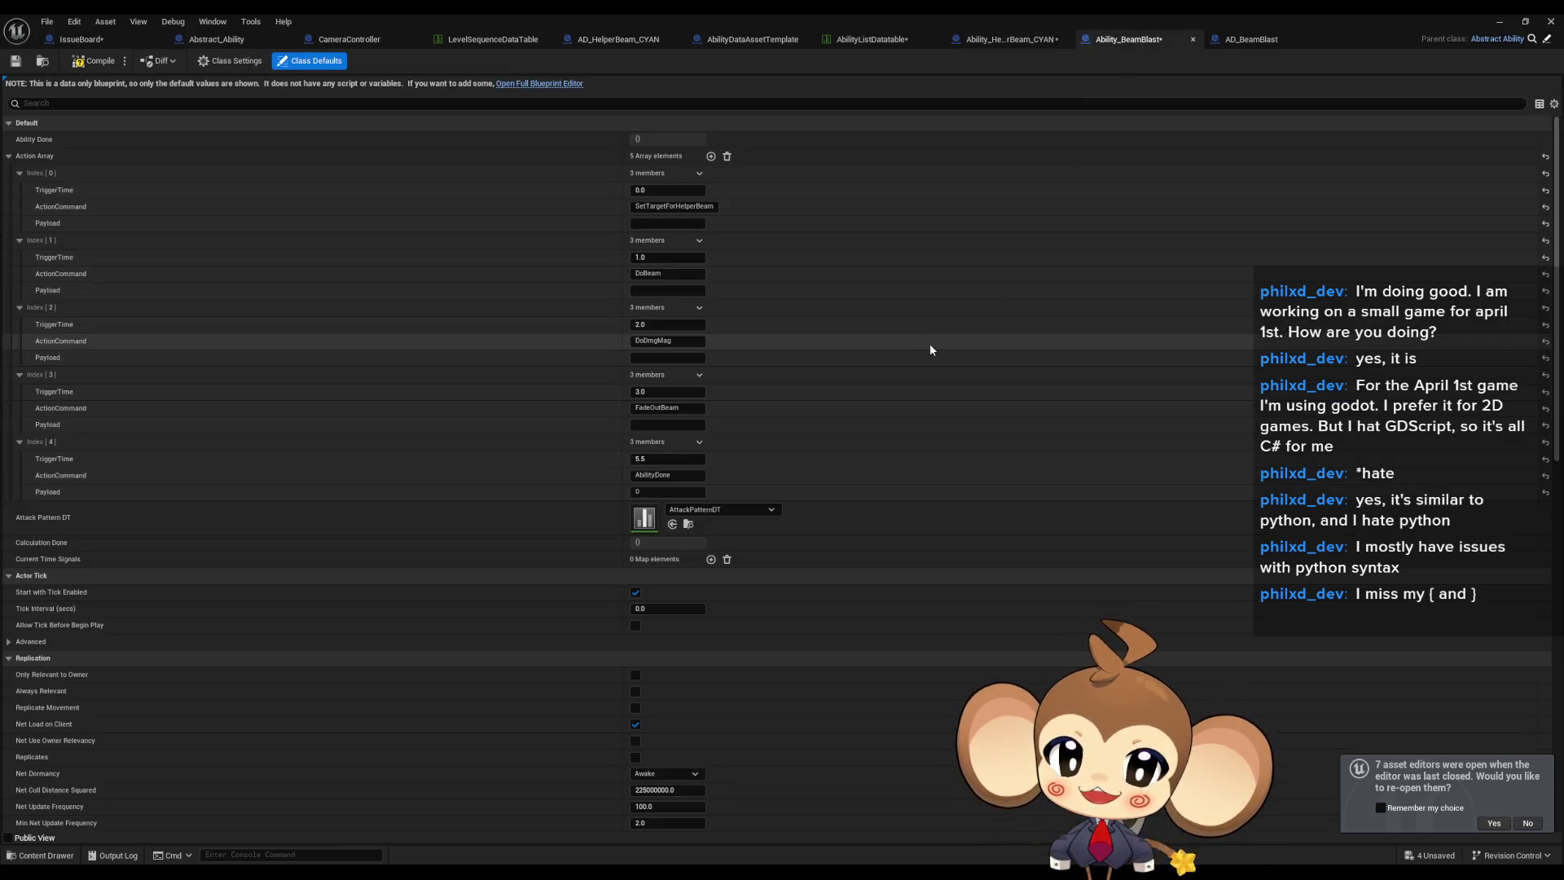
Open the helper beam's InitializeAbility graph and inspect the parent InitializeAbility function in Abstract_Ability.
click(1008, 39)
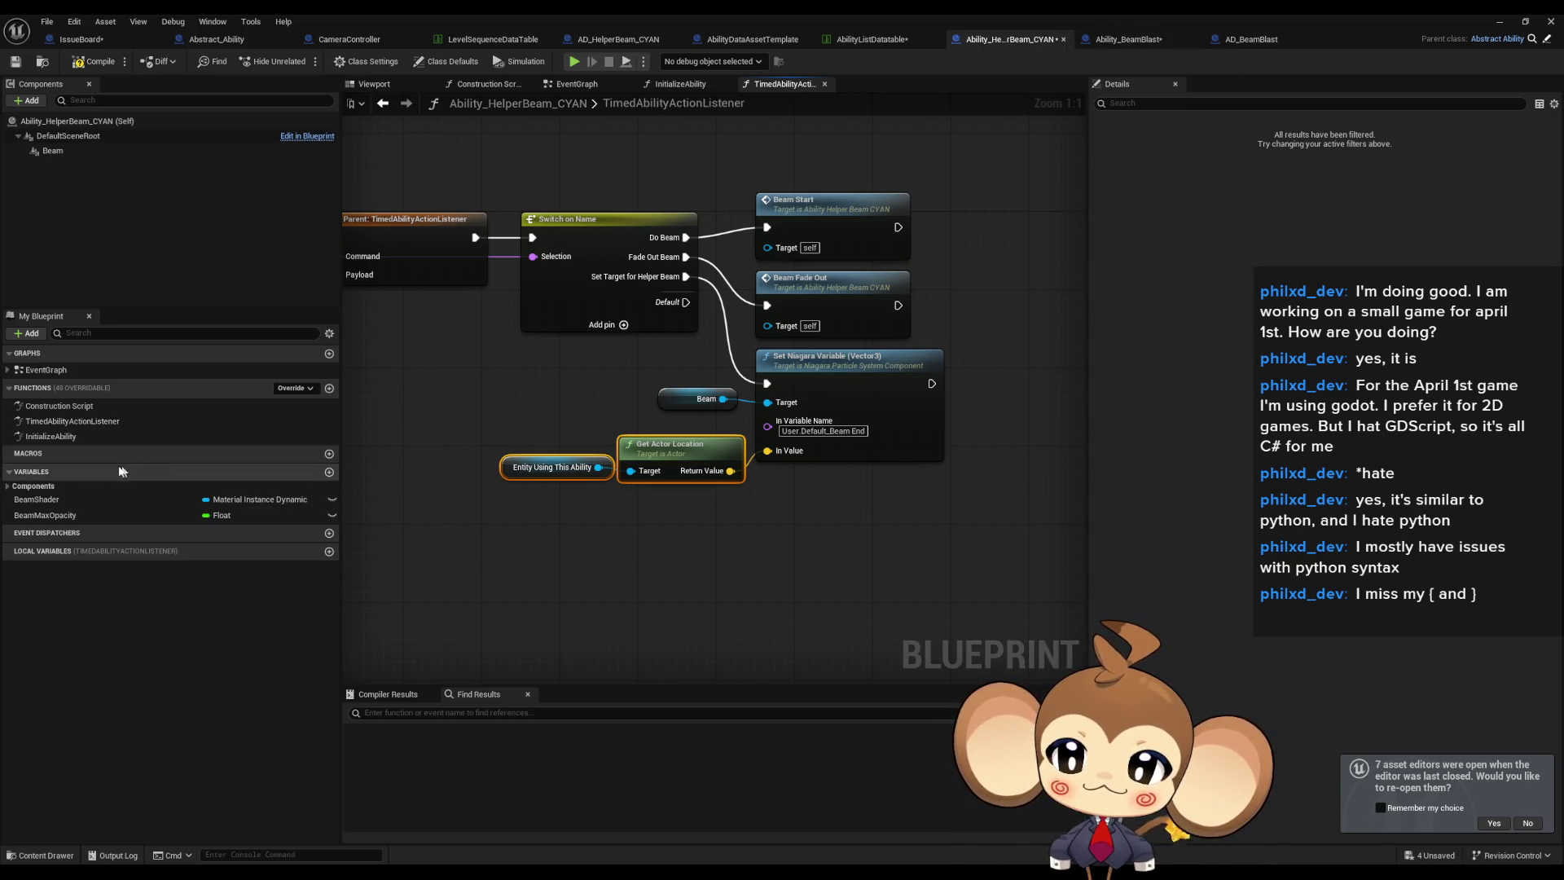
click(78, 439)
double_click(78, 439)
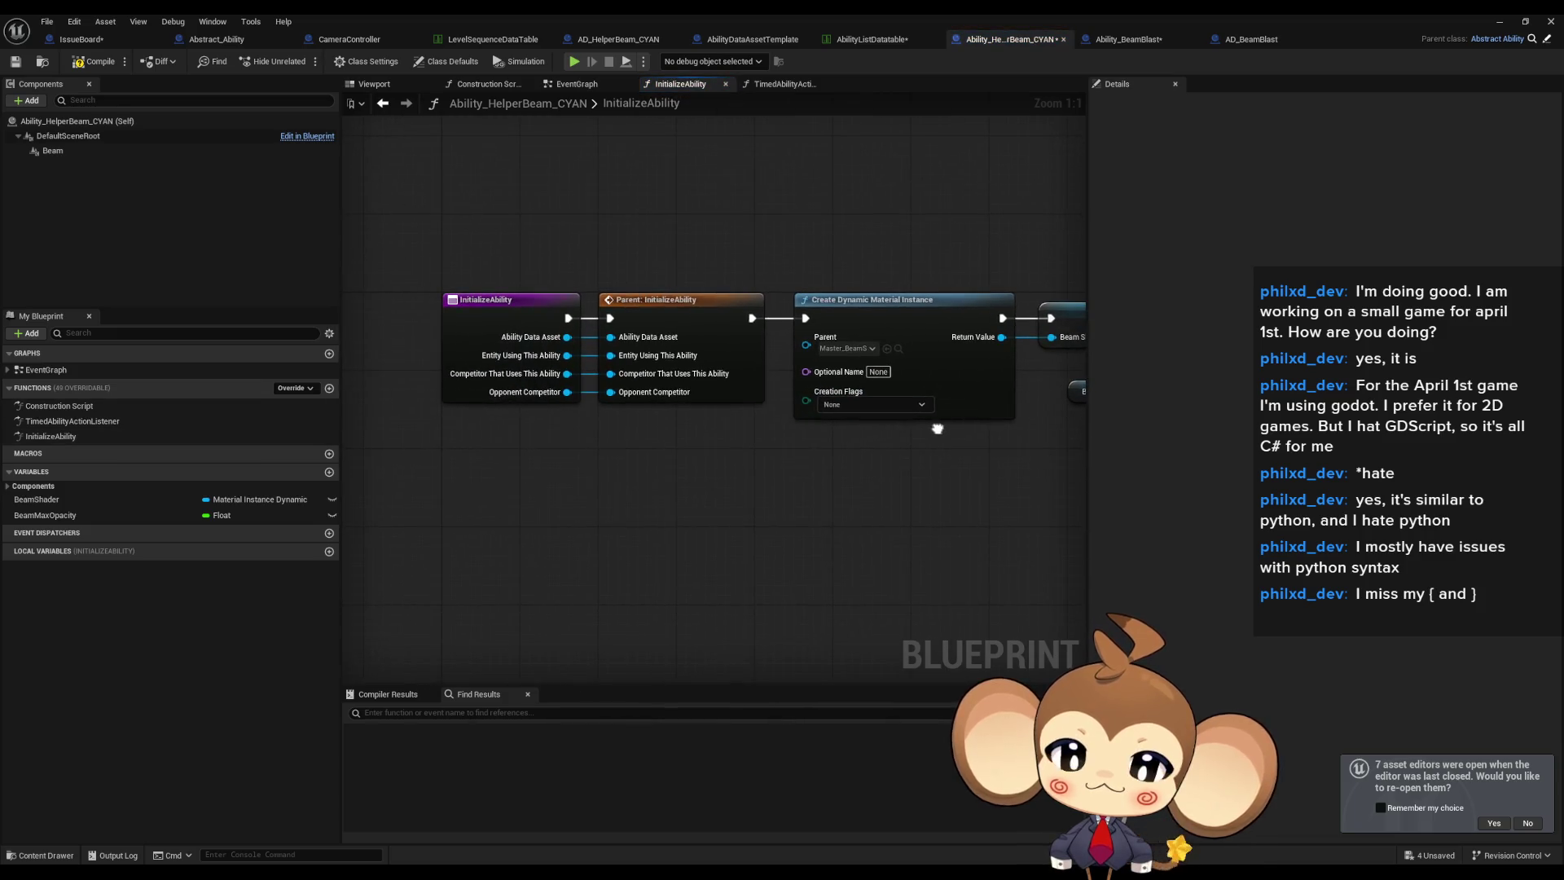
drag(530, 218, 548, 463)
drag(649, 204, 693, 482)
double_click(705, 329)
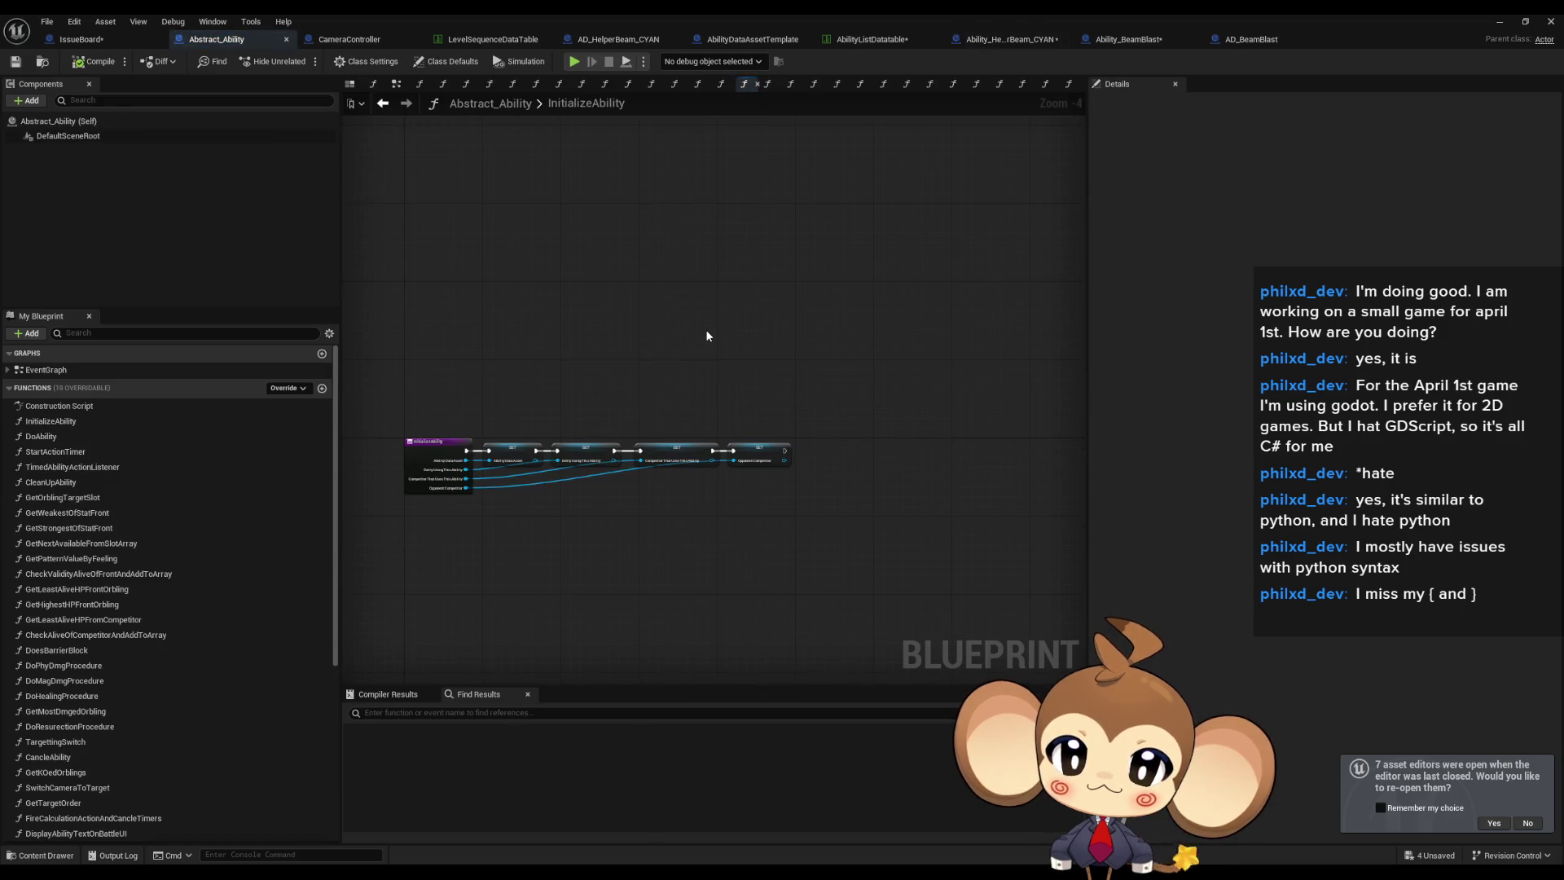
click(1142, 42)
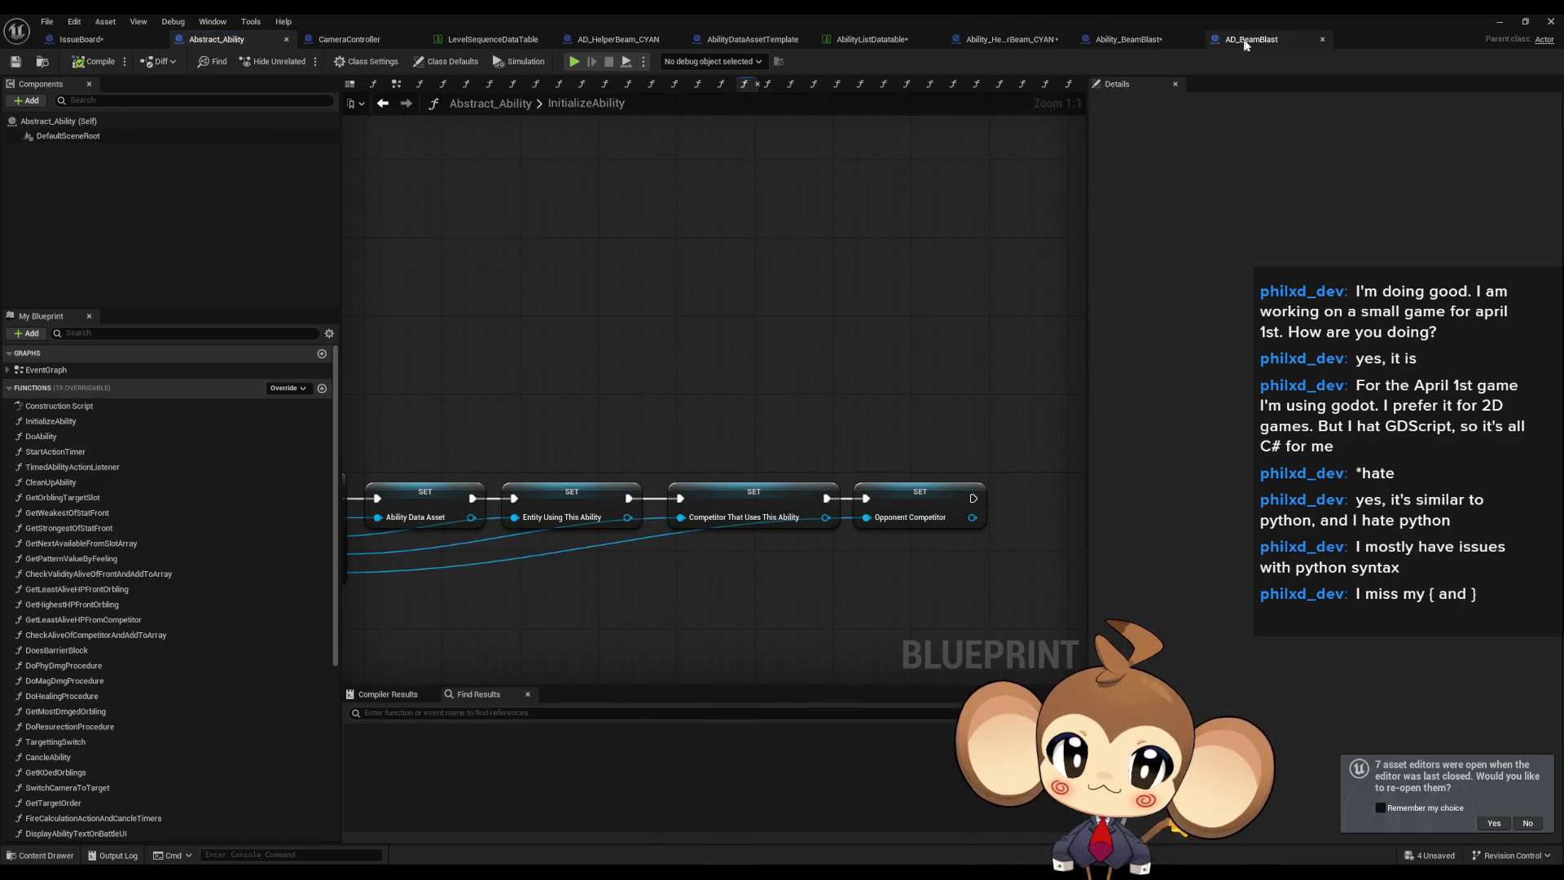
click(1051, 41)
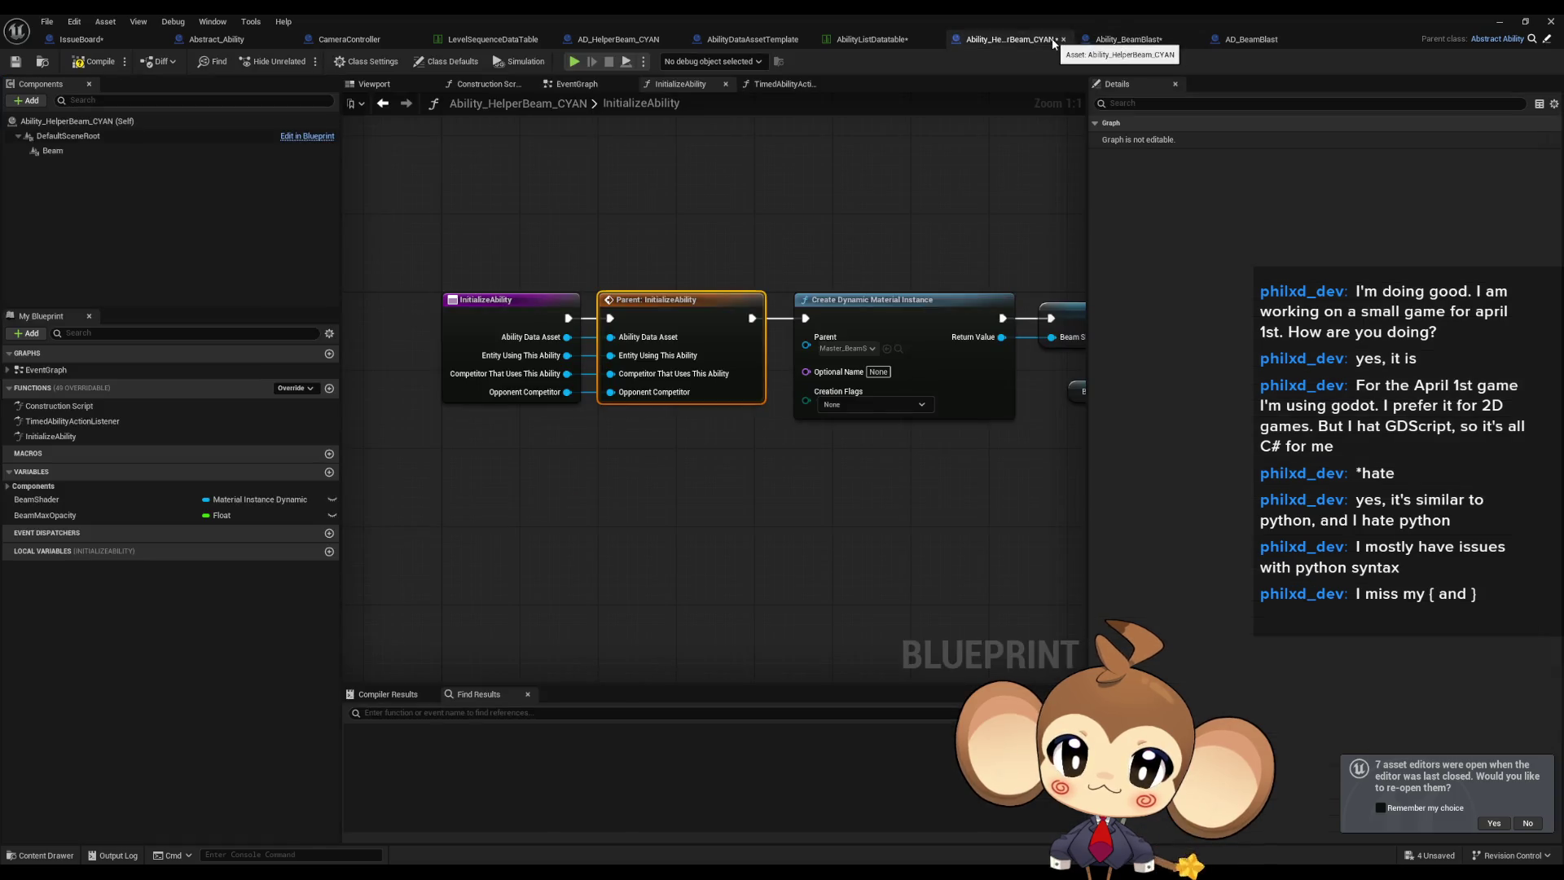
Select the Create Dynamic Material Instance and SET nodes, then open Ability_BeamBlast in the full Blueprint Editor.
drag(783, 360, 442, 341)
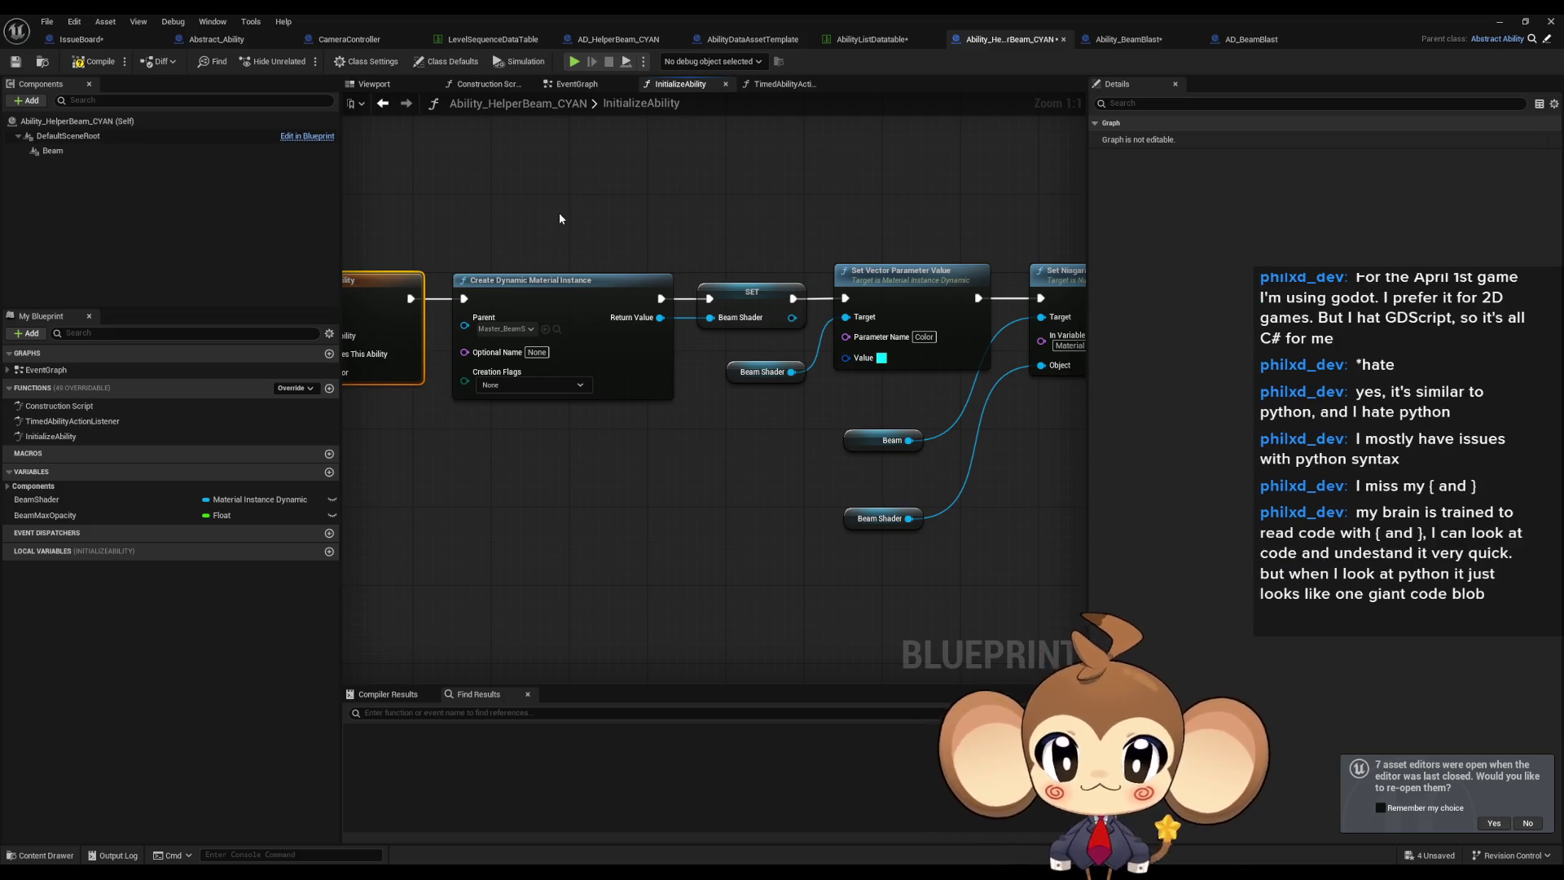
drag(579, 223, 755, 325)
mouse_move(755, 326)
mouse_down()
mouse_move(585, 347)
mouse_move(707, 290)
mouse_move(820, 348)
mouse_up()
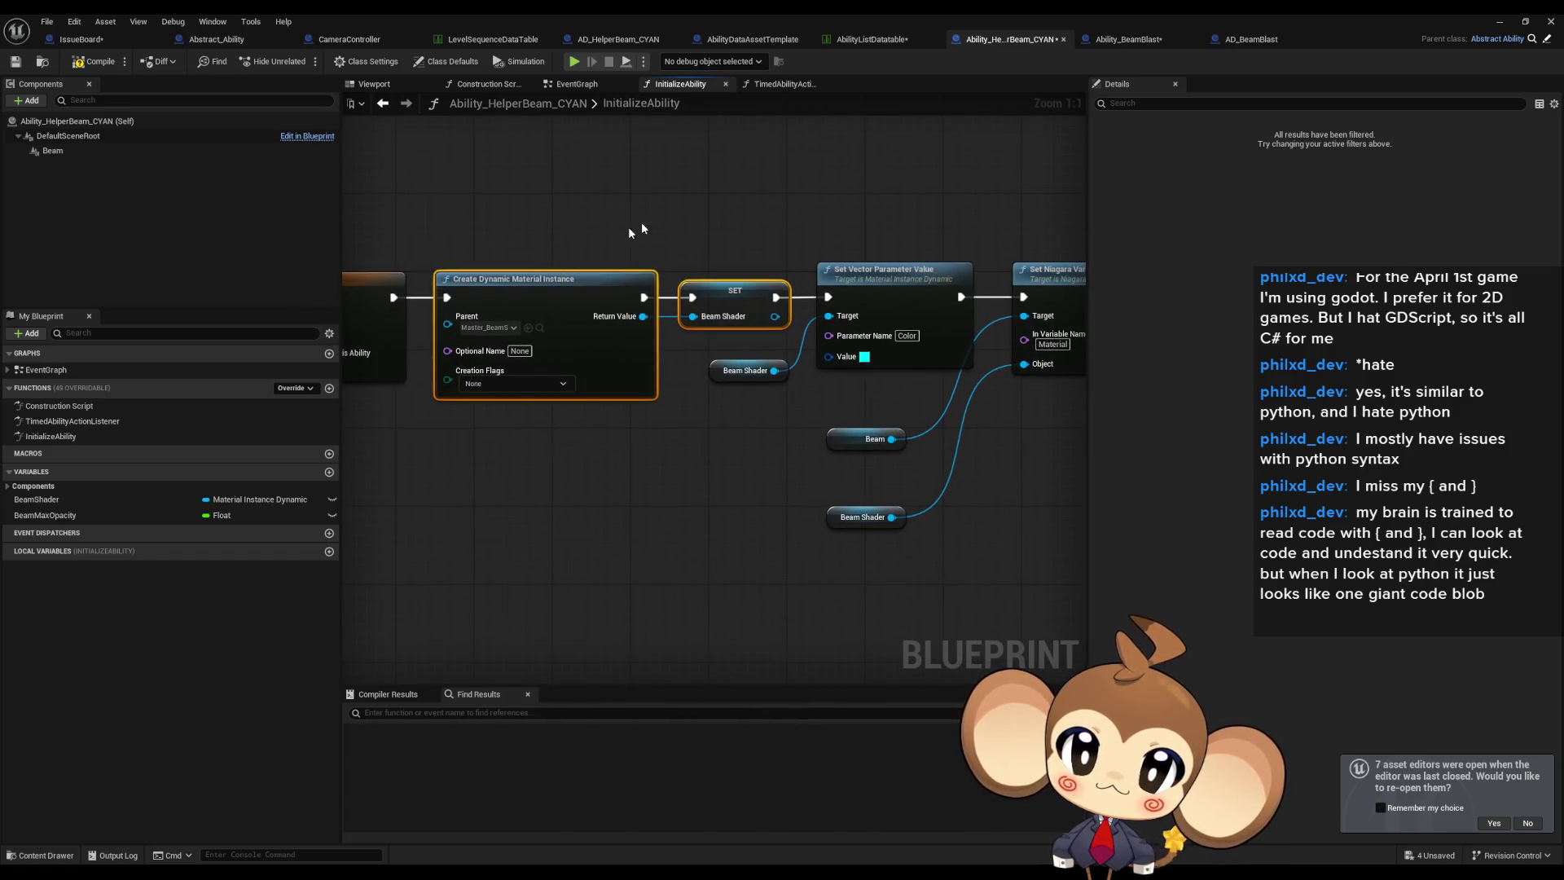
click(1125, 43)
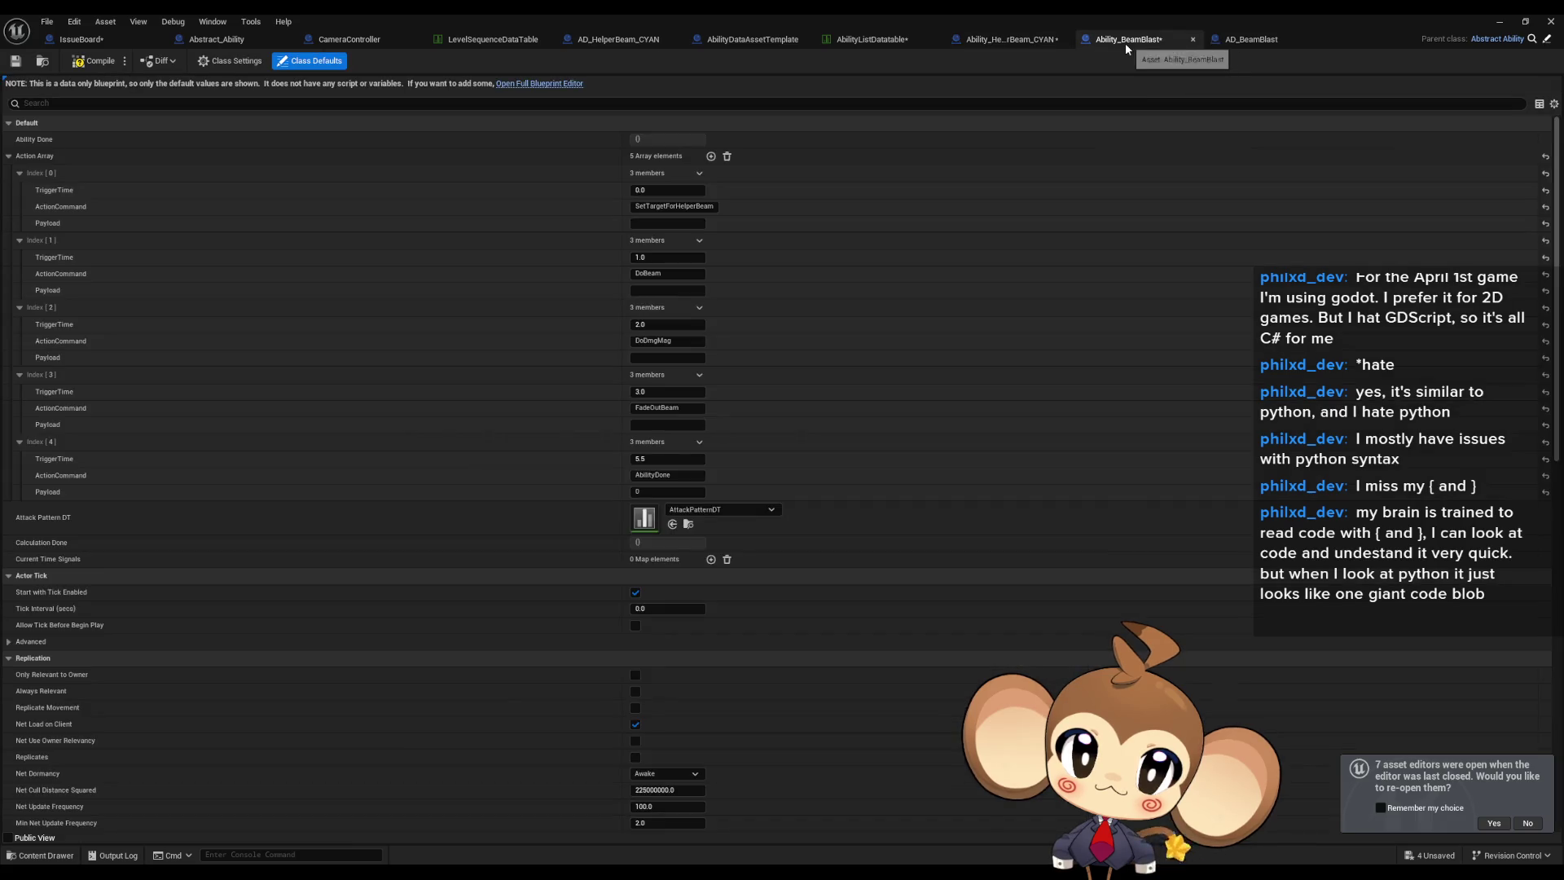
click(528, 85)
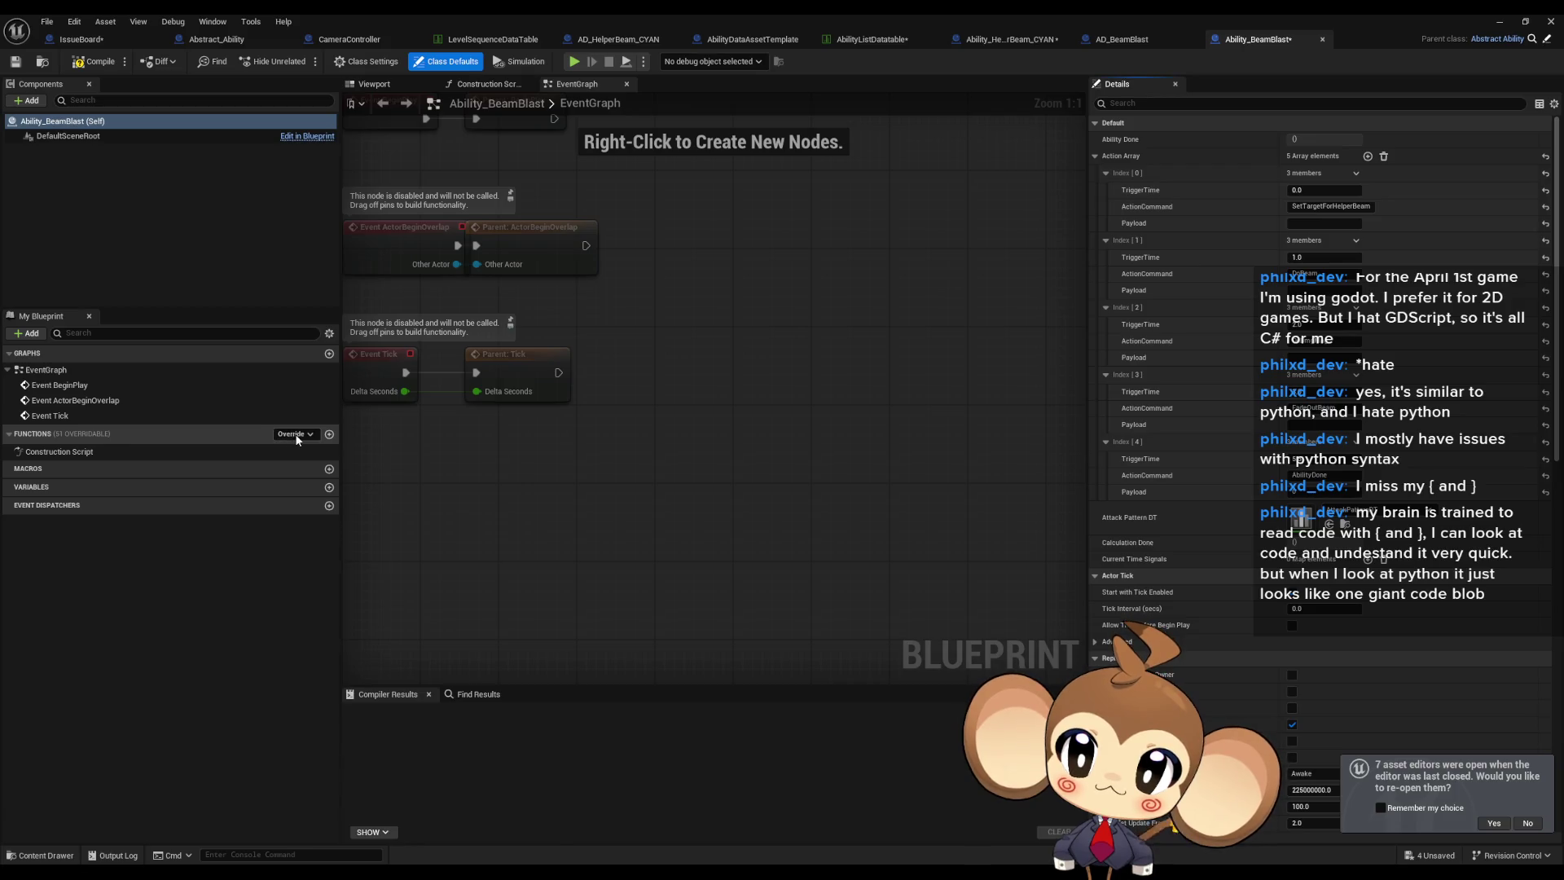
Override InitializeAbility in Ability_BeamBlast and paste the copied material setup nodes beside the parent call.
click(295, 434)
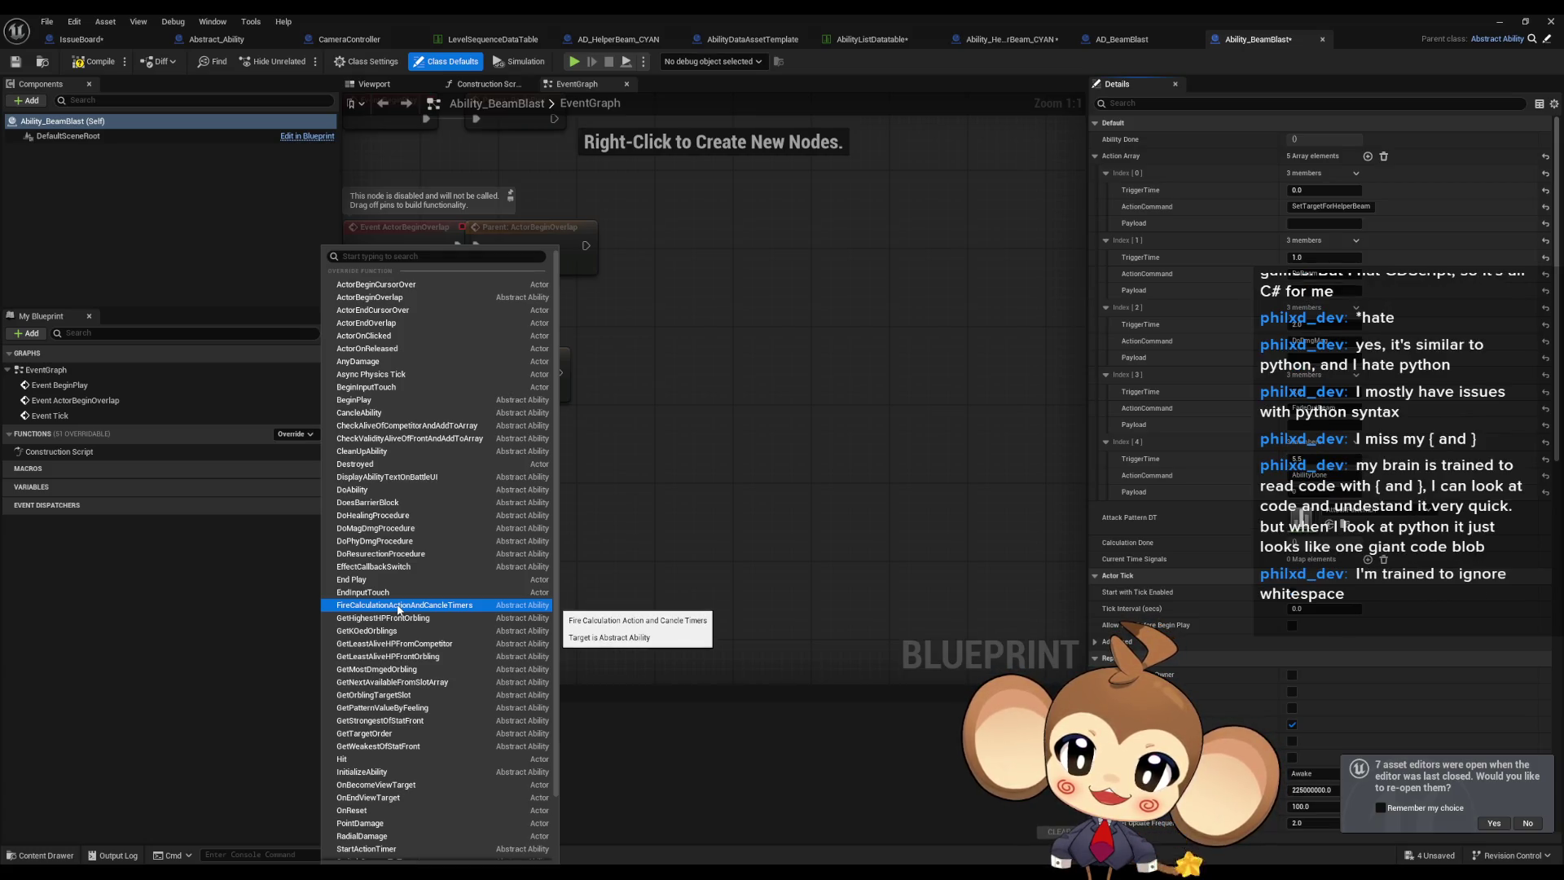
click(368, 774)
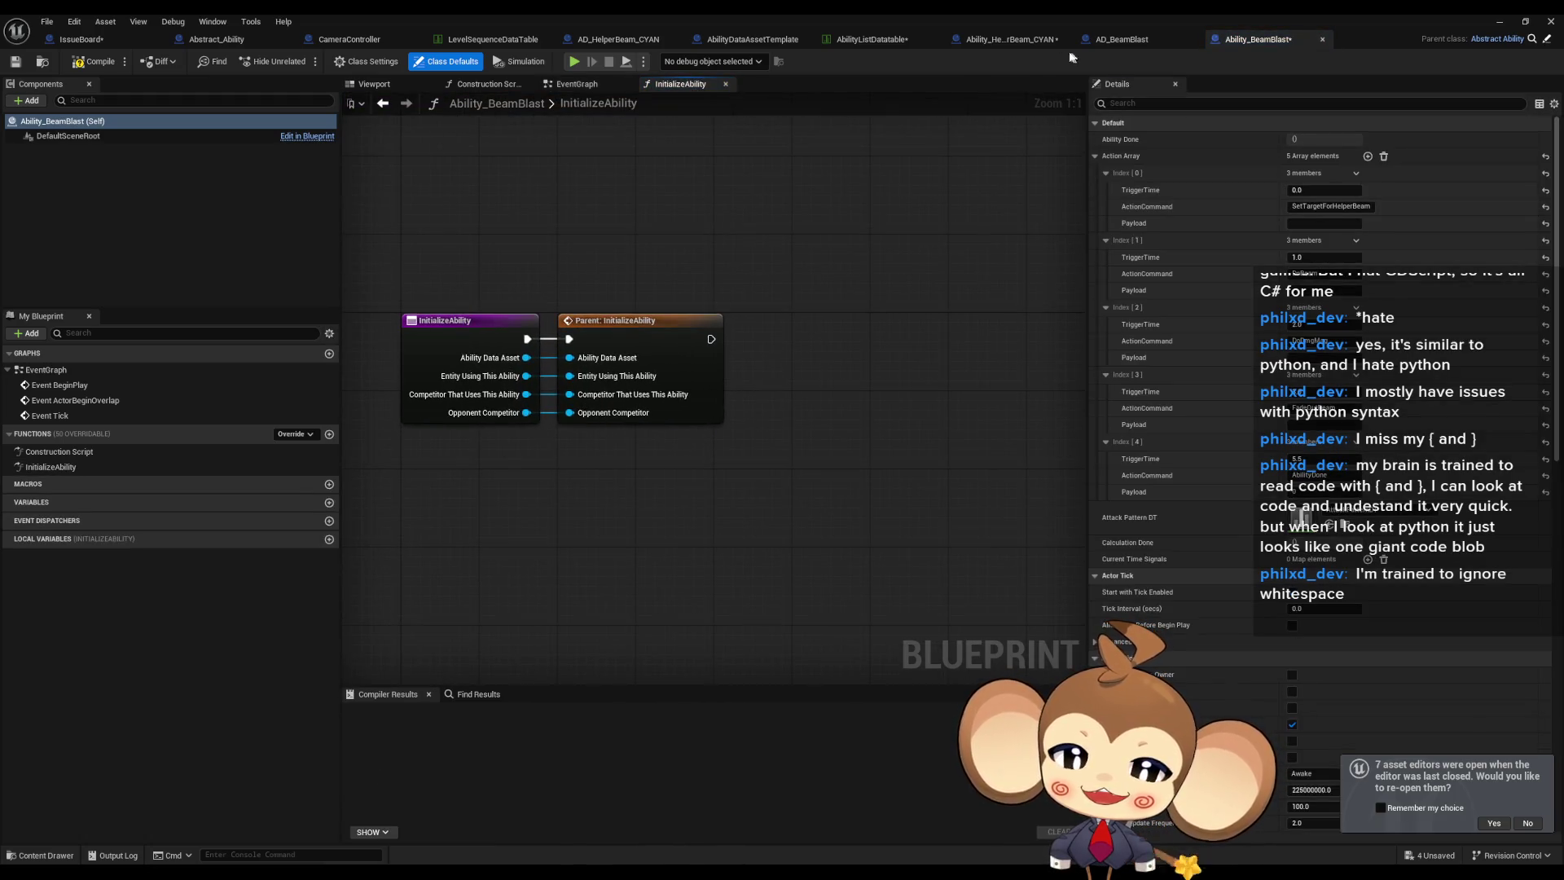
click(996, 41)
scroll(783, 383, down, 2)
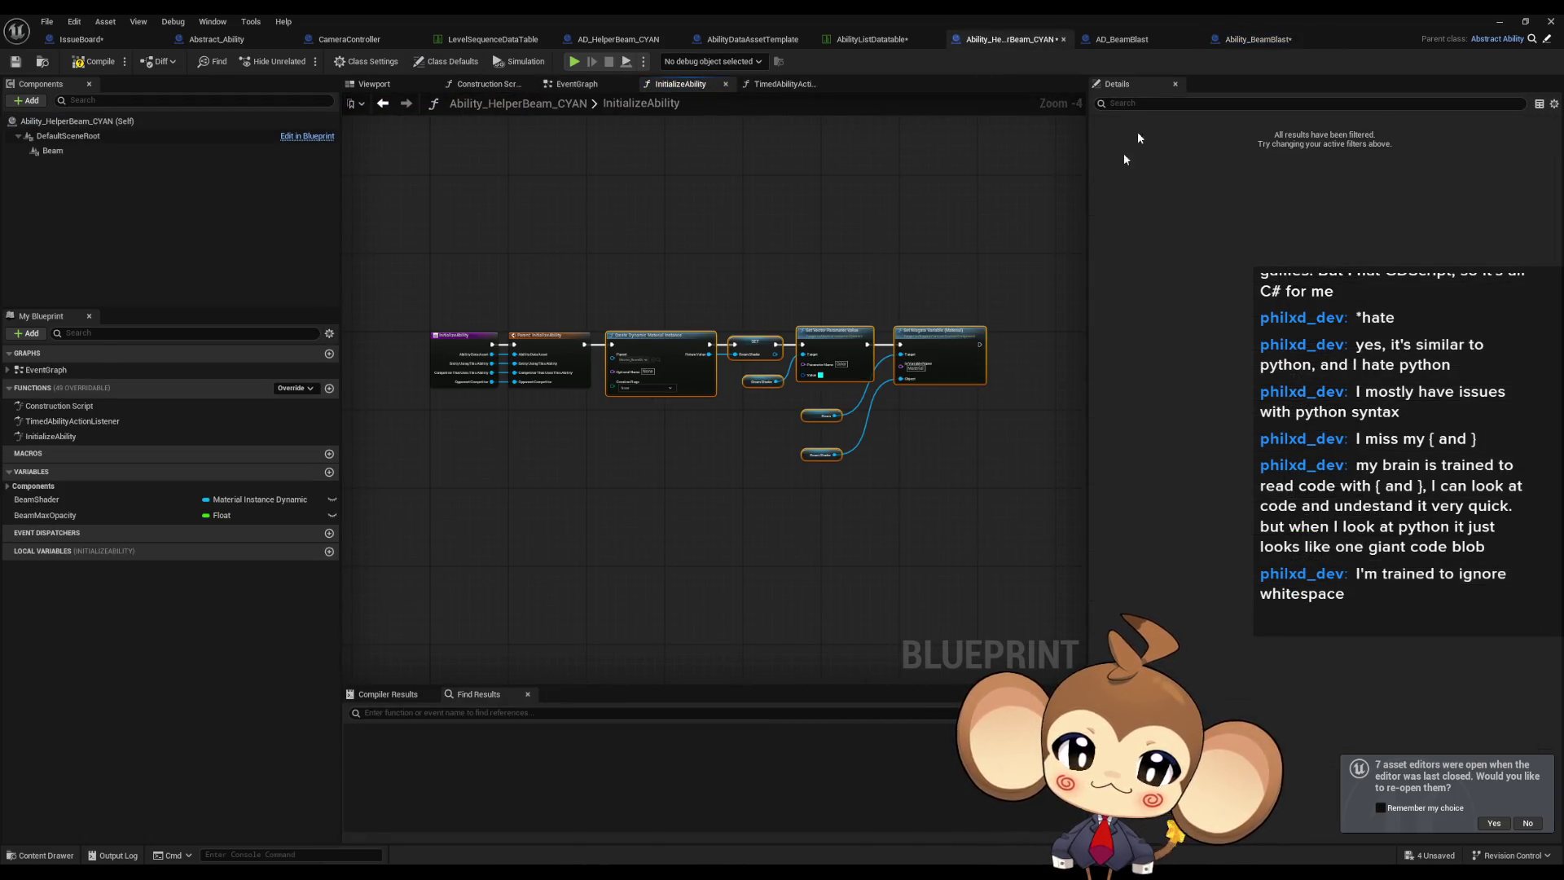
click(1259, 39)
key(ctrl+v)
mouse_move(780, 395)
mouse_down()
mouse_move(886, 336)
mouse_move(922, 349)
mouse_up()
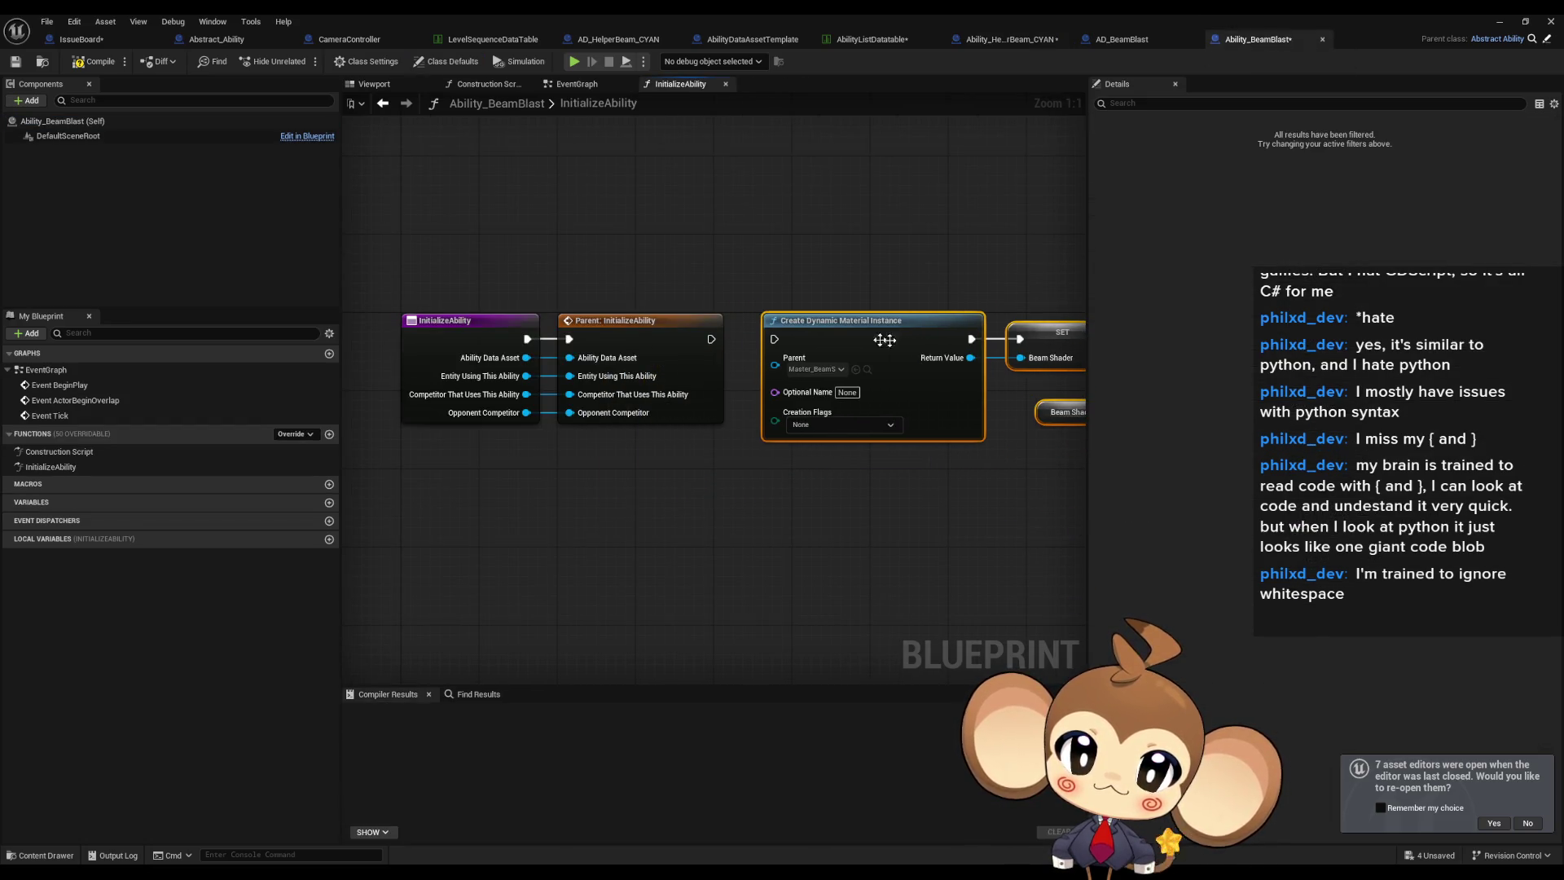
Wire the Parent InitializeAbility exec into Create Dynamic Material Instance.
drag(773, 338, 711, 340)
click(931, 527)
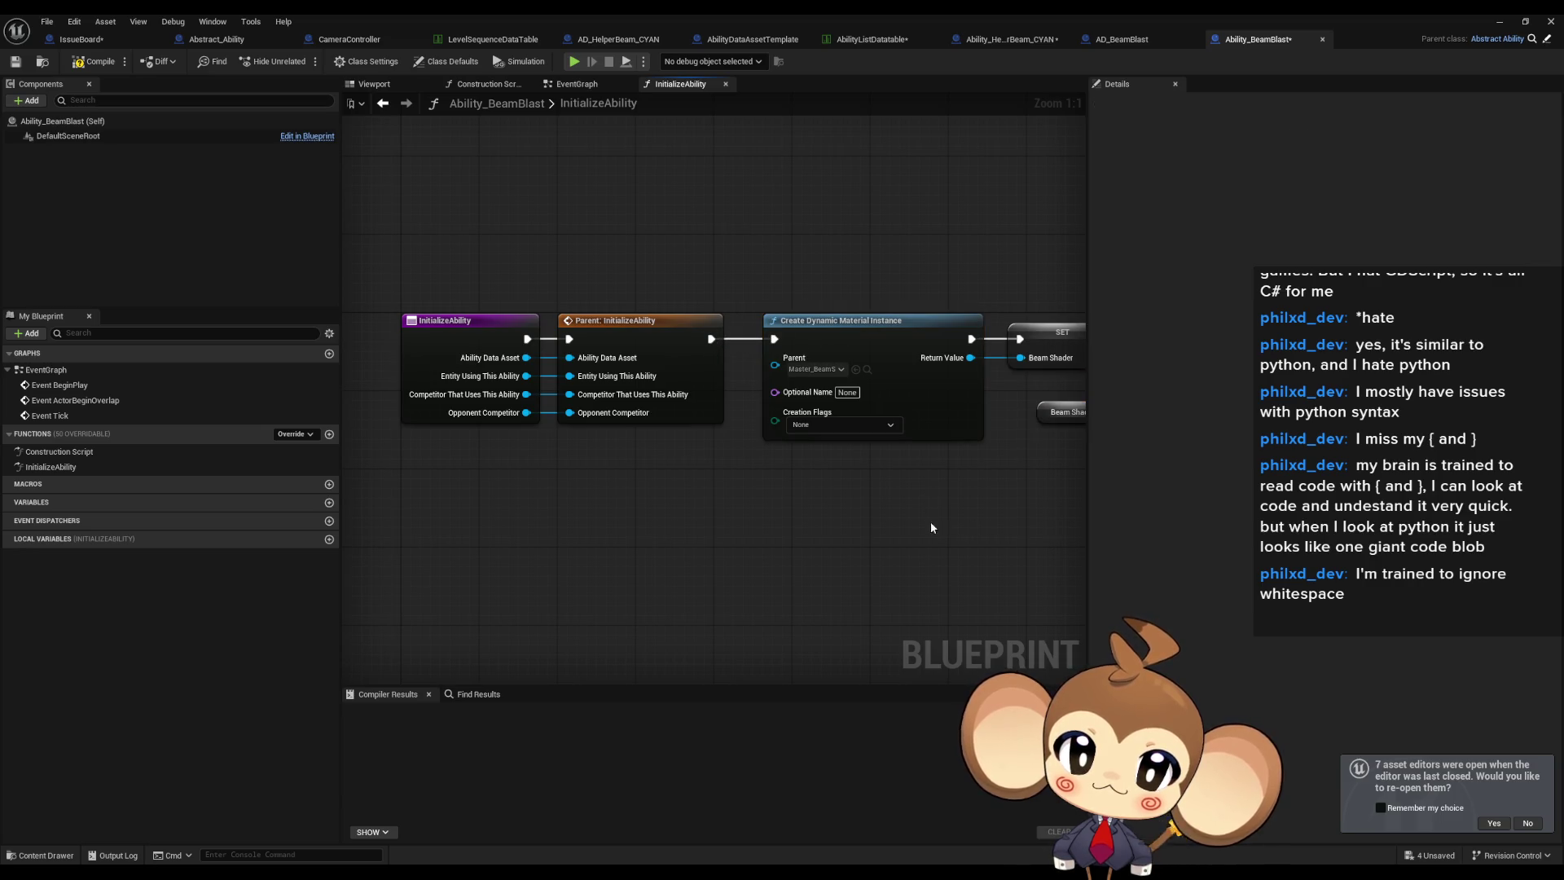
click(1051, 324)
Remove the unresolved Beam getter, undoing the auto-created Beam variable.
mouse_move(992, 474)
mouse_down()
mouse_move(753, 465)
mouse_move(641, 489)
mouse_up()
click(627, 470)
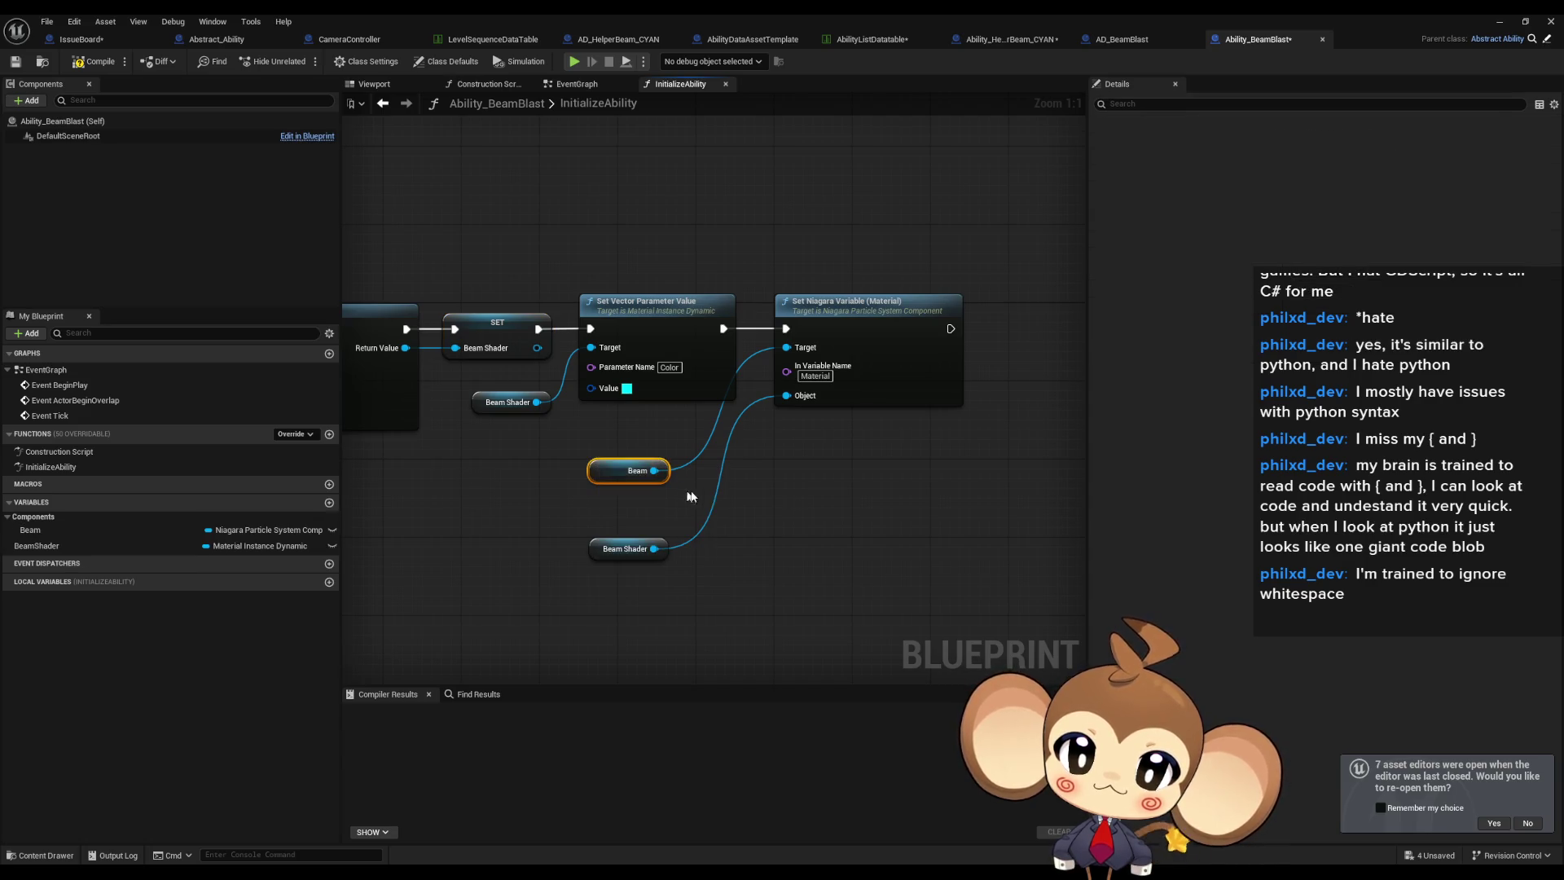
click(801, 505)
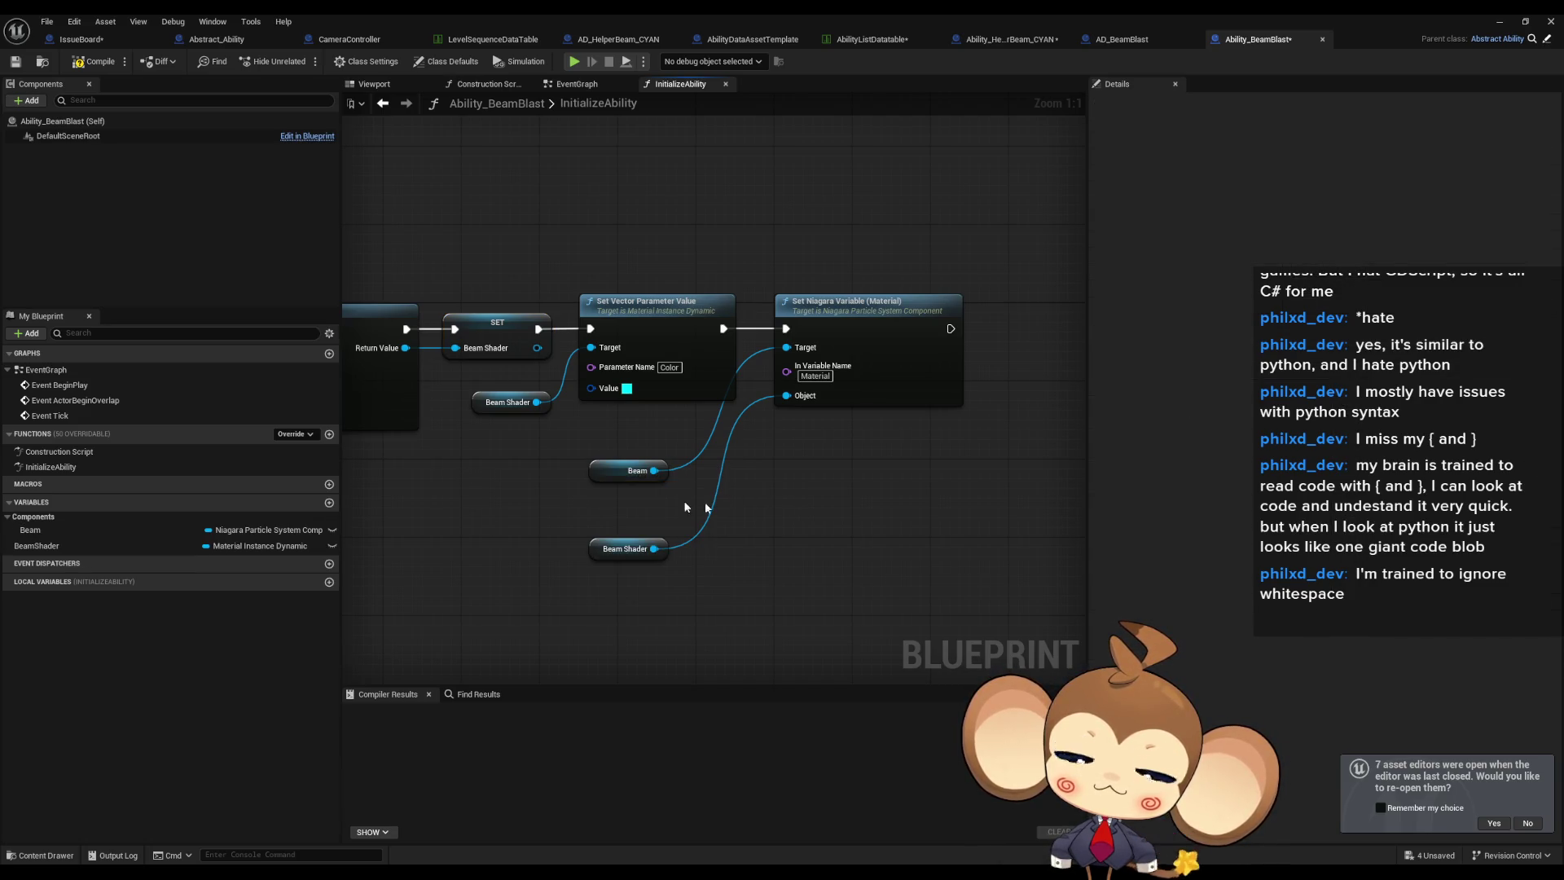
click(71, 531)
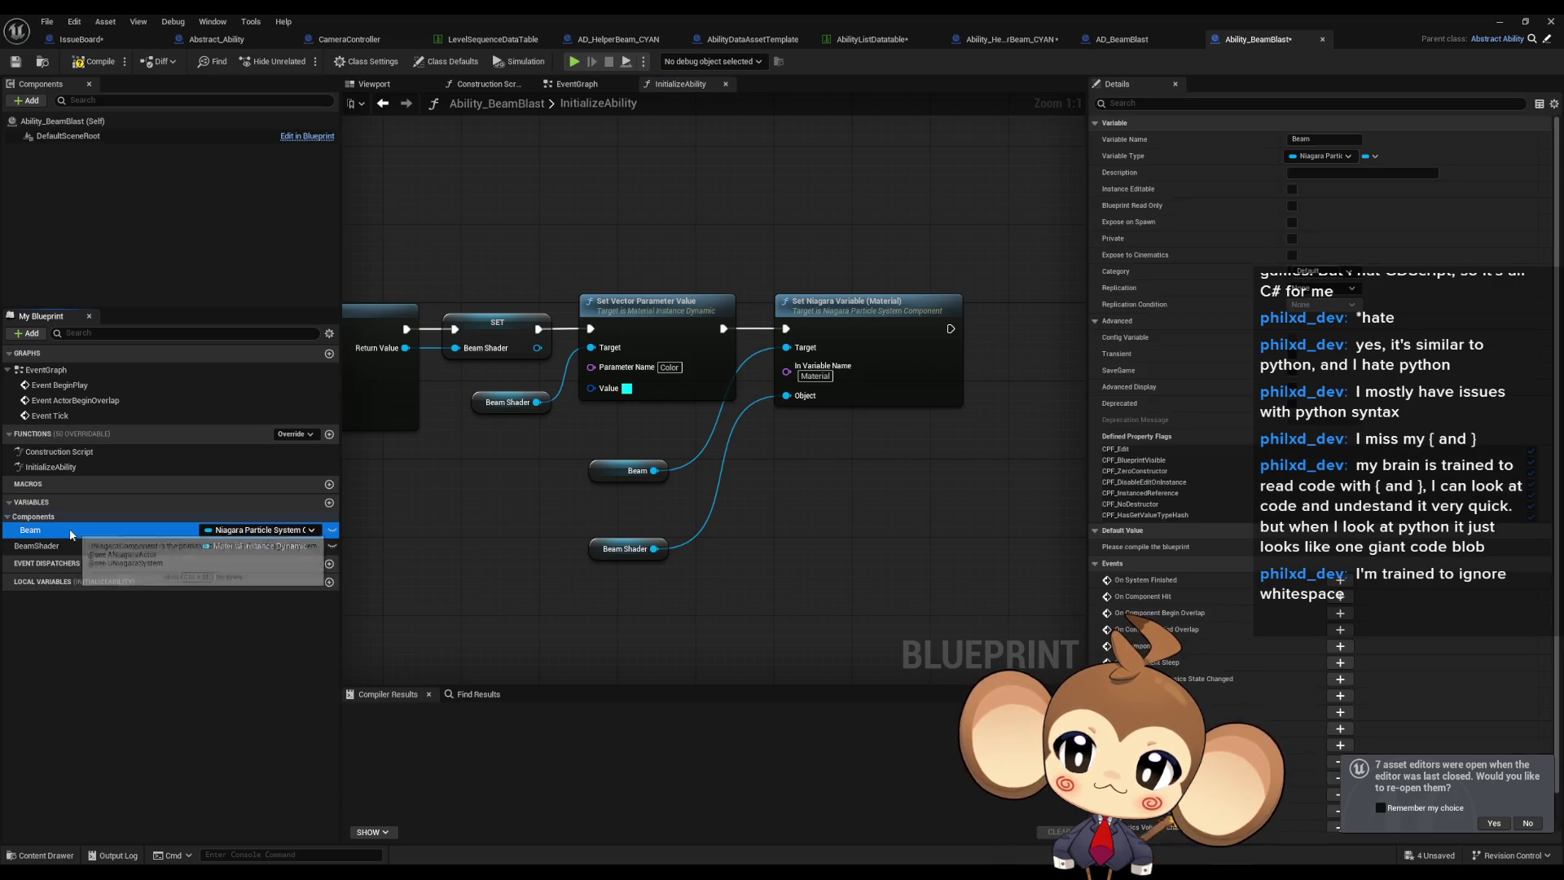
key(ctrl+z)
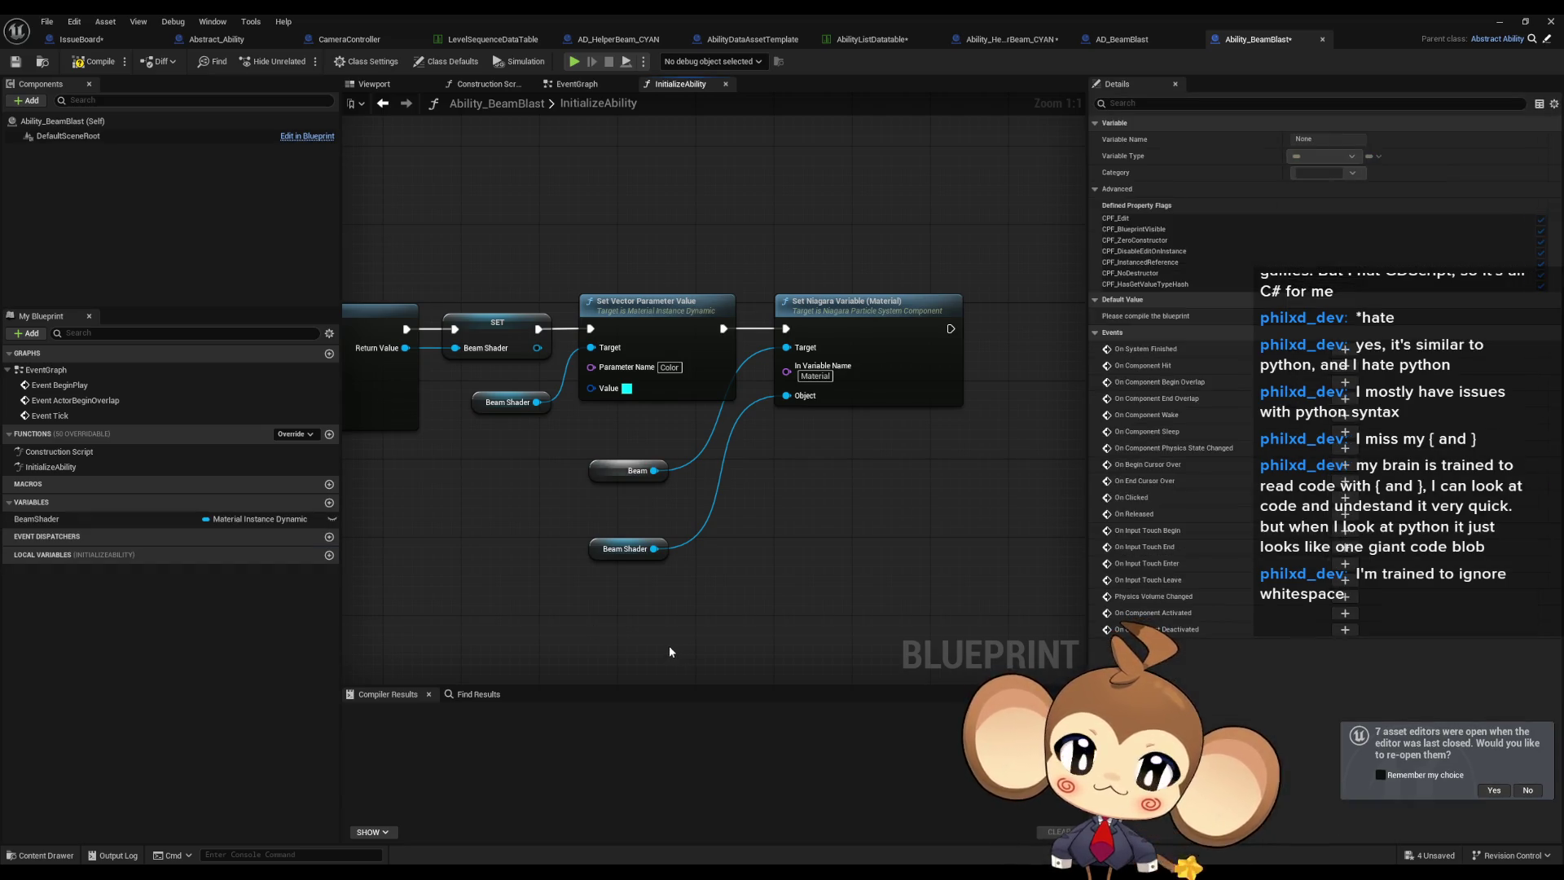
click(661, 474)
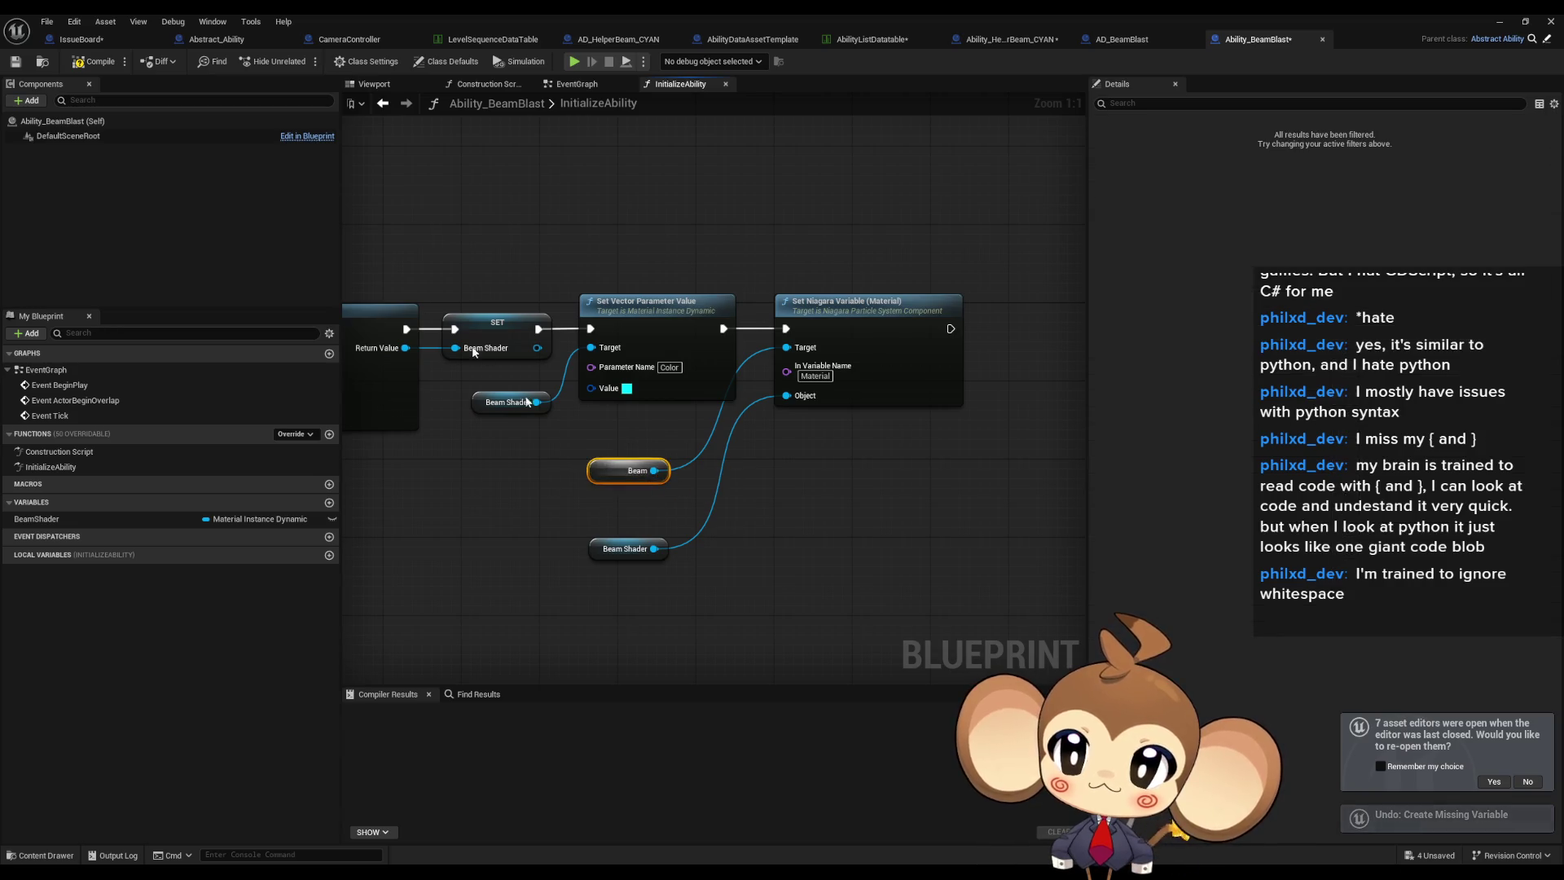
key(Delete)
Check the helper beam blueprint's components, then return to Ability_BeamBlast's Components panel.
click(1010, 39)
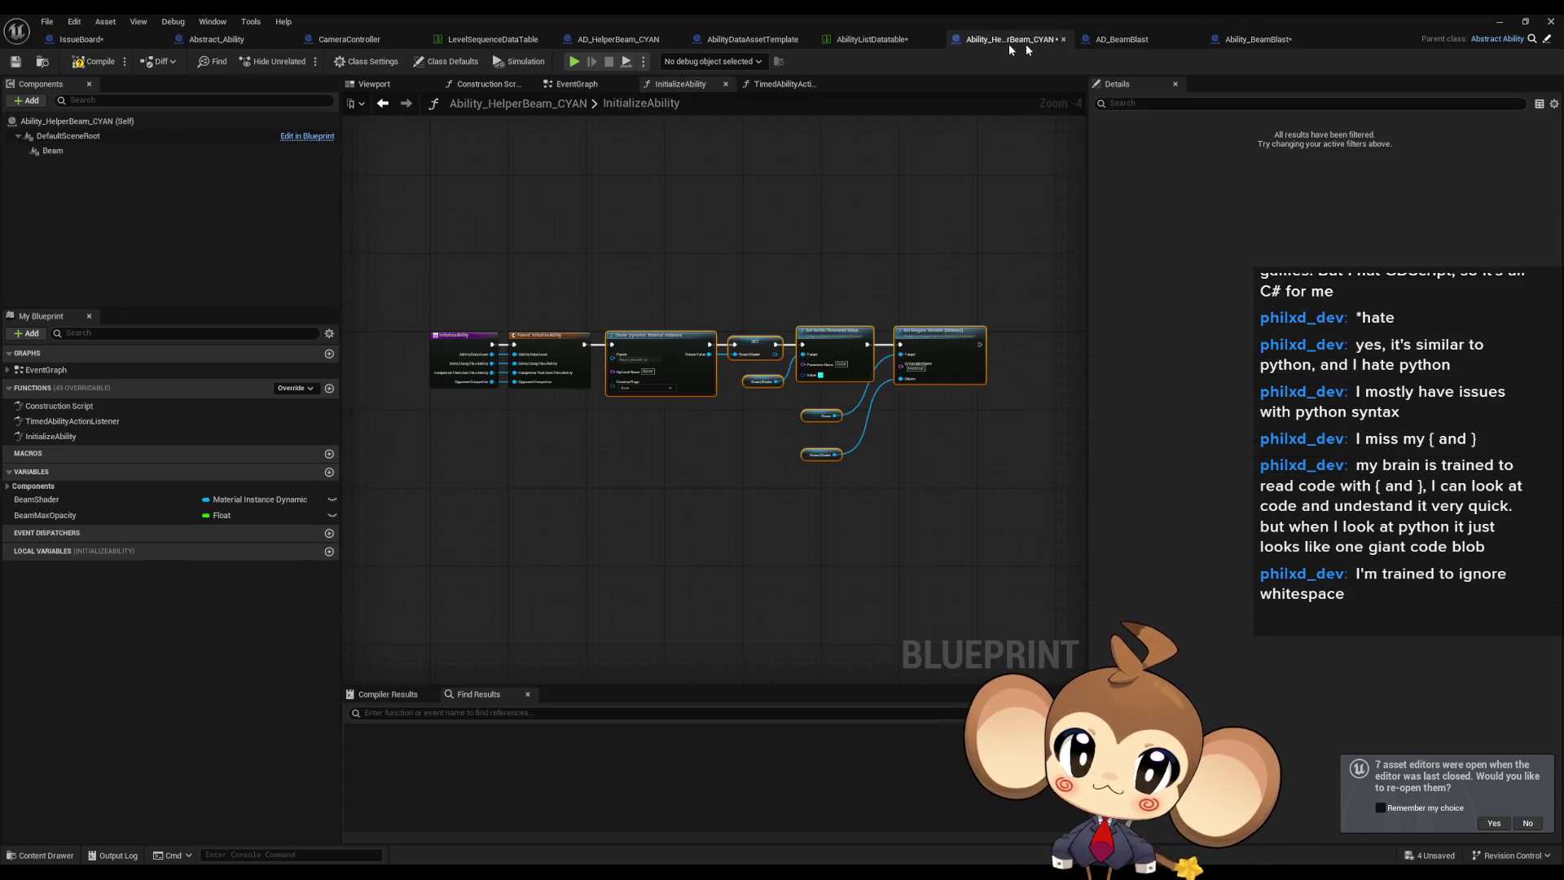
click(1243, 40)
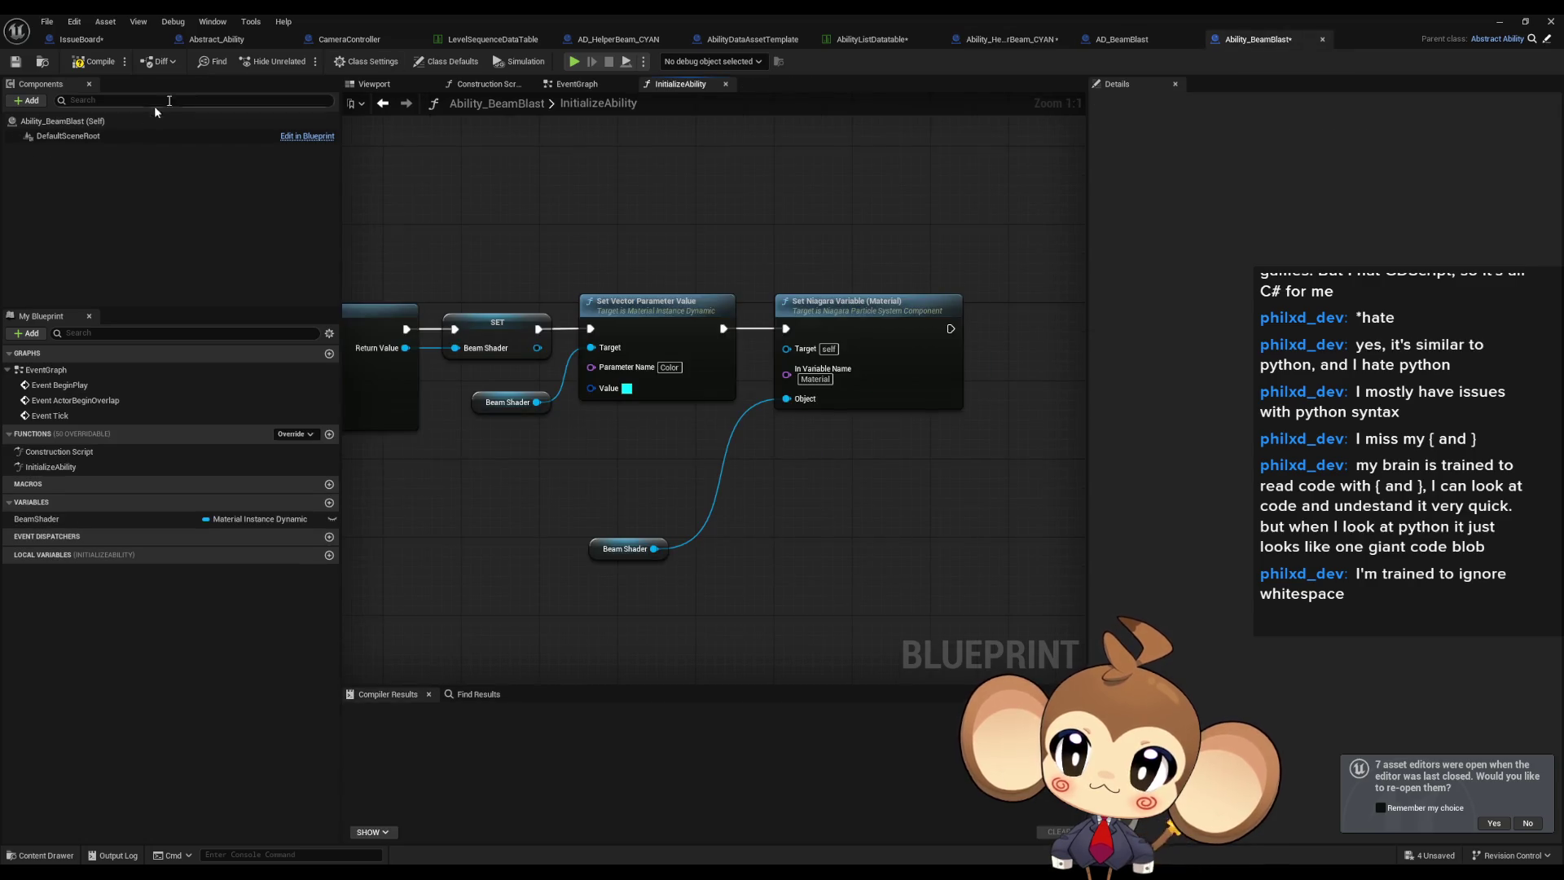
click(30, 101)
Add a Niagara Particle System component to Ability_BeamBlast and name it Beam.
text(niagara)
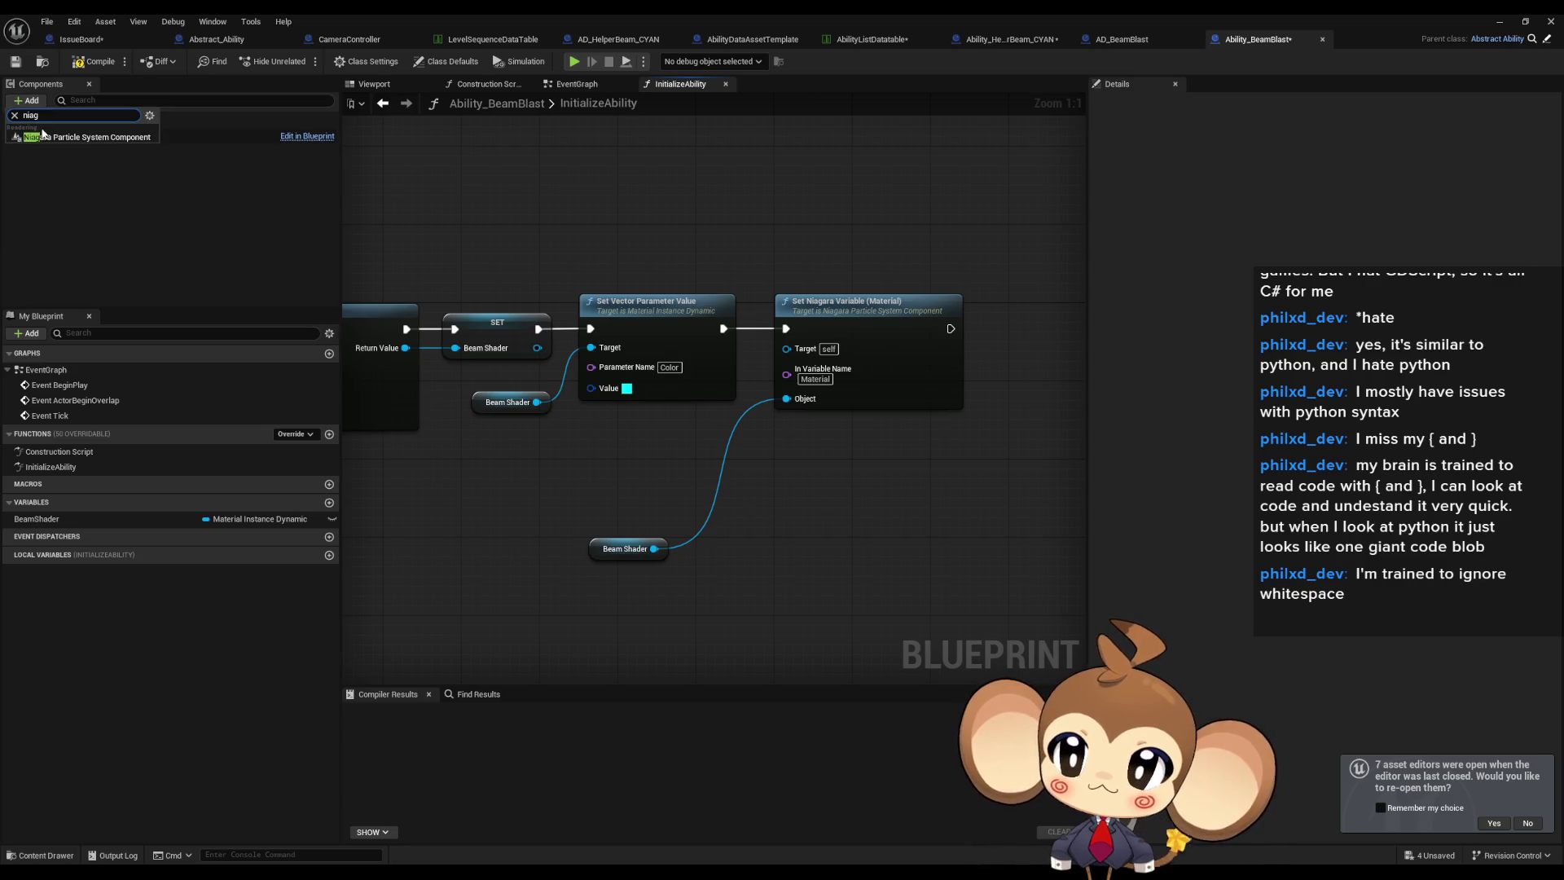
click(47, 145)
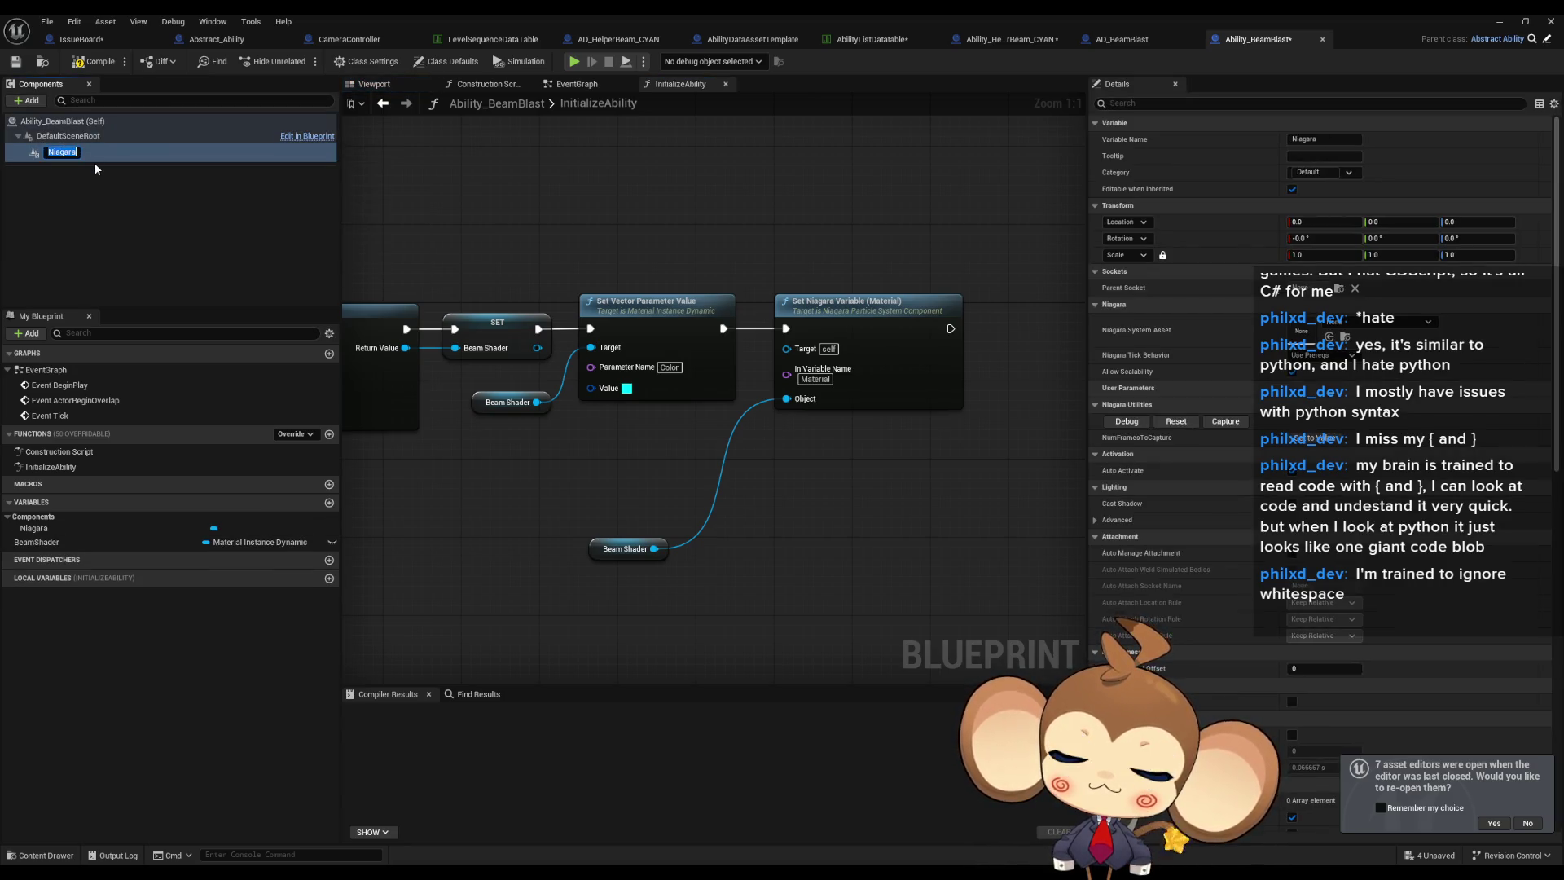
text(Beam)
key(Return)
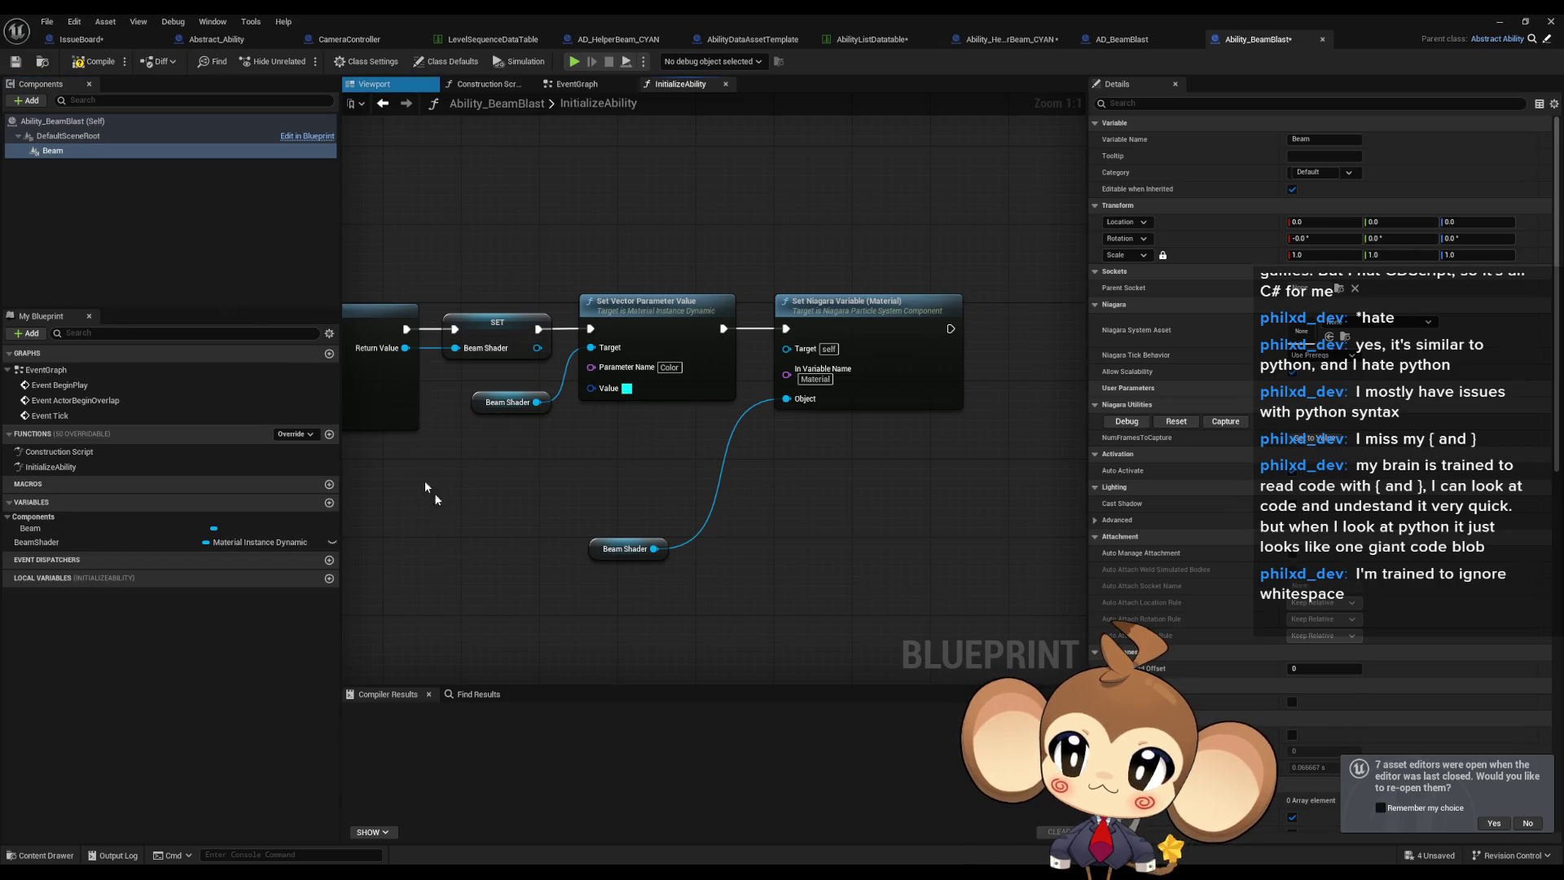
Wire a Beam reference into Set Niagara Variable's Target and tuck the Beam and Beam Shader getters beside it.
mouse_move(53, 150)
mouse_down()
mouse_move(633, 487)
mouse_move(613, 505)
mouse_move(770, 399)
mouse_move(786, 349)
mouse_up()
click(829, 550)
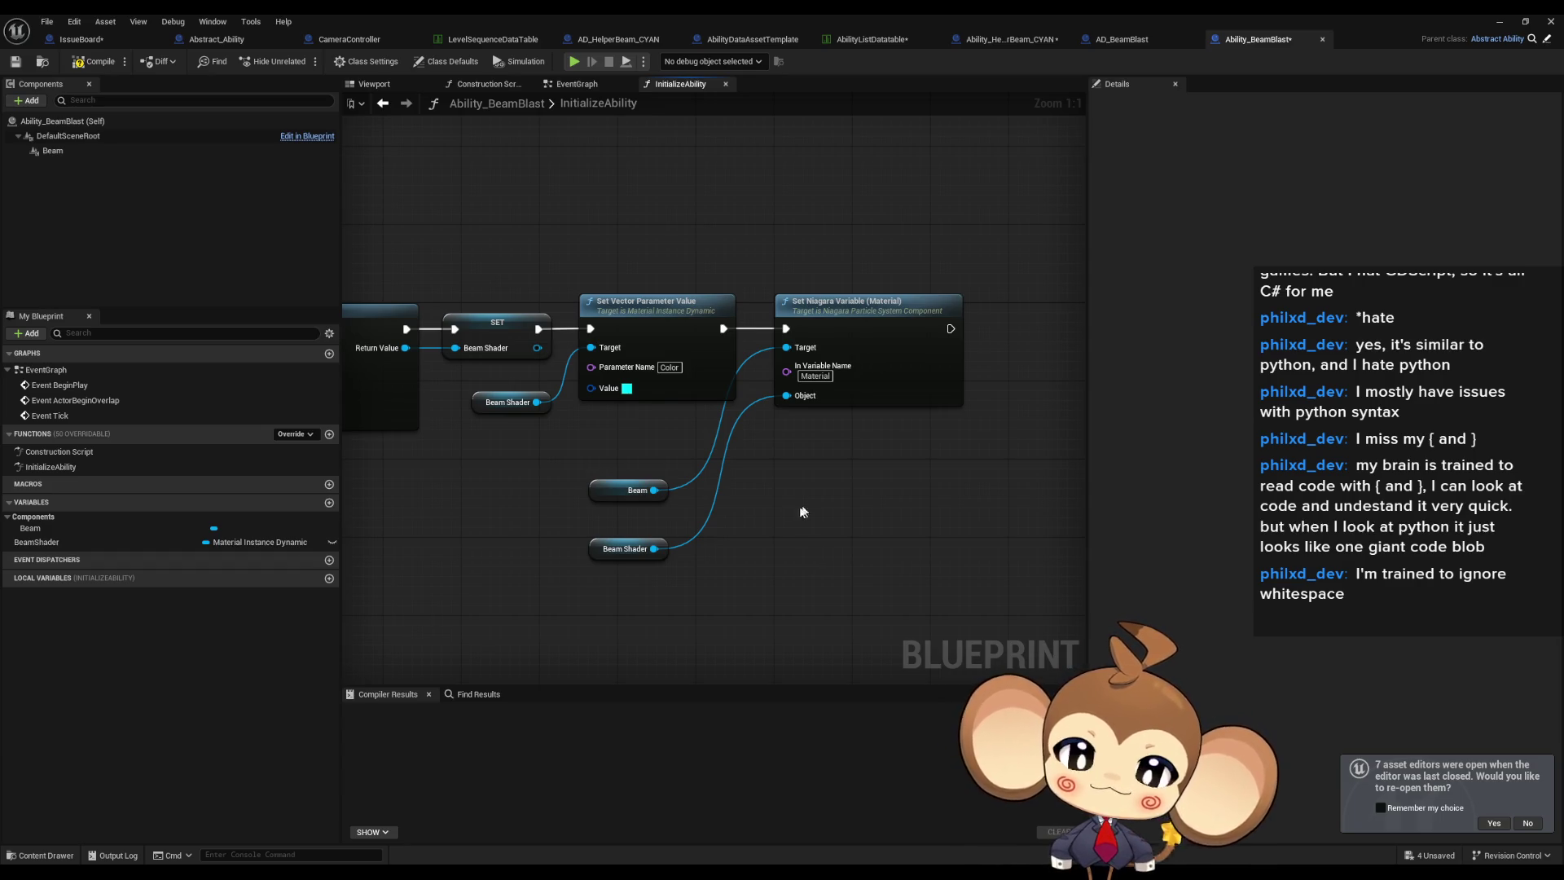
drag(603, 499, 661, 431)
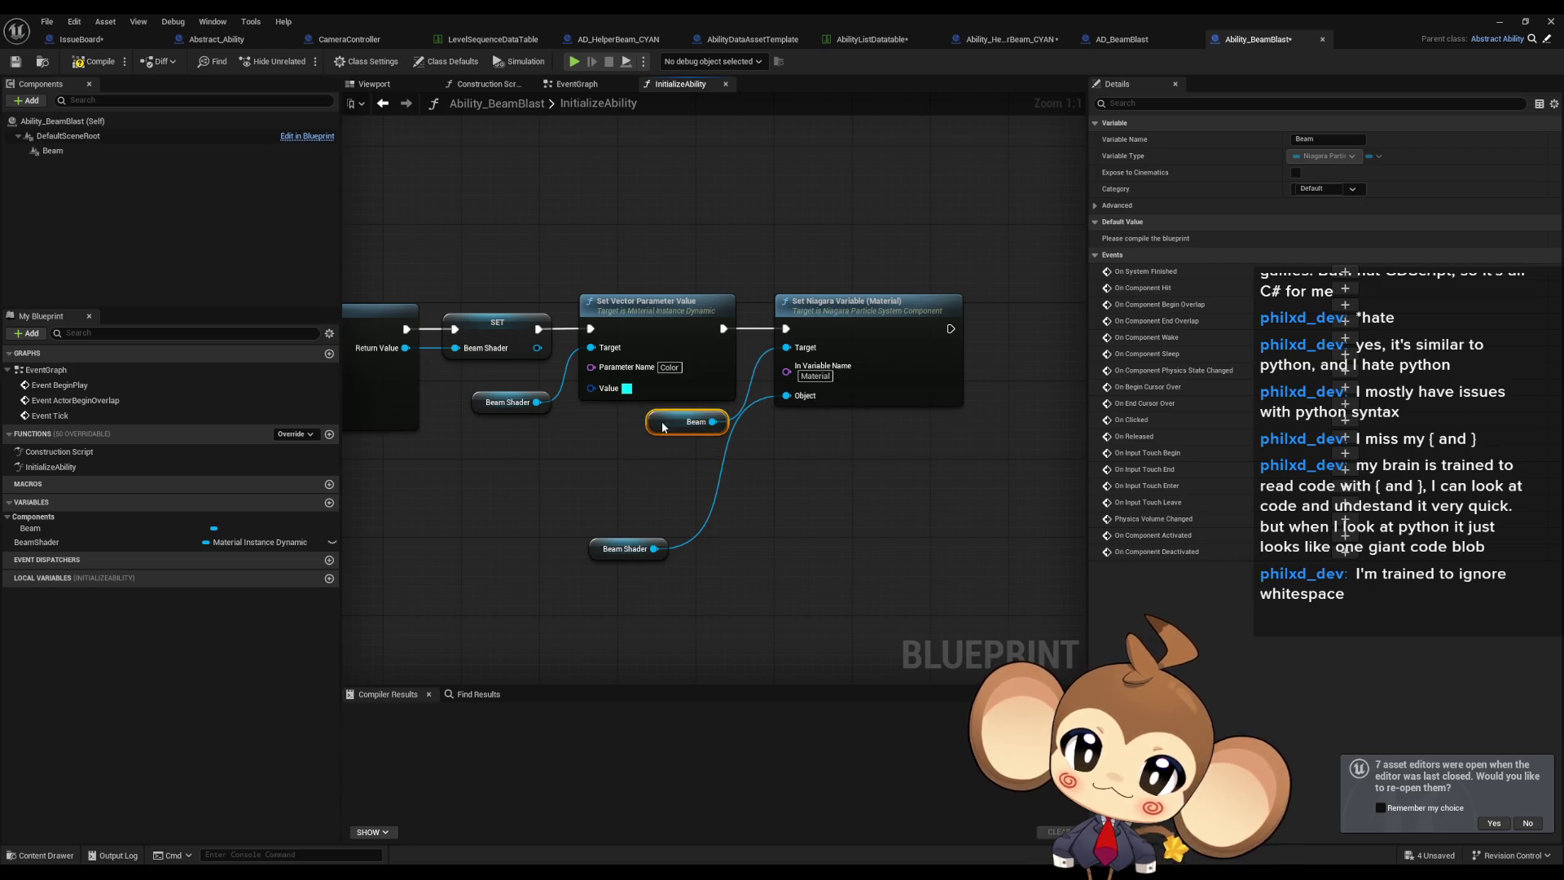
mouse_move(608, 554)
mouse_down()
mouse_move(668, 485)
mouse_move(667, 458)
mouse_up()
click(646, 517)
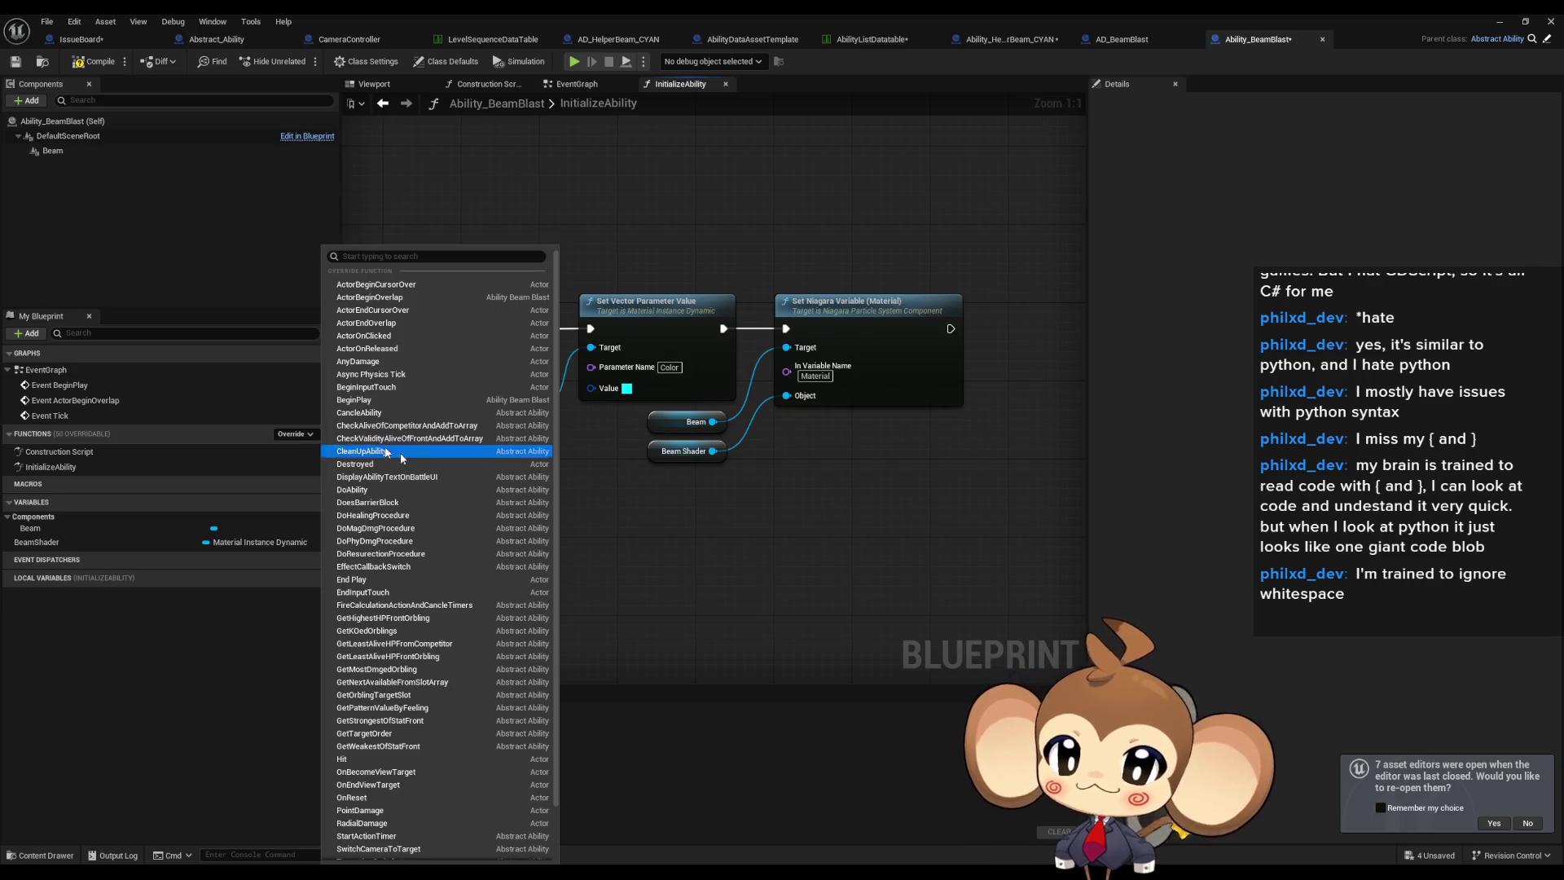
Override TimedAbilityActionListener in Ability_BeamBlast.
scroll(458, 711, down, 2)
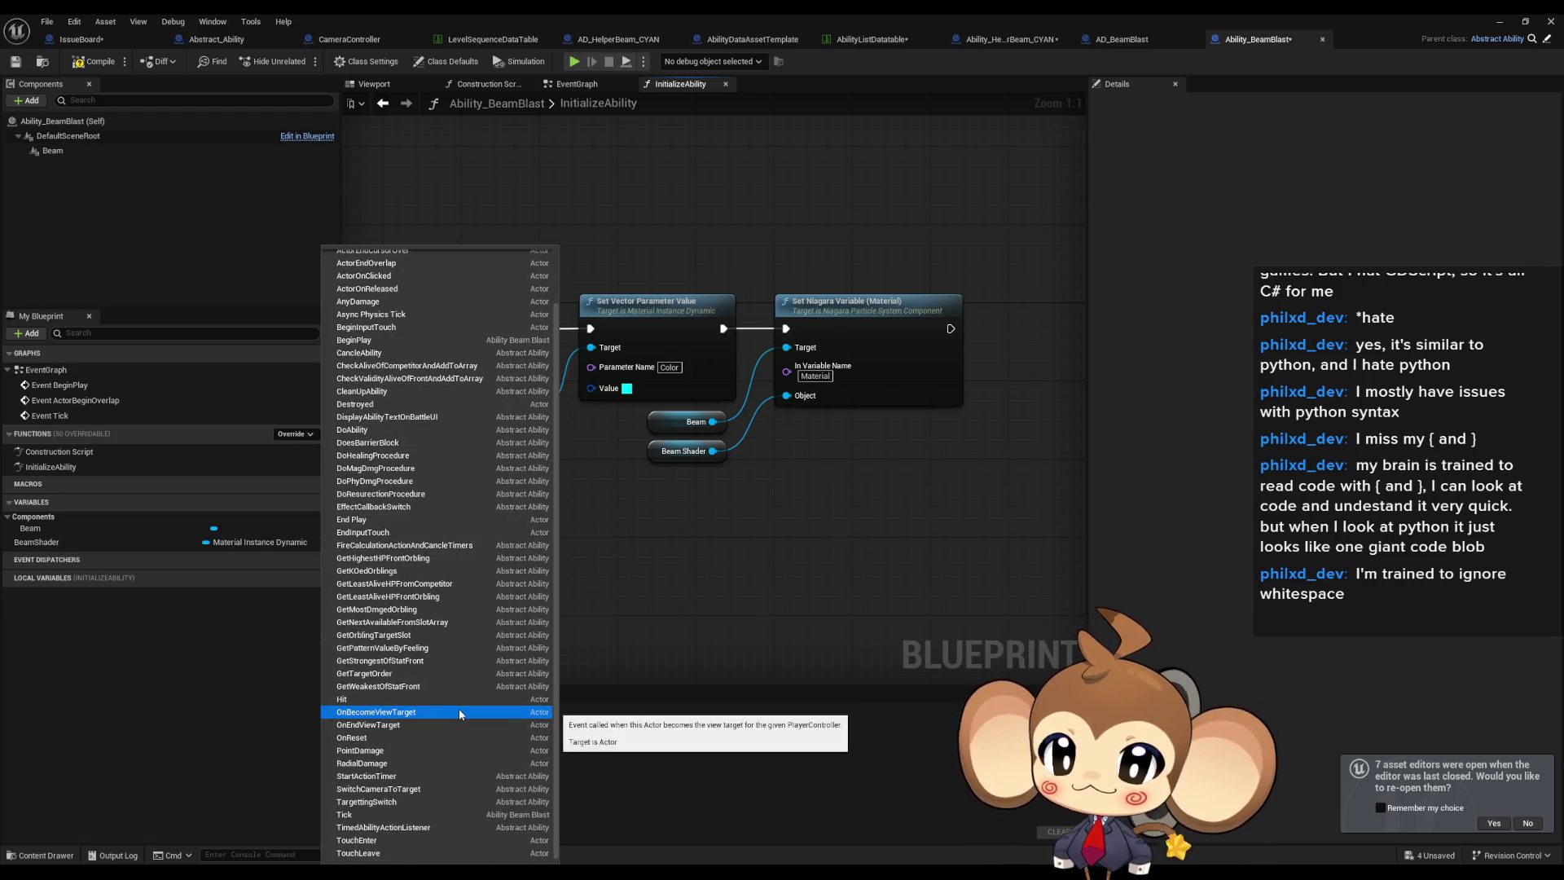
click(471, 826)
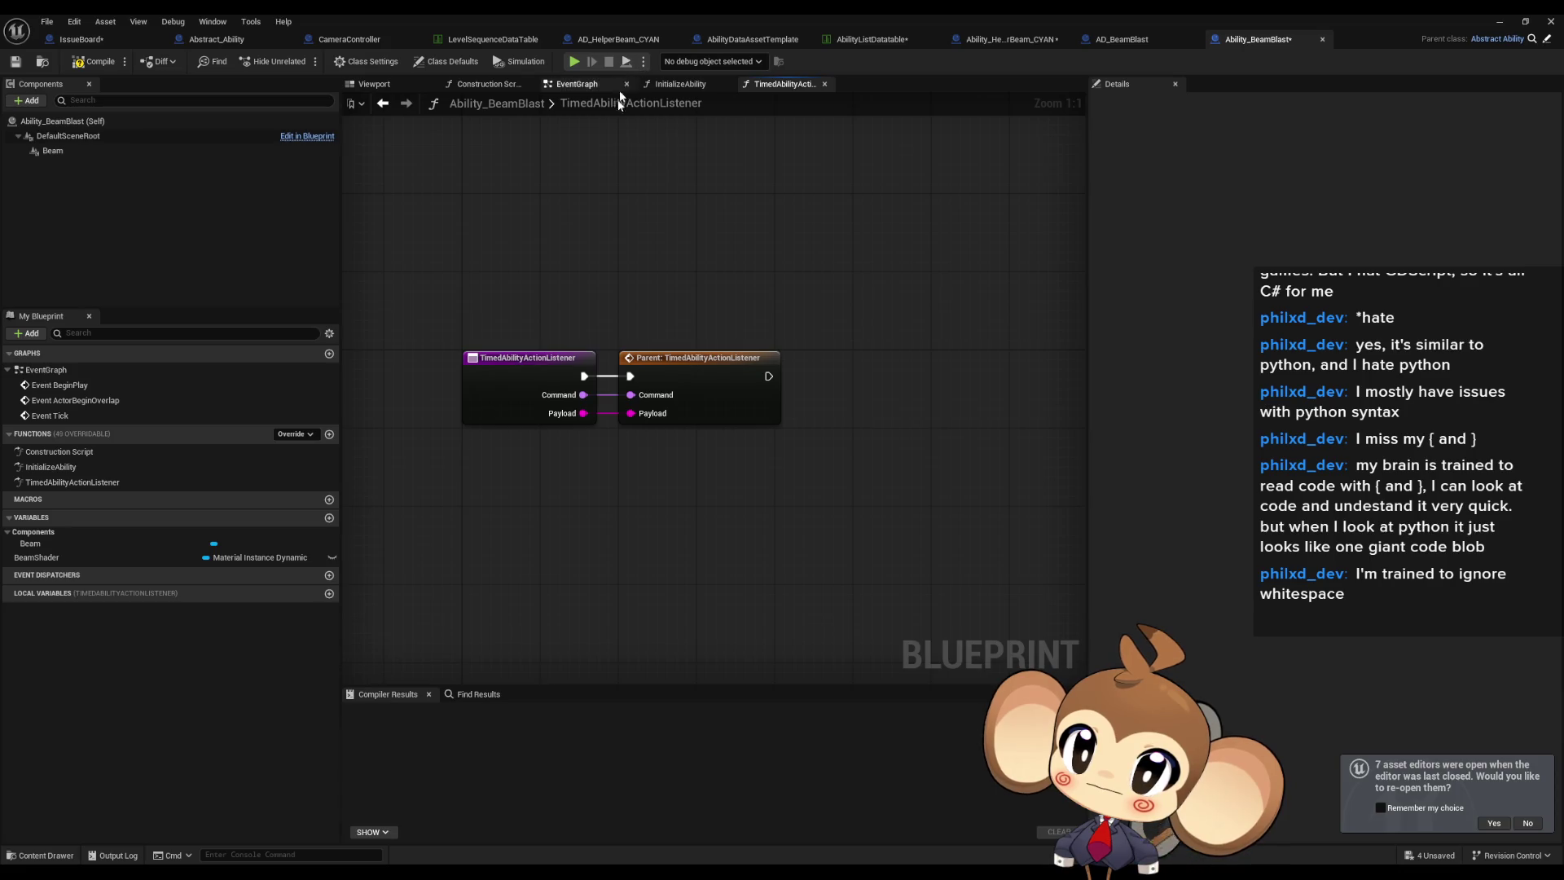
drag(628, 199, 602, 211)
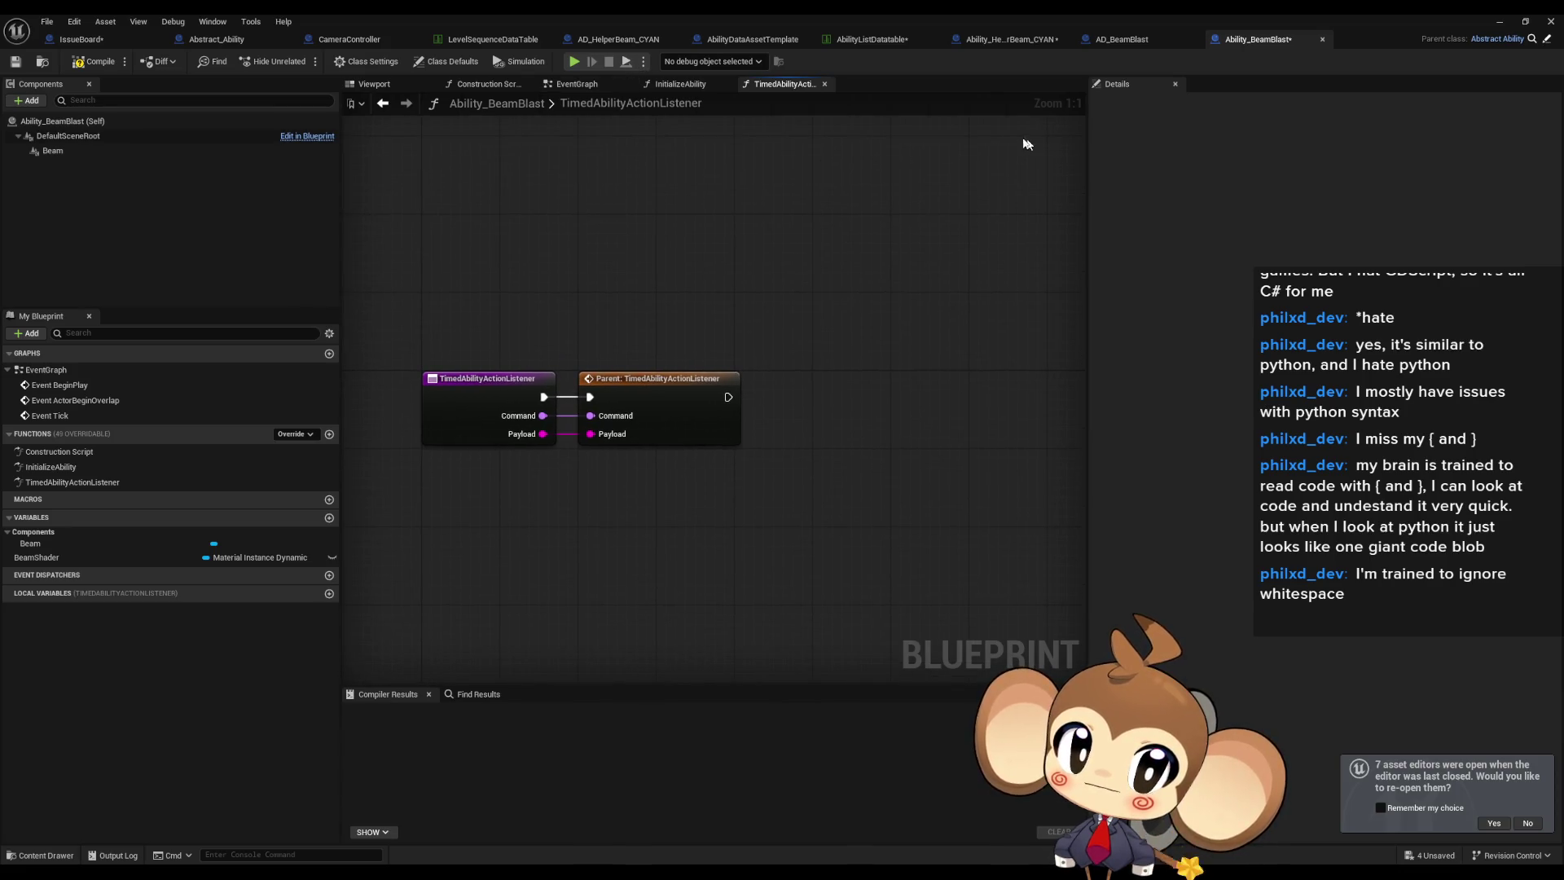
Select the Switch on Name and Set Niagara Variable nodes in the helper beam's TimedAbilityActionListener.
click(1124, 40)
click(992, 40)
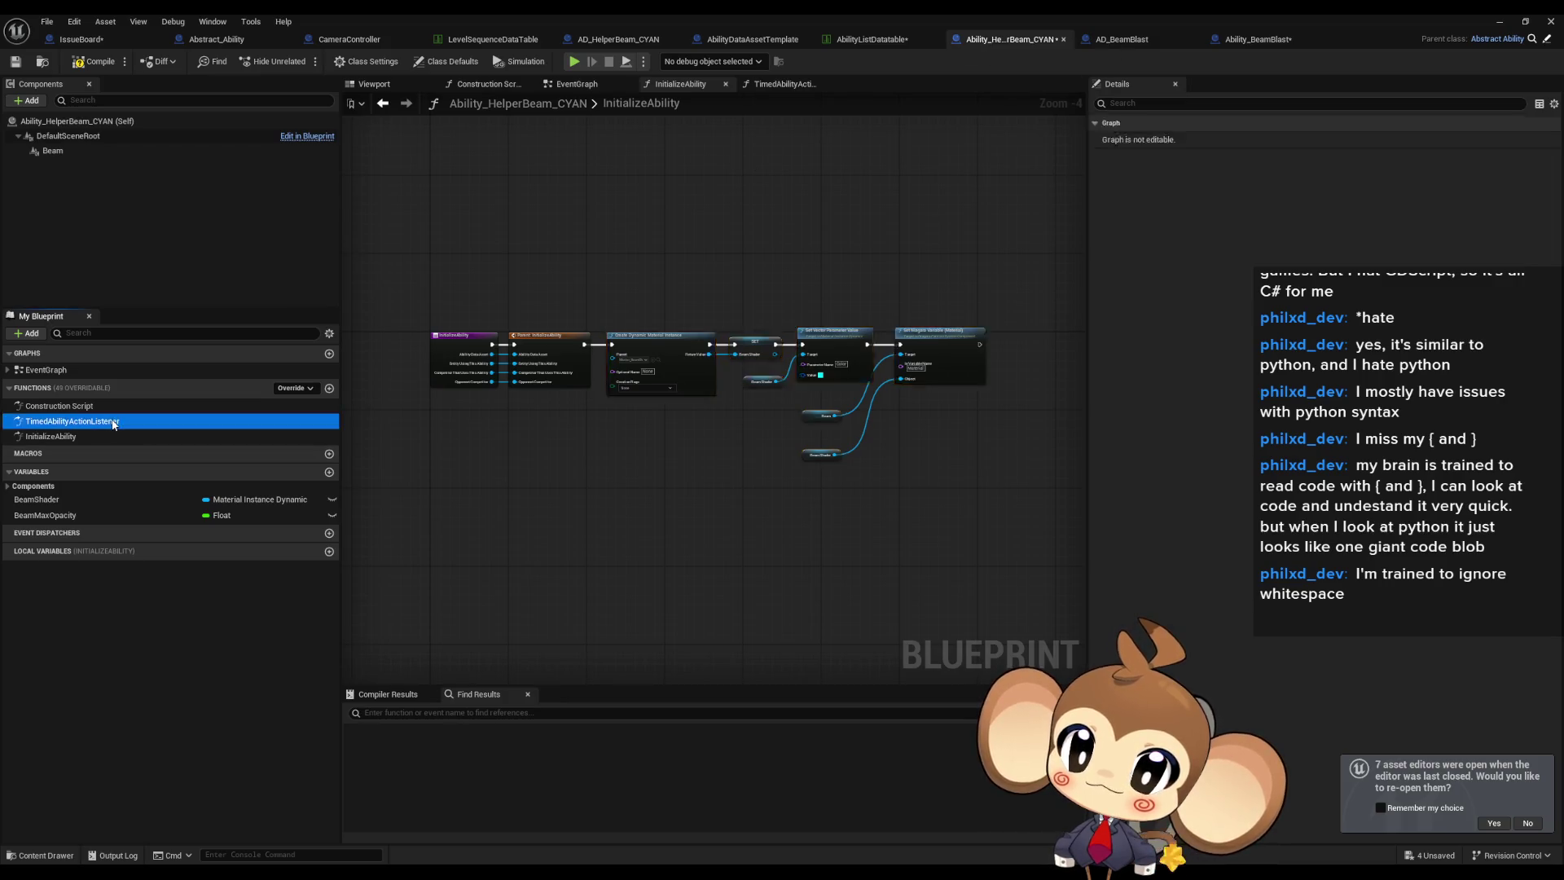
double_click(72, 421)
scroll(725, 447, down, 2)
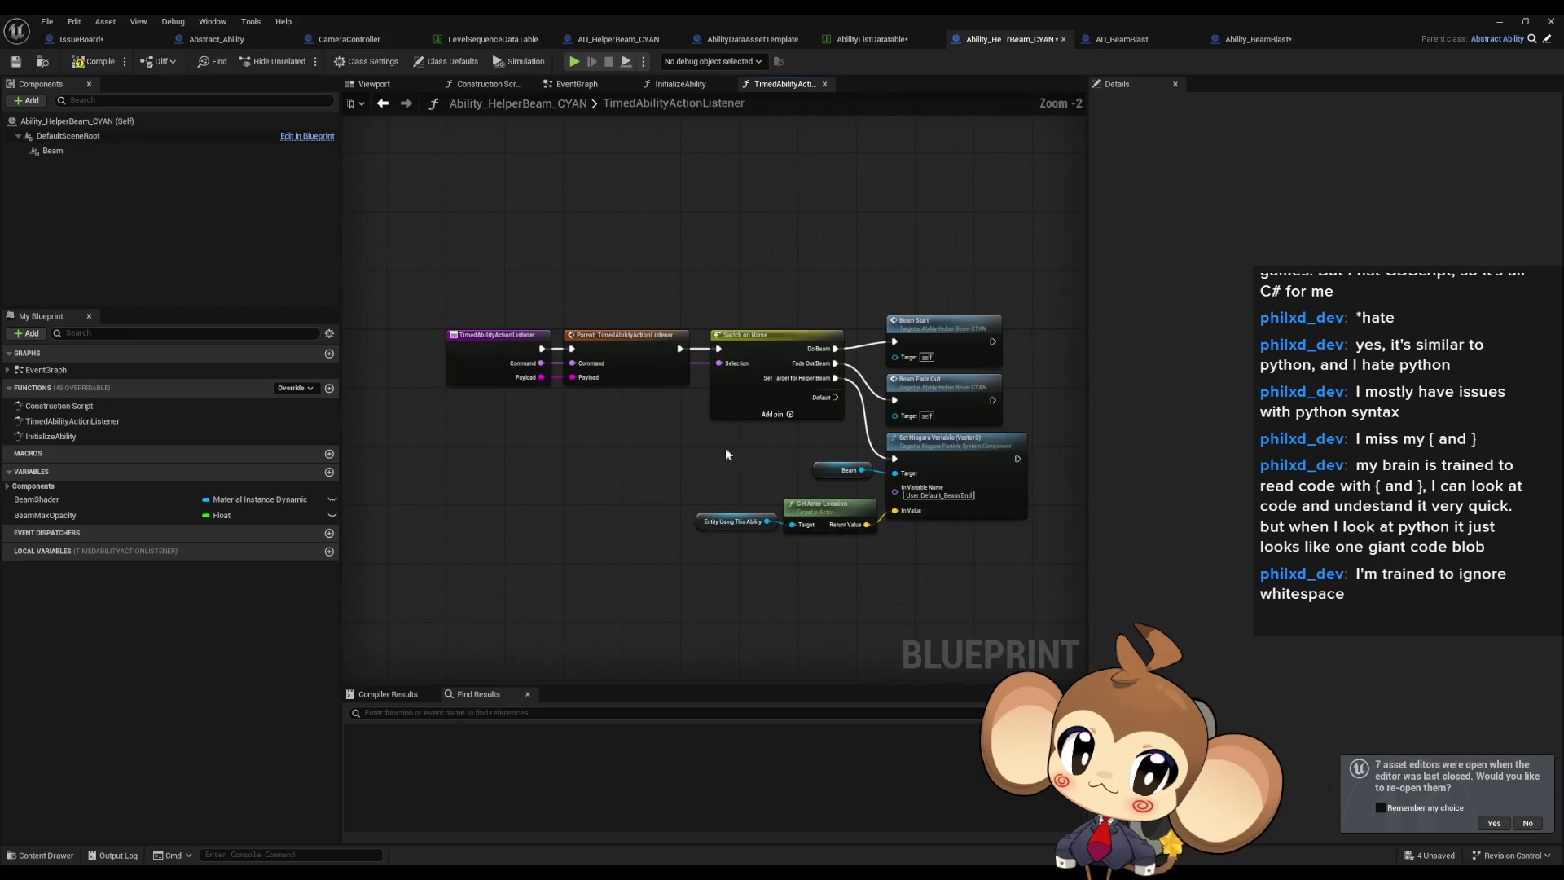
drag(735, 224, 605, 209)
mouse_move(640, 300)
mouse_down()
mouse_move(884, 525)
mouse_move(861, 539)
mouse_up()
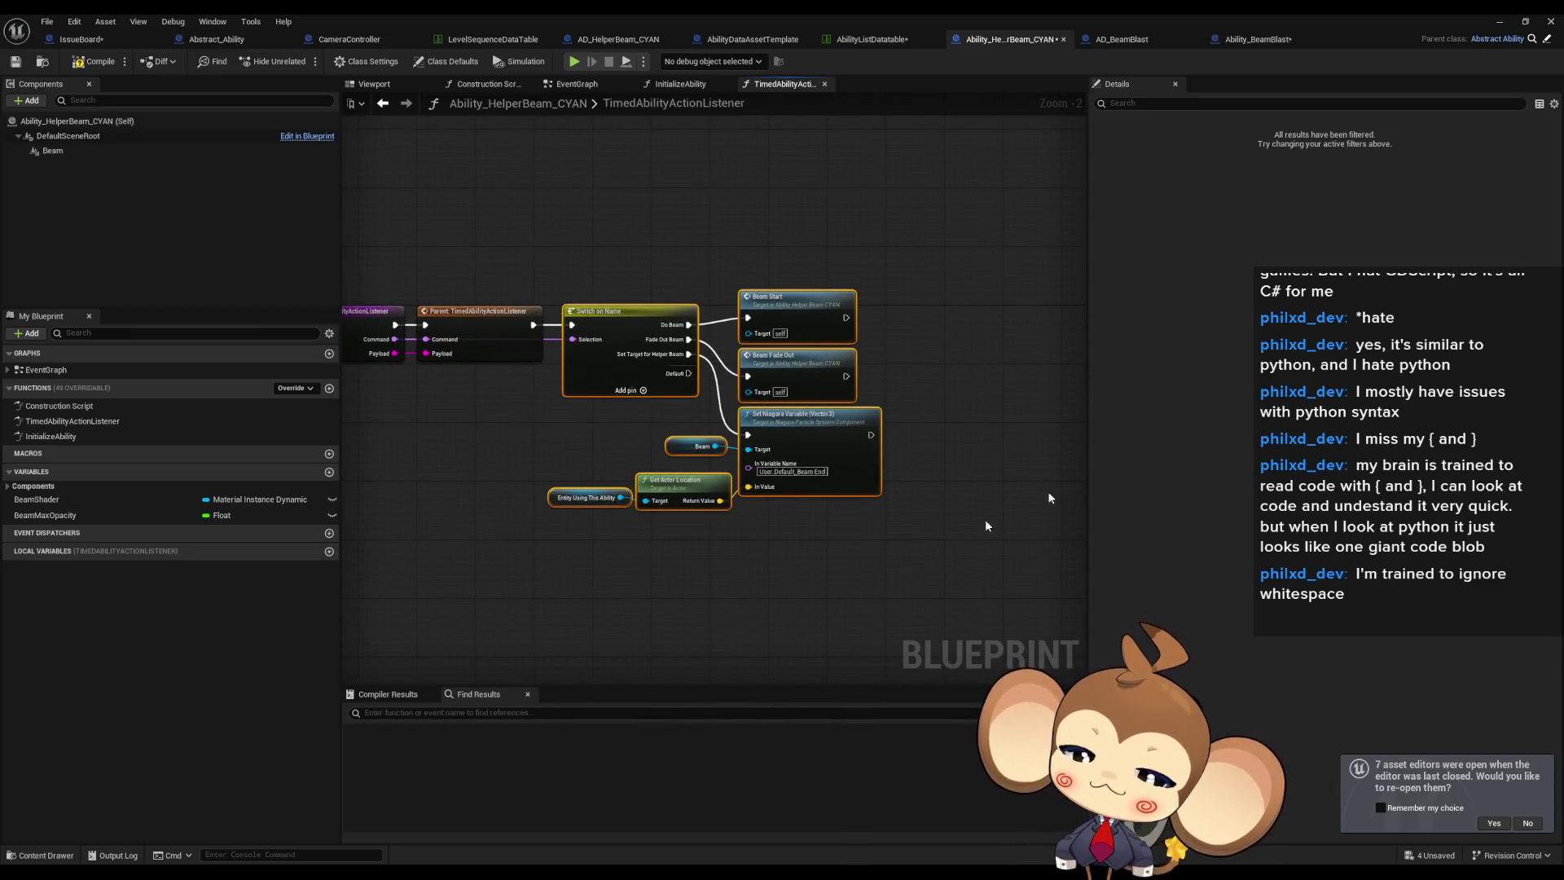
Paste the beam switch nodes into Ability_BeamBlast's listener, confirming Fix Self Context, and arrange them.
click(1244, 41)
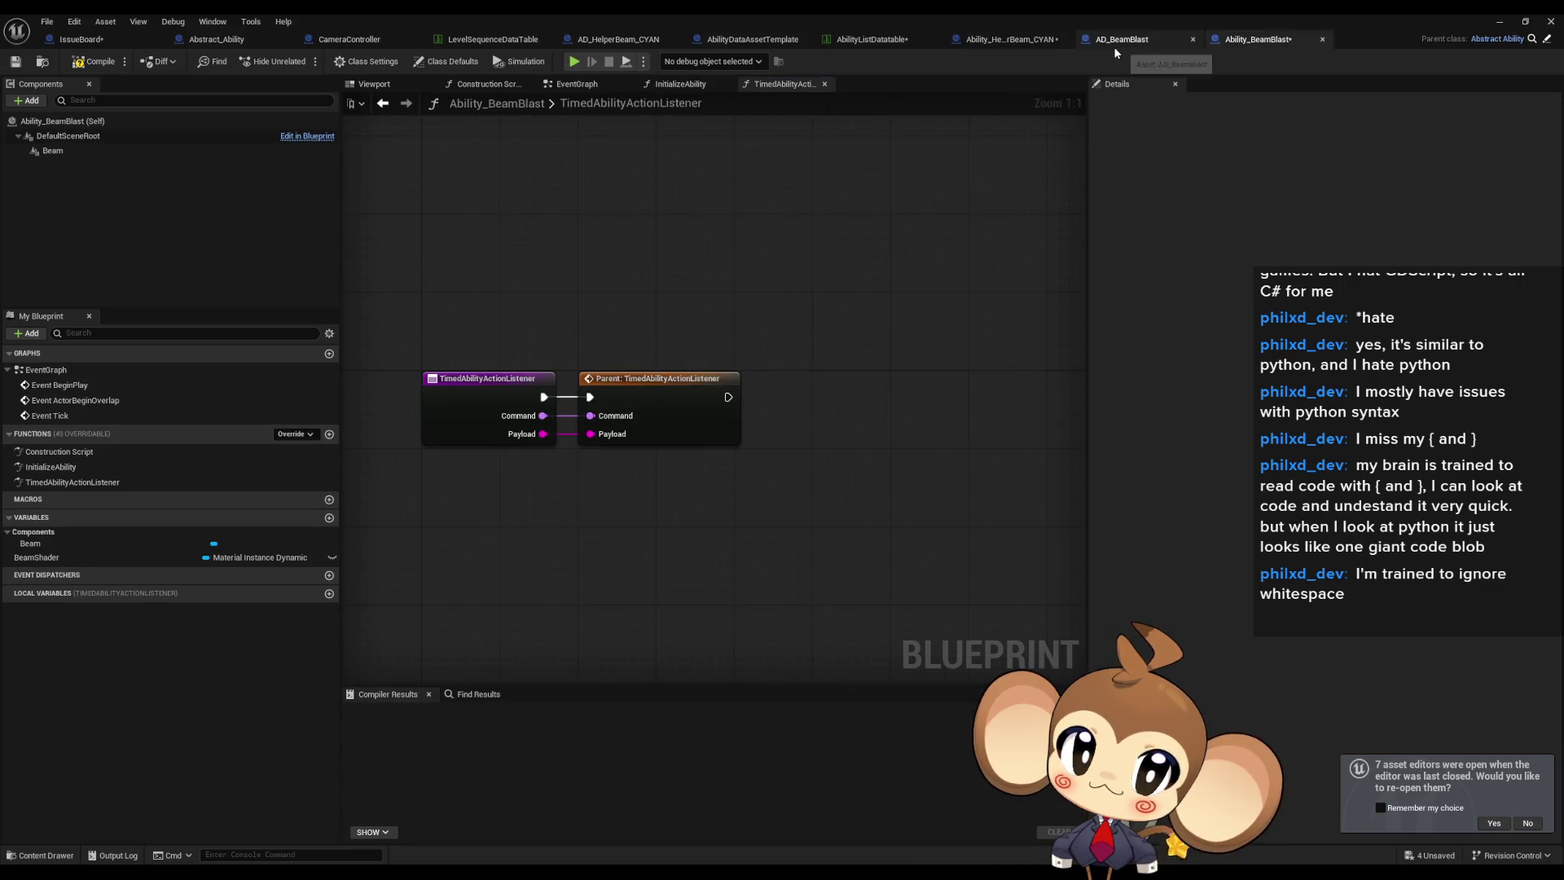
drag(911, 501, 829, 435)
key(ctrl+v)
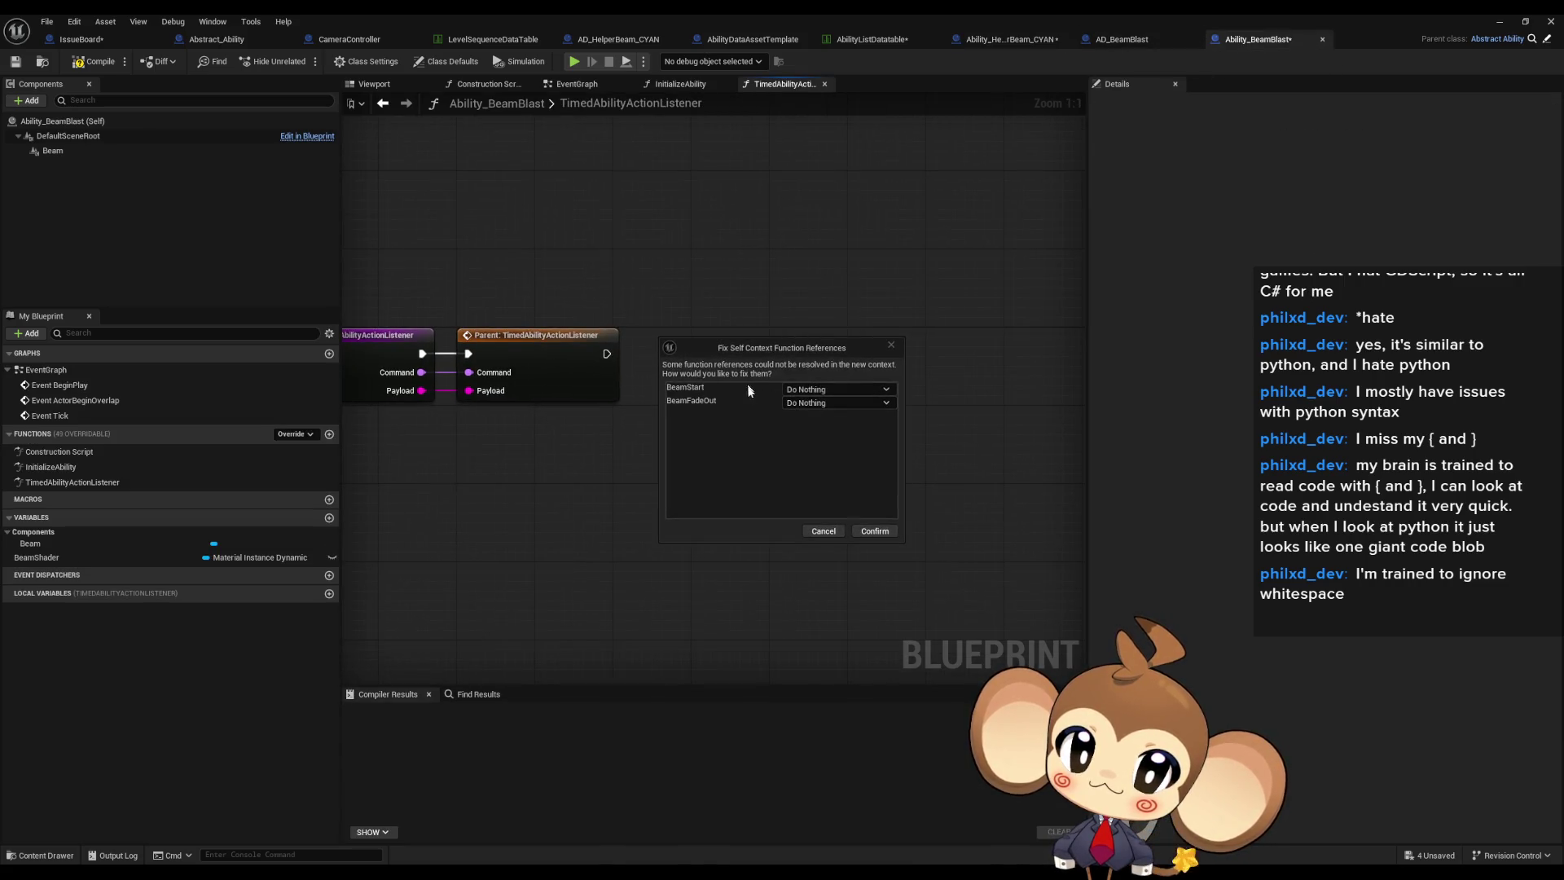
click(869, 540)
mouse_move(824, 309)
mouse_down()
mouse_move(766, 358)
mouse_move(737, 349)
mouse_up()
click(618, 480)
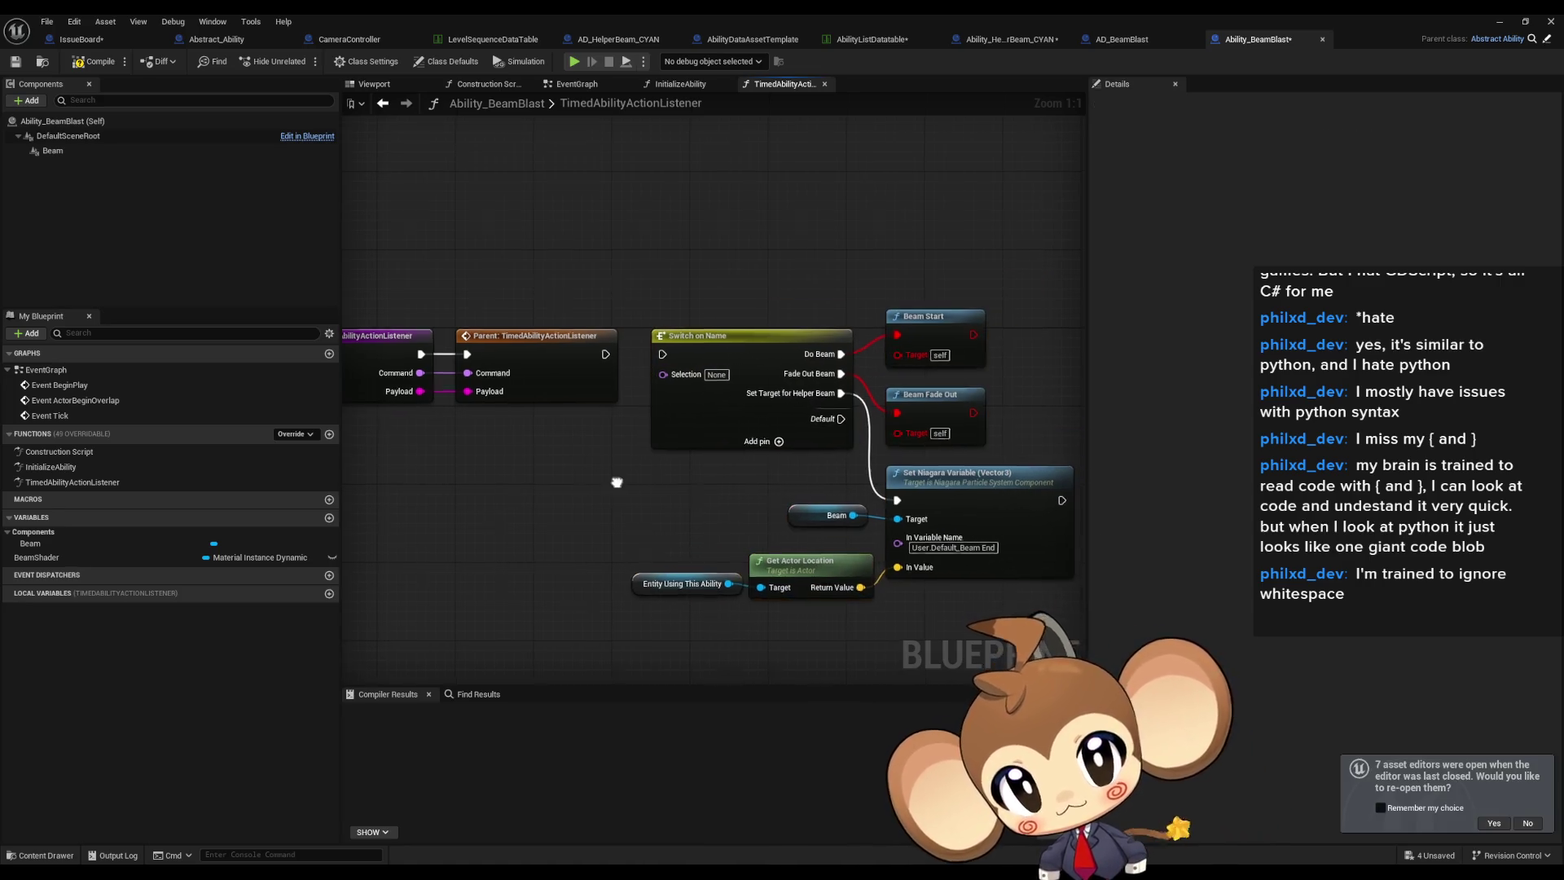
drag(617, 480, 554, 527)
click(1010, 39)
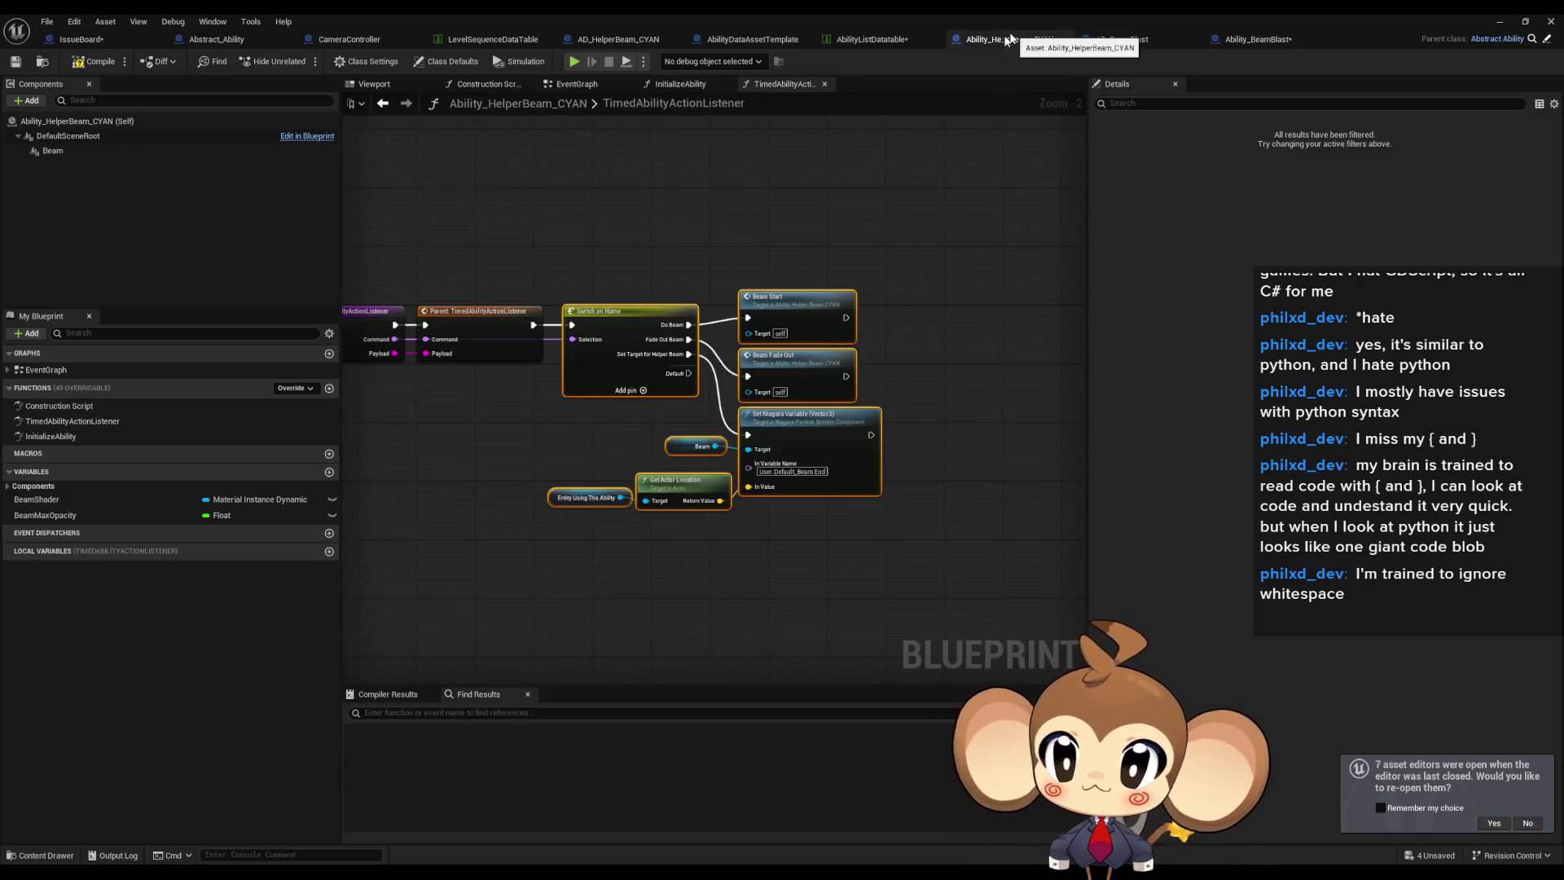
Select the helper's BeamStart and BeamFadeOut timeline nodes and view them in Ability_BeamBlast's EventGraph.
click(774, 316)
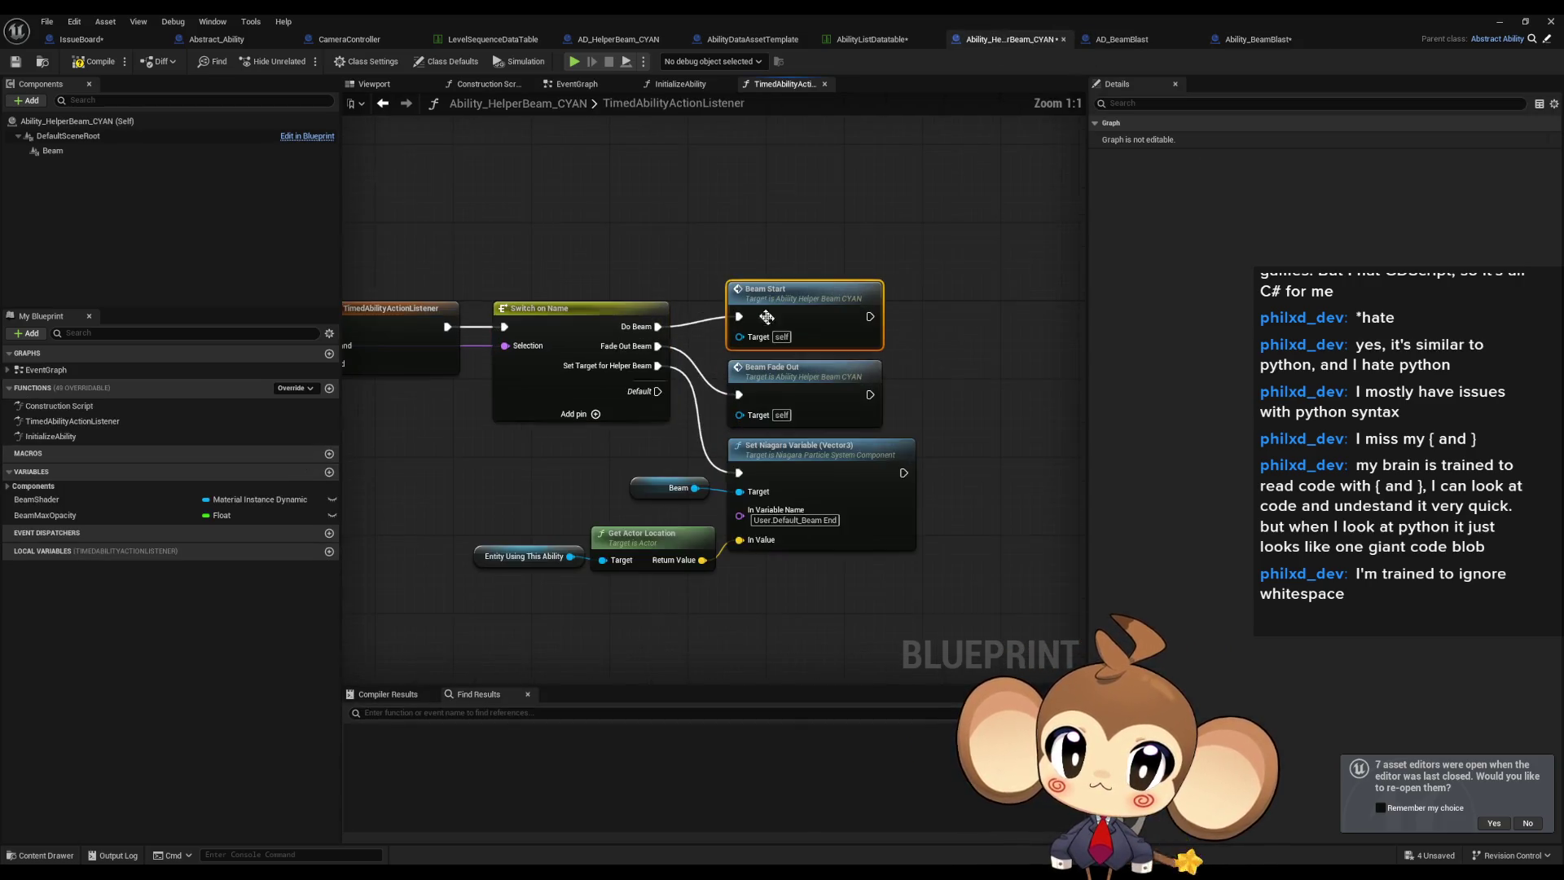
scroll(775, 316, up, 2)
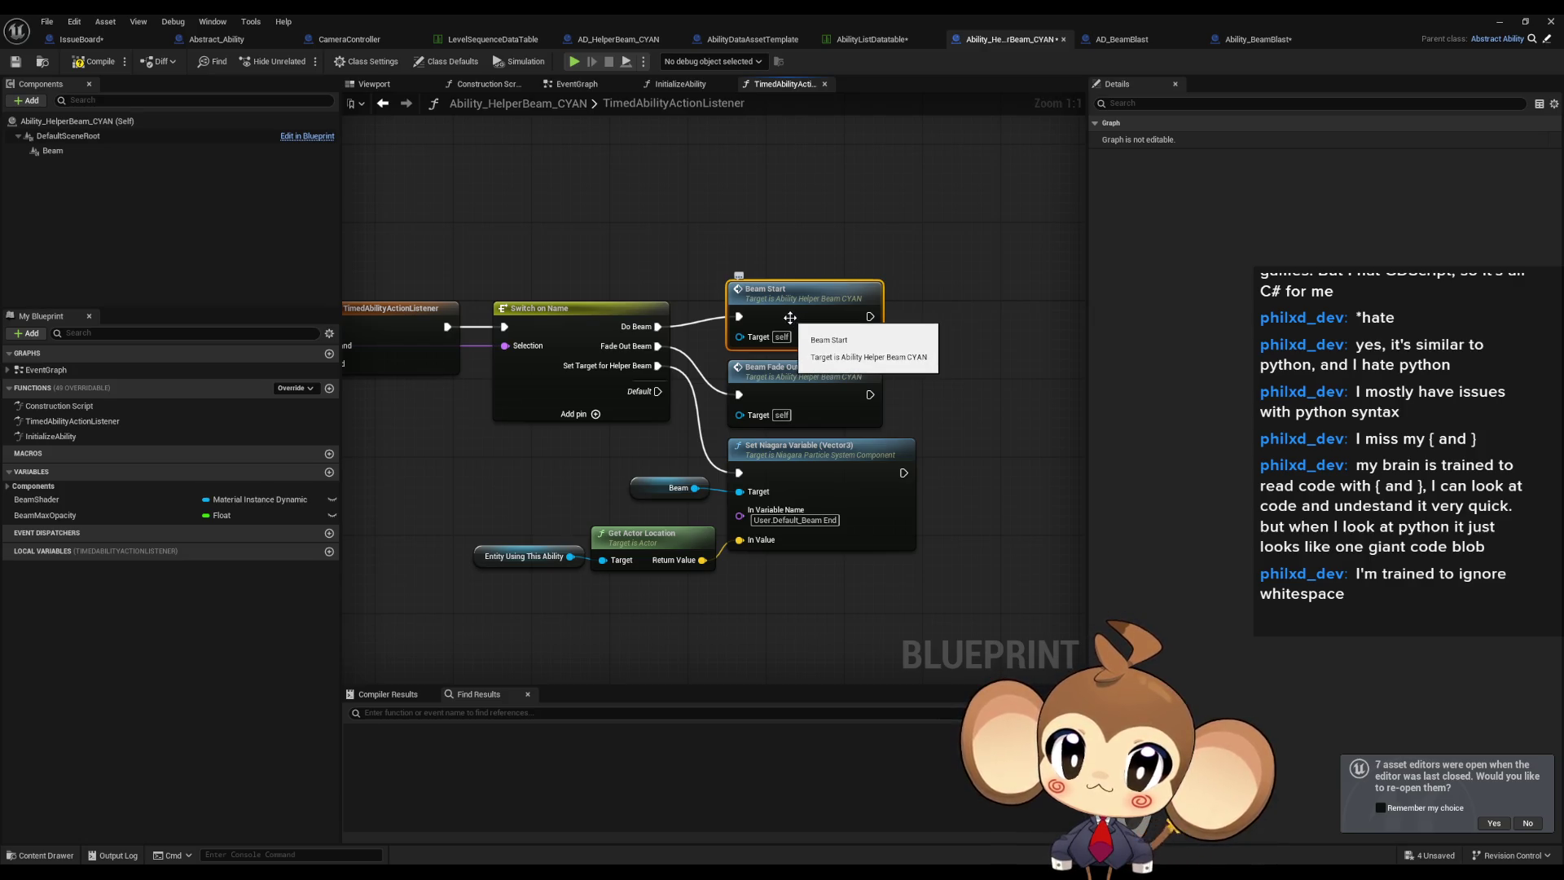
double_click(70, 374)
drag(497, 280, 903, 628)
click(1246, 41)
click(72, 370)
double_click(71, 372)
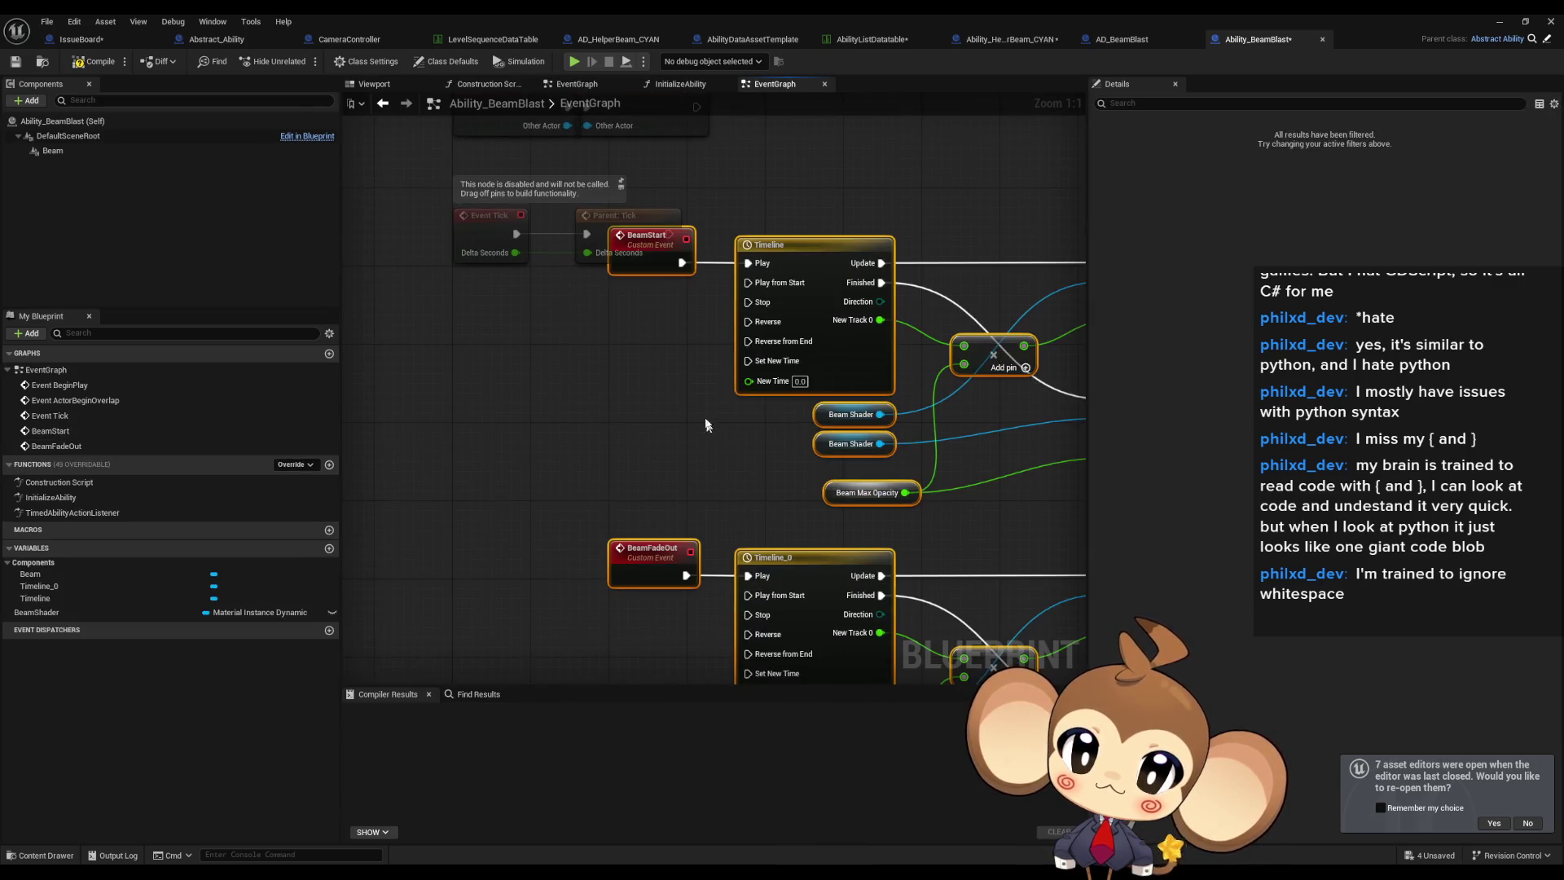
click(639, 368)
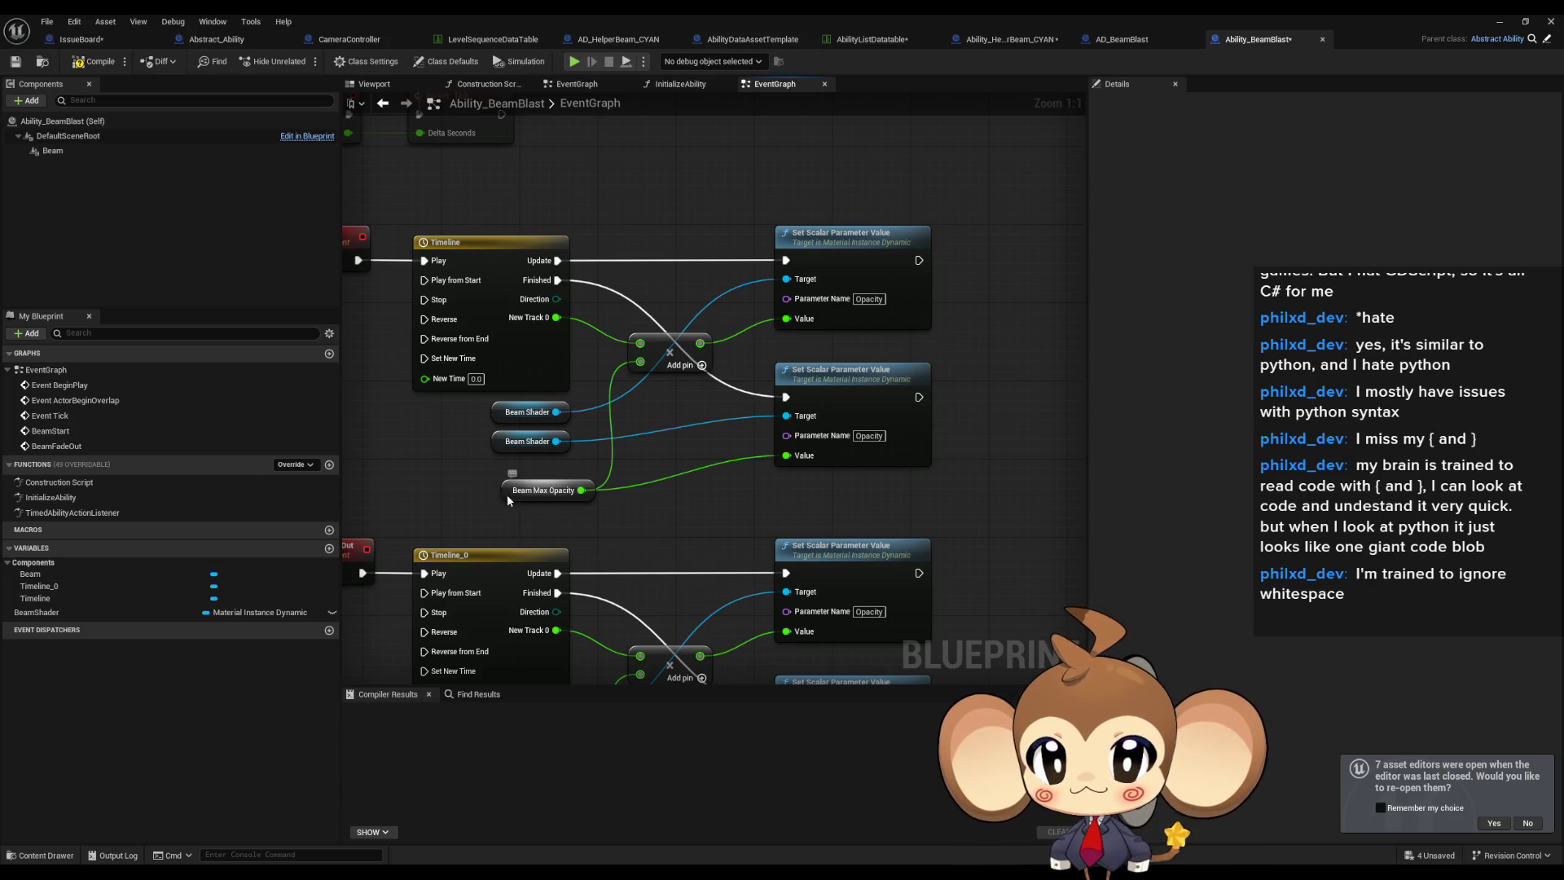
Create the BeamMaxOpacity variable from the Beam Max Opacity node, comparing with the helper's variables.
right_click(508, 496)
click(580, 522)
drag(624, 528, 775, 368)
click(1009, 39)
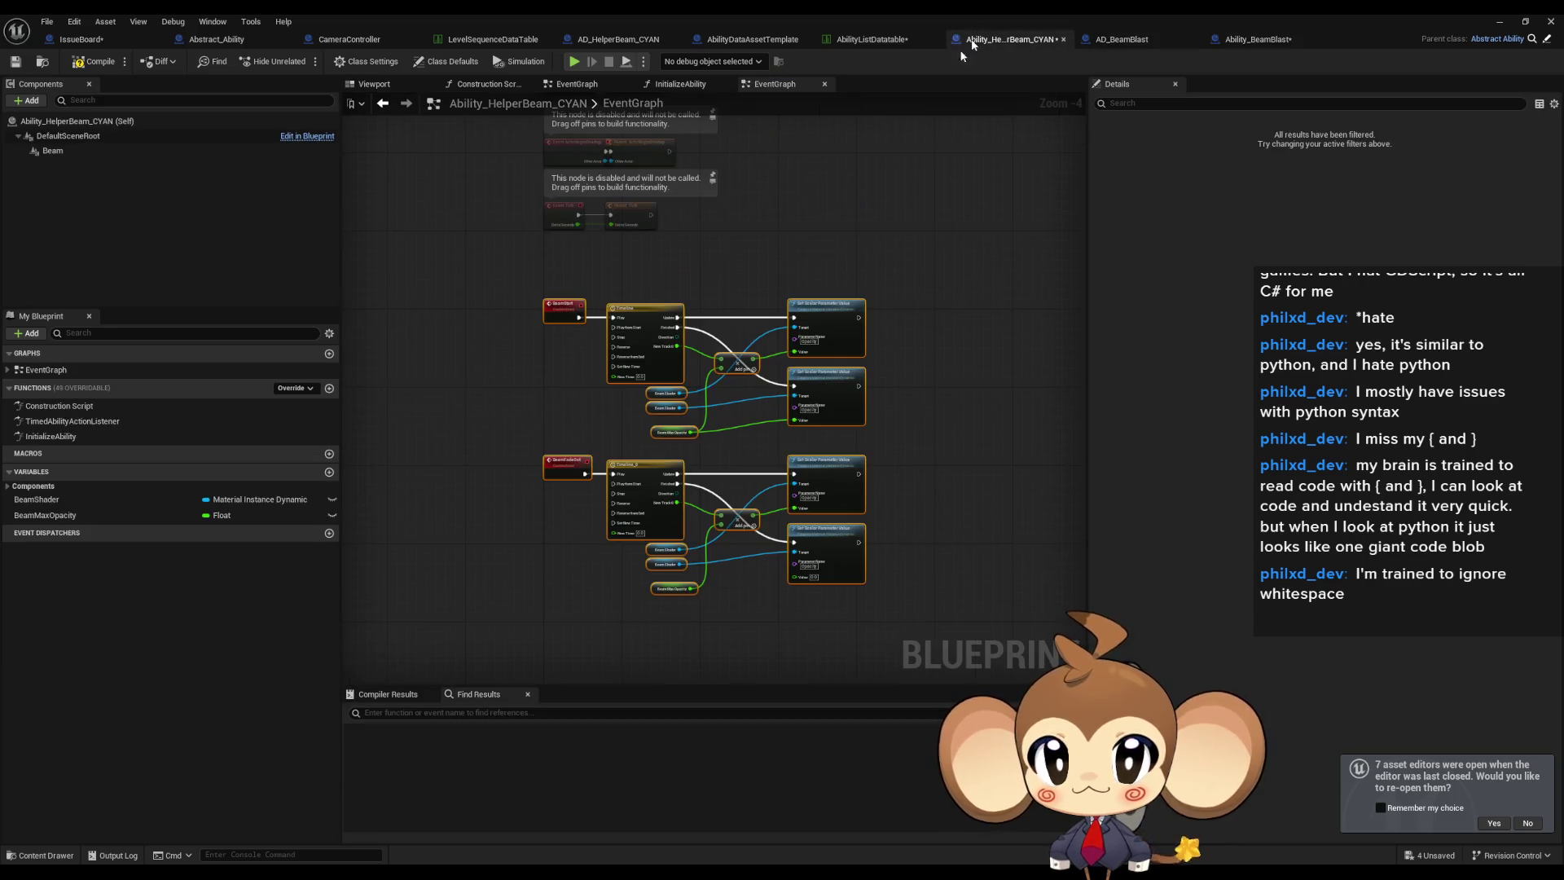
click(91, 514)
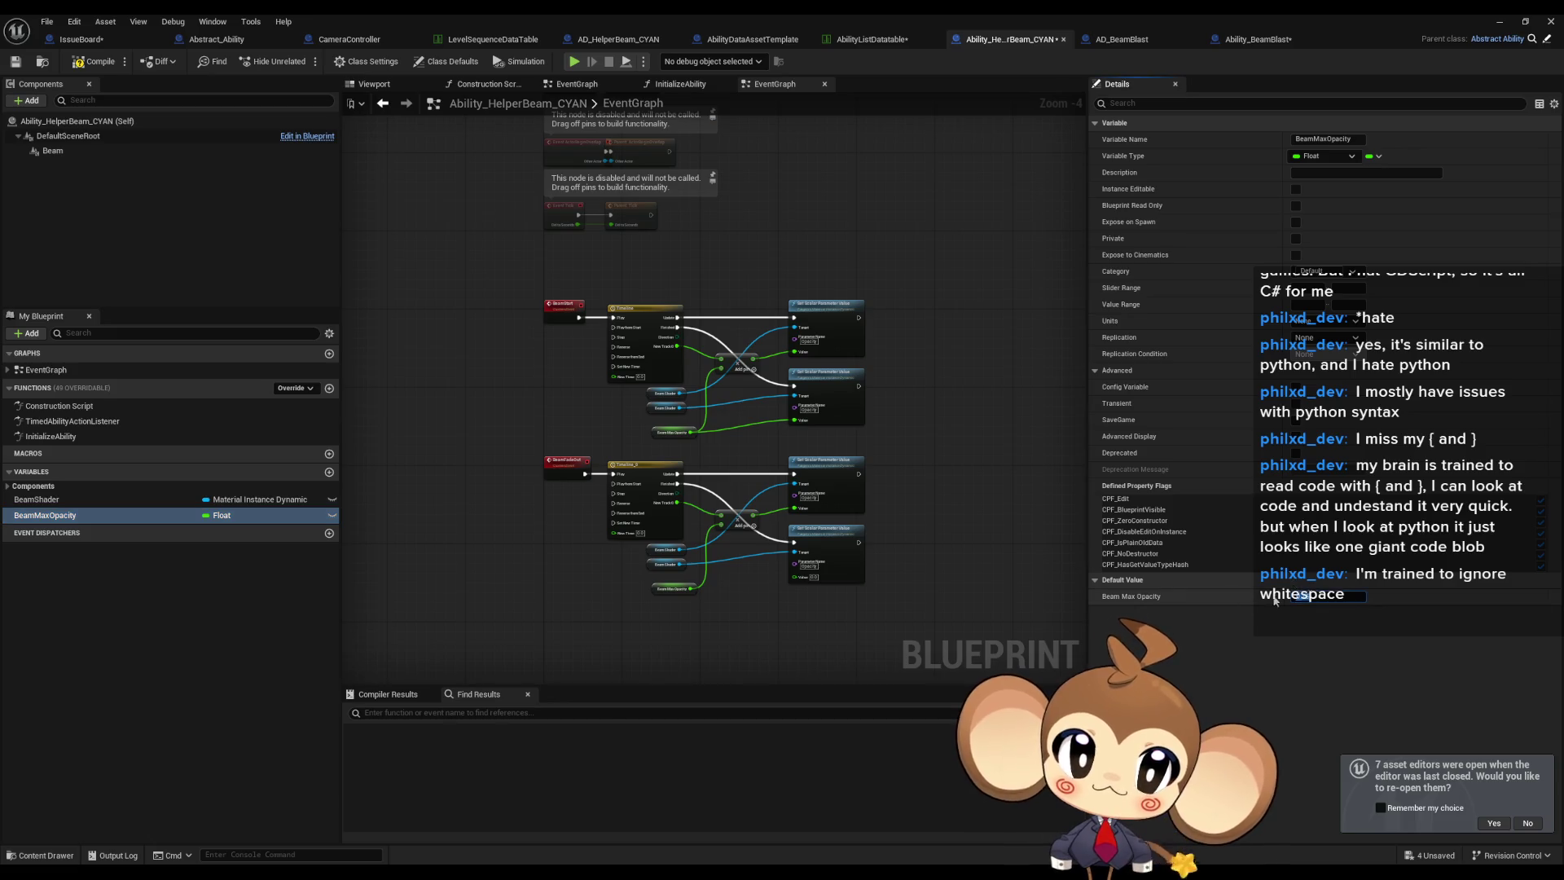
click(96, 500)
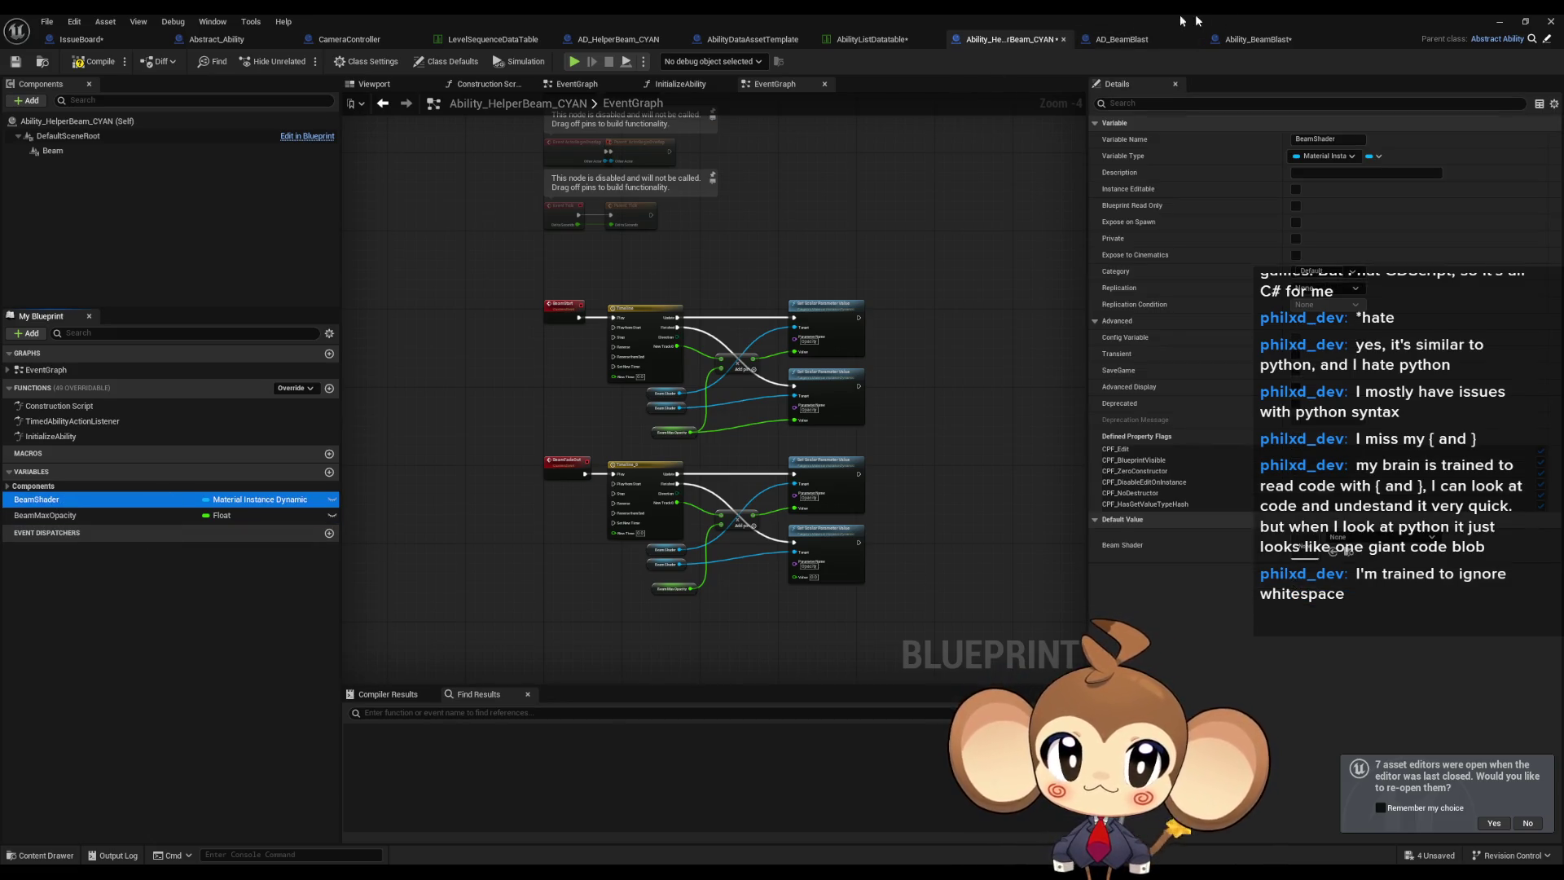
Compile Ability_BeamBlast successfully.
click(1258, 36)
click(611, 645)
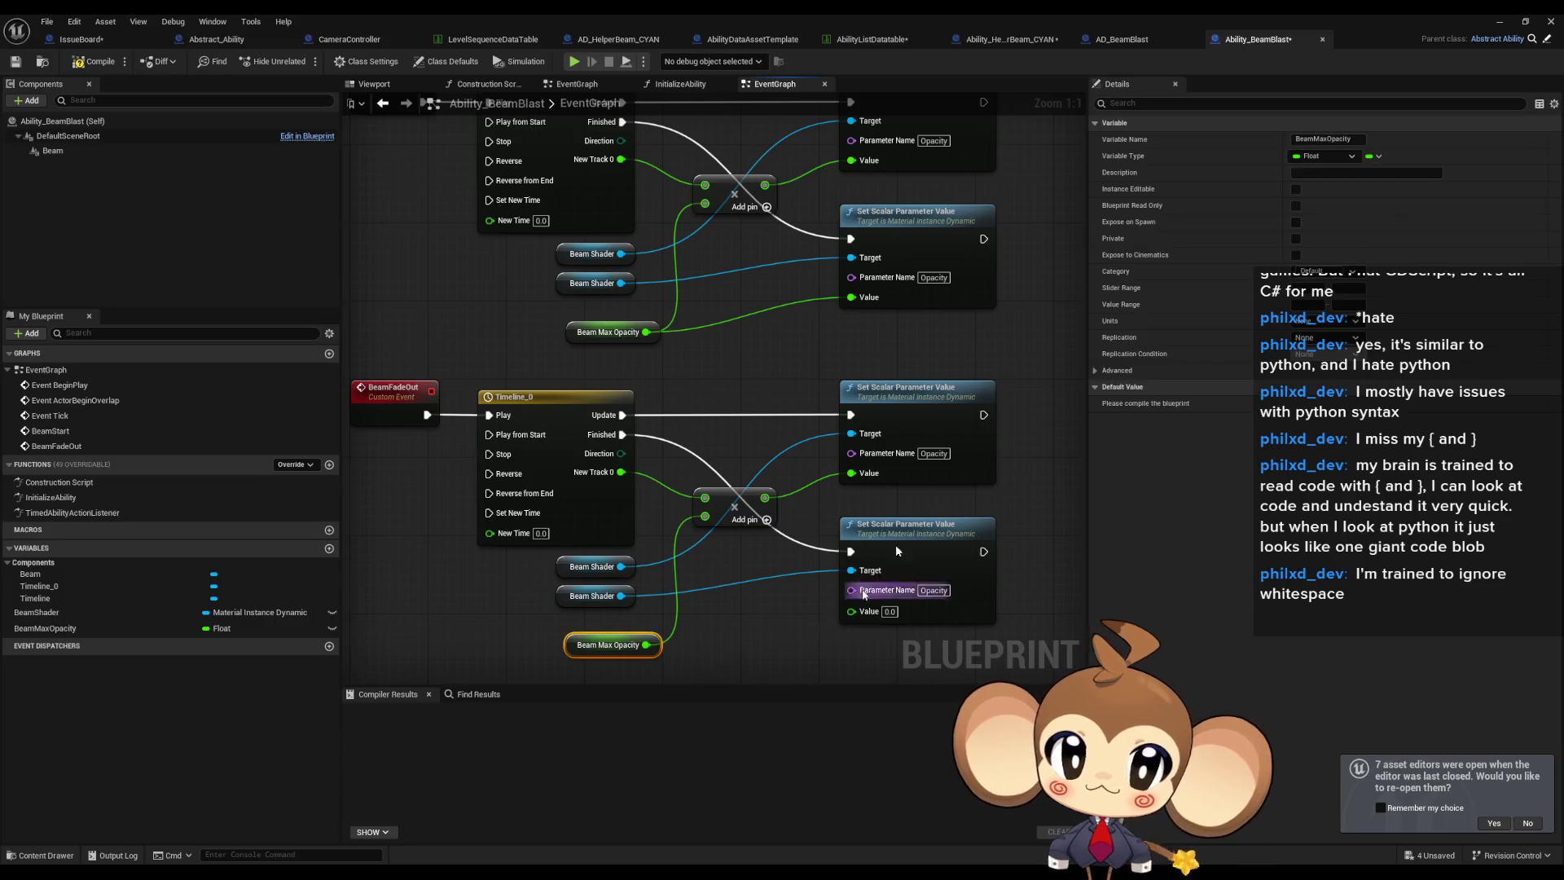
click(96, 61)
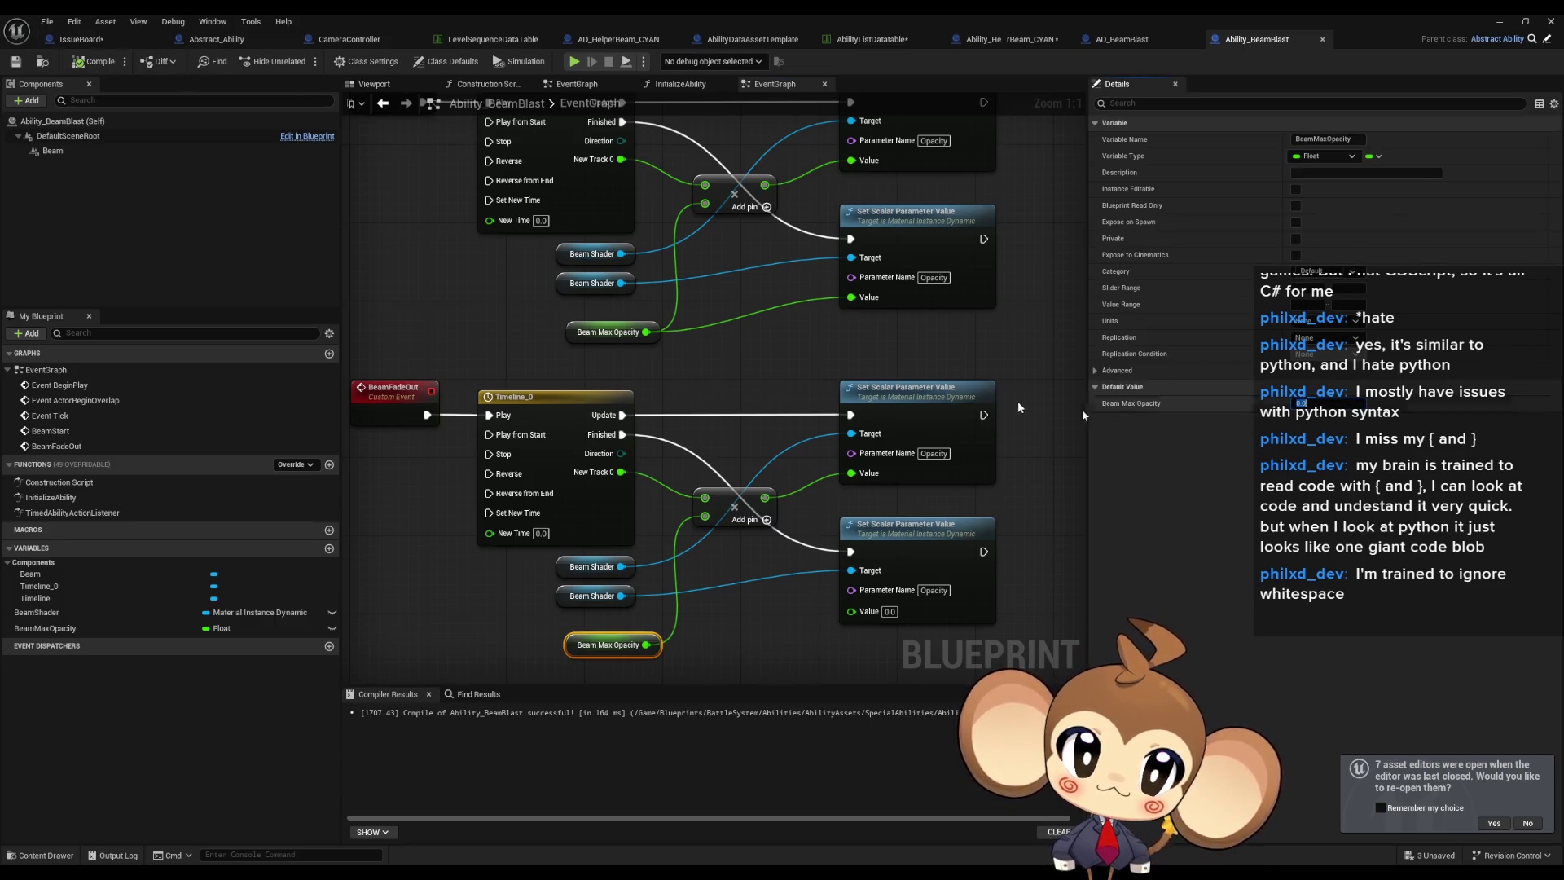
click(555, 359)
In the TimedAbilityActionListener graph, refresh the Beam Start and Beam Fade Out nodes to clear their errors.
click(90, 513)
double_click(89, 513)
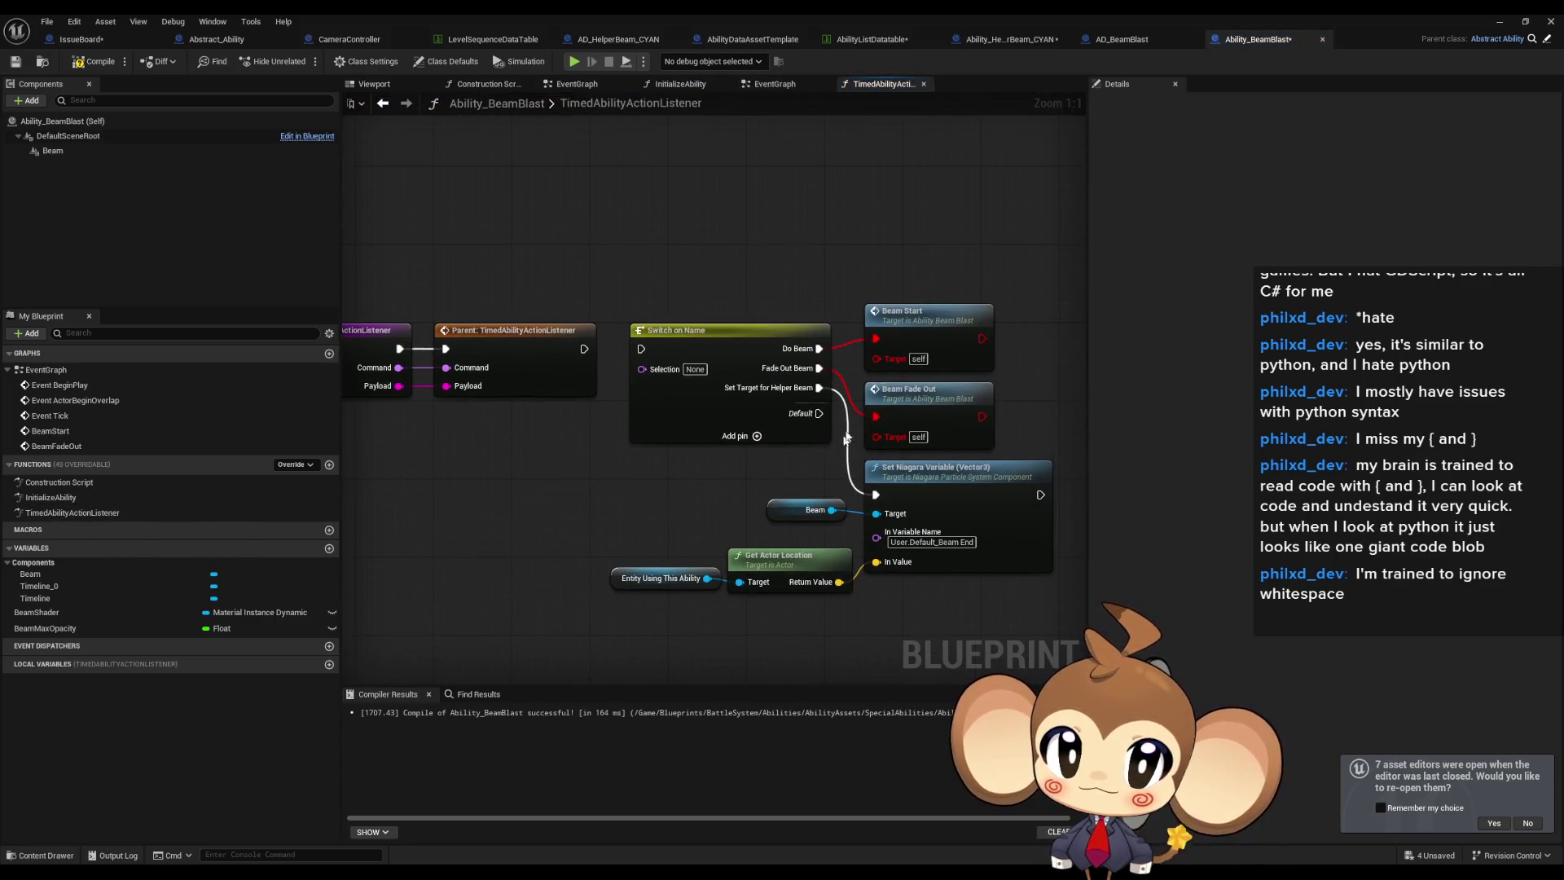
right_click(906, 343)
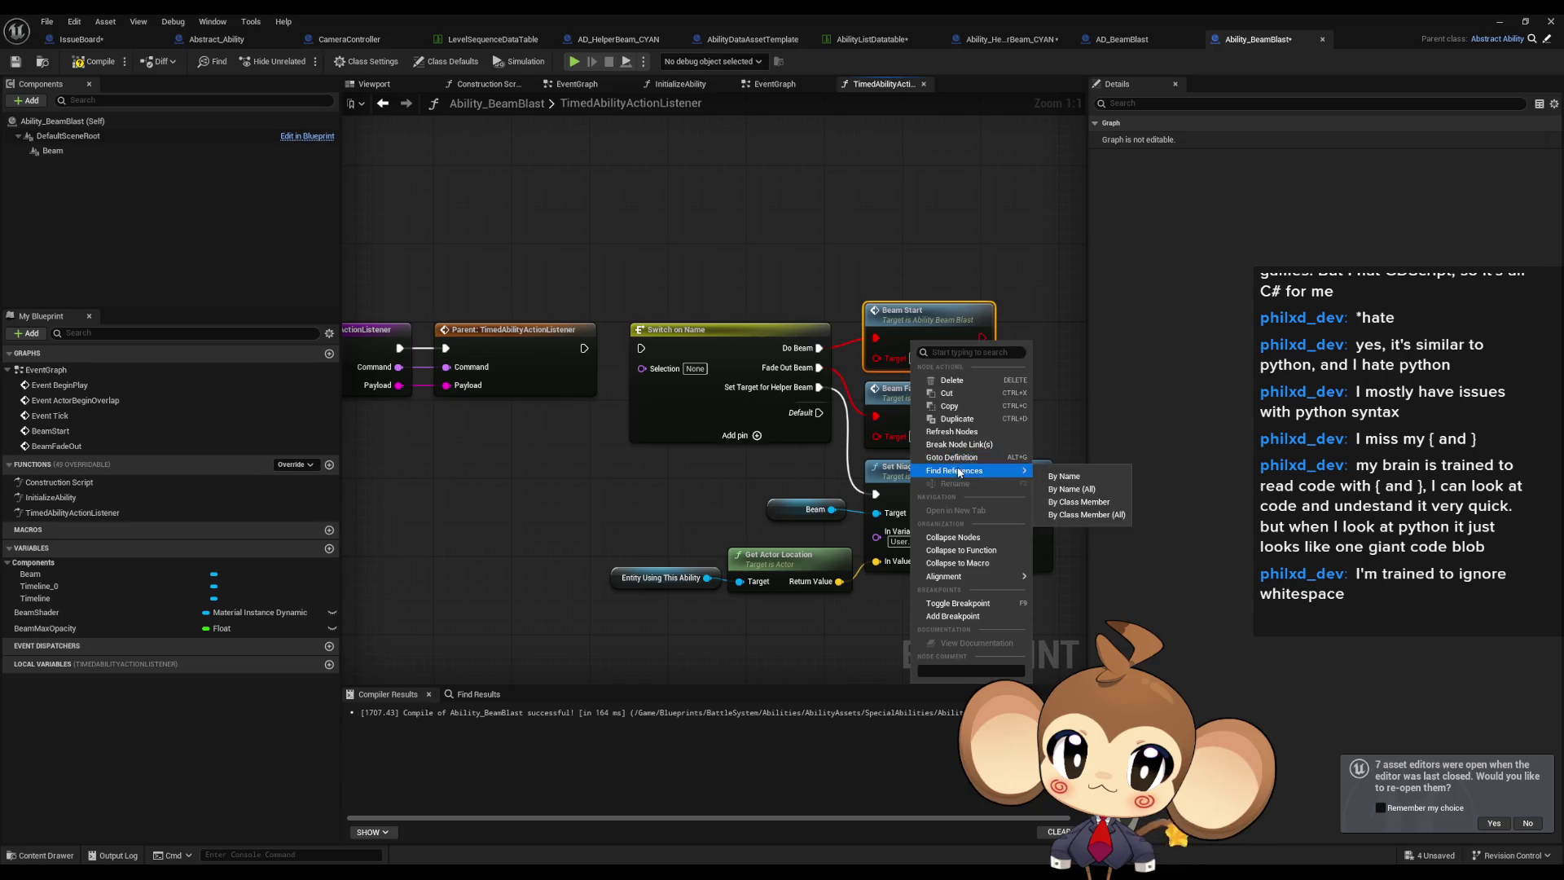
click(957, 432)
right_click(900, 383)
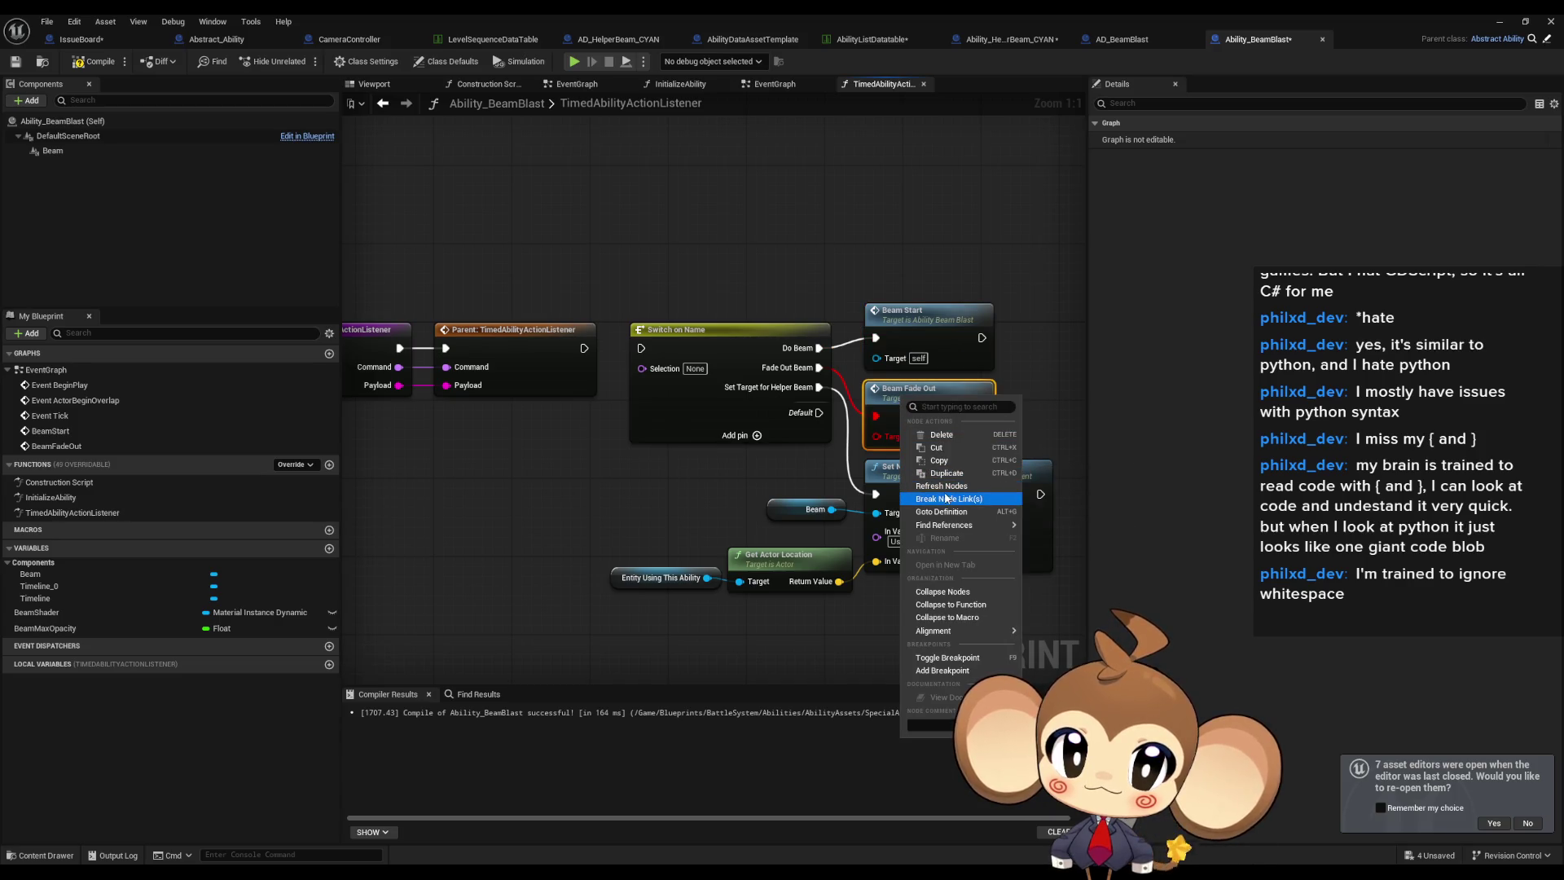
click(905, 470)
Wire Parent's execution into Switch on Name and Command into its Selection pin, checking the helper blueprint's version.
drag(641, 348, 584, 349)
click(1009, 41)
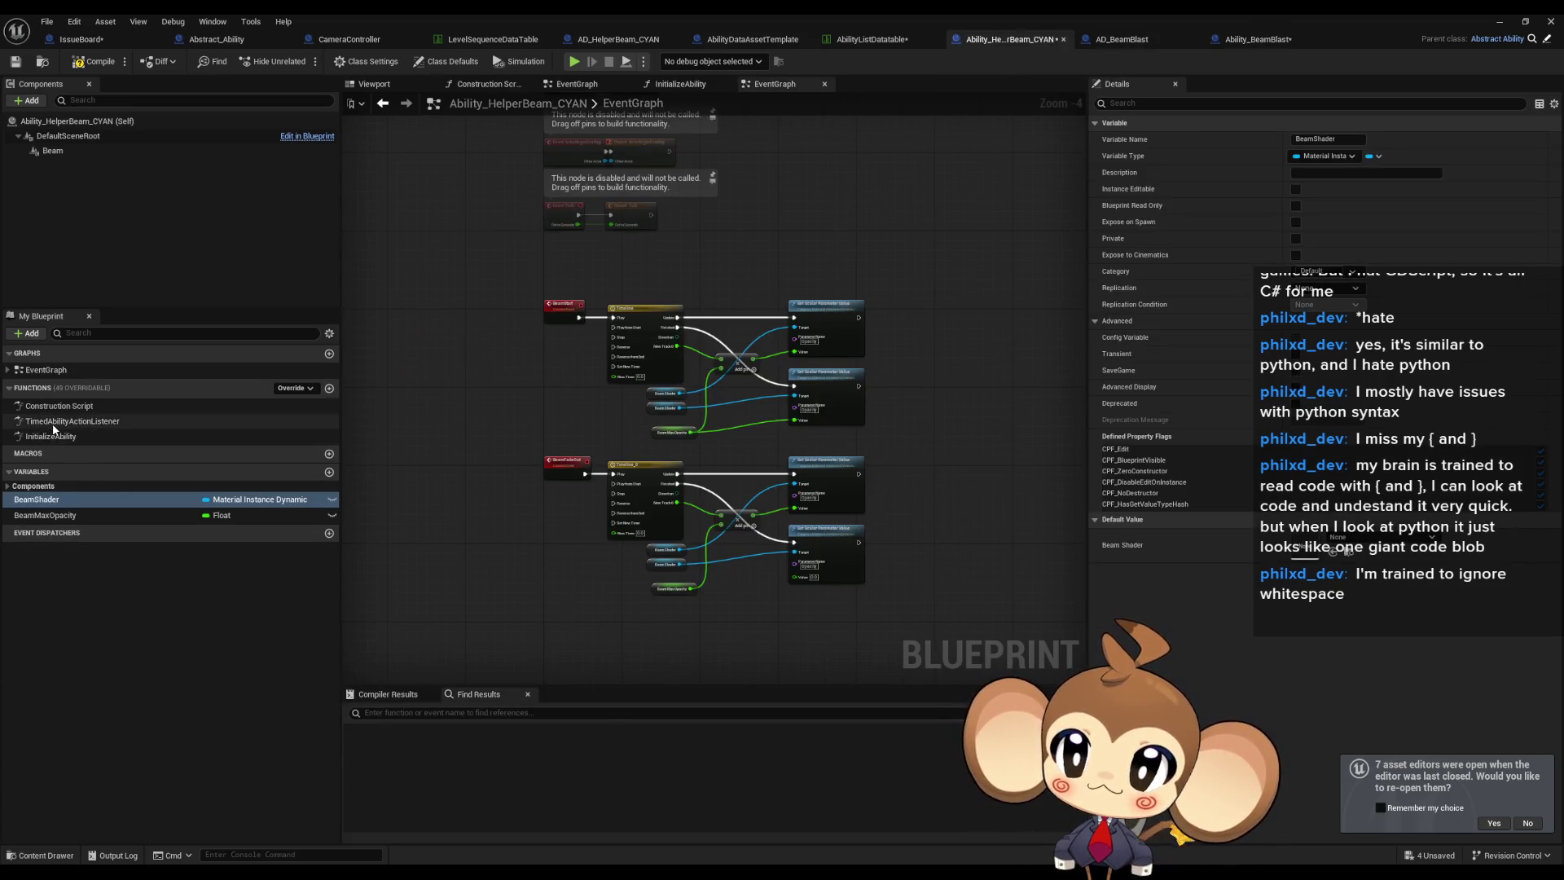
double_click(52, 421)
click(1259, 39)
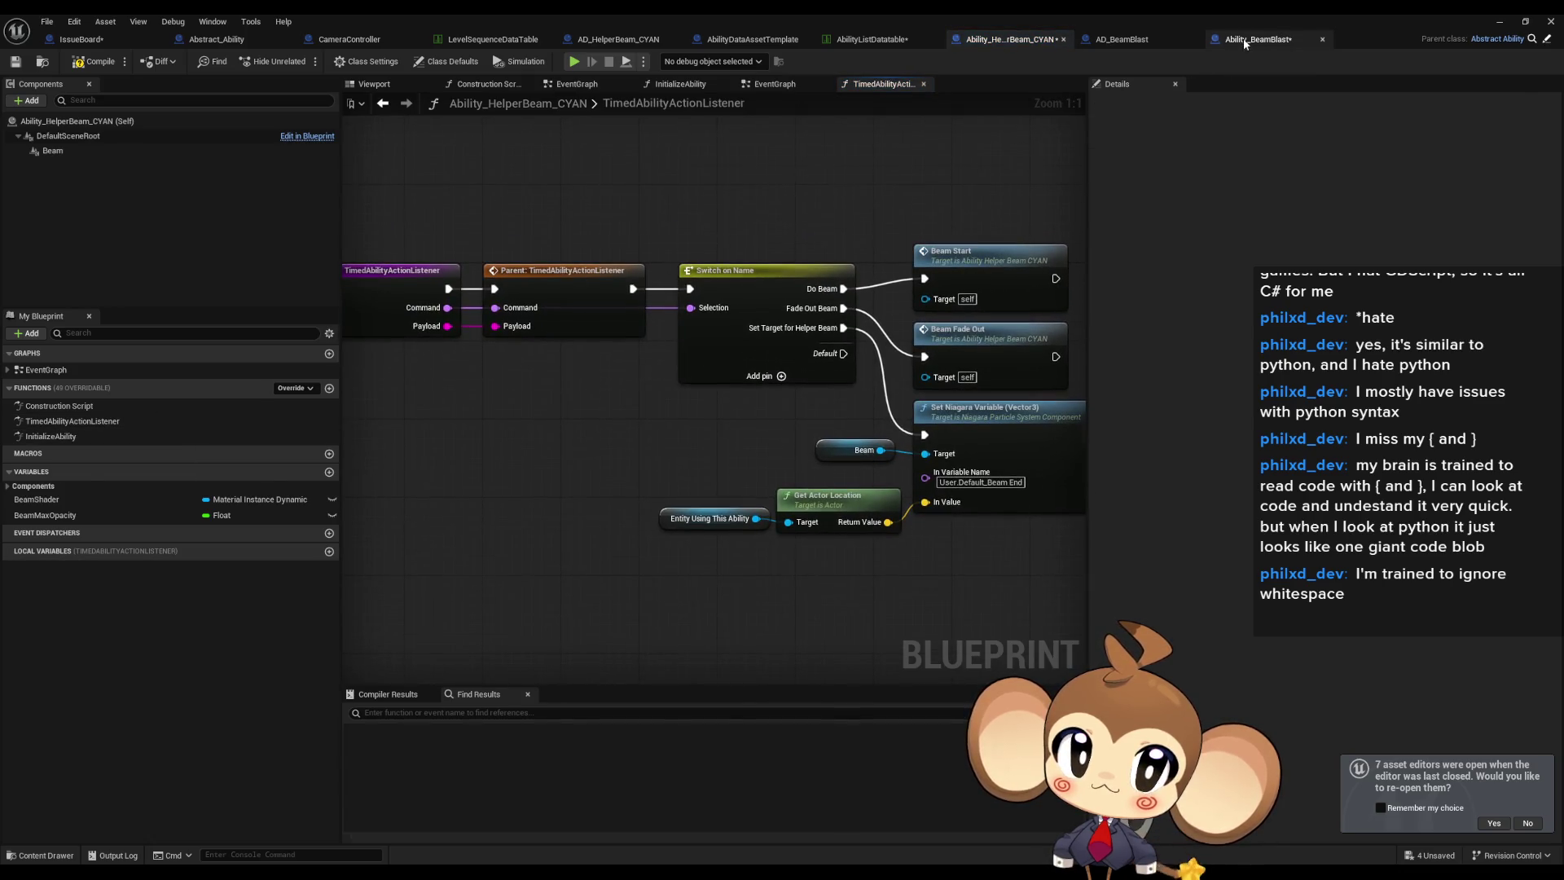
drag(642, 368, 472, 368)
click(611, 582)
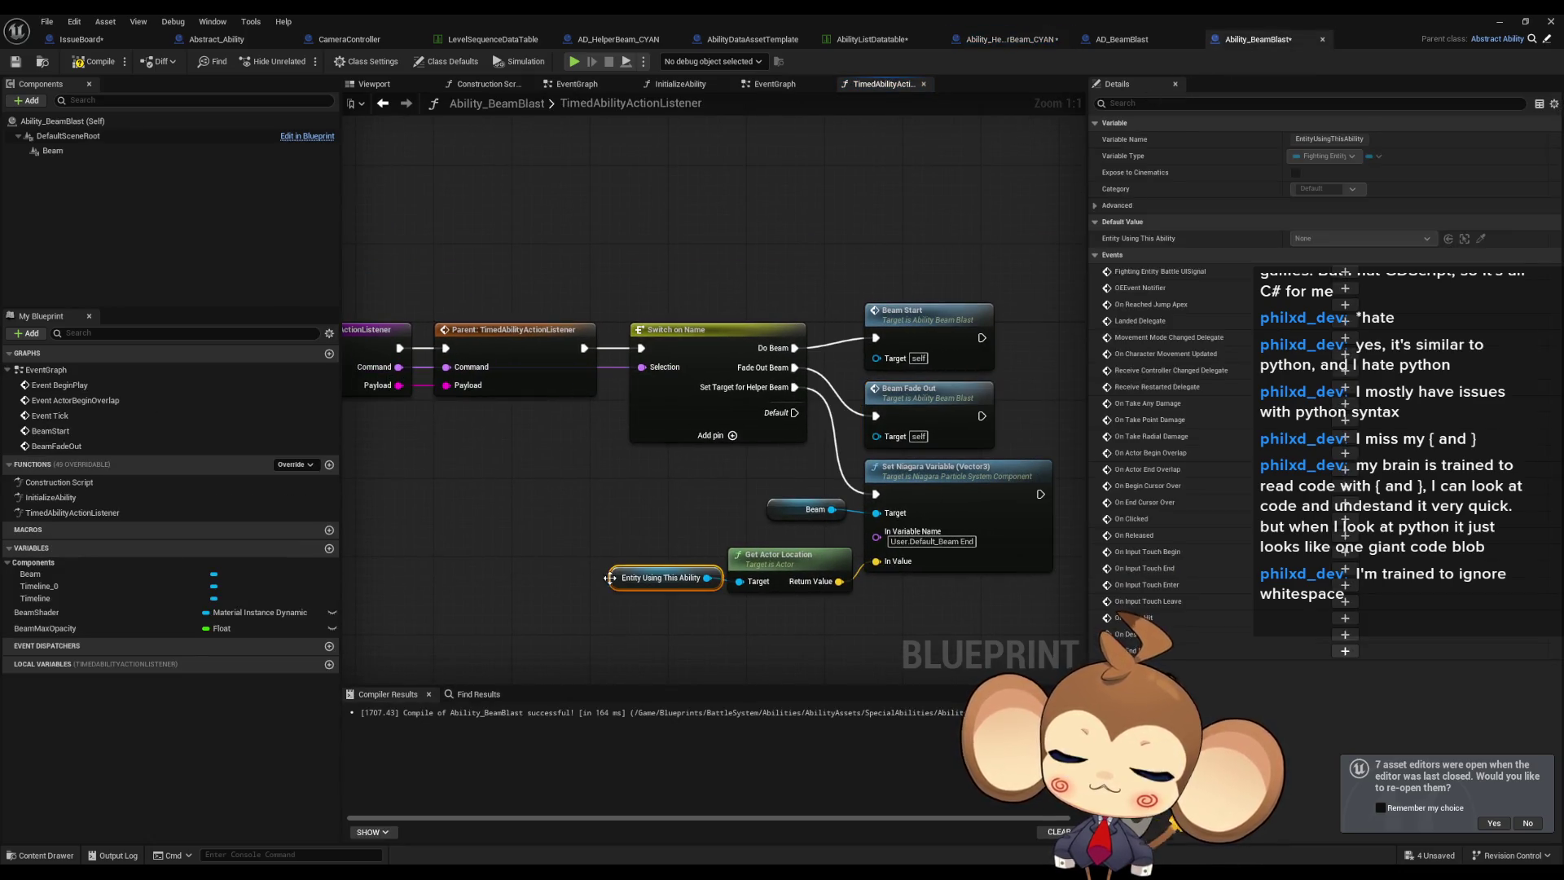
drag(599, 570, 465, 561)
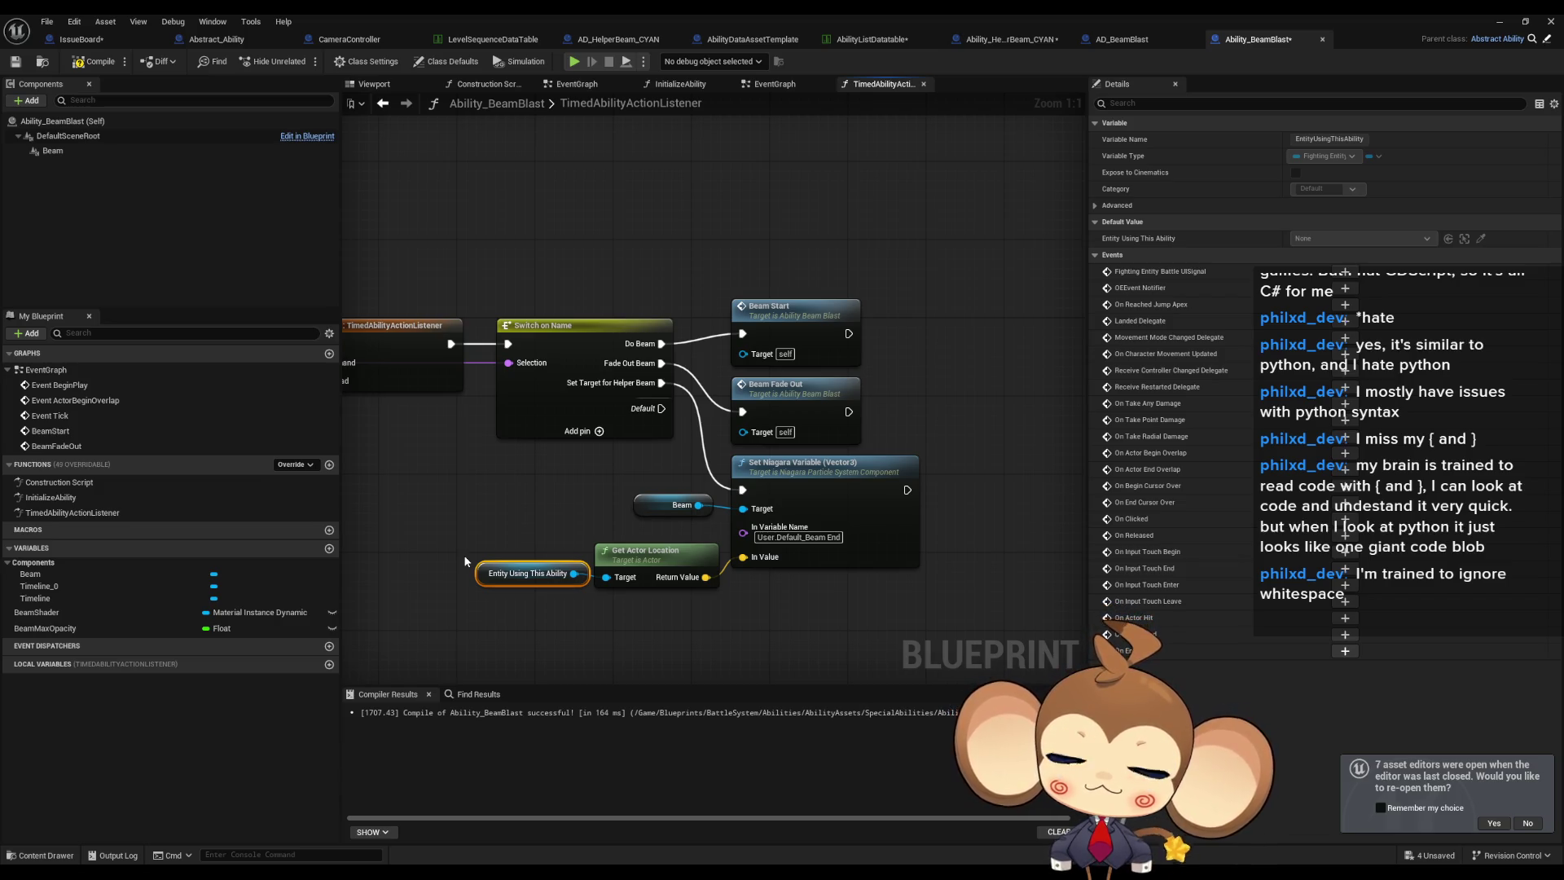
Open the BeamStart Timeline's curve editor from Ability_BeamBlast's EventGraph.
double_click(60, 373)
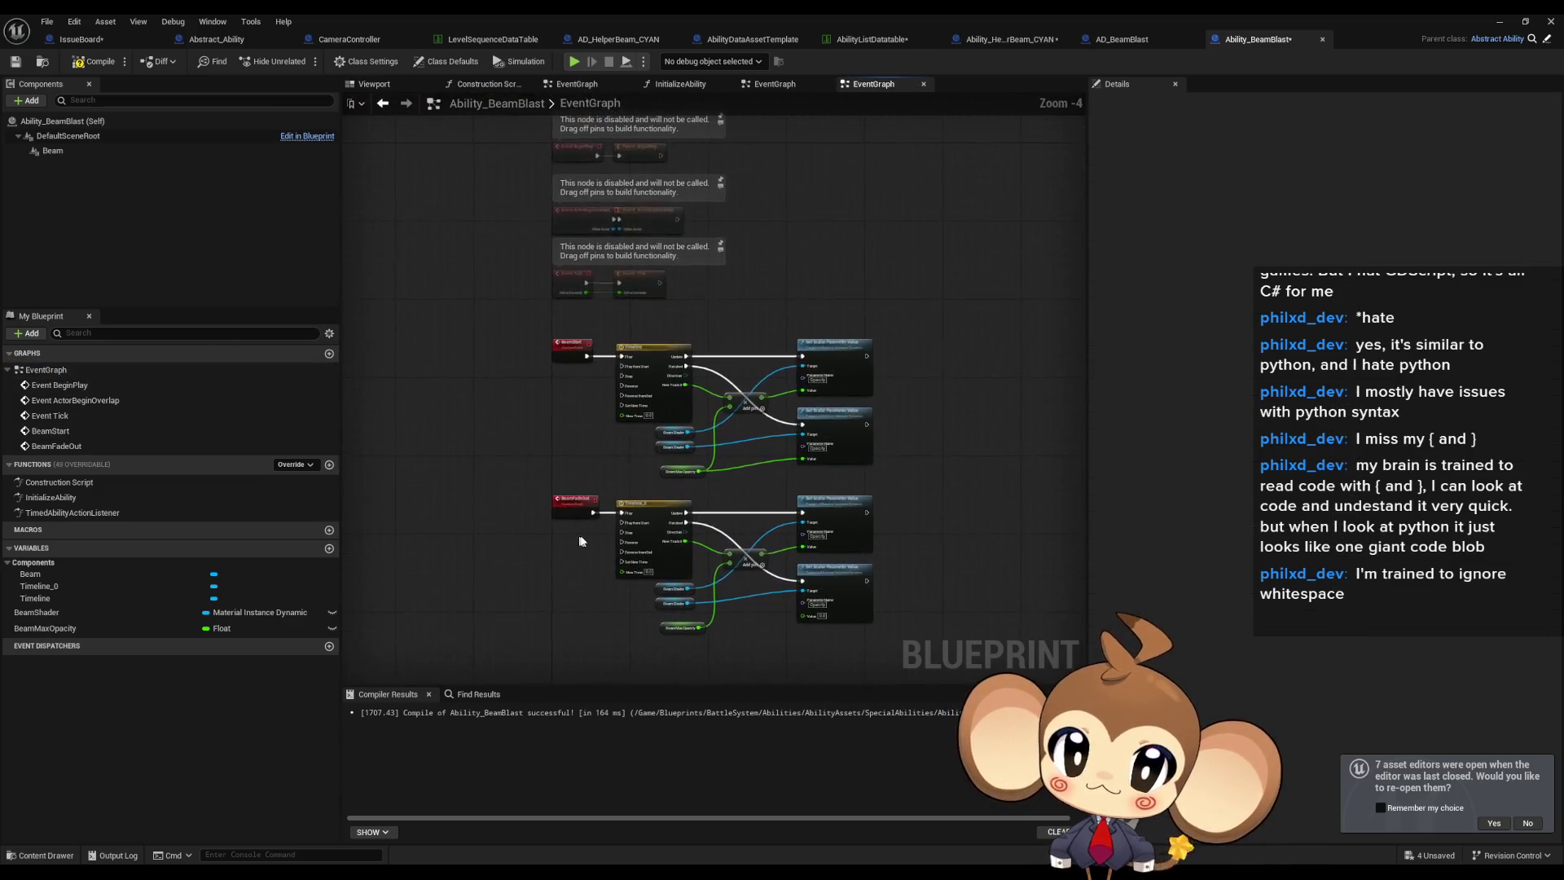
scroll(605, 468, up, 4)
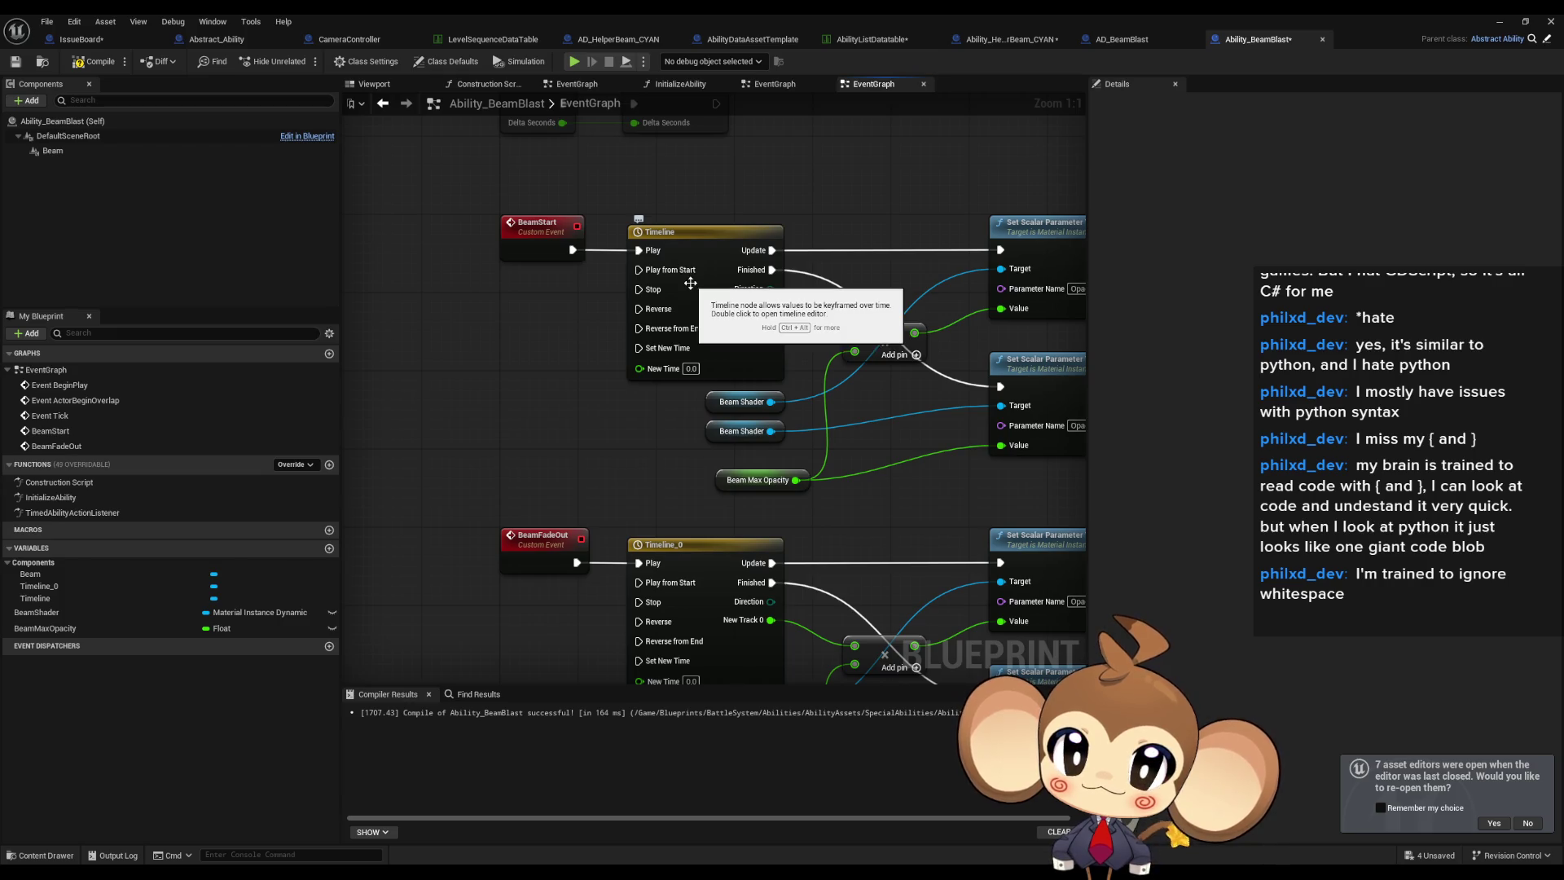
click(690, 283)
double_click(690, 283)
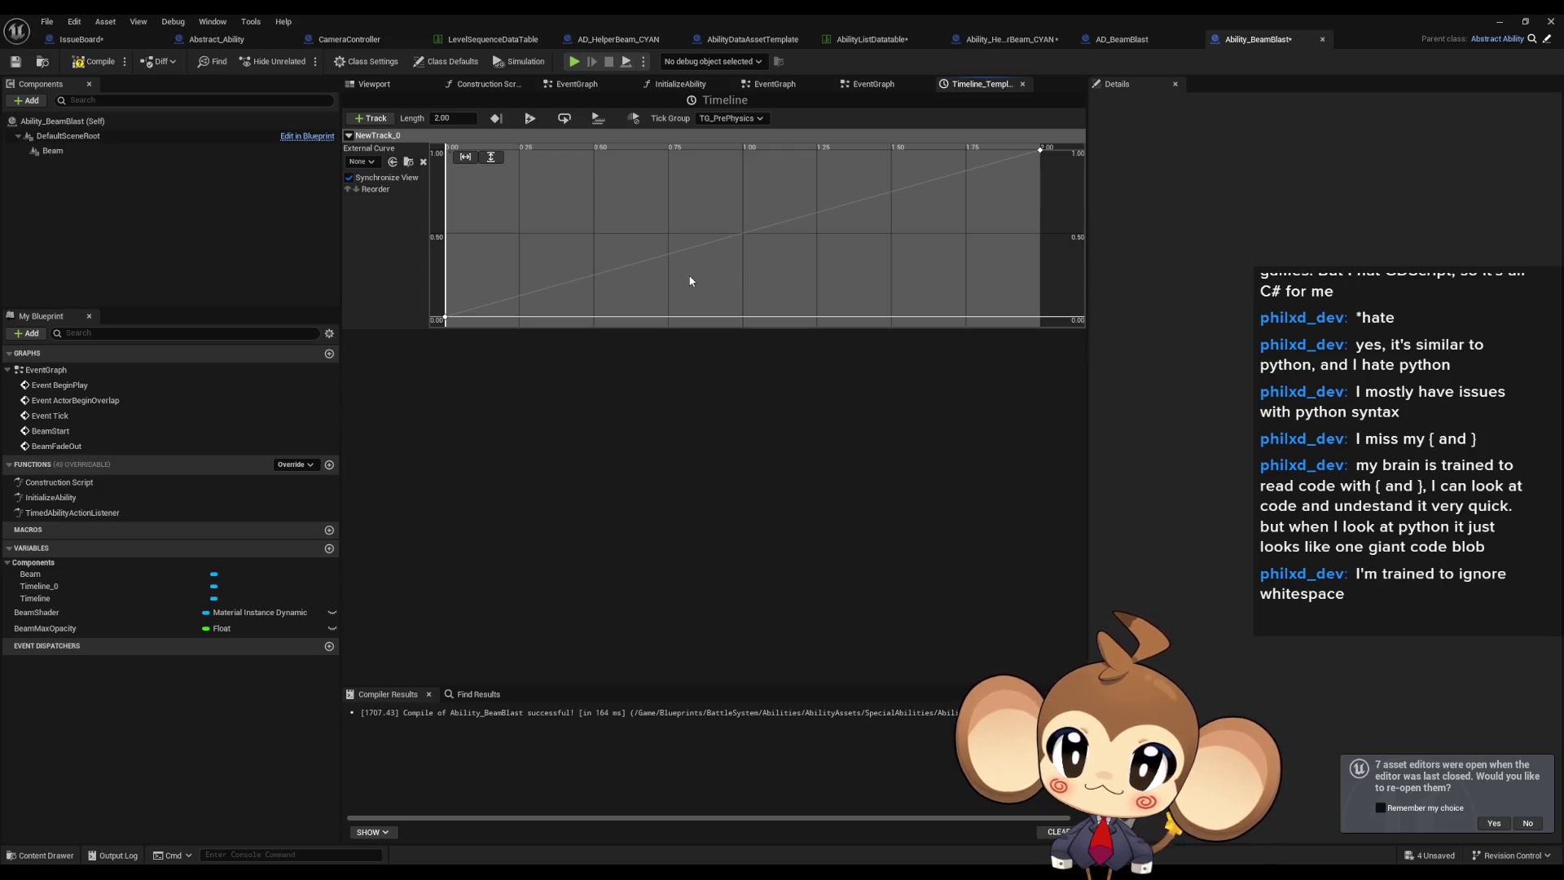
Add a curve key raised to about 0.9 near 0.26 s and set its interpolation mode.
right_click(598, 271)
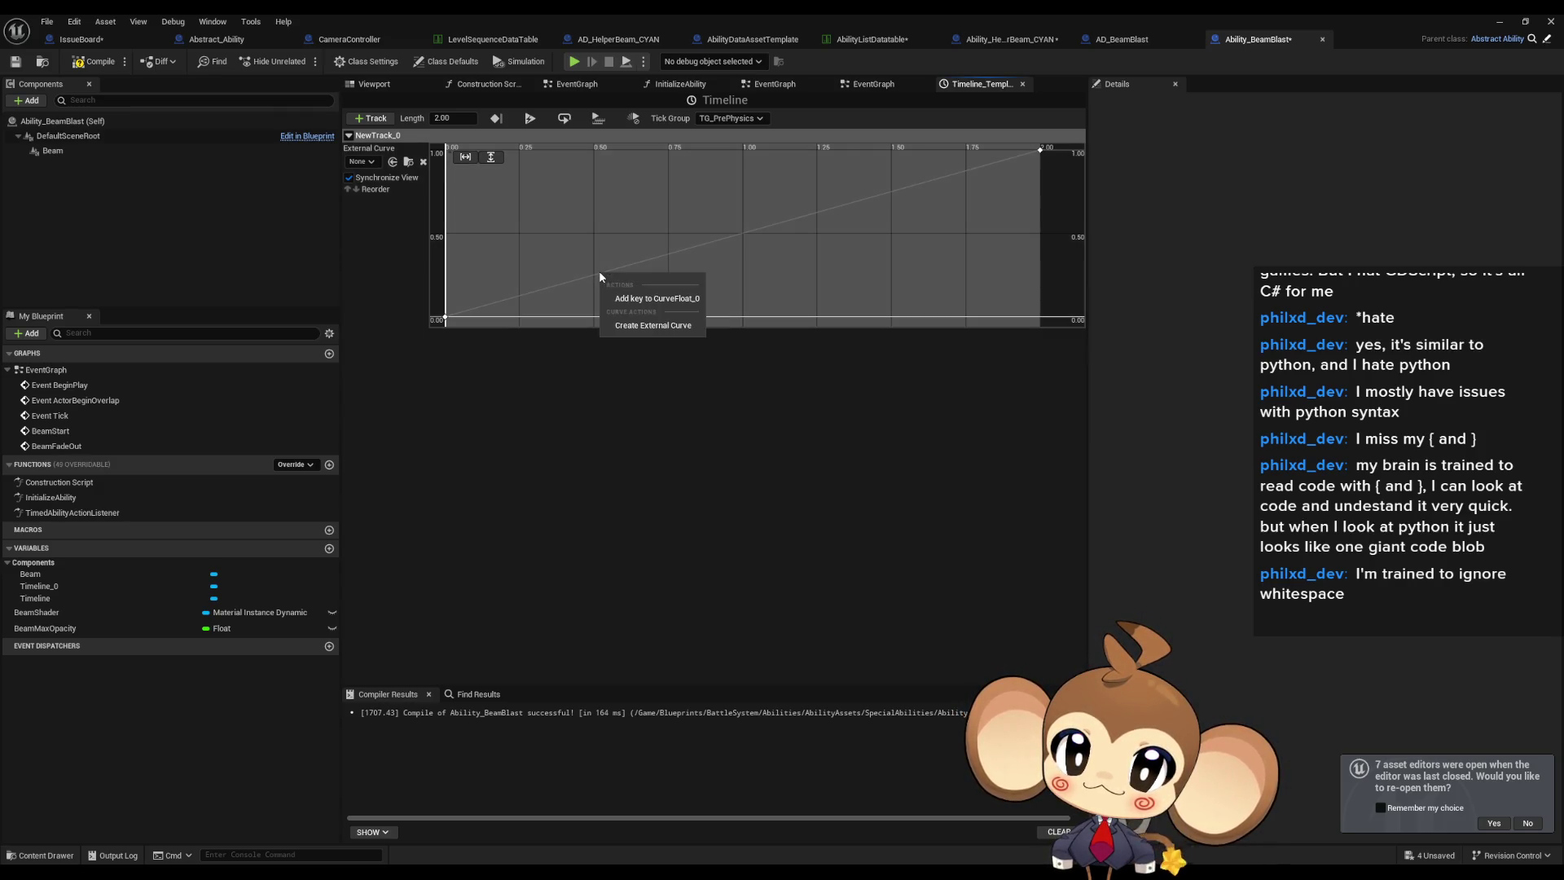
click(633, 296)
mouse_move(634, 302)
mouse_down()
mouse_move(673, 308)
mouse_move(669, 353)
mouse_move(593, 265)
mouse_move(629, 285)
mouse_up()
drag(579, 193, 554, 180)
right_click(554, 179)
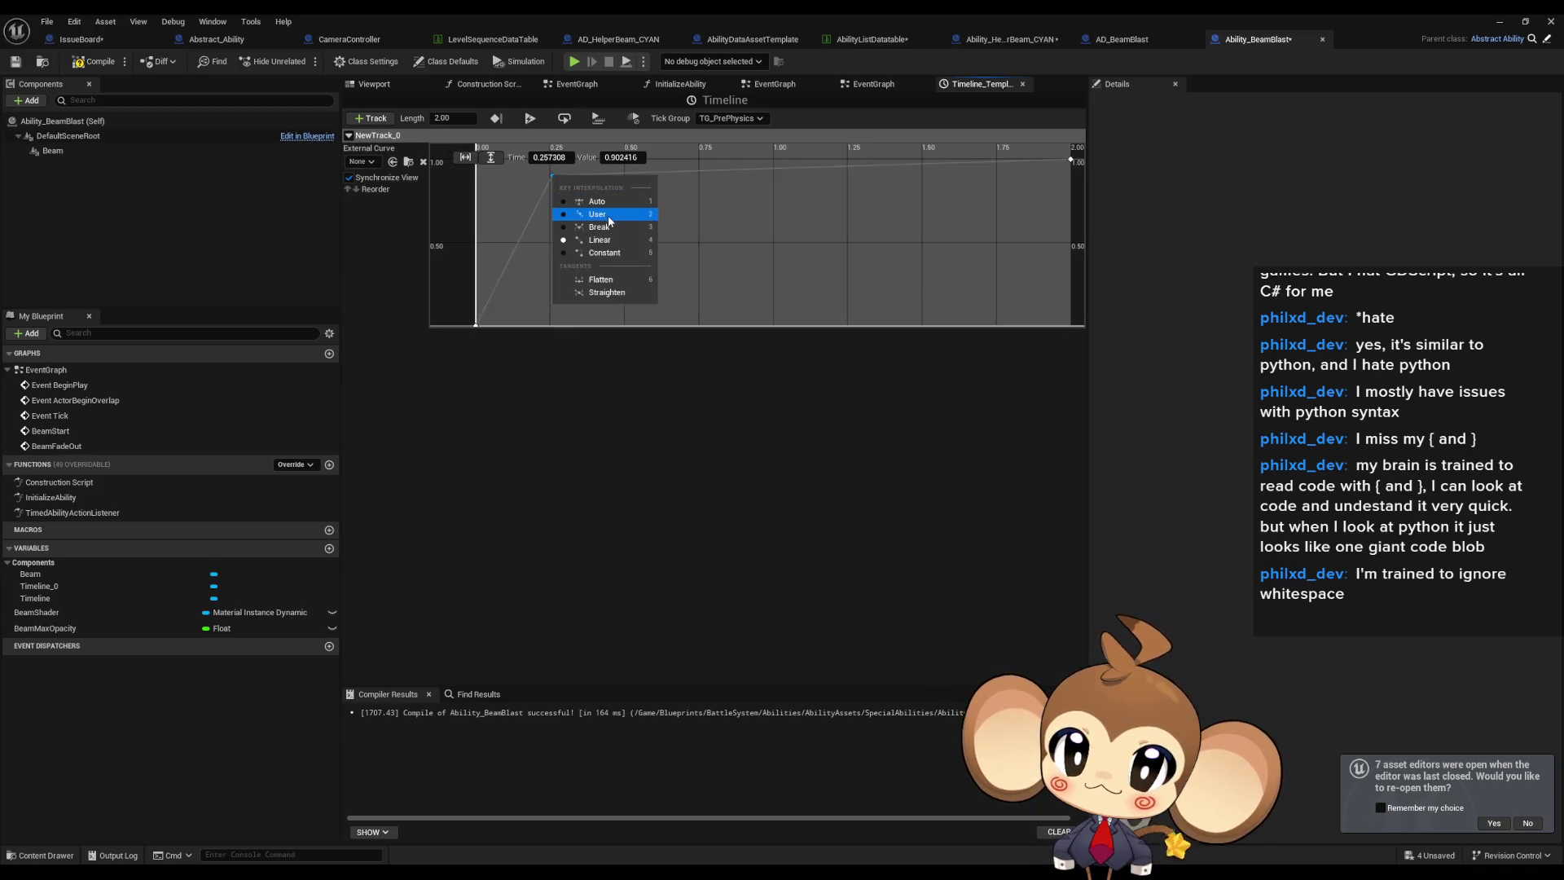
click(531, 233)
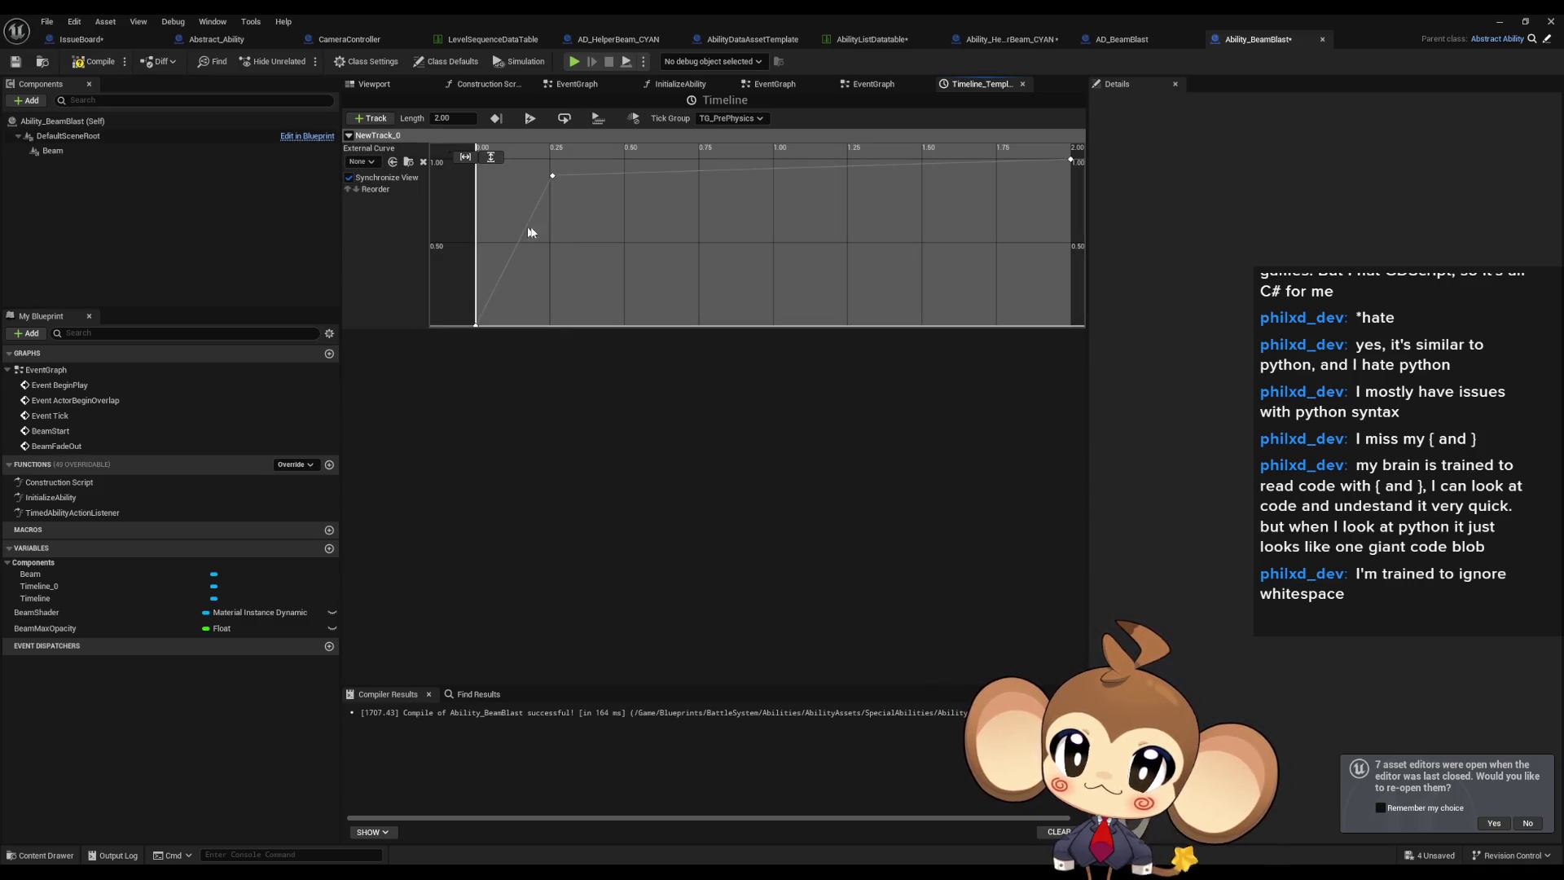
right_click(552, 175)
click(609, 217)
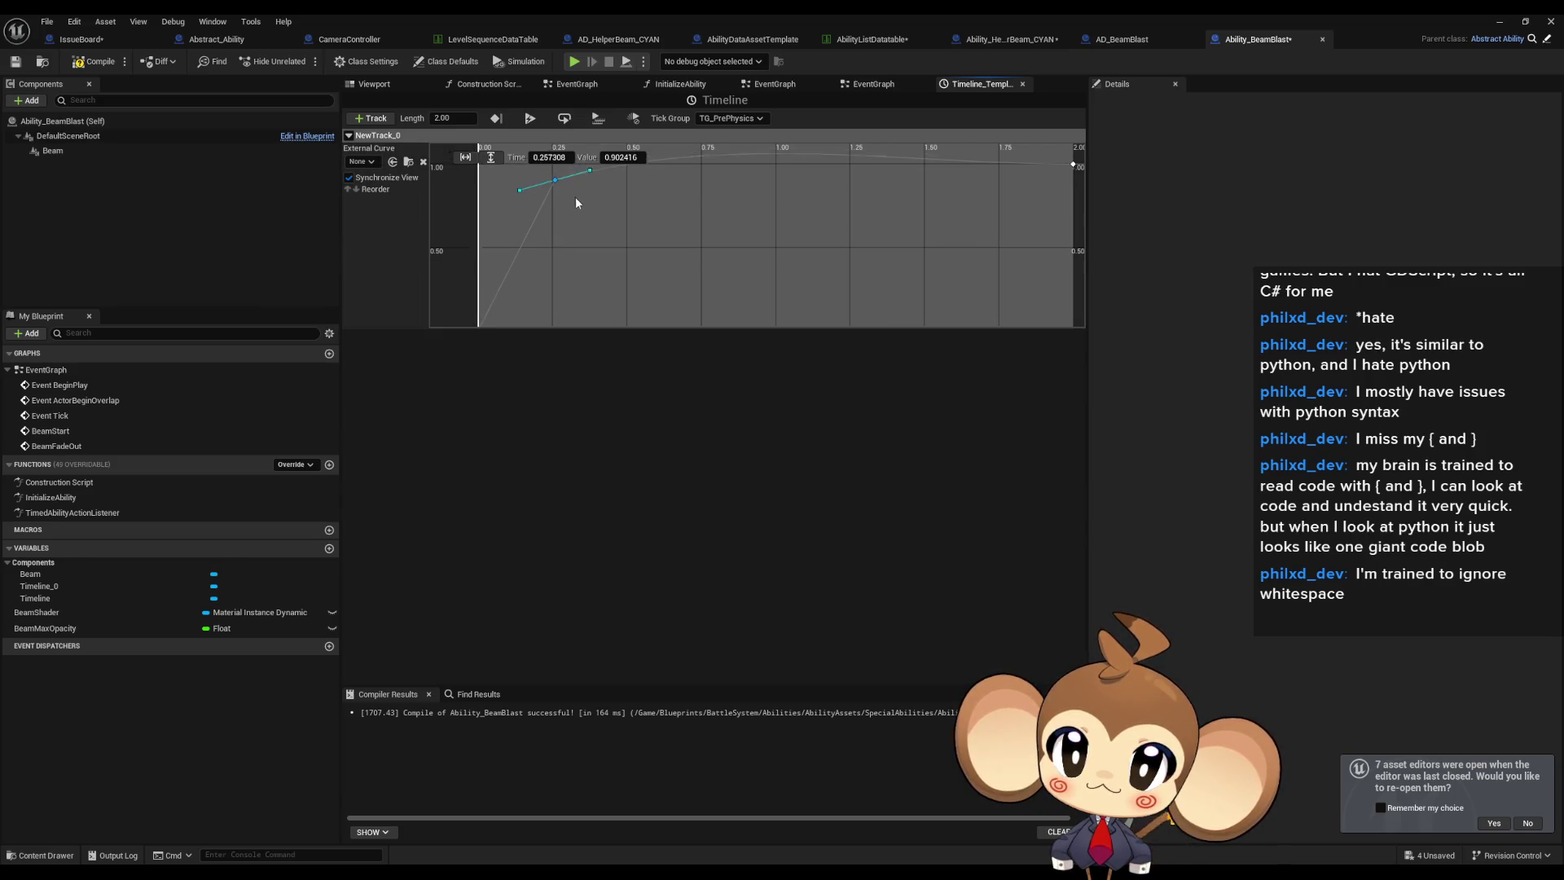
Make the starting key smooth, steepening the rise from 0 and flattening after the 0.25 key.
click(502, 294)
right_click(519, 304)
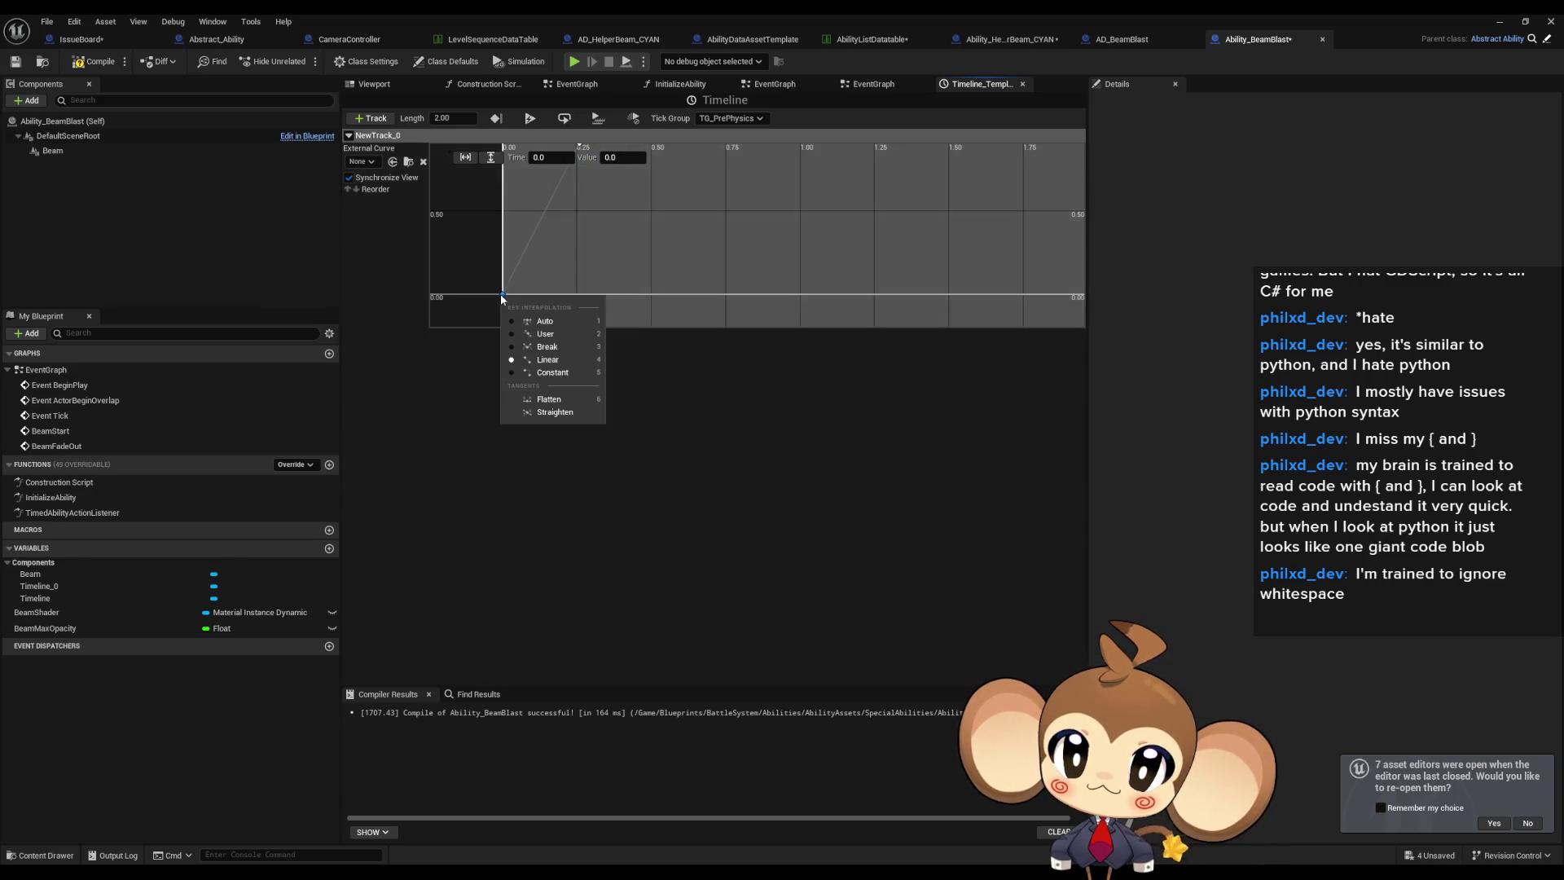
click(546, 319)
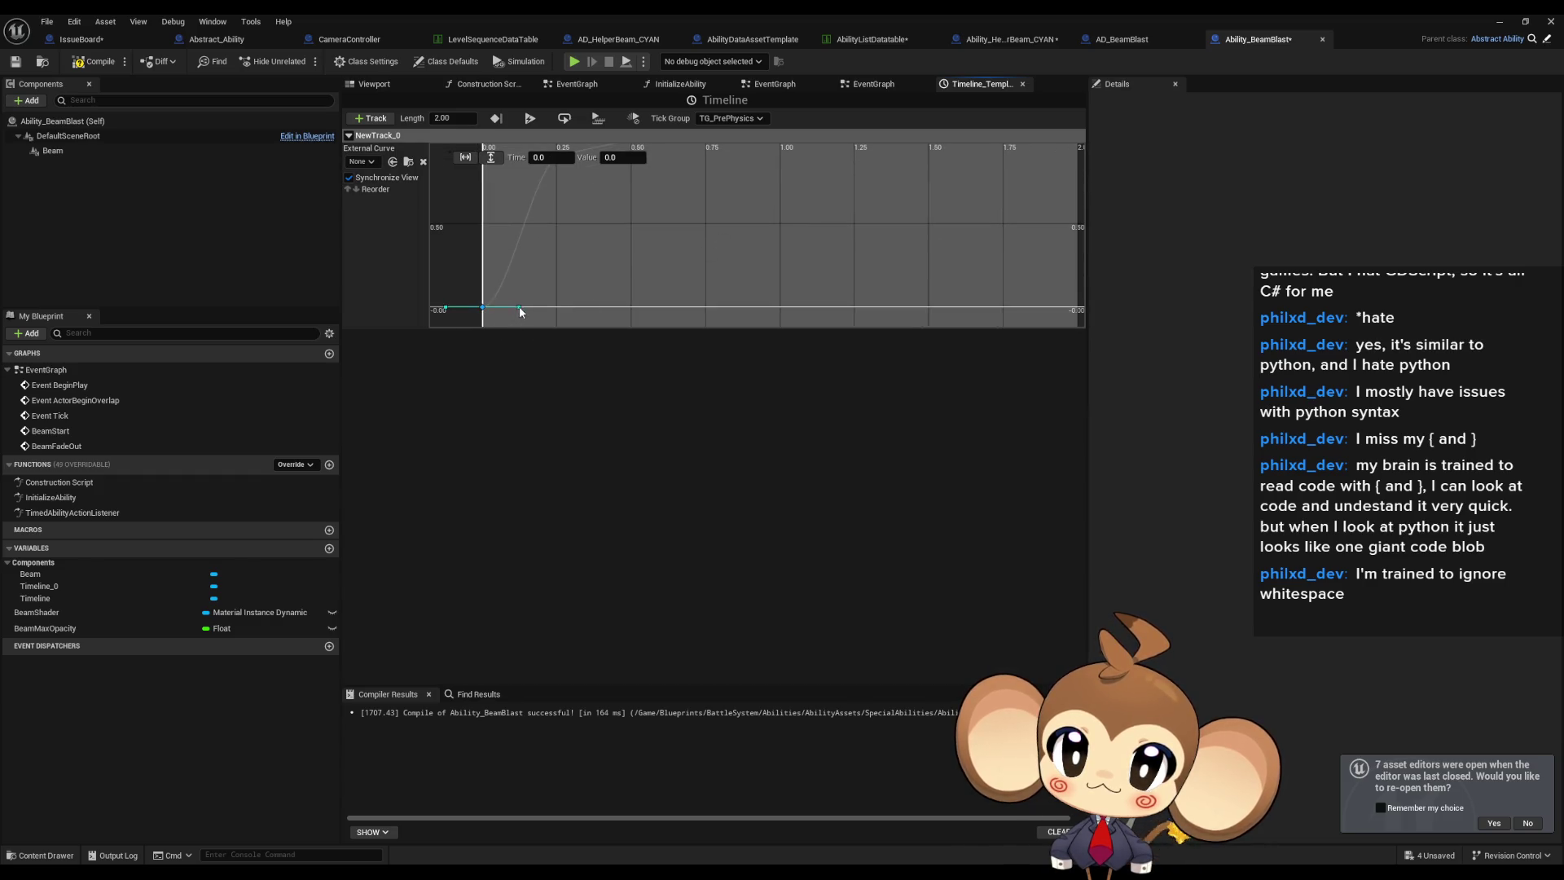
drag(520, 309, 530, 262)
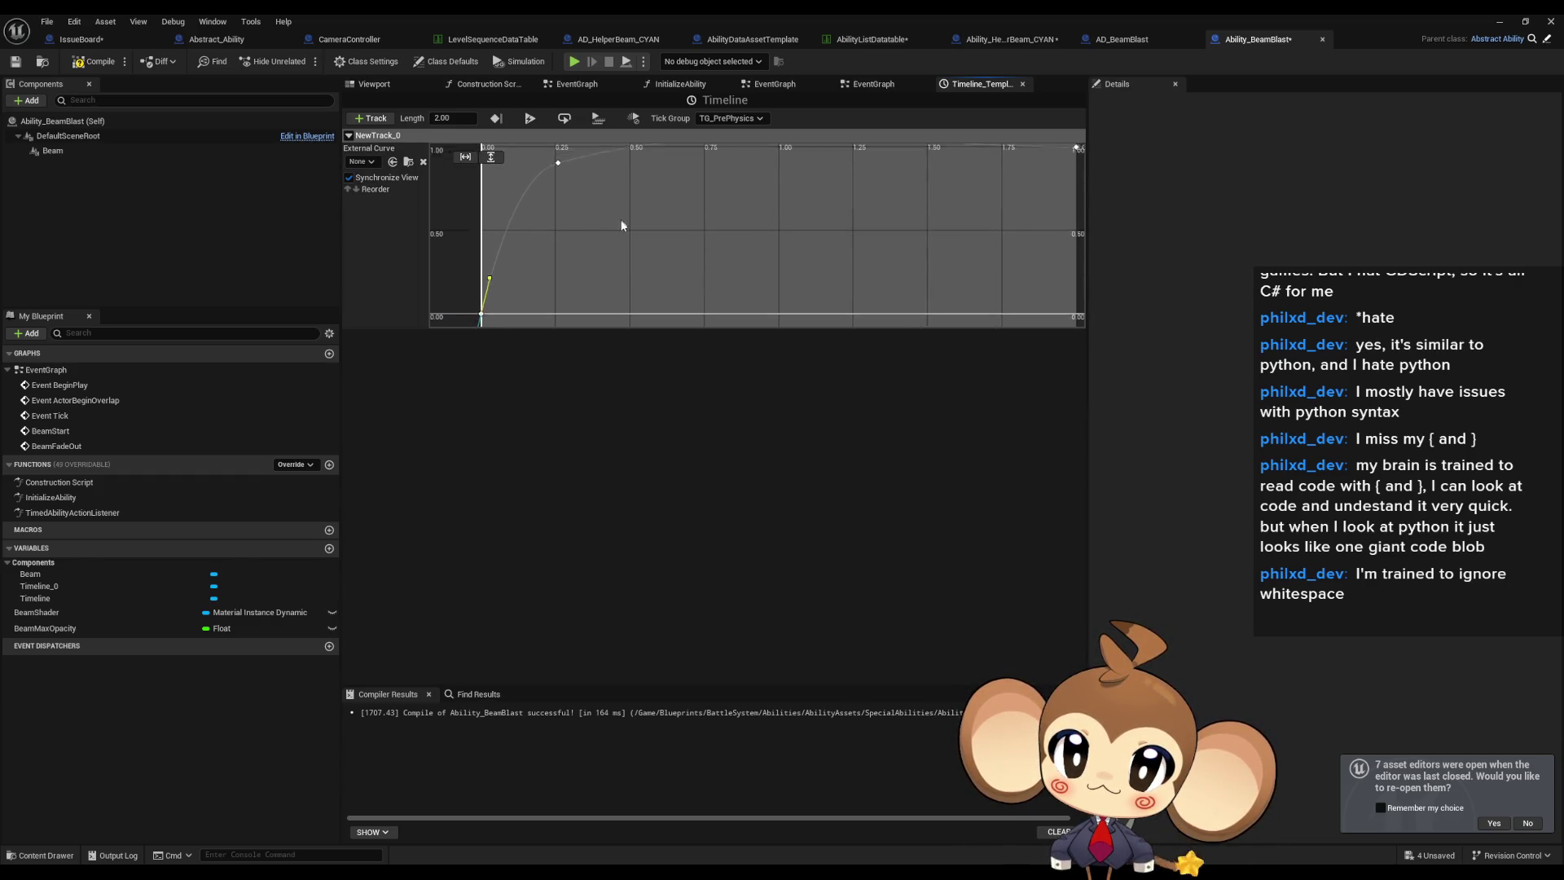
click(547, 215)
mouse_move(589, 204)
mouse_down()
mouse_move(595, 216)
mouse_move(564, 228)
mouse_move(582, 246)
mouse_move(480, 248)
mouse_move(512, 272)
mouse_up()
right_click(527, 232)
click(528, 232)
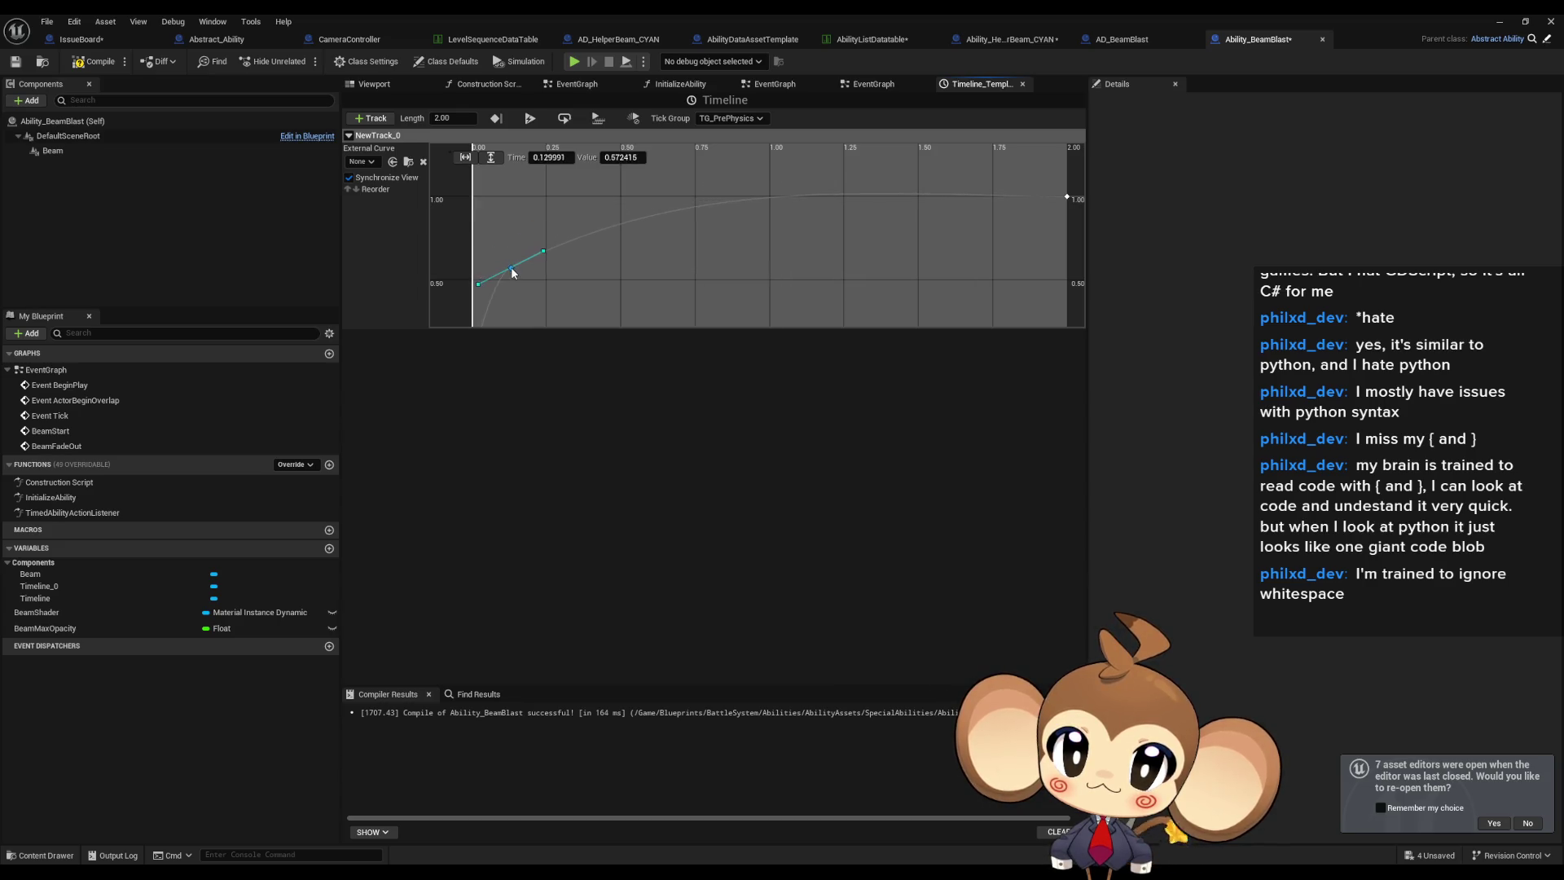
Add a curve key at time 0.75 with value 1.0.
click(494, 291)
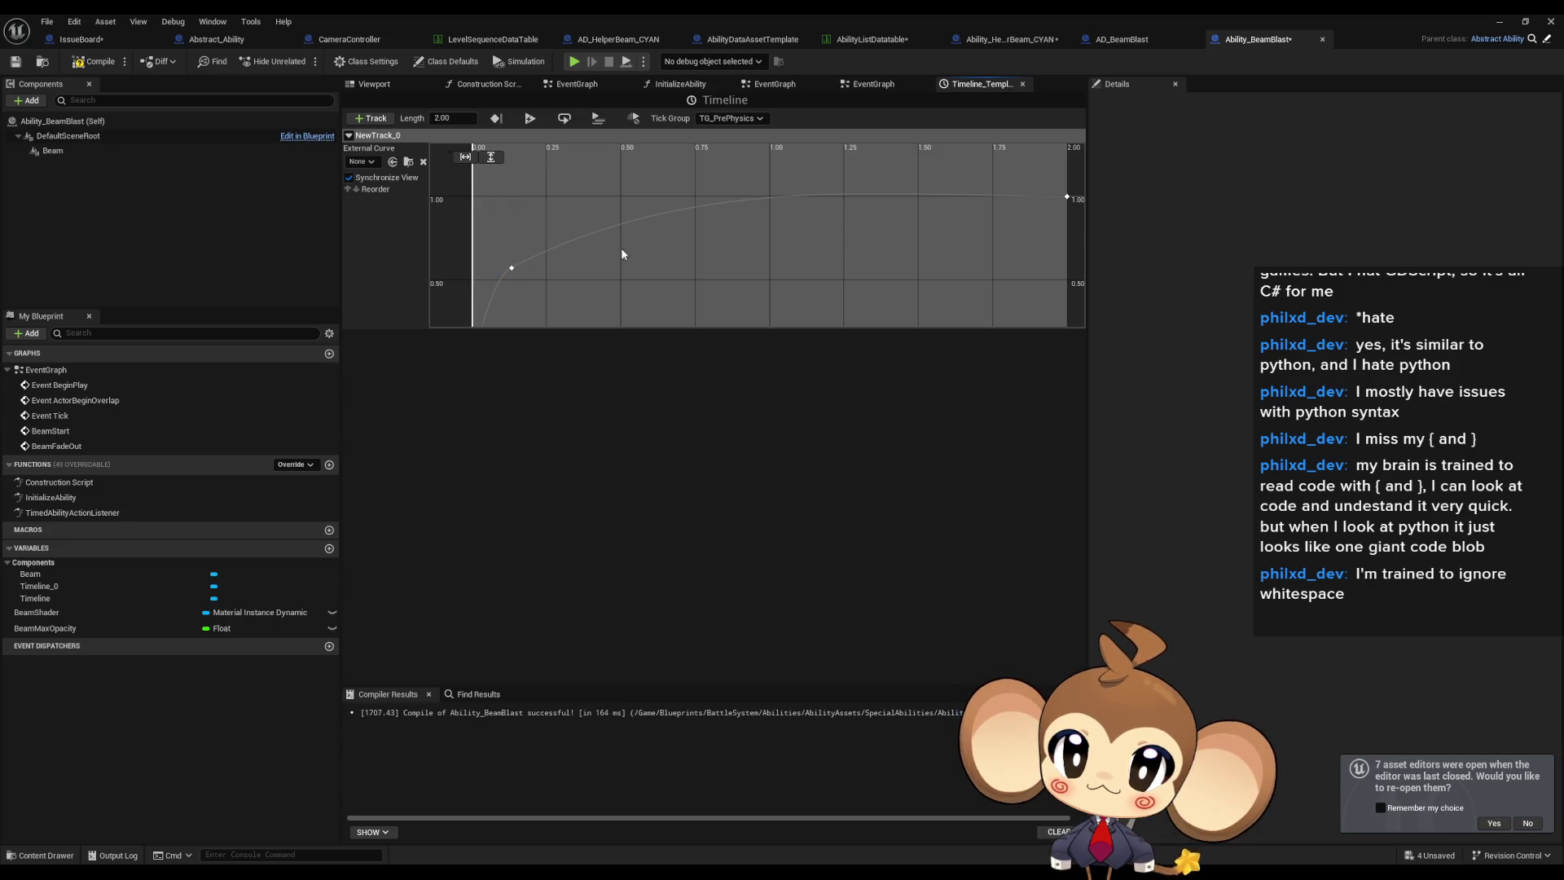
right_click(650, 226)
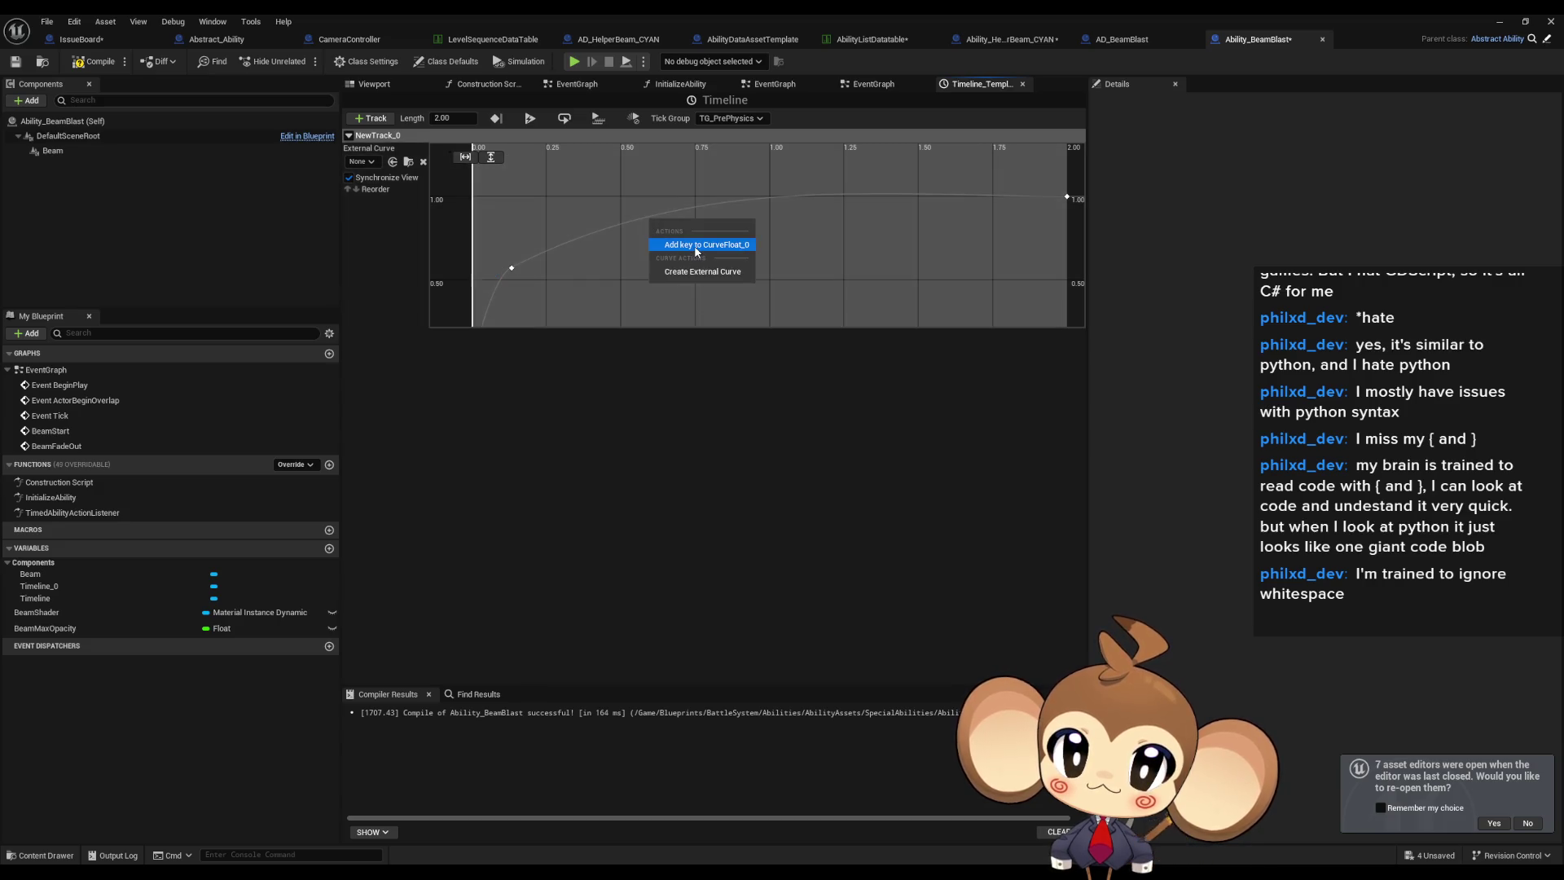
click(694, 246)
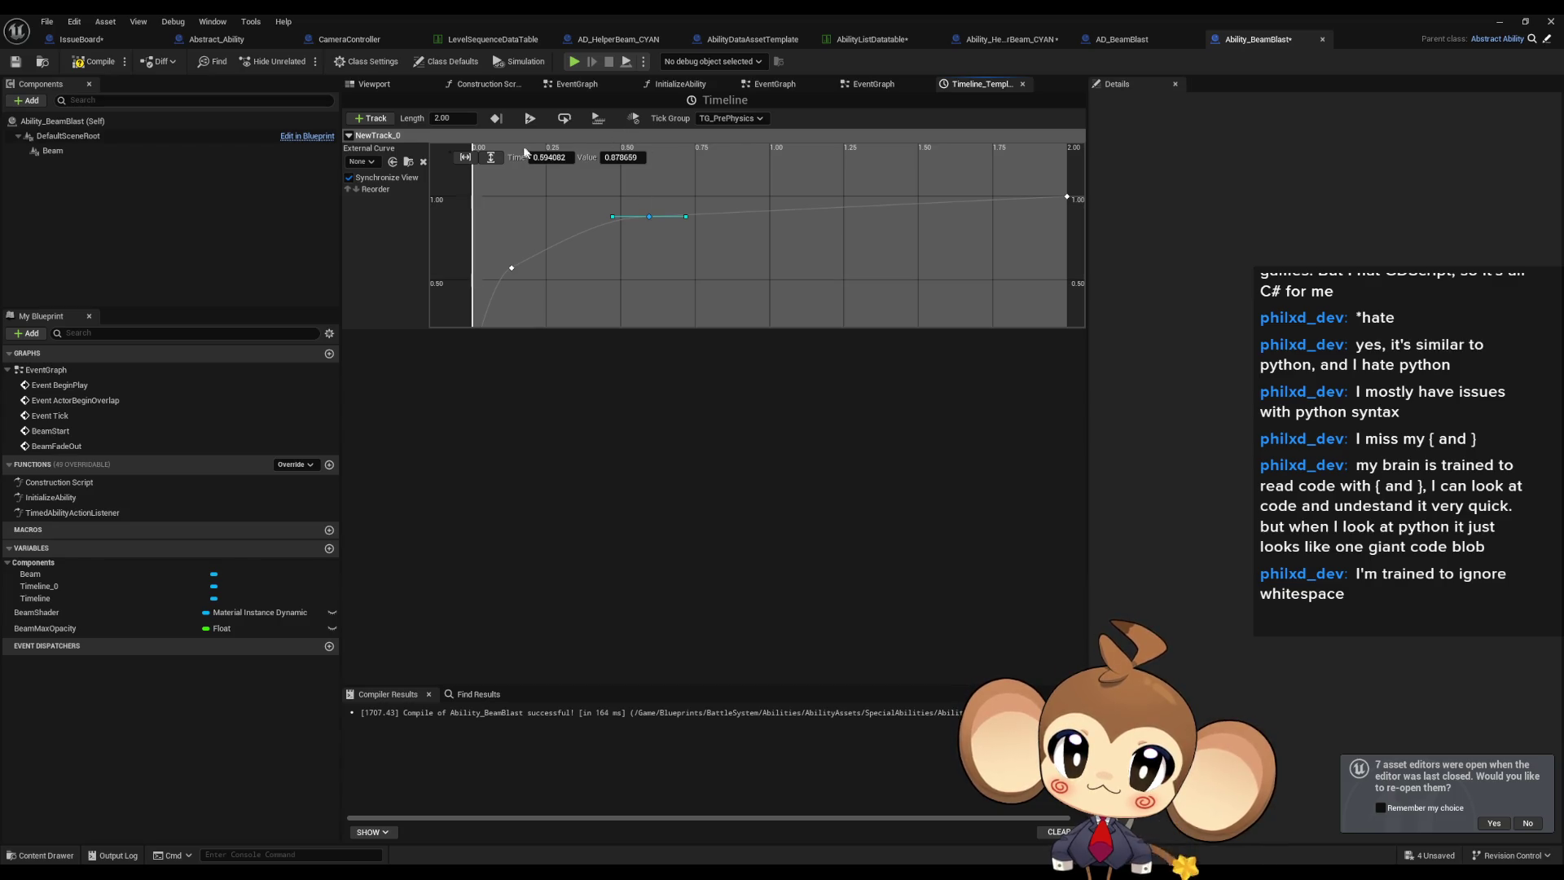
click(568, 159)
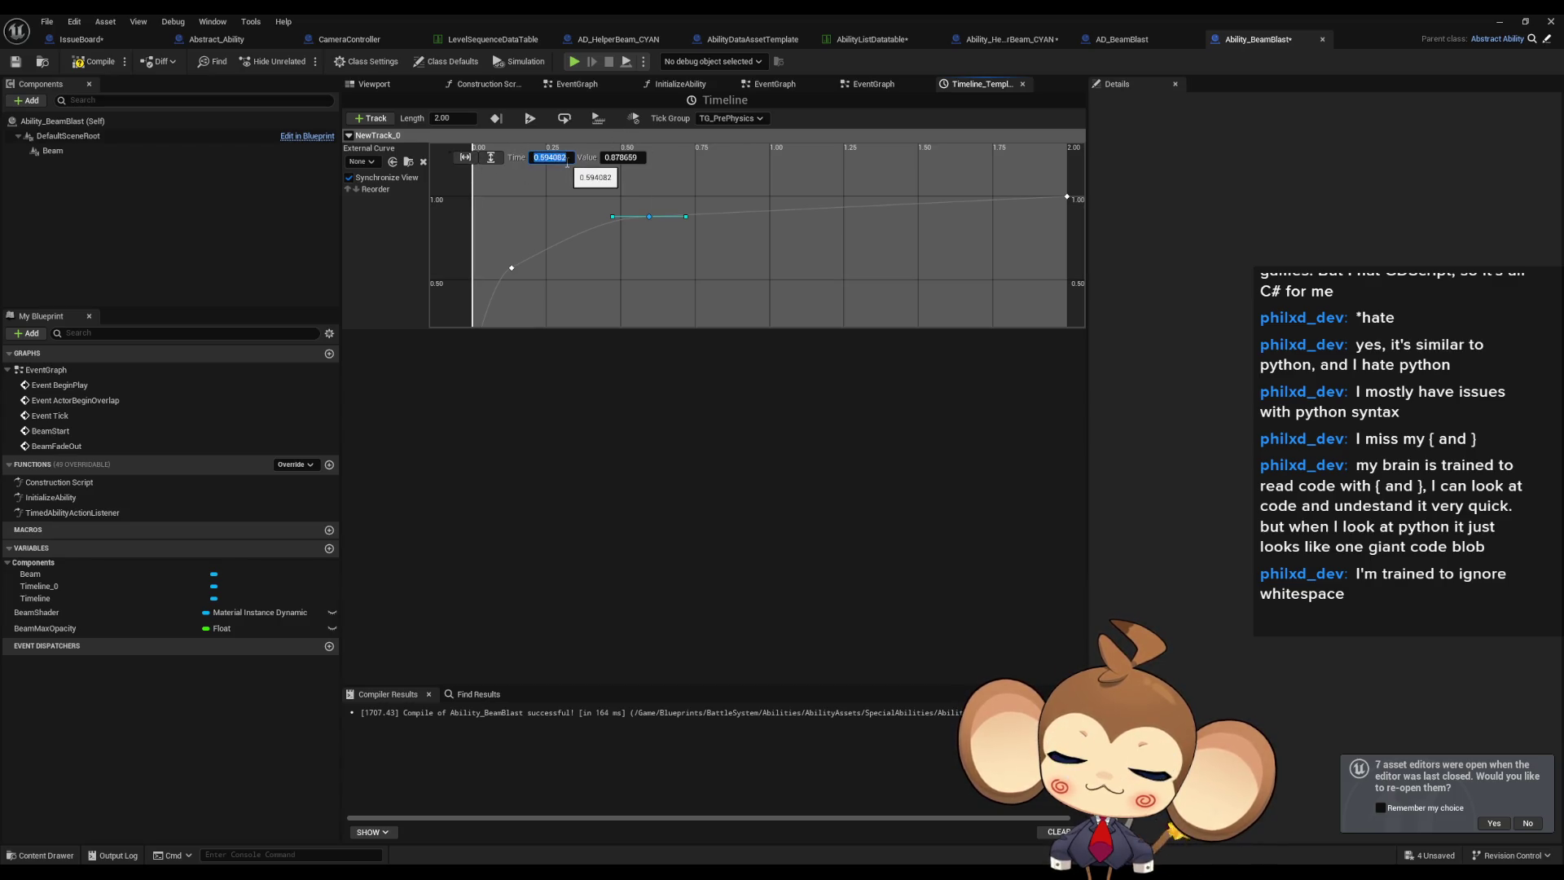
text(0.75)
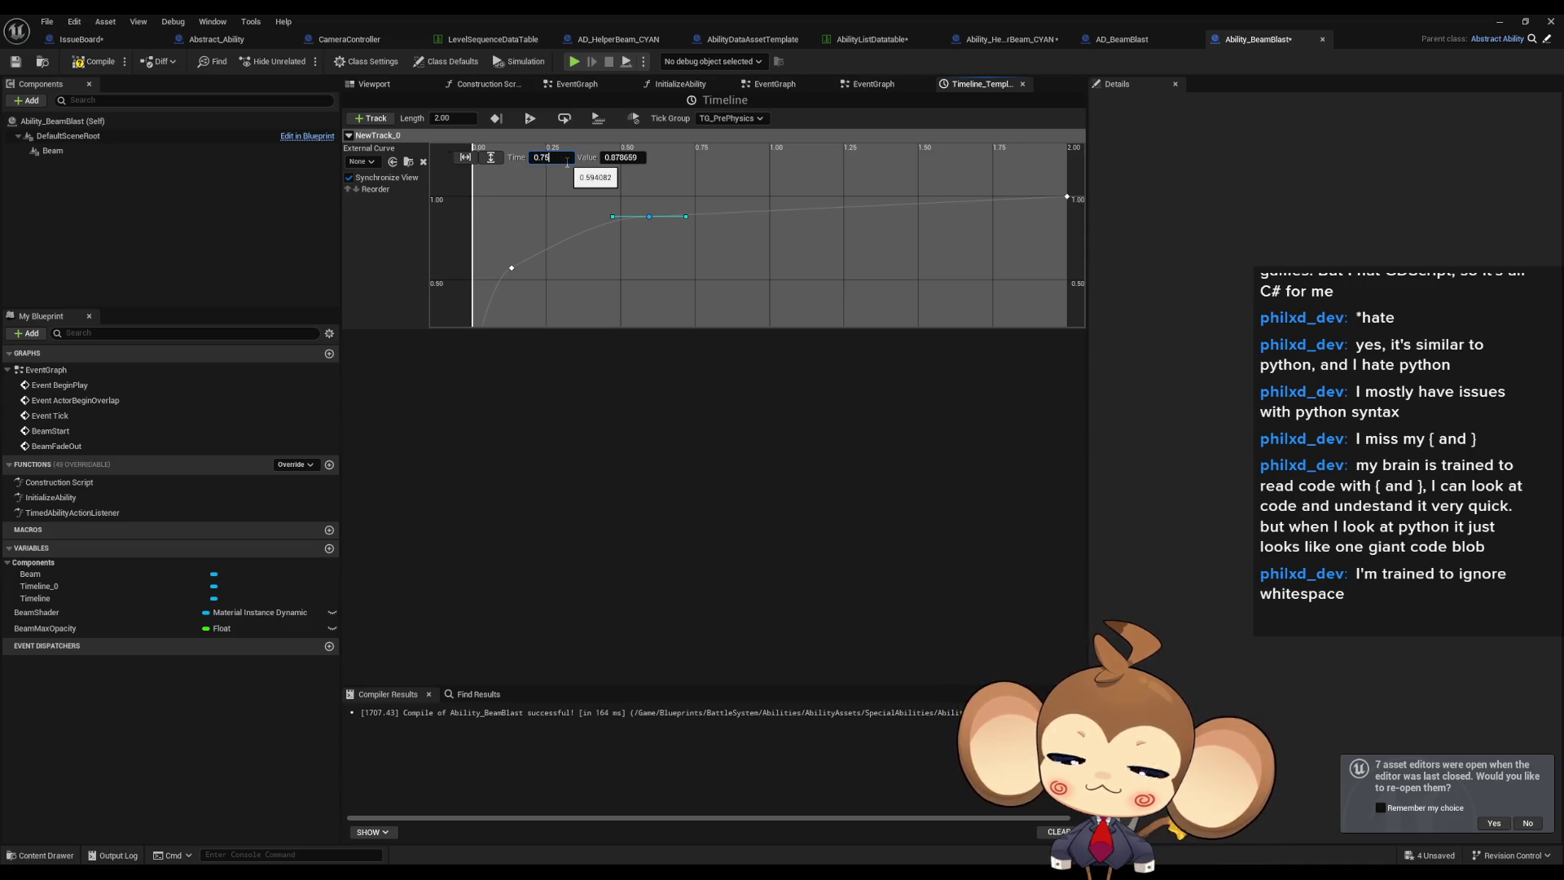
key(Return)
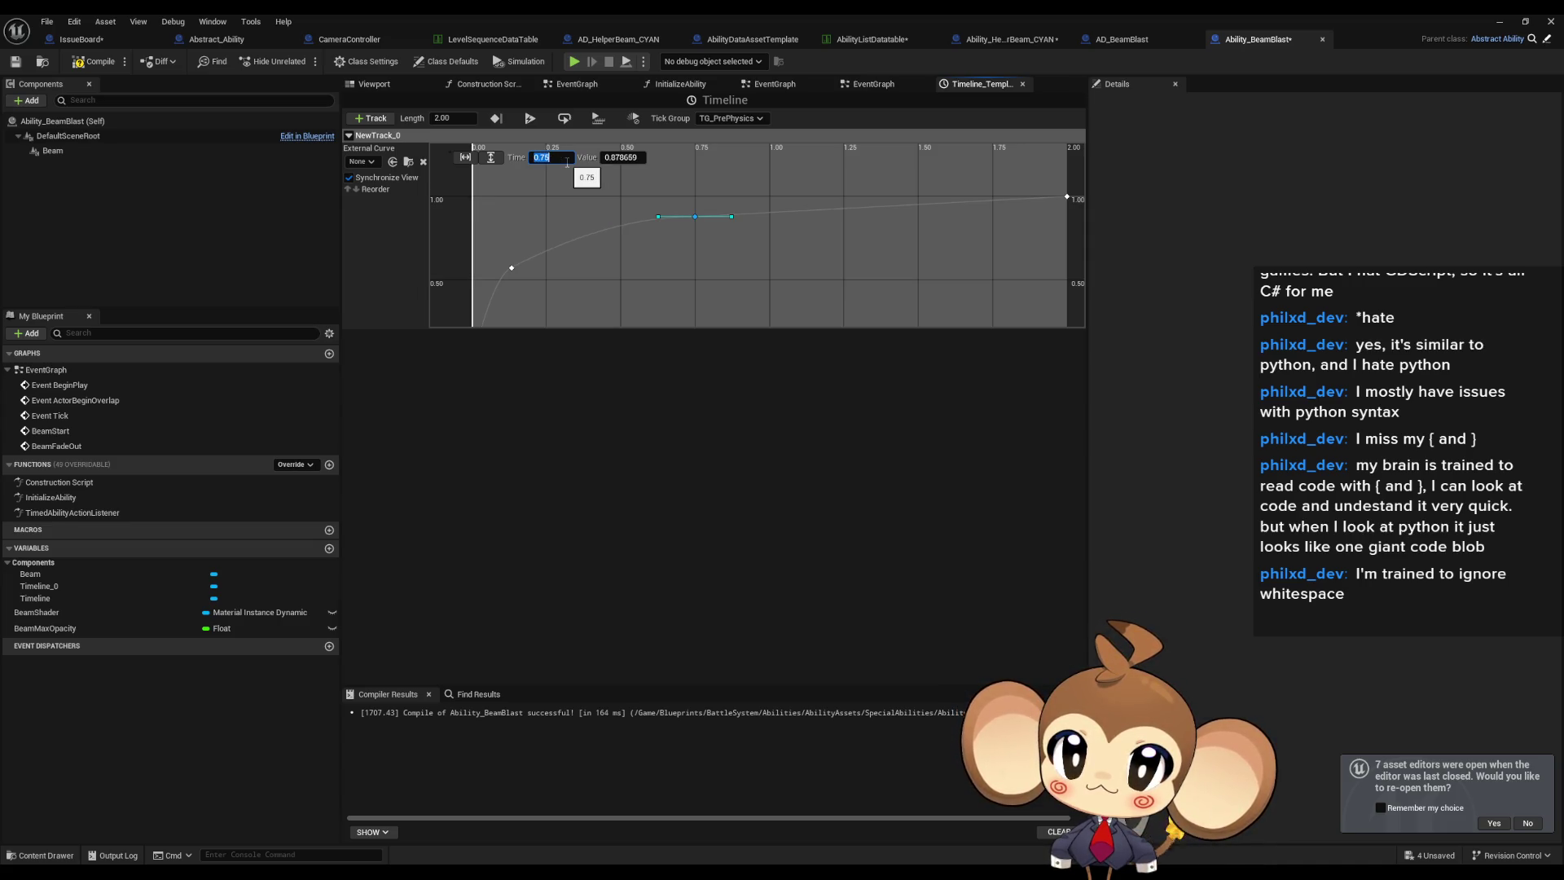
key(Tab)
text(1.0)
key(Return)
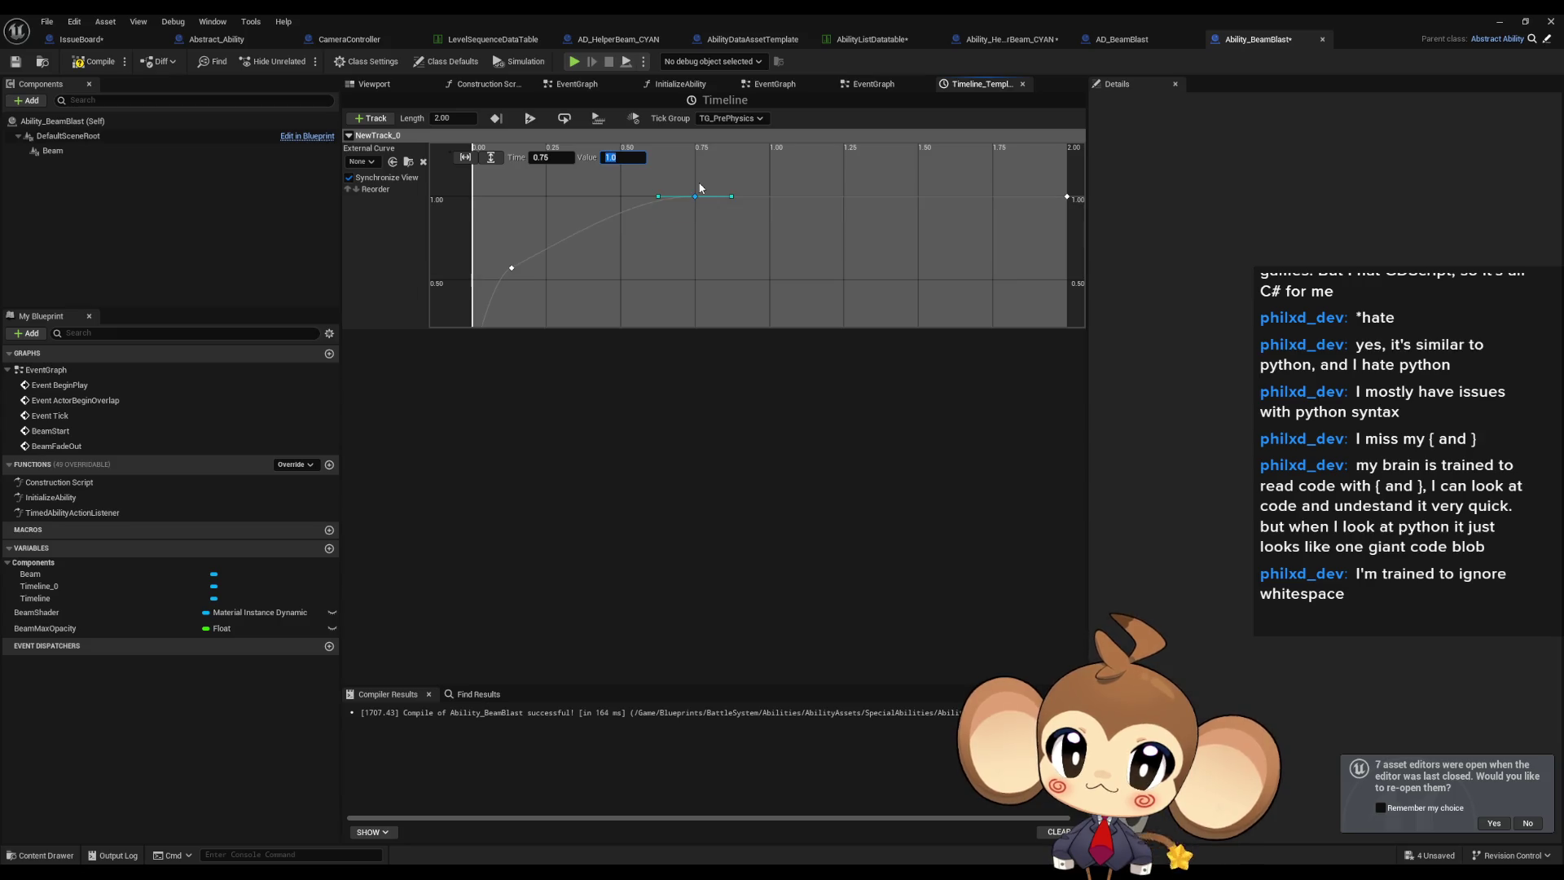
Raise the early key to about 0.82 and adjust the 0.75 key's tangents.
mouse_move(512, 270)
mouse_down()
mouse_move(513, 225)
mouse_move(541, 199)
mouse_up()
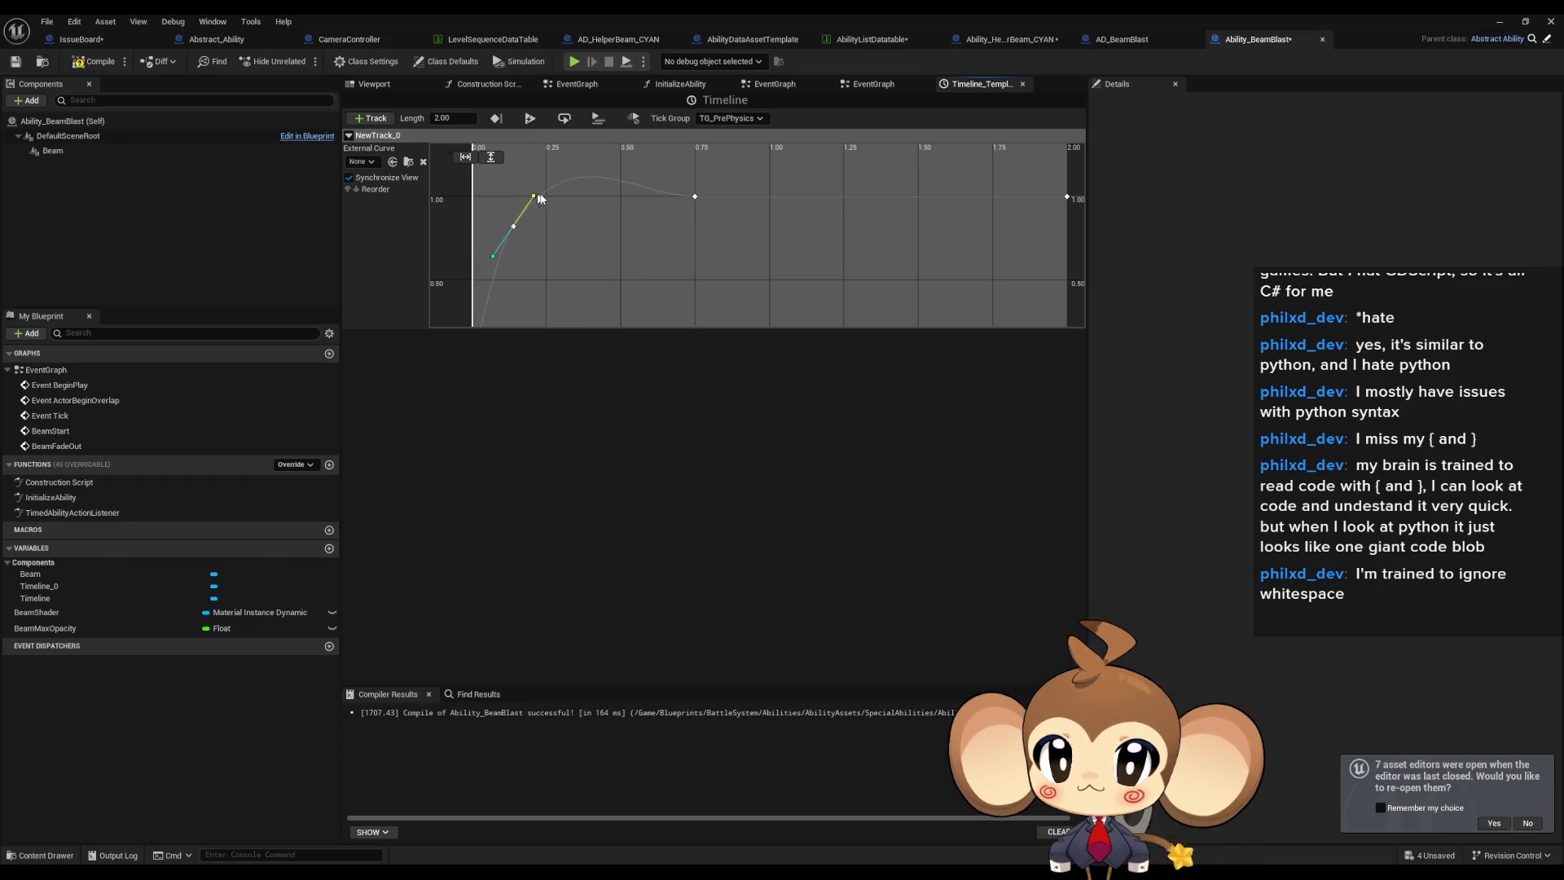
click(694, 197)
mouse_move(658, 198)
mouse_down()
mouse_move(688, 249)
mouse_move(678, 231)
mouse_up()
key(ctrl+z)
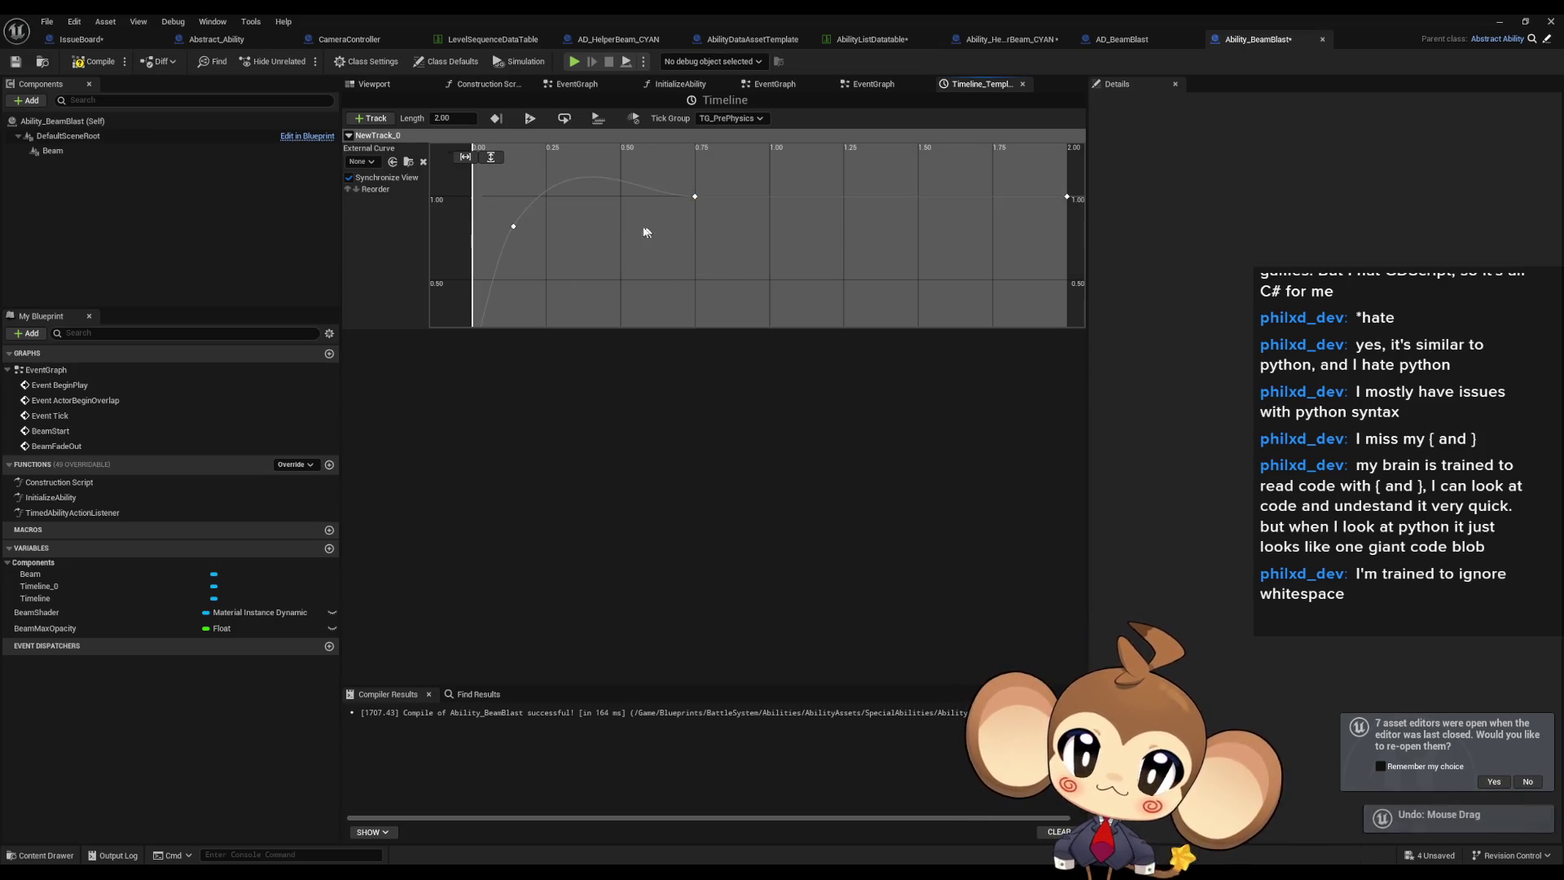
click(695, 197)
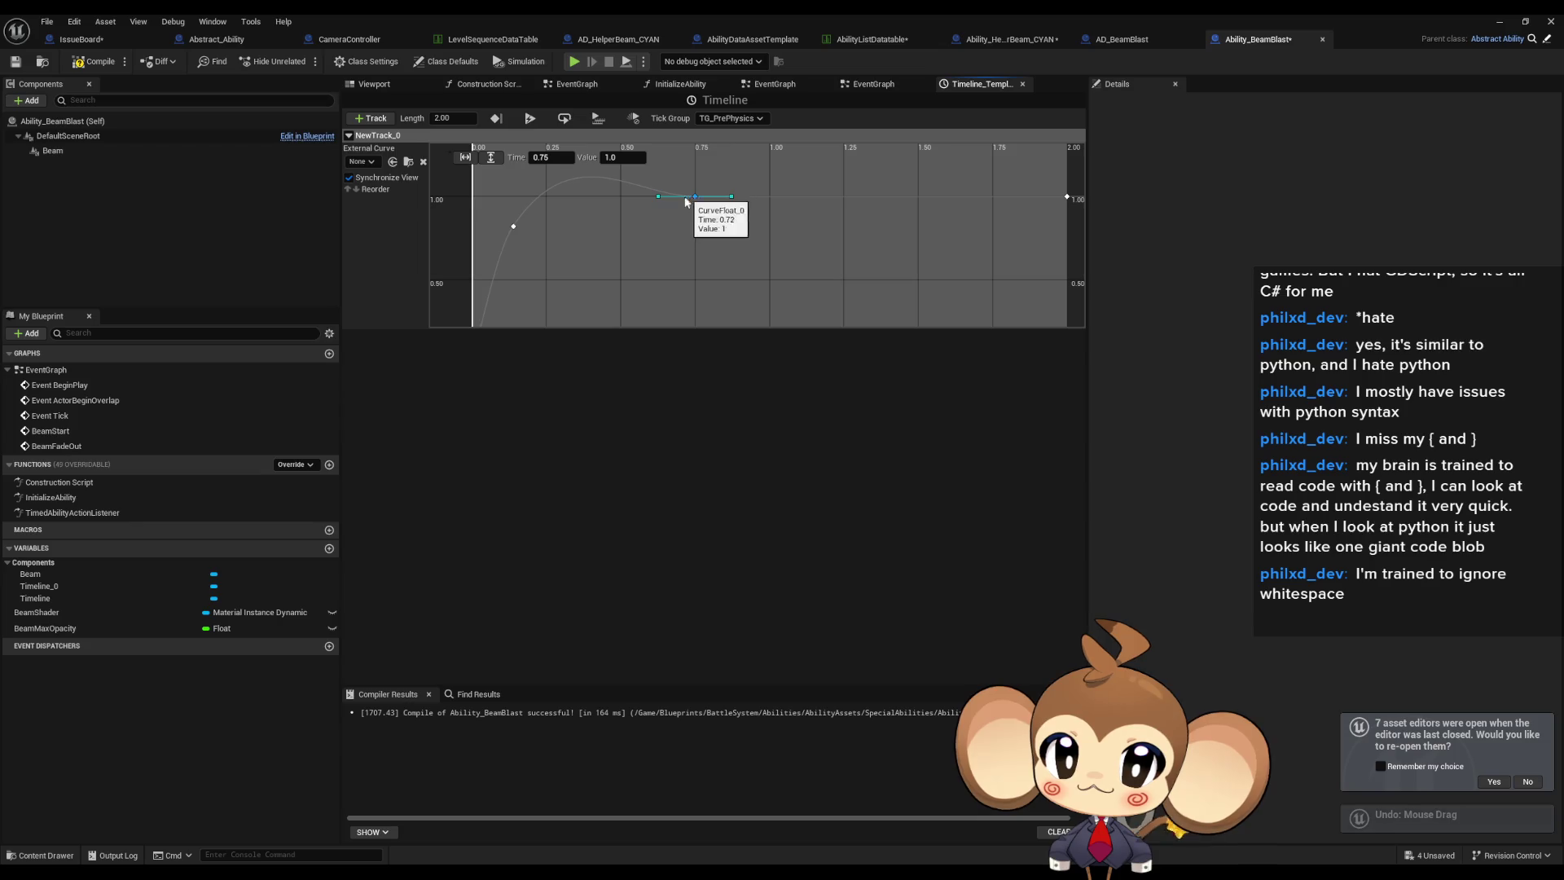
right_click(696, 204)
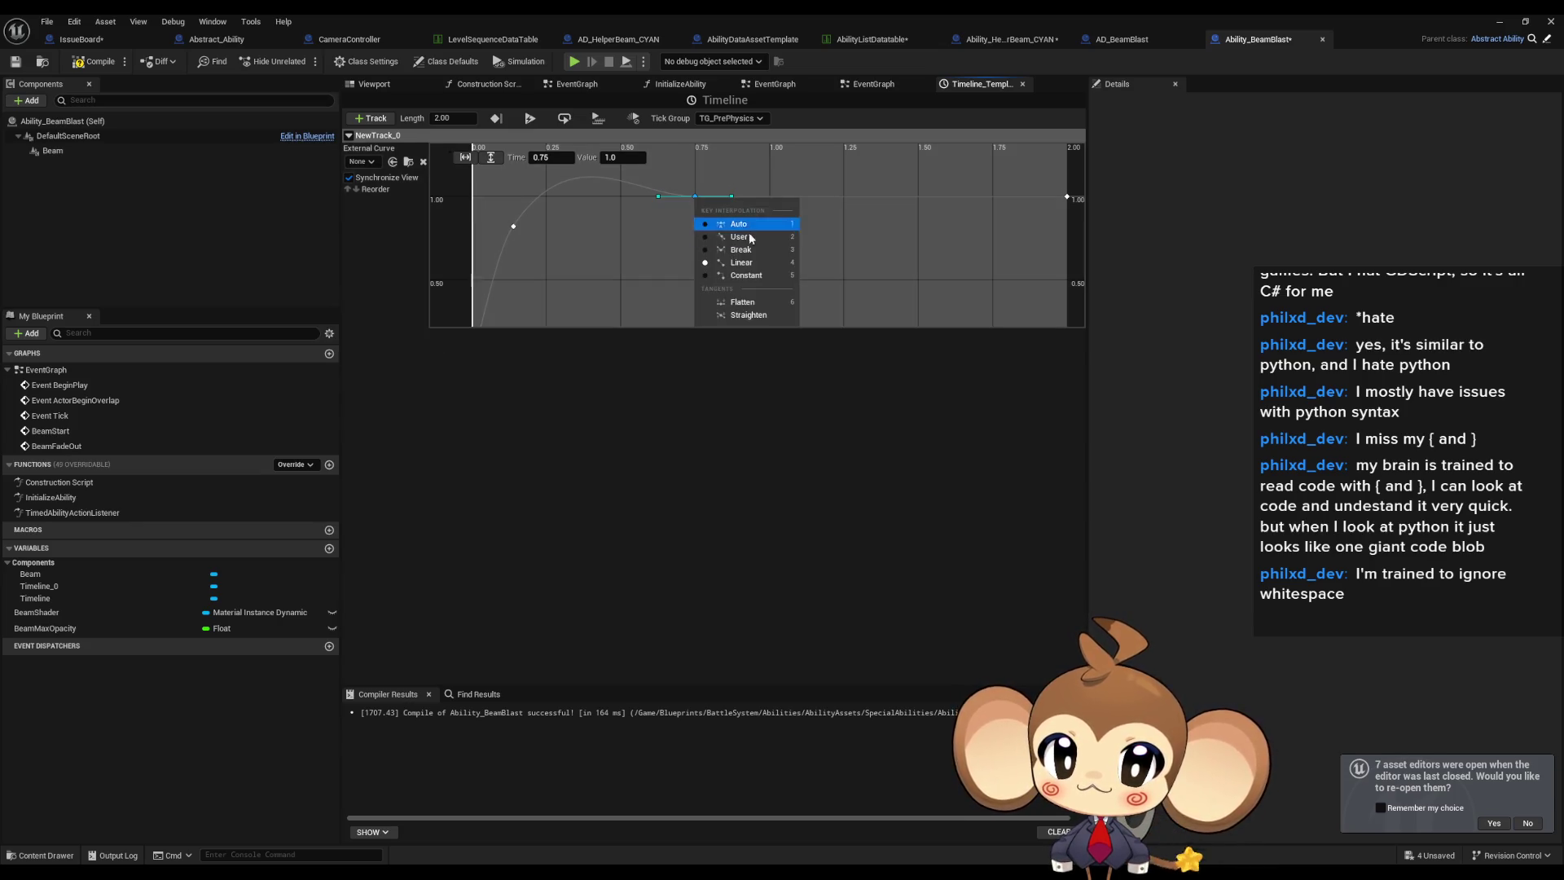
click(737, 262)
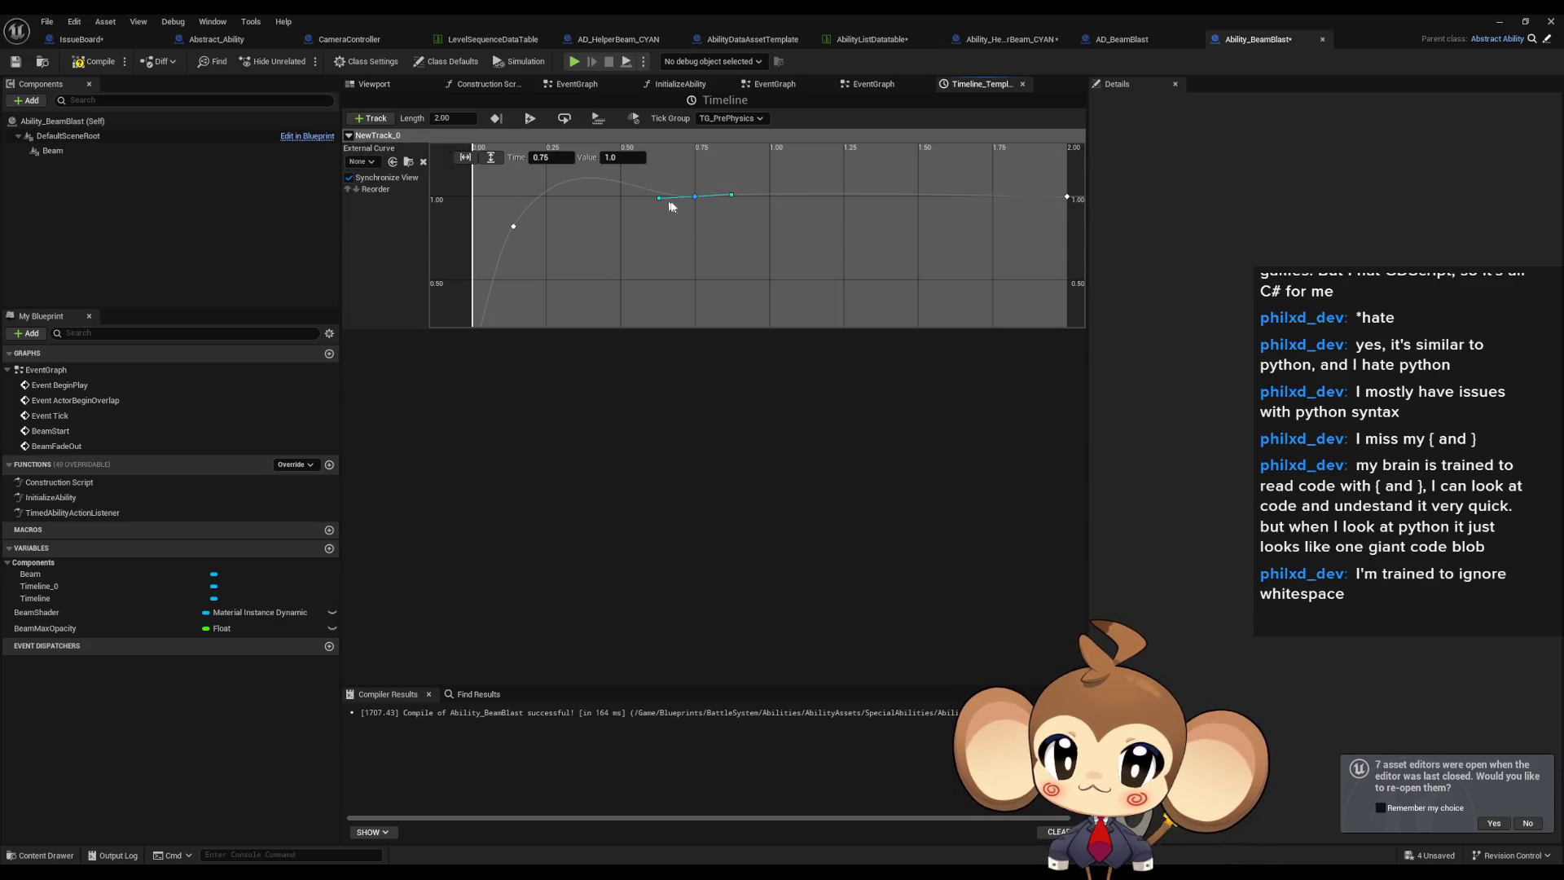
click(731, 197)
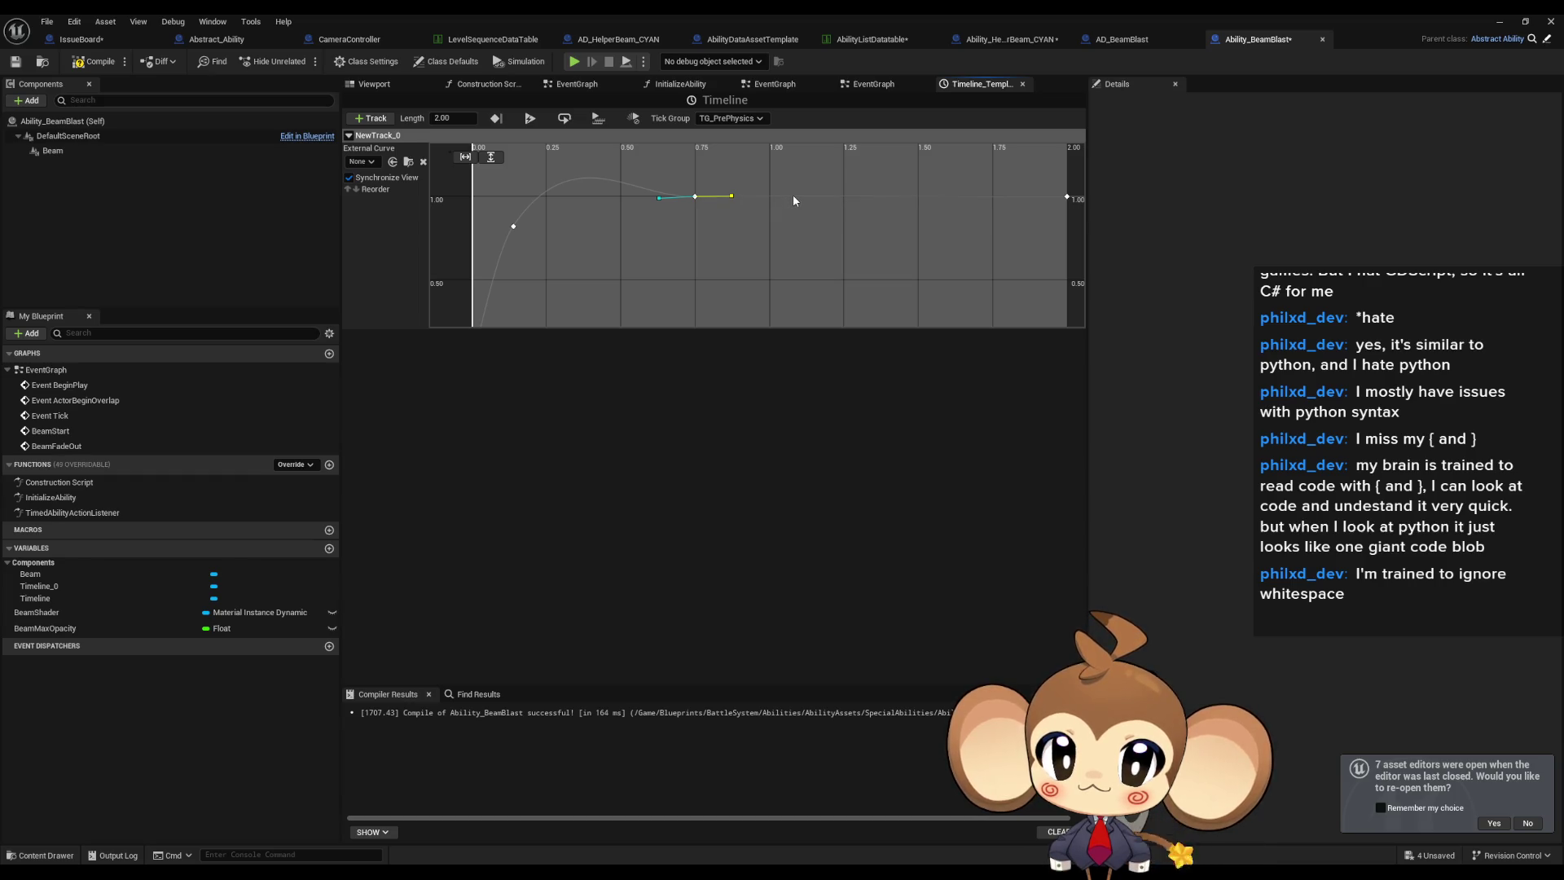
drag(658, 198, 663, 214)
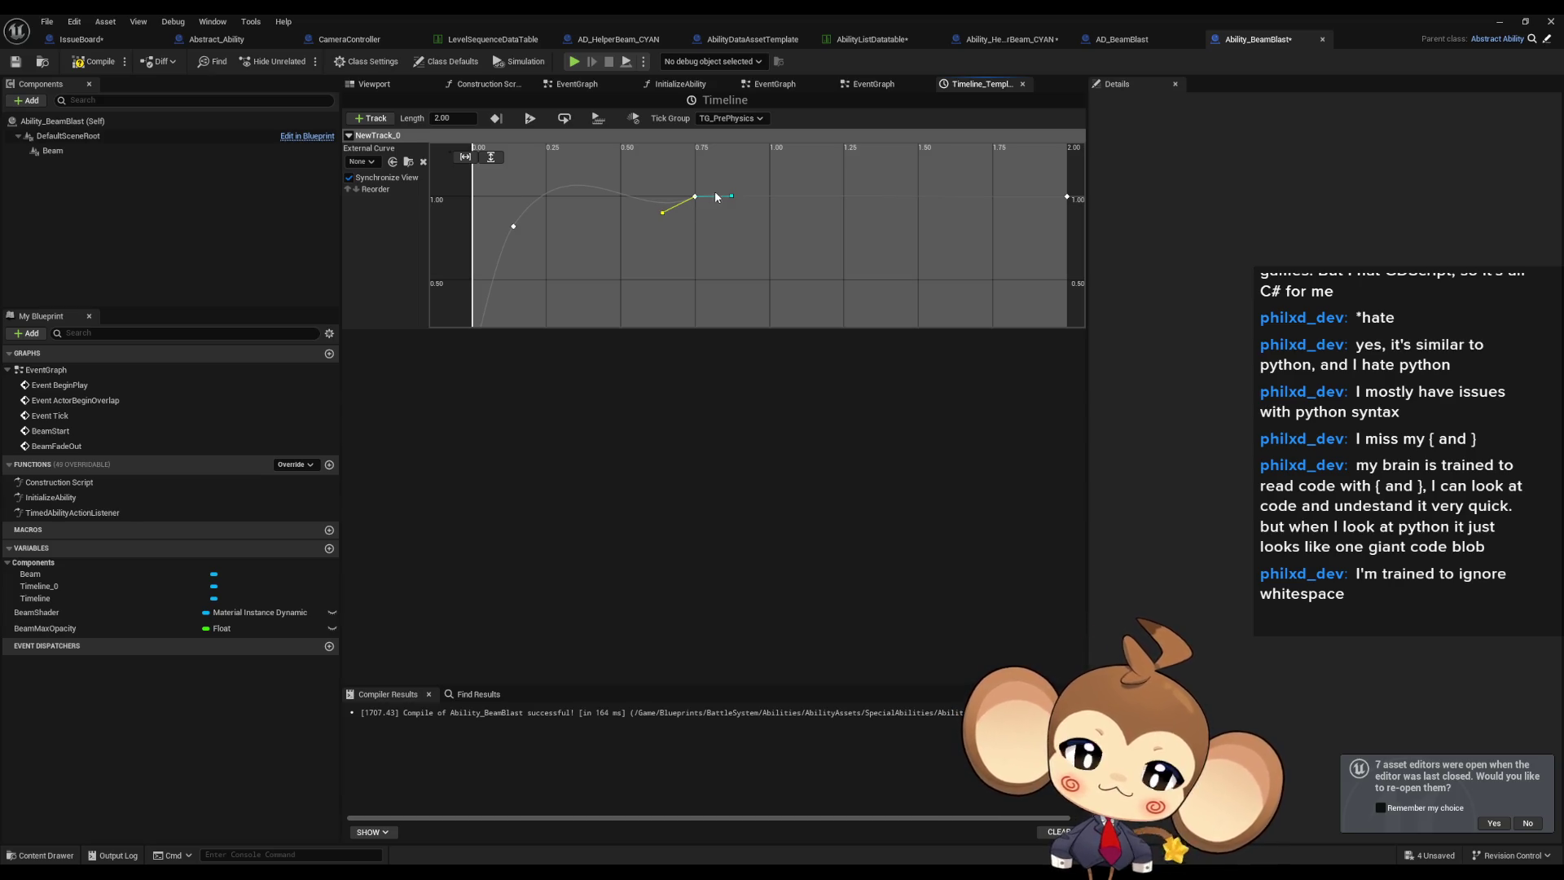
Try several interpolation modes, including linear and flat, on the 0.75 key.
right_click(698, 197)
click(756, 237)
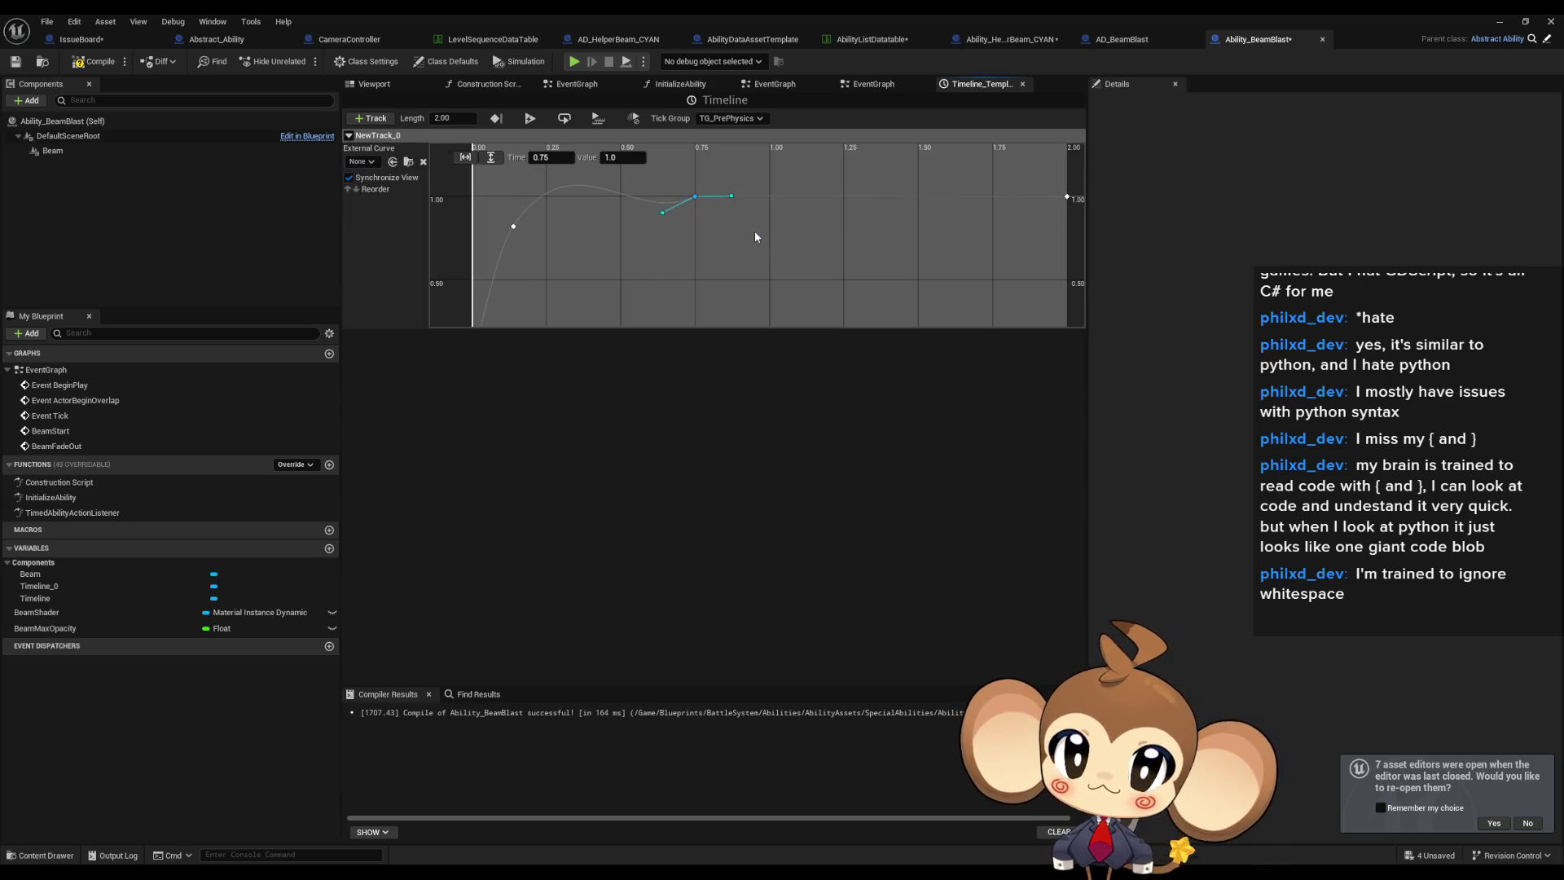
right_click(697, 200)
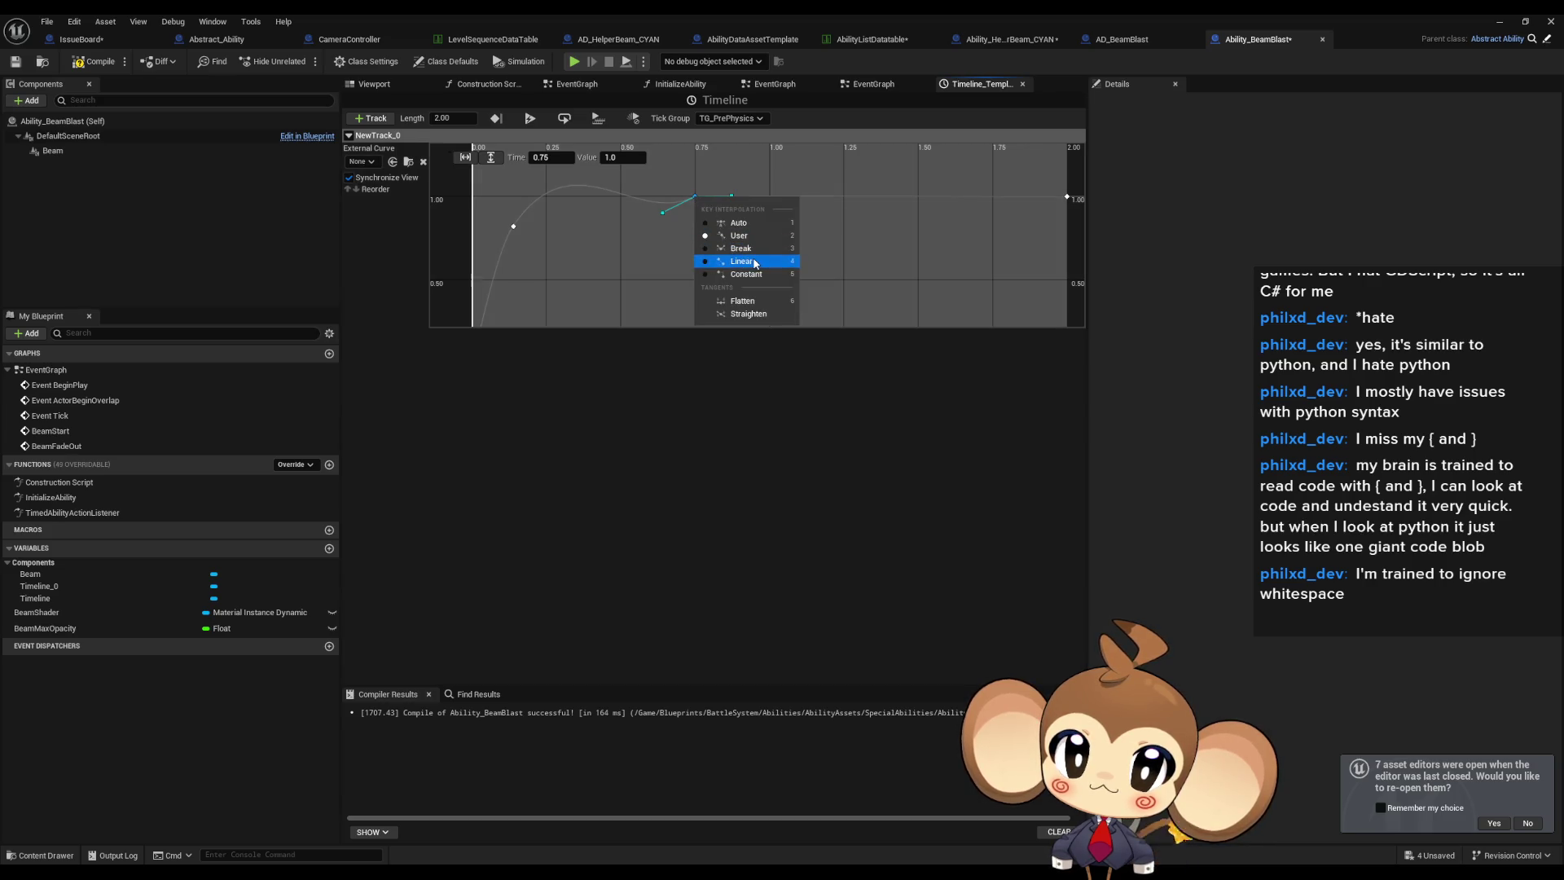
click(737, 262)
right_click(697, 202)
click(737, 251)
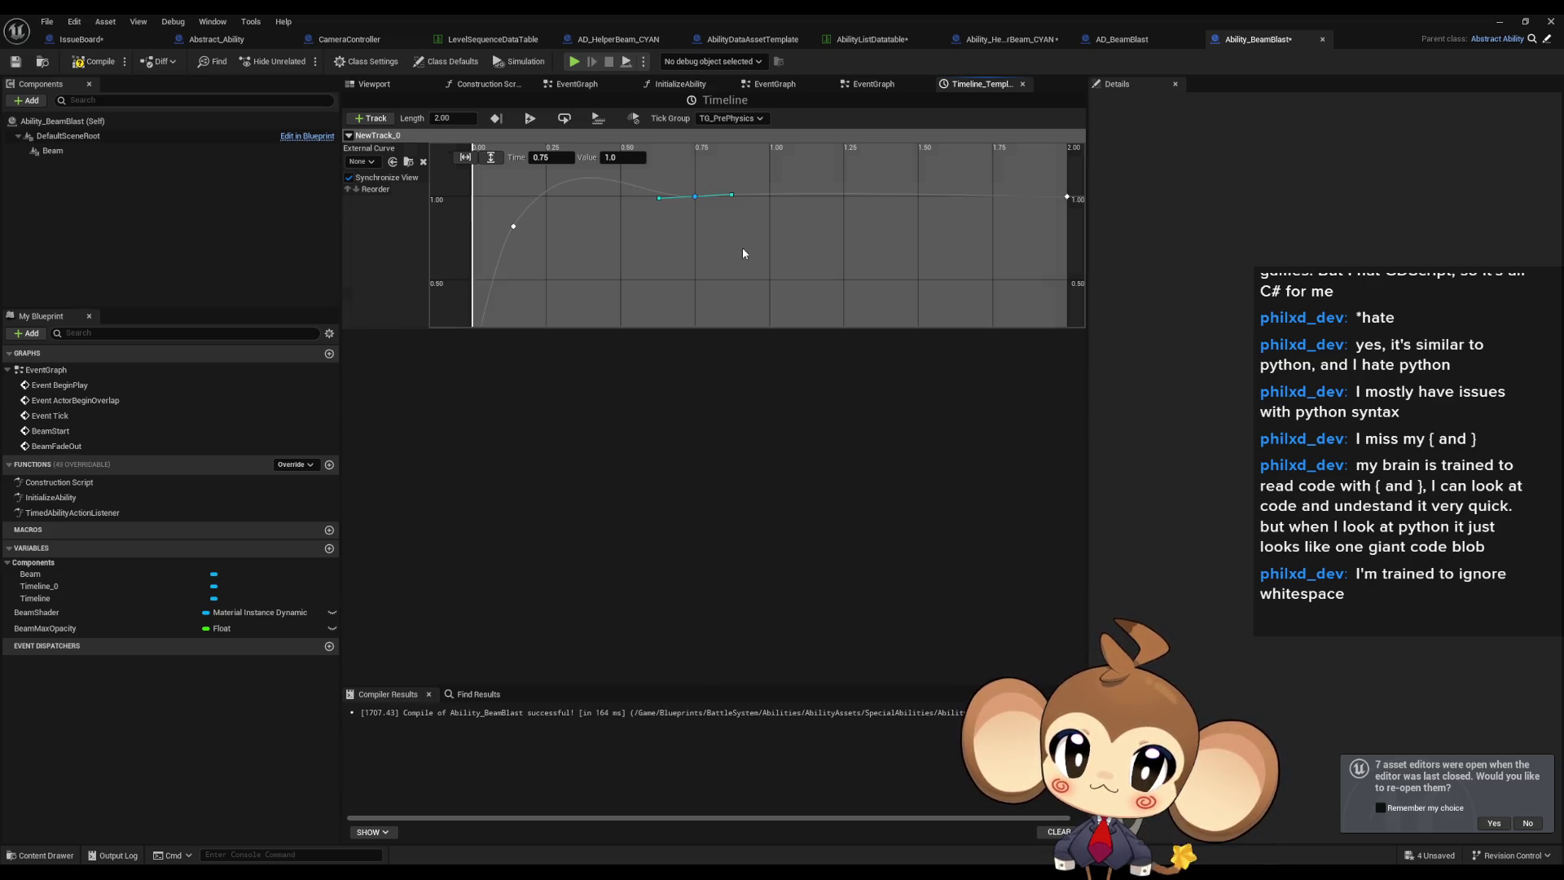
right_click(696, 202)
click(740, 243)
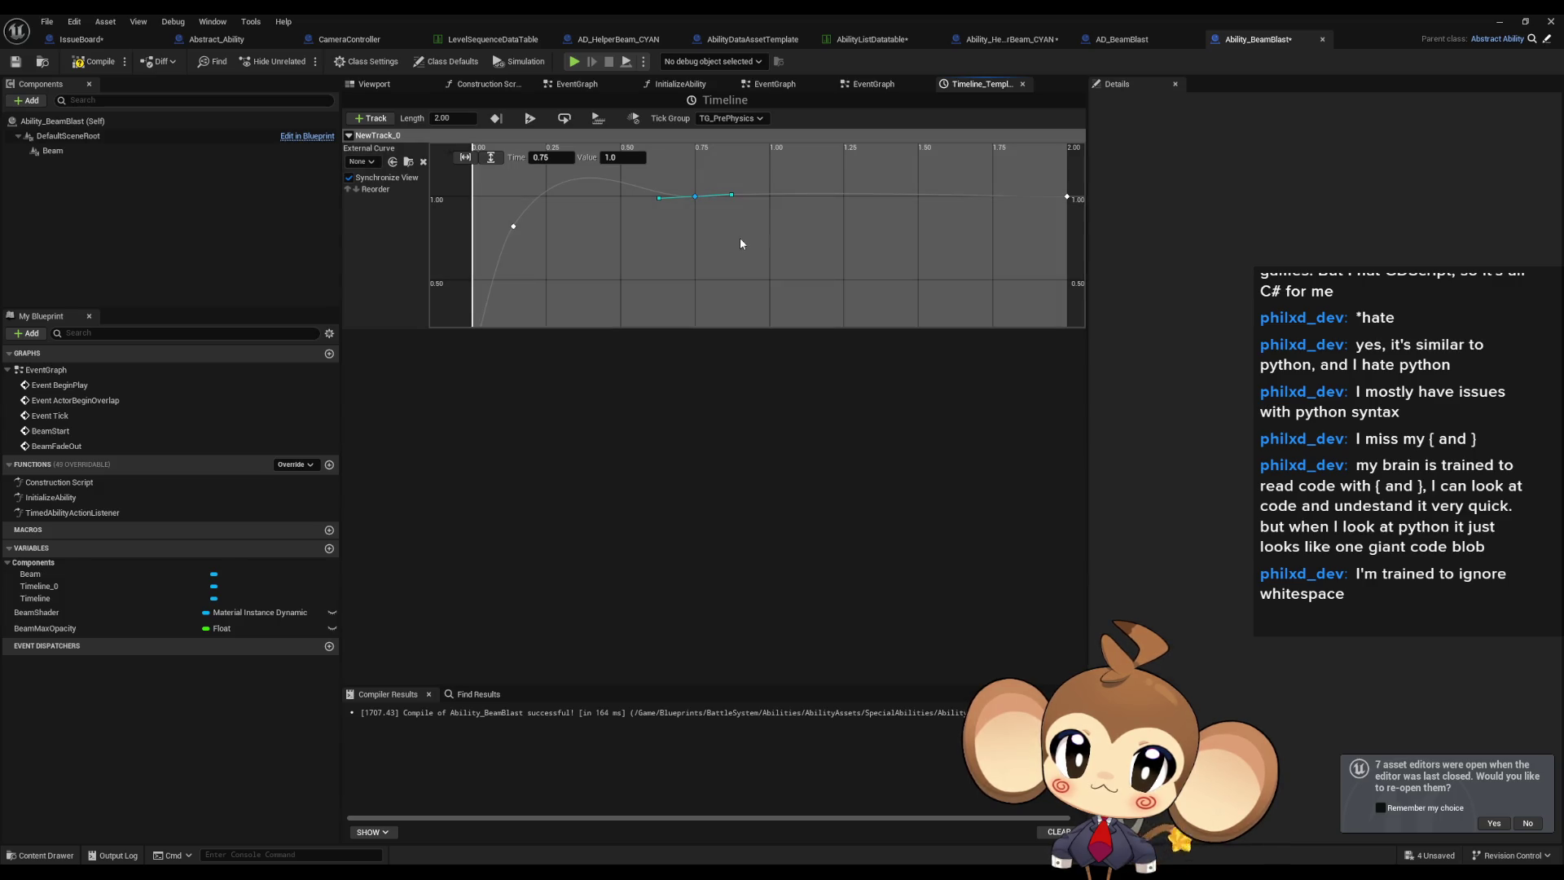
right_click(696, 204)
click(737, 226)
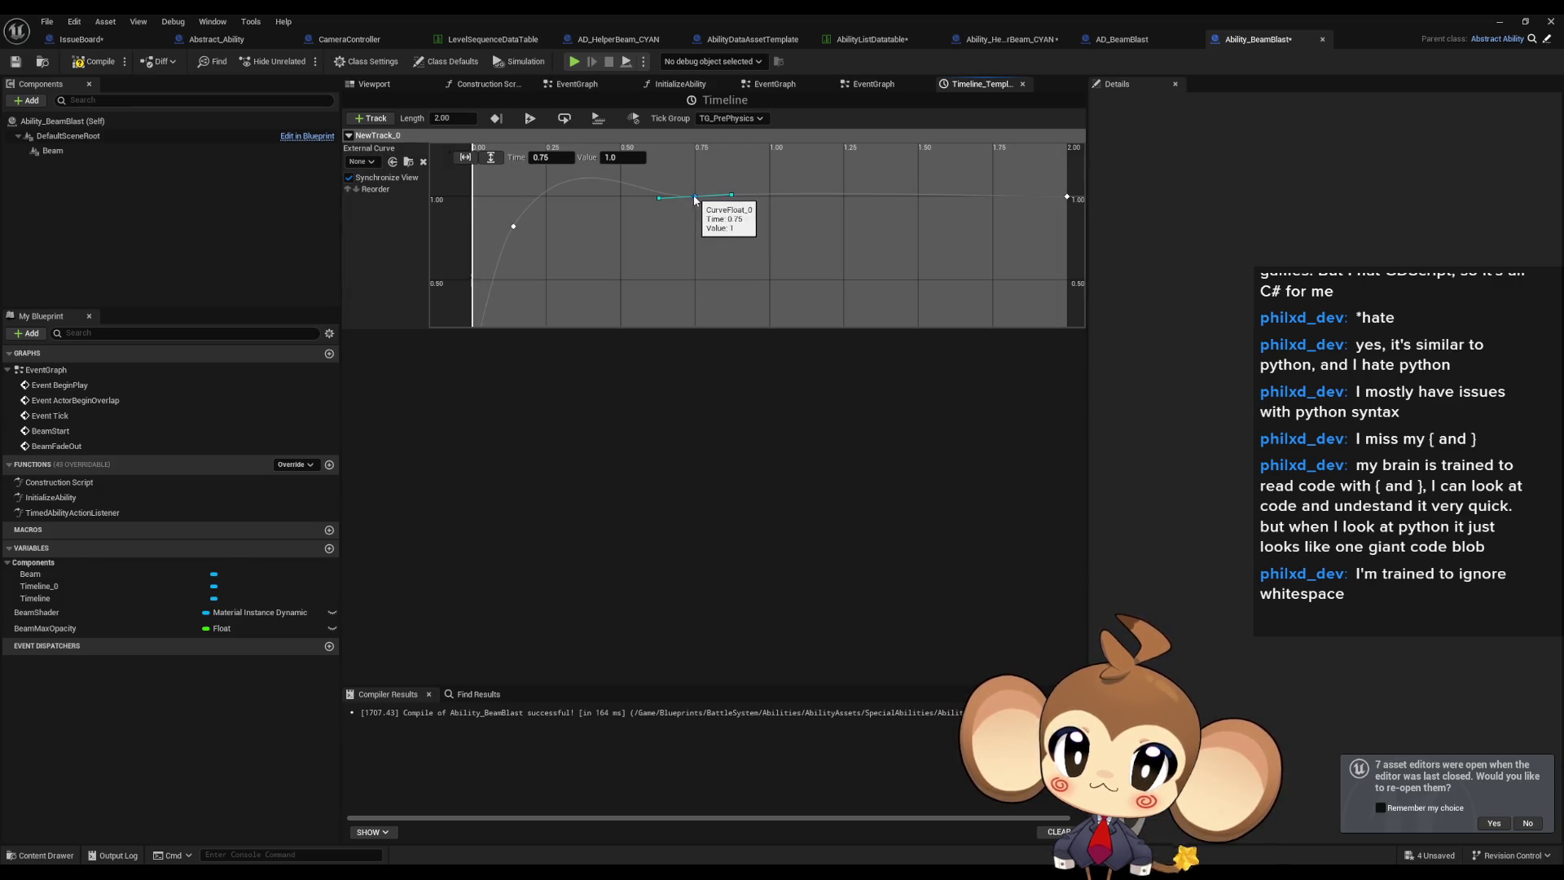
Add a key near 0.24 at value 0.5 and give the 0.75 key user-defined tangents.
shift+click(544, 279)
click(696, 197)
right_click(697, 197)
click(757, 278)
right_click(697, 198)
click(760, 237)
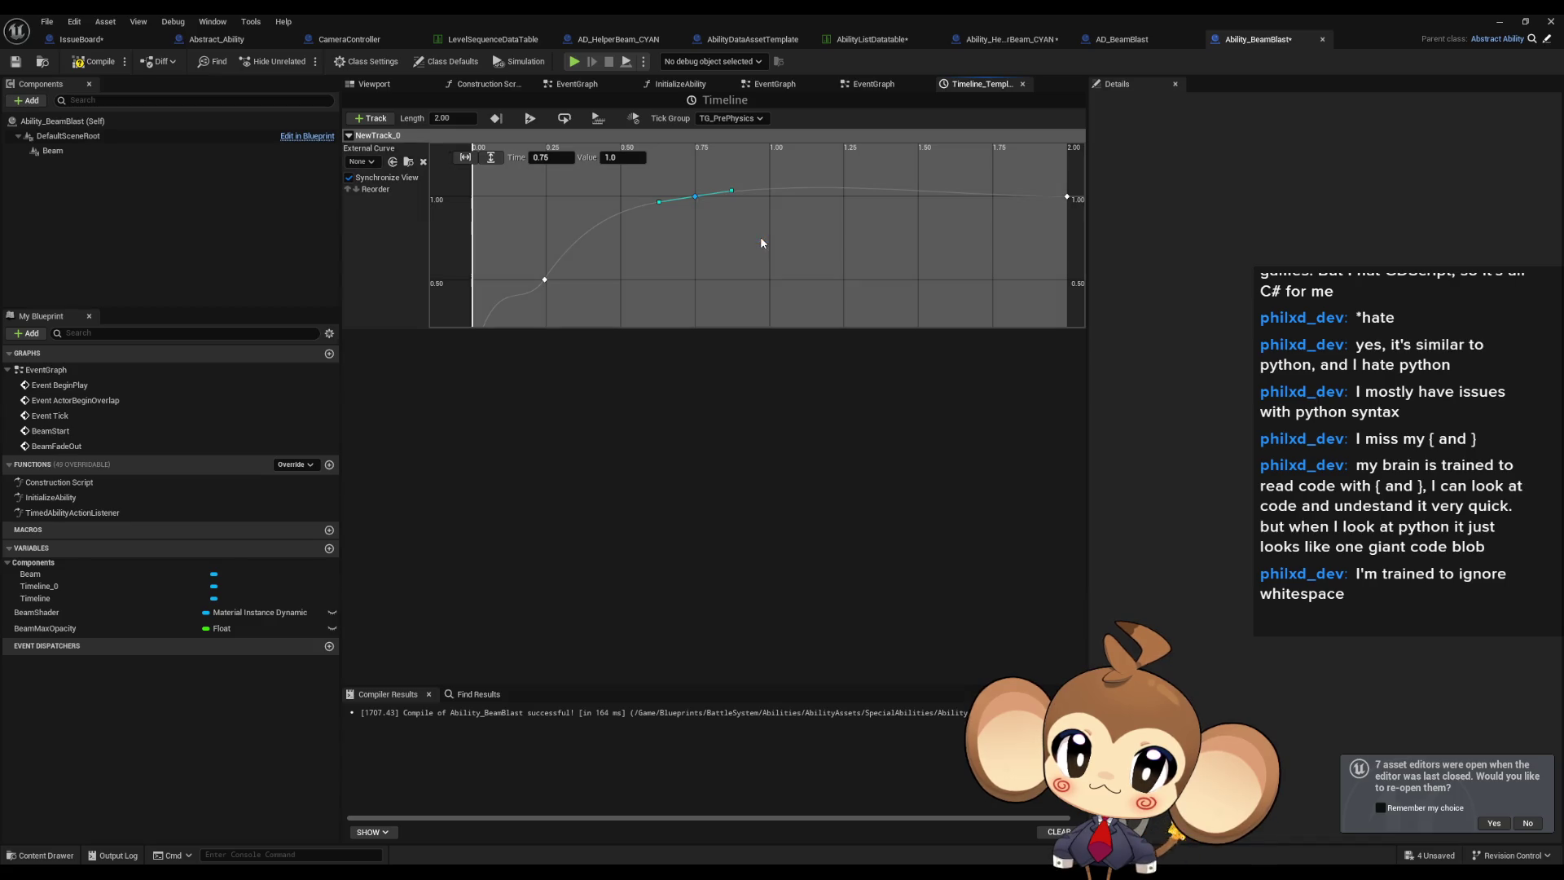
click(694, 281)
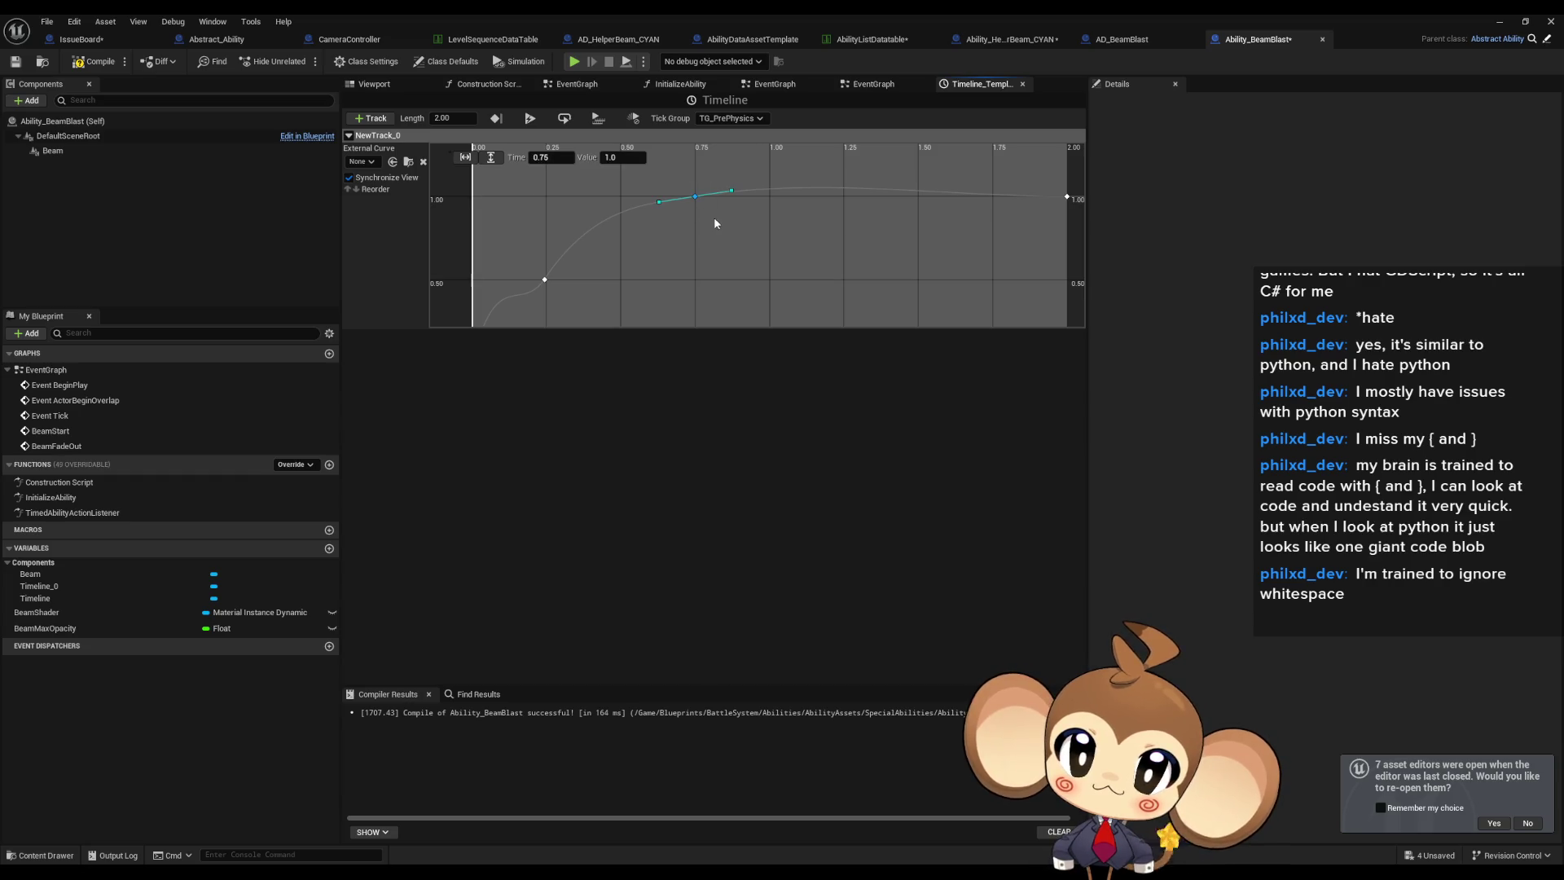
drag(715, 217, 725, 251)
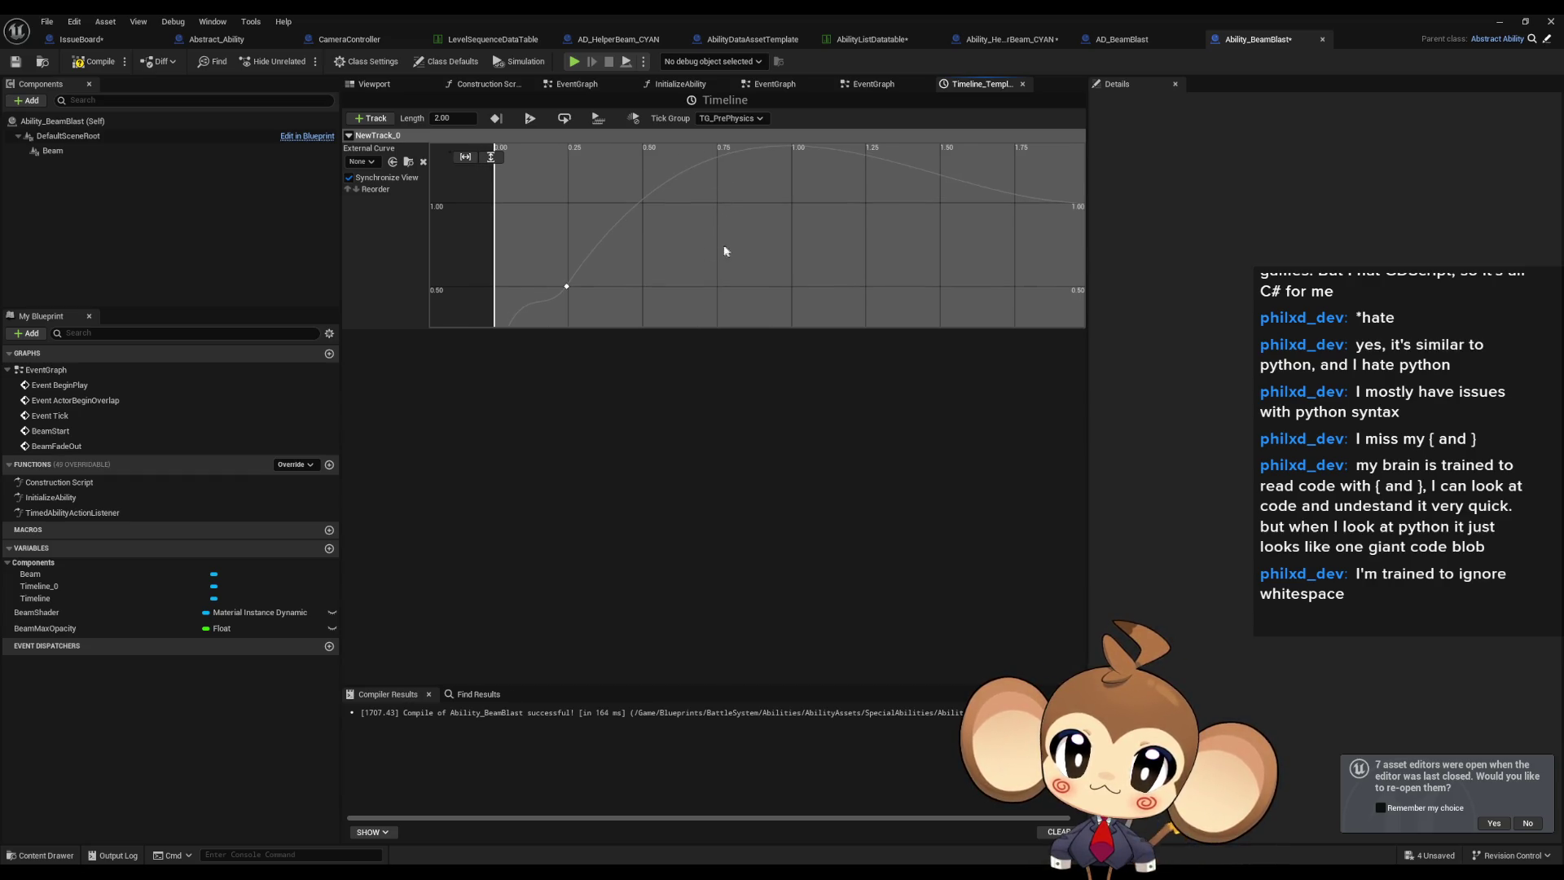
Flatten the tangent of the key near 0.24 s.
click(568, 285)
click(583, 258)
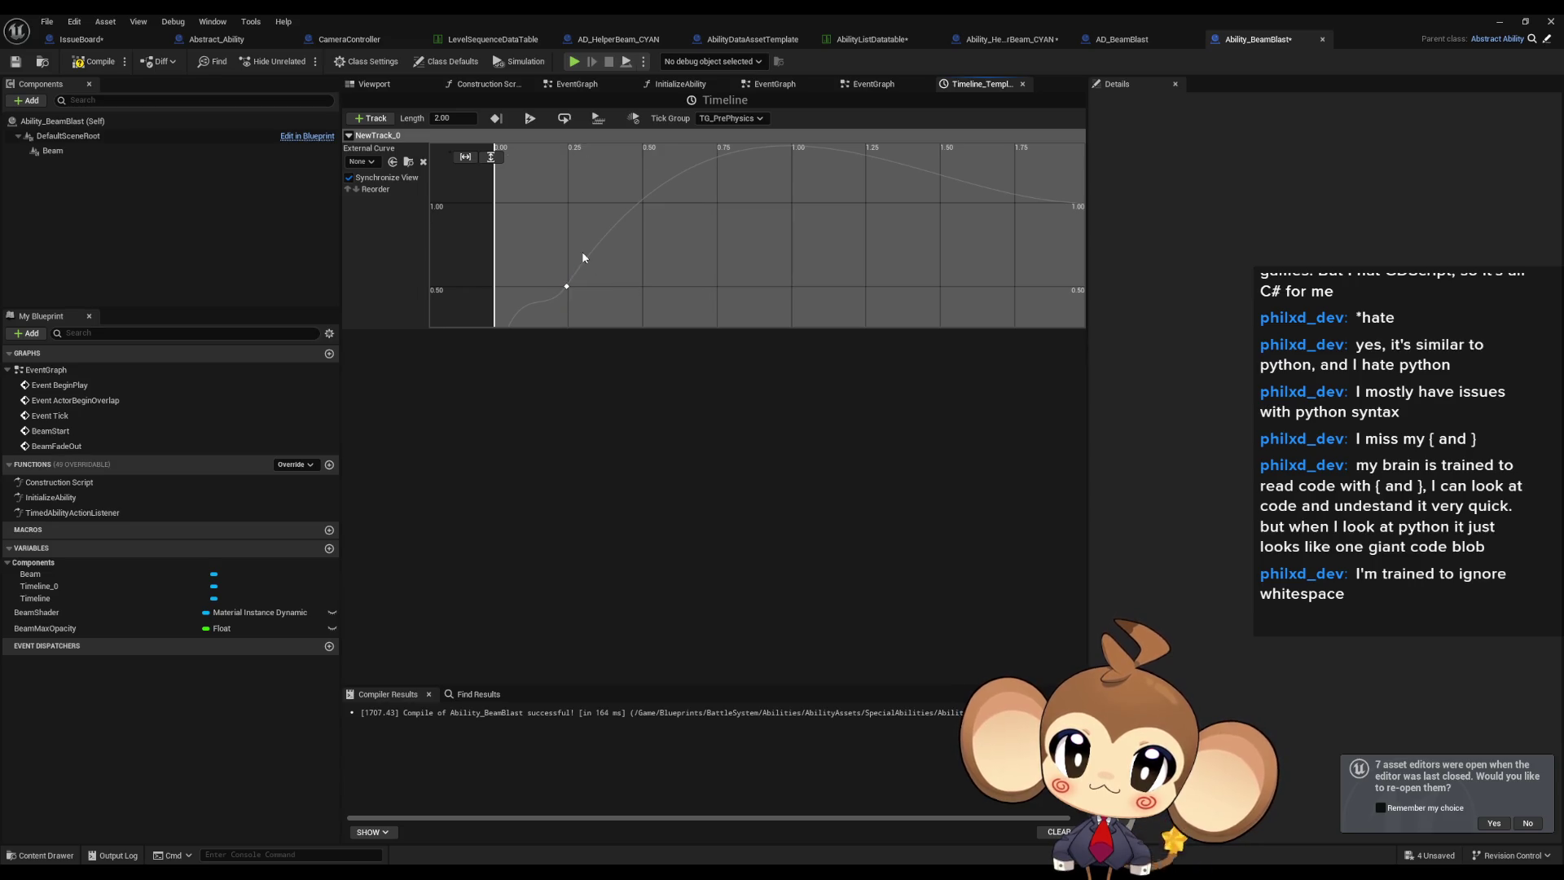
click(568, 289)
drag(587, 259, 618, 282)
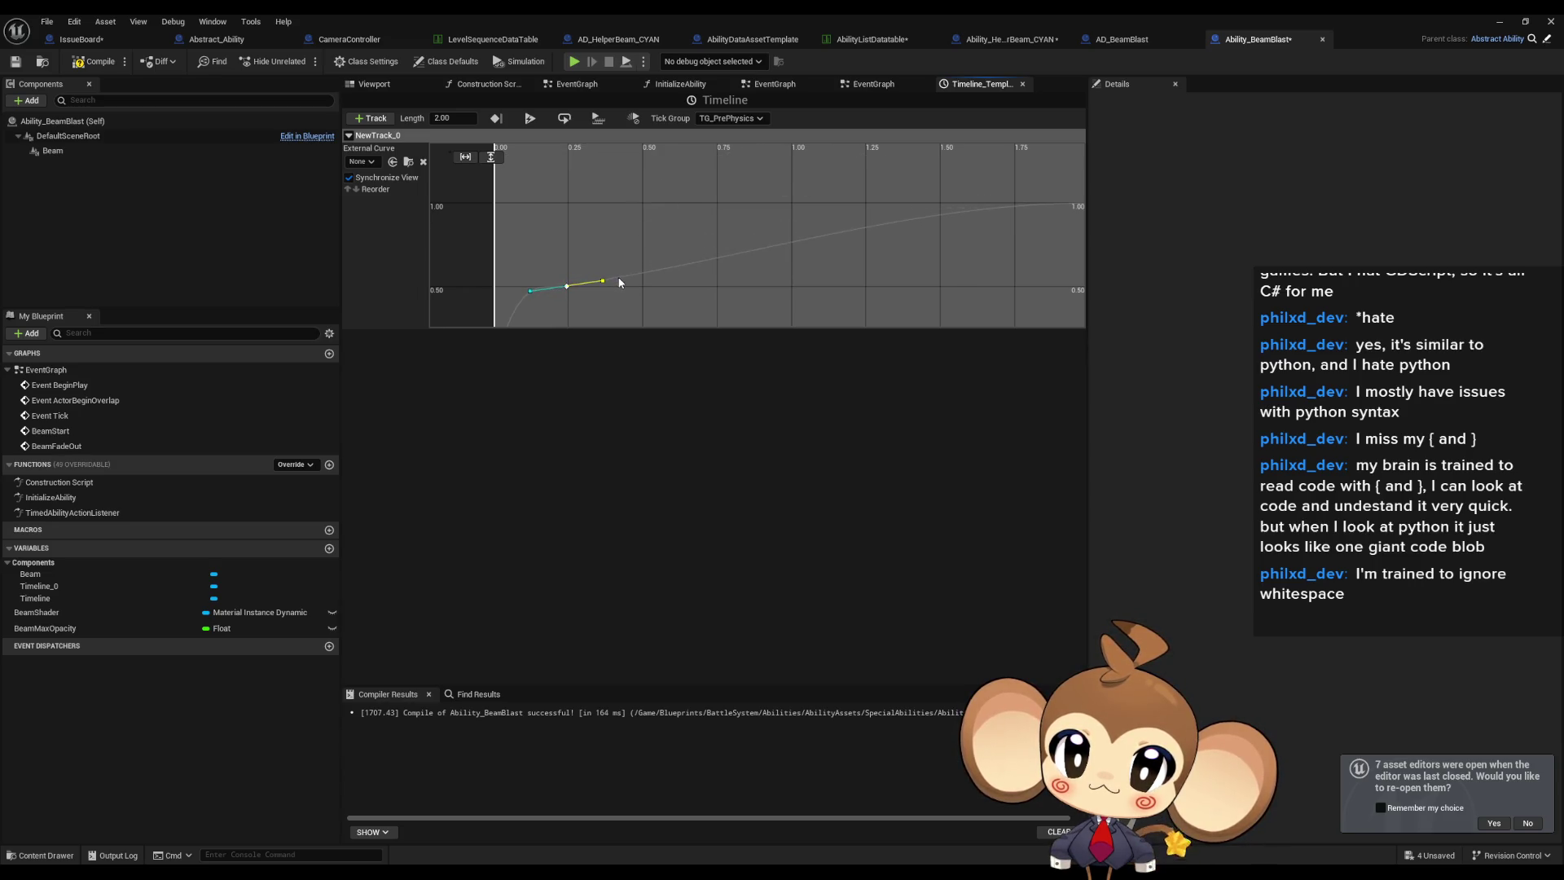
Add another curve key with value 1.0.
right_click(690, 267)
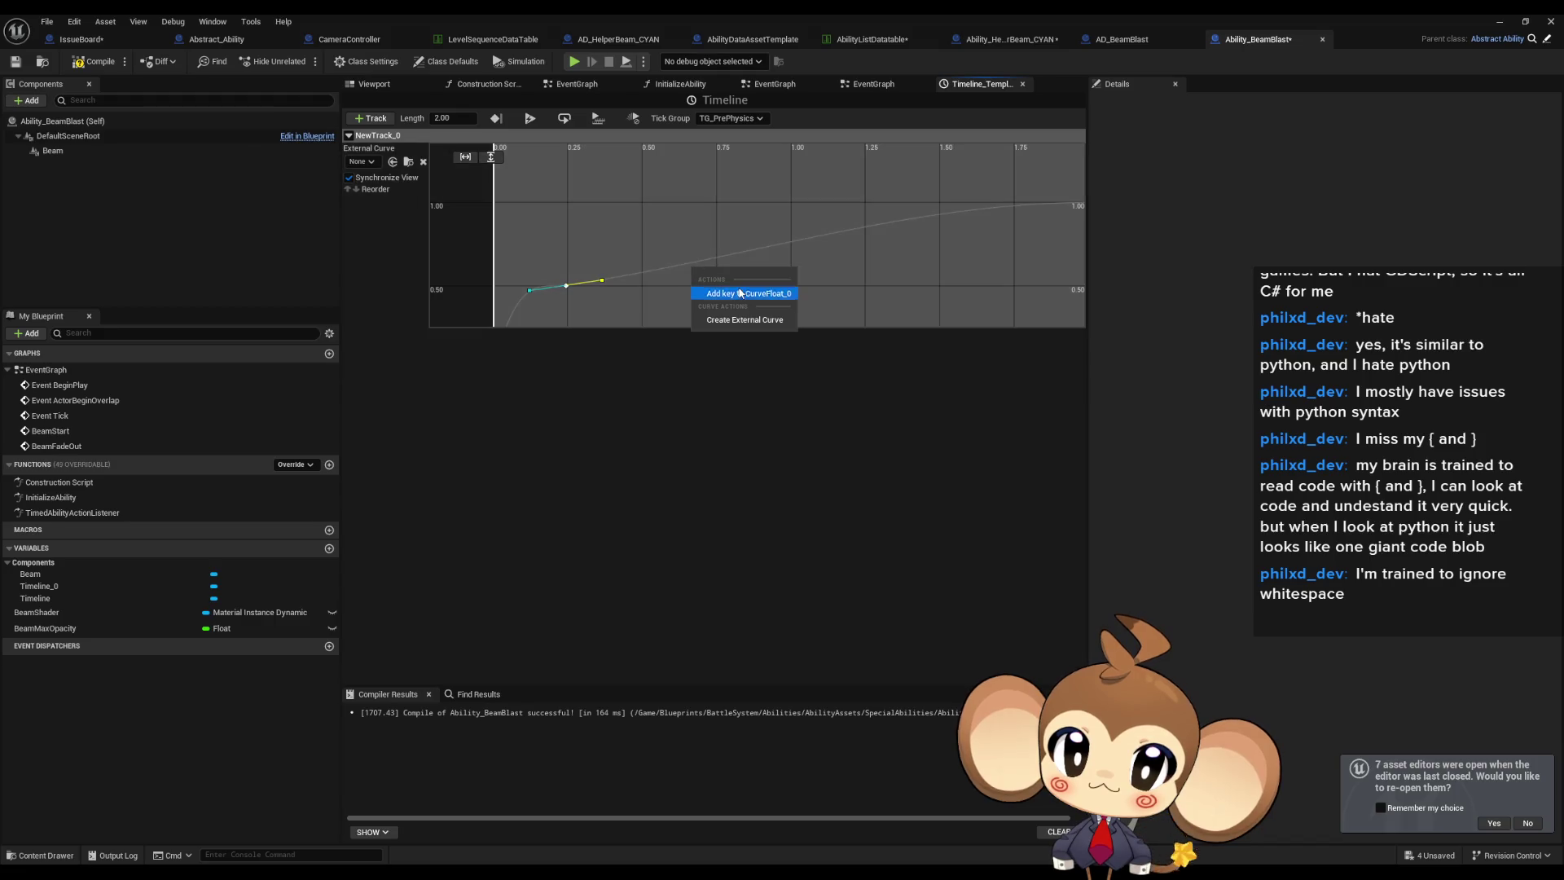
click(703, 282)
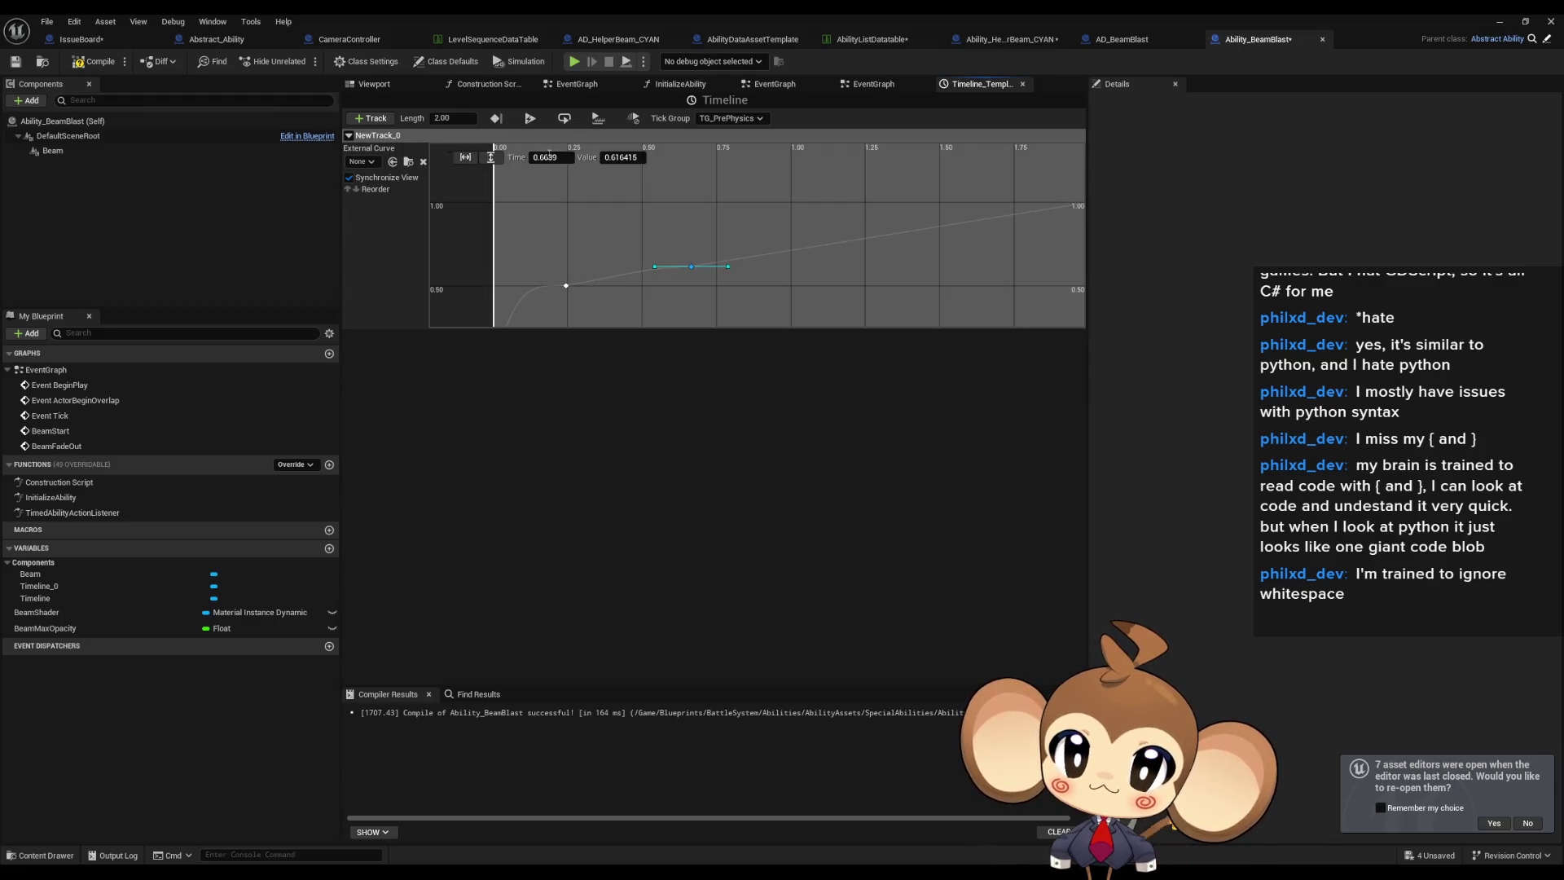
text(1.0)
key(Return)
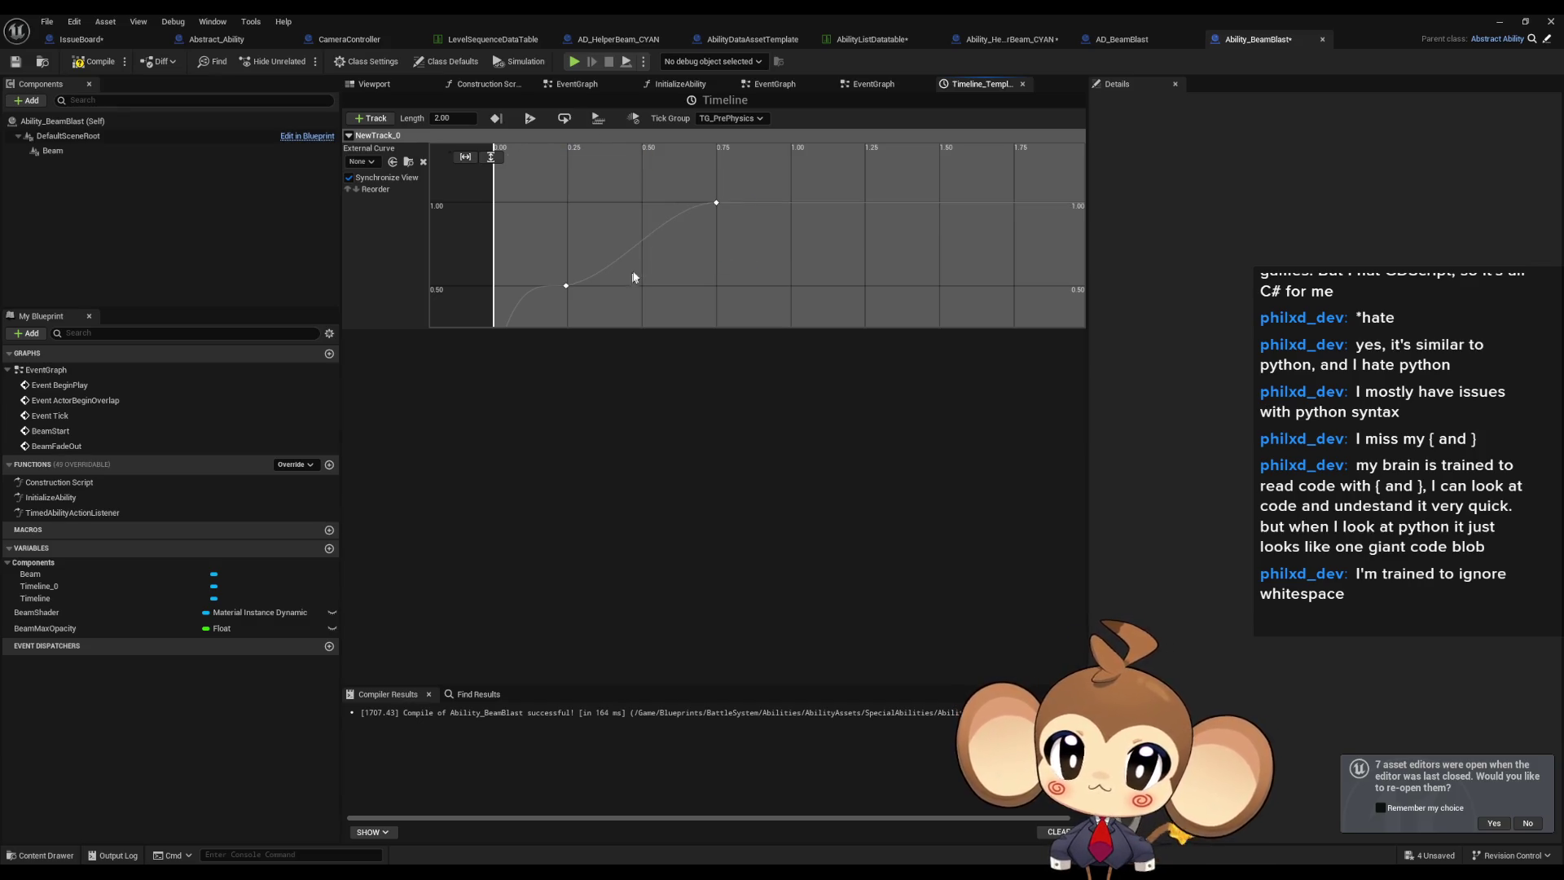
Steepen the curve leaving the 0.24 key by dragging its right tangent.
click(601, 265)
click(637, 259)
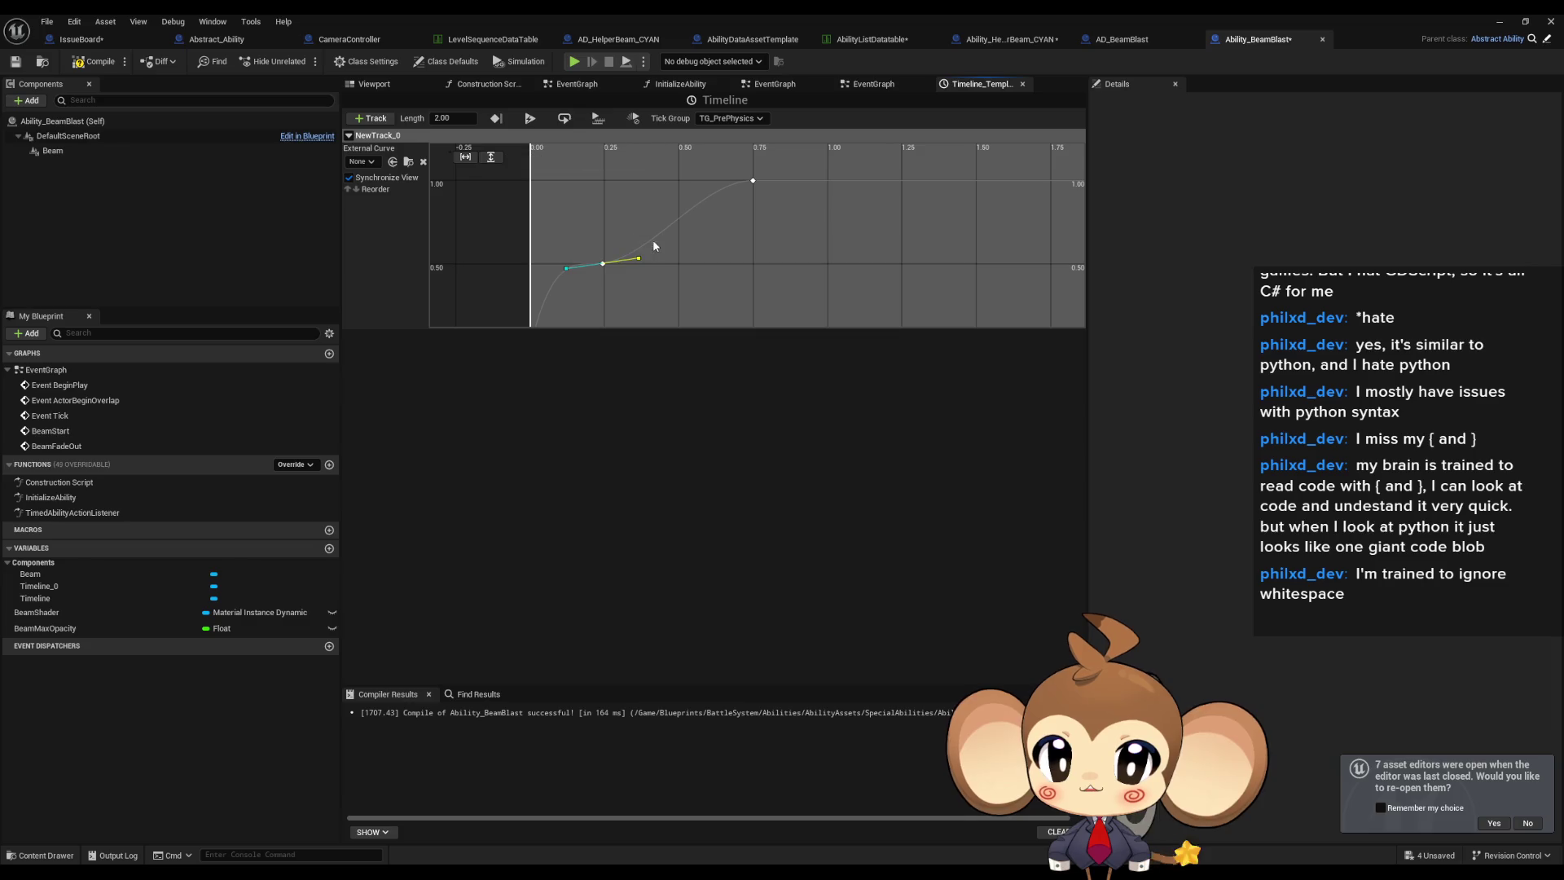
mouse_move(643, 259)
mouse_down()
mouse_move(647, 227)
mouse_move(590, 247)
mouse_move(577, 232)
mouse_up()
click(725, 285)
scroll(725, 280, down, 4)
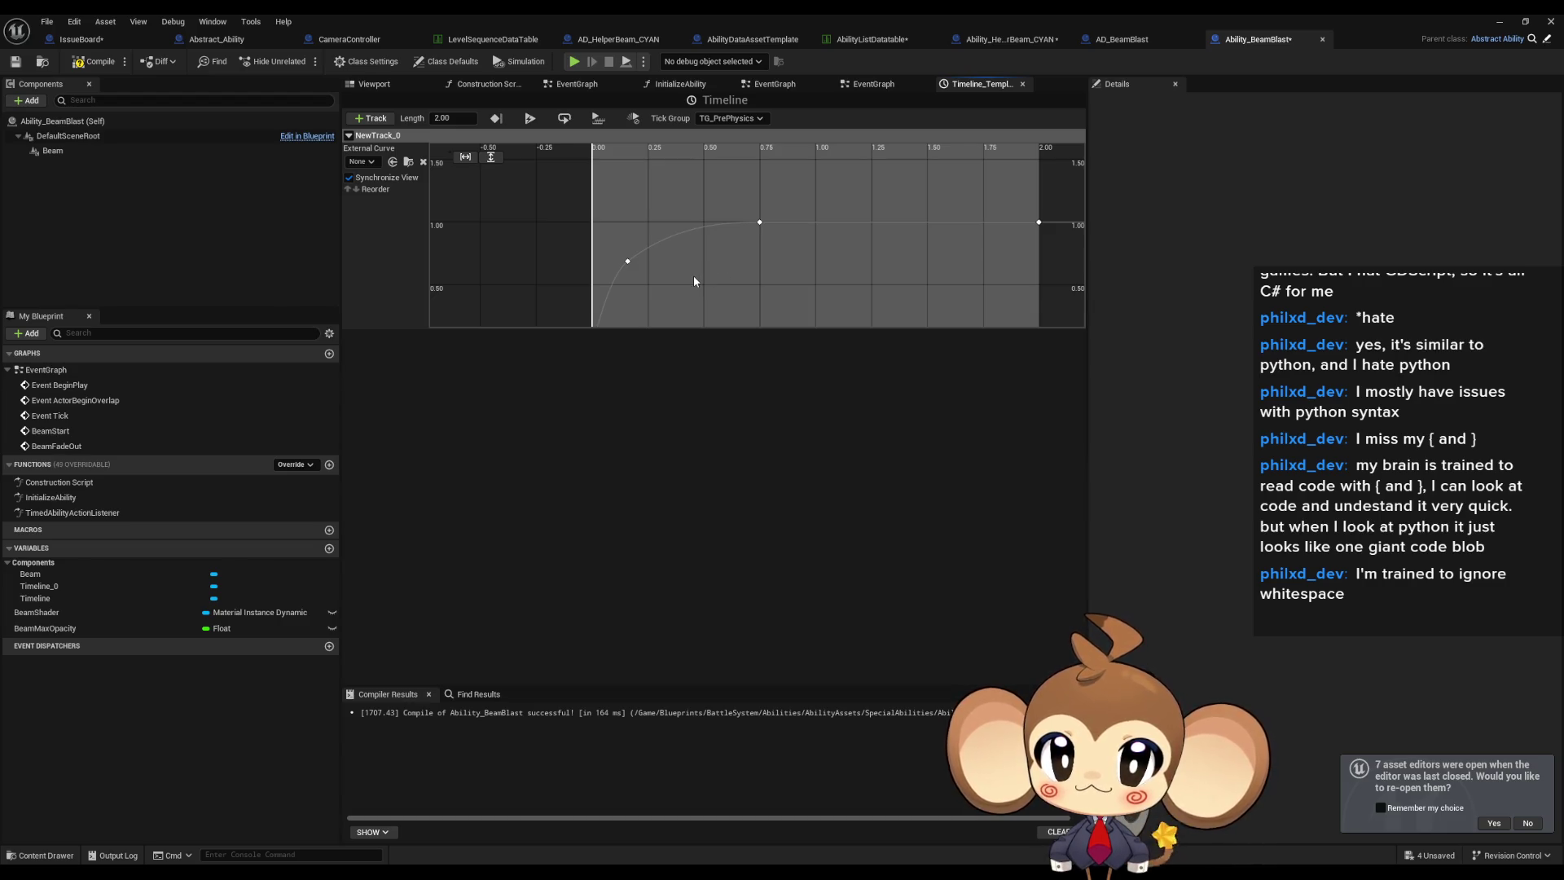
Shift the early key earlier to about 0.07 s and check its Time and Value.
click(760, 222)
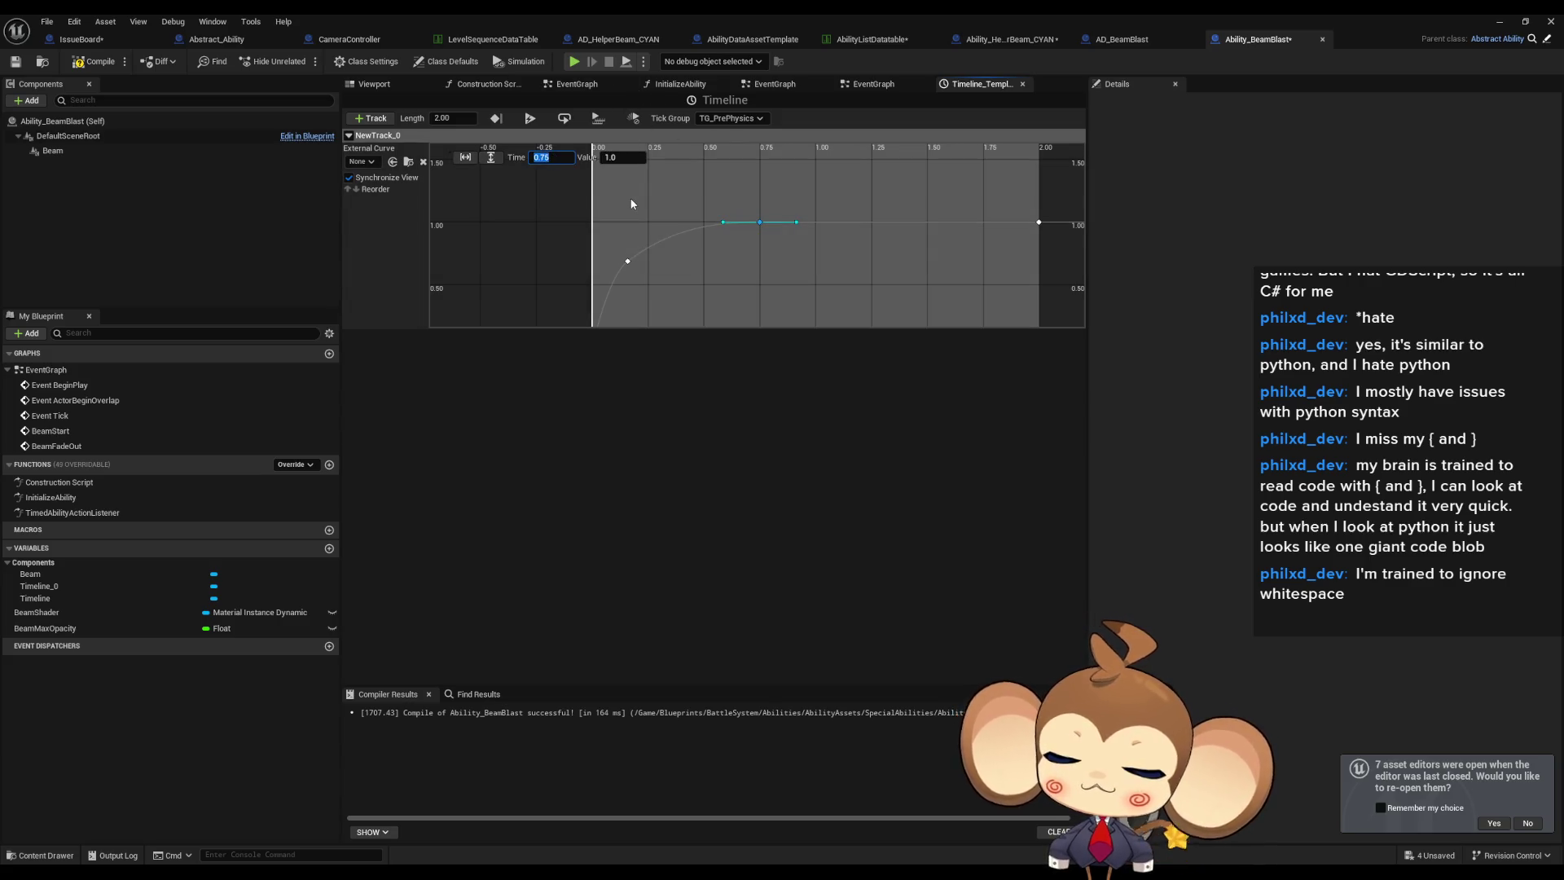
scroll(632, 204, up, 4)
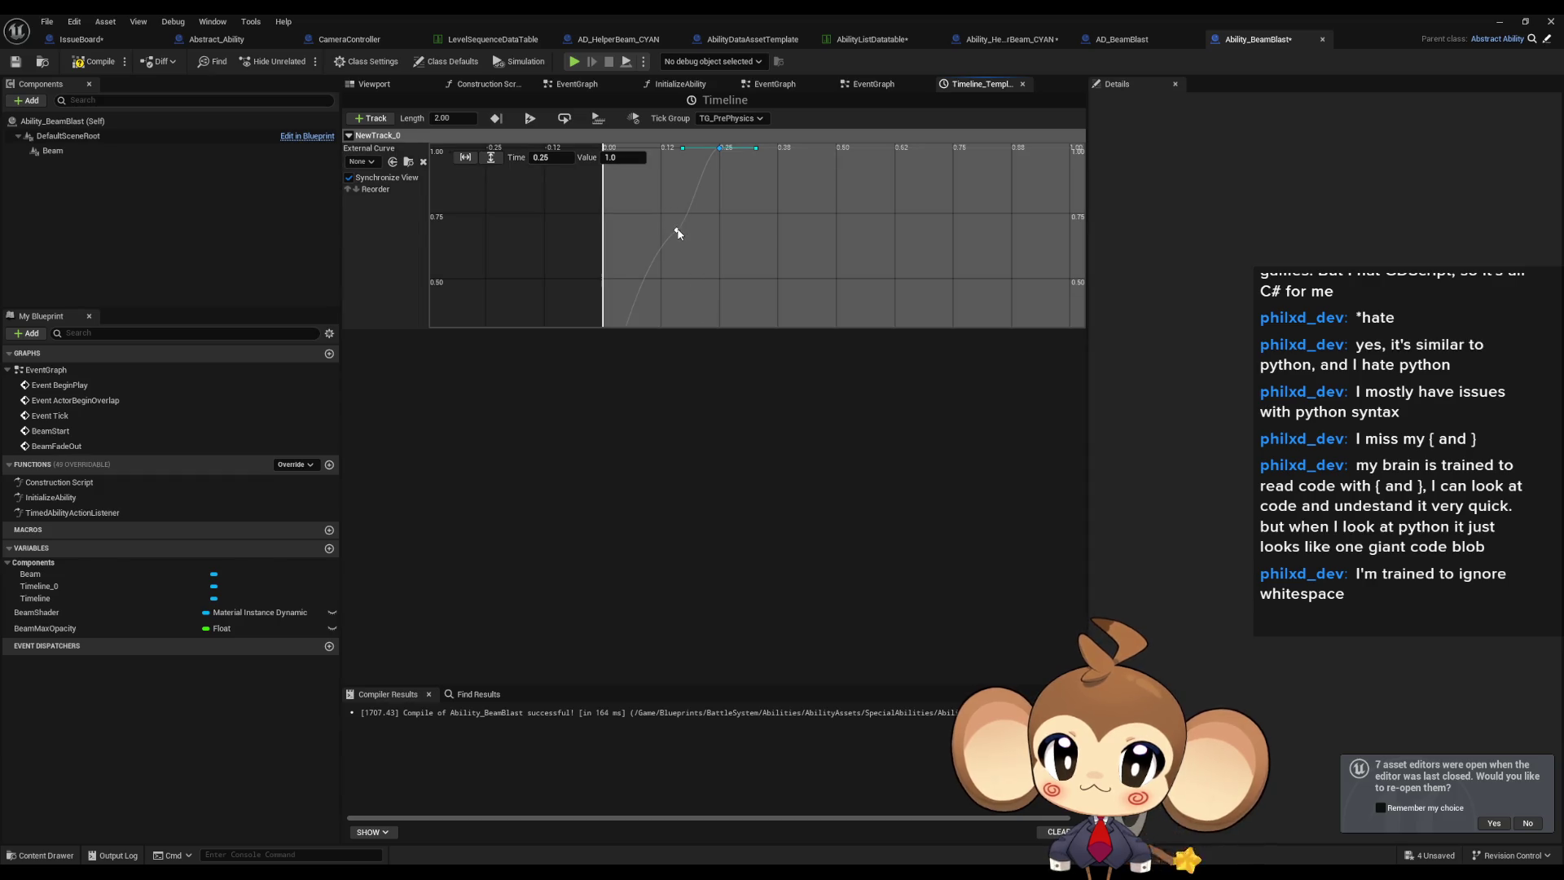
mouse_move(660, 232)
mouse_down()
mouse_move(640, 224)
mouse_move(669, 199)
mouse_move(634, 228)
mouse_up()
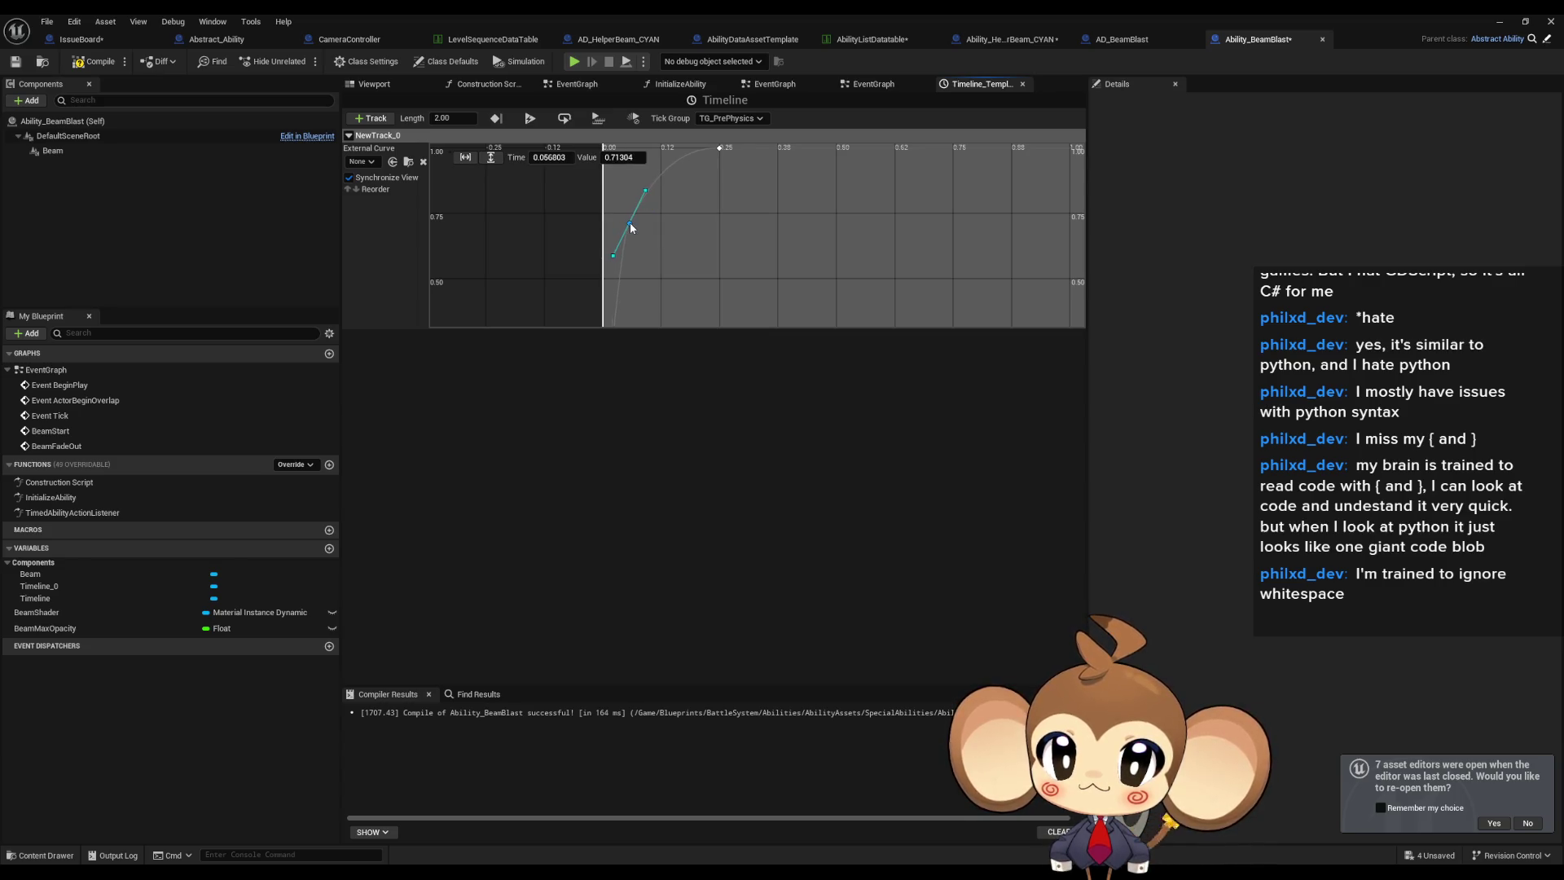
click(728, 254)
click(634, 222)
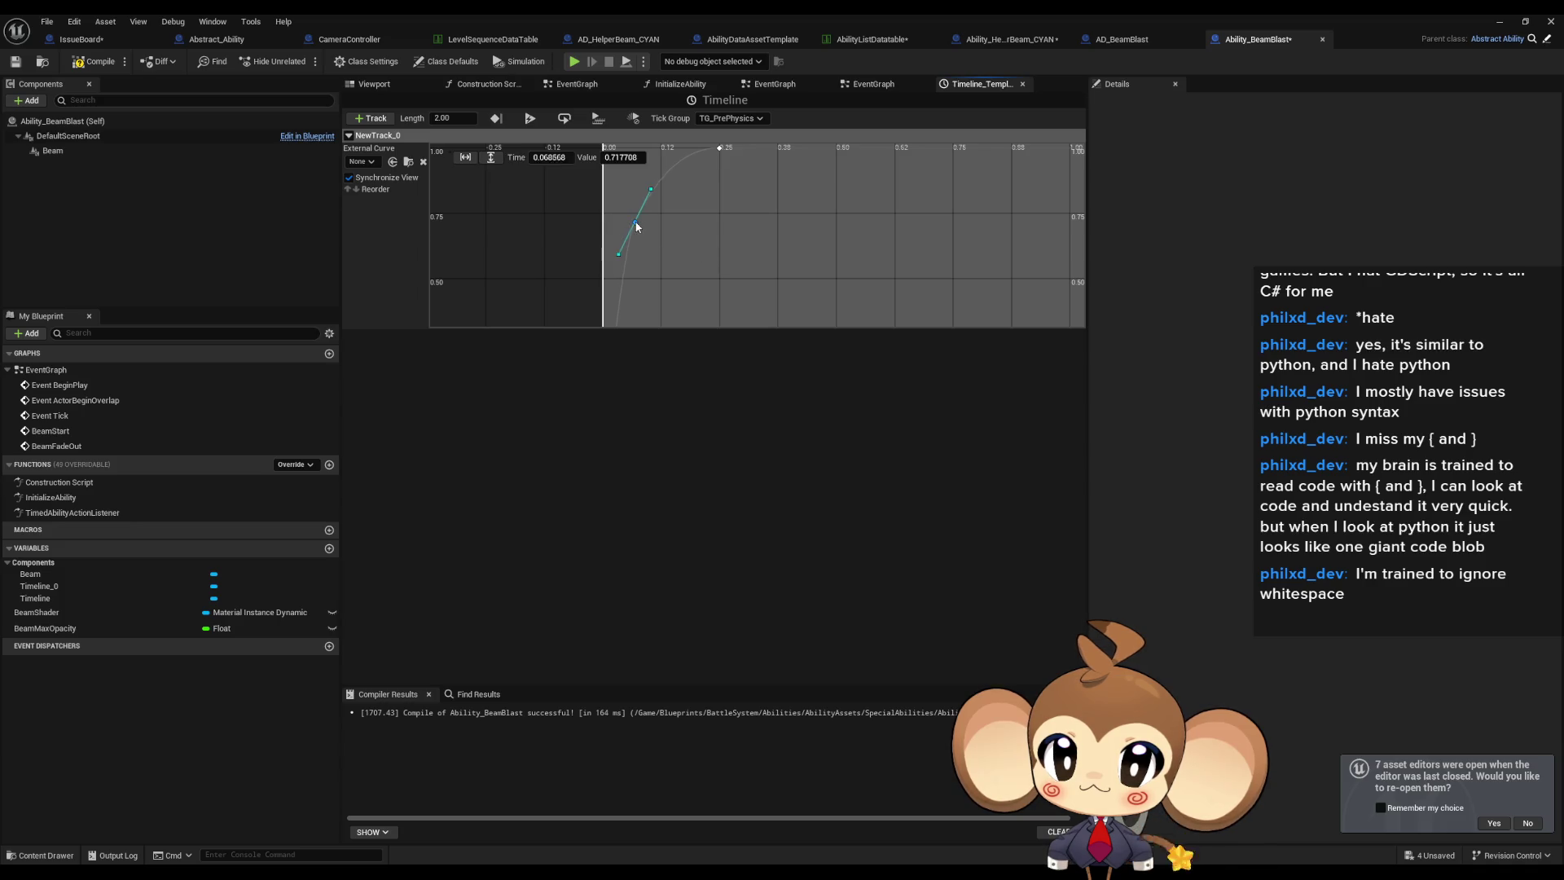
click(789, 254)
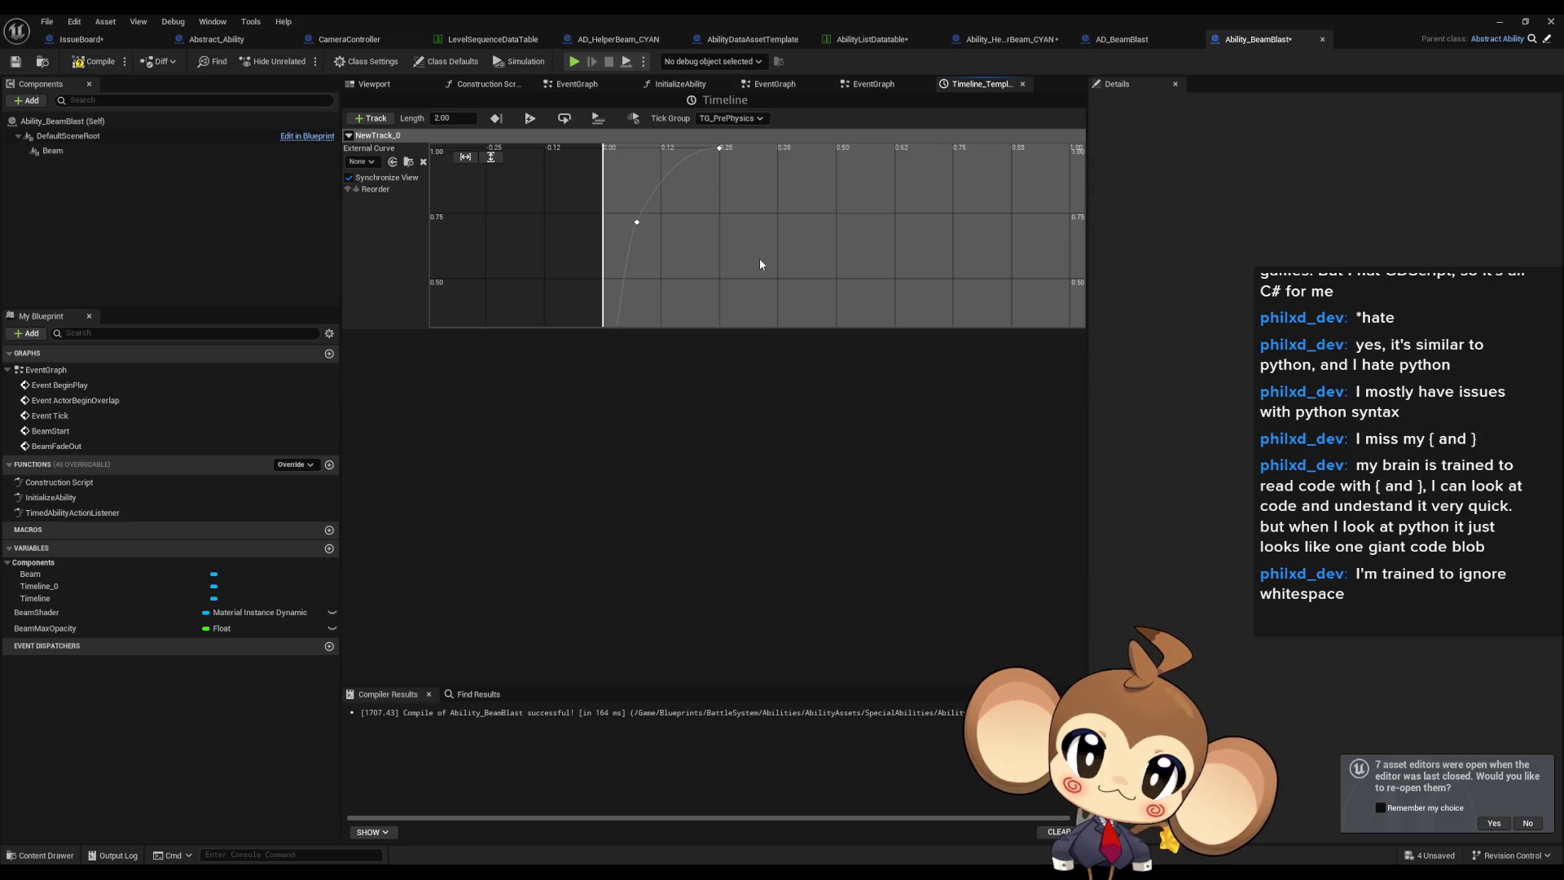
Inspect the Beam component properties in Ability_BeamBlast and Ability_HelperBeam_CYAN.
click(88, 151)
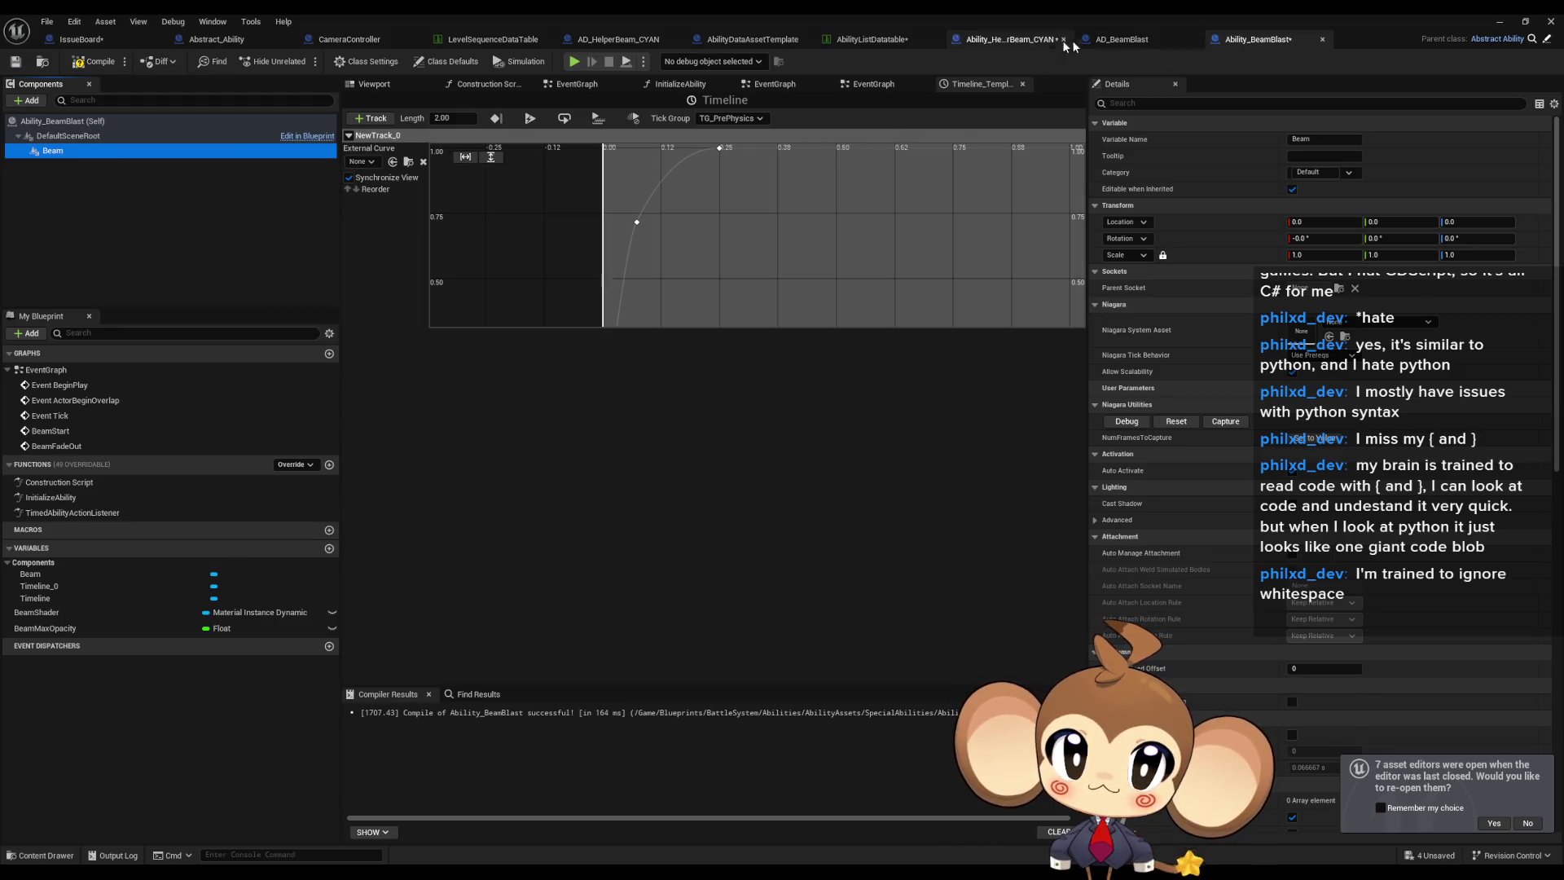
click(1010, 39)
click(67, 153)
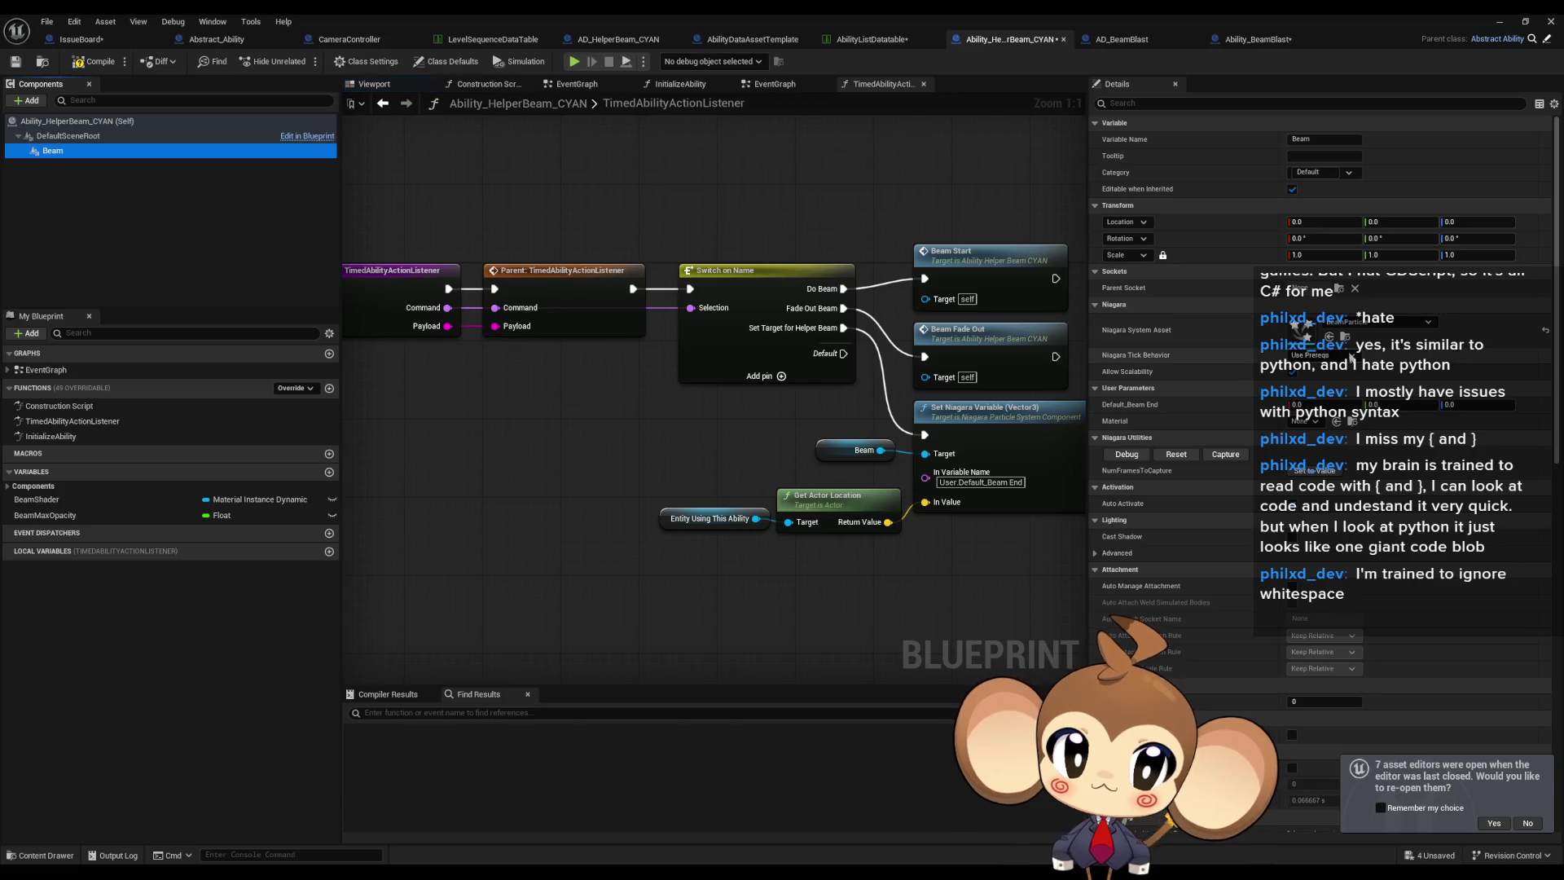
click(1258, 39)
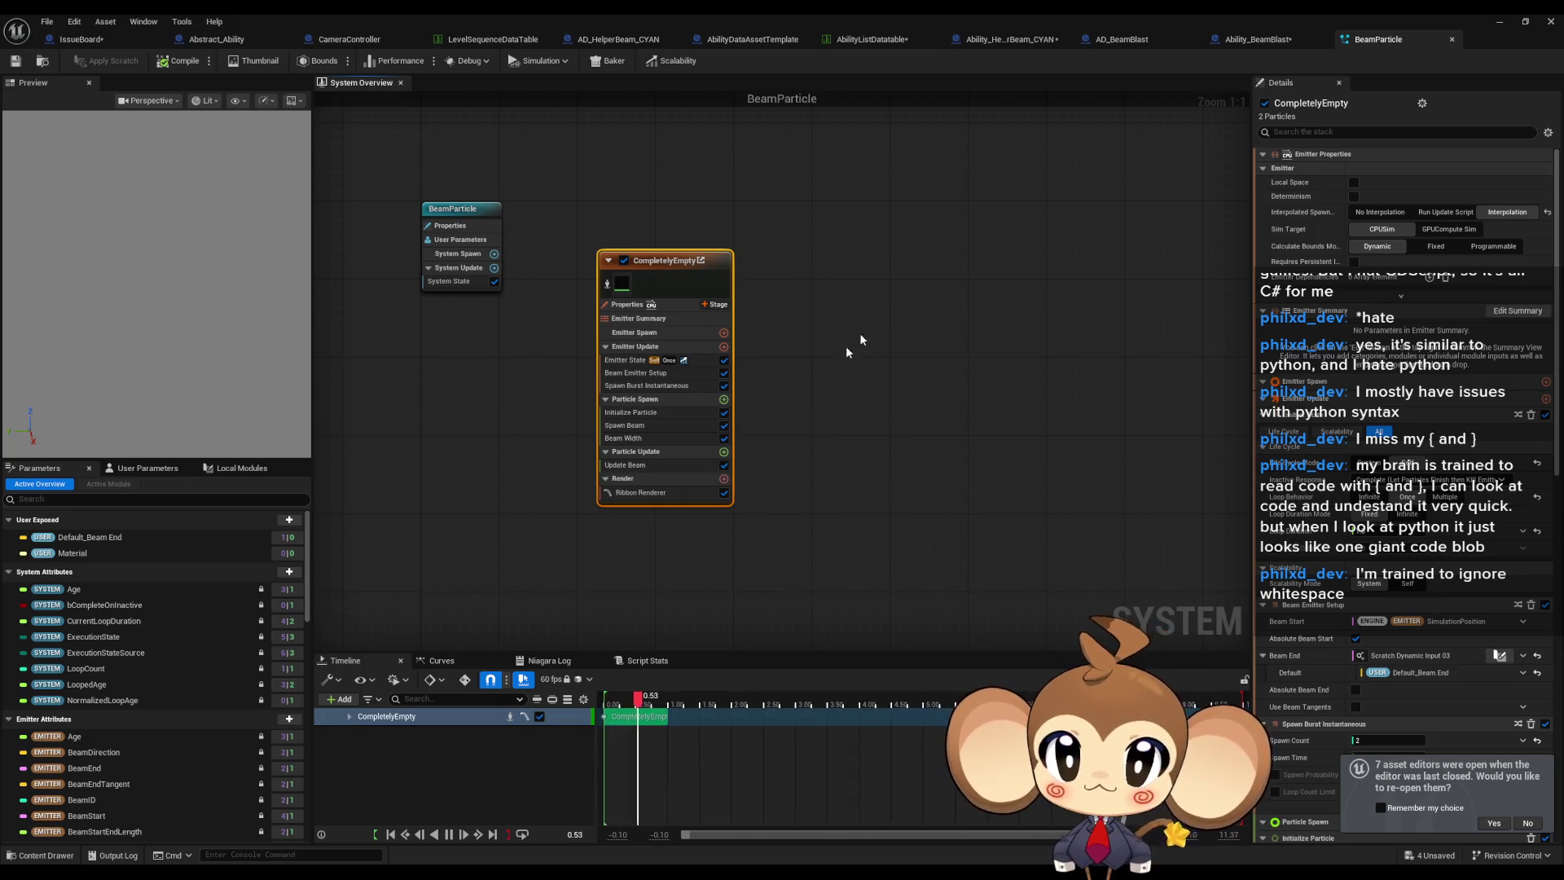
Search the emitter stack for 'wid', then inspect the RibbonWidth write showing Beam Width 5.0.
click(1332, 132)
text(wi)
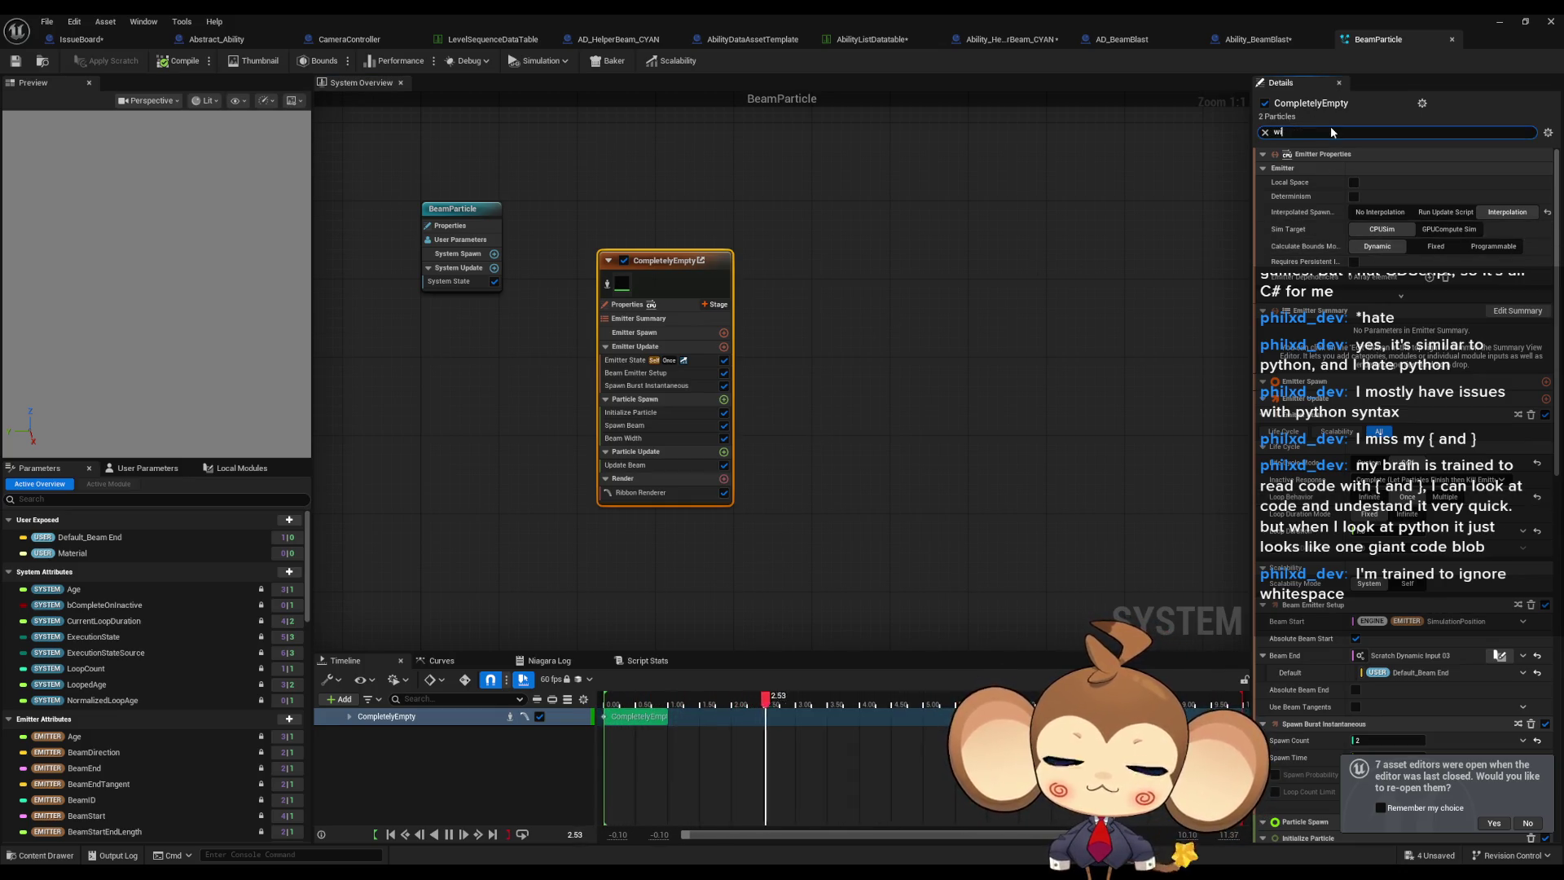
text(dt)
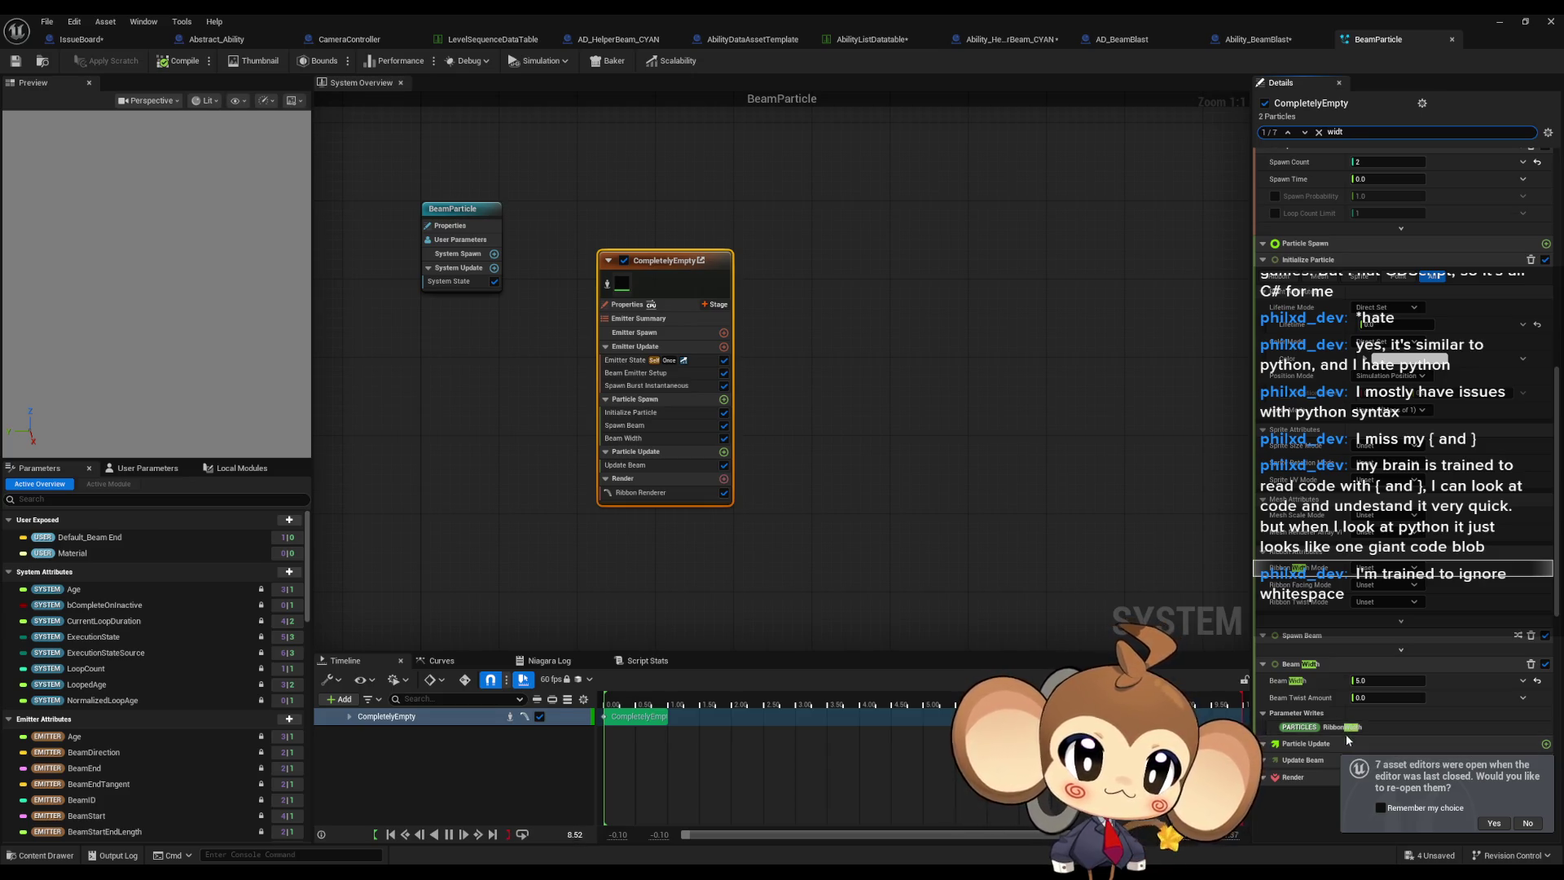
key(Escape)
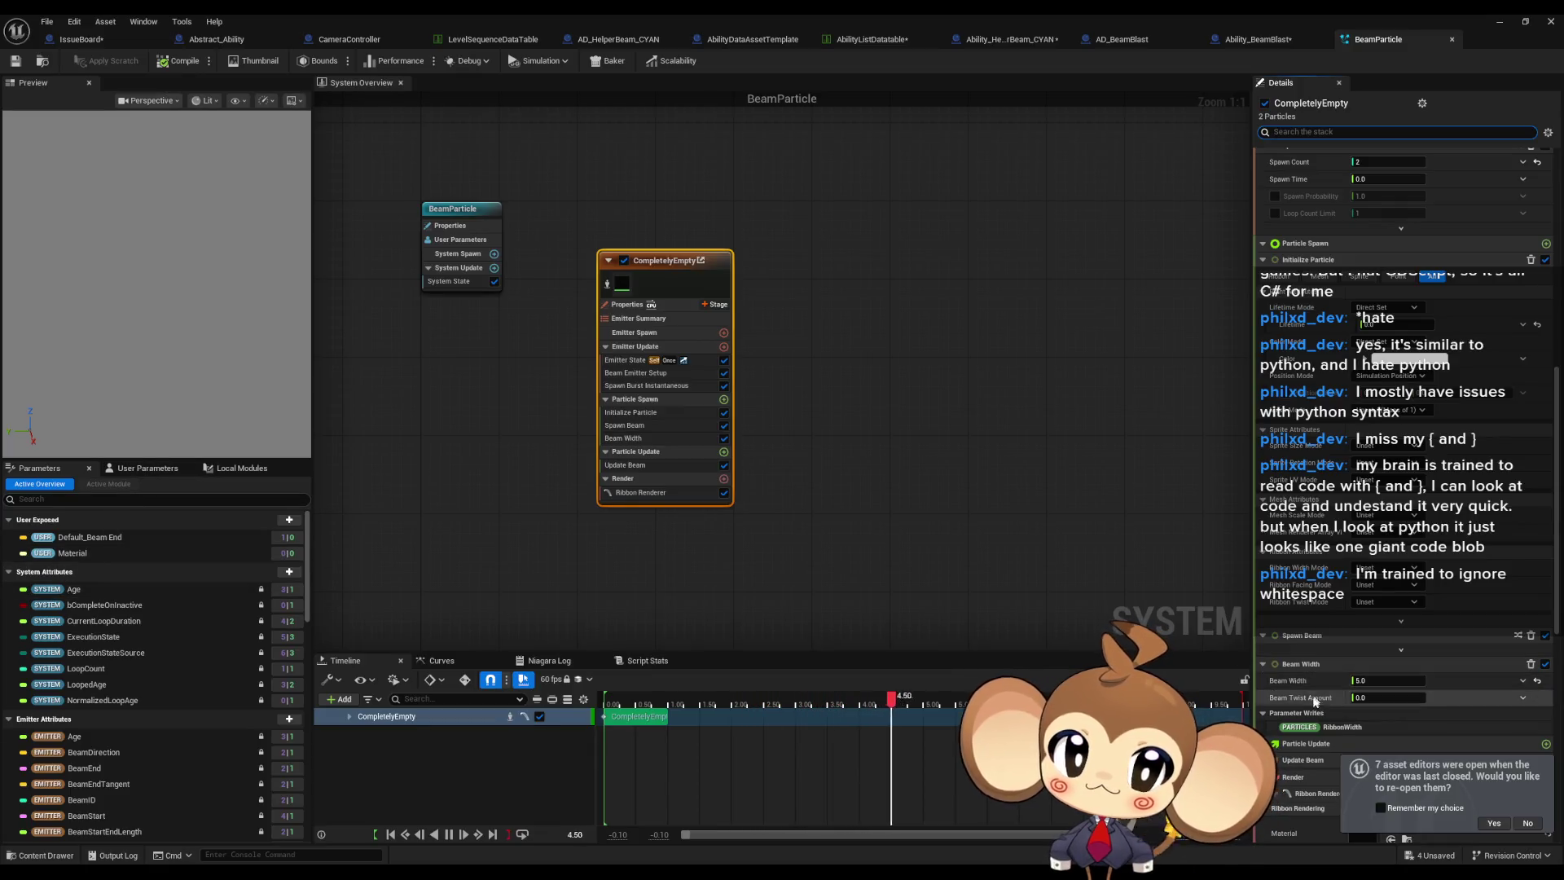
click(1340, 729)
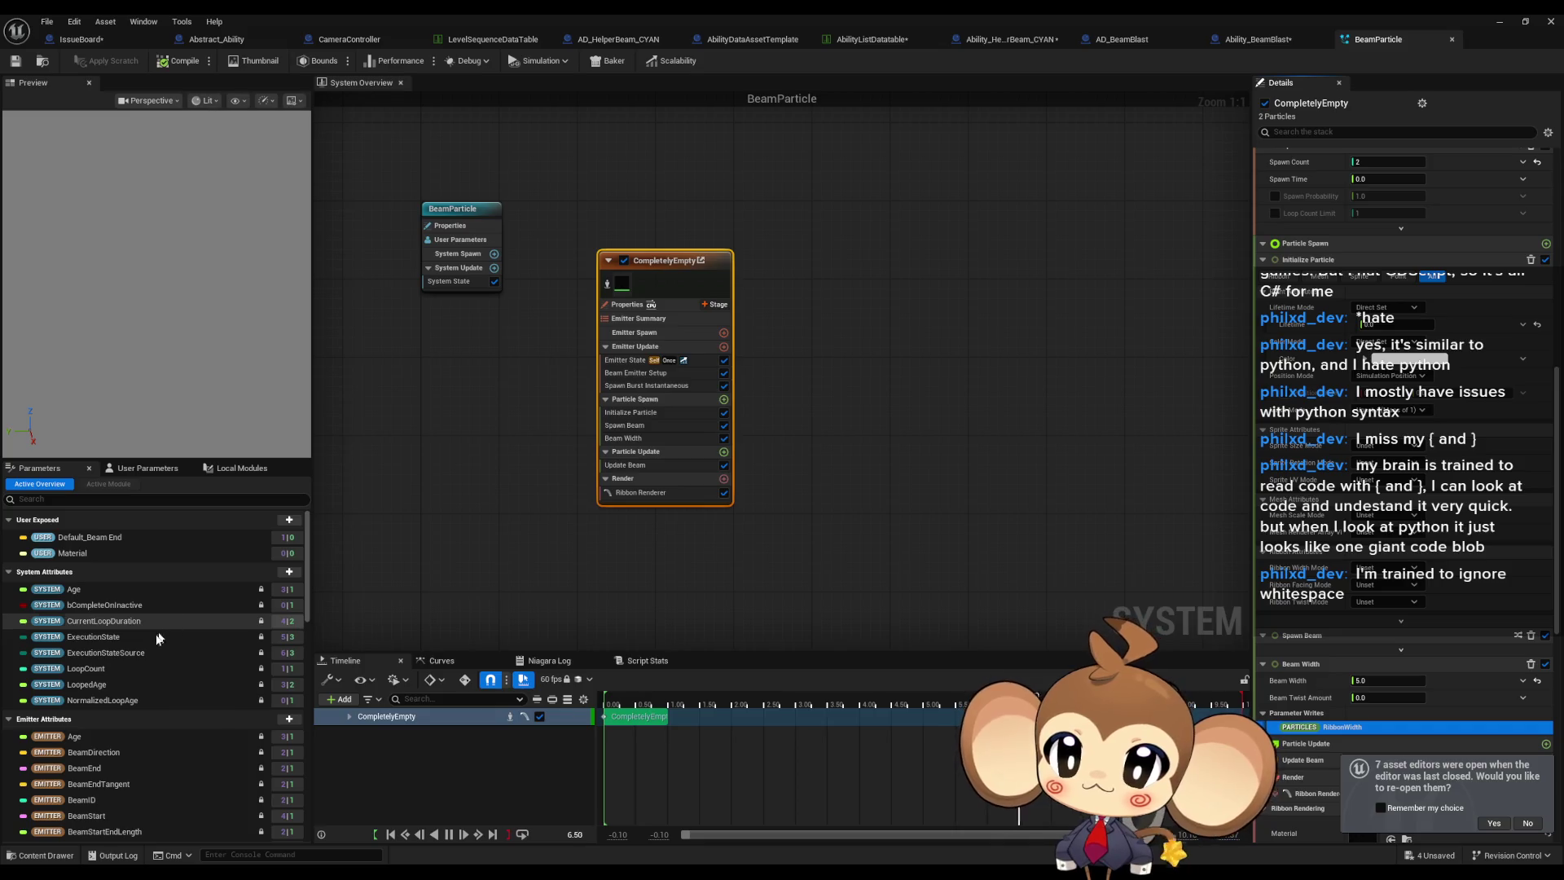
scroll(141, 639, down, 2)
scroll(143, 635, down, 6)
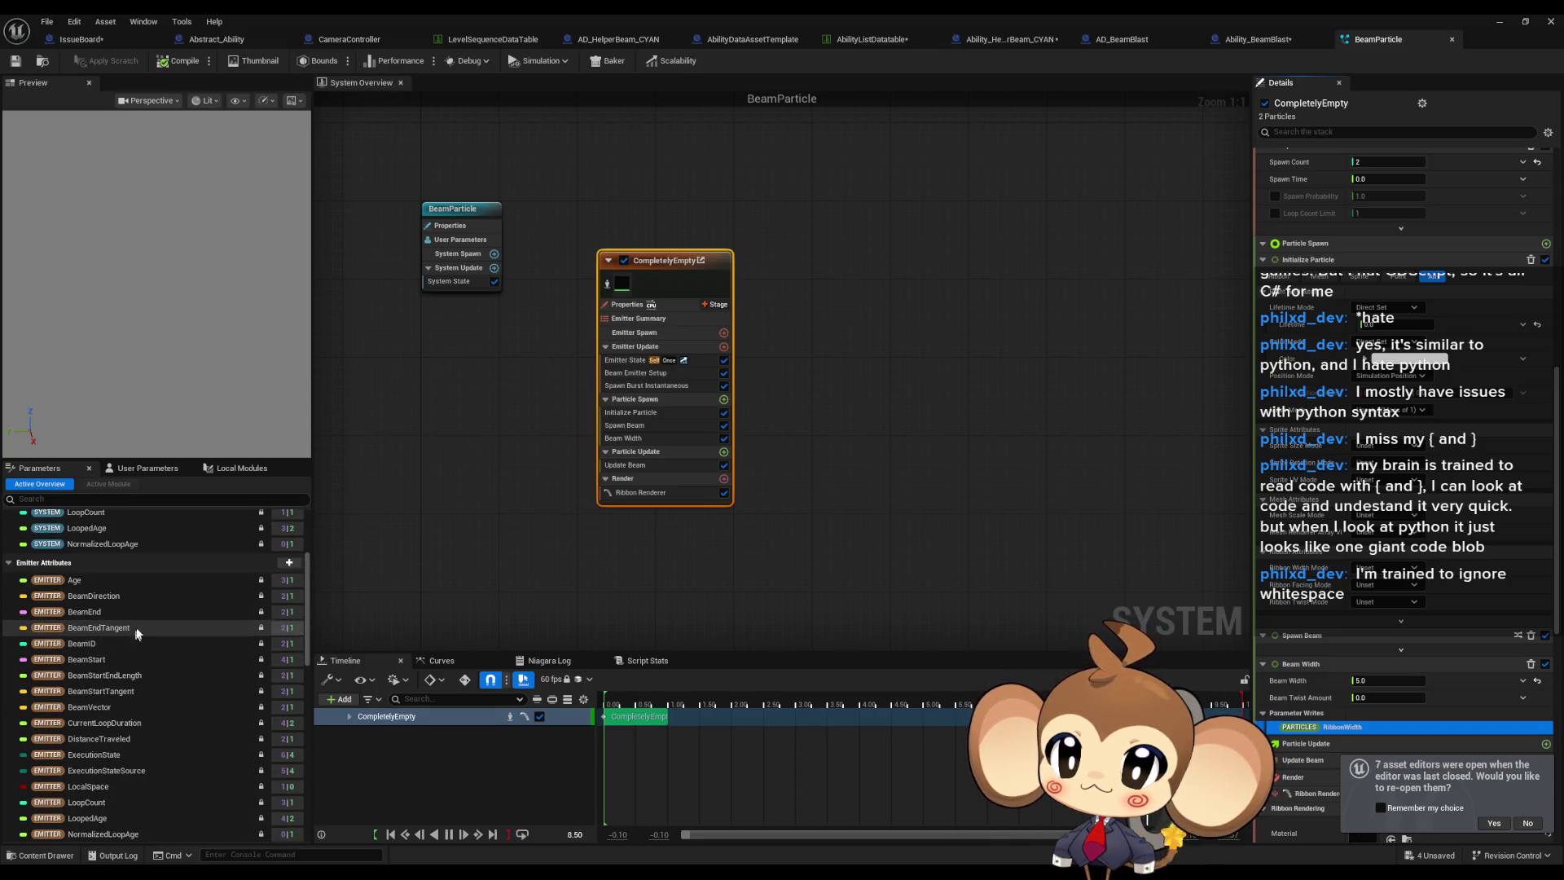
scroll(129, 607, down, 5)
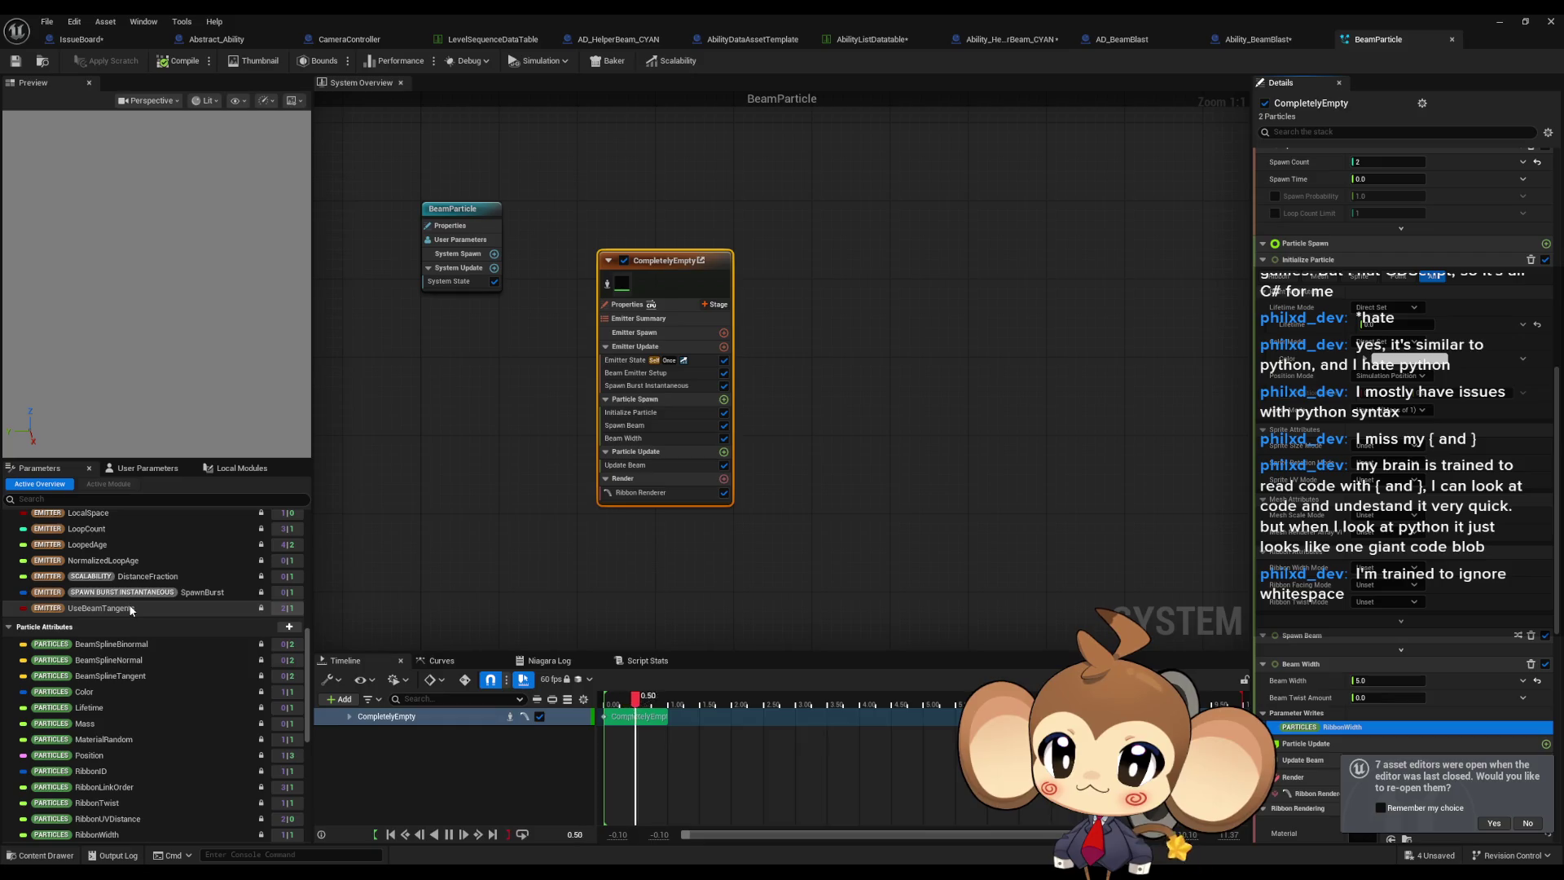
scroll(132, 603, down, 8)
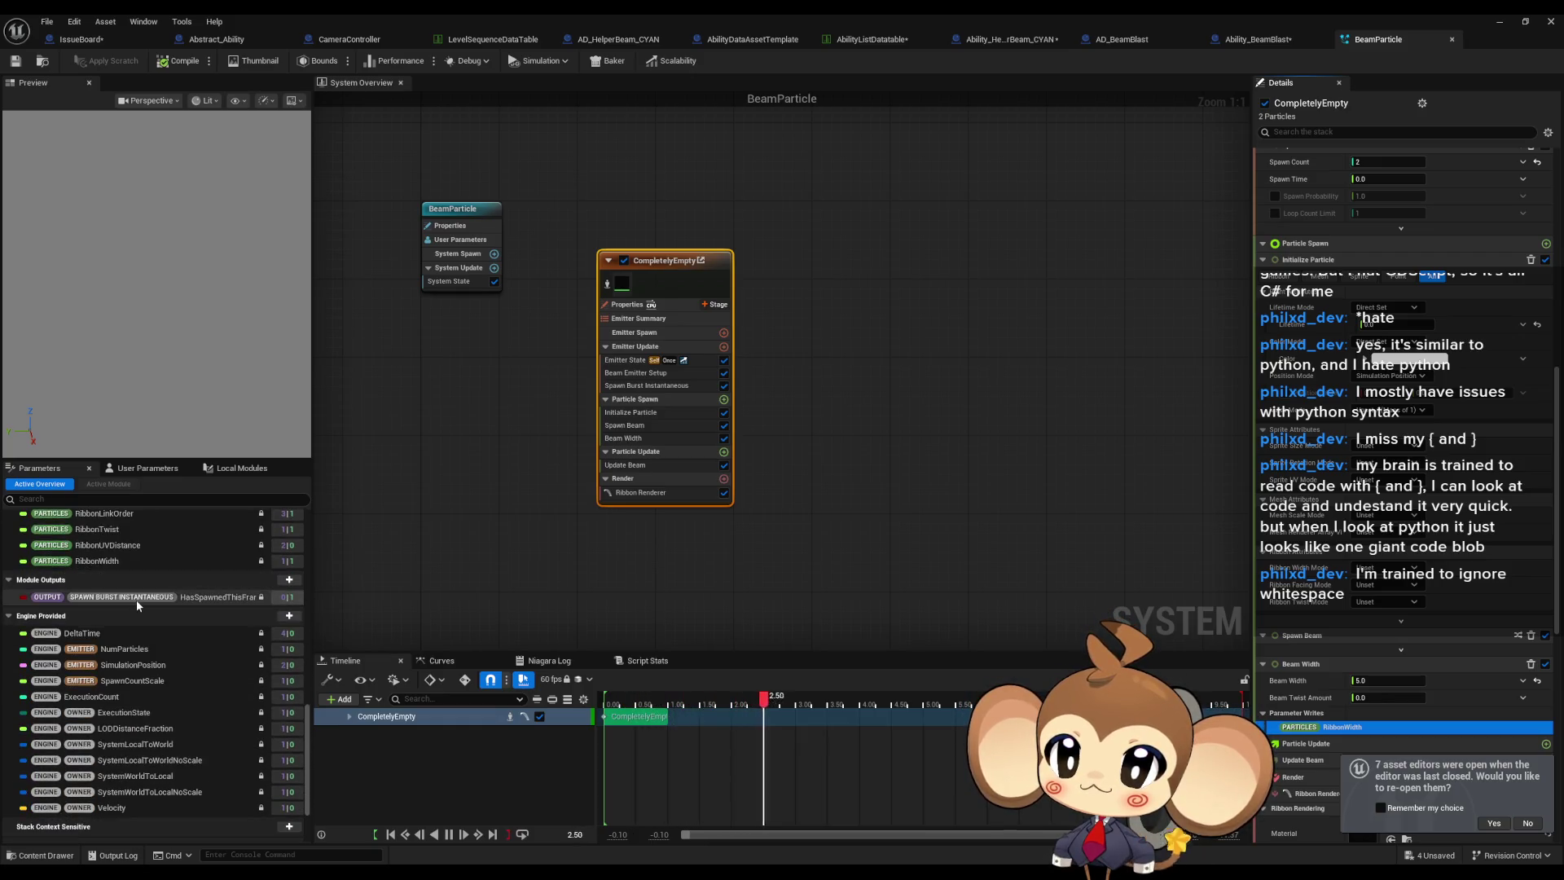
scroll(138, 598, up, 5)
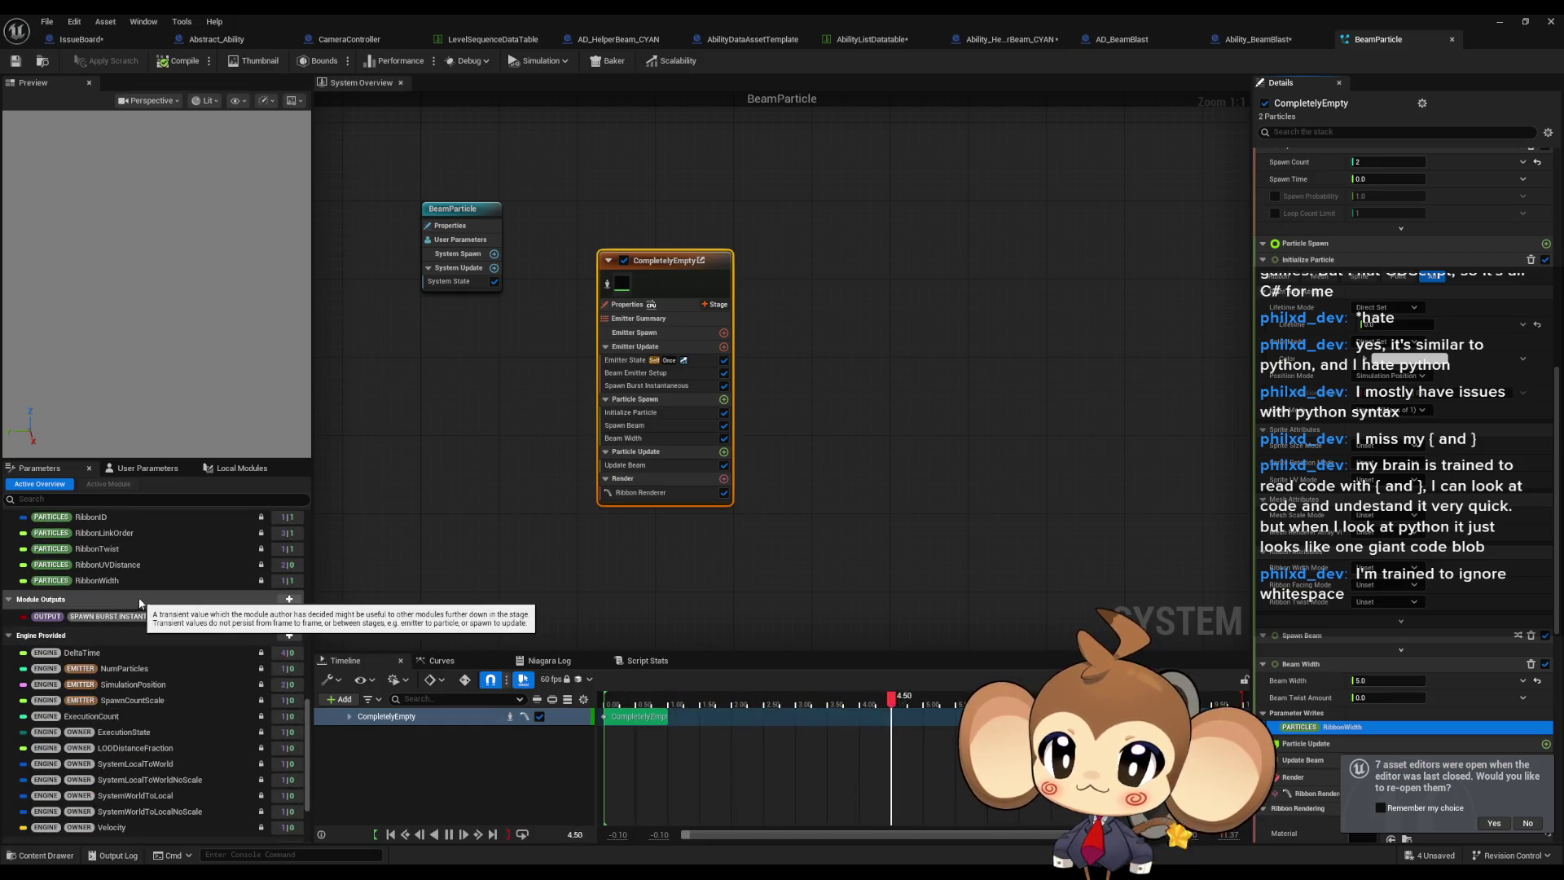
scroll(142, 600, up, 2)
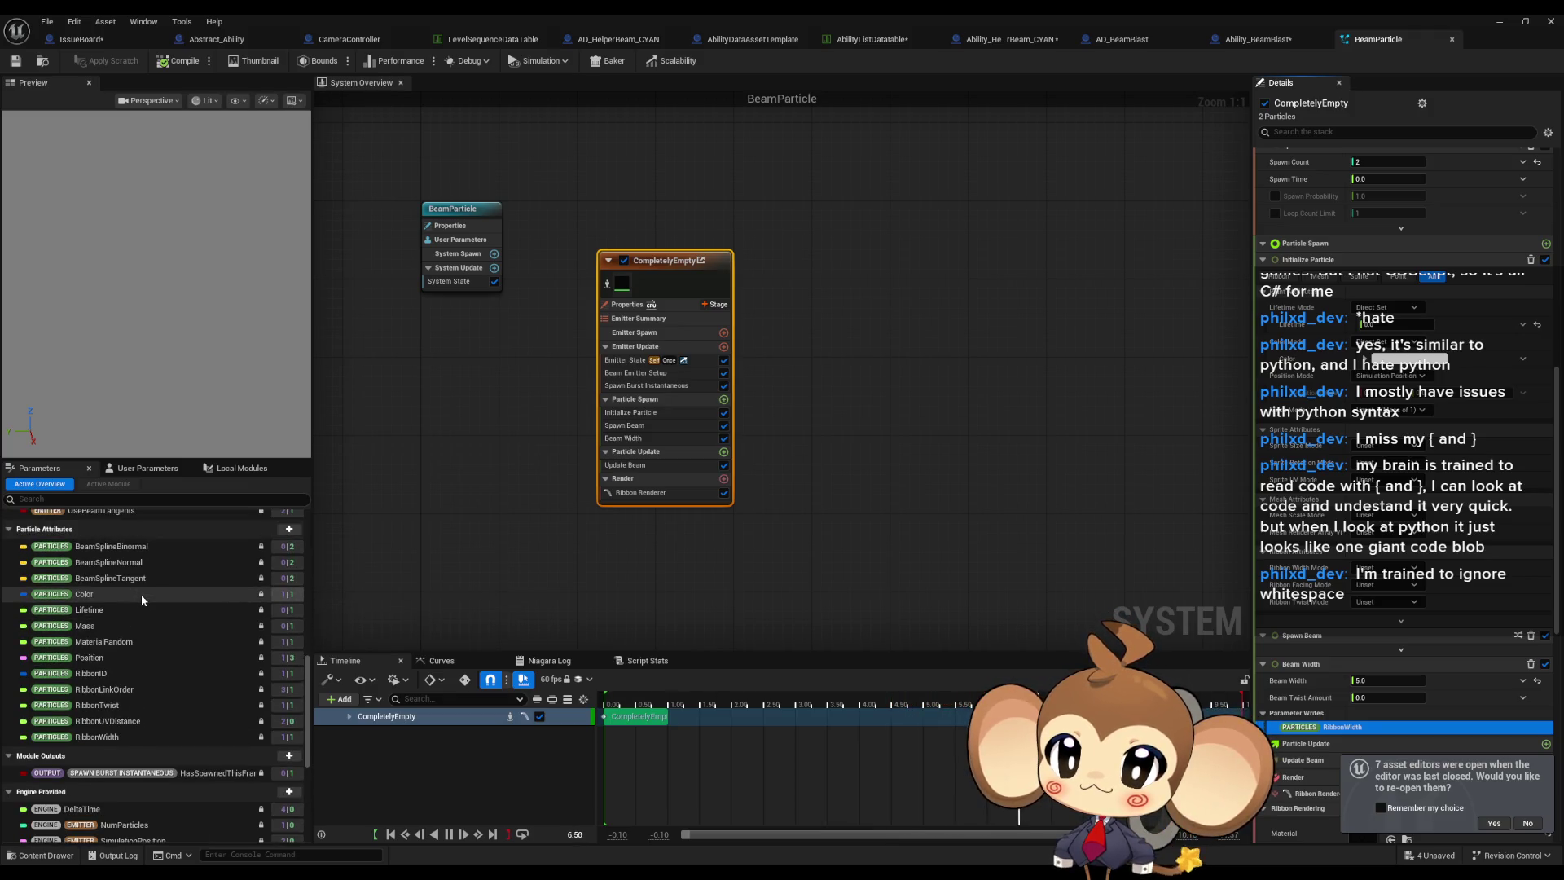
scroll(142, 600, up, 8)
scroll(140, 593, up, 5)
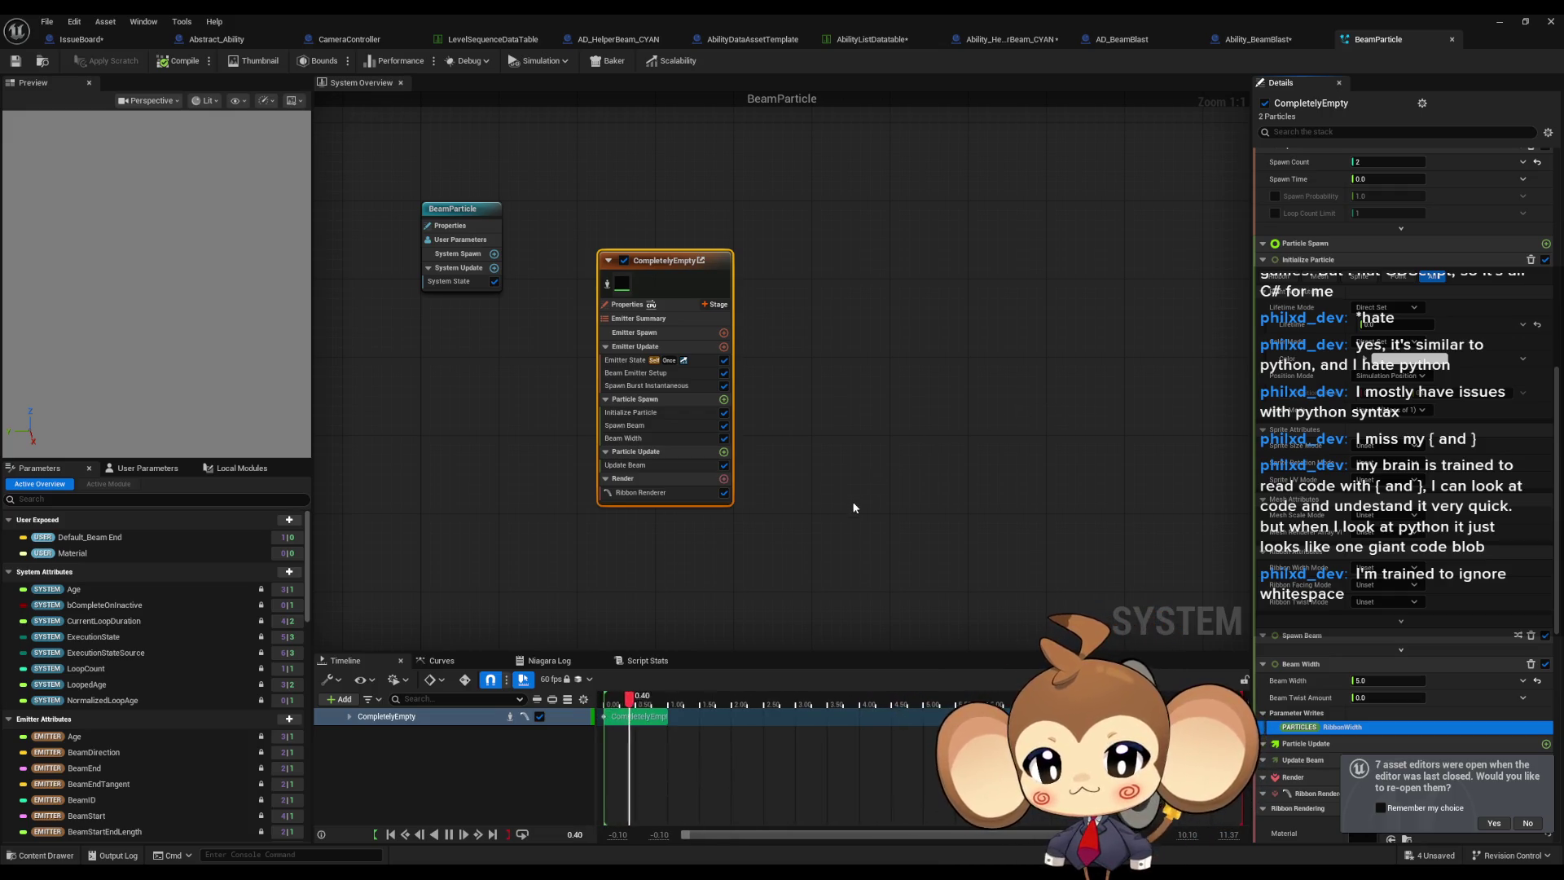
With the CompletelyEmpty emitter selected, add a float user-exposed parameter named BeamWidth.
drag(851, 502, 891, 498)
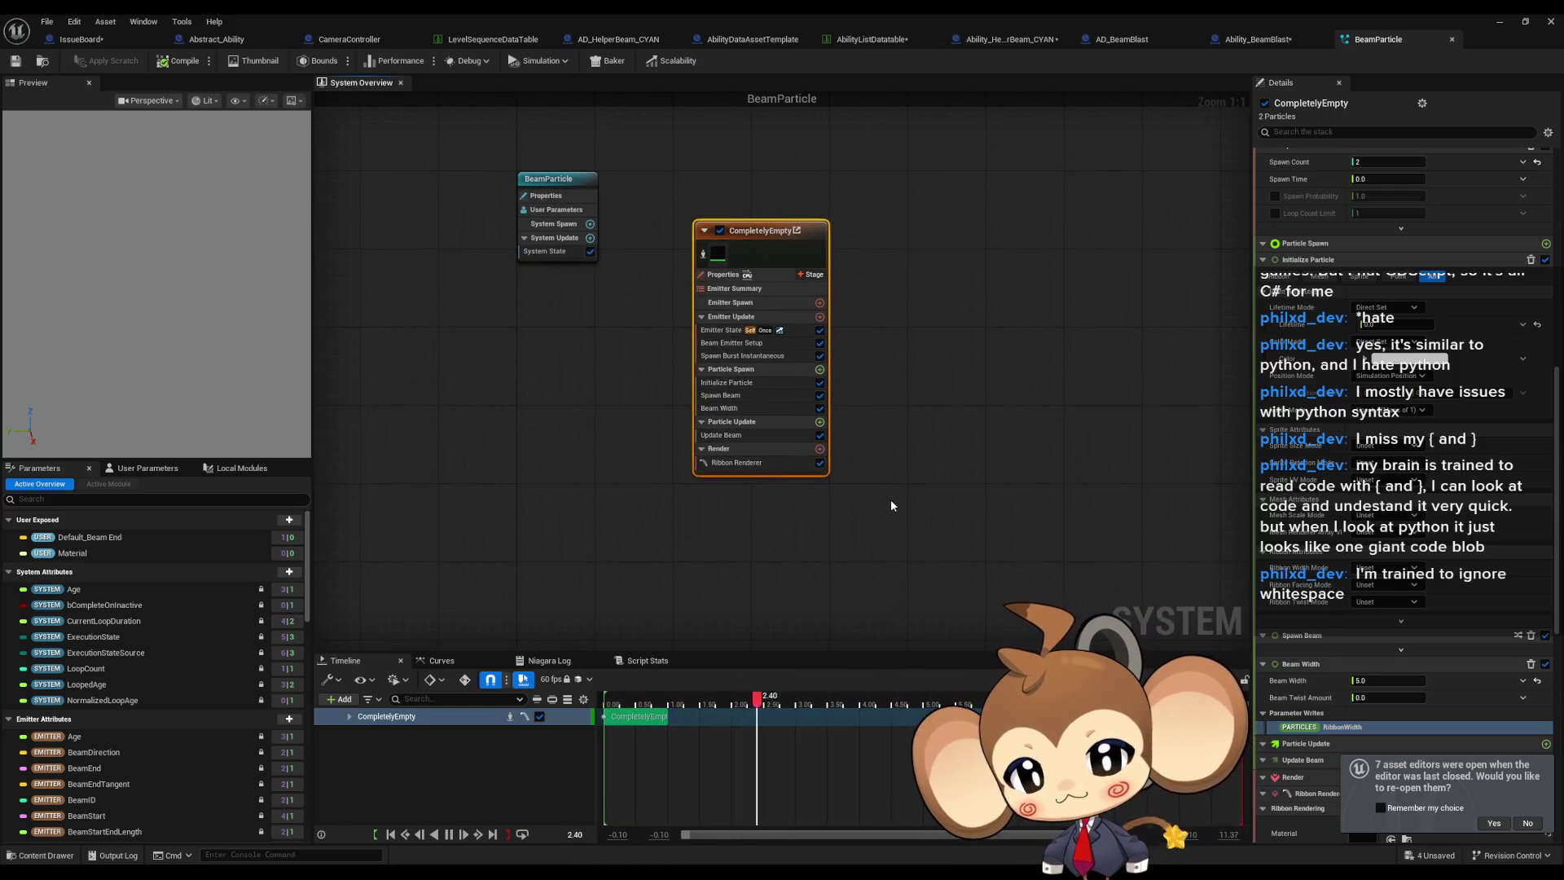
click(891, 498)
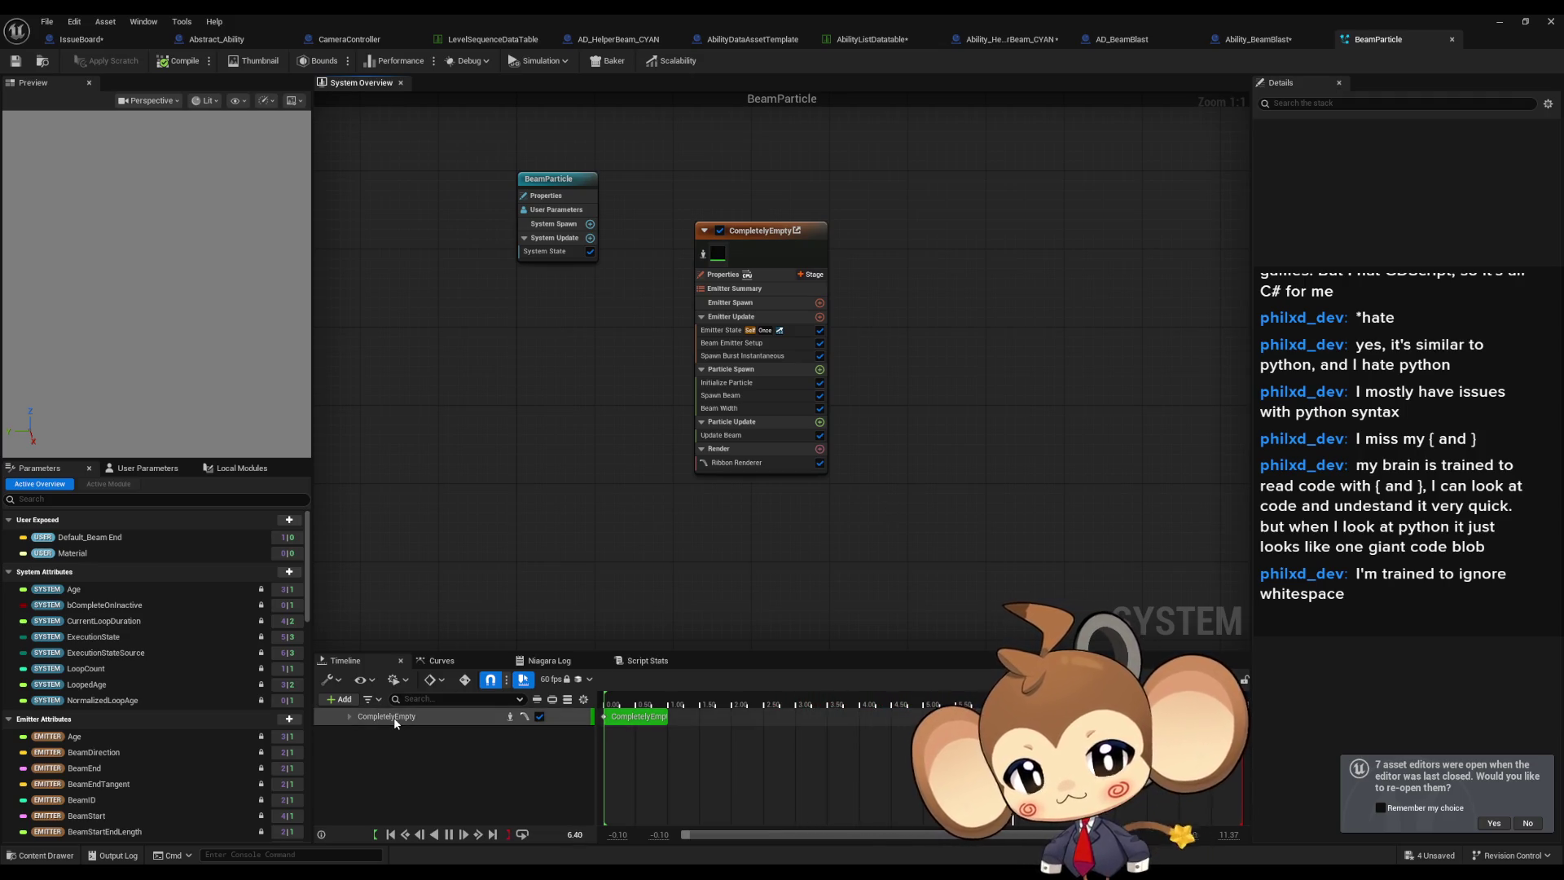
drag(619, 392, 662, 477)
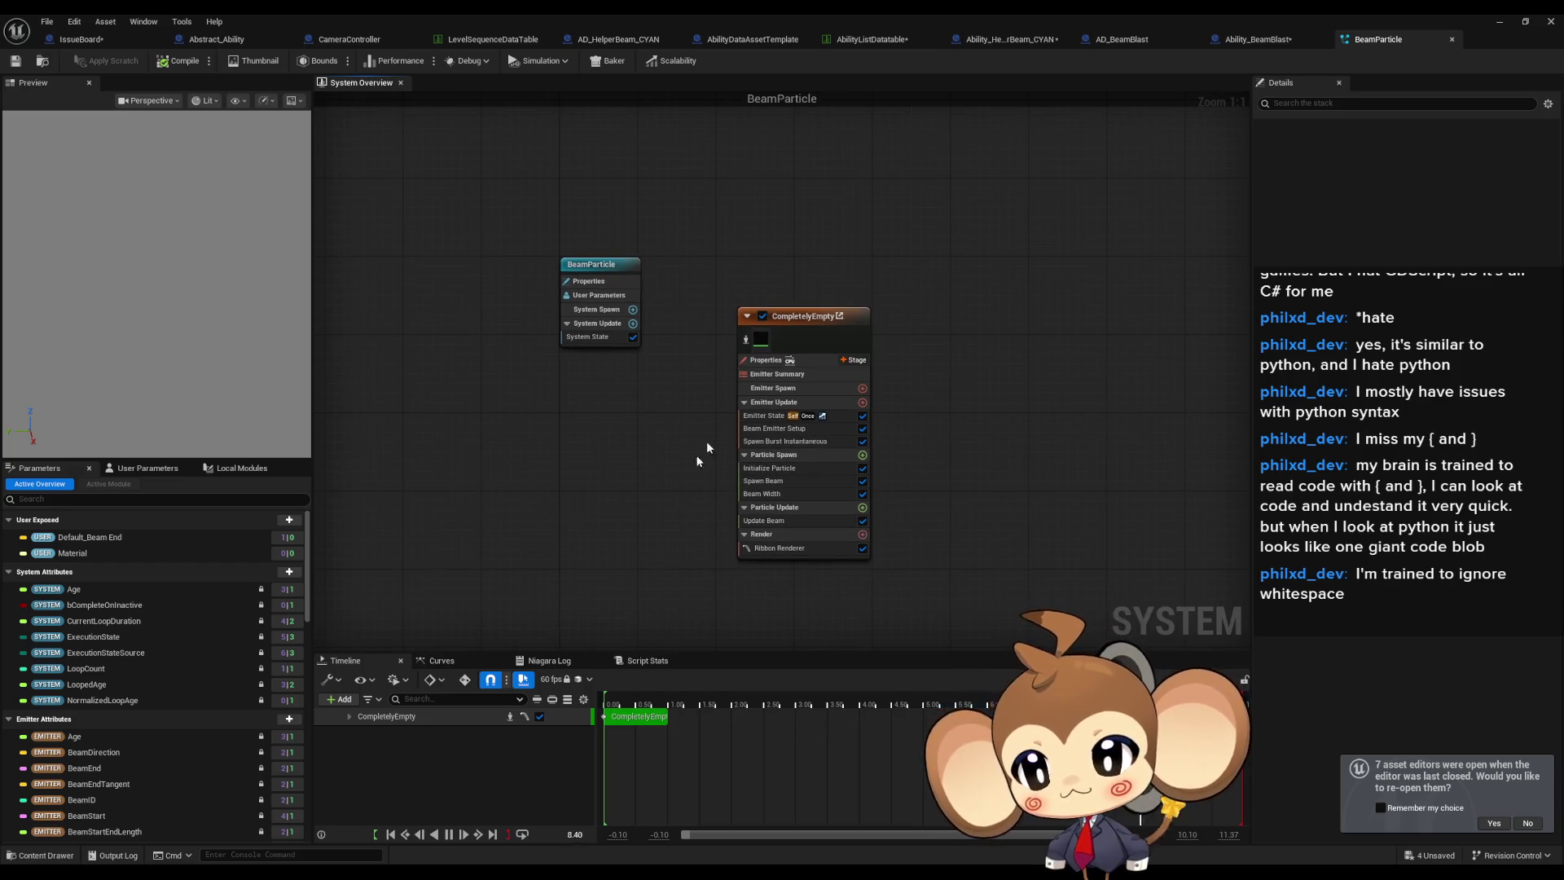
click(839, 317)
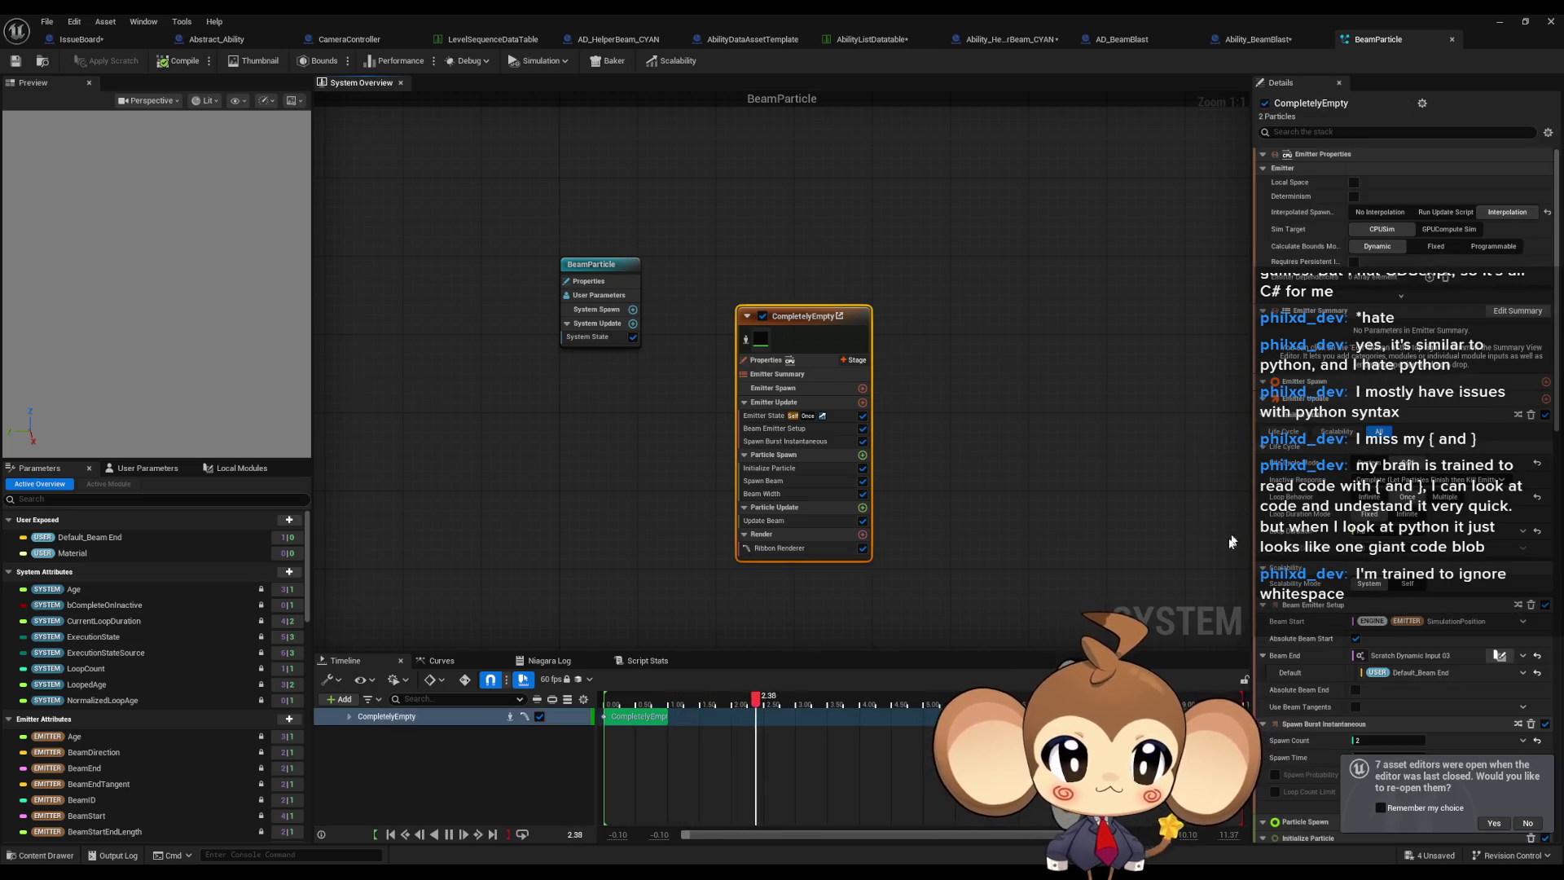
click(289, 521)
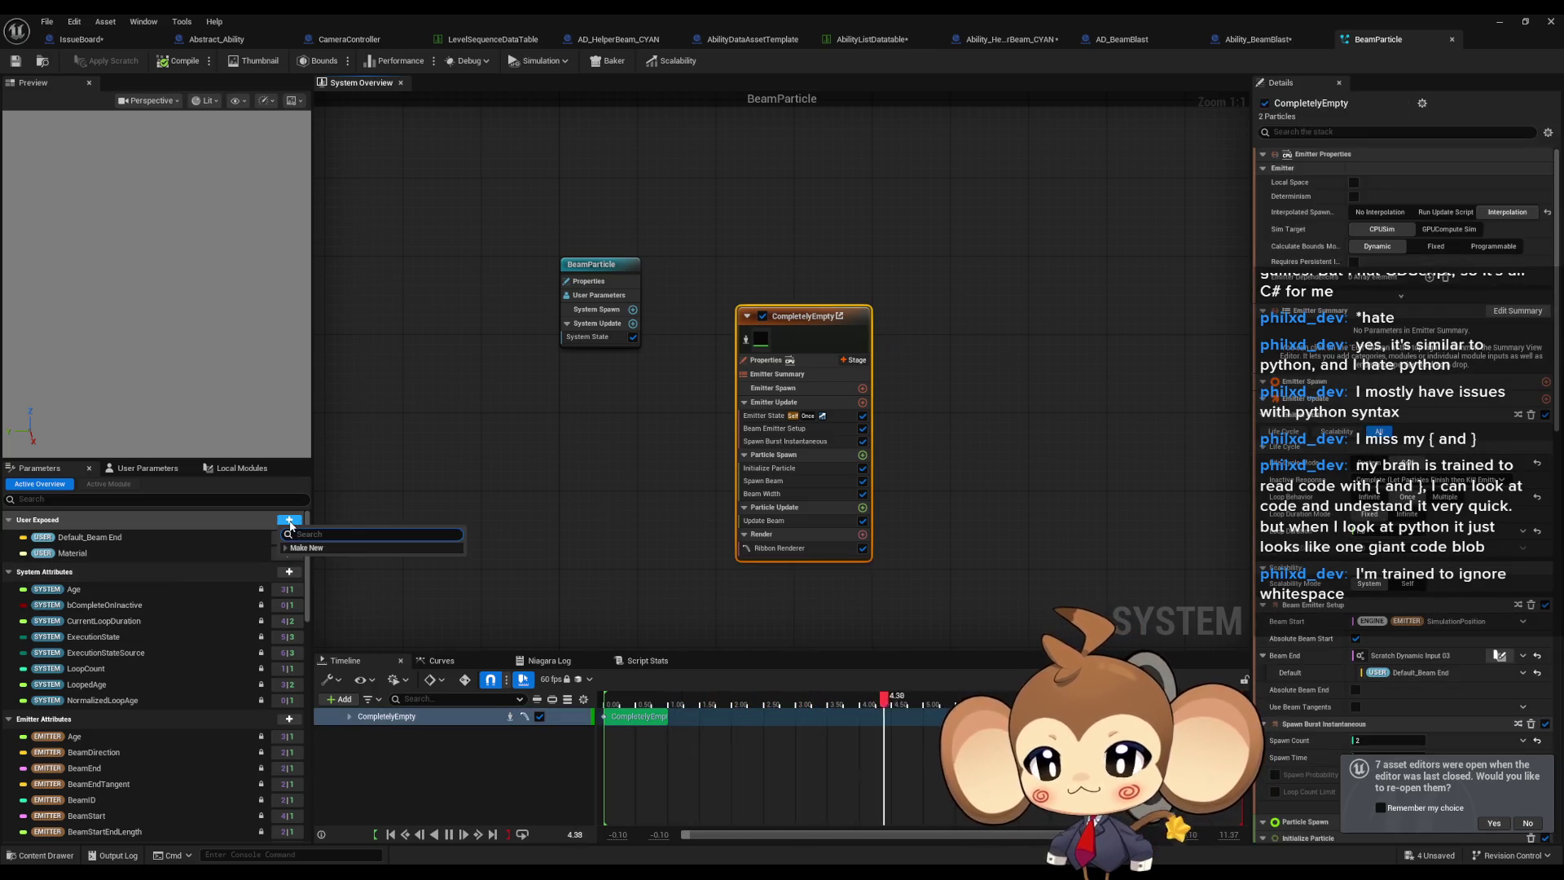
click(286, 547)
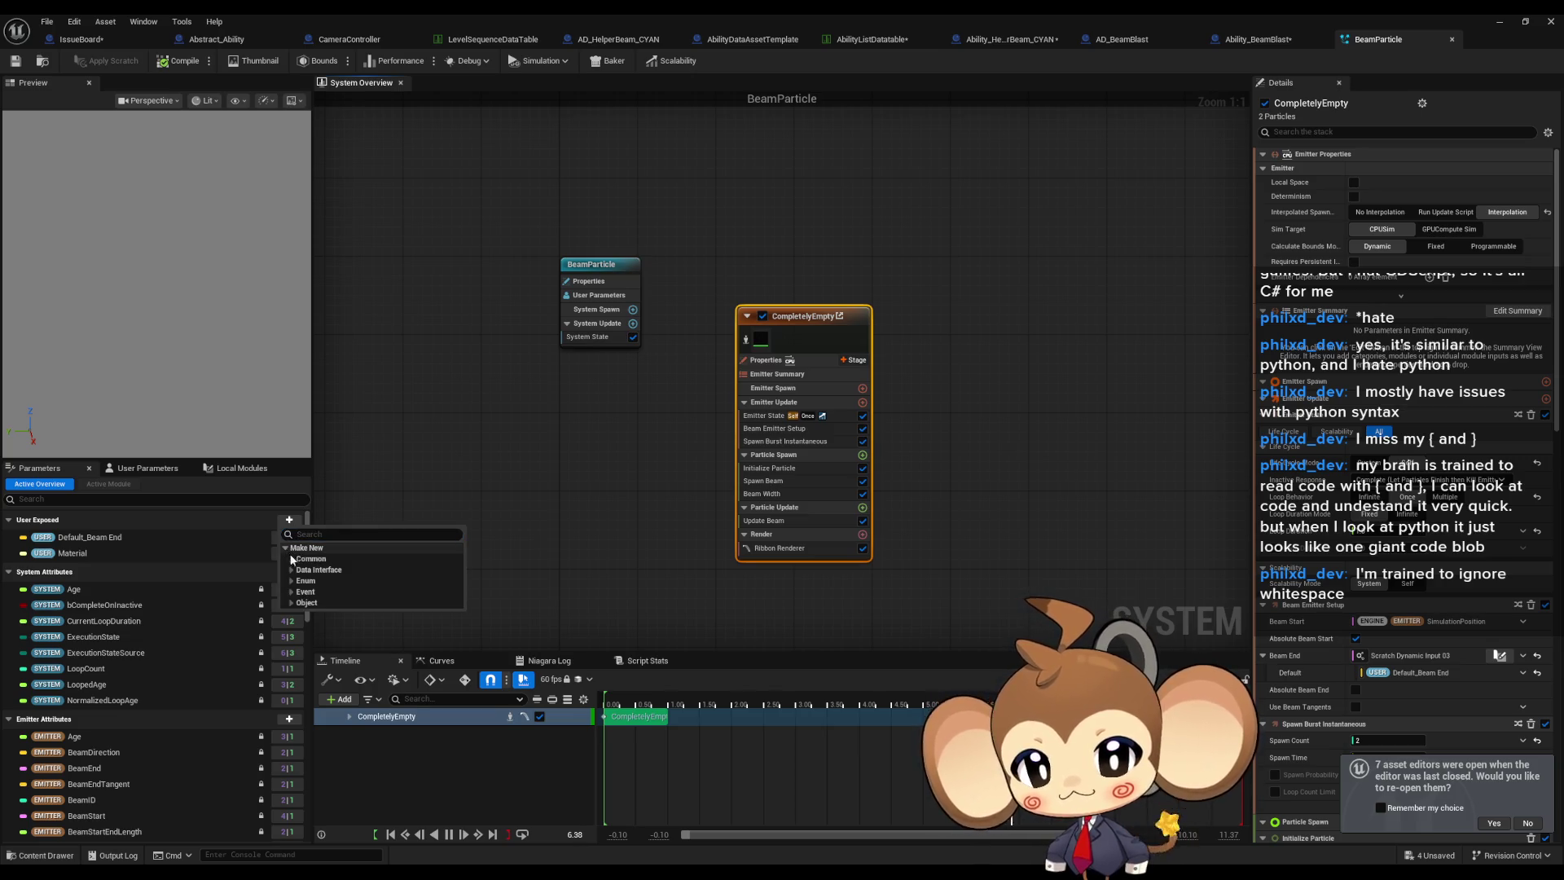
text(f)
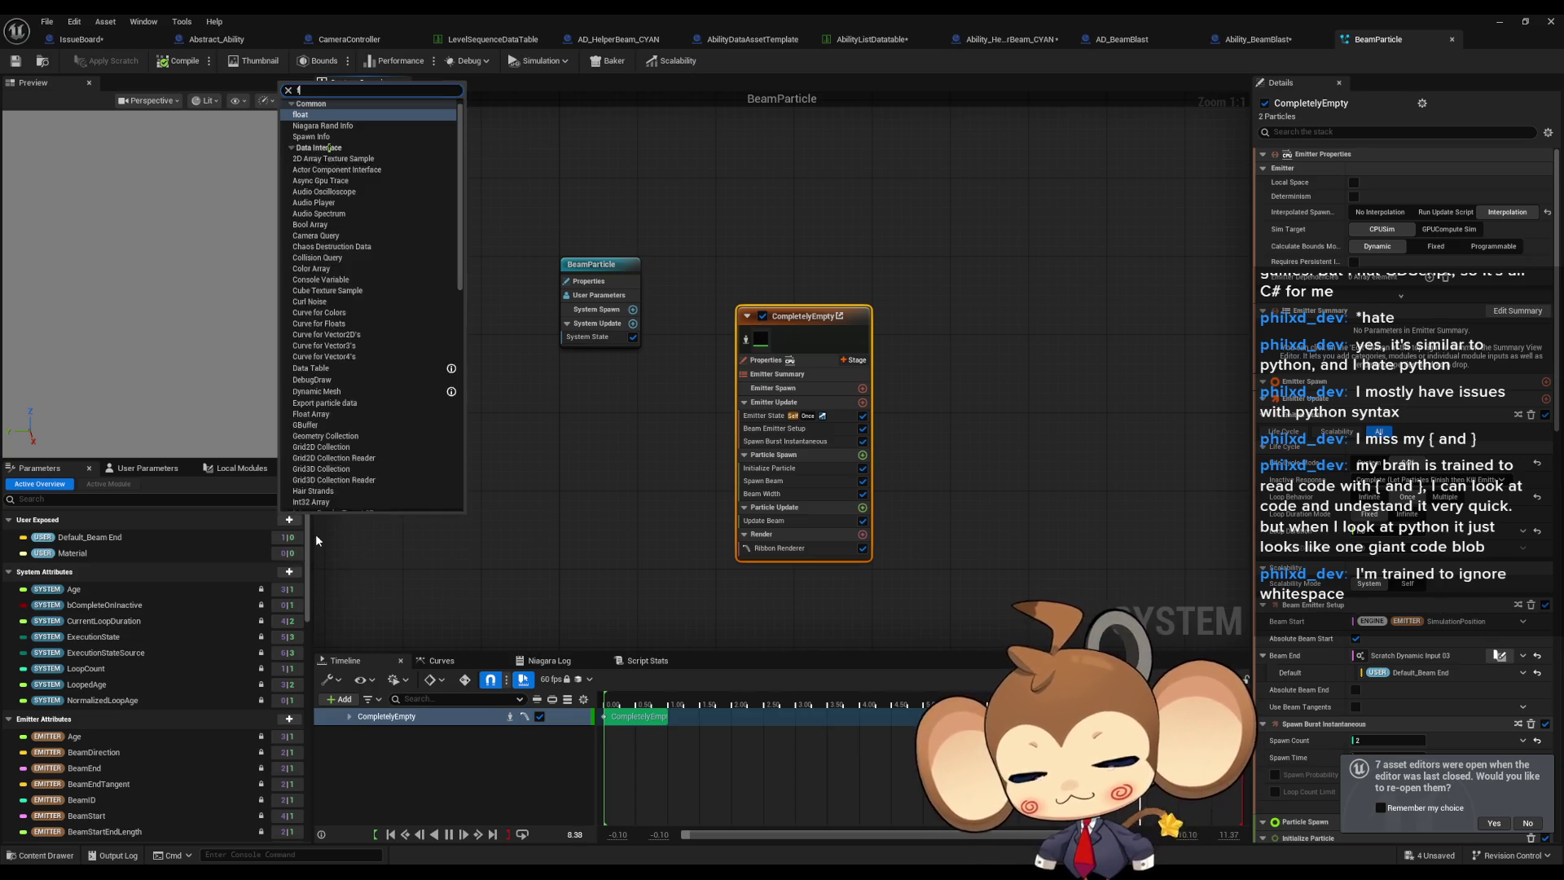
text(loat)
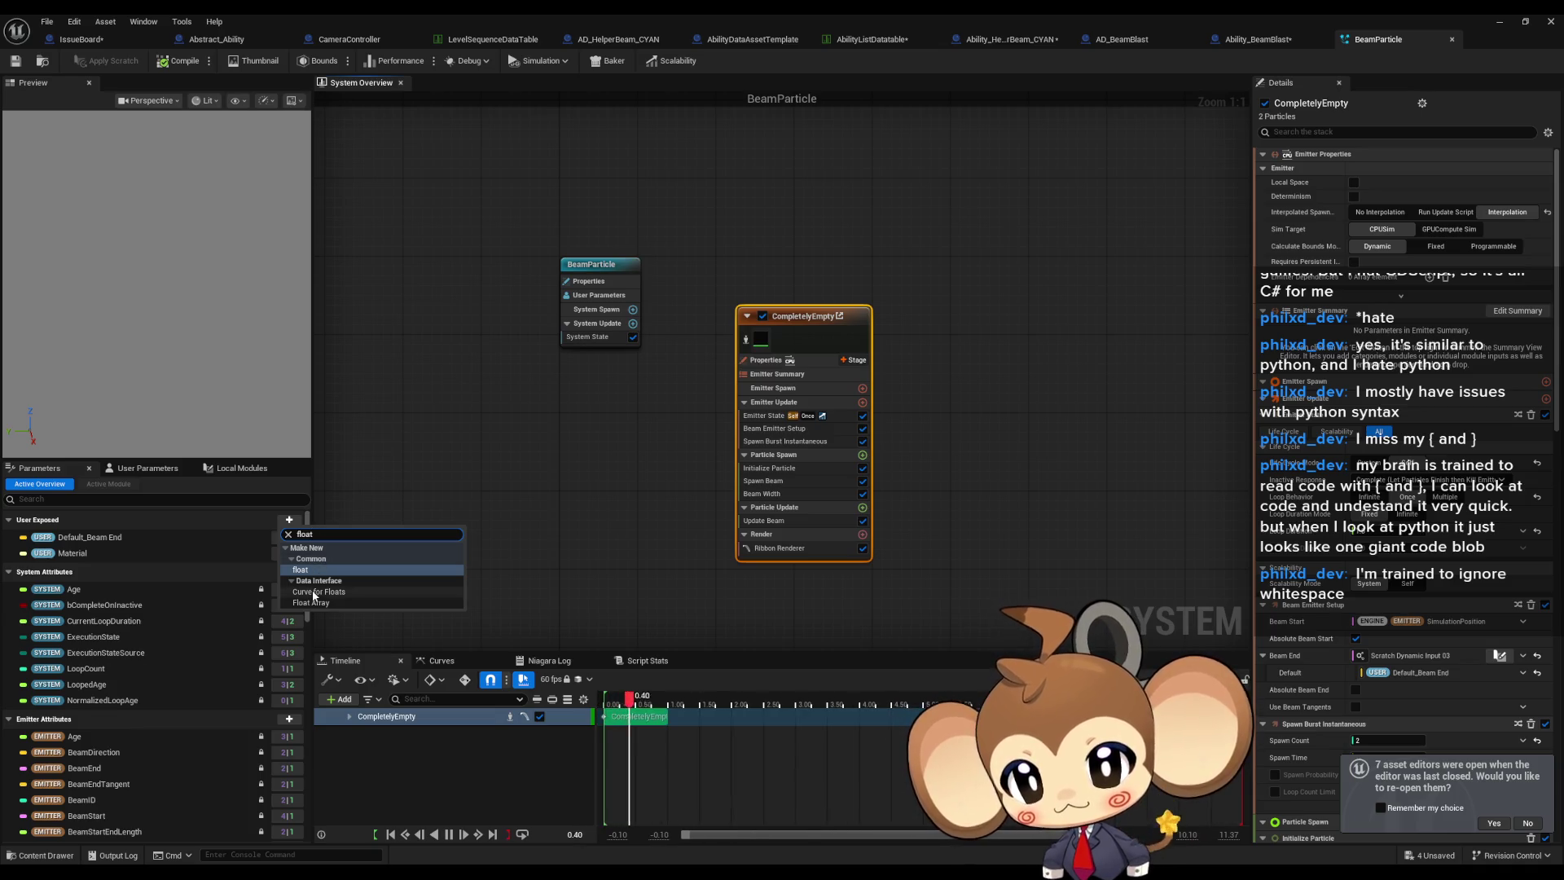
click(313, 602)
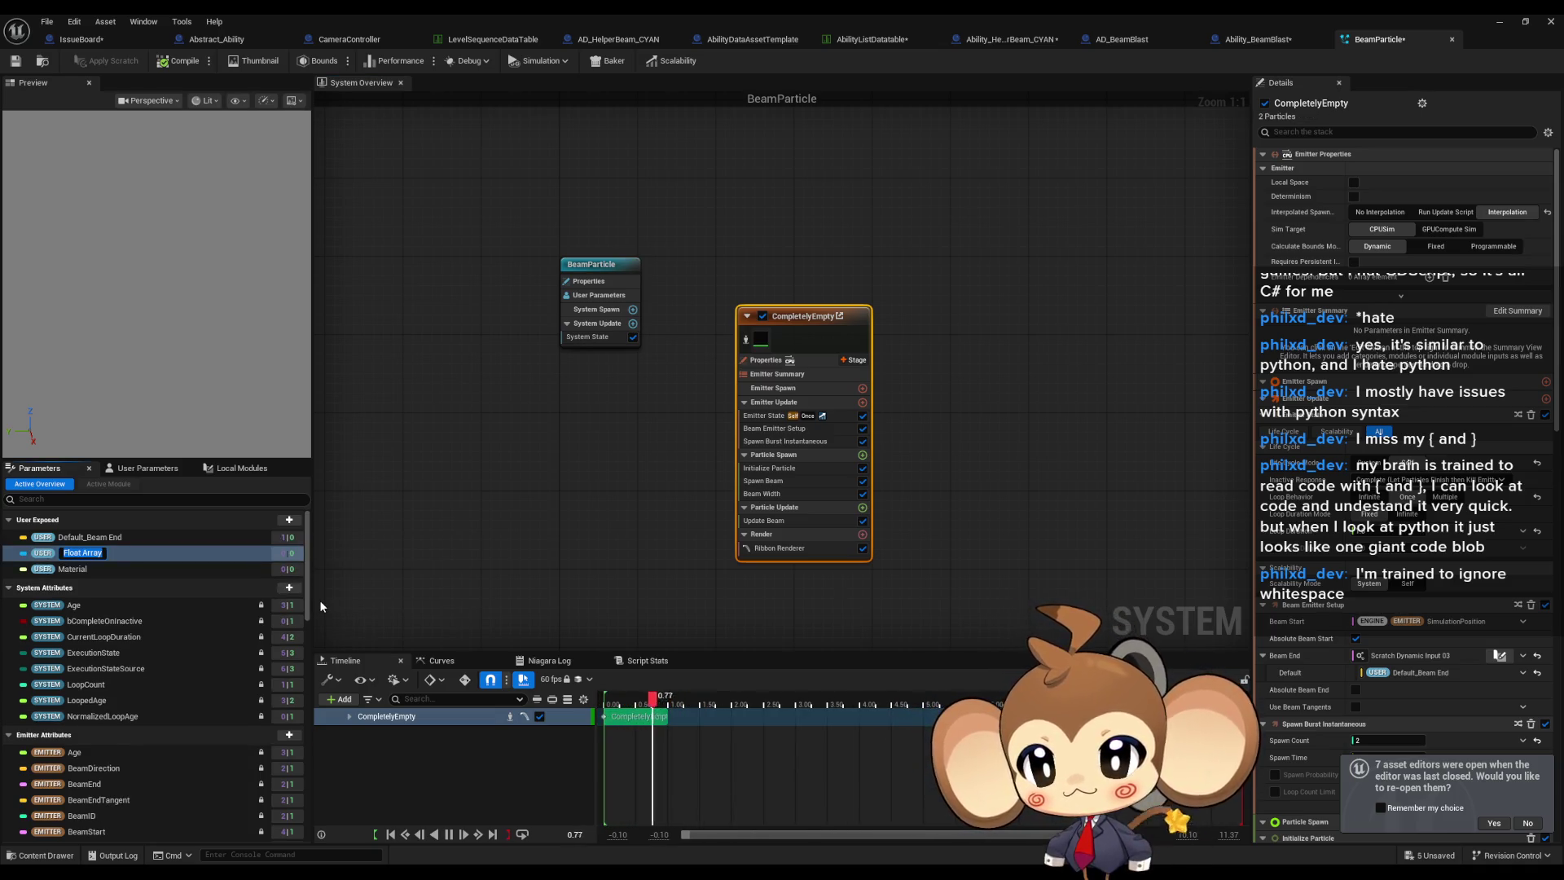
text(BeamWidth)
key(Return)
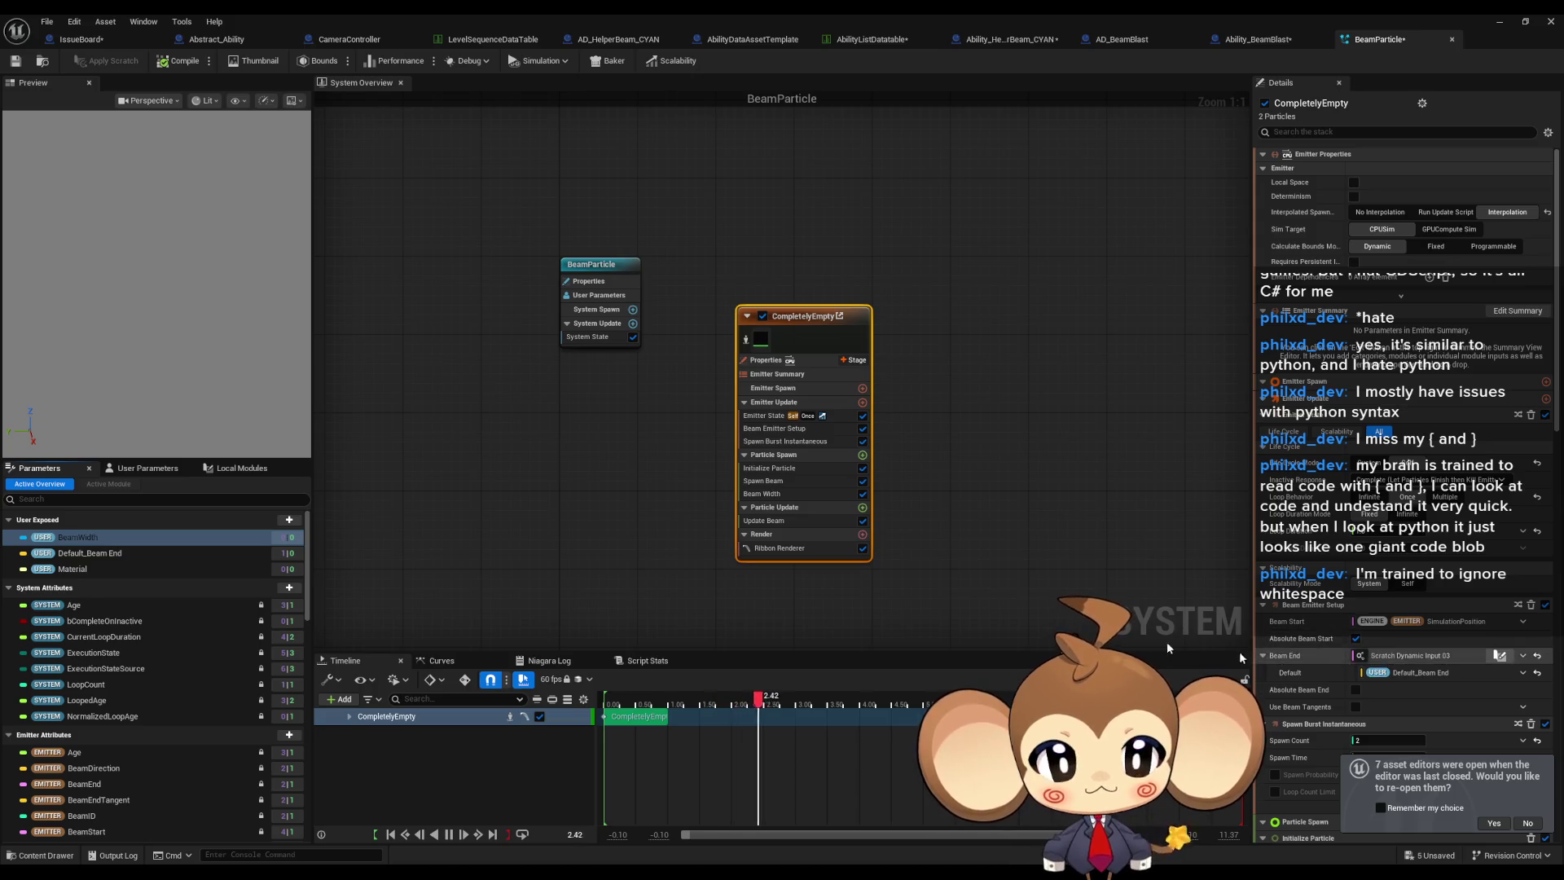
Link BeamWidth to the emitter's Beam Width input.
scroll(1445, 676, down, 3)
scroll(1417, 678, down, 8)
scroll(1405, 686, down, 6)
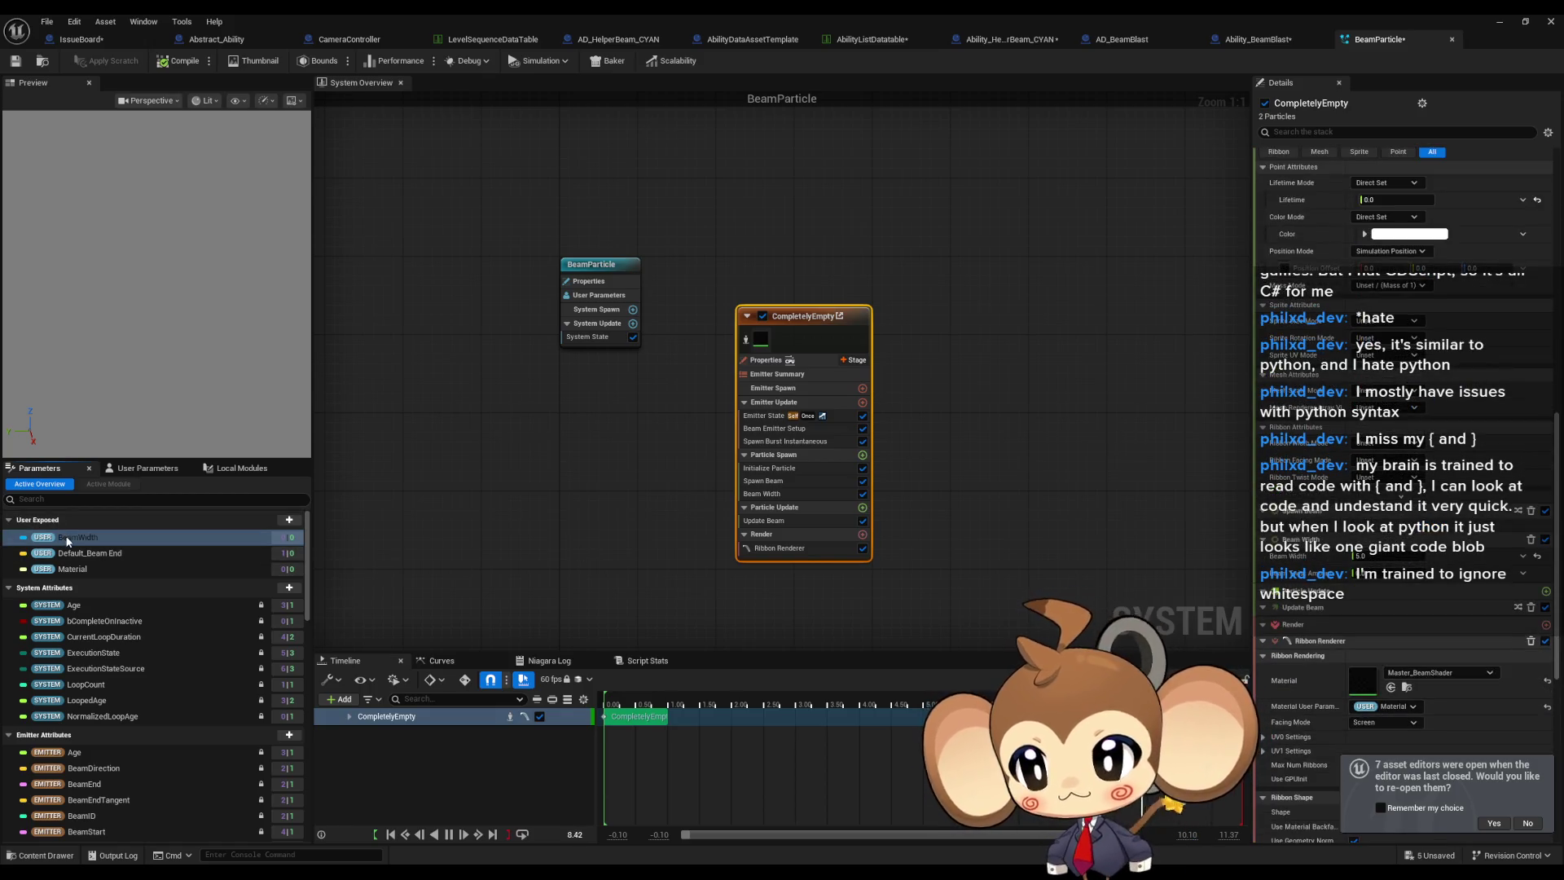
mouse_move(67, 540)
mouse_down()
mouse_move(153, 560)
mouse_move(1383, 558)
mouse_up()
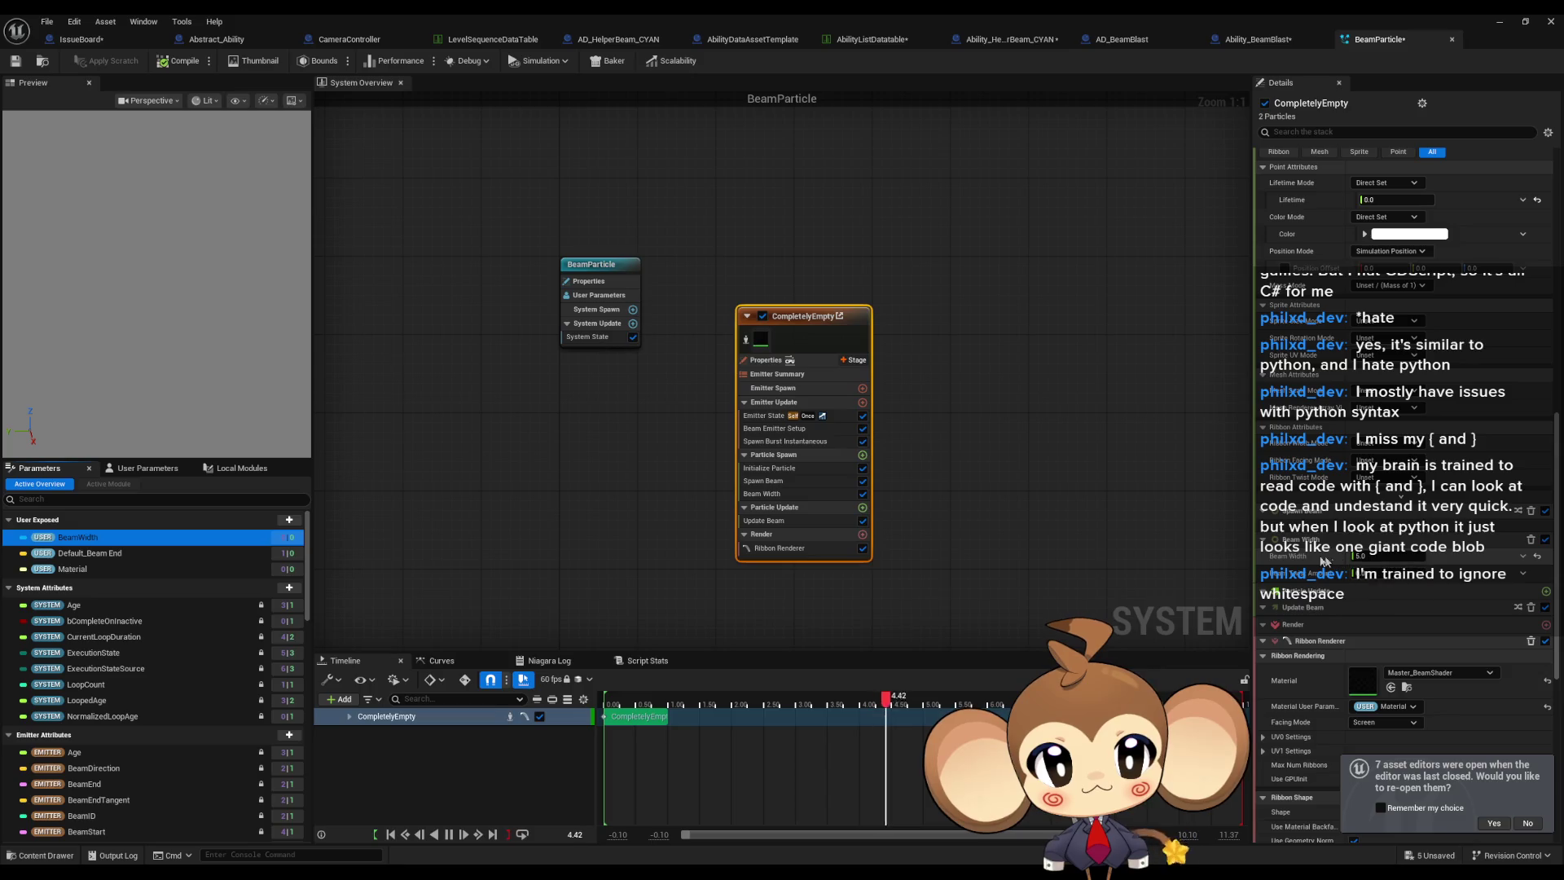
Review the user parameters and delete the old BeamWidth parameter.
click(339, 525)
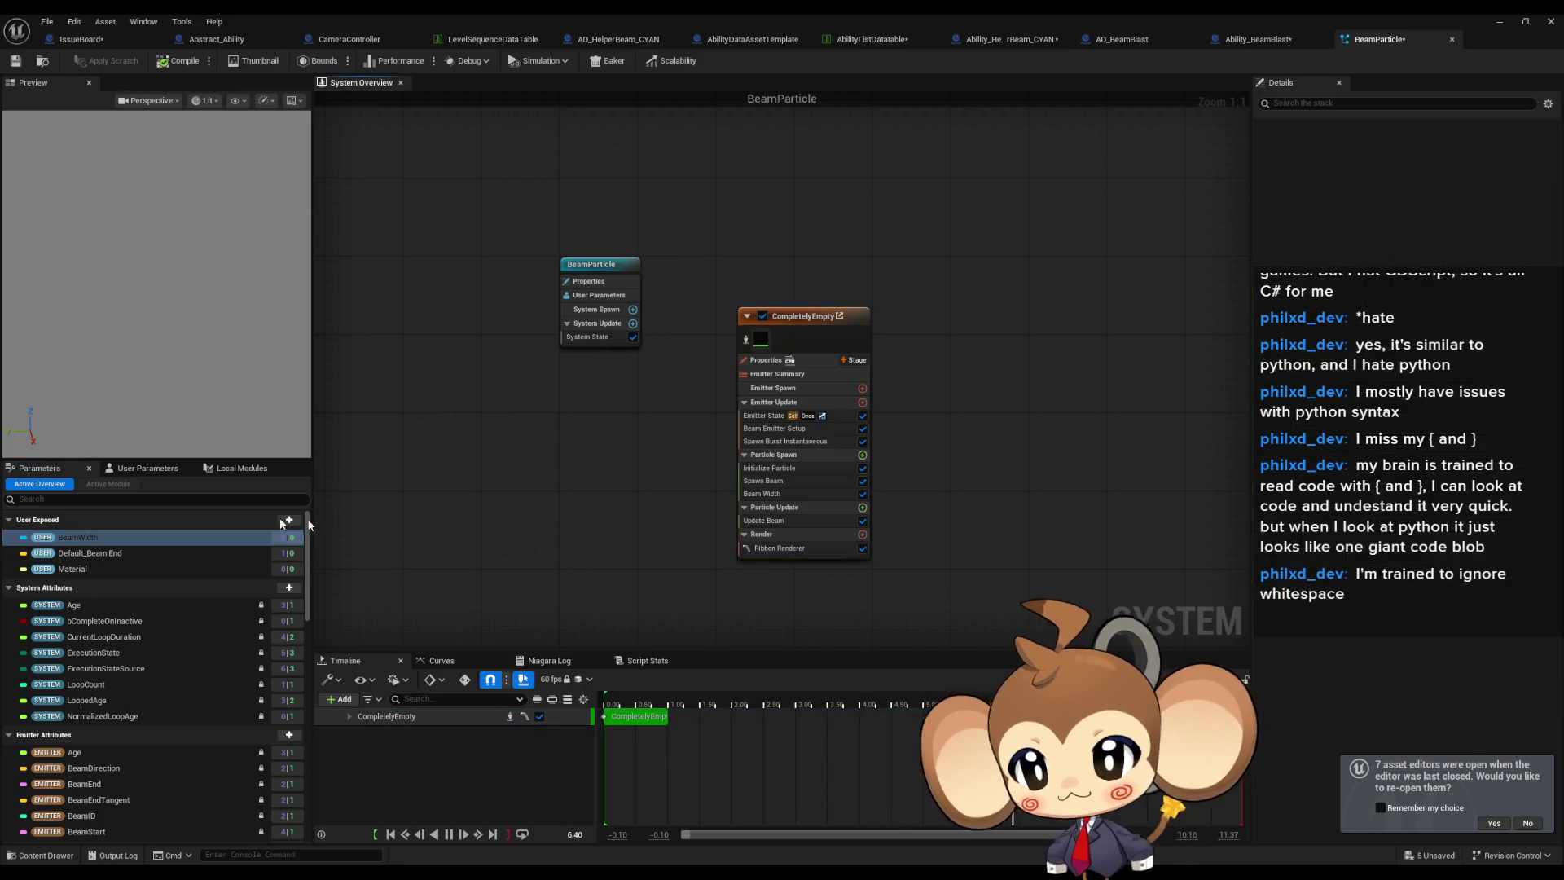
double_click(81, 537)
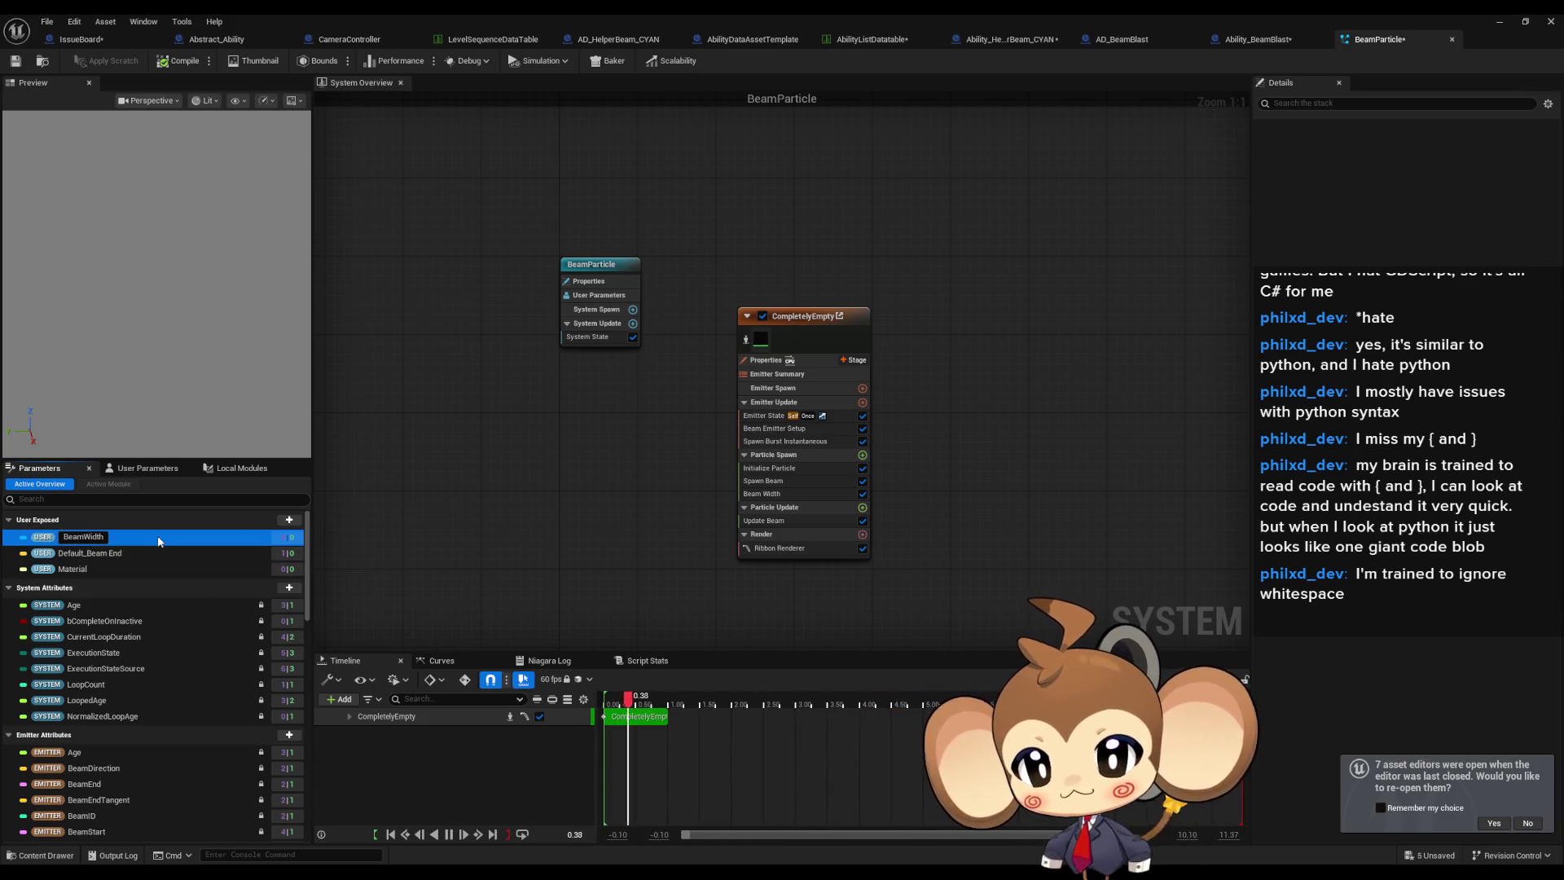
click(148, 468)
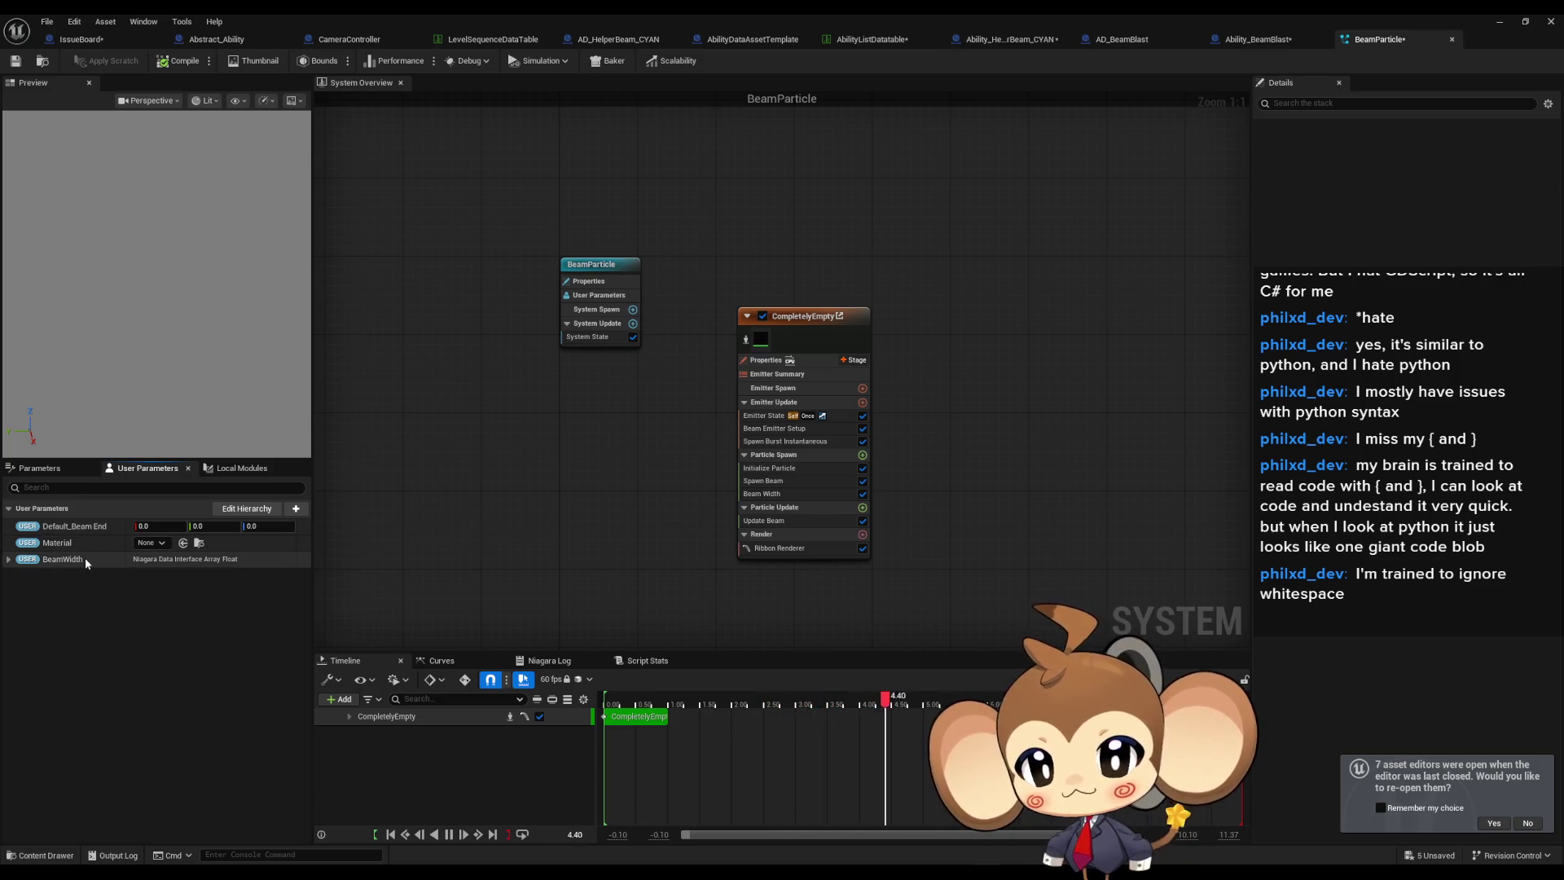
click(39, 468)
click(120, 539)
click(112, 538)
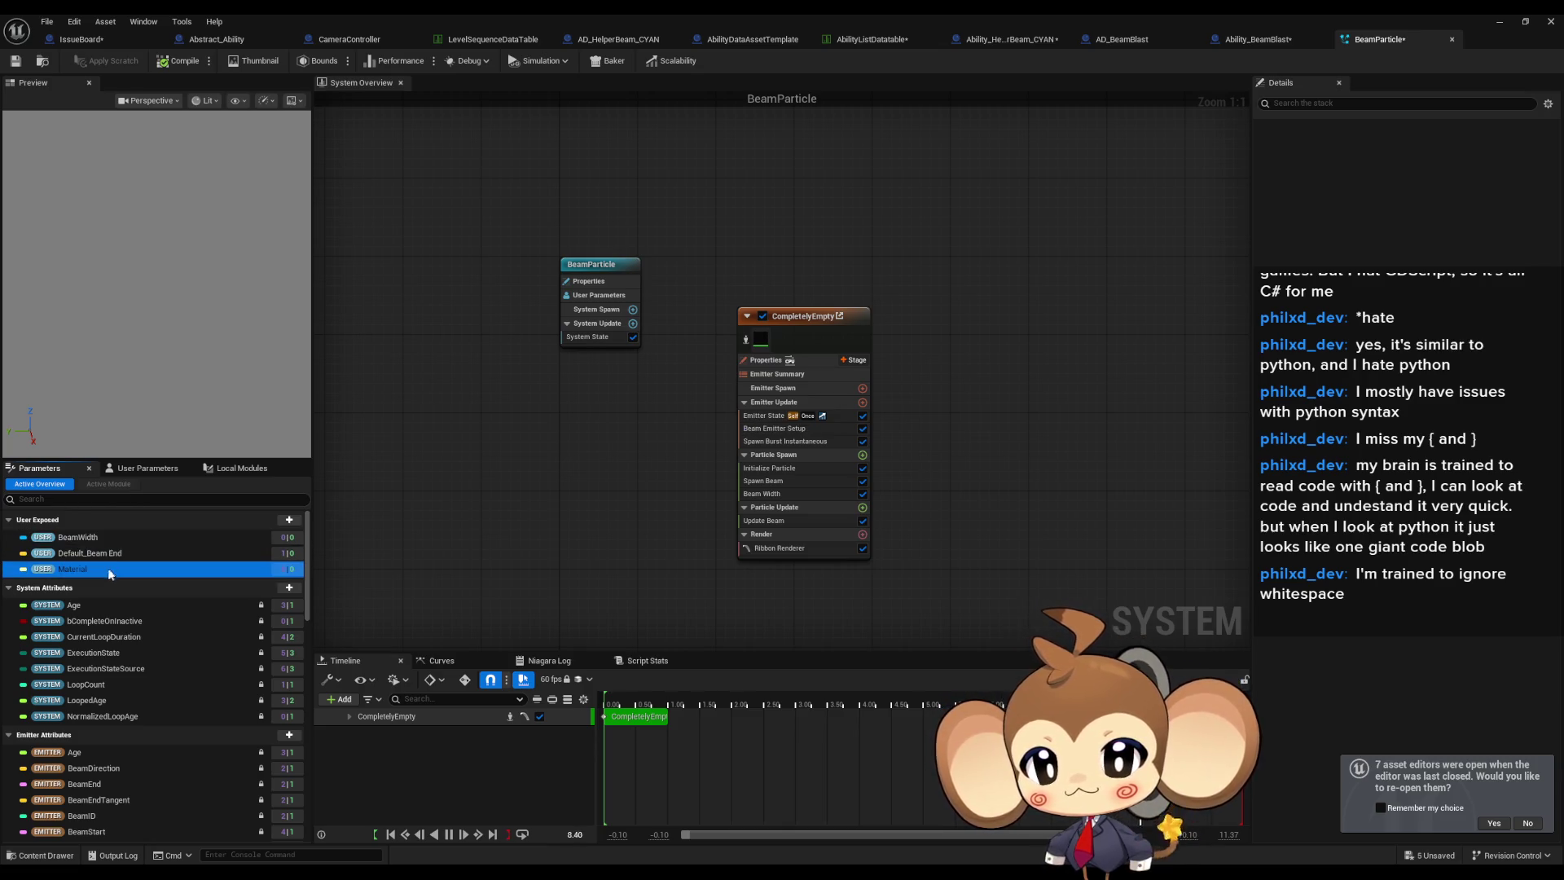
key(Delete)
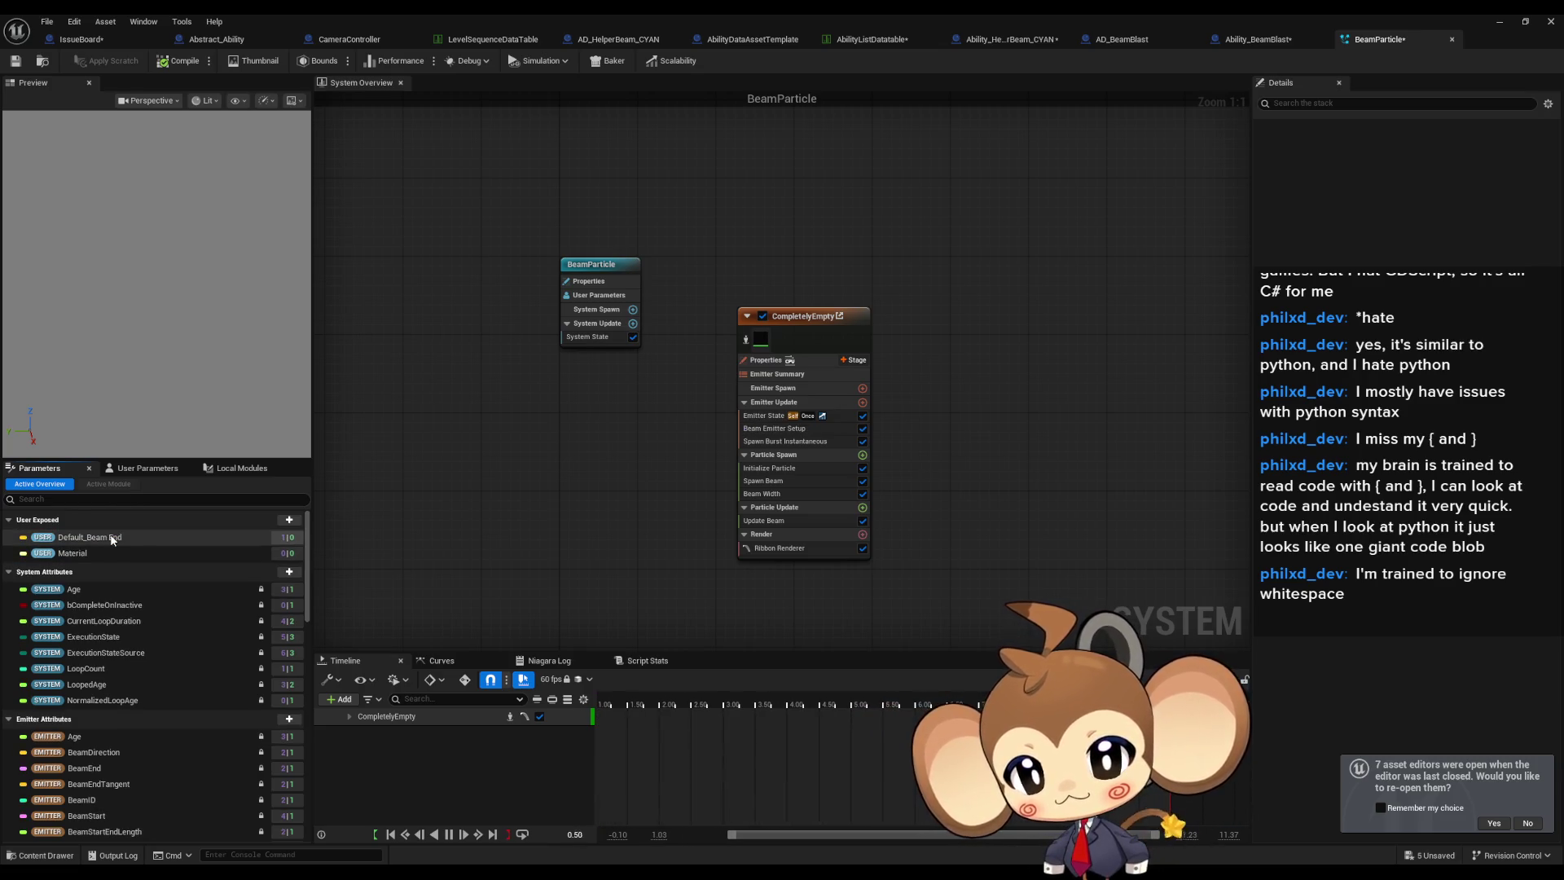
Create a new float user parameter named BeamWidth.
click(289, 519)
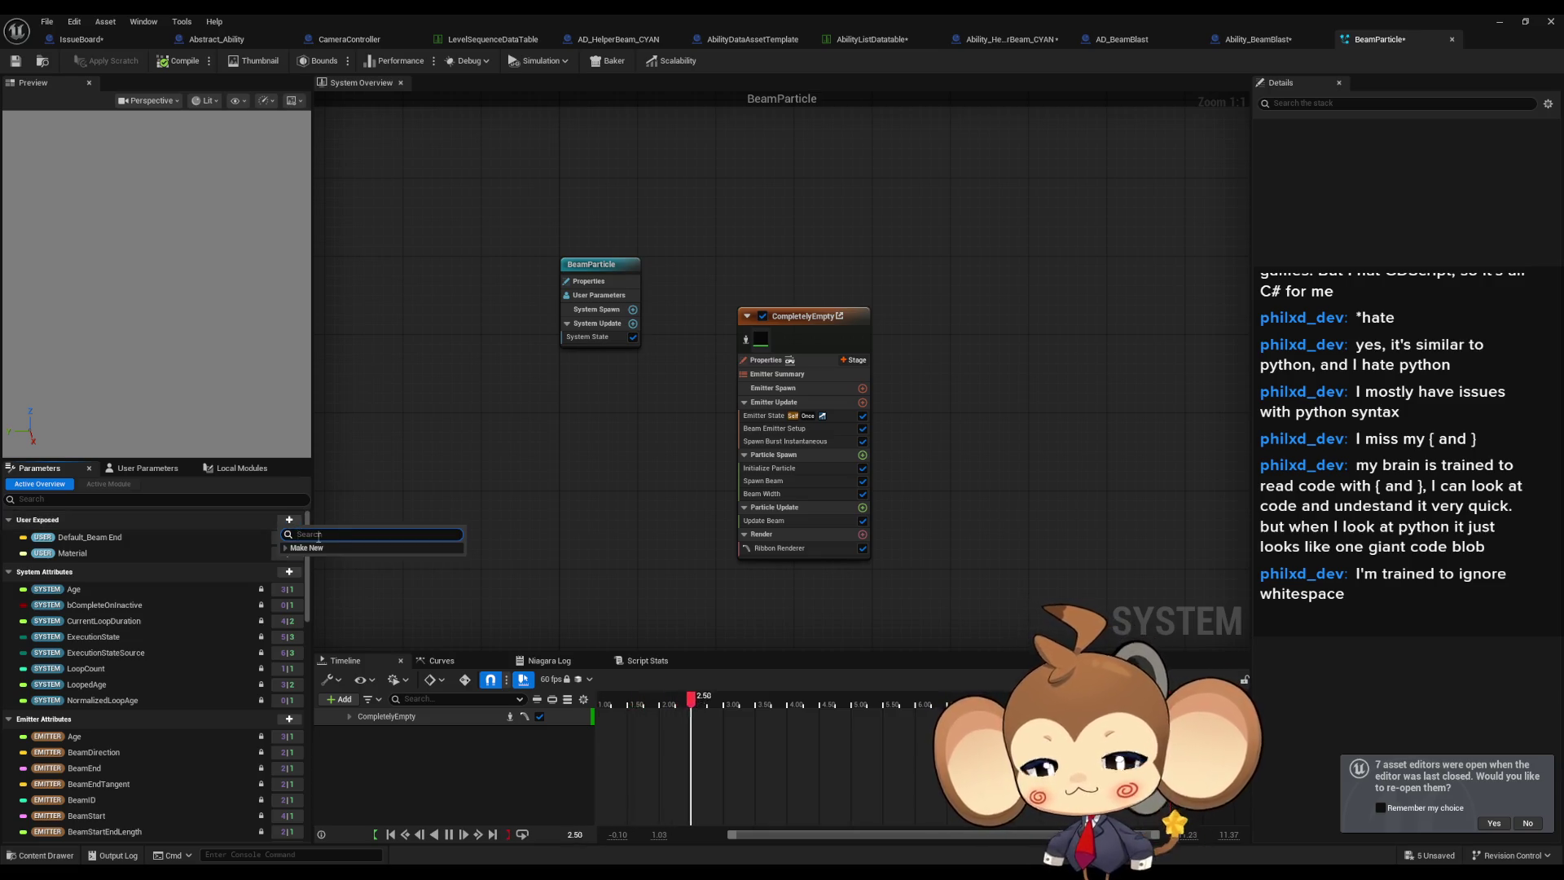
text(float)
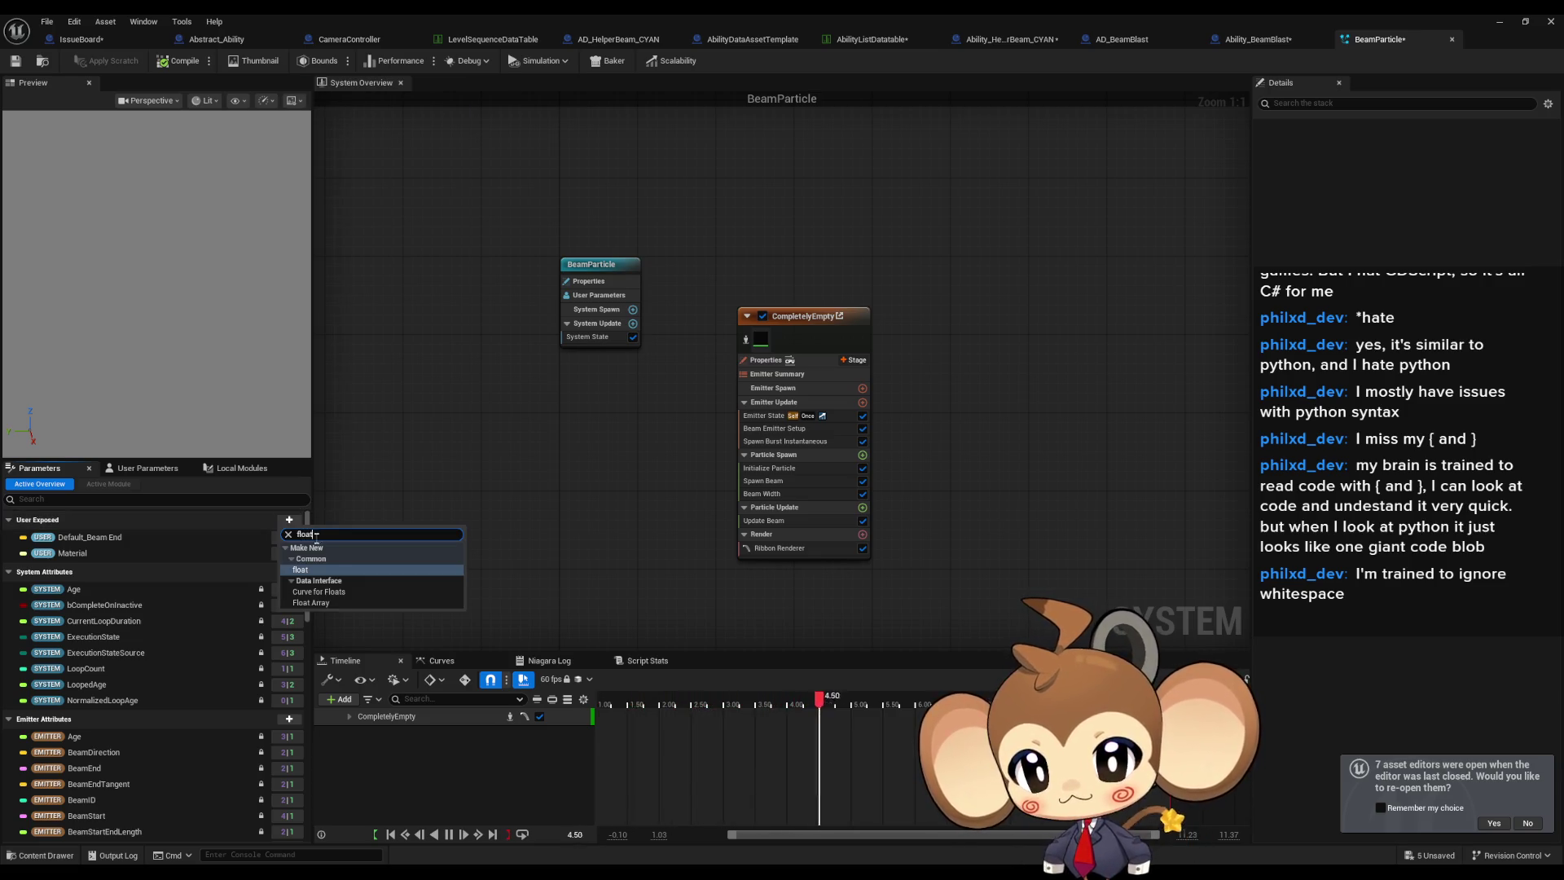
click(318, 570)
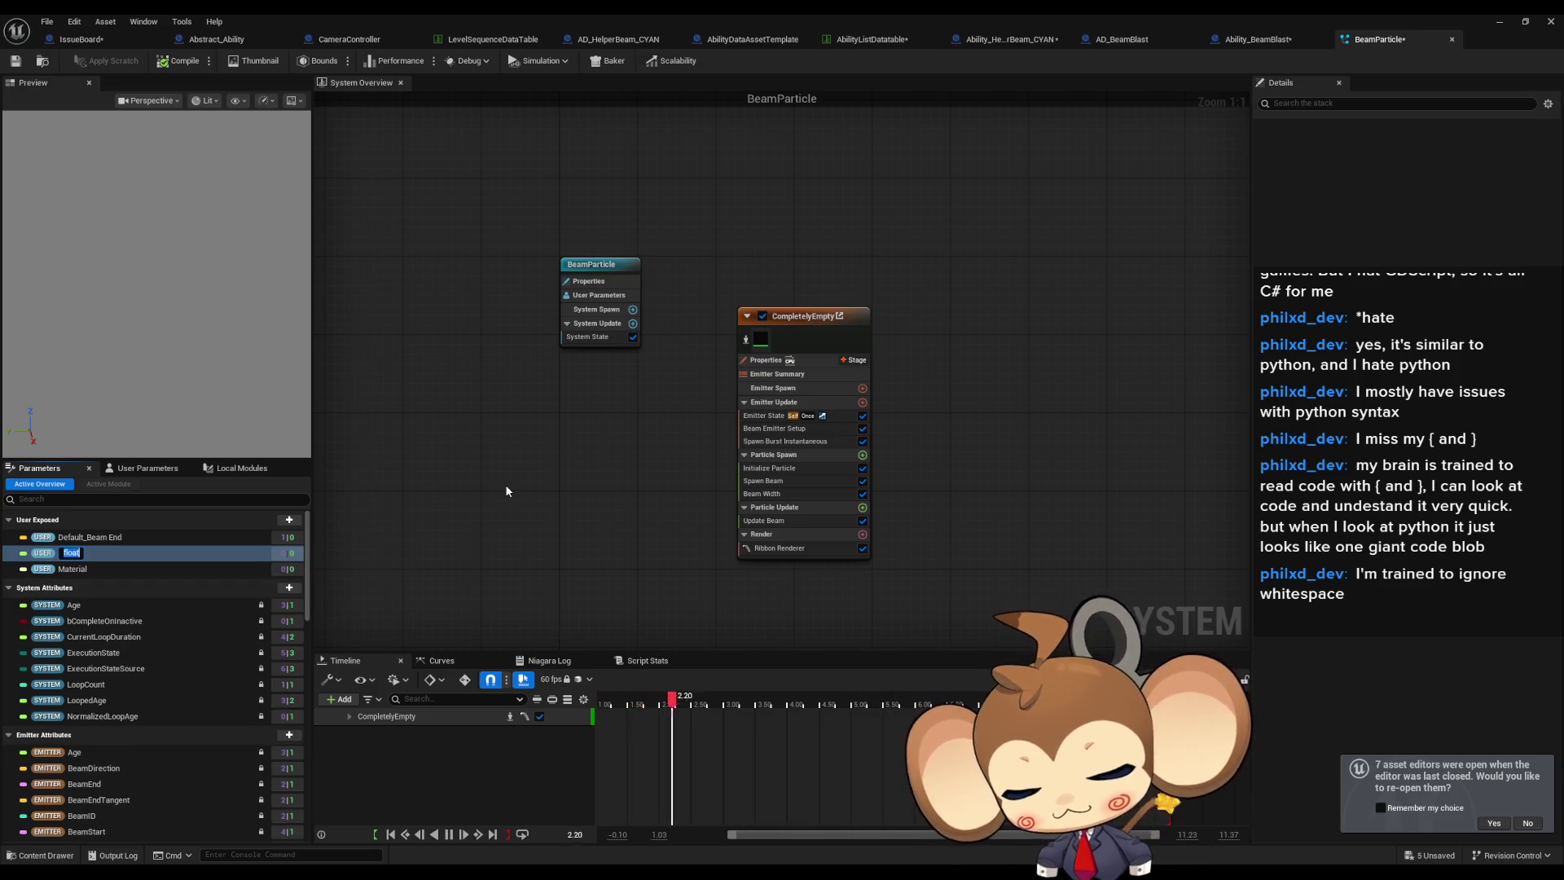
text(BeamWidth)
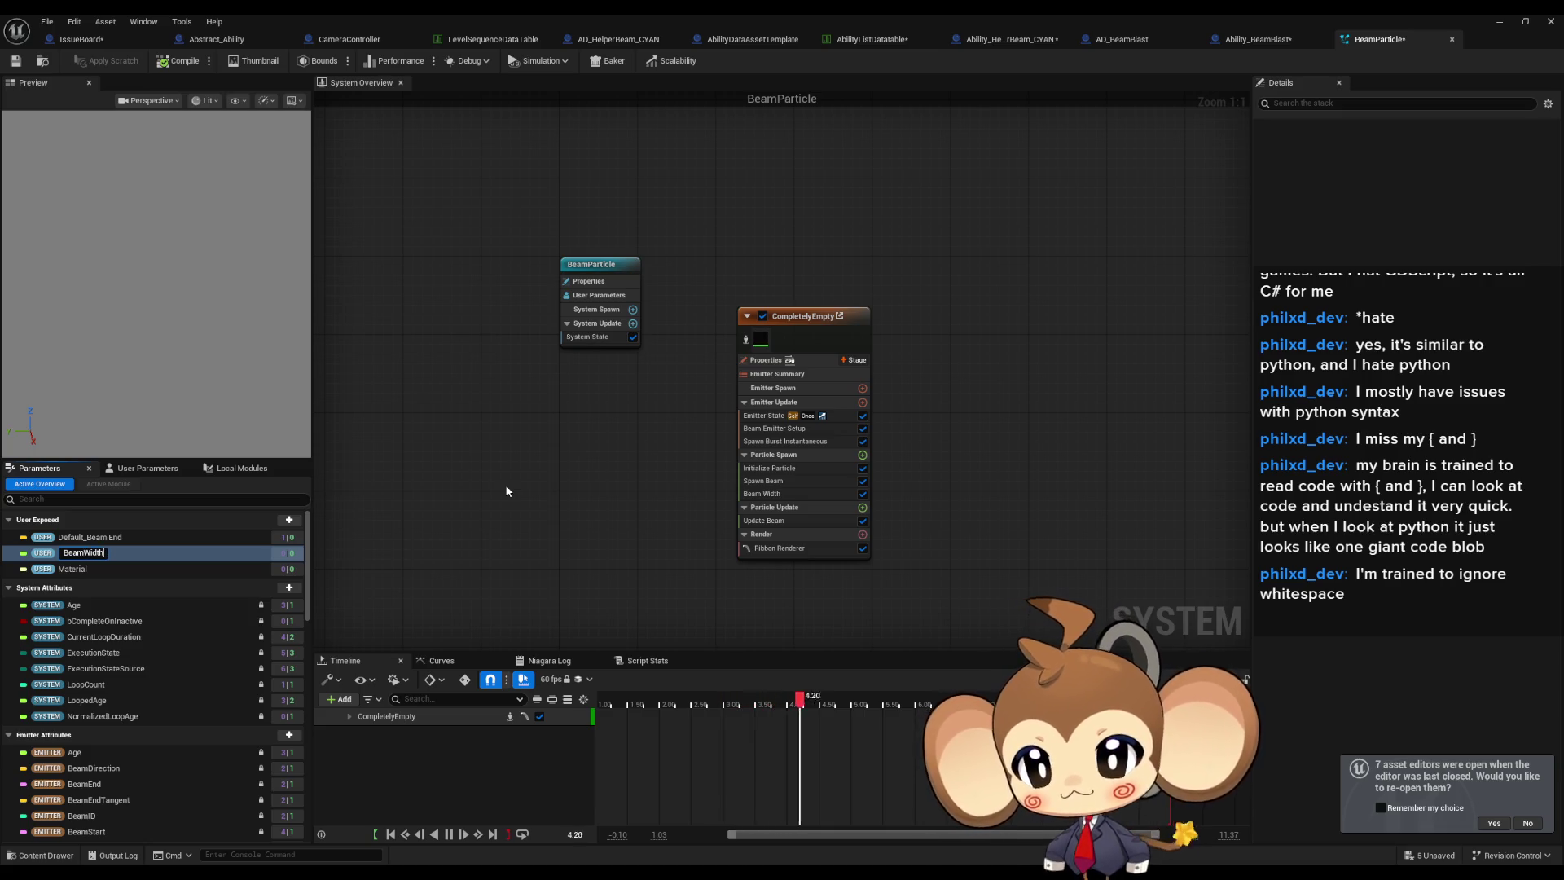
key(Return)
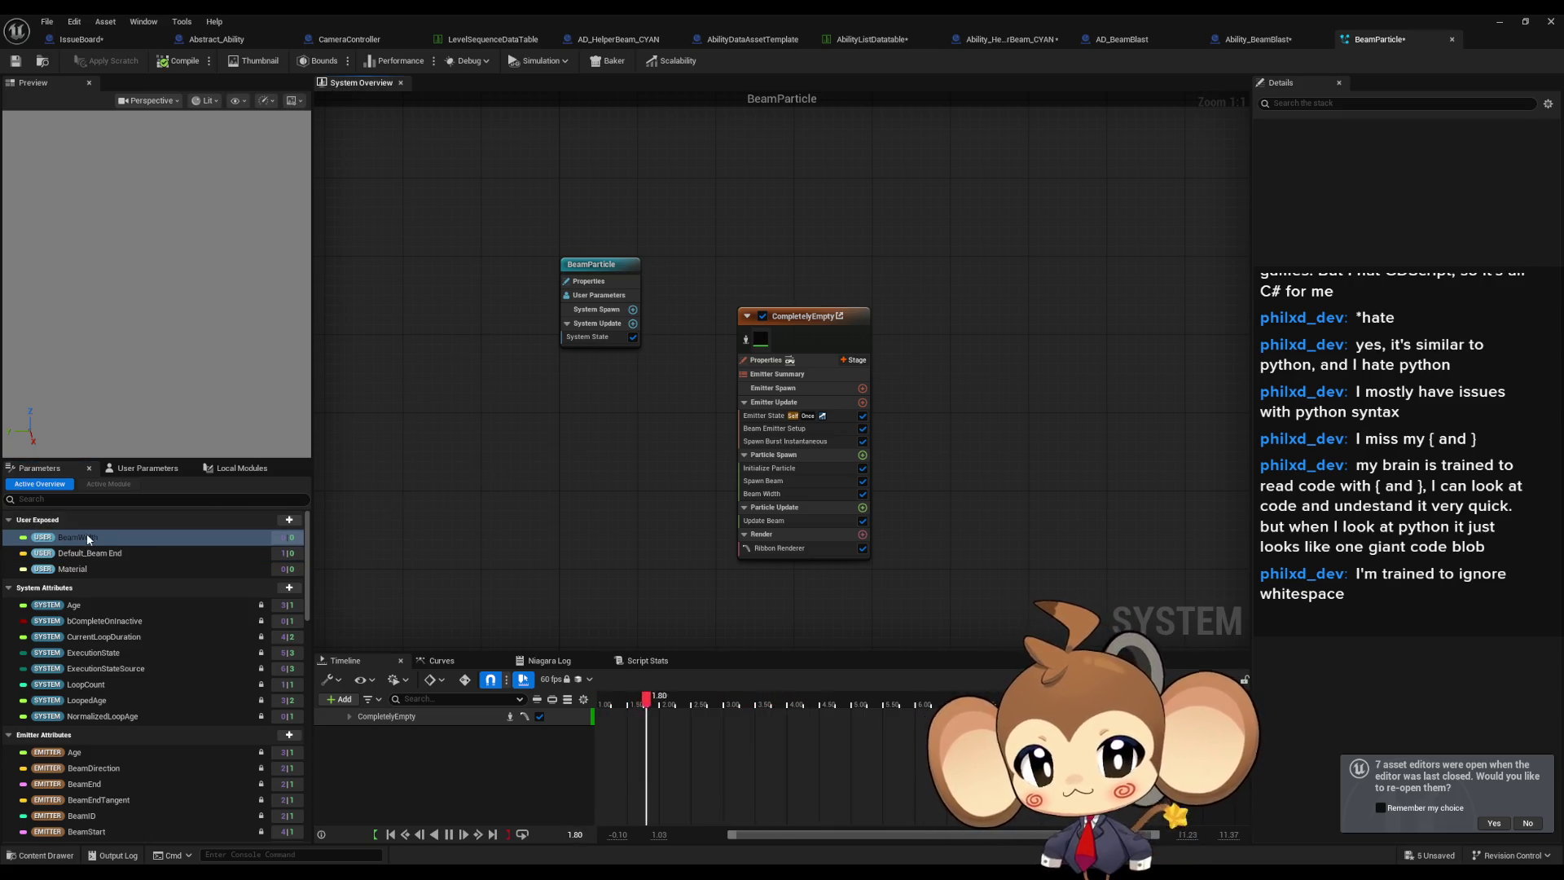
Bind BeamWidth to the CompletelyEmpty emitter's Beam Width and save the BeamParticle system.
click(835, 385)
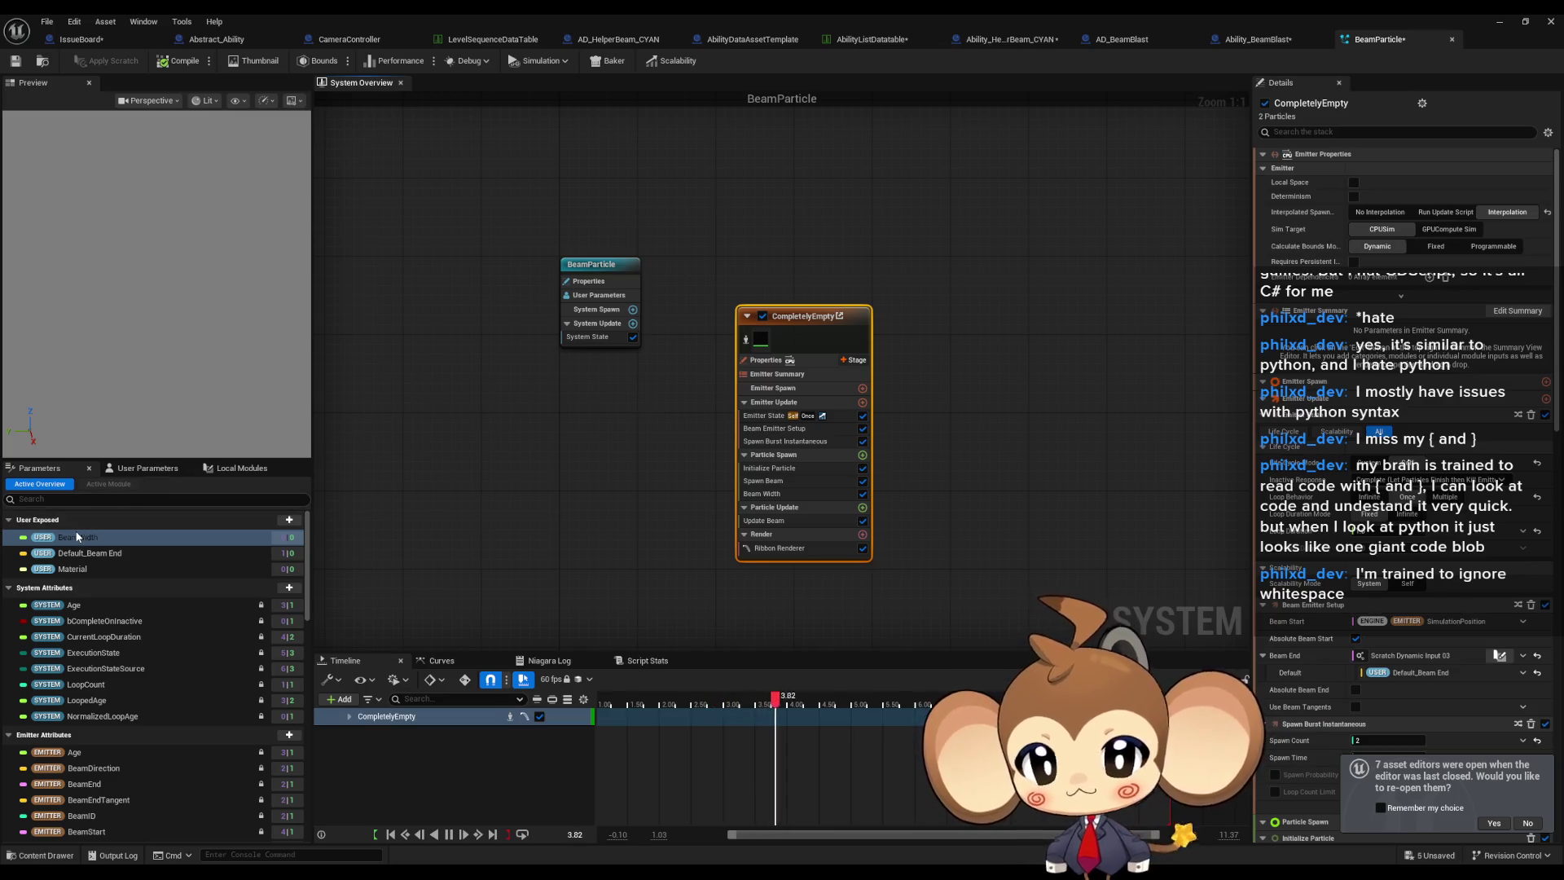
scroll(1401, 488, down, 15)
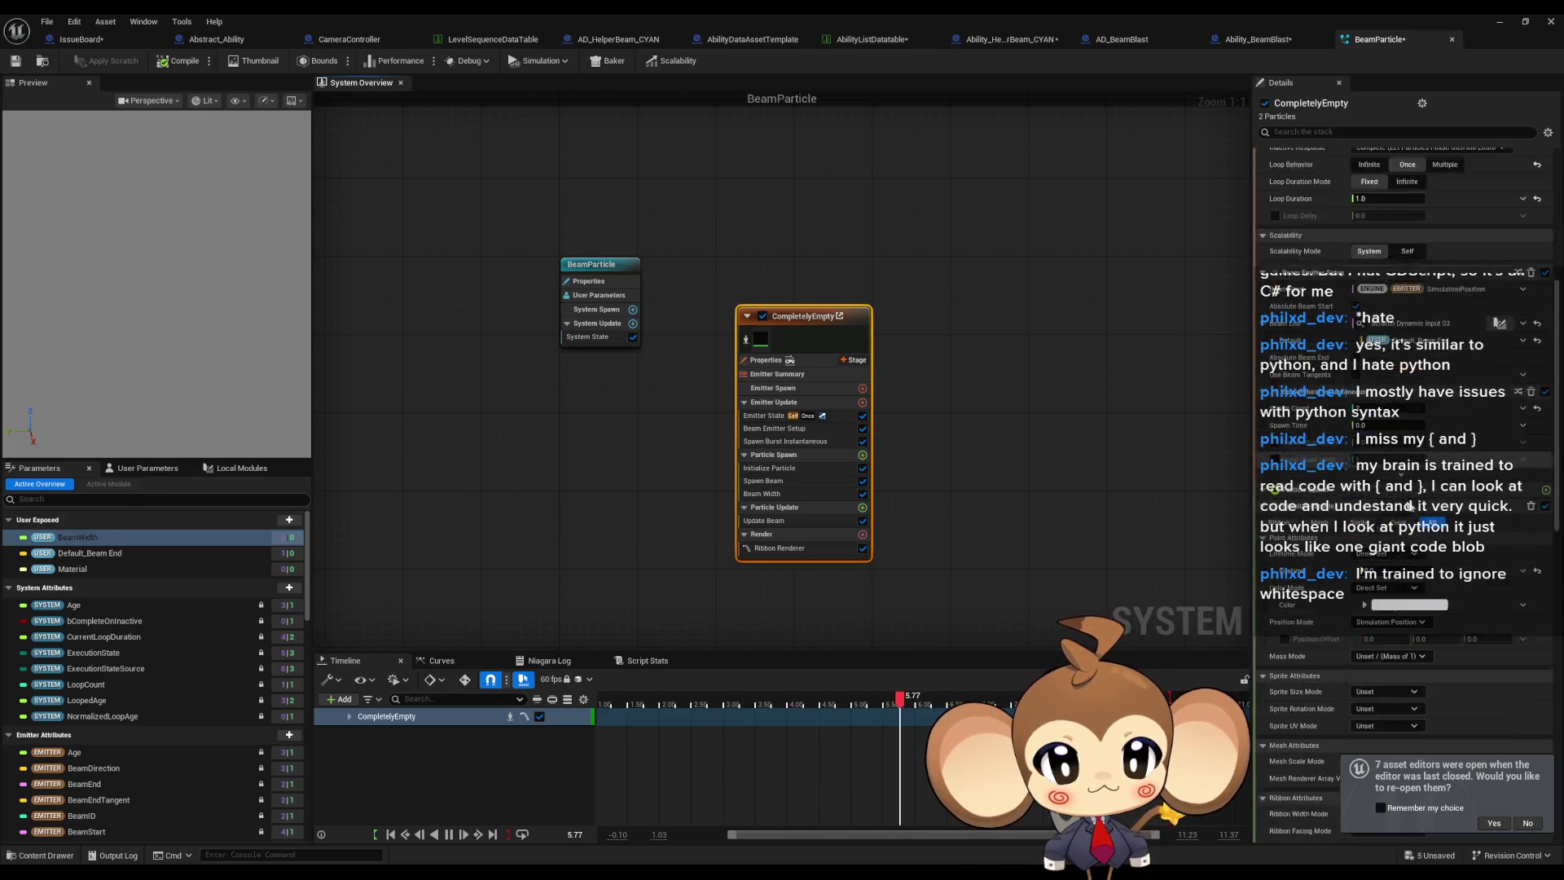
drag(74, 536, 1372, 580)
click(143, 469)
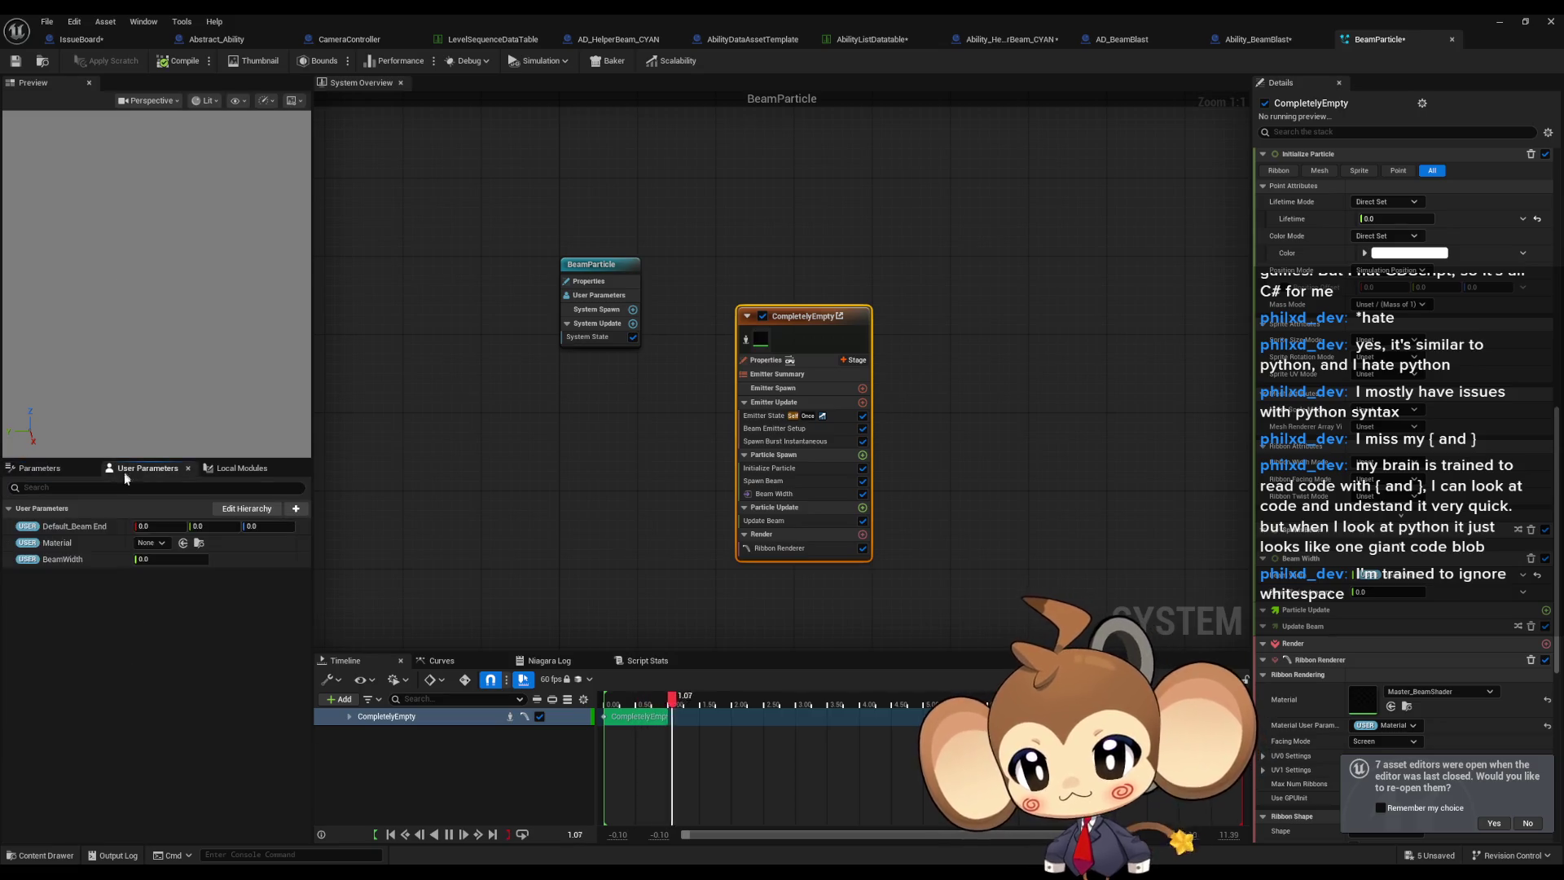
click(627, 444)
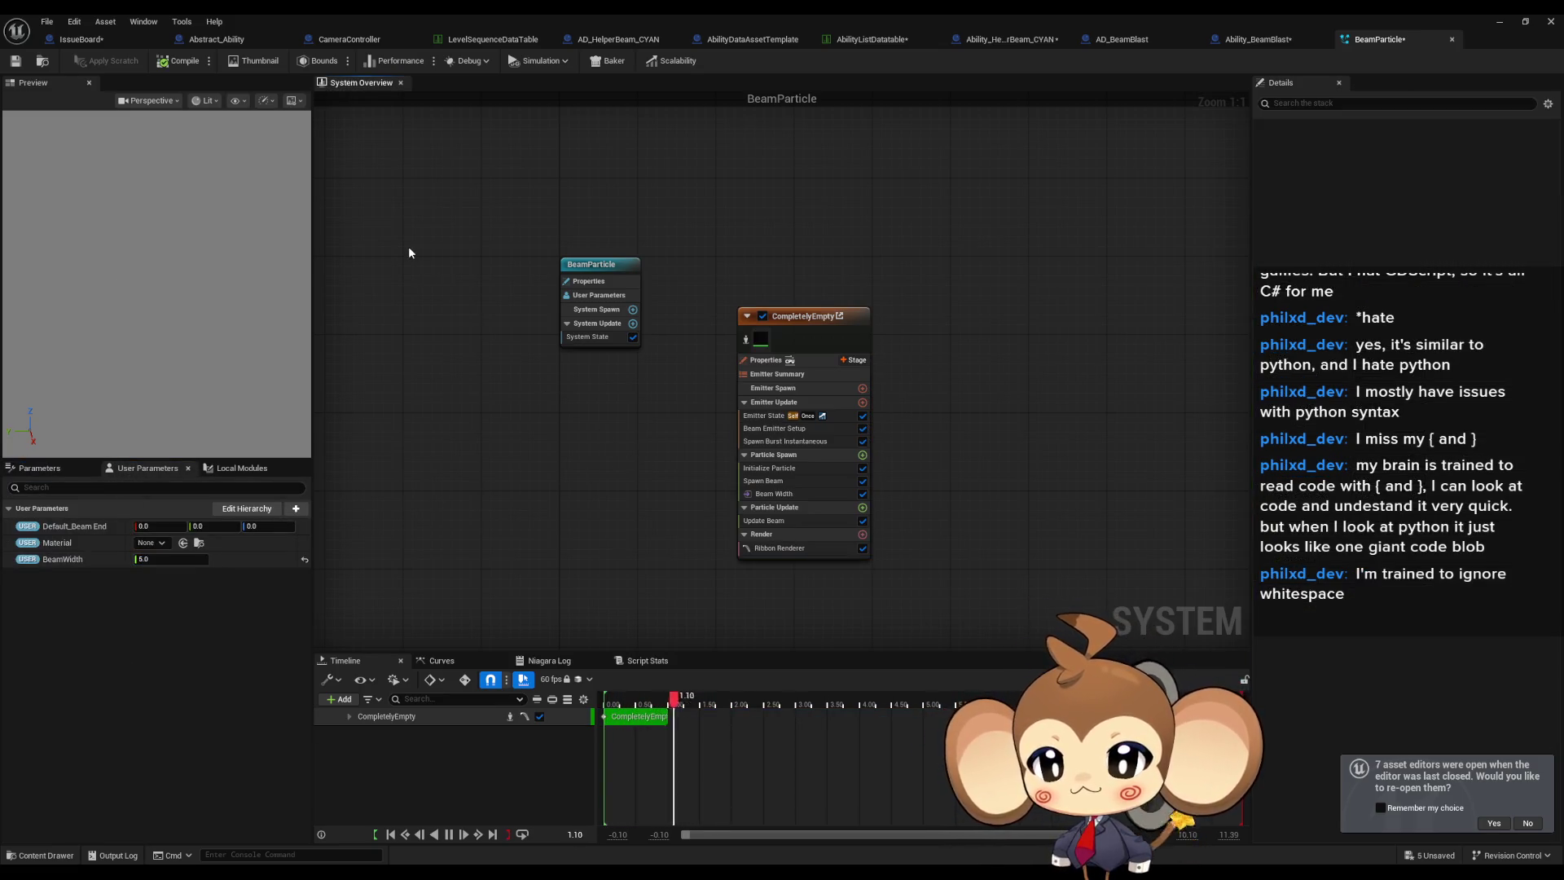
click(14, 61)
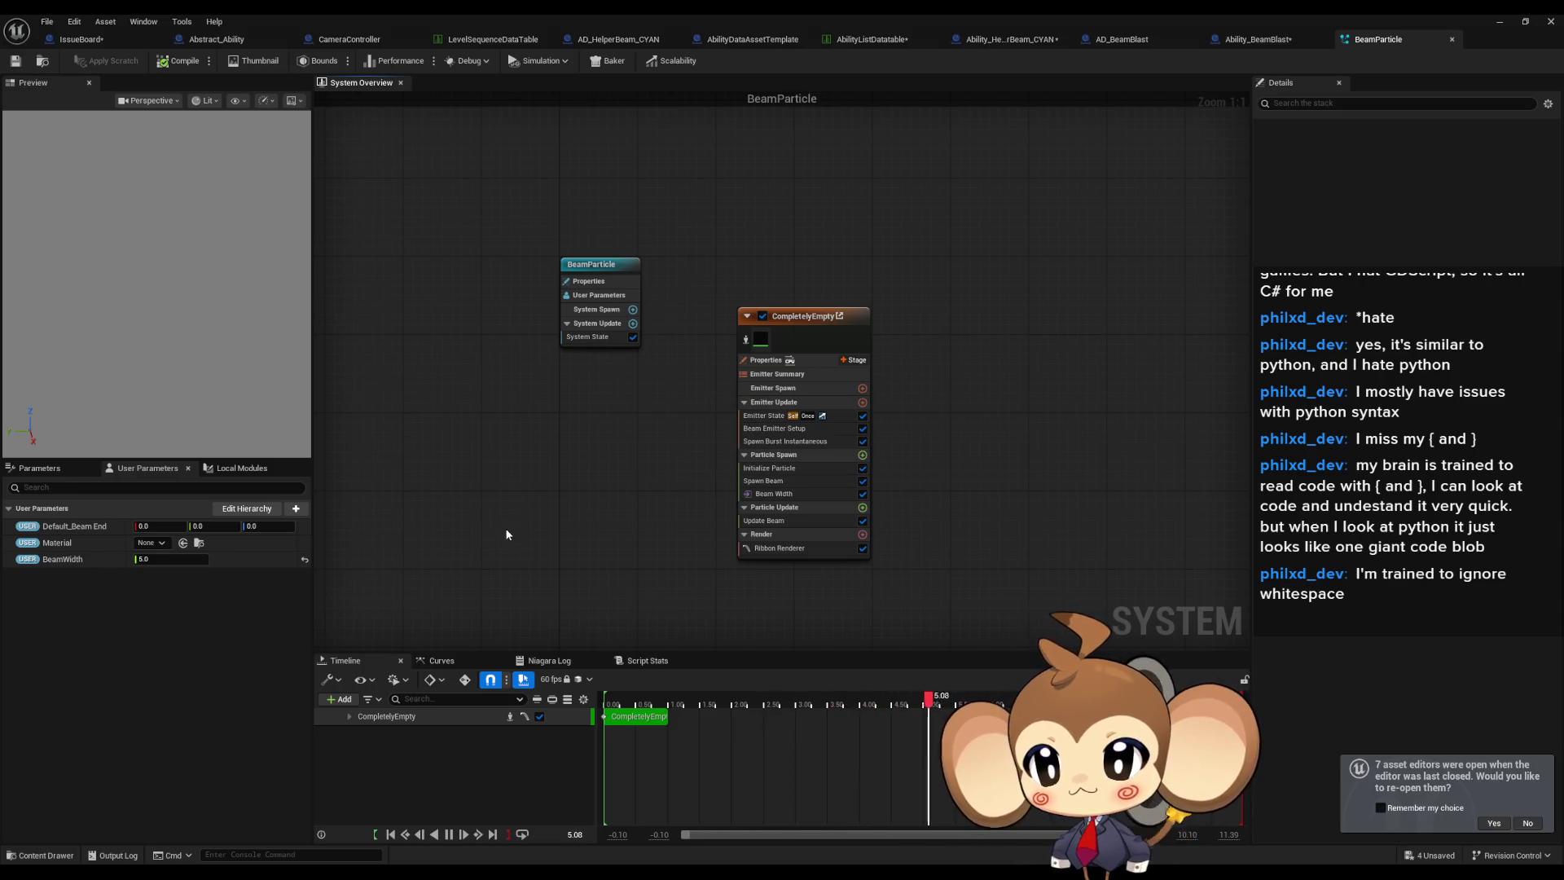
click(1249, 37)
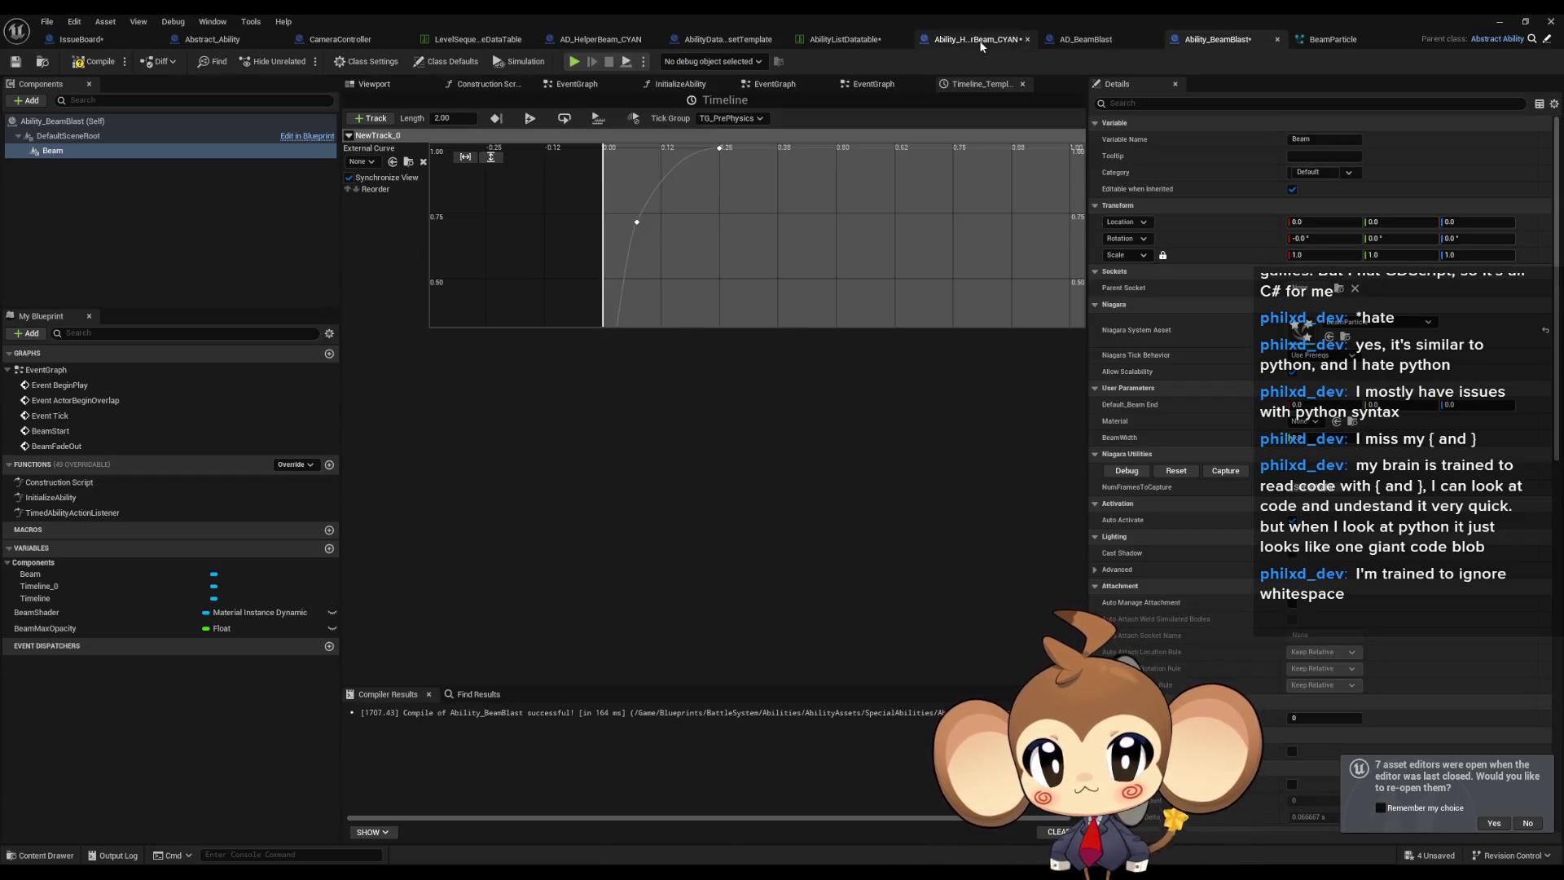
Duplicate the Beam reference node in the Ability_HelperBeam_CYAN graph.
click(978, 39)
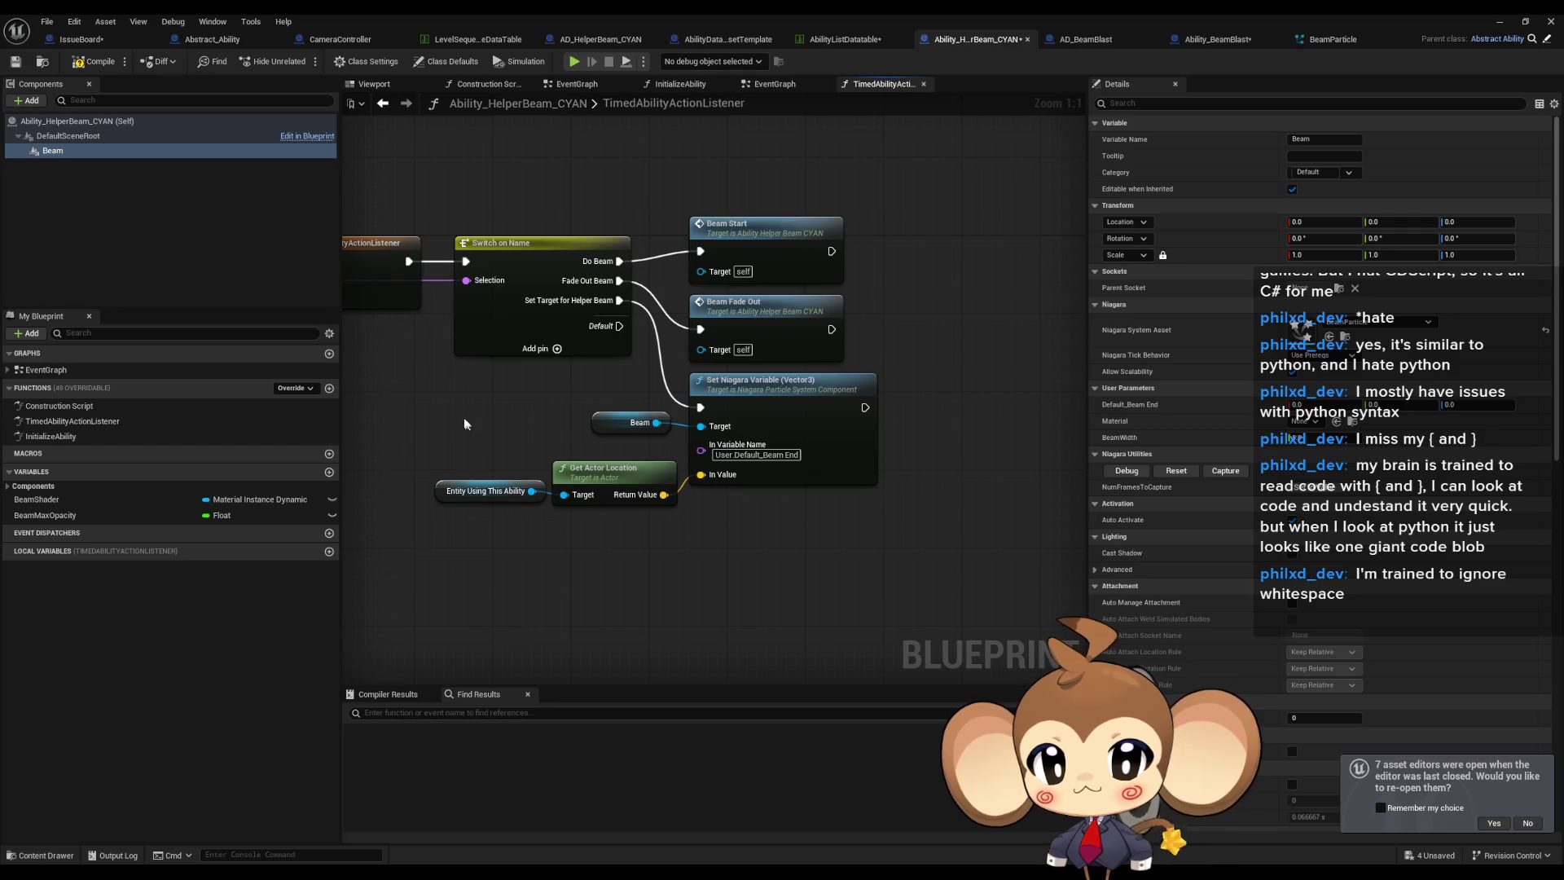
drag(430, 399, 748, 530)
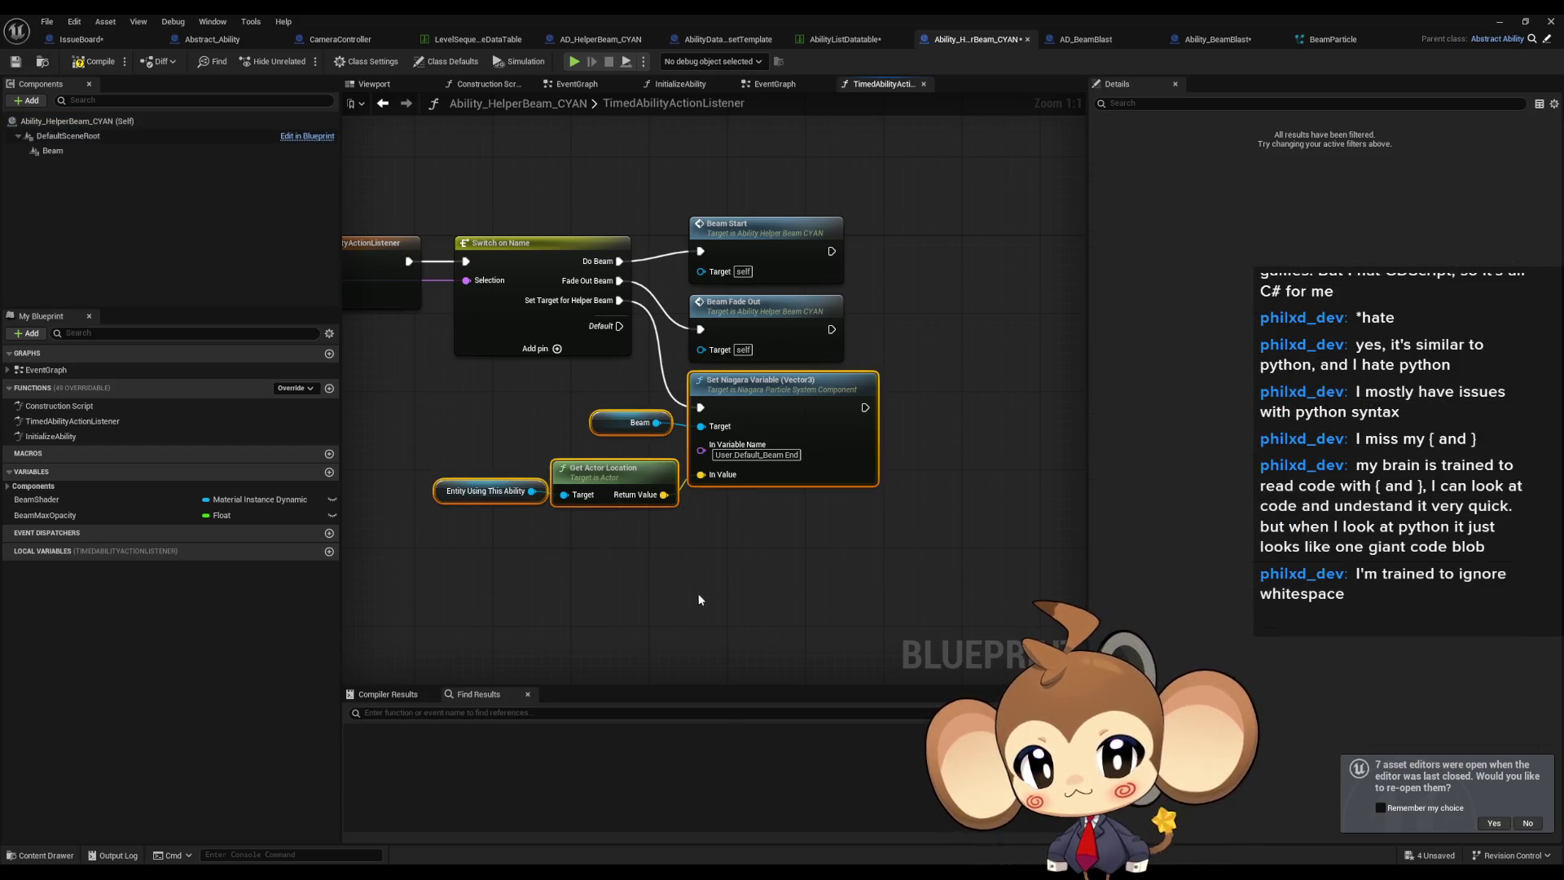
drag(698, 598, 681, 499)
click(640, 530)
click(596, 323)
key(ctrl+c)
key(ctrl+v)
Add a Set Niagara Variable (Float) node from the copied Beam, named User.BeamWidth.
drag(574, 509, 634, 521)
text(set float)
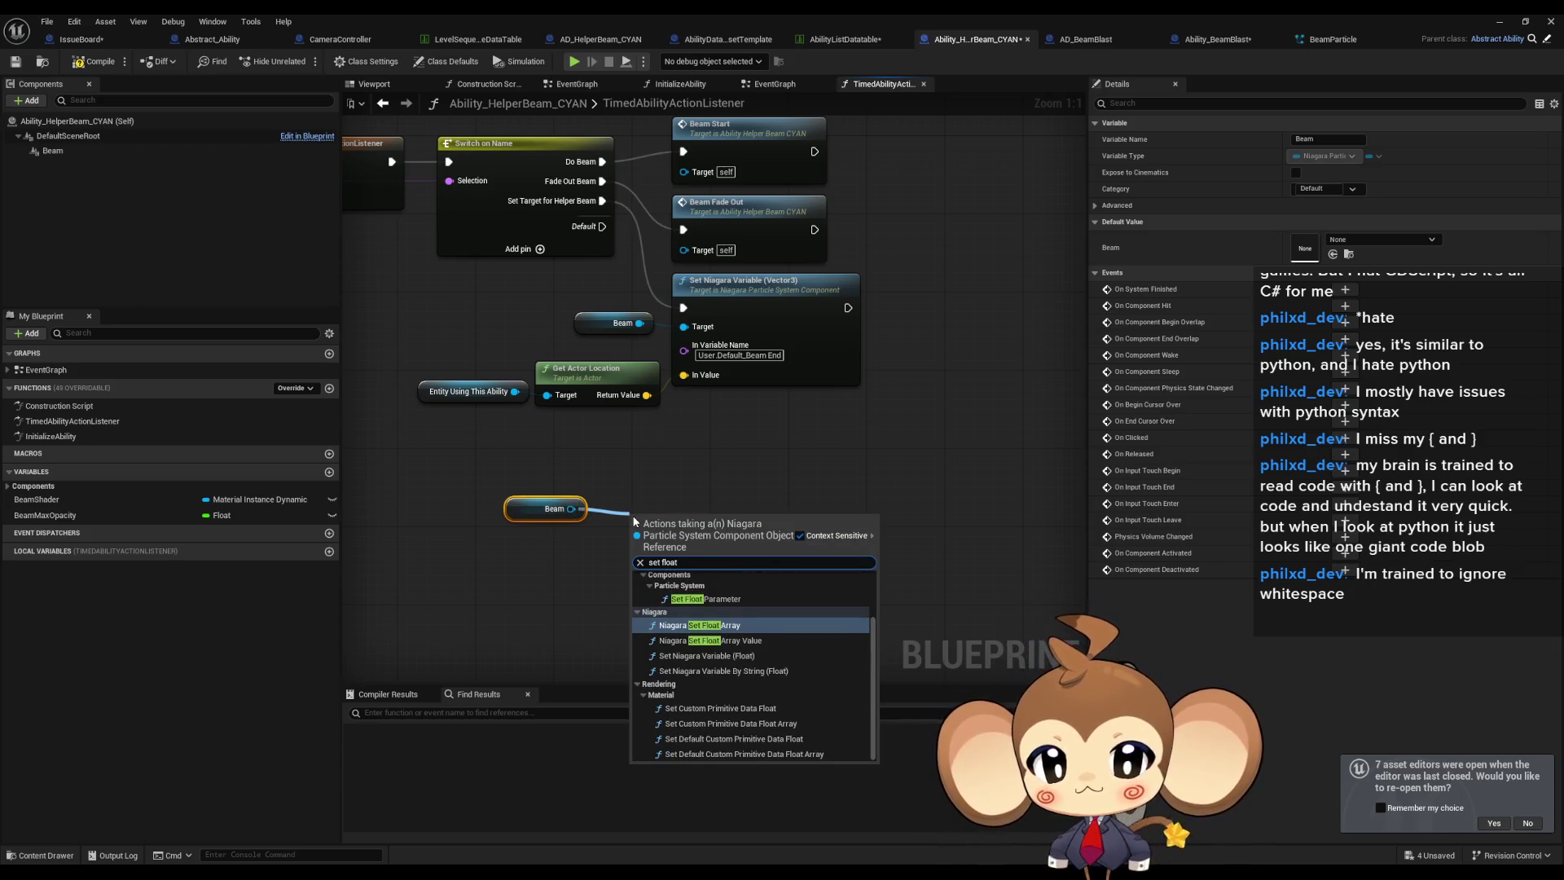
text( niaga)
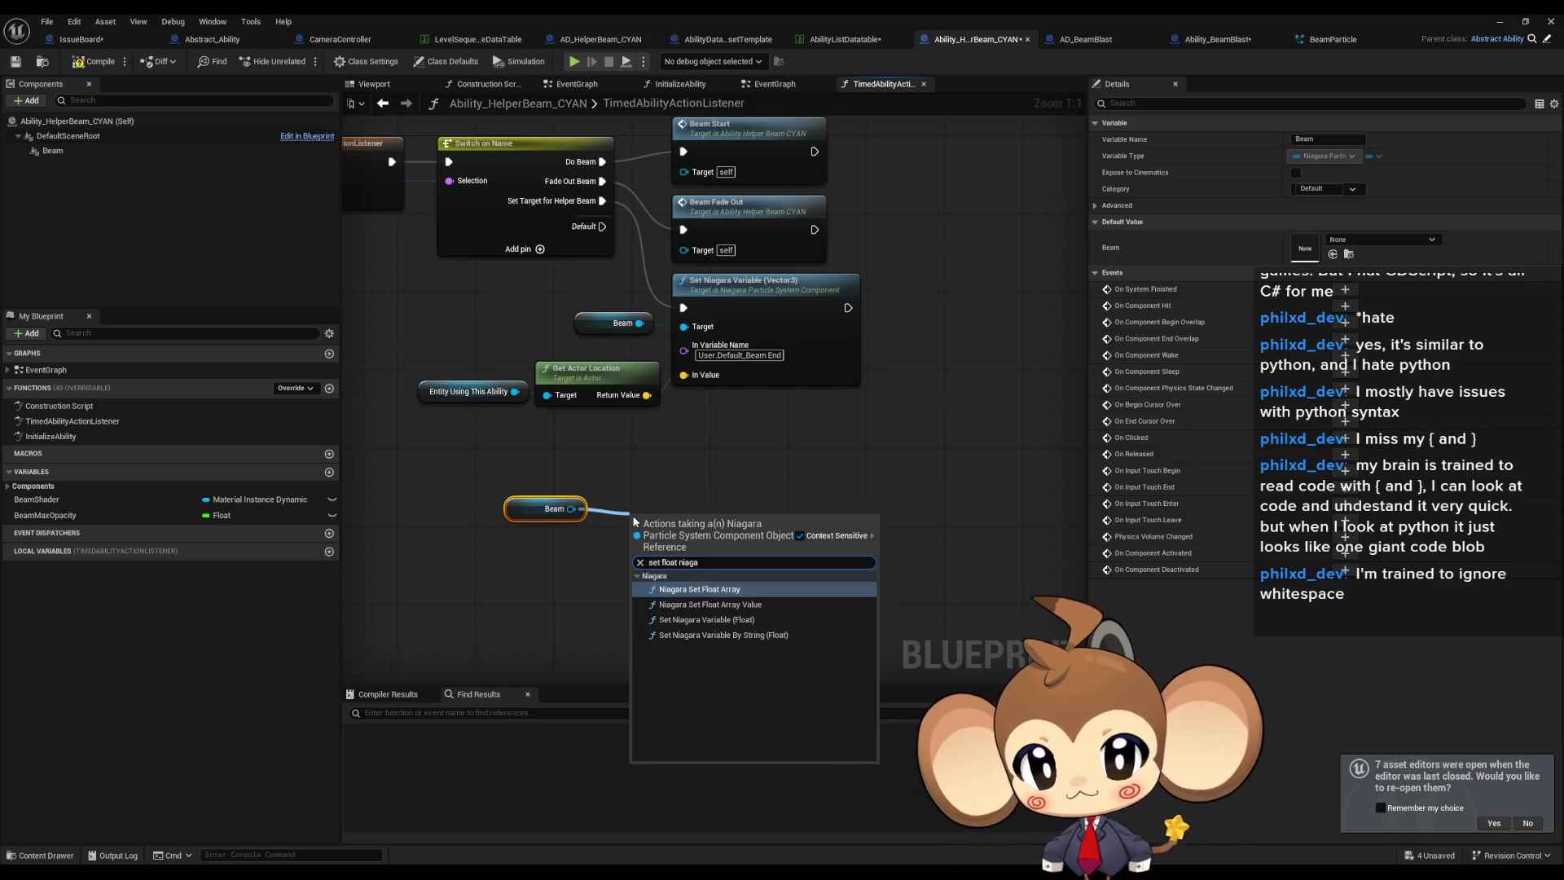
key(Down)
key(Down)
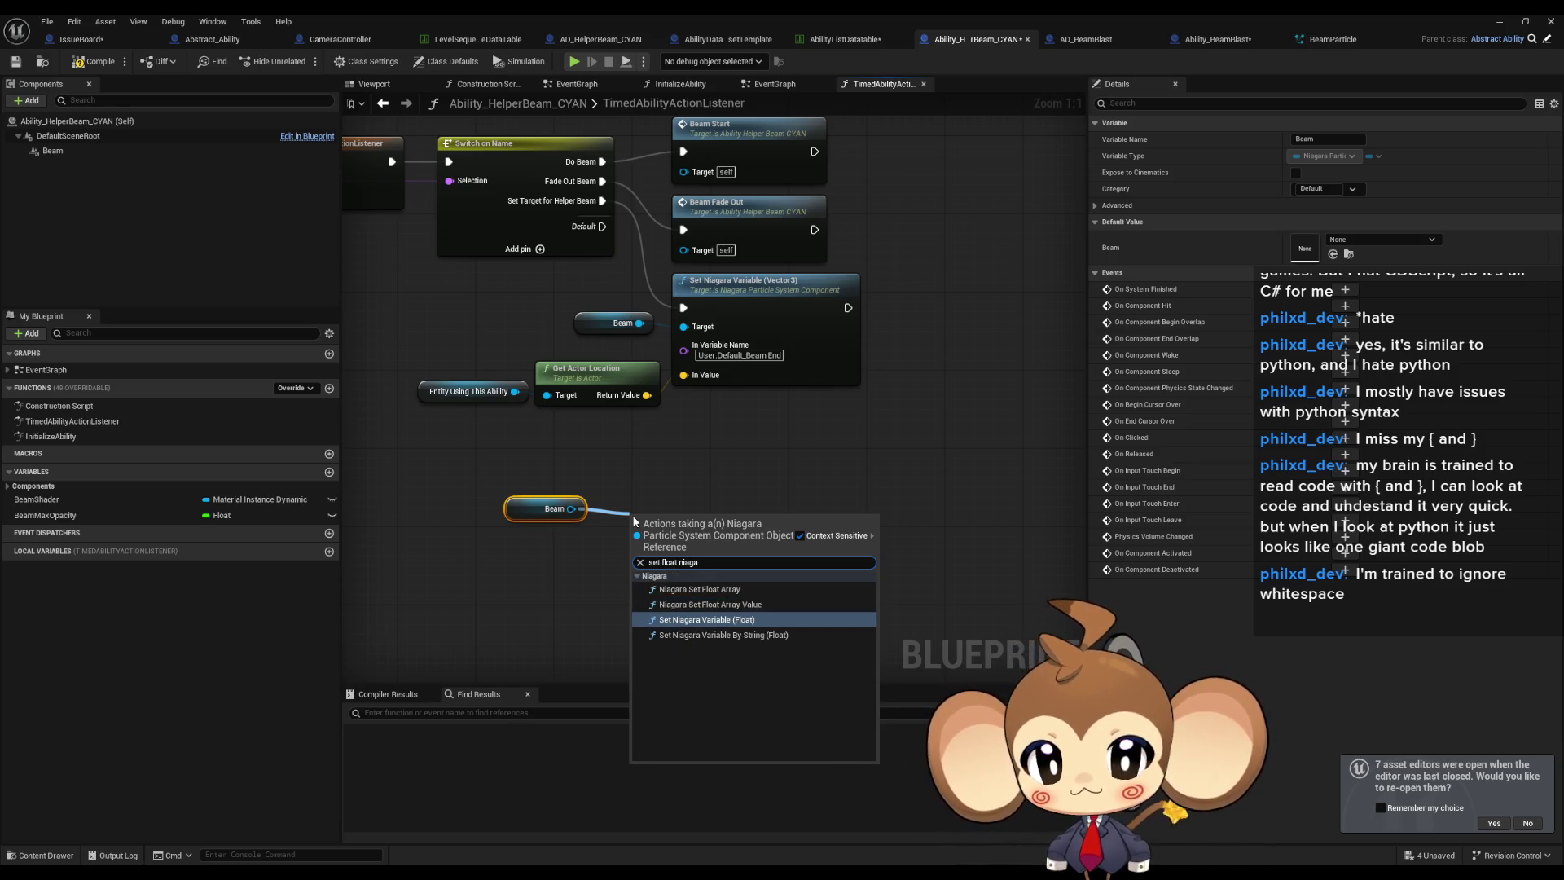
key(Return)
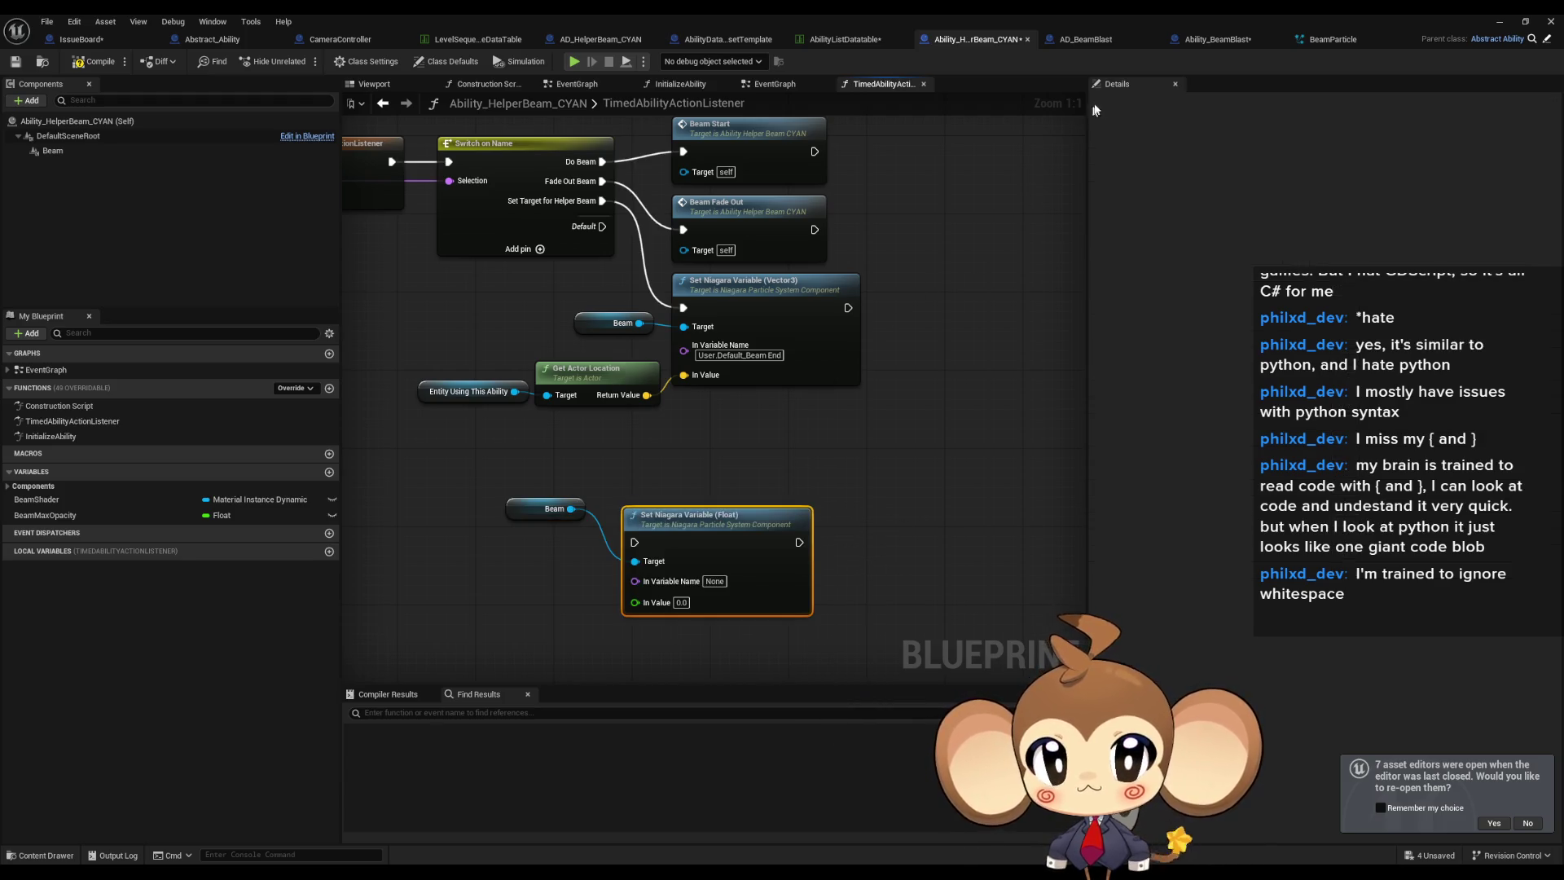
click(715, 581)
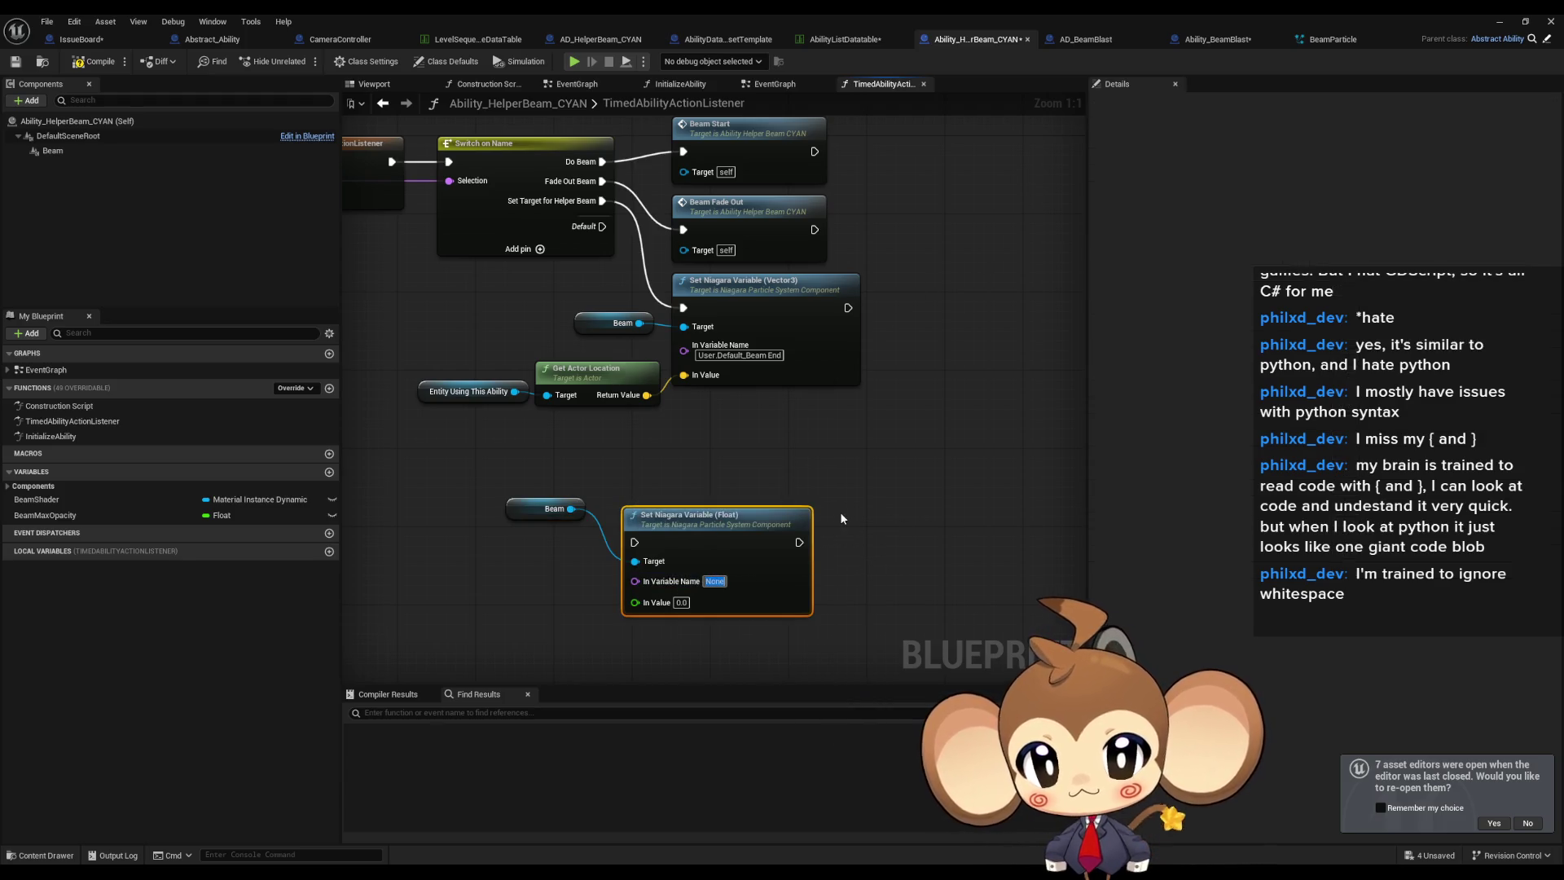
text(User)
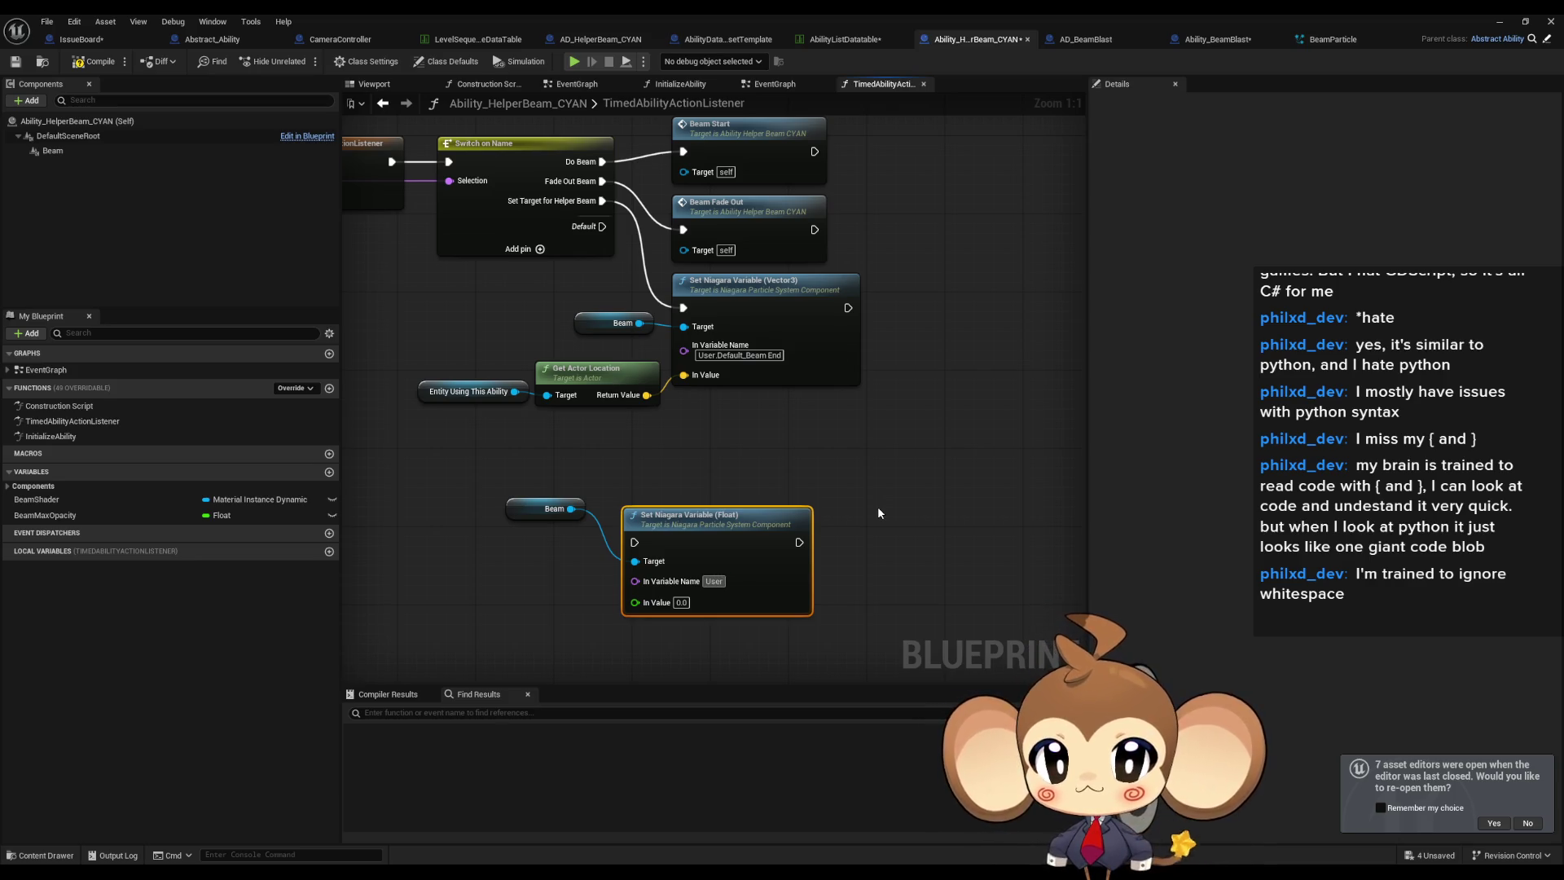
text(.BeamWidth)
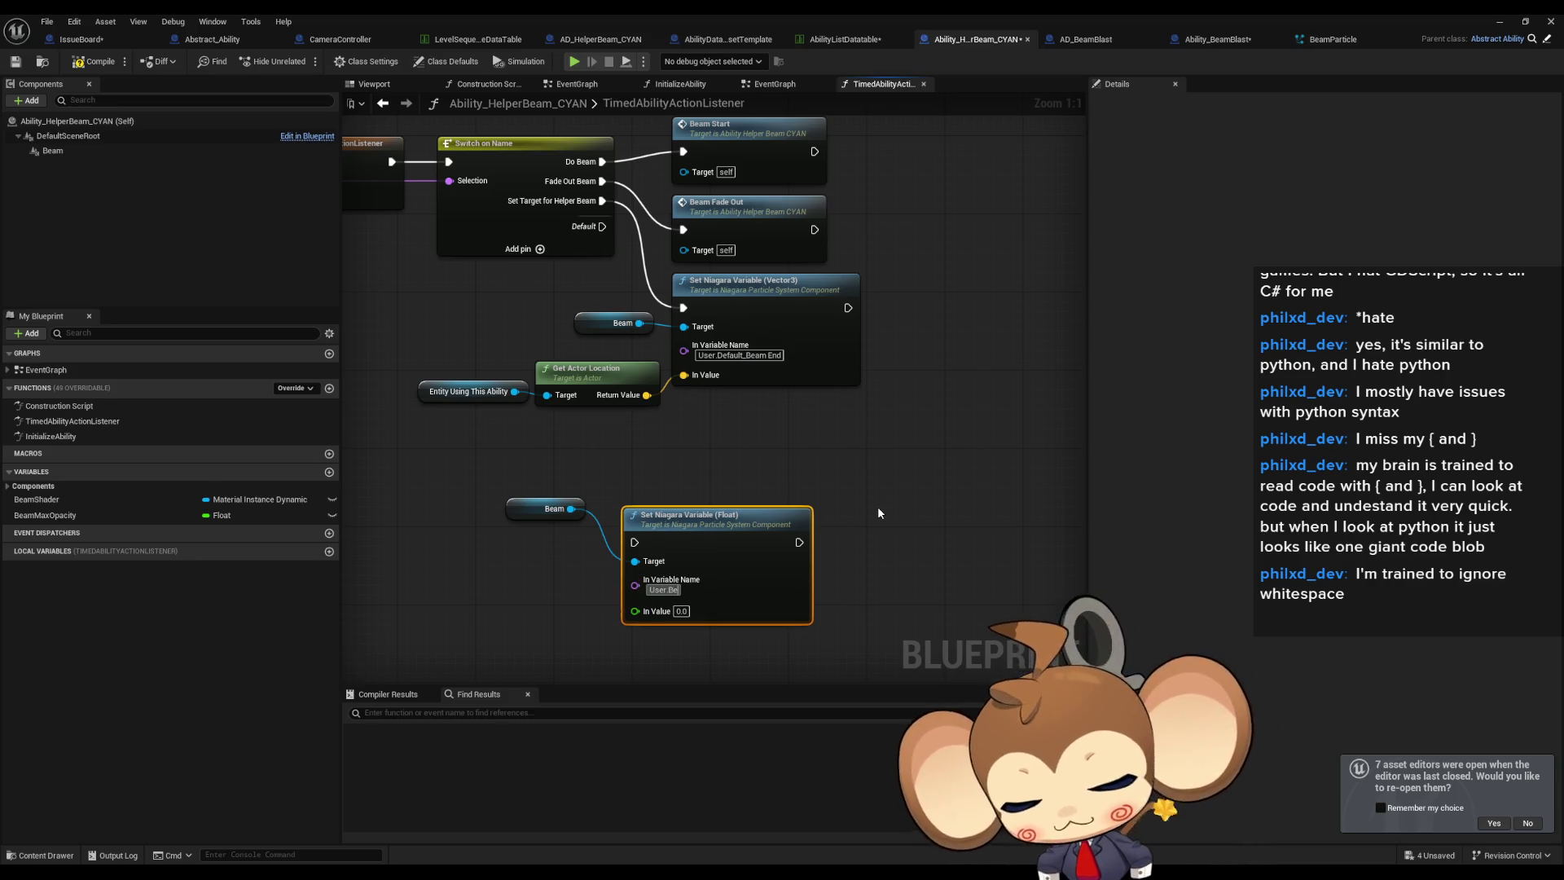
key(Return)
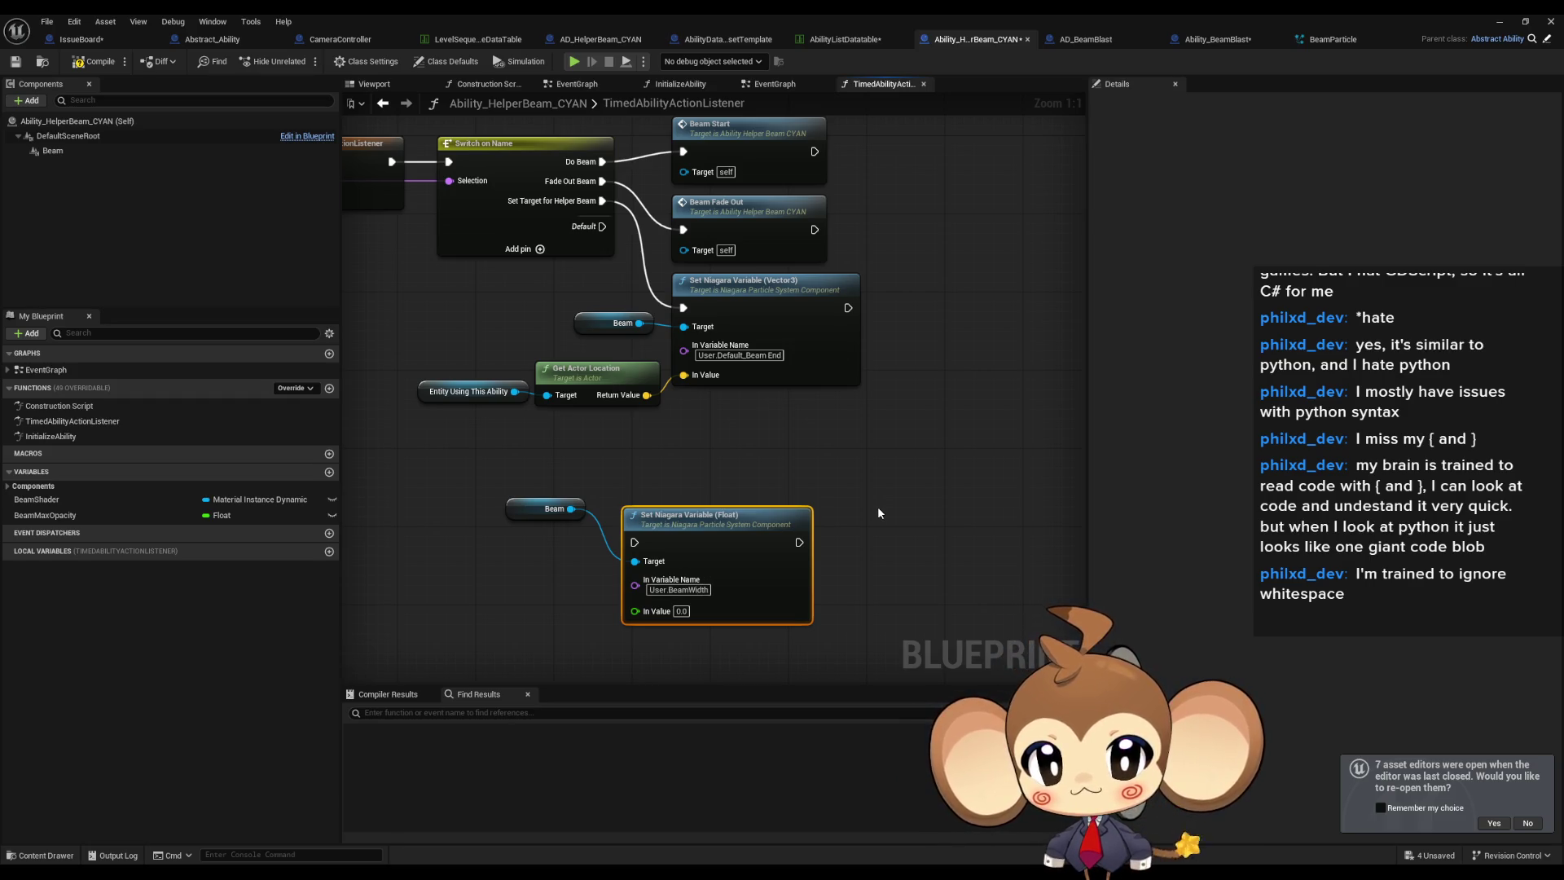
Give the float setter a value of 25 and chain it after the beam-end Vector3 setter.
click(1321, 41)
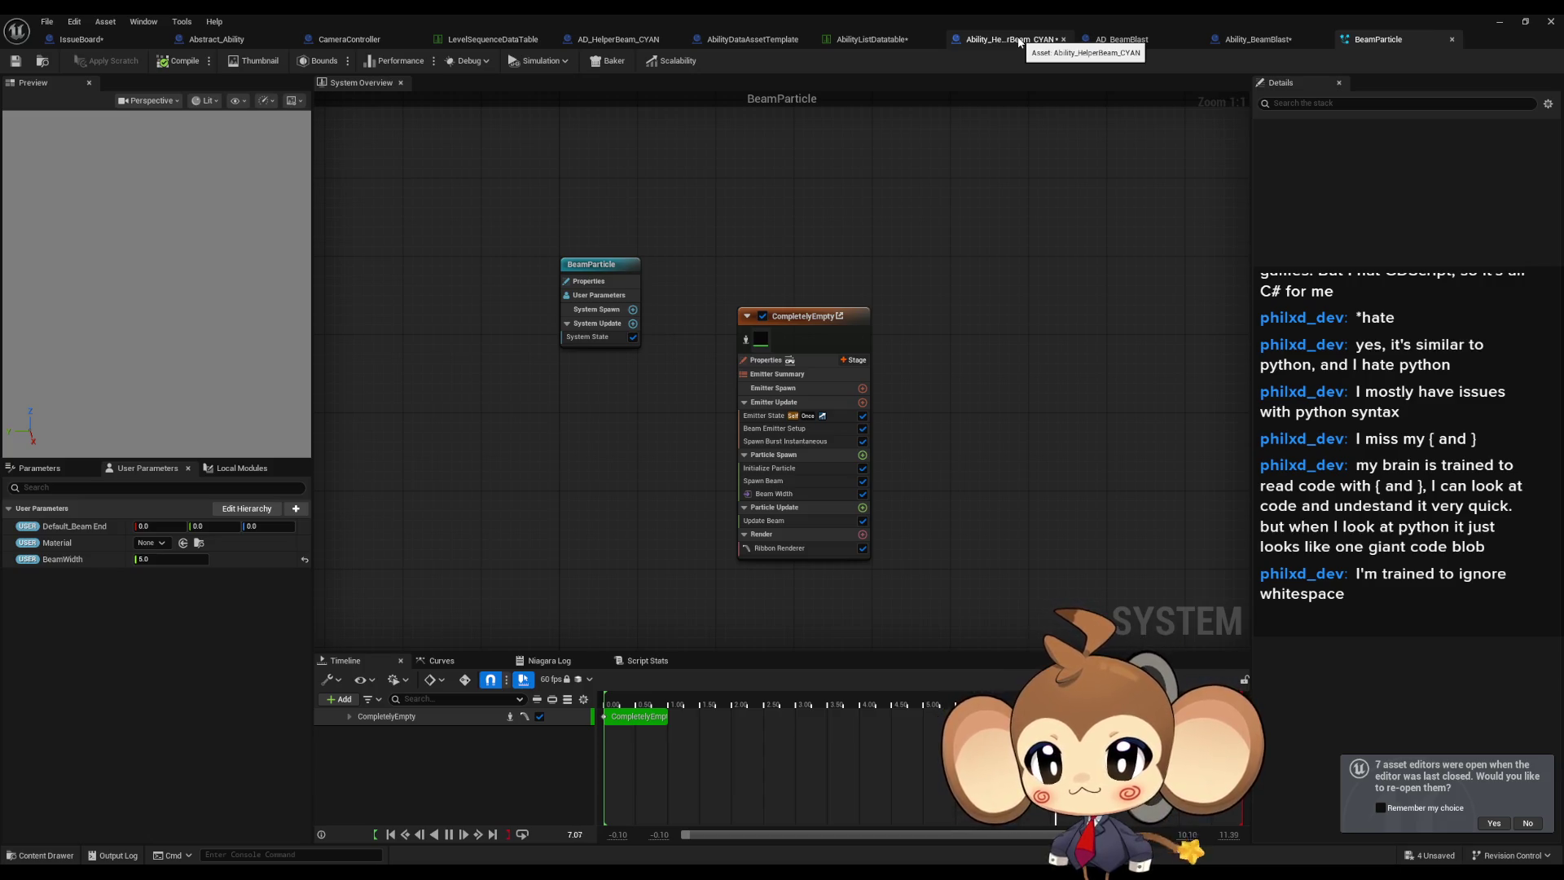
click(1018, 41)
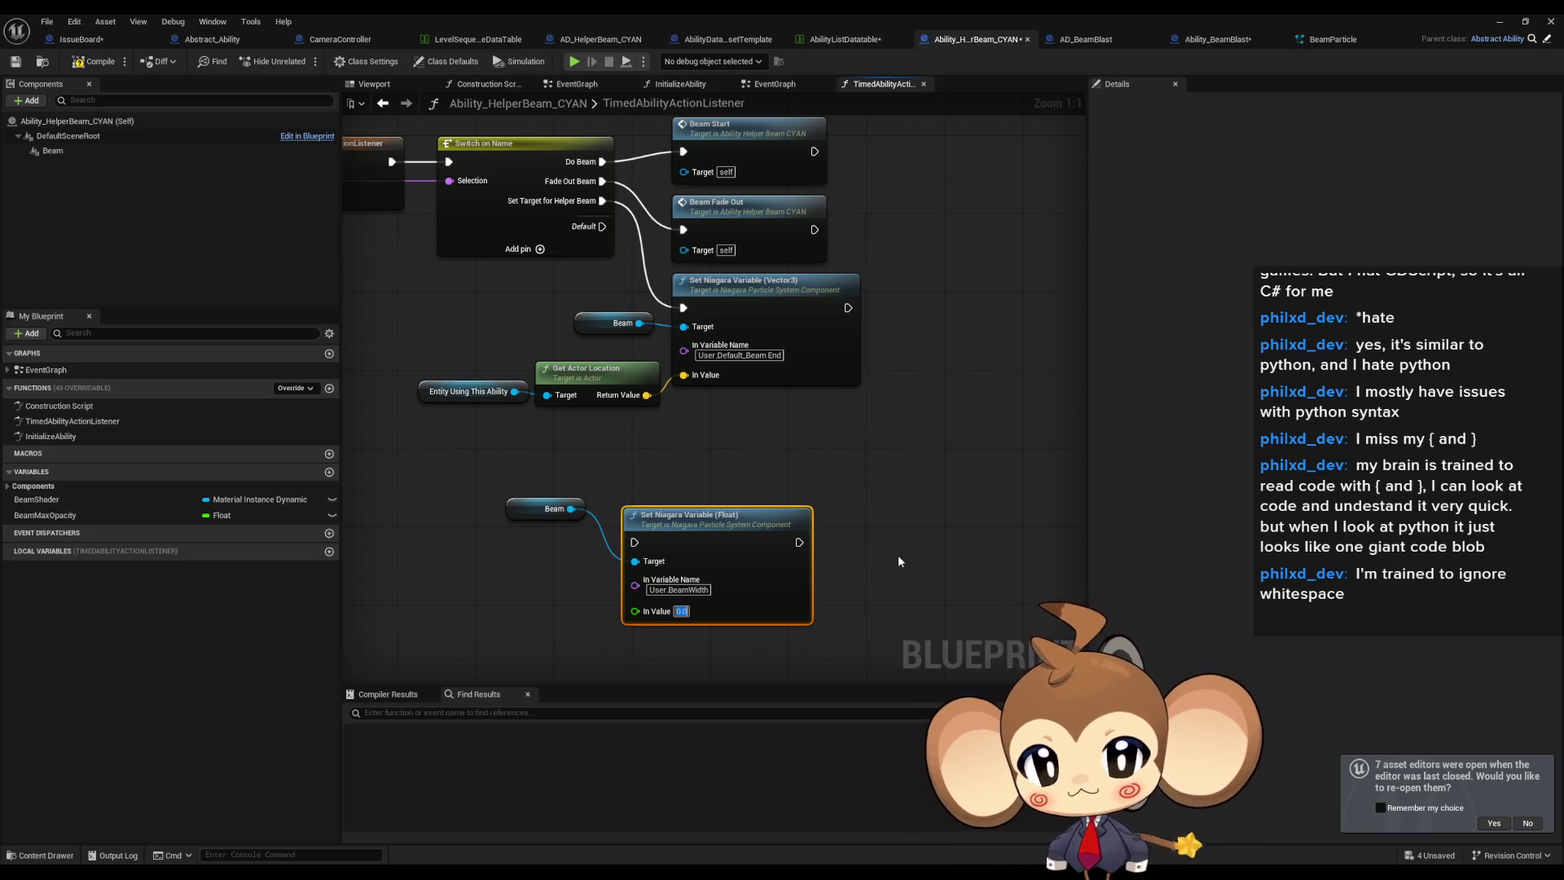
text(25)
key(Return)
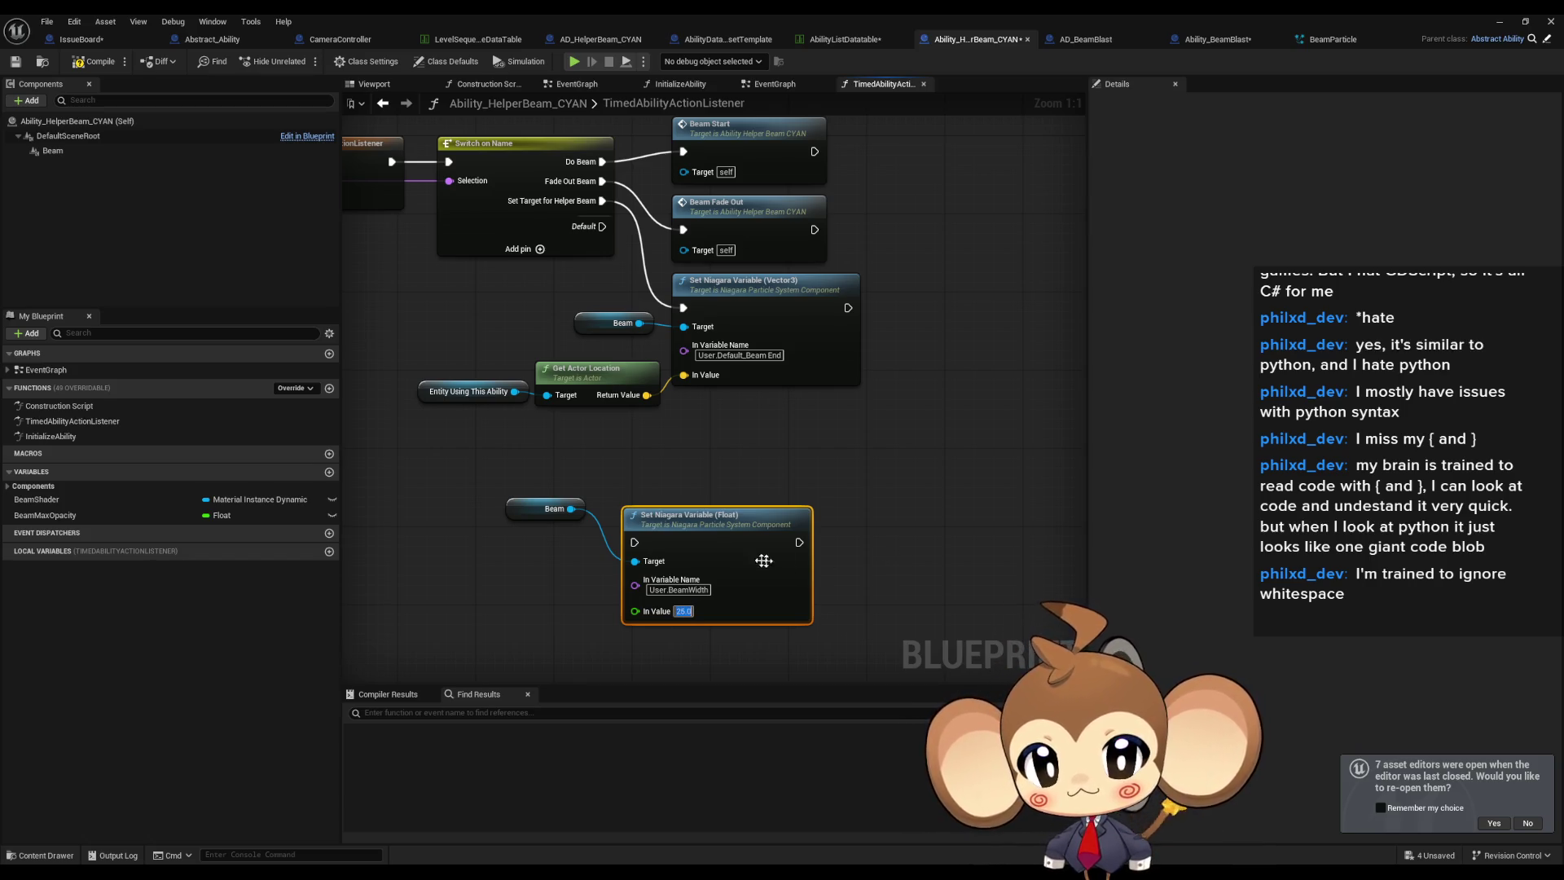
mouse_move(634, 542)
mouse_down()
mouse_move(772, 437)
mouse_move(848, 308)
mouse_up()
click(943, 469)
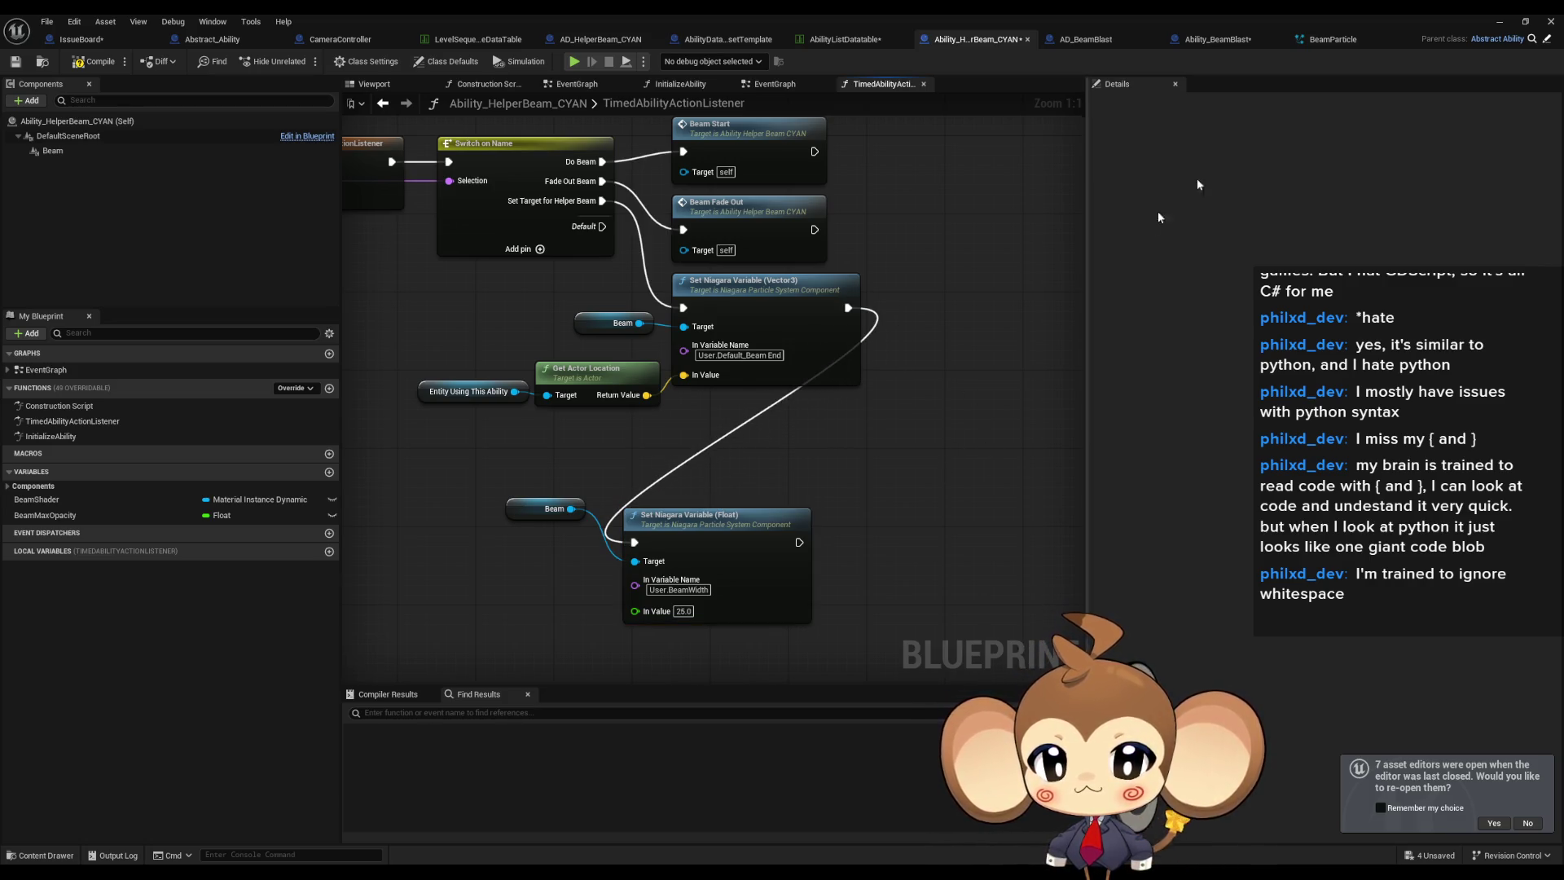
click(1499, 22)
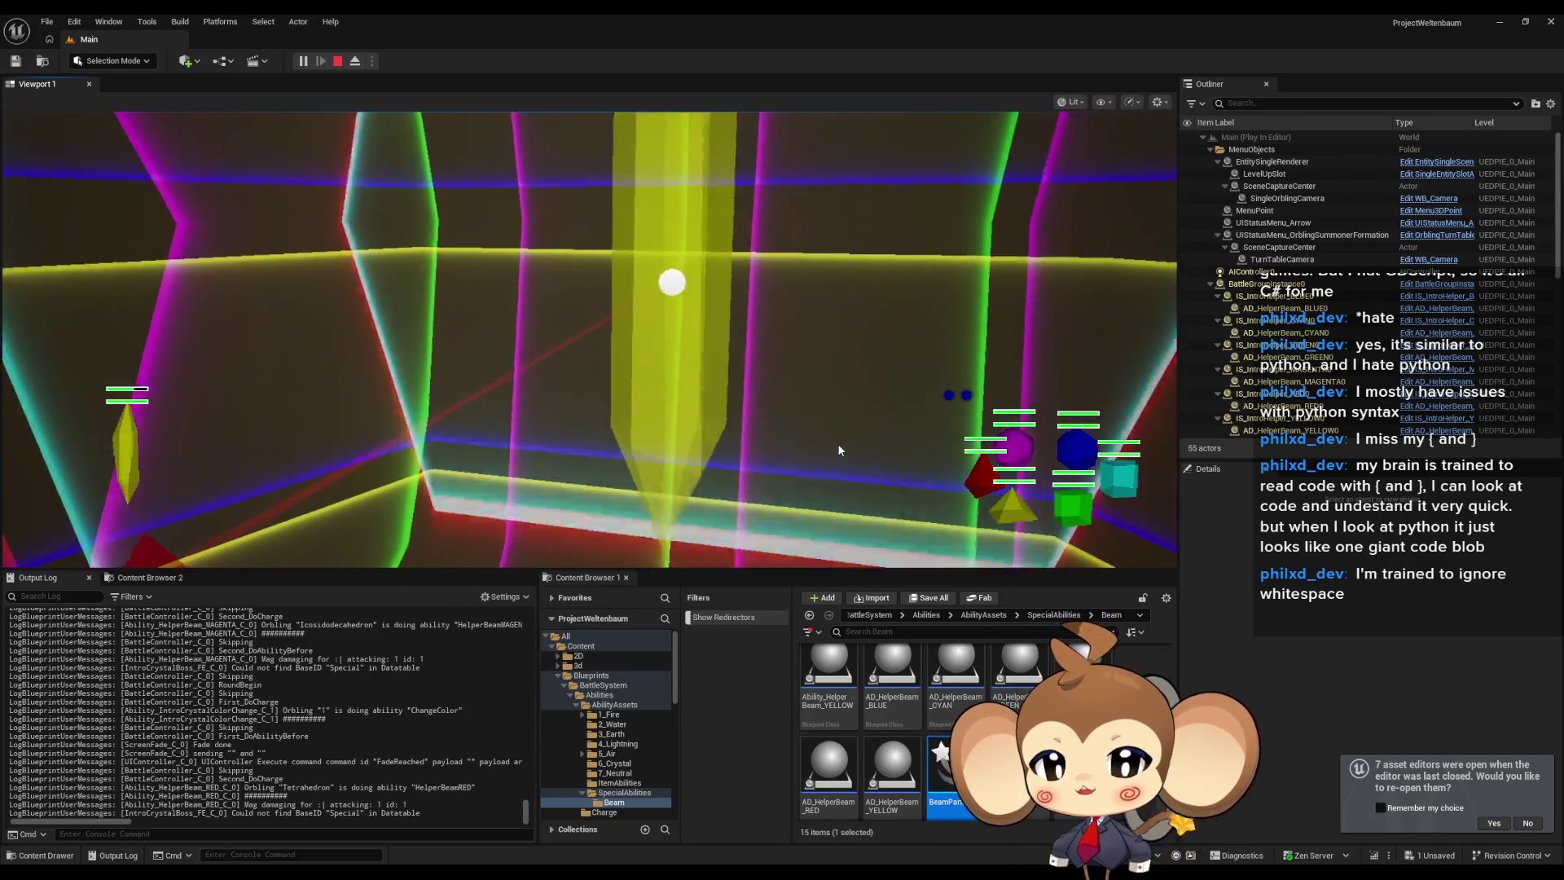
Stop the play session and set BeamParticle's BeamWidth user parameter default to 25.
key(Escape)
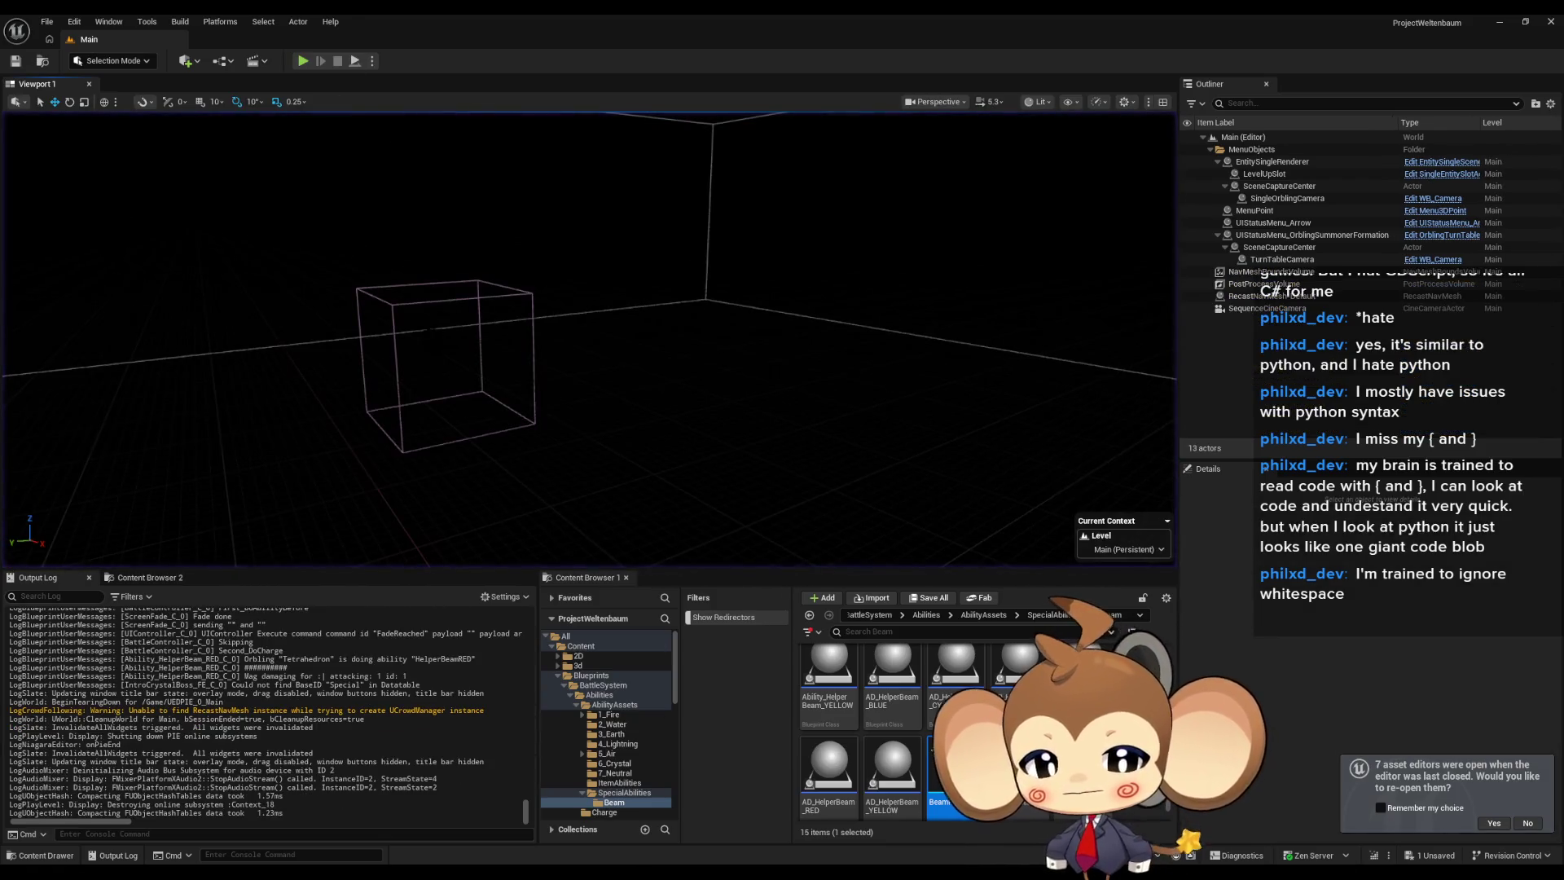
click(641, 814)
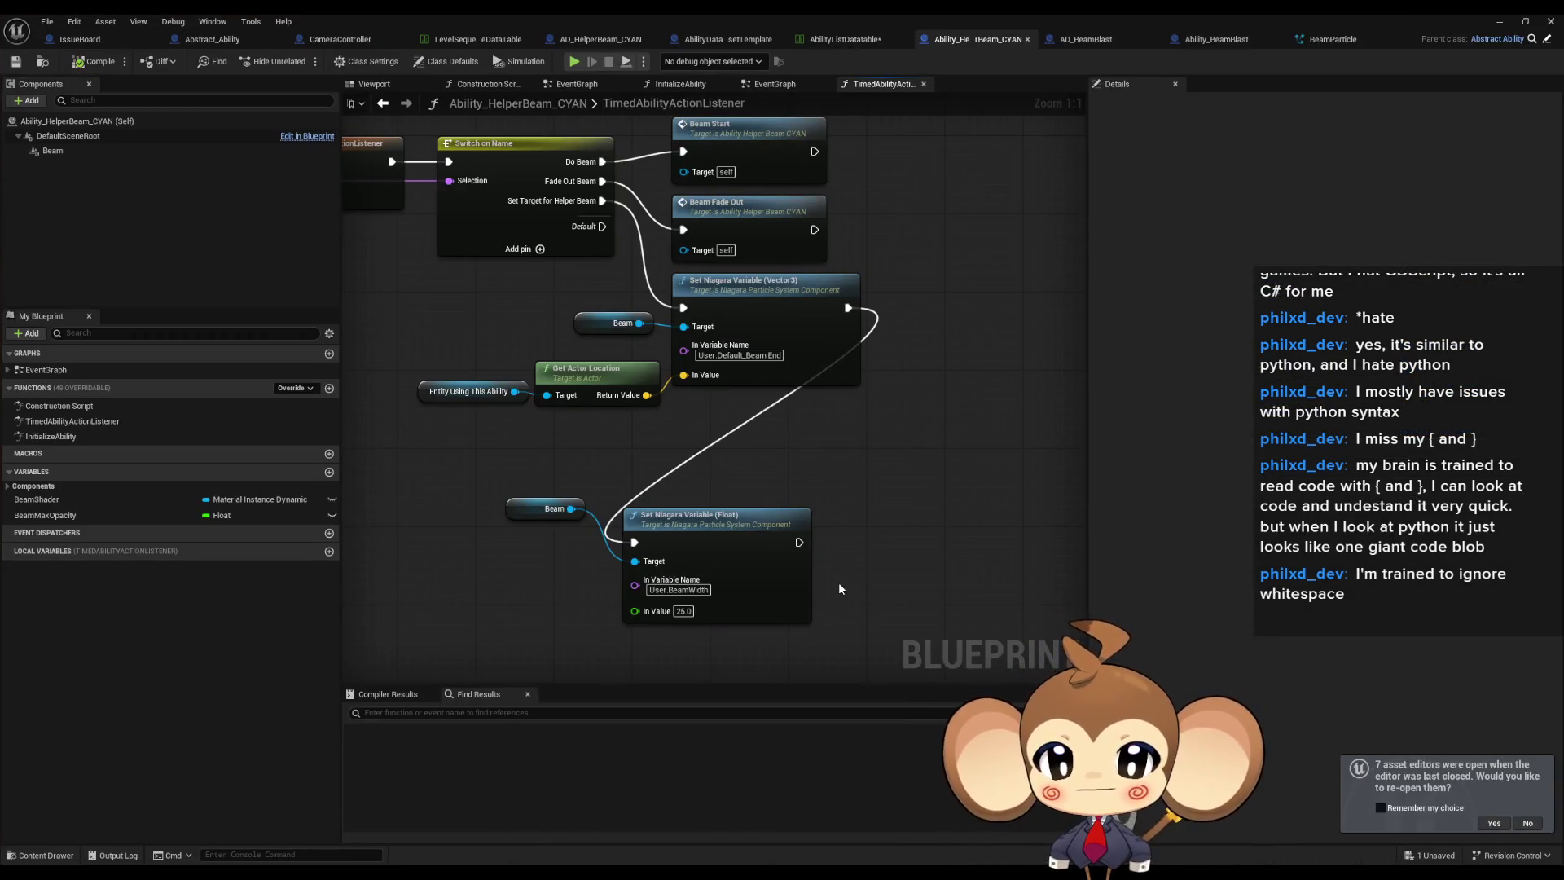
click(1332, 40)
click(162, 559)
text(25)
key(Return)
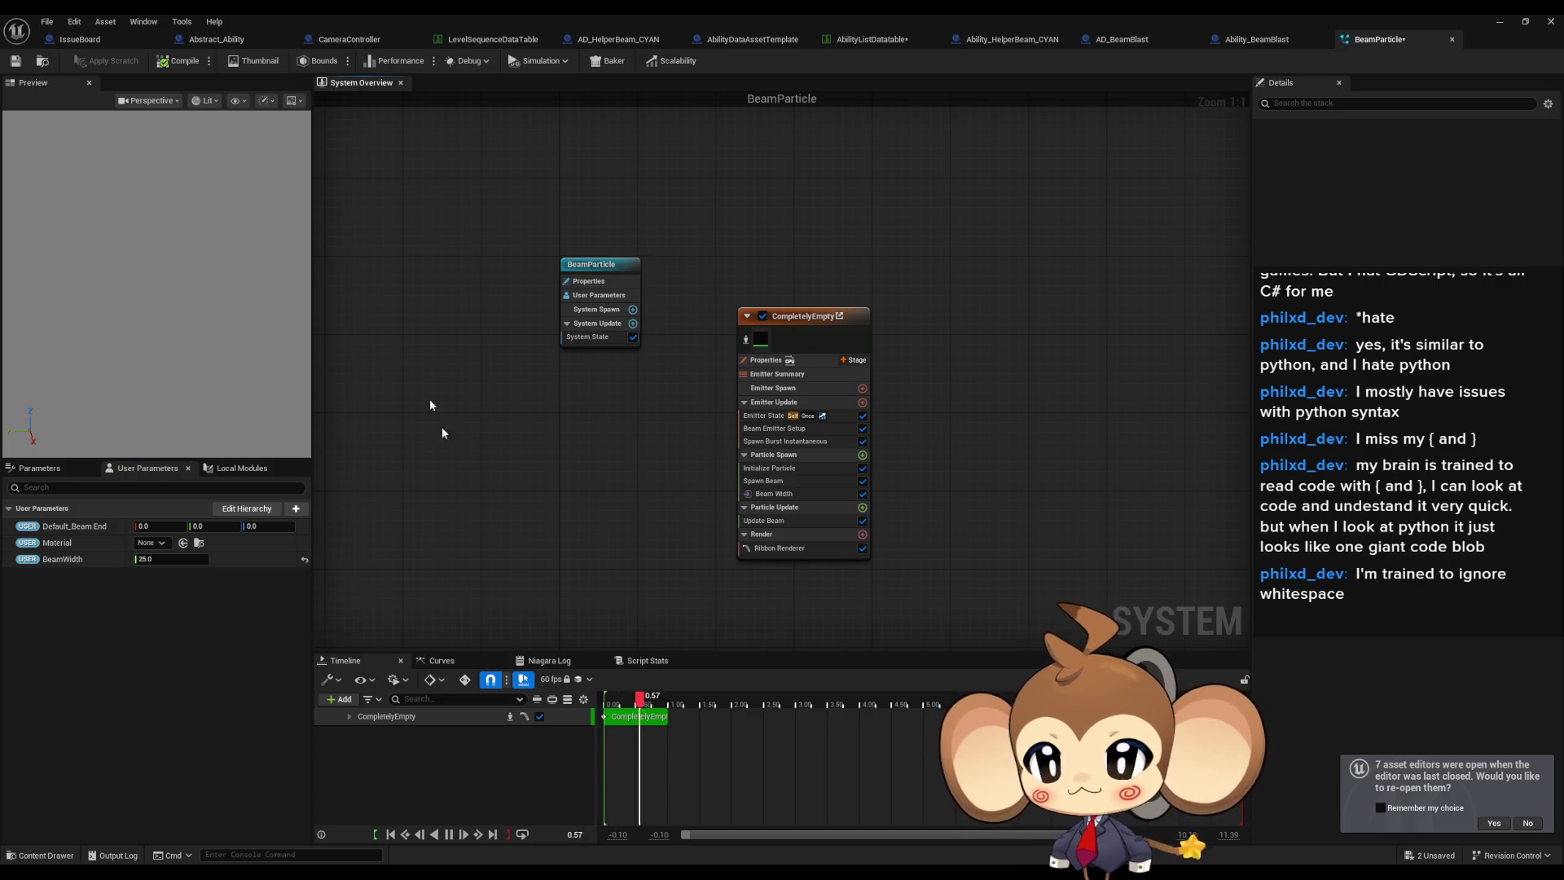
Run a play session to test the wider beam, then stop it and reopen BeamParticle.
click(1499, 23)
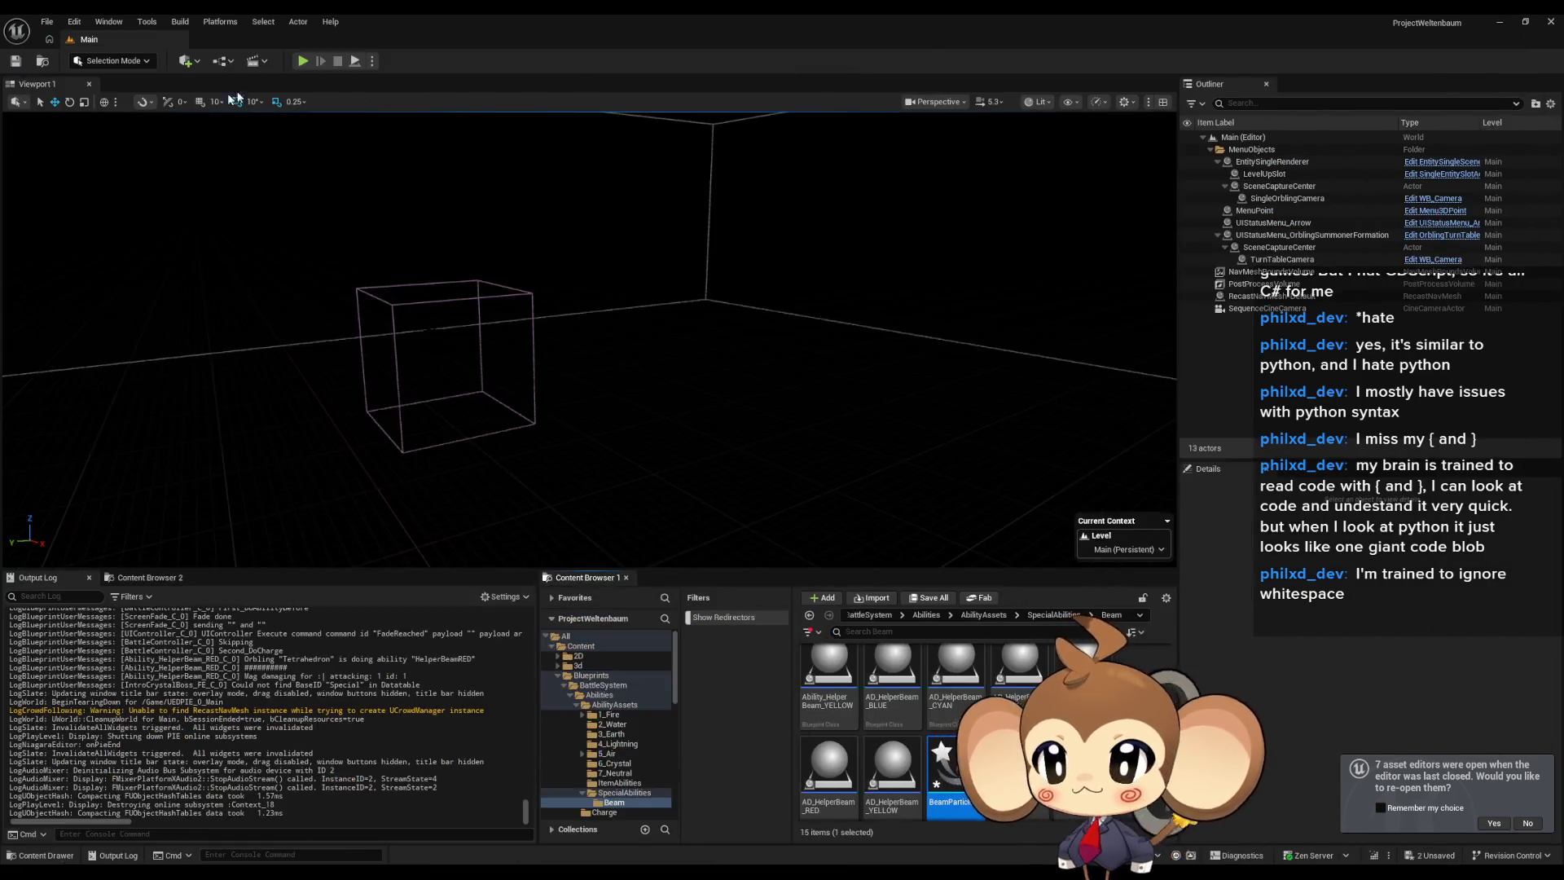
click(308, 63)
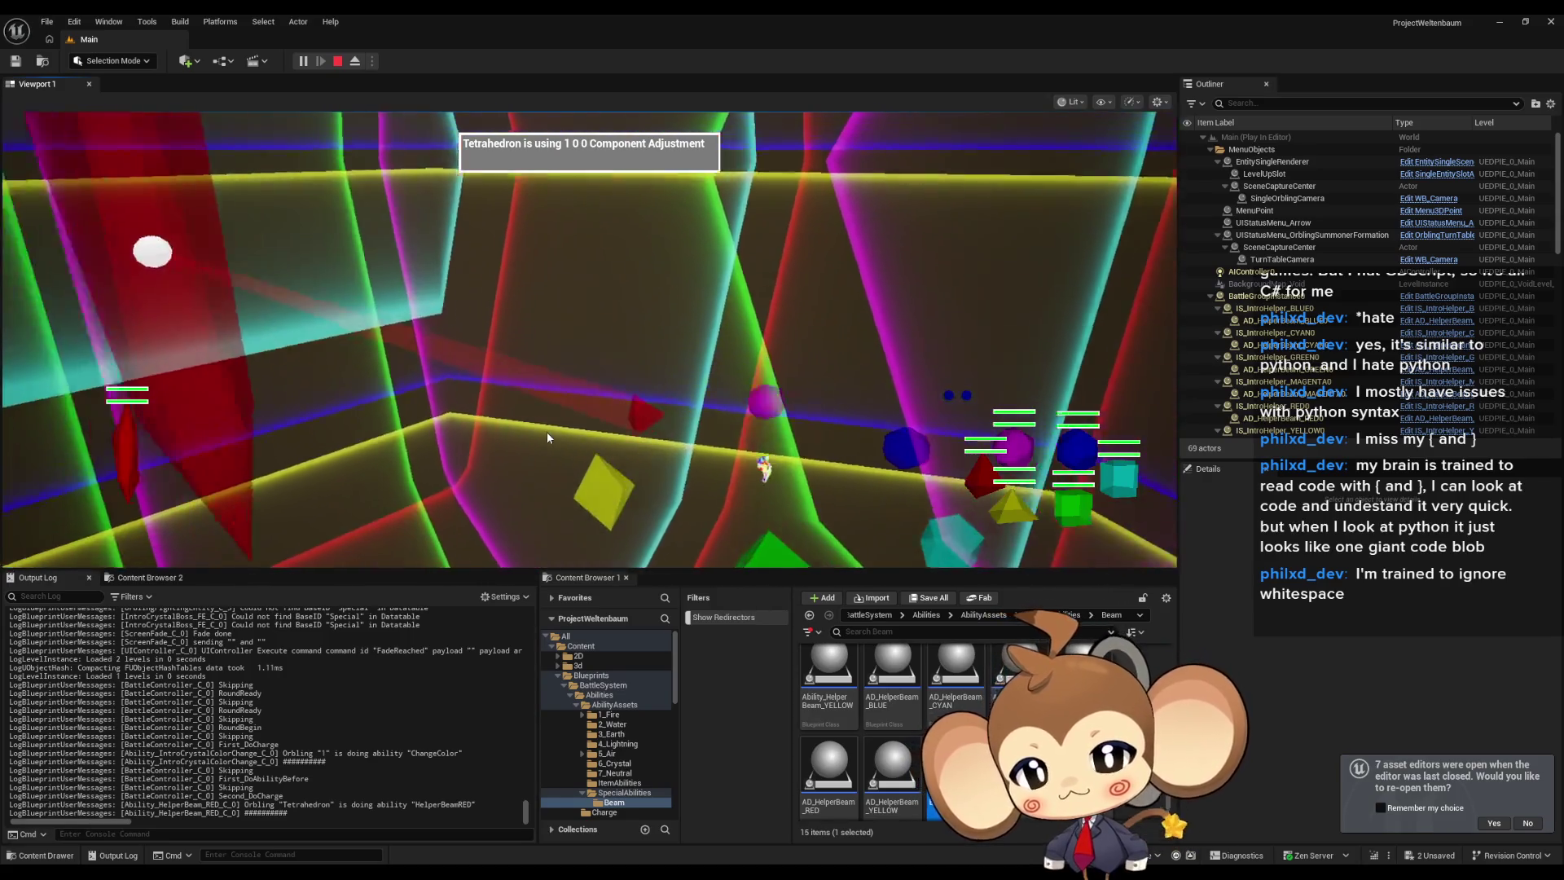
click(336, 62)
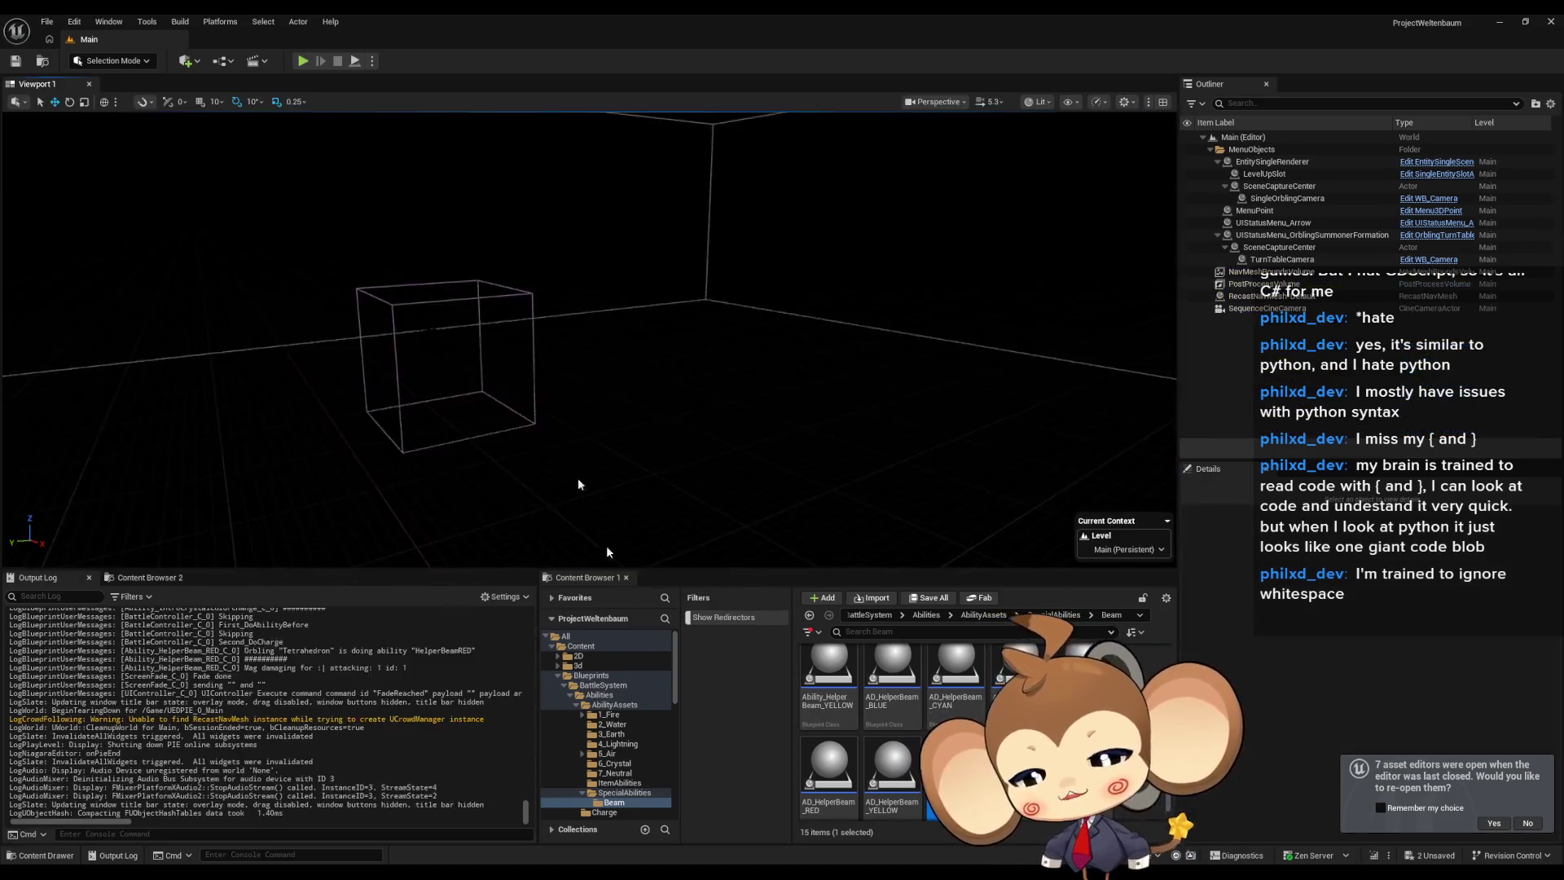
mouse_move(641, 876)
click(732, 804)
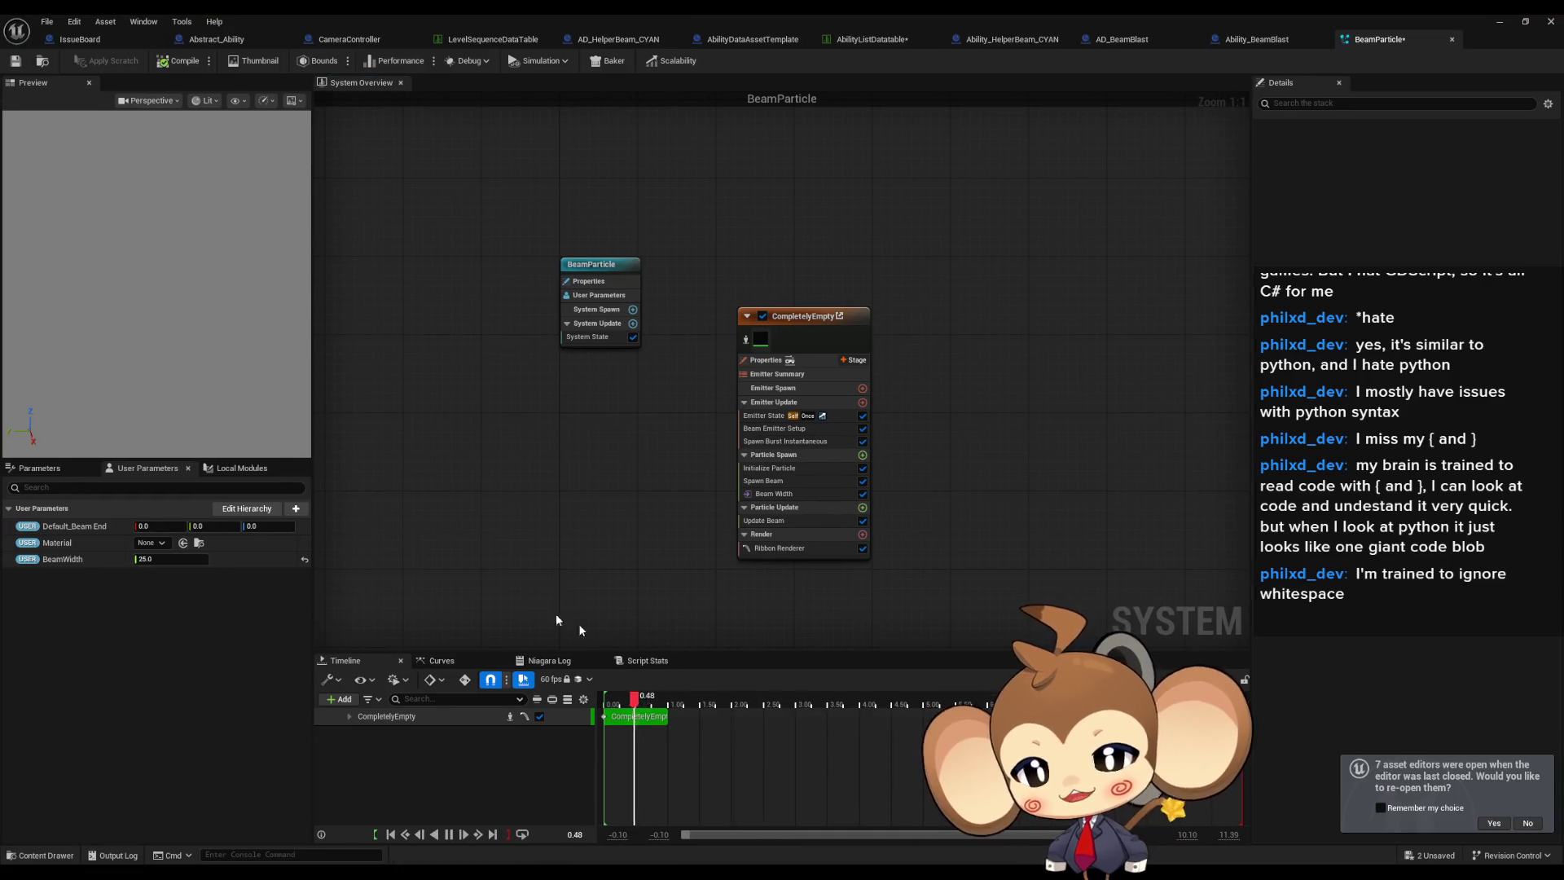
Set BeamWidth back to 5.0 and compare its name with the blueprint's float setter node.
drag(151, 559, 122, 559)
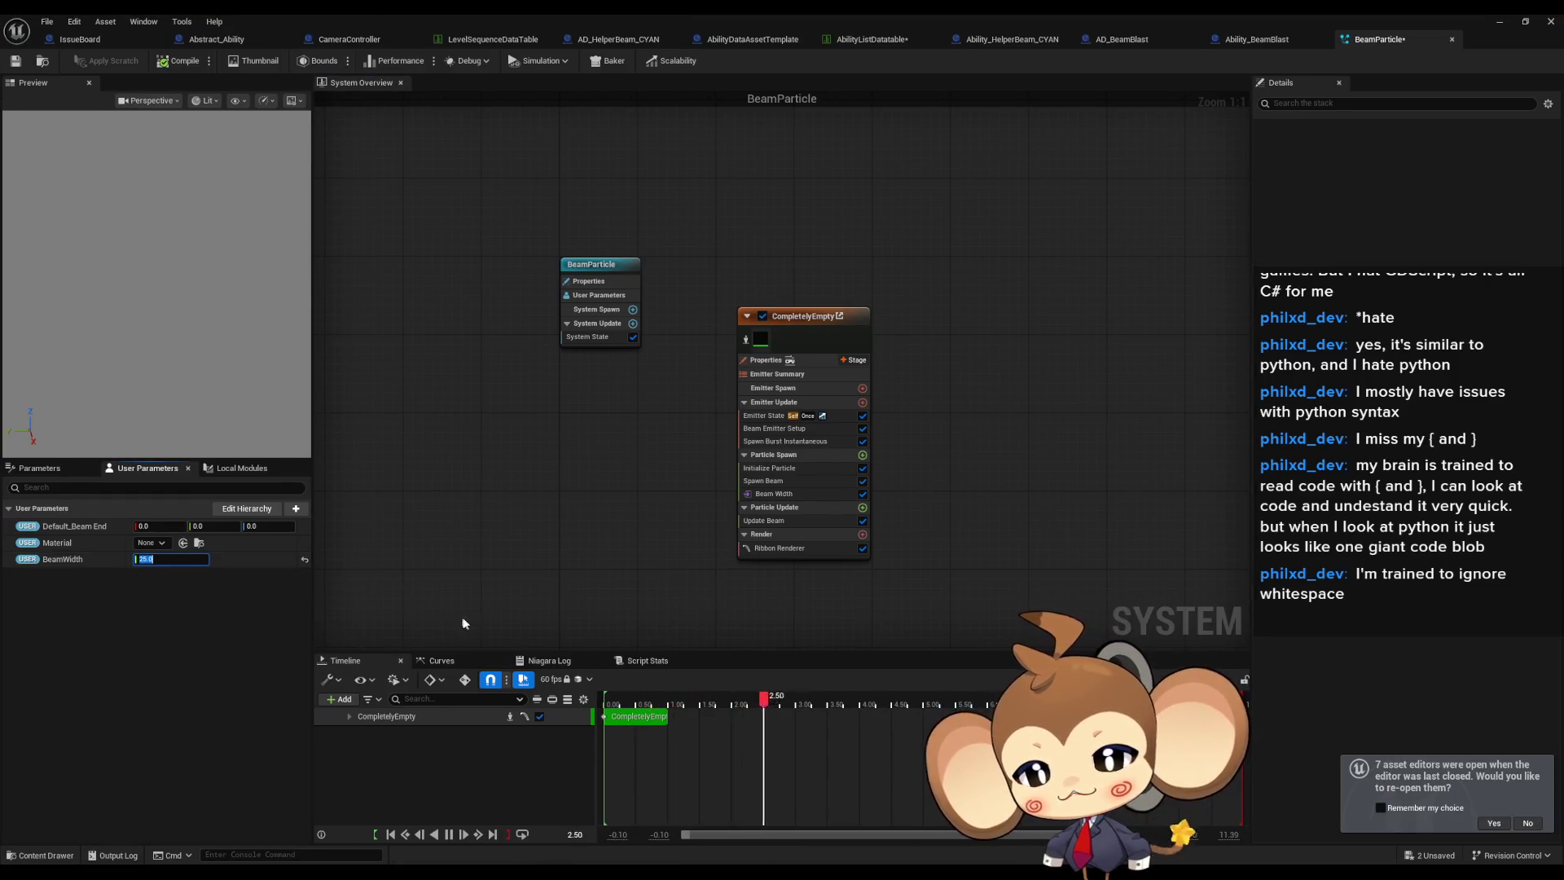
click(552, 500)
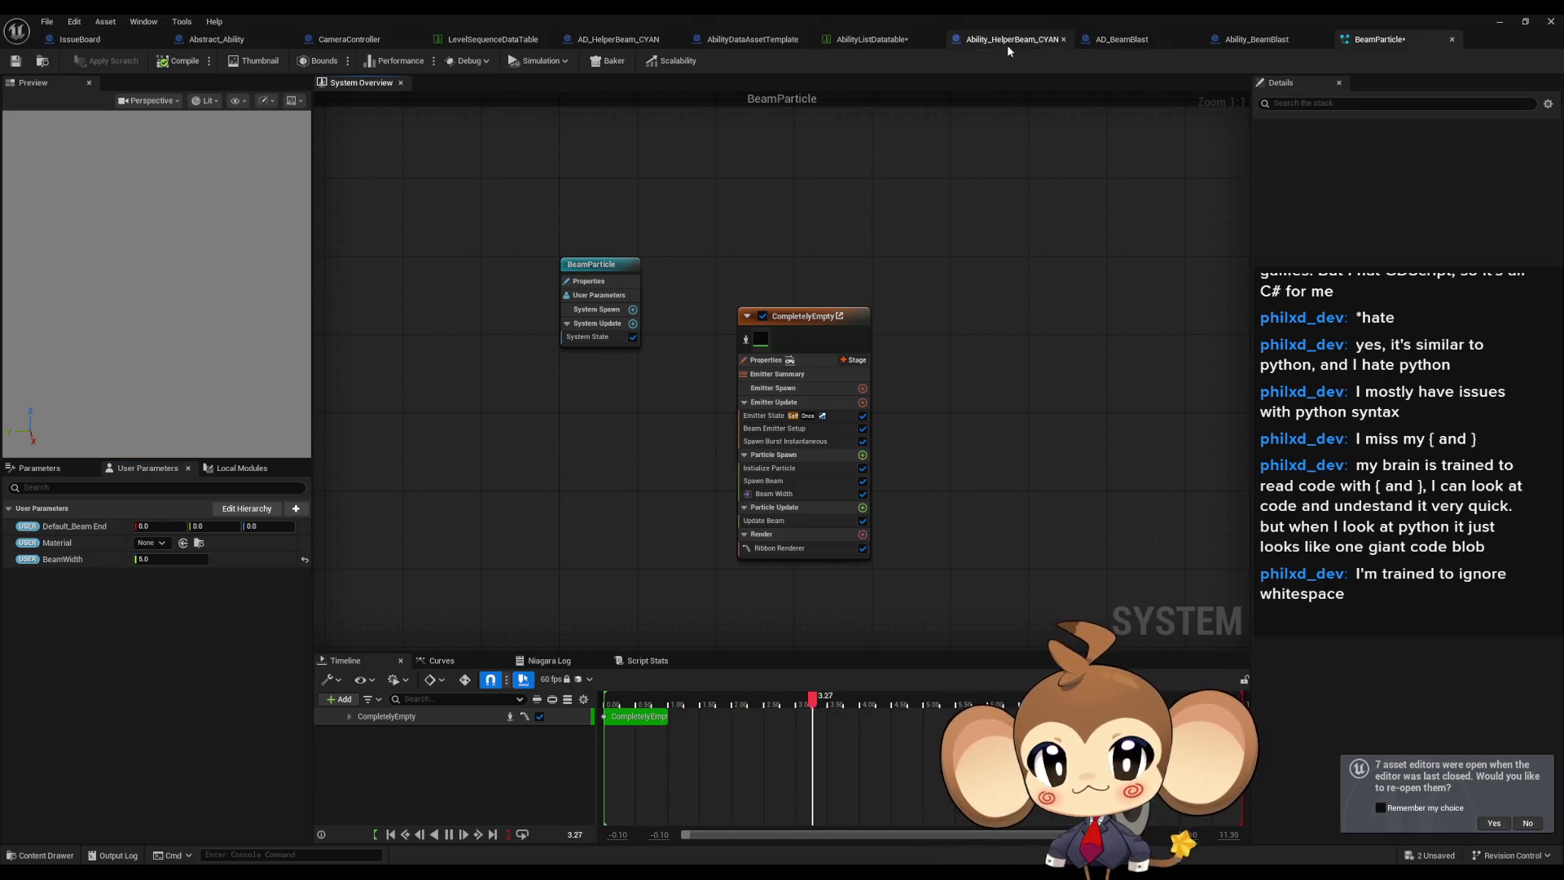
click(1006, 40)
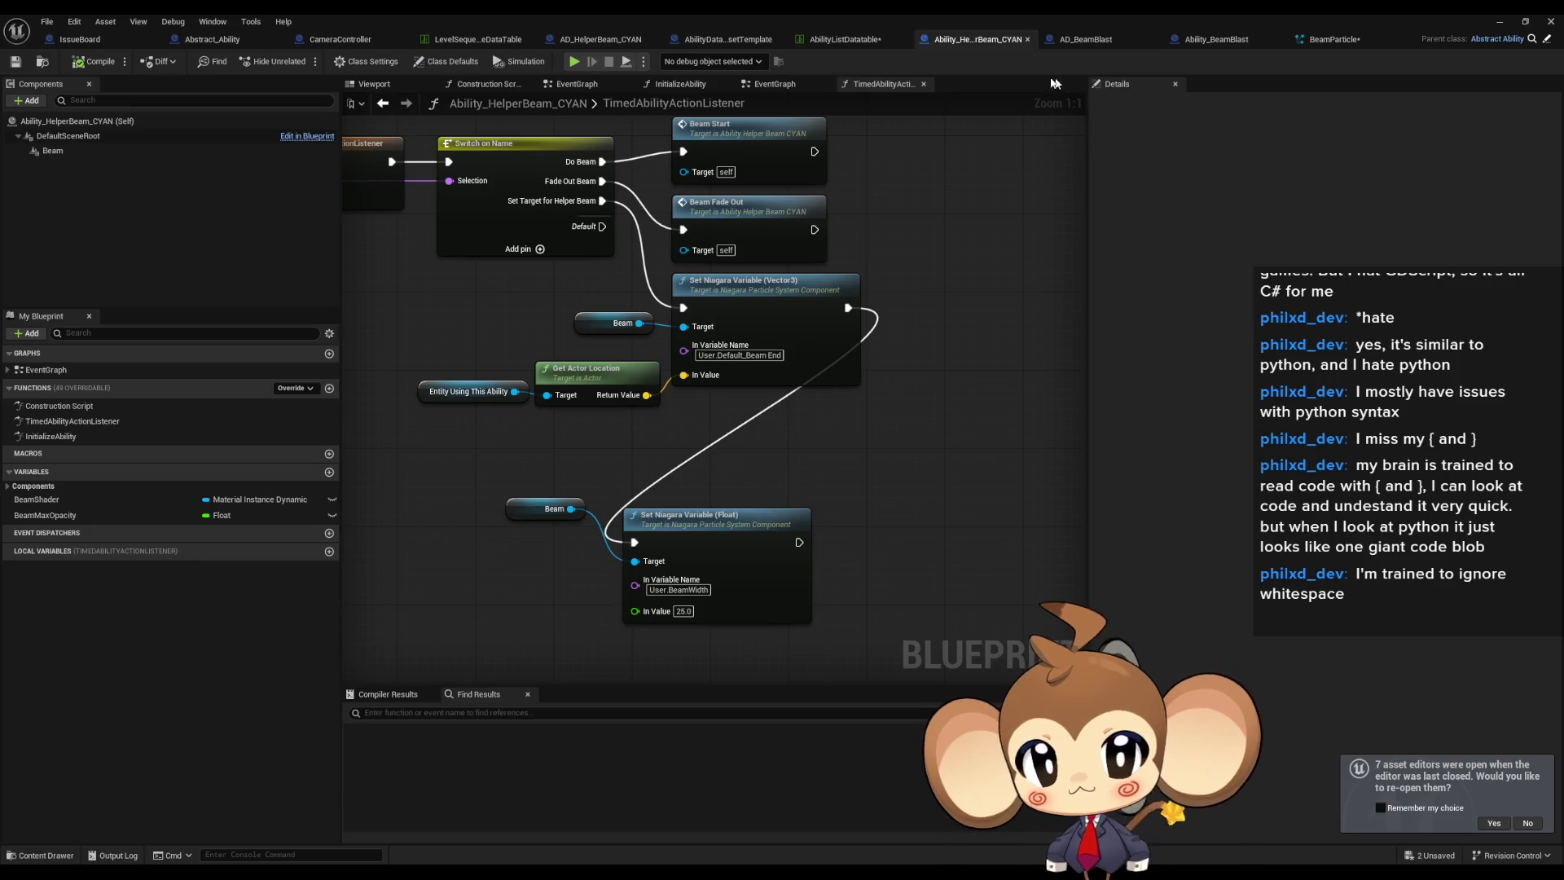
drag(691, 456, 902, 618)
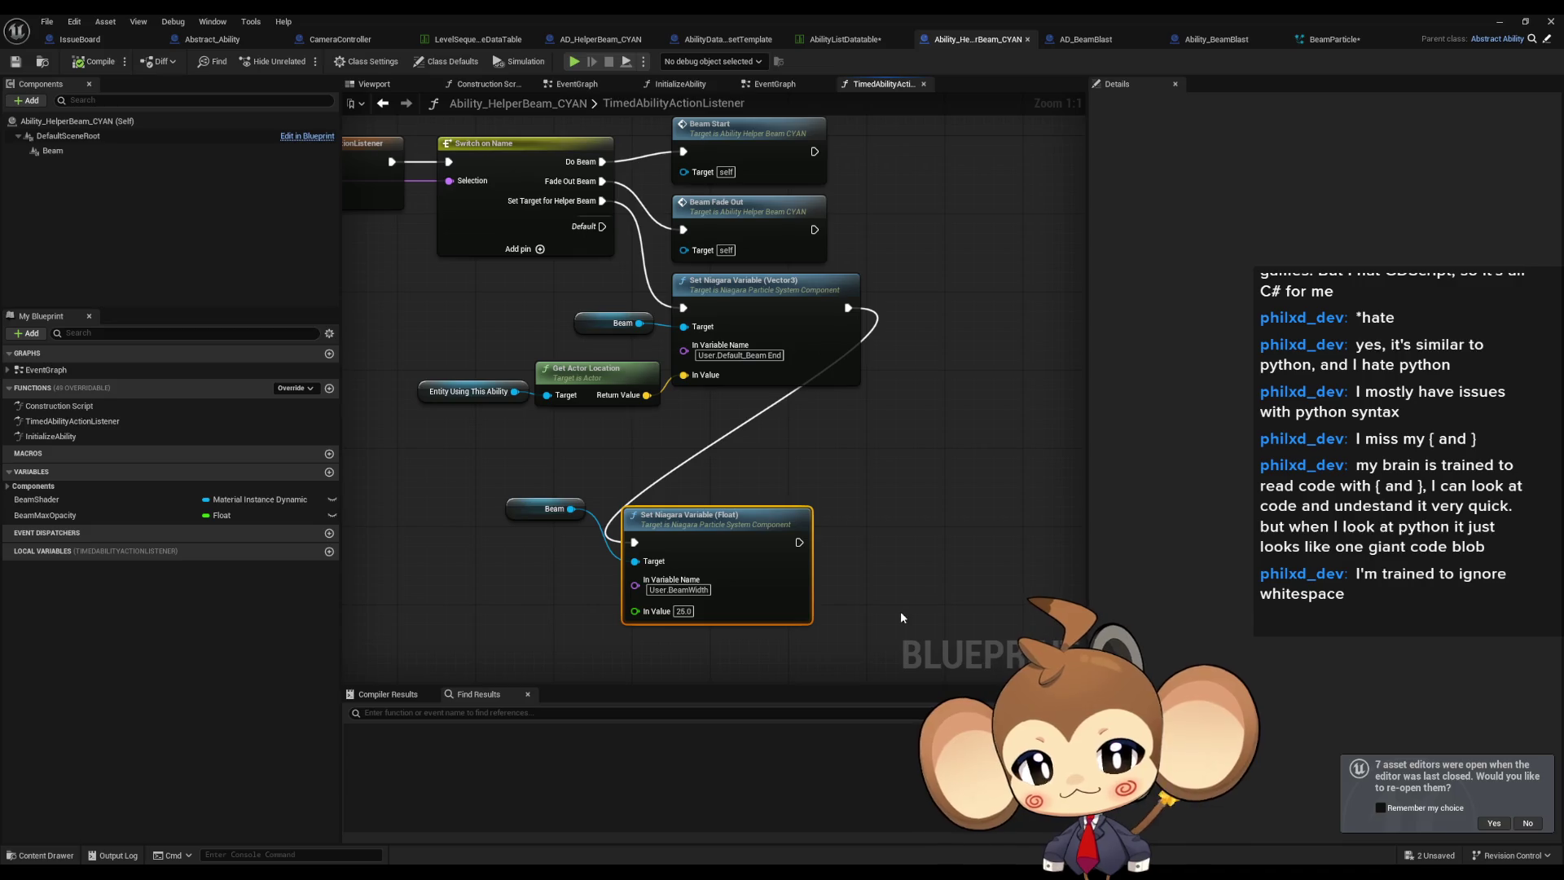
click(1329, 39)
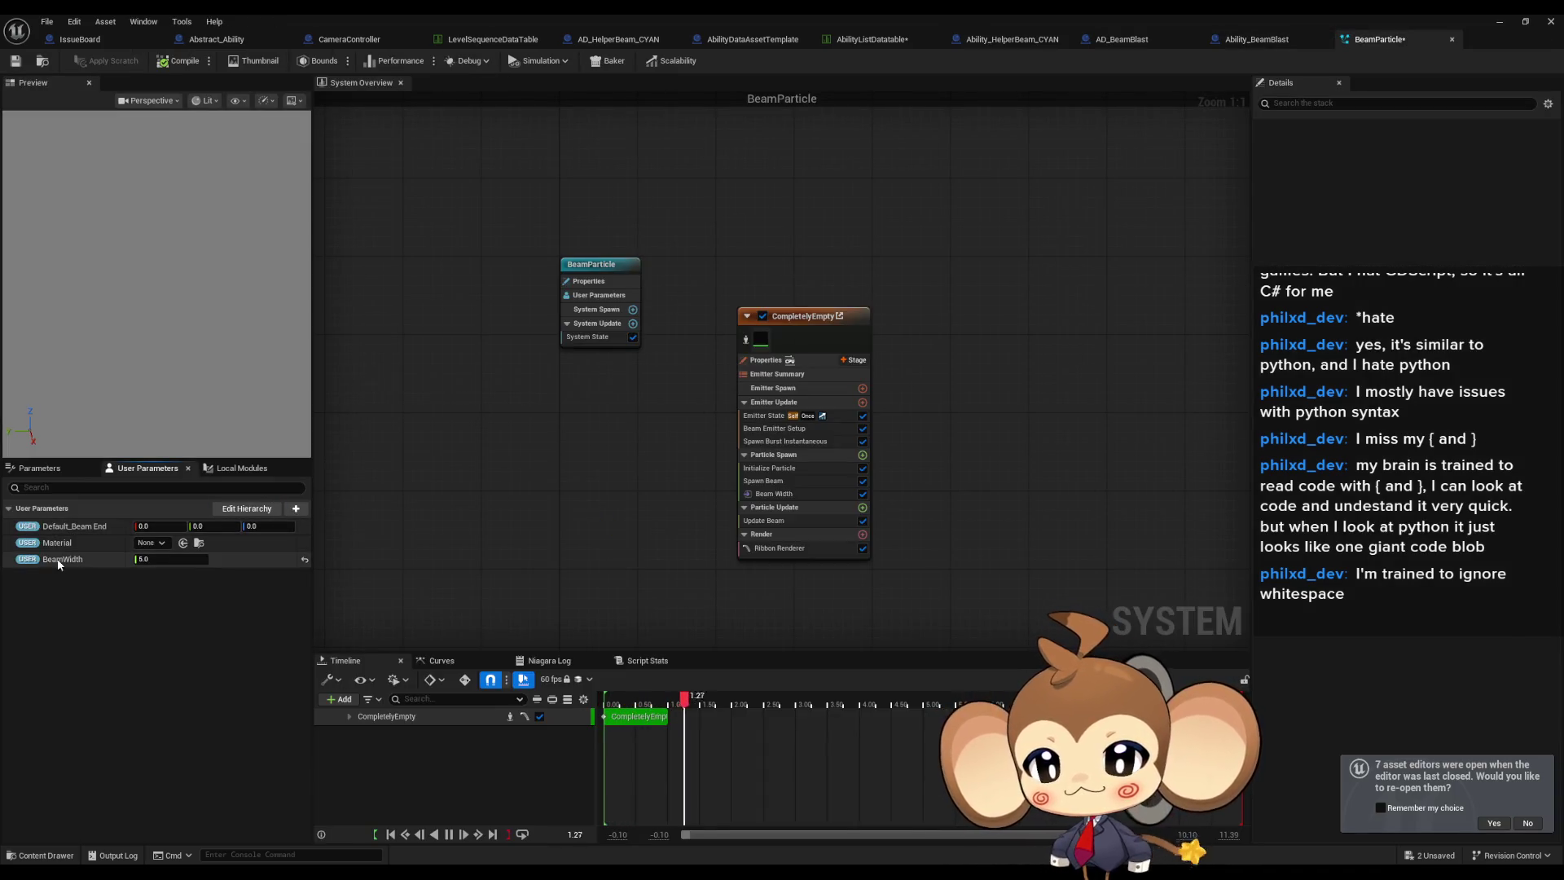
click(40, 468)
double_click(78, 535)
click(510, 467)
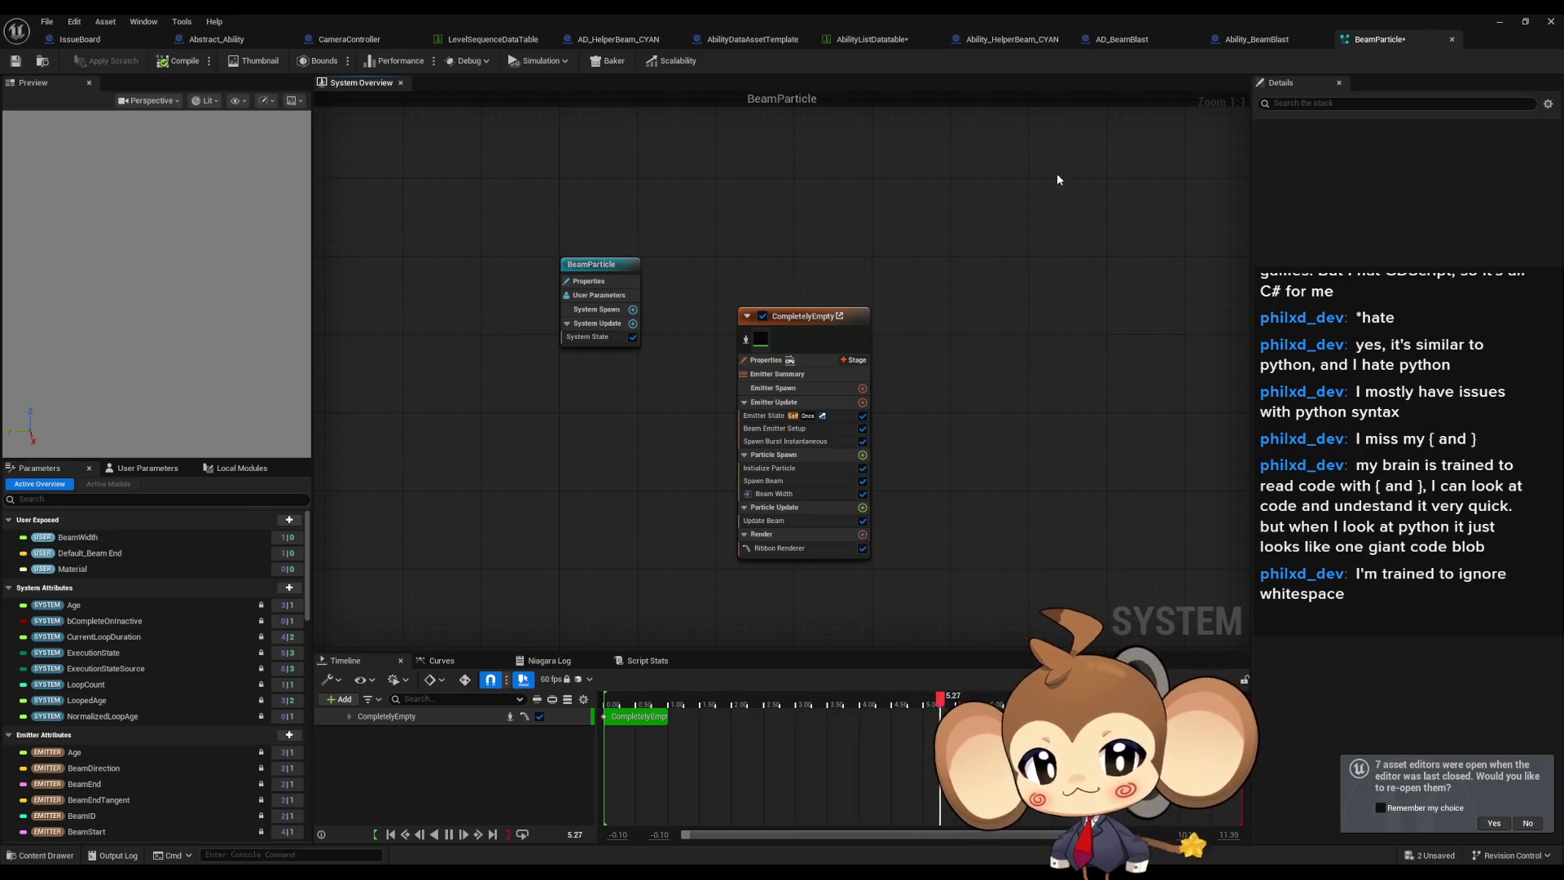
Review AD_BeamBlast and Ability_BeamBlast, leaving the float node's In Variable Name unchanged.
click(1150, 37)
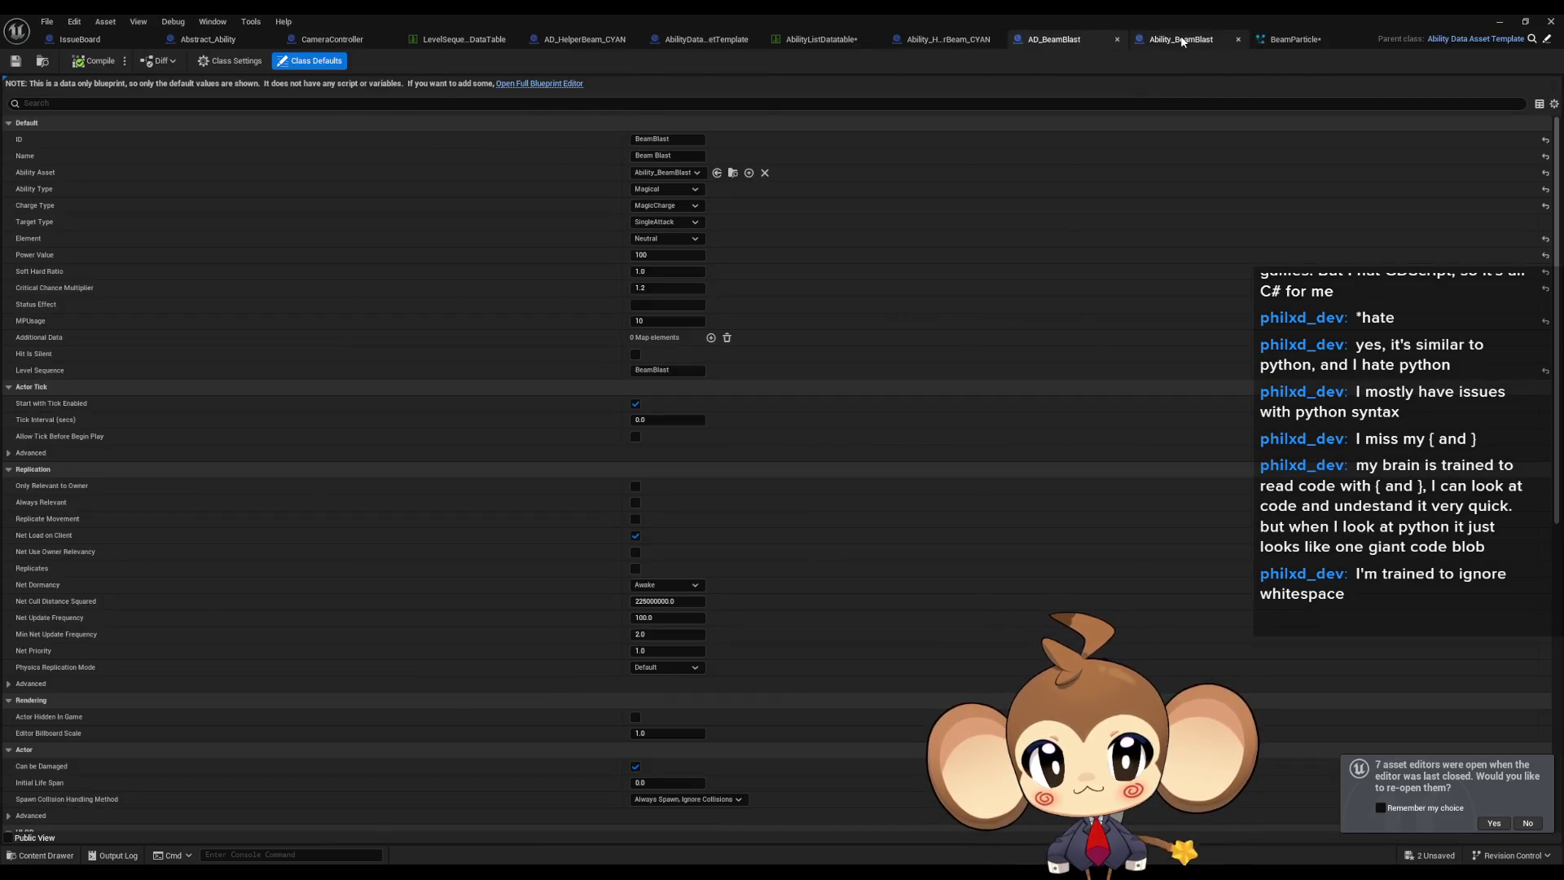
click(1185, 41)
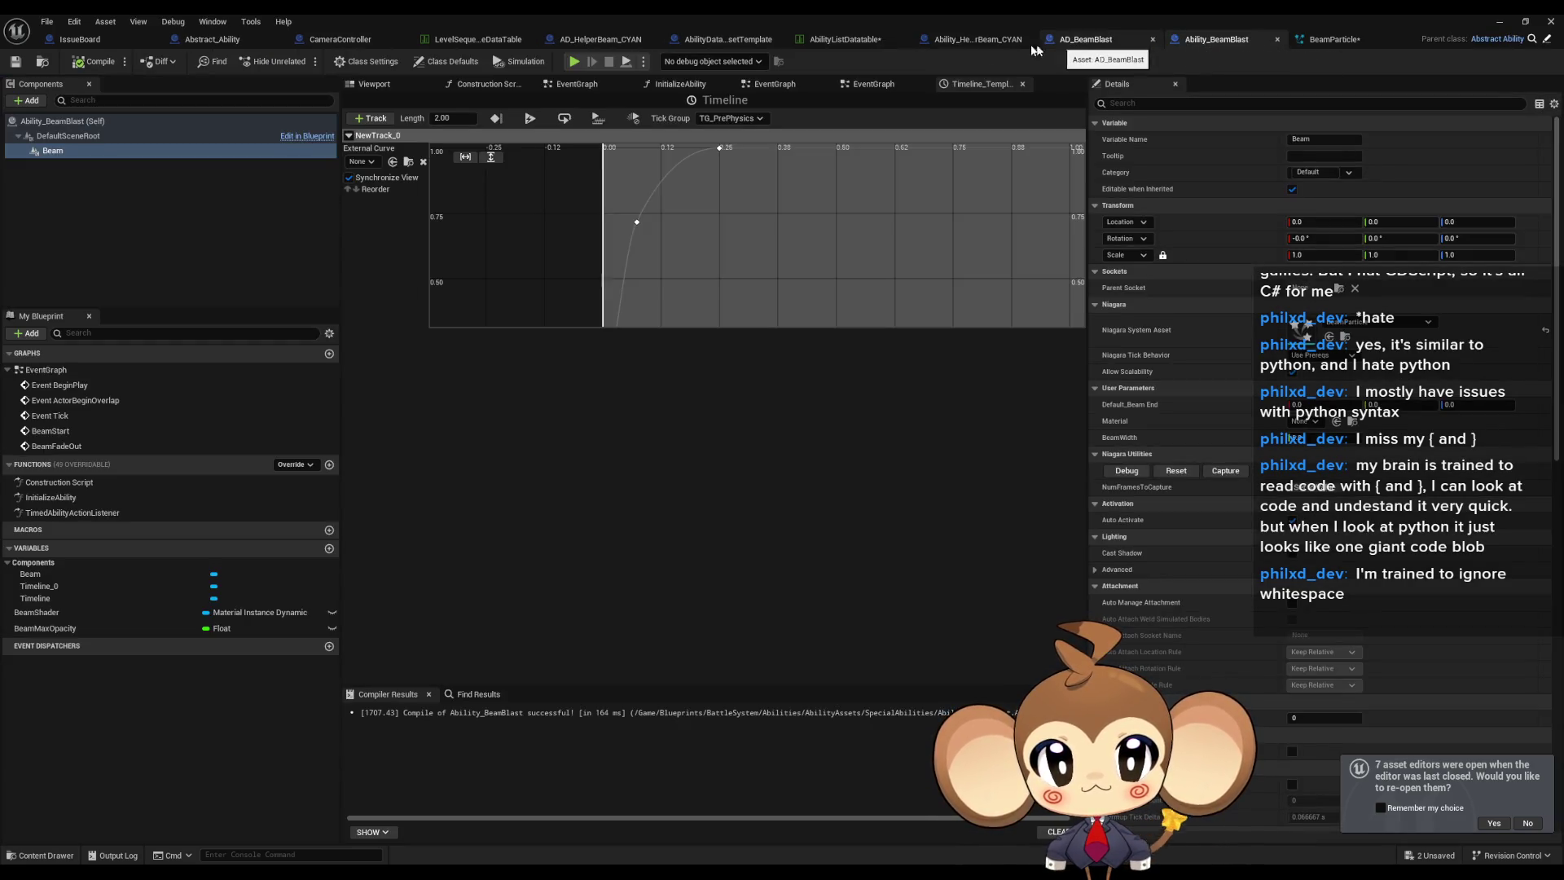
click(976, 41)
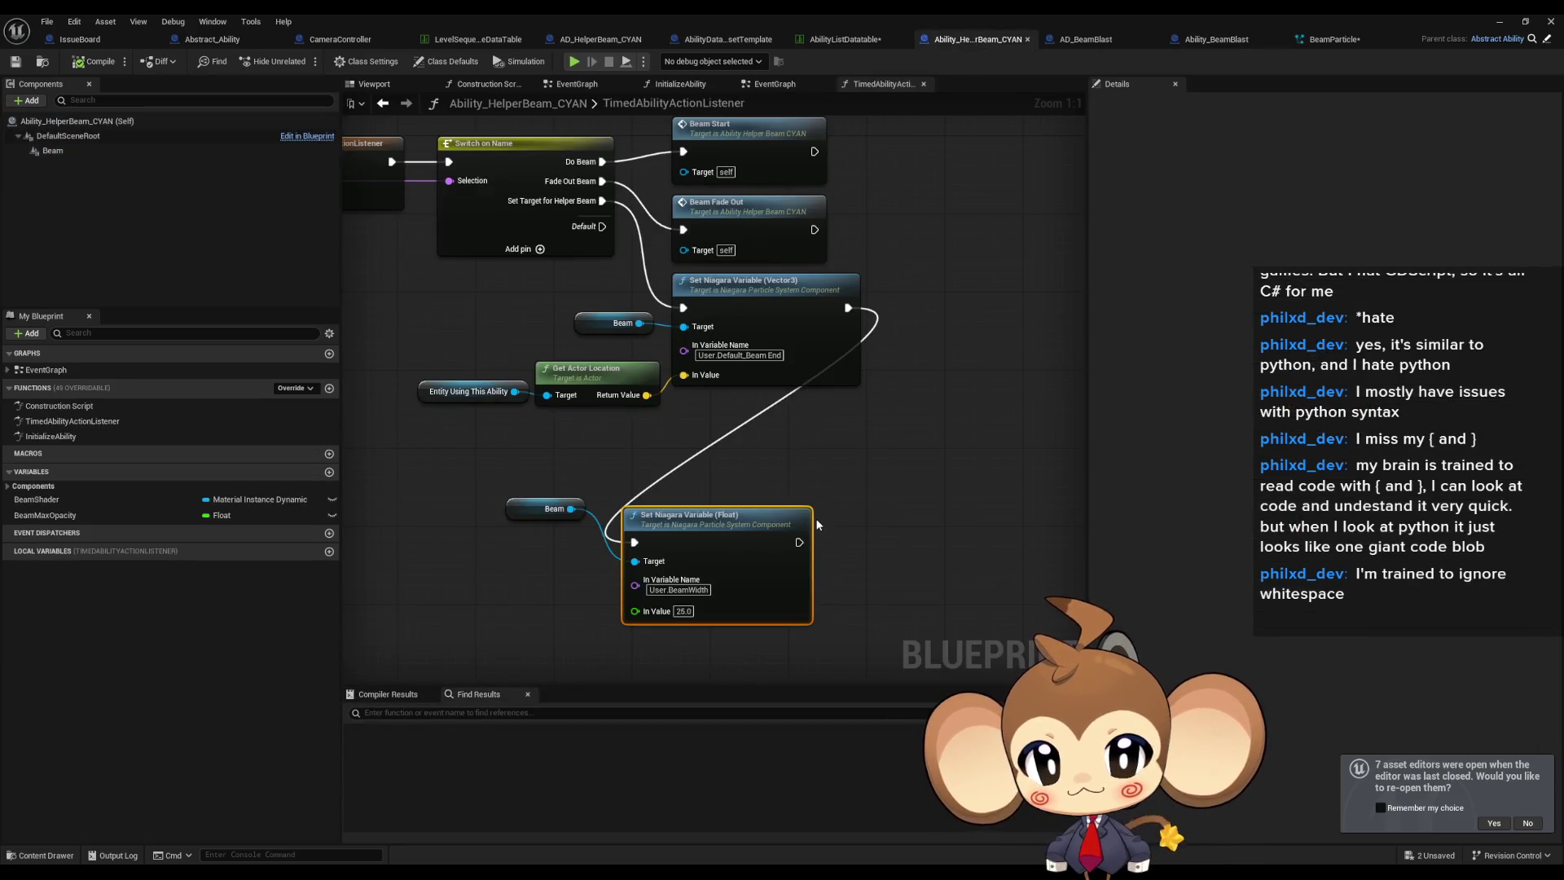
double_click(681, 590)
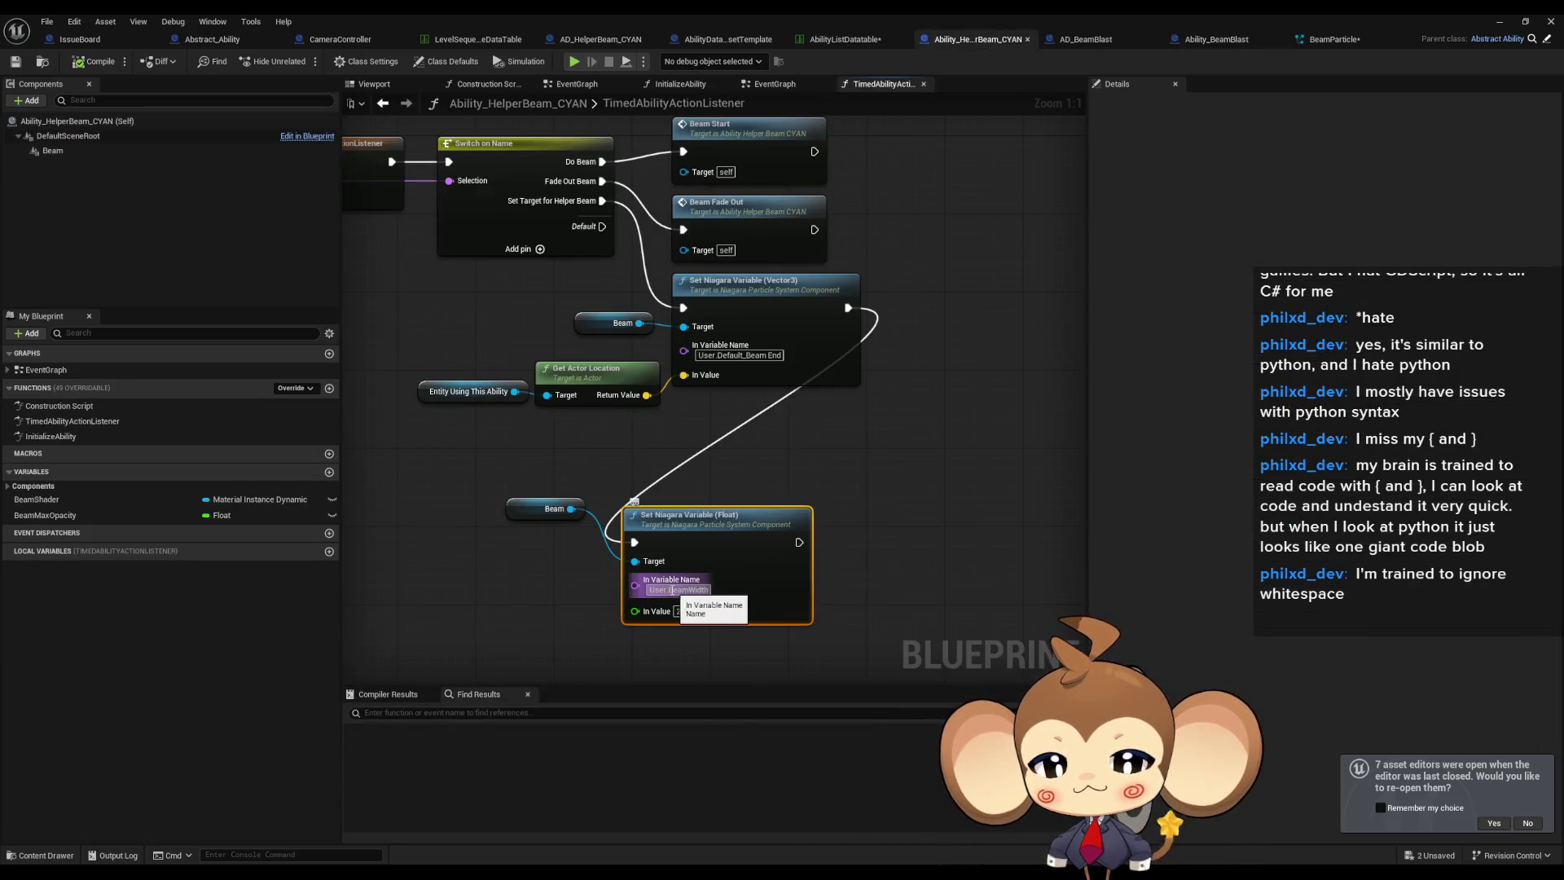
key(Return)
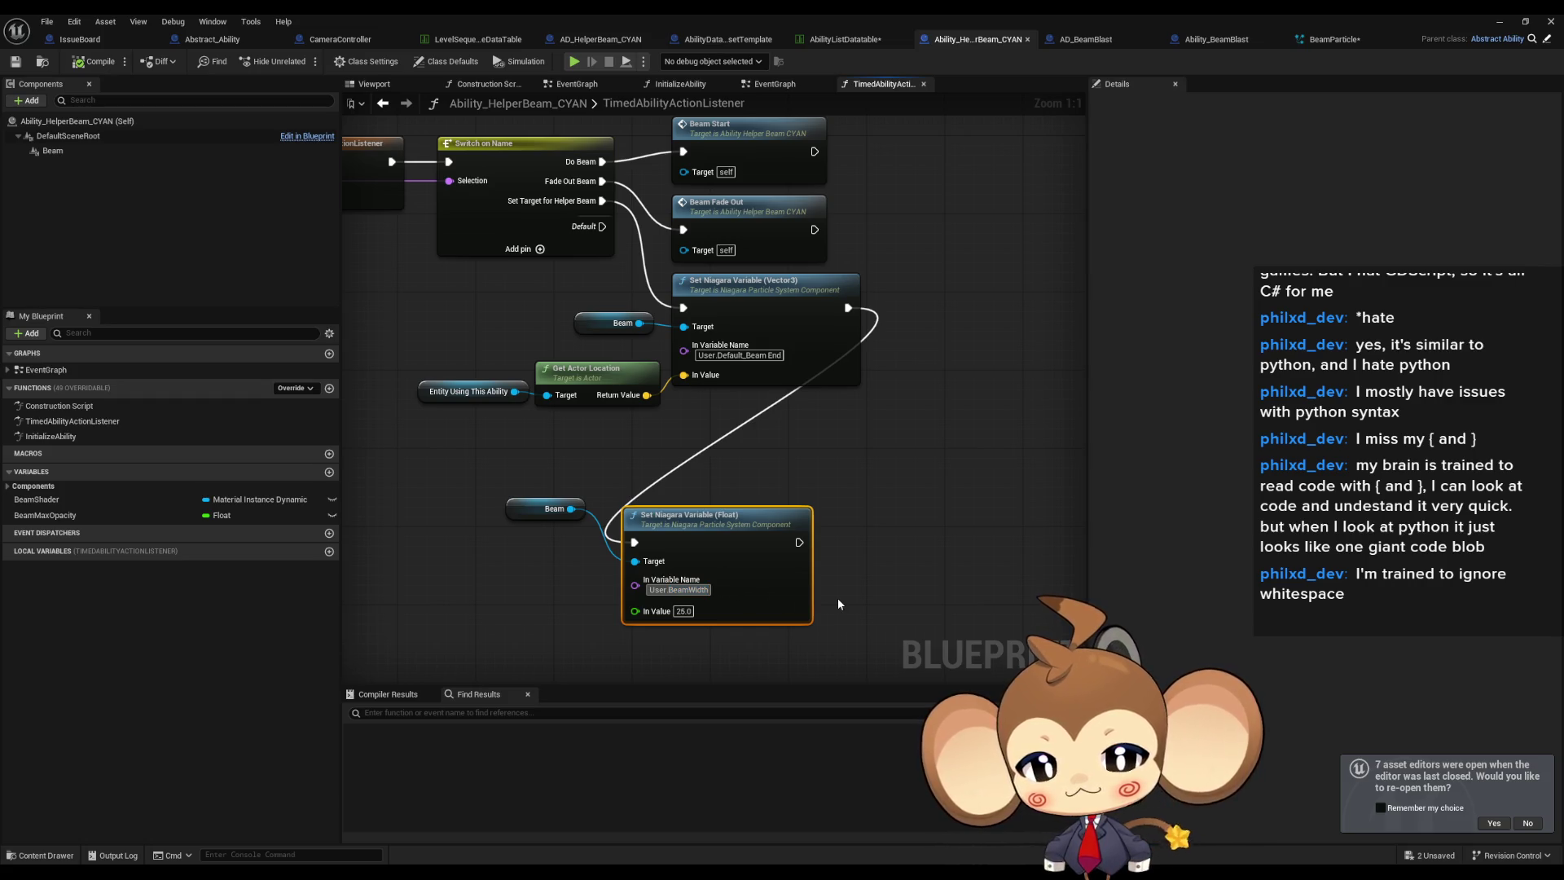
click(943, 531)
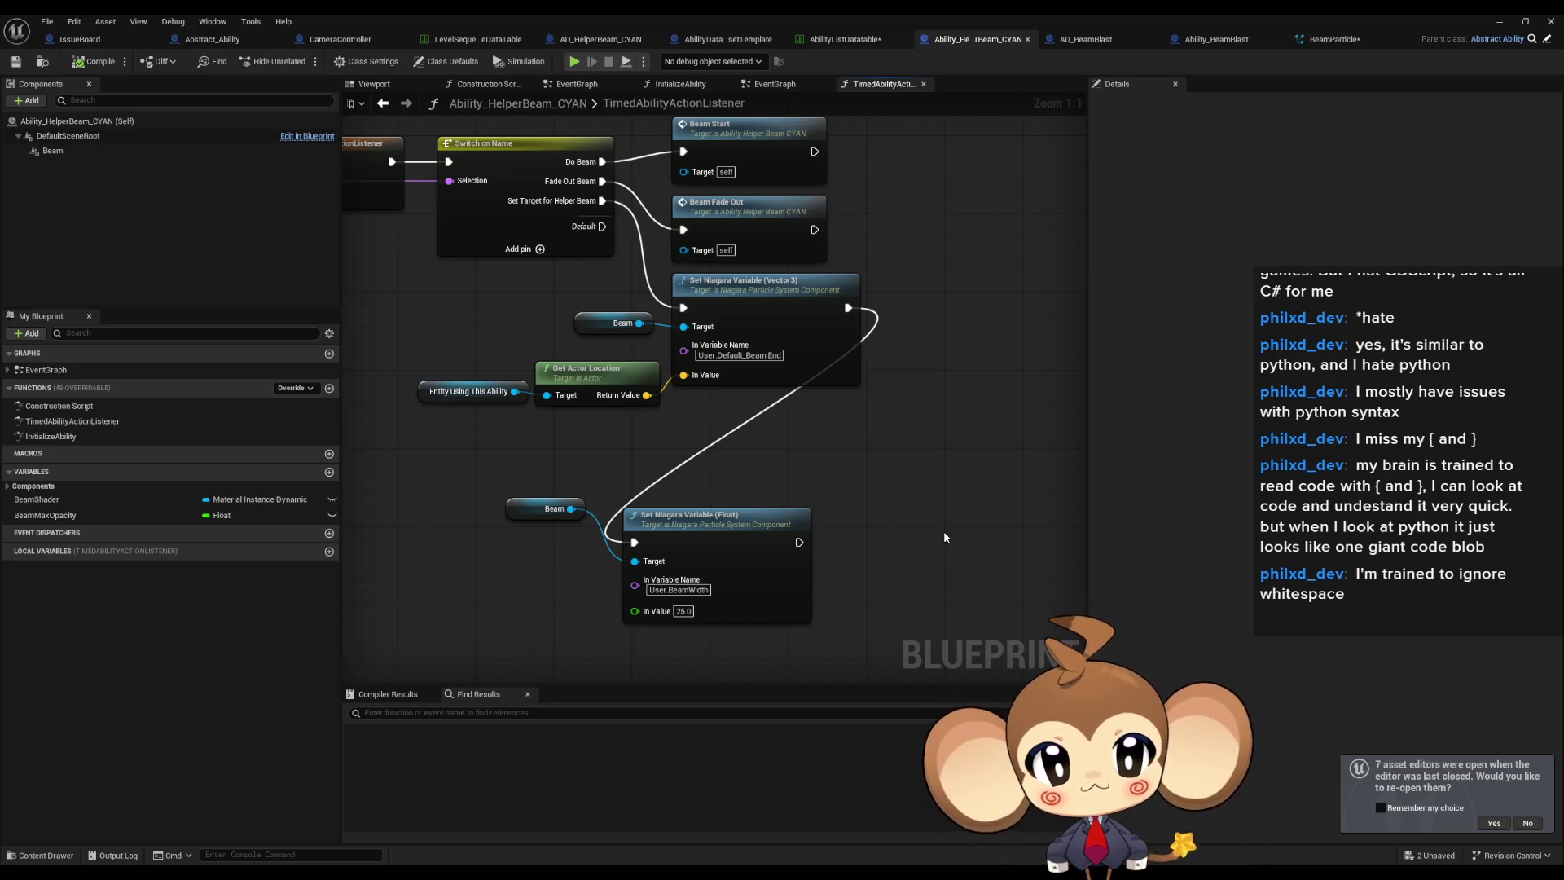
Inspect the CompletelyEmpty emitter's settings in the BeamParticle system.
click(1336, 39)
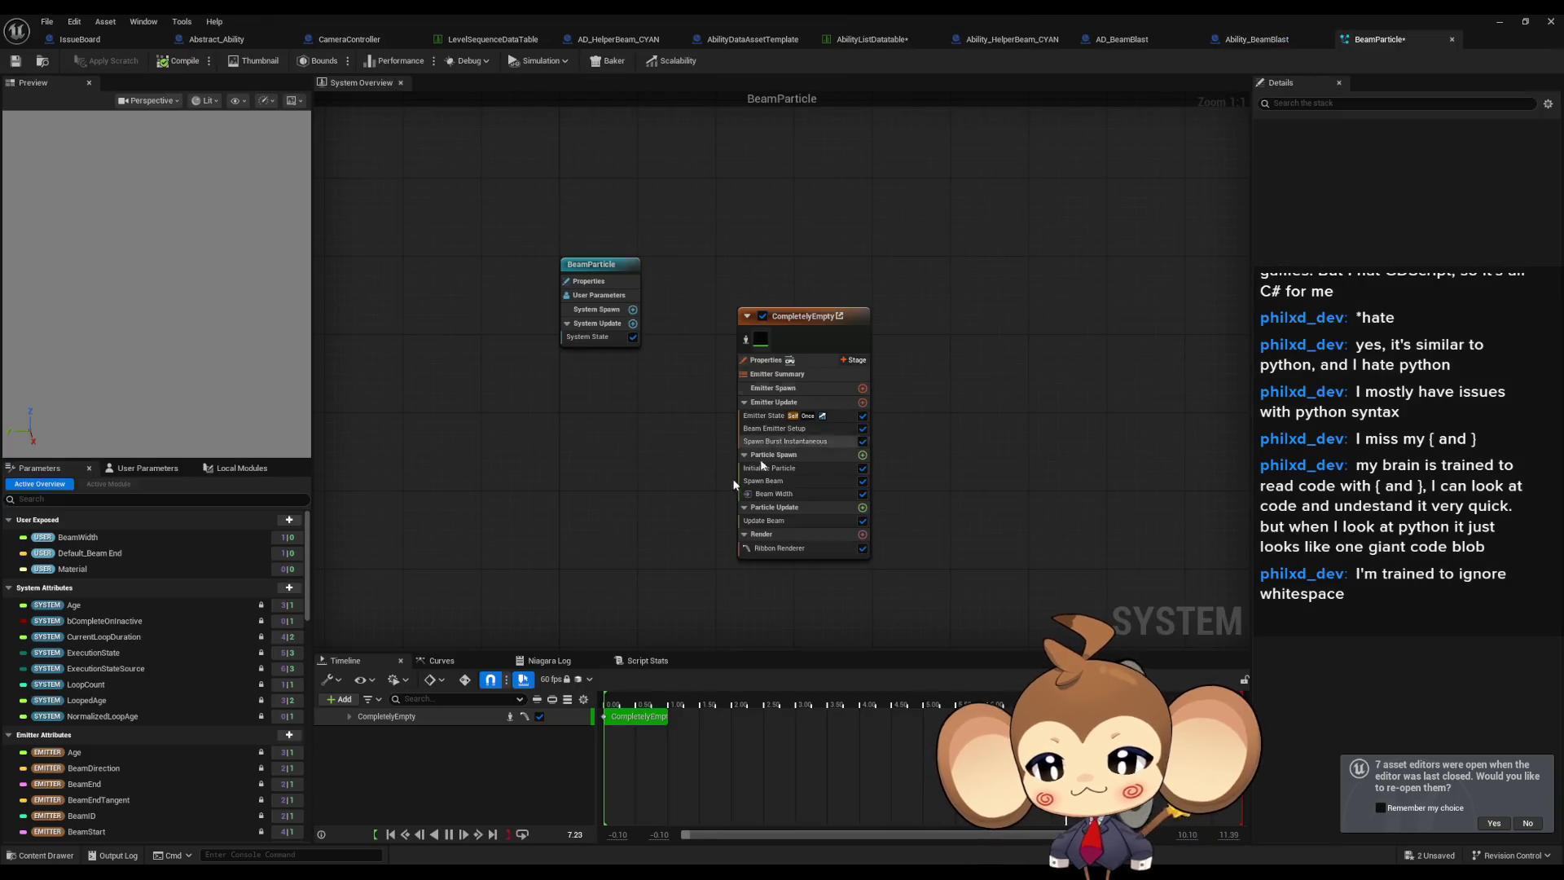
click(815, 319)
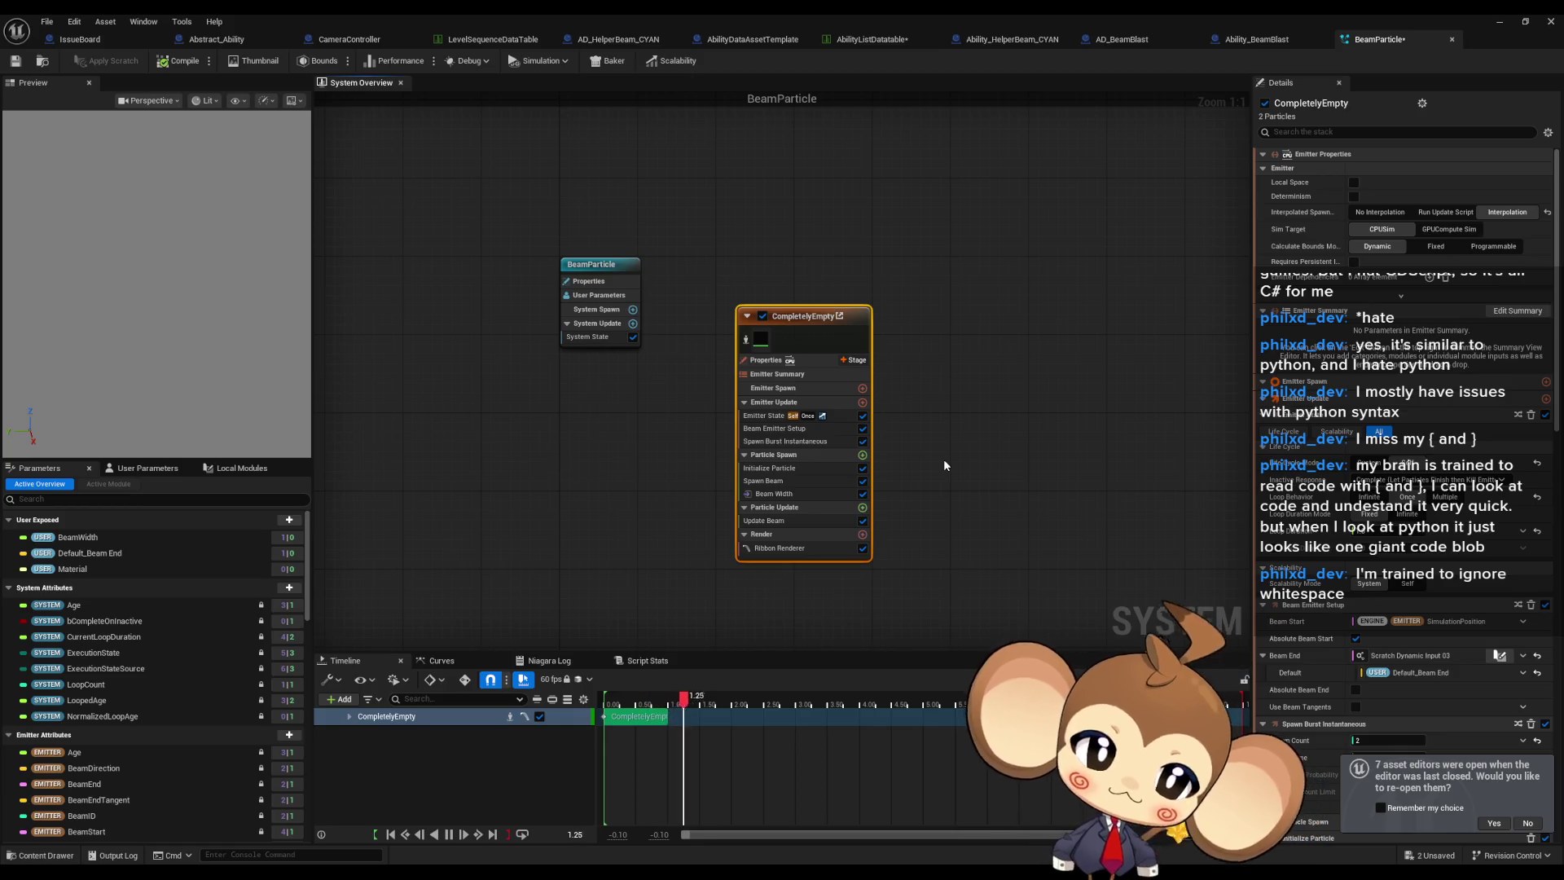
scroll(1476, 479, down, 10)
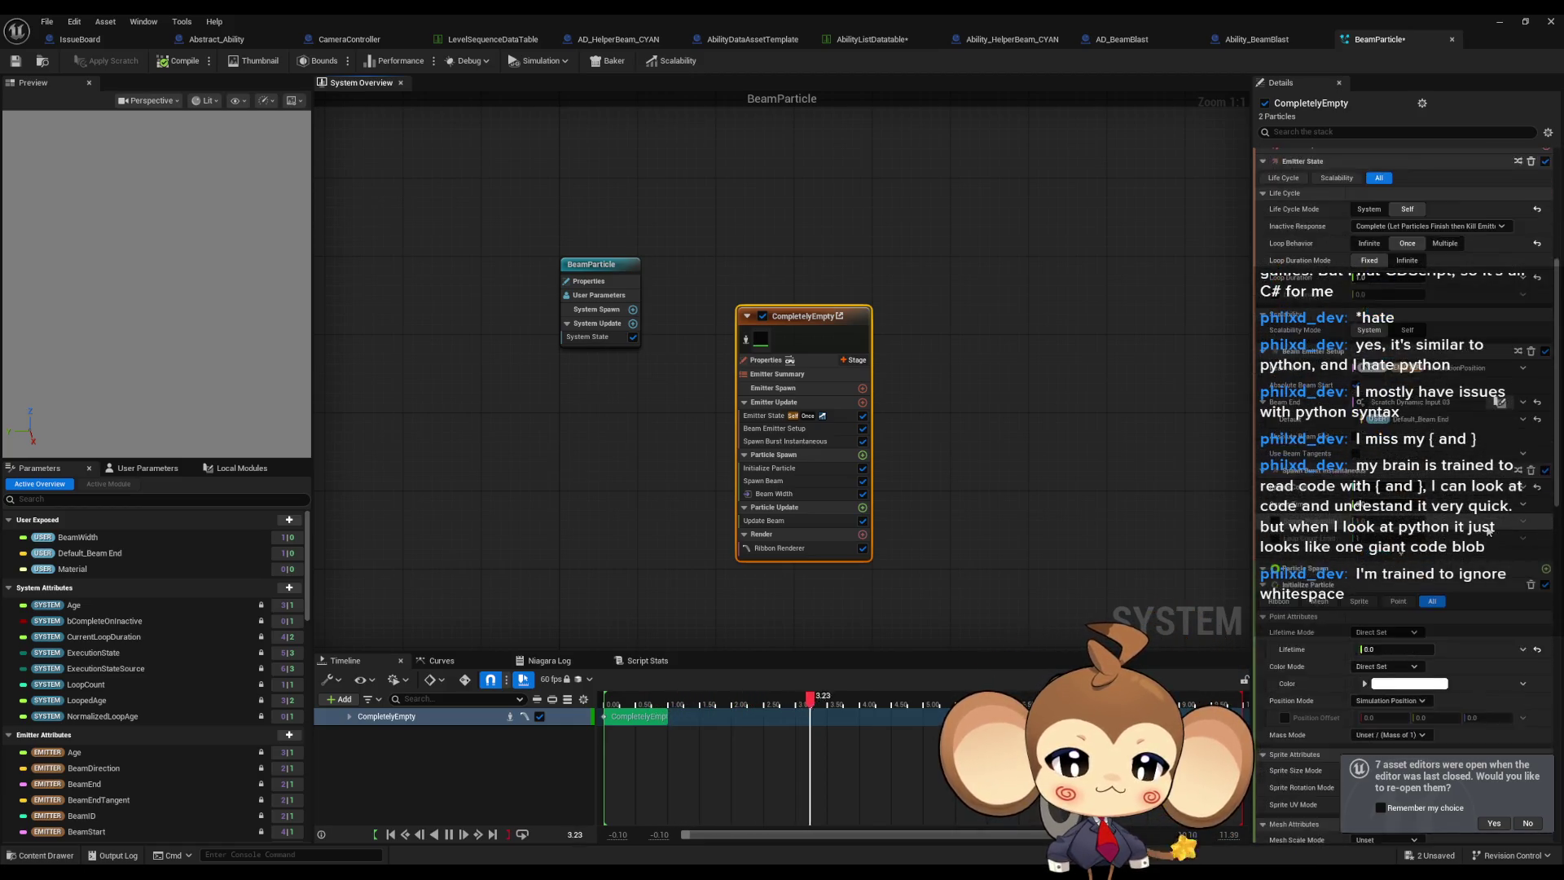
scroll(1482, 548, down, 3)
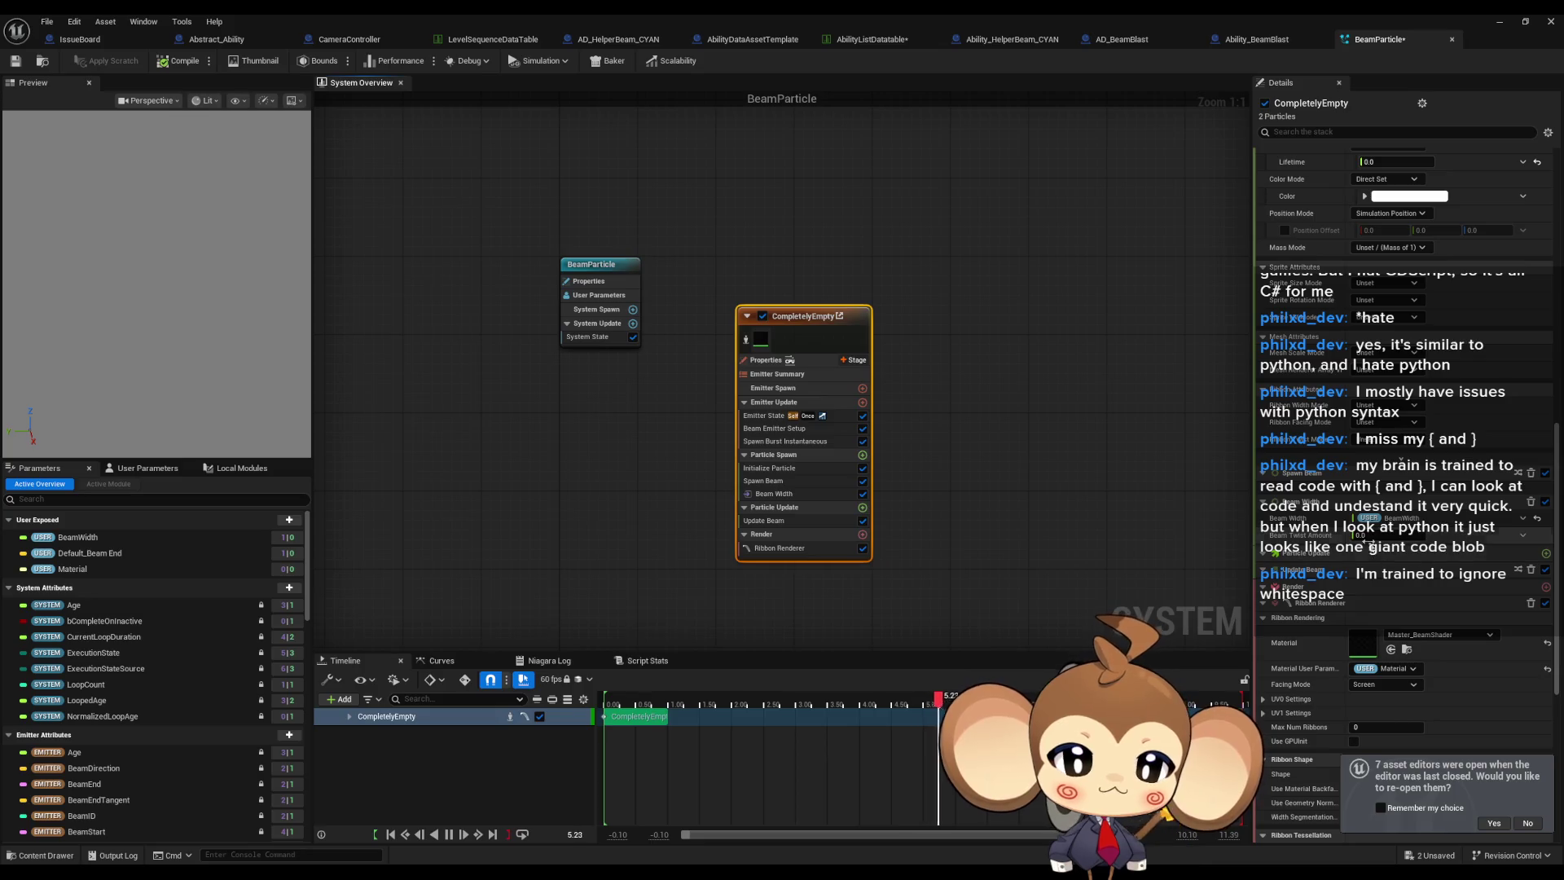
scroll(1466, 538, down, 3)
scroll(1462, 534, down, 2)
scroll(1454, 533, down, 2)
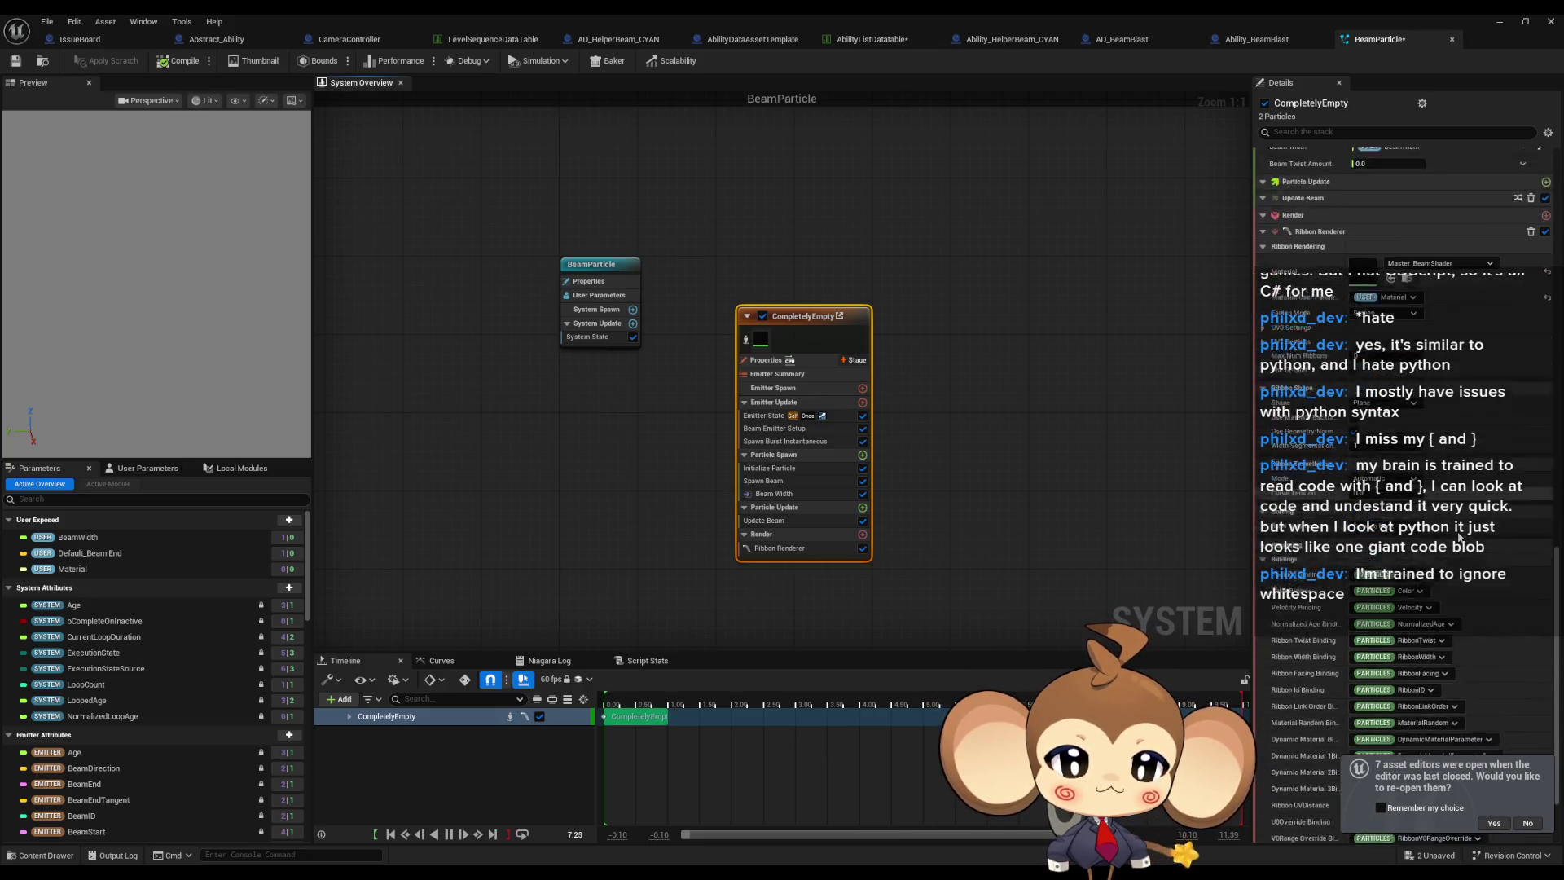
scroll(1454, 534, up, 3)
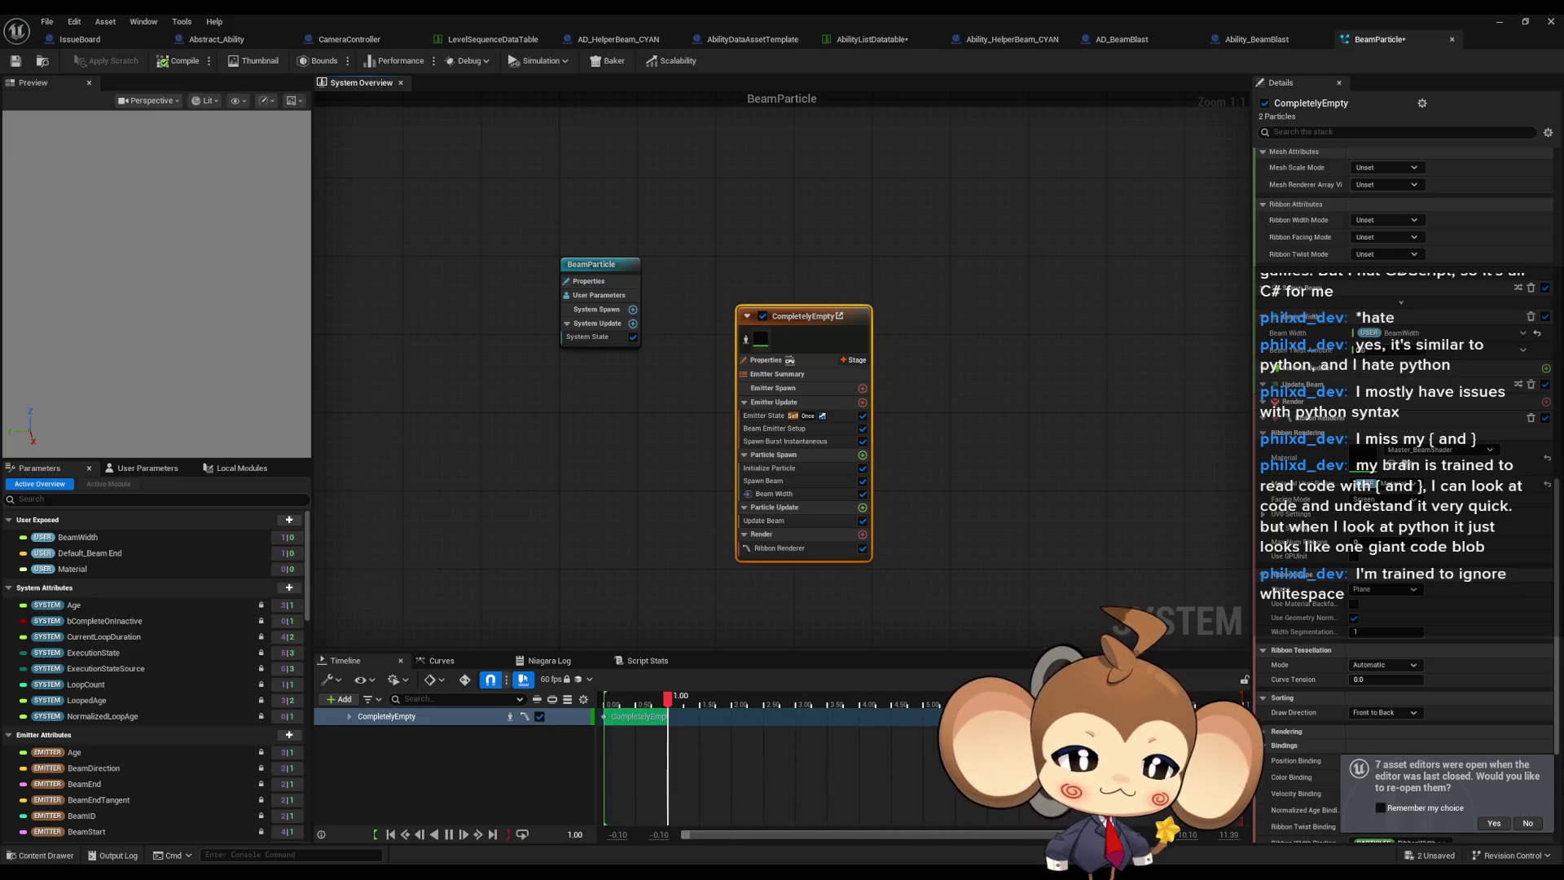
click(1020, 435)
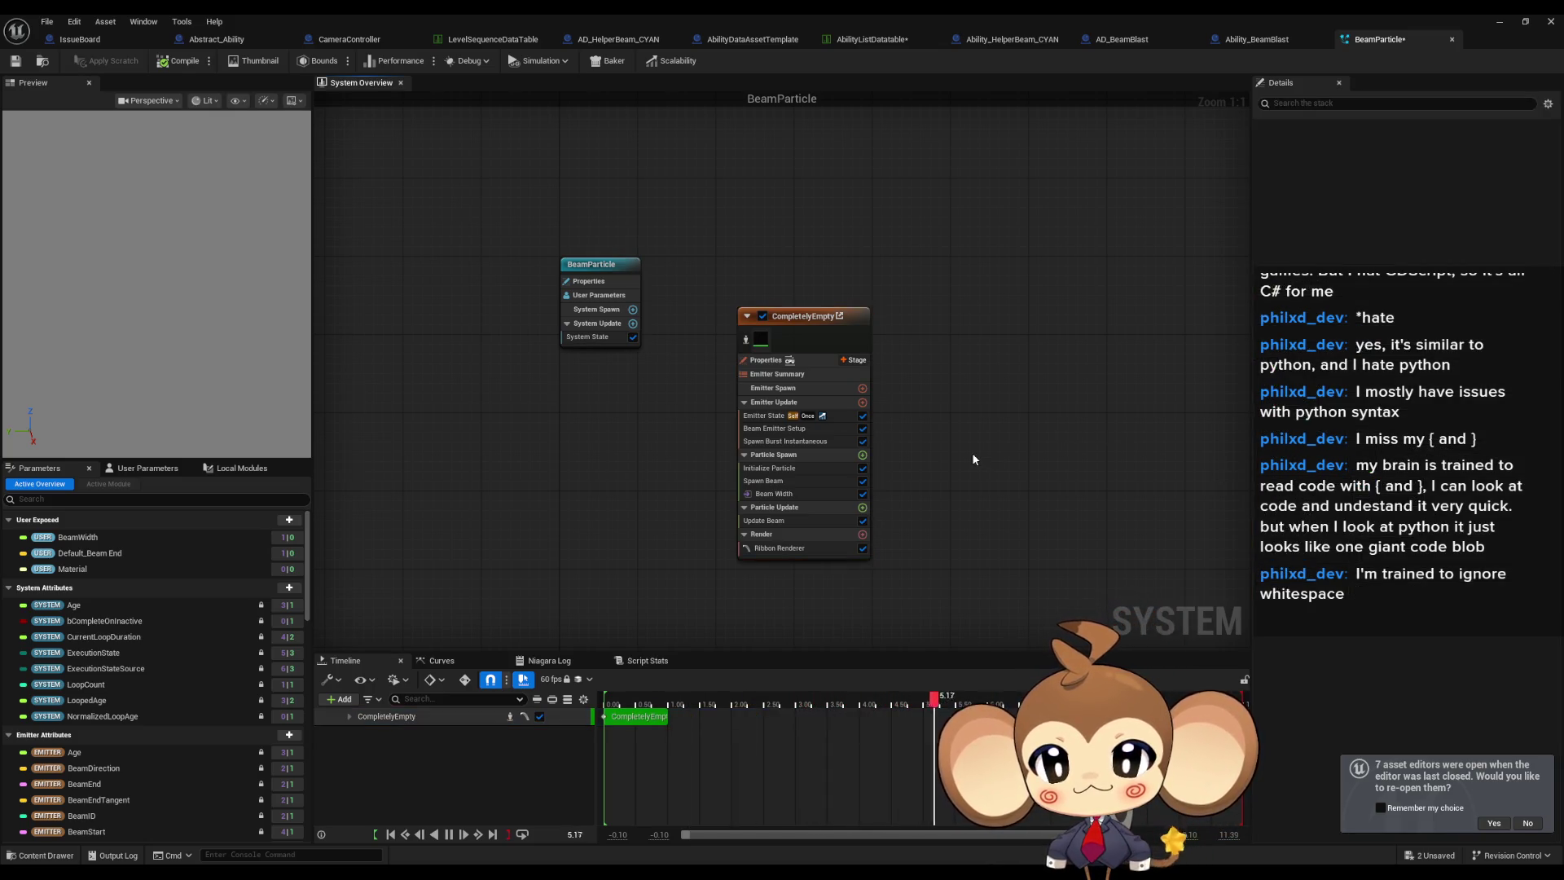
click(634, 40)
Add a Print String node after the User.BeamWidth setter in the helper beam blueprint.
click(686, 38)
click(221, 39)
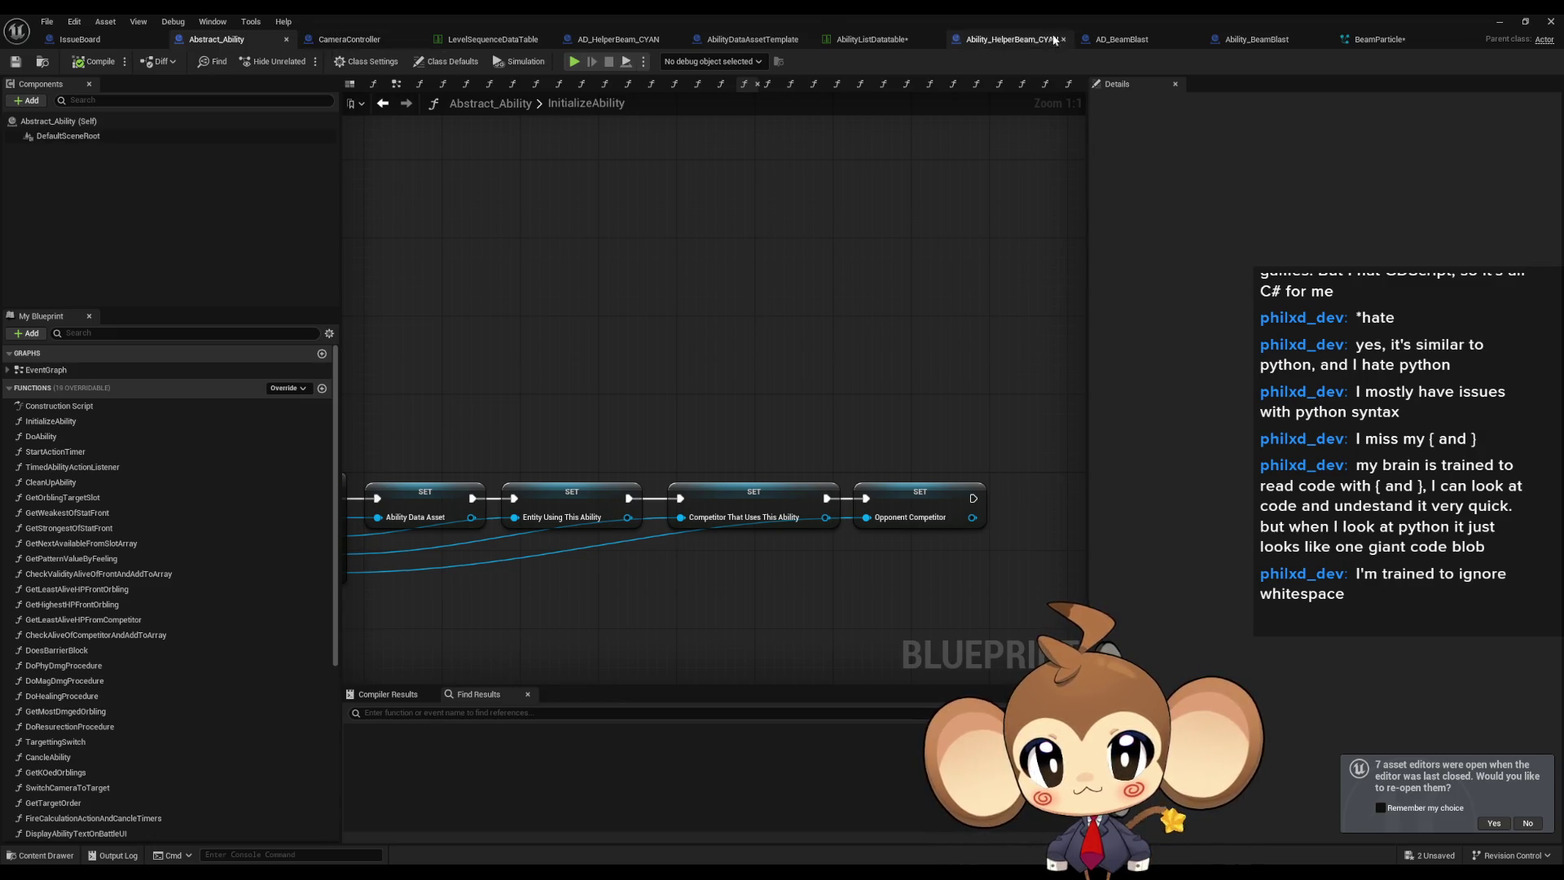
click(1004, 42)
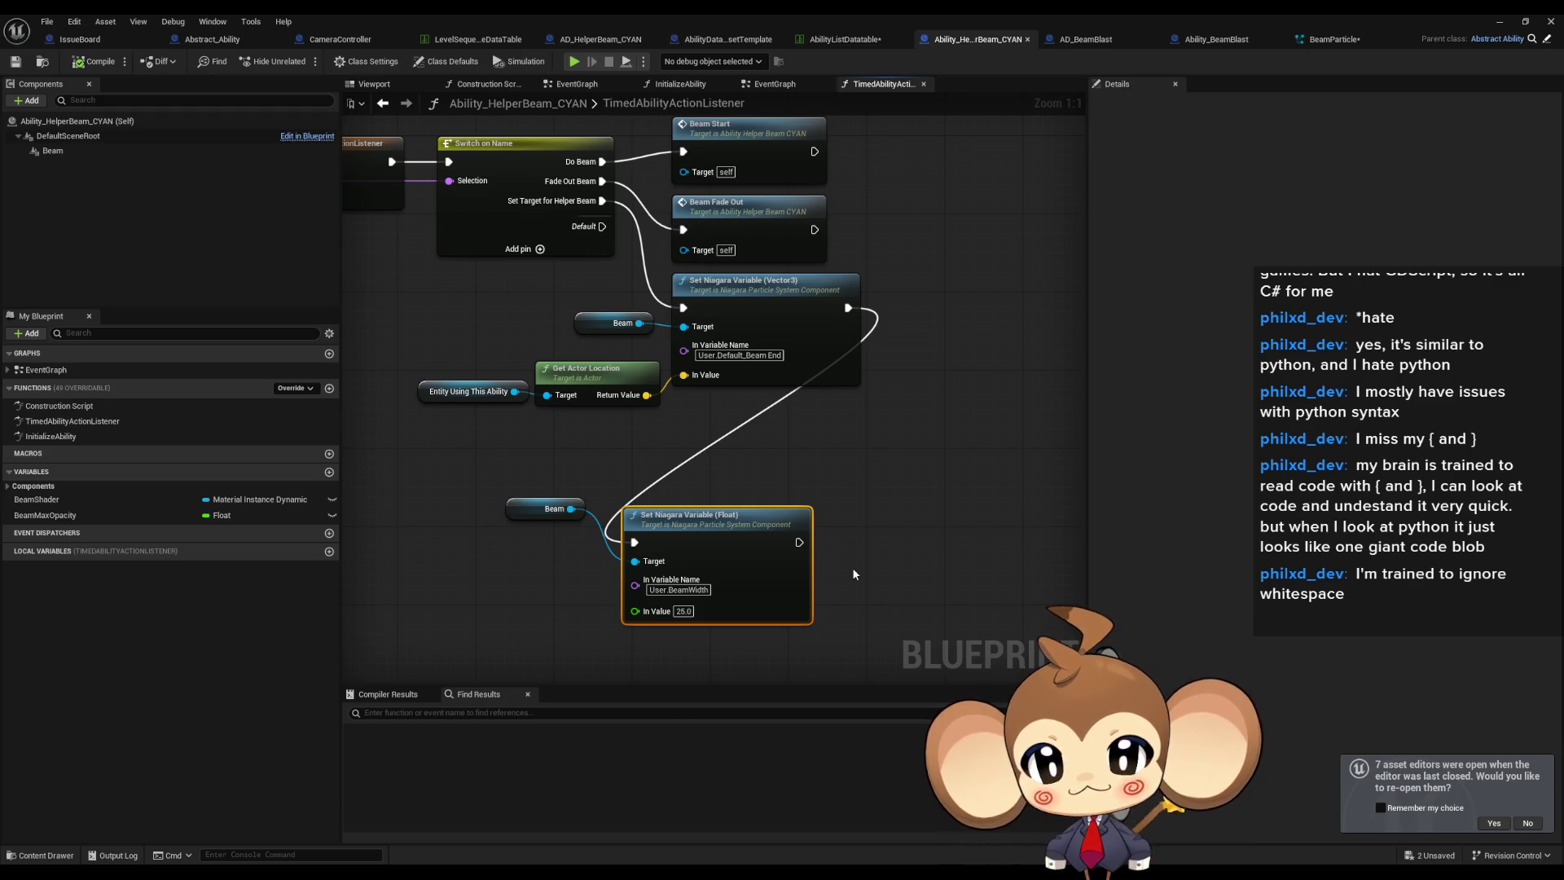
drag(799, 543, 841, 539)
text(print)
key(Return)
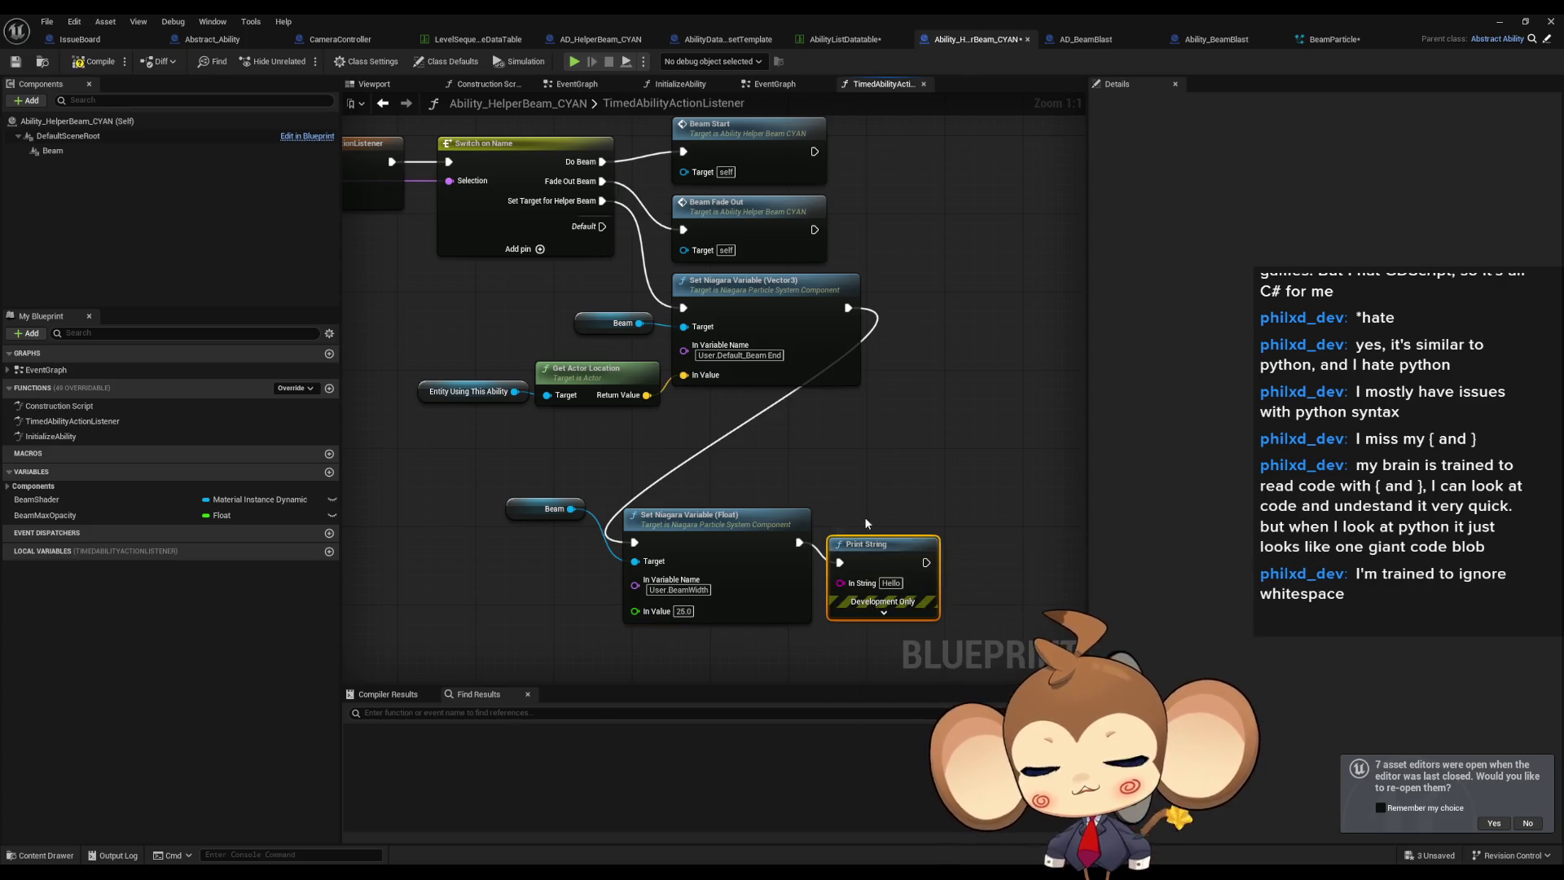
Duplicate the Print String into a chain of four, then float the blueprint editor window.
click(891, 583)
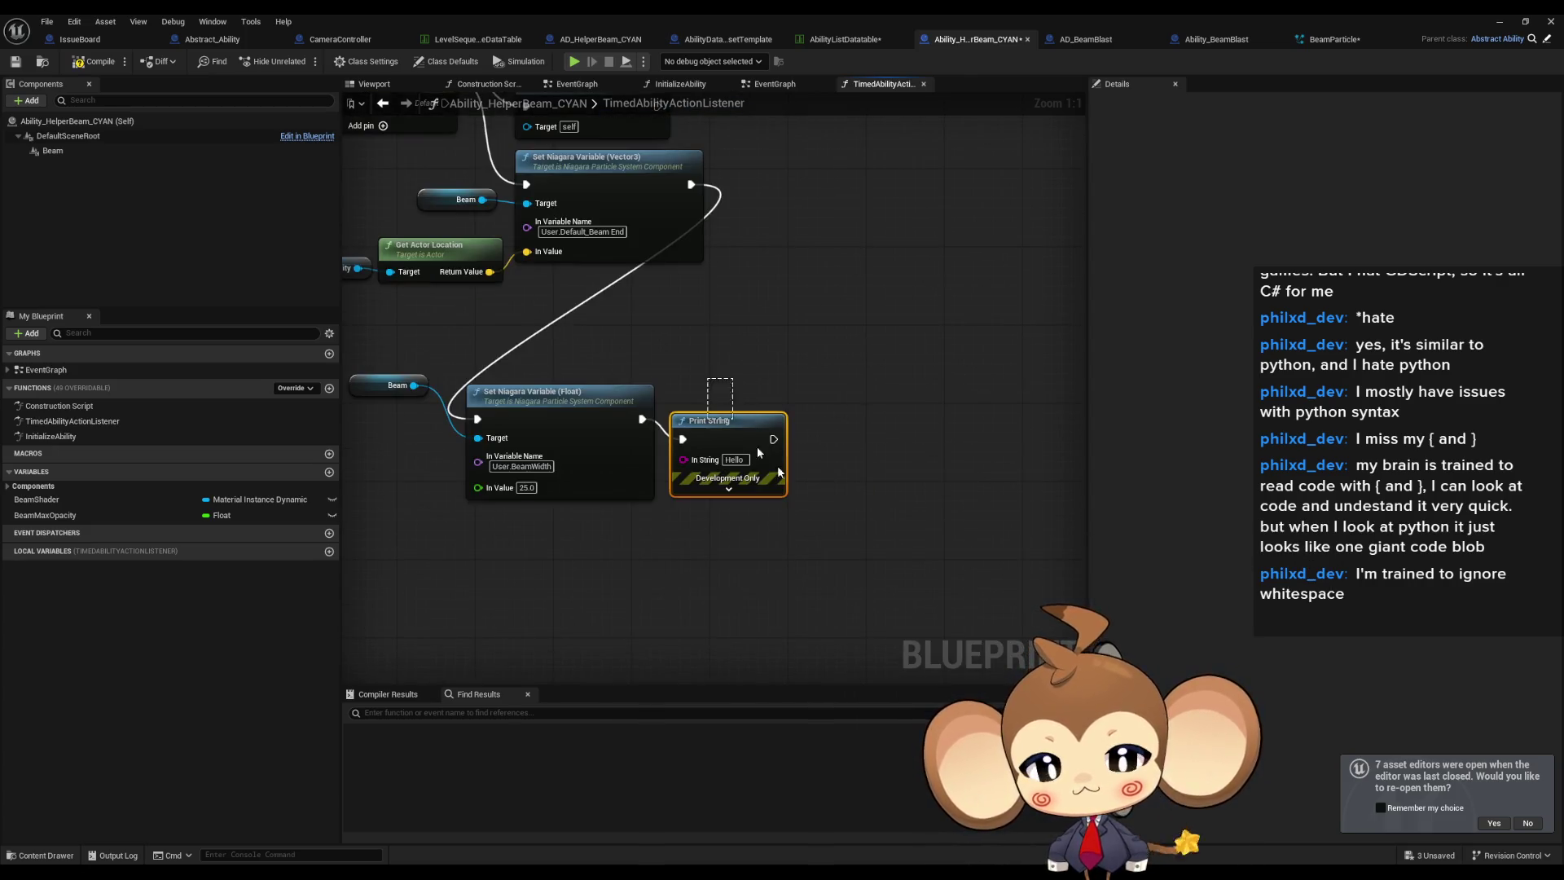
key(ctrl+d)
drag(769, 439, 820, 449)
mouse_move(715, 380)
mouse_down()
mouse_move(928, 497)
mouse_move(682, 576)
mouse_up()
key(ctrl+d)
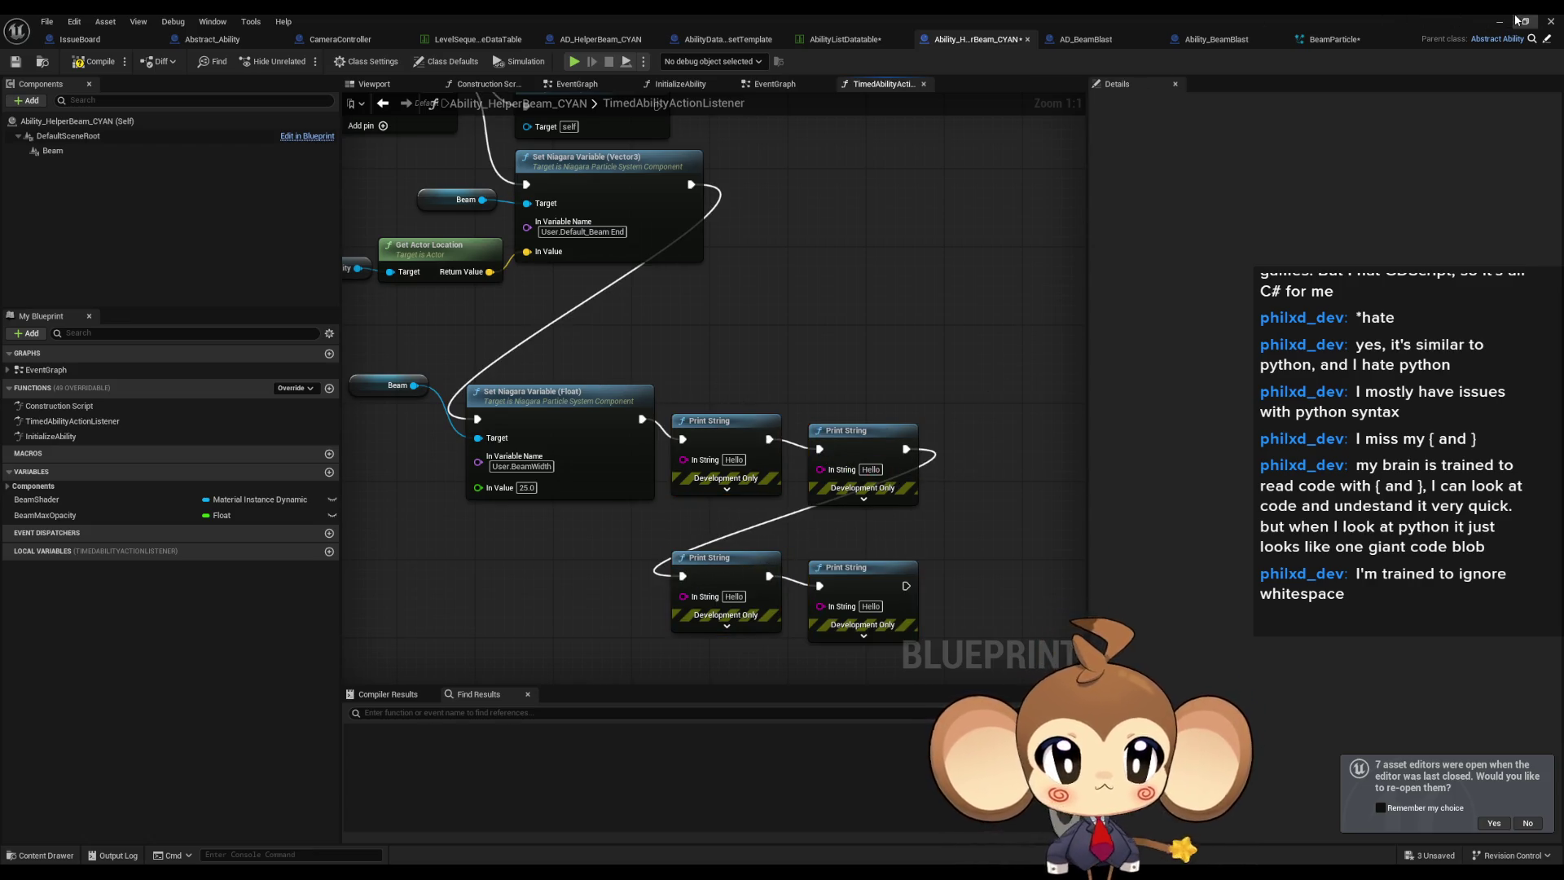
key(super+Down)
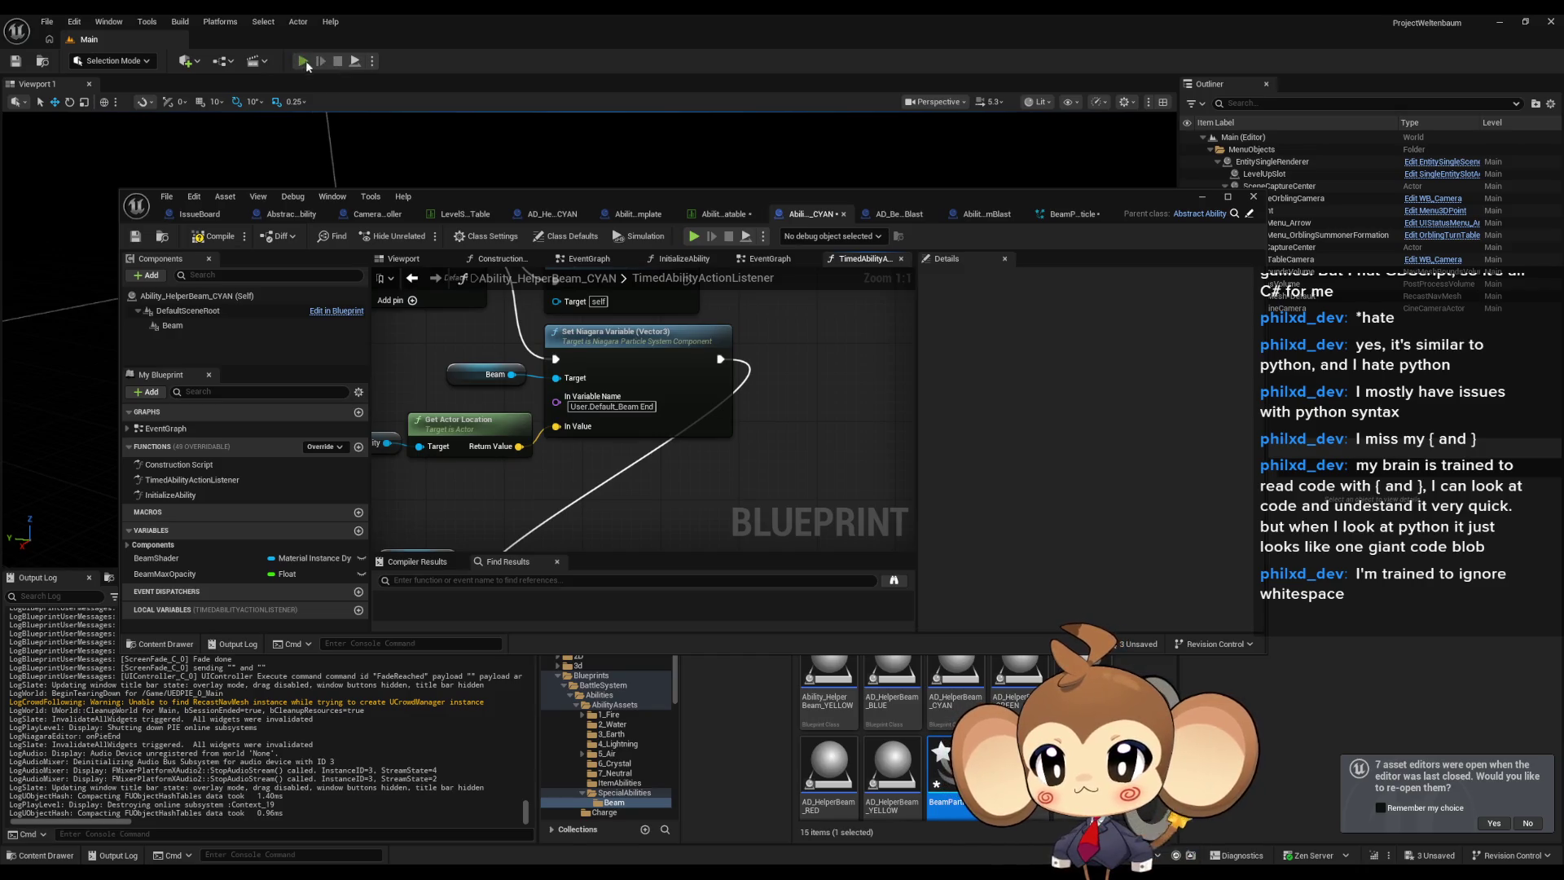
Play the level with the blueprint editor hidden, stop, and reopen Ability_HelperBeam_CYAN.
click(305, 57)
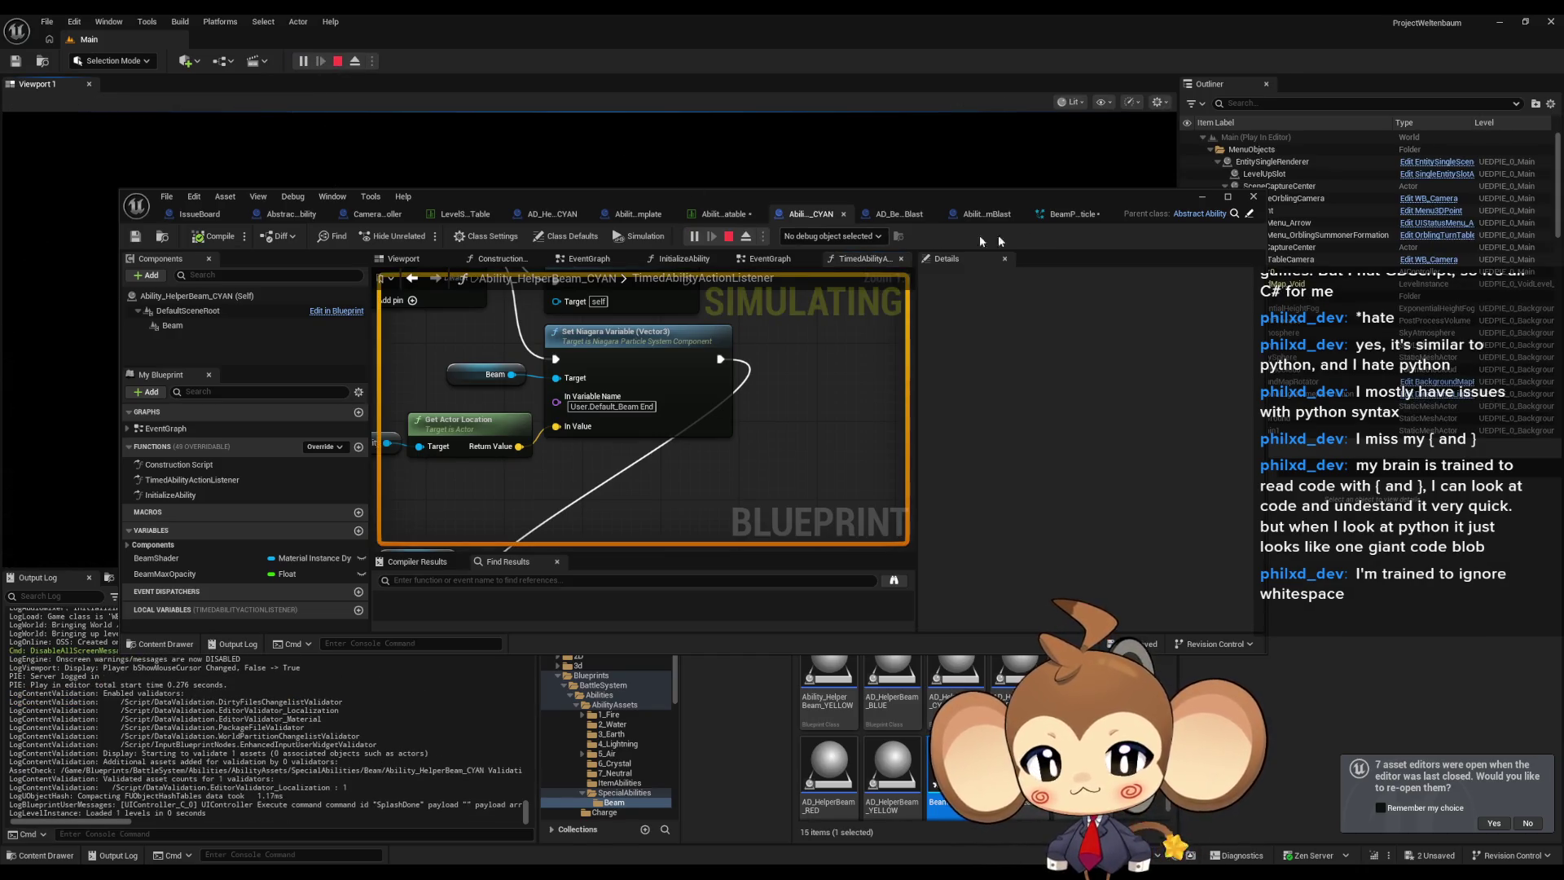
click(1203, 199)
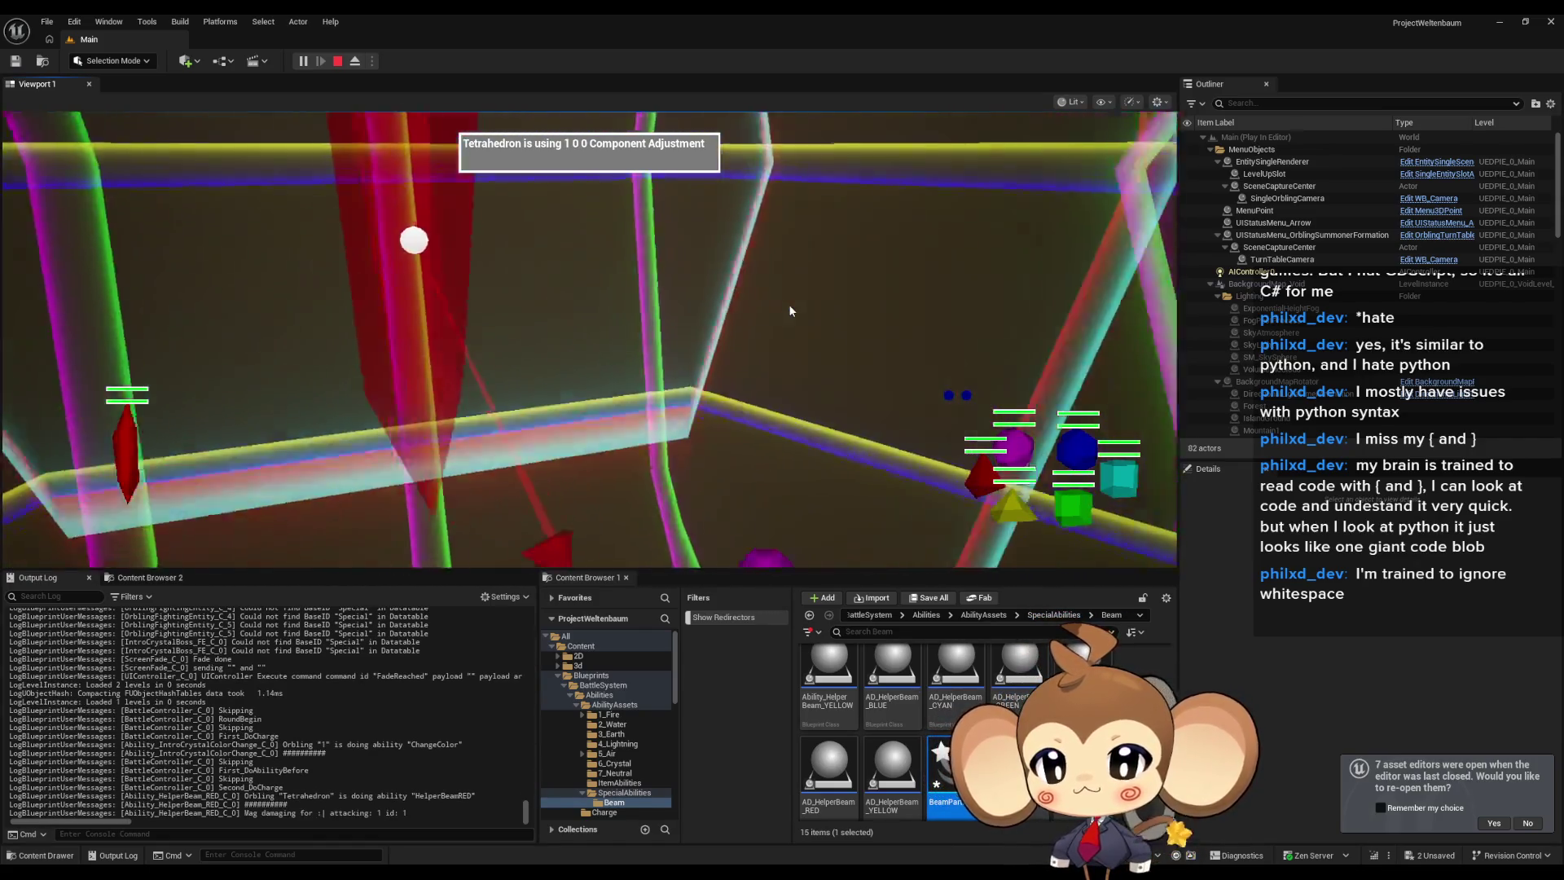
key(Escape)
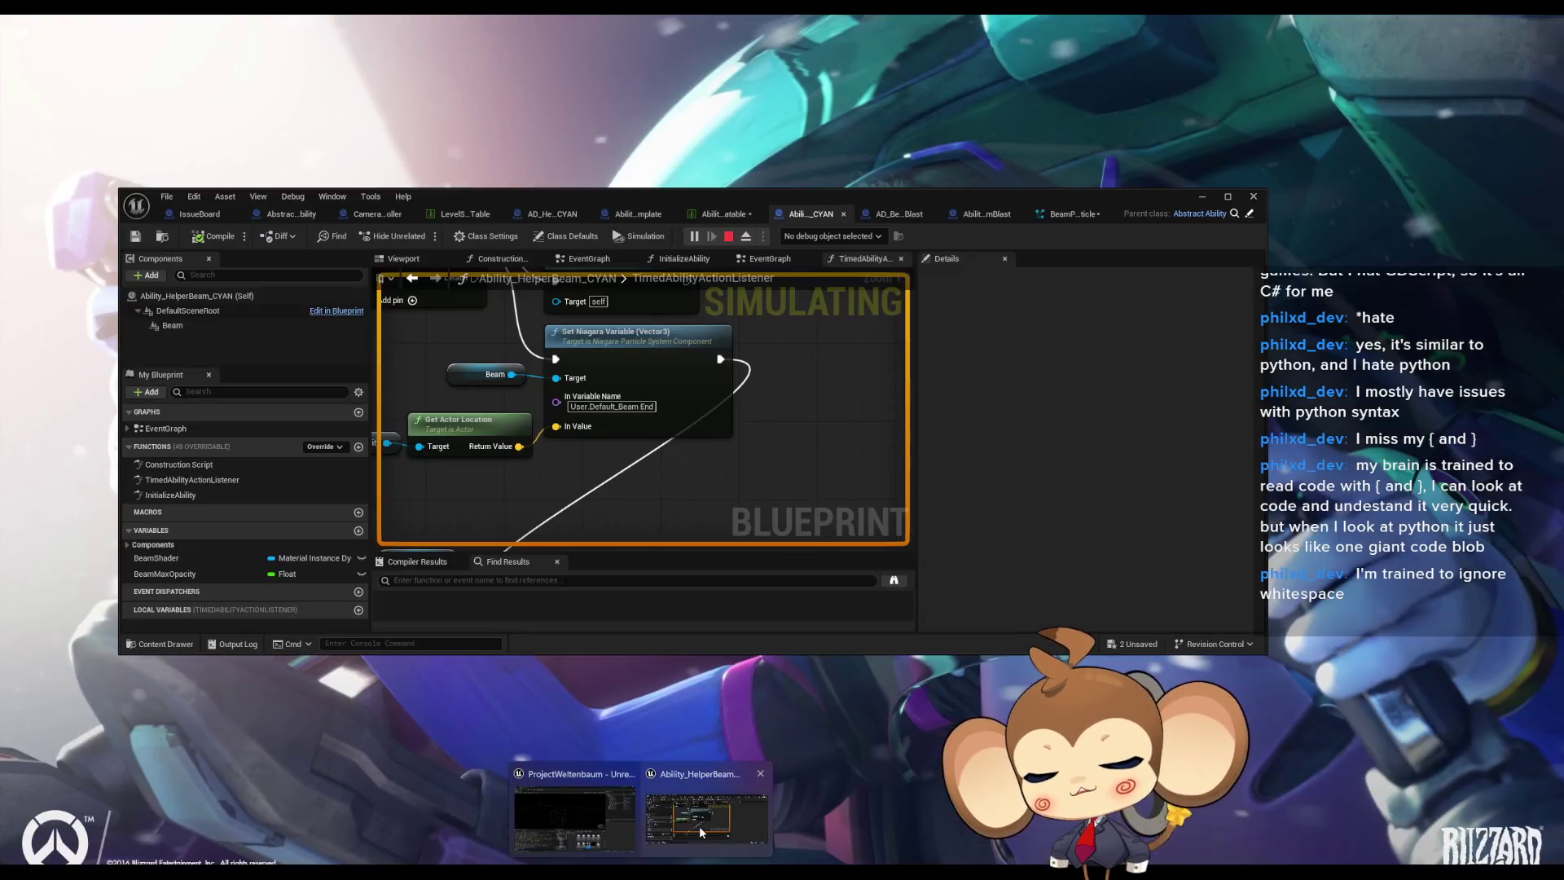
click(699, 826)
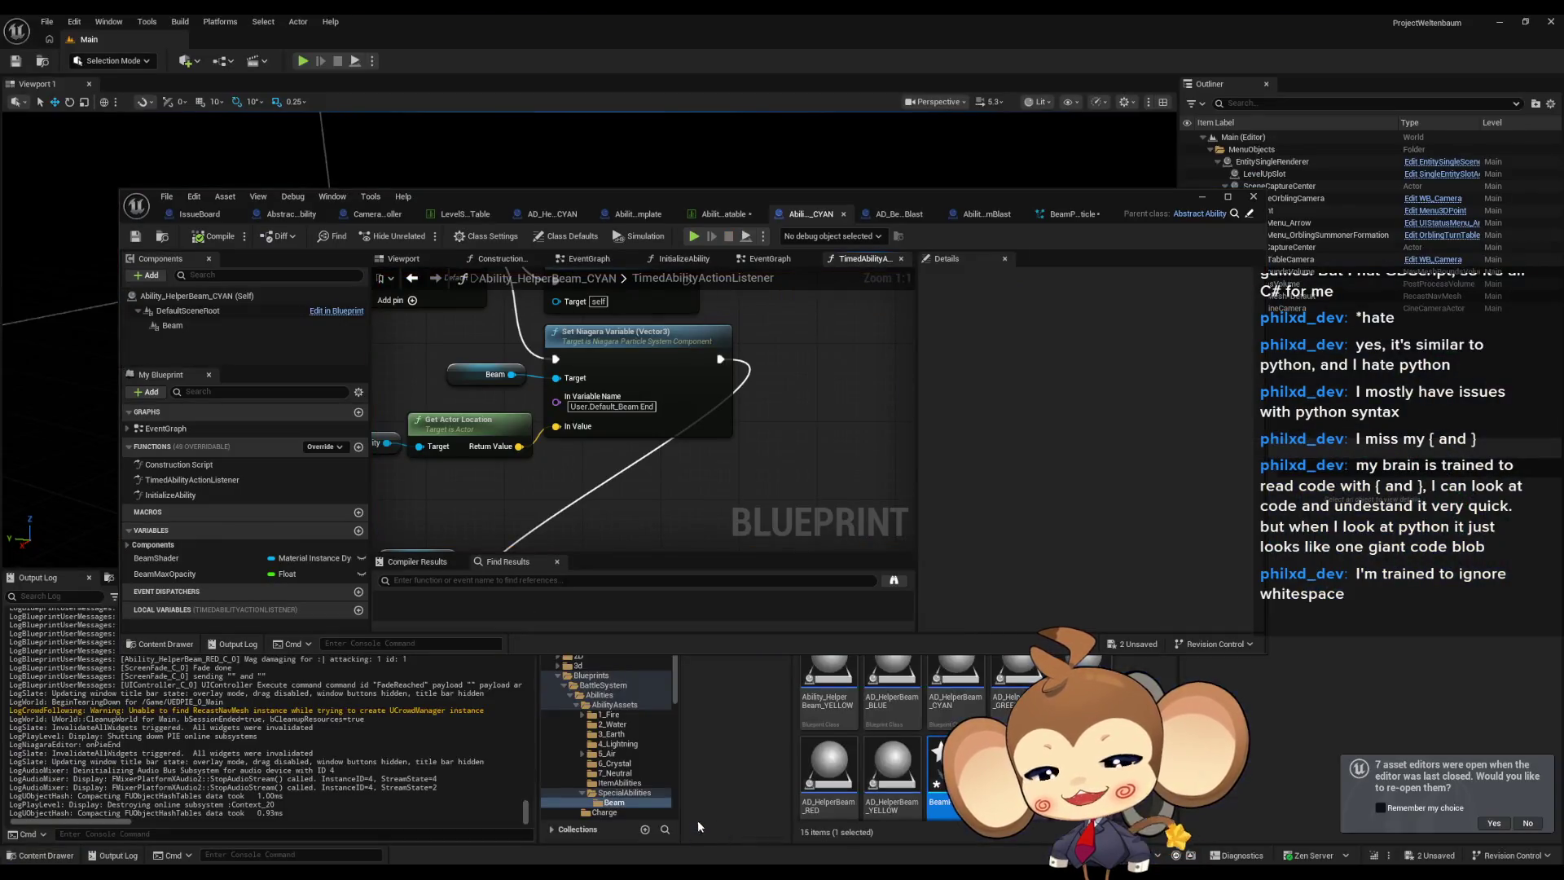
Paste a second Beam getter node and search 'upda' from its pin without adding anything.
scroll(662, 526, down, 1)
mouse_move(661, 525)
mouse_down()
mouse_move(723, 365)
mouse_move(700, 400)
mouse_move(716, 427)
mouse_move(691, 419)
mouse_up()
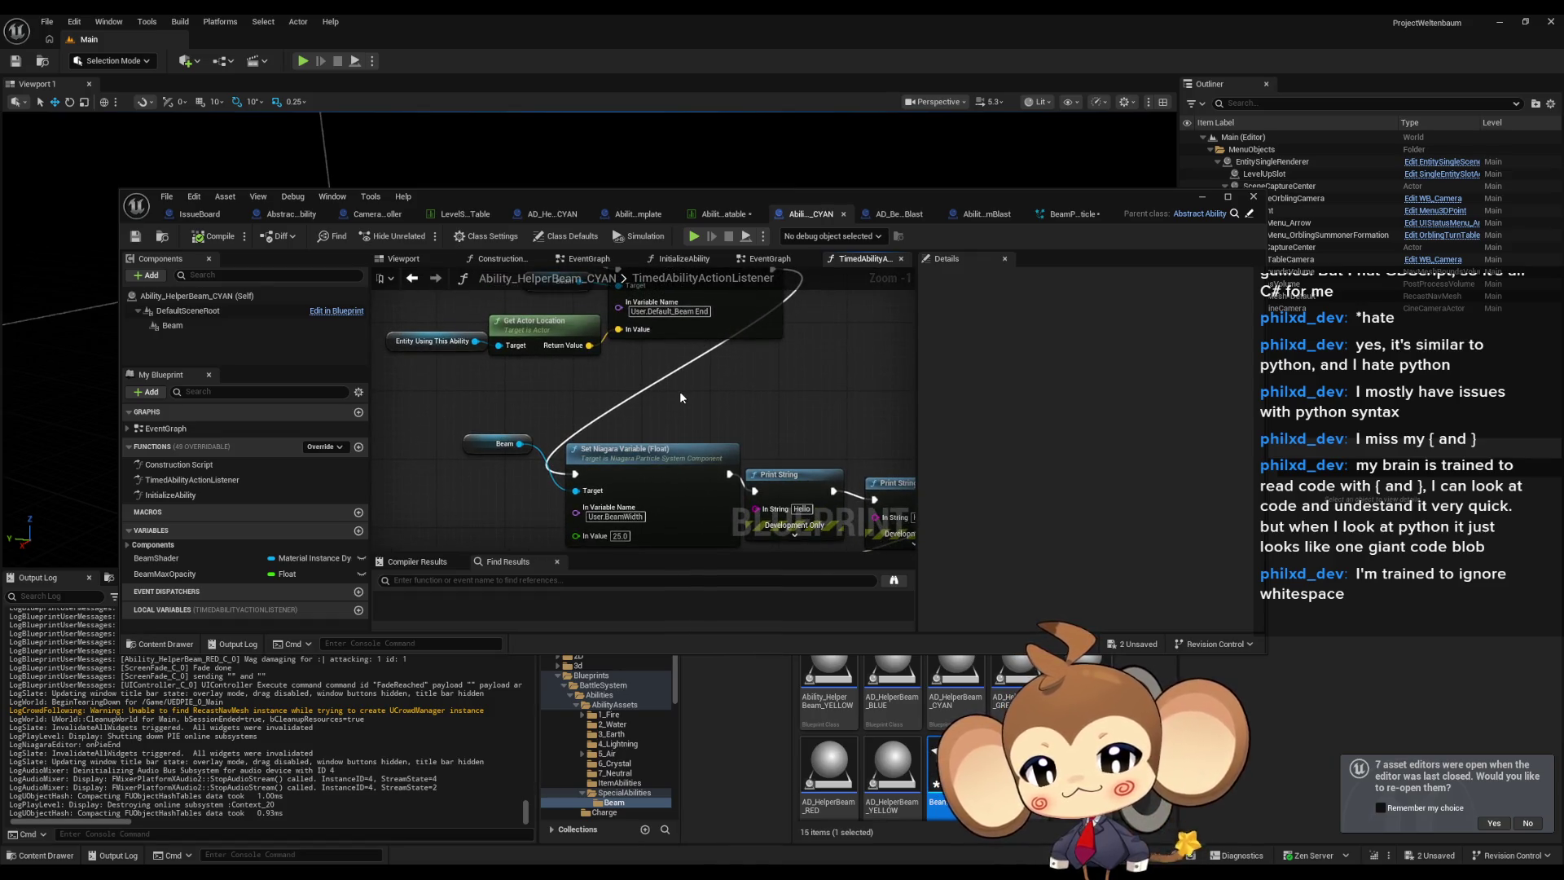
click(501, 444)
drag(501, 471, 535, 368)
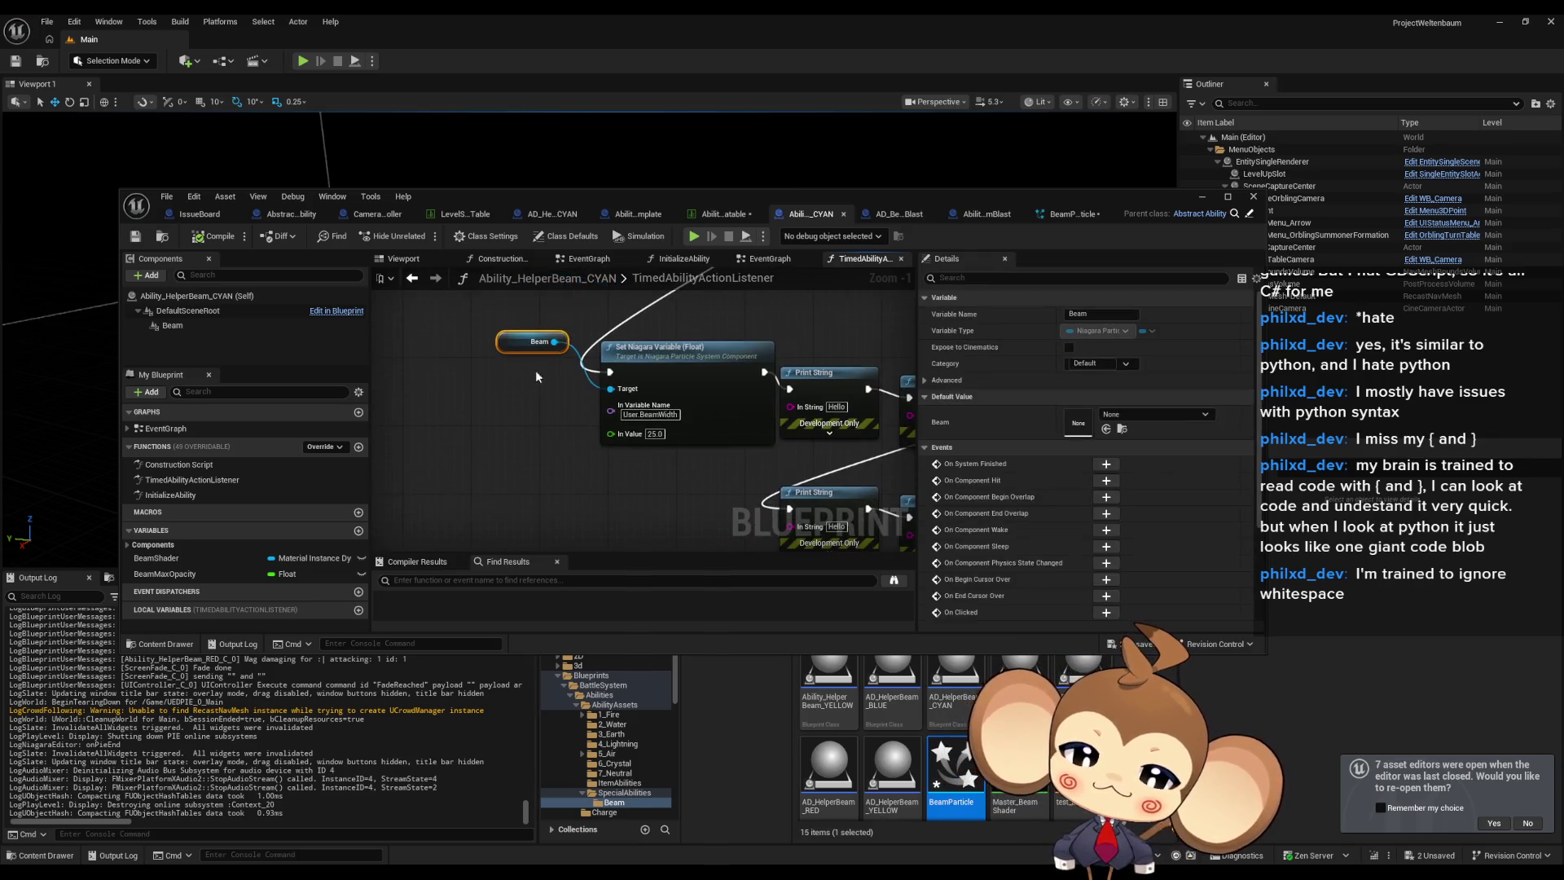
key(ctrl+c)
key(ctrl+v)
drag(493, 461, 542, 487)
text(upda)
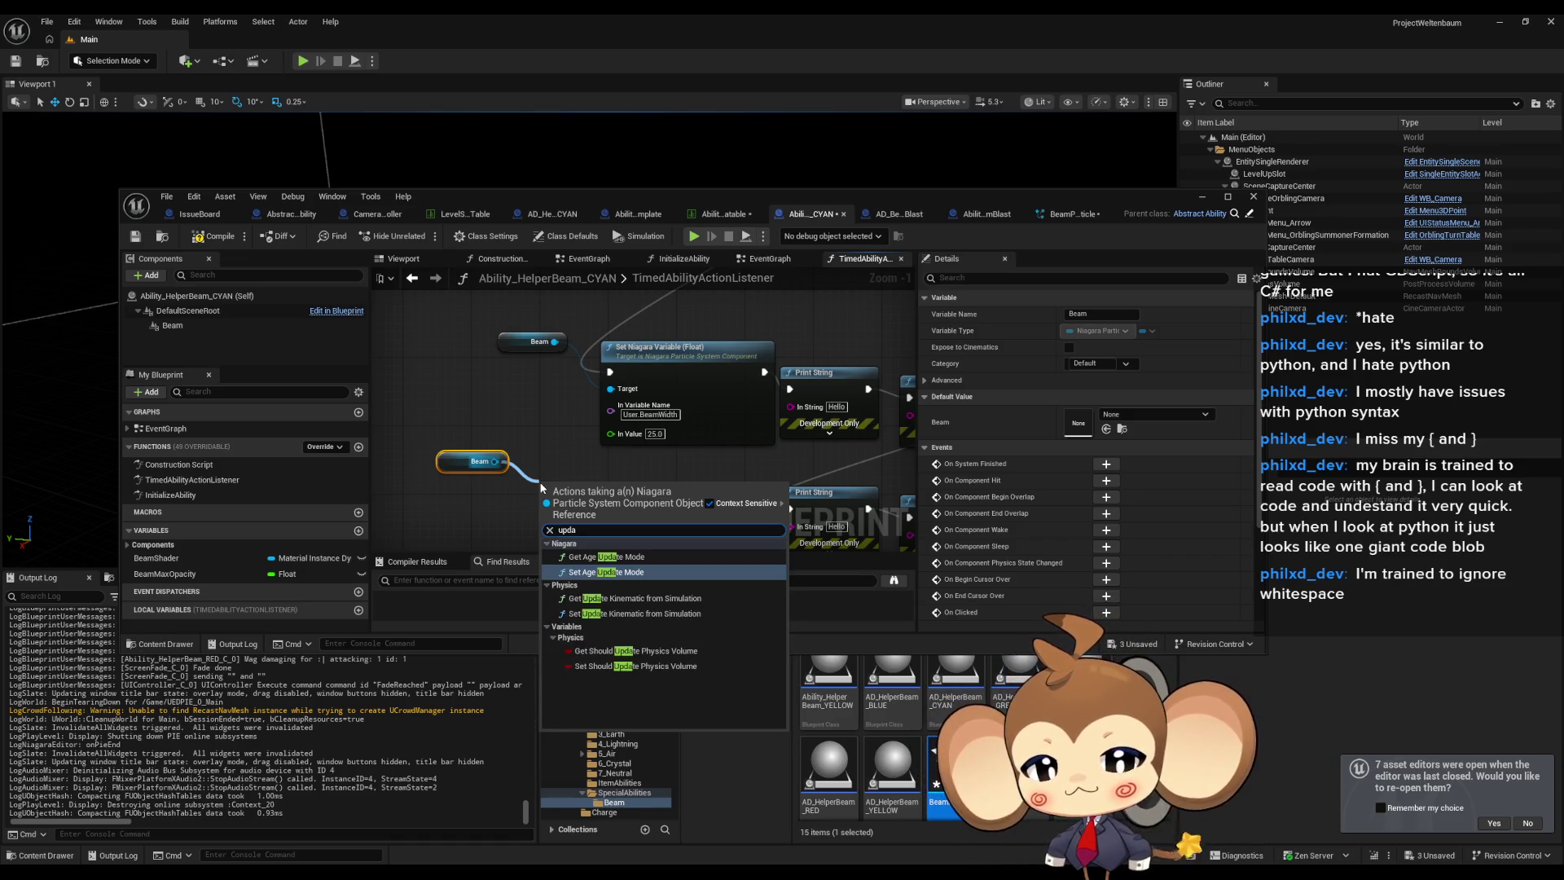
click(534, 489)
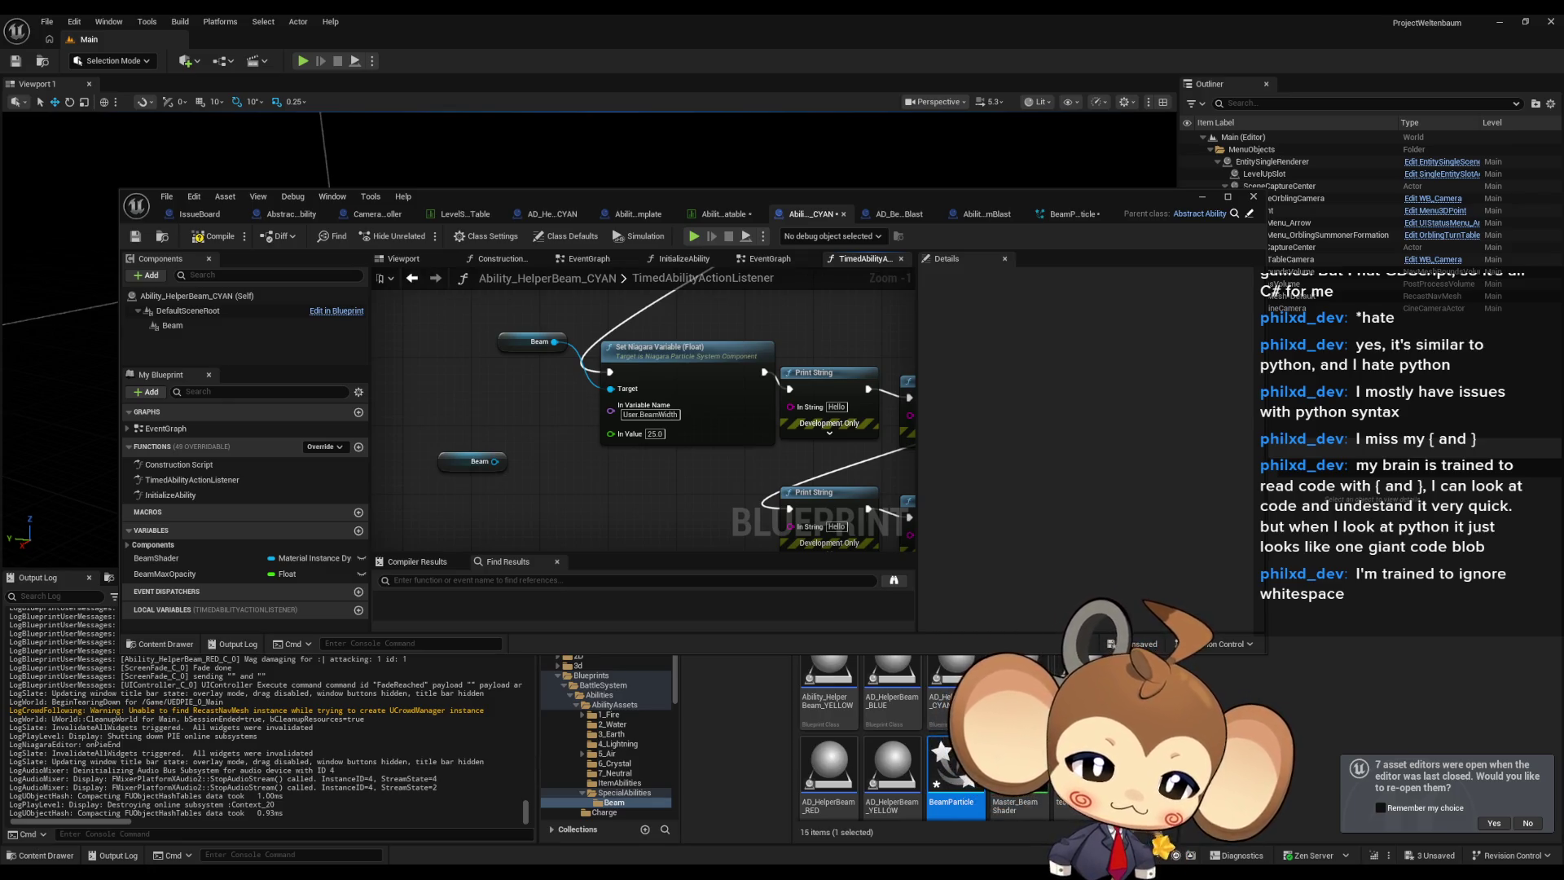
key(alt+Tab)
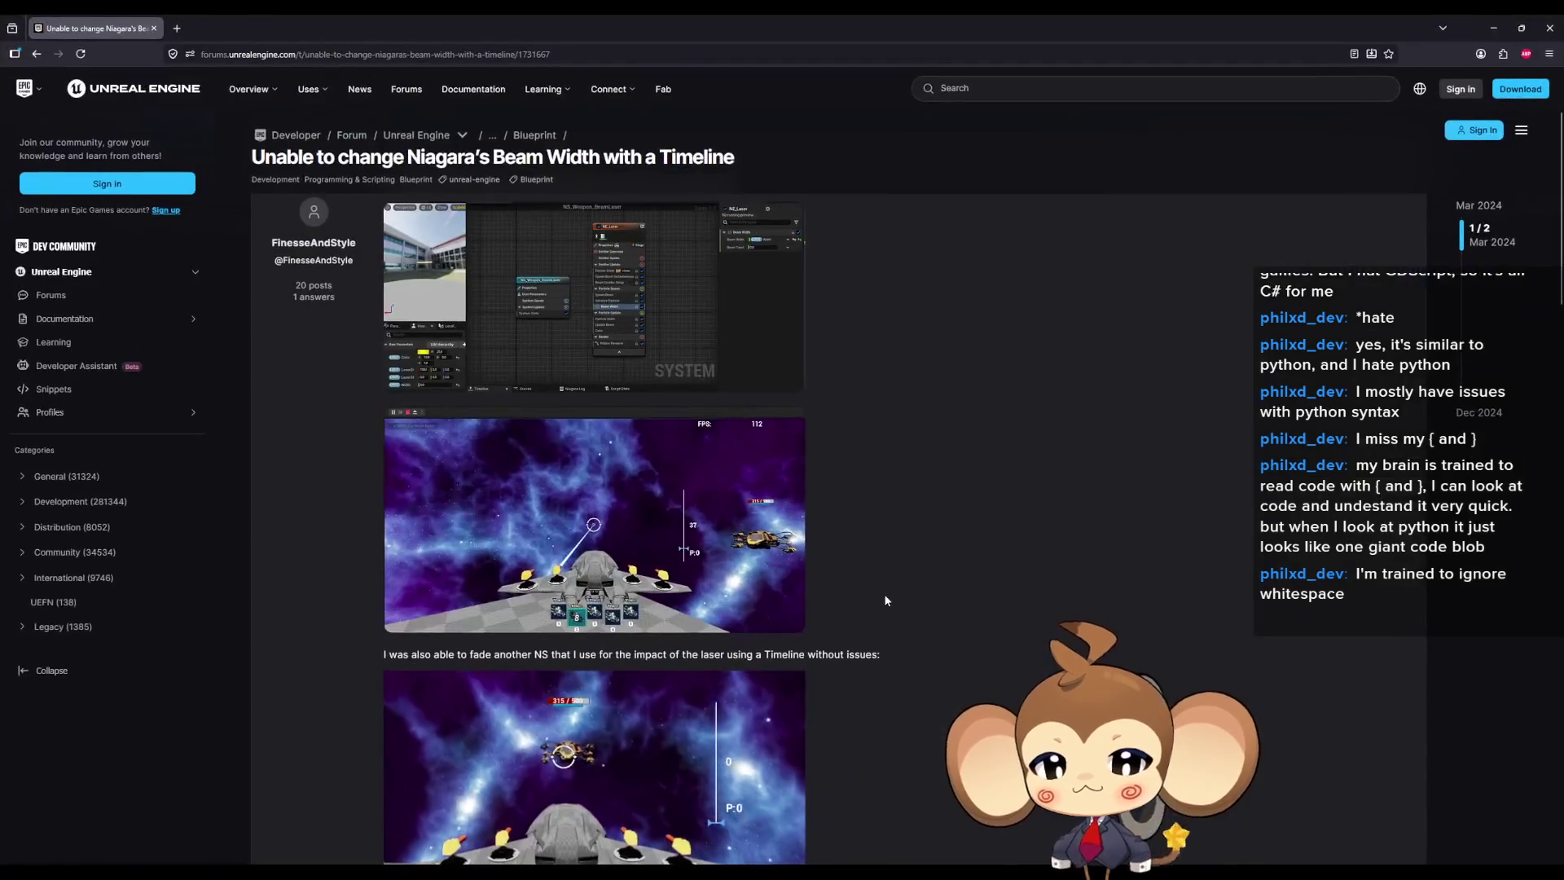
scroll(881, 565, down, 3)
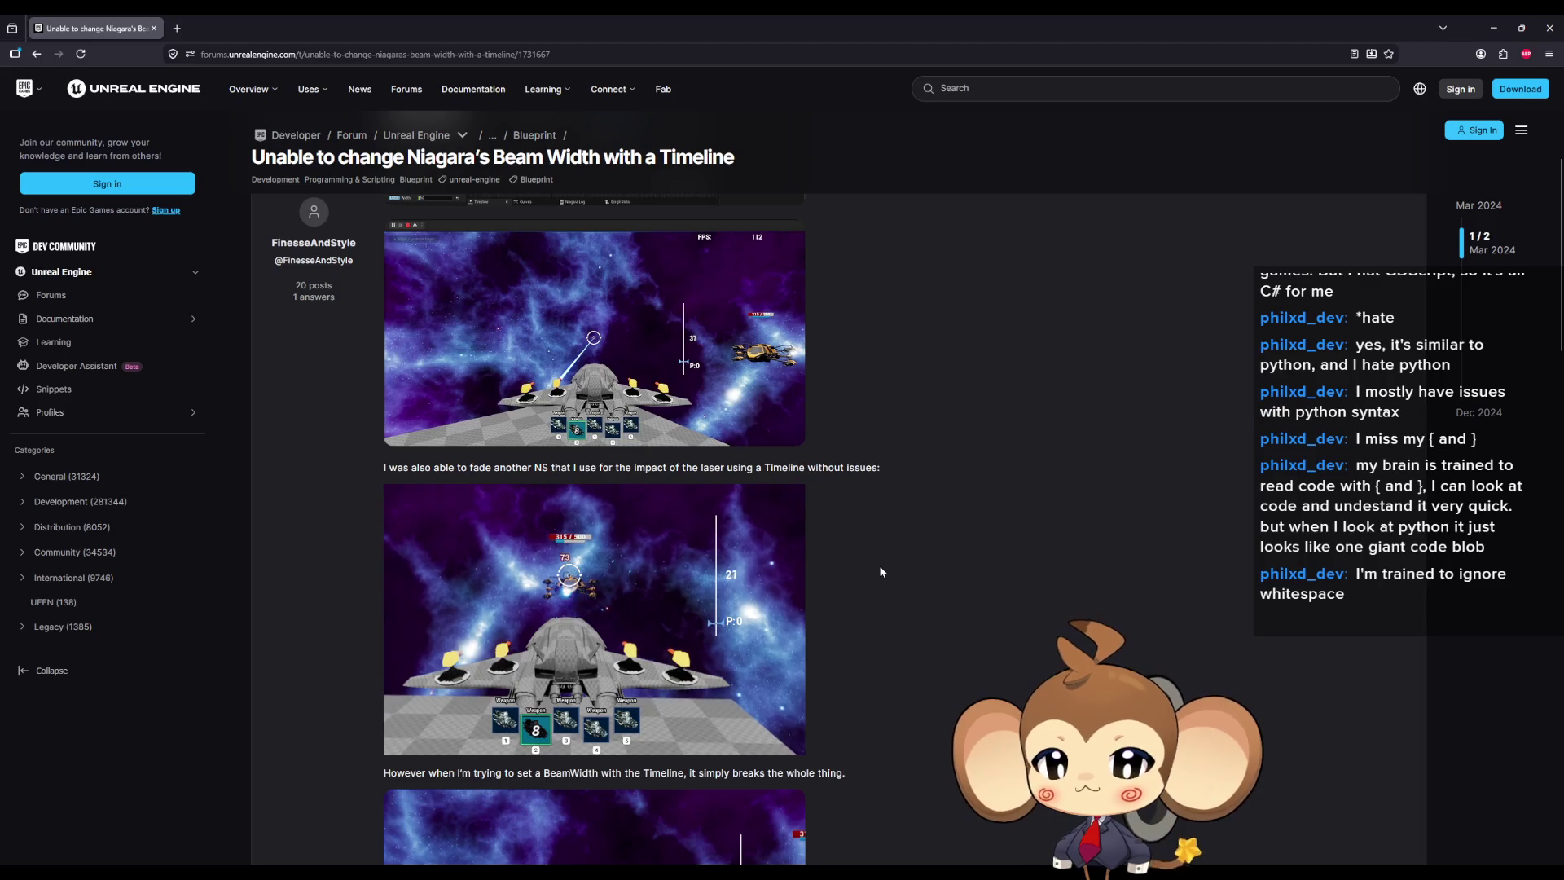
scroll(880, 572, down, 1)
scroll(880, 574, down, 10)
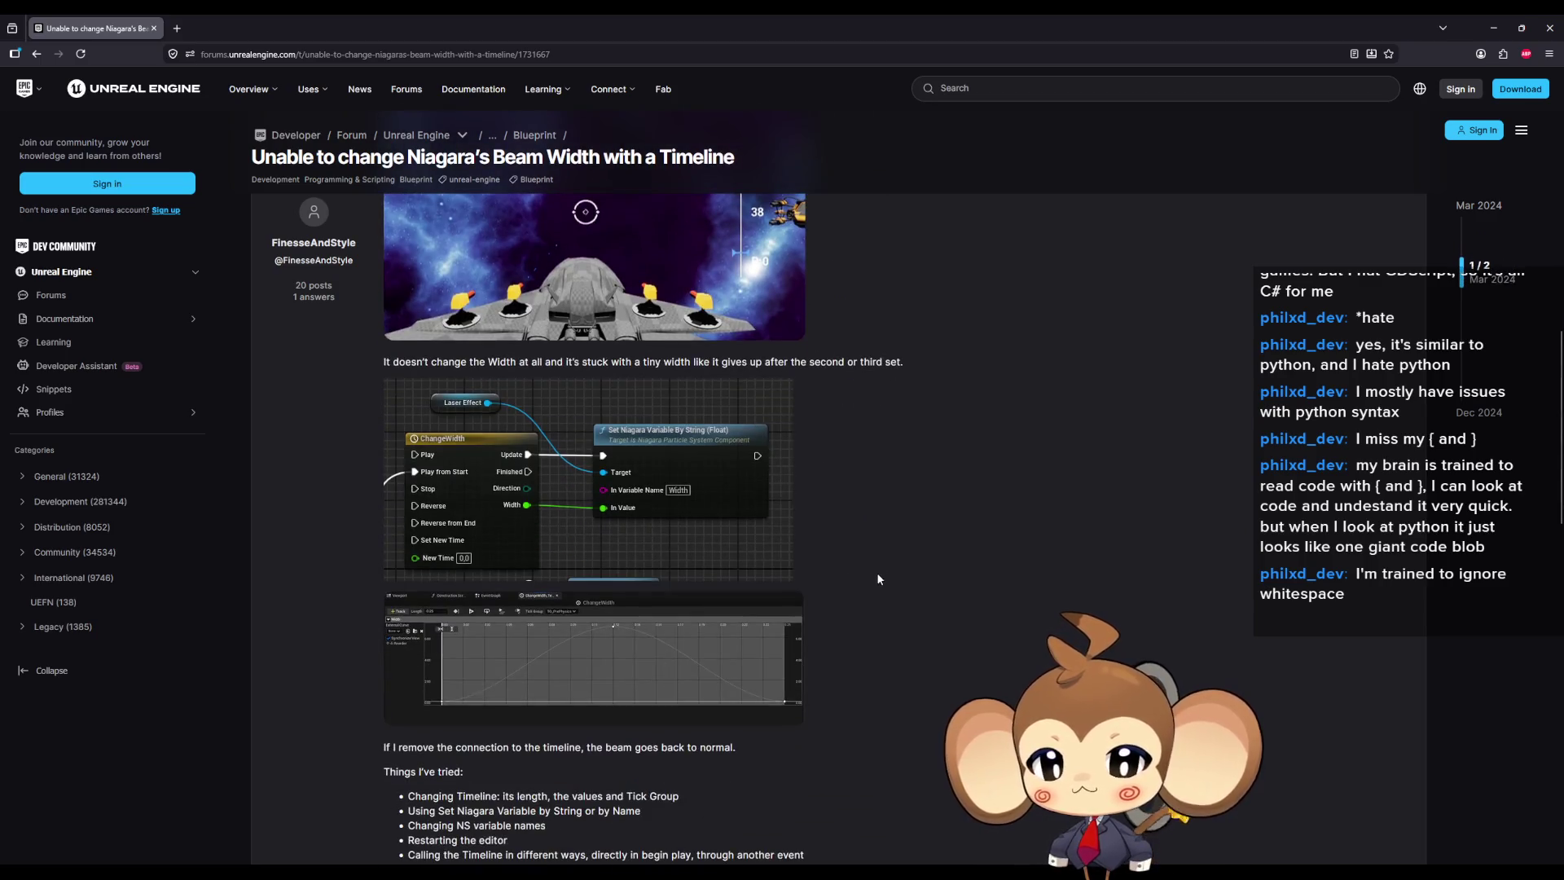
scroll(877, 574, down, 10)
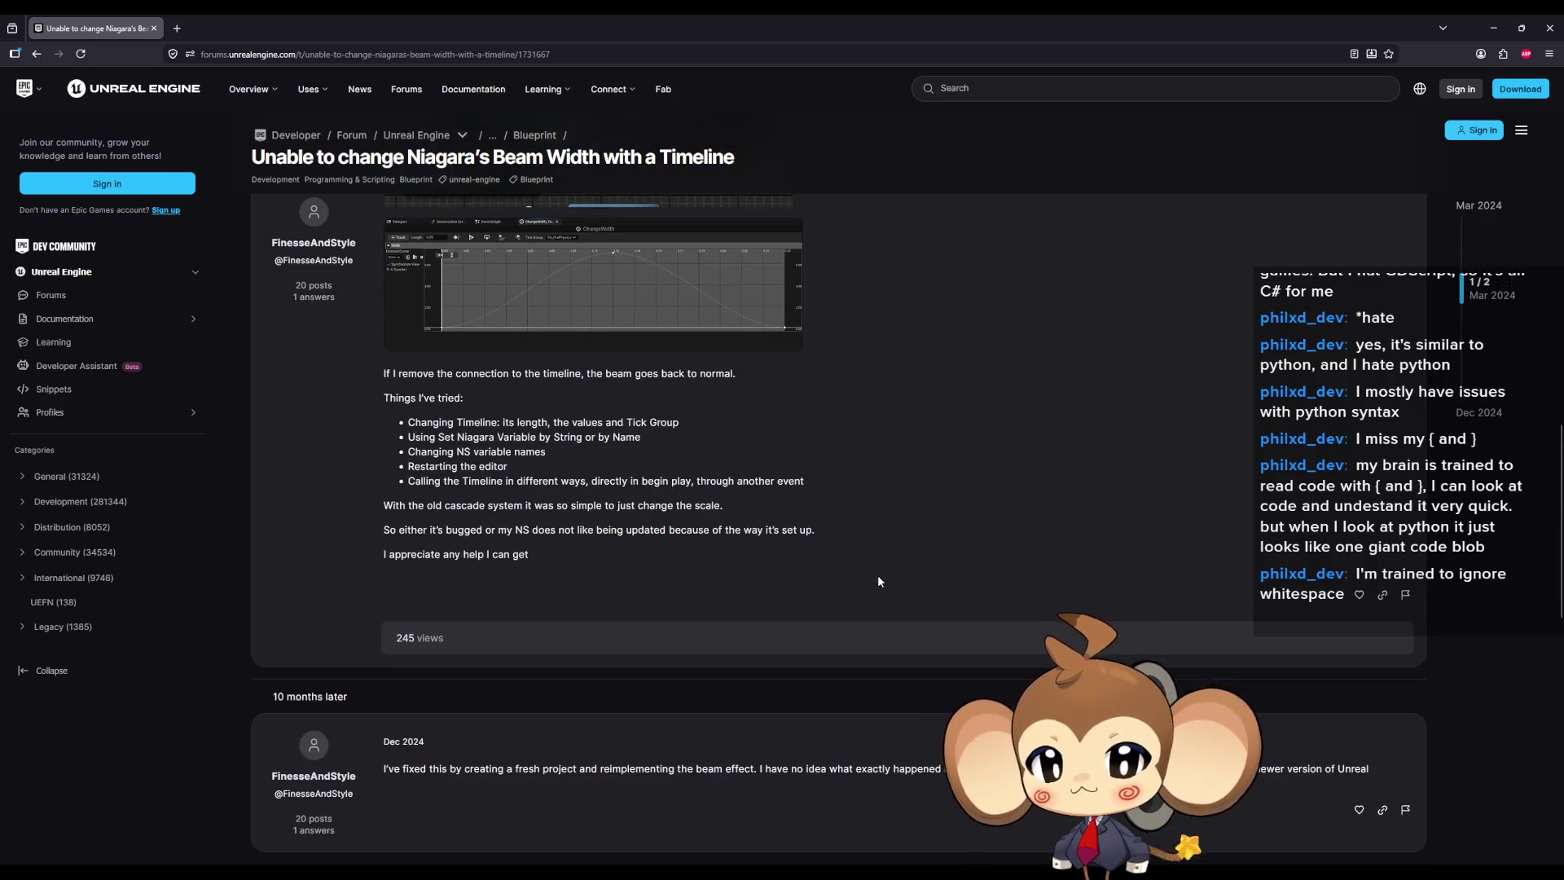
drag(447, 457, 943, 477)
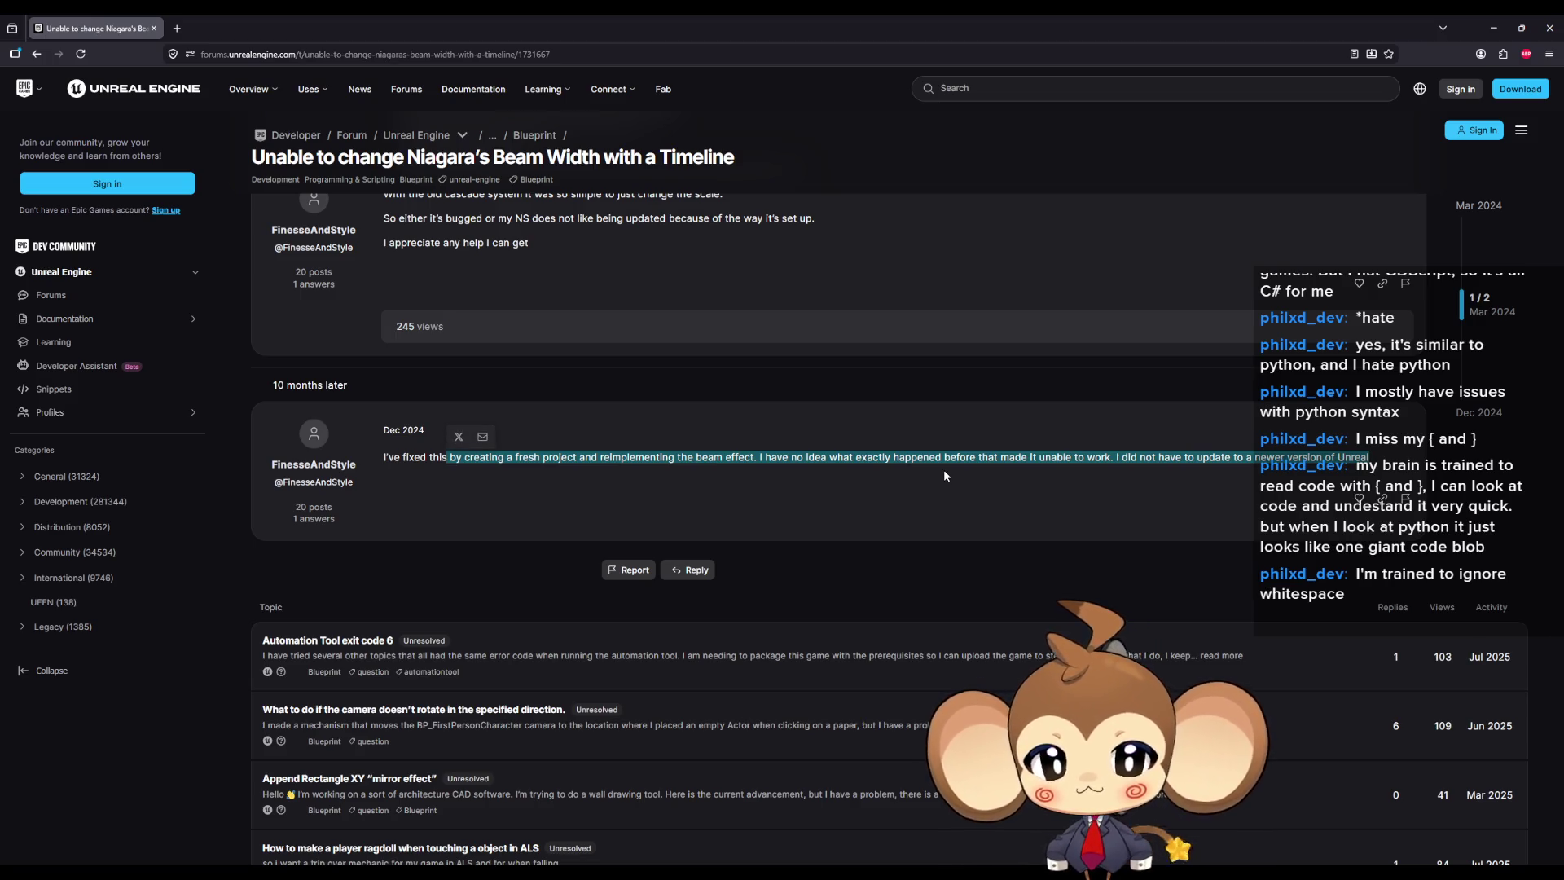
shift+click(944, 471)
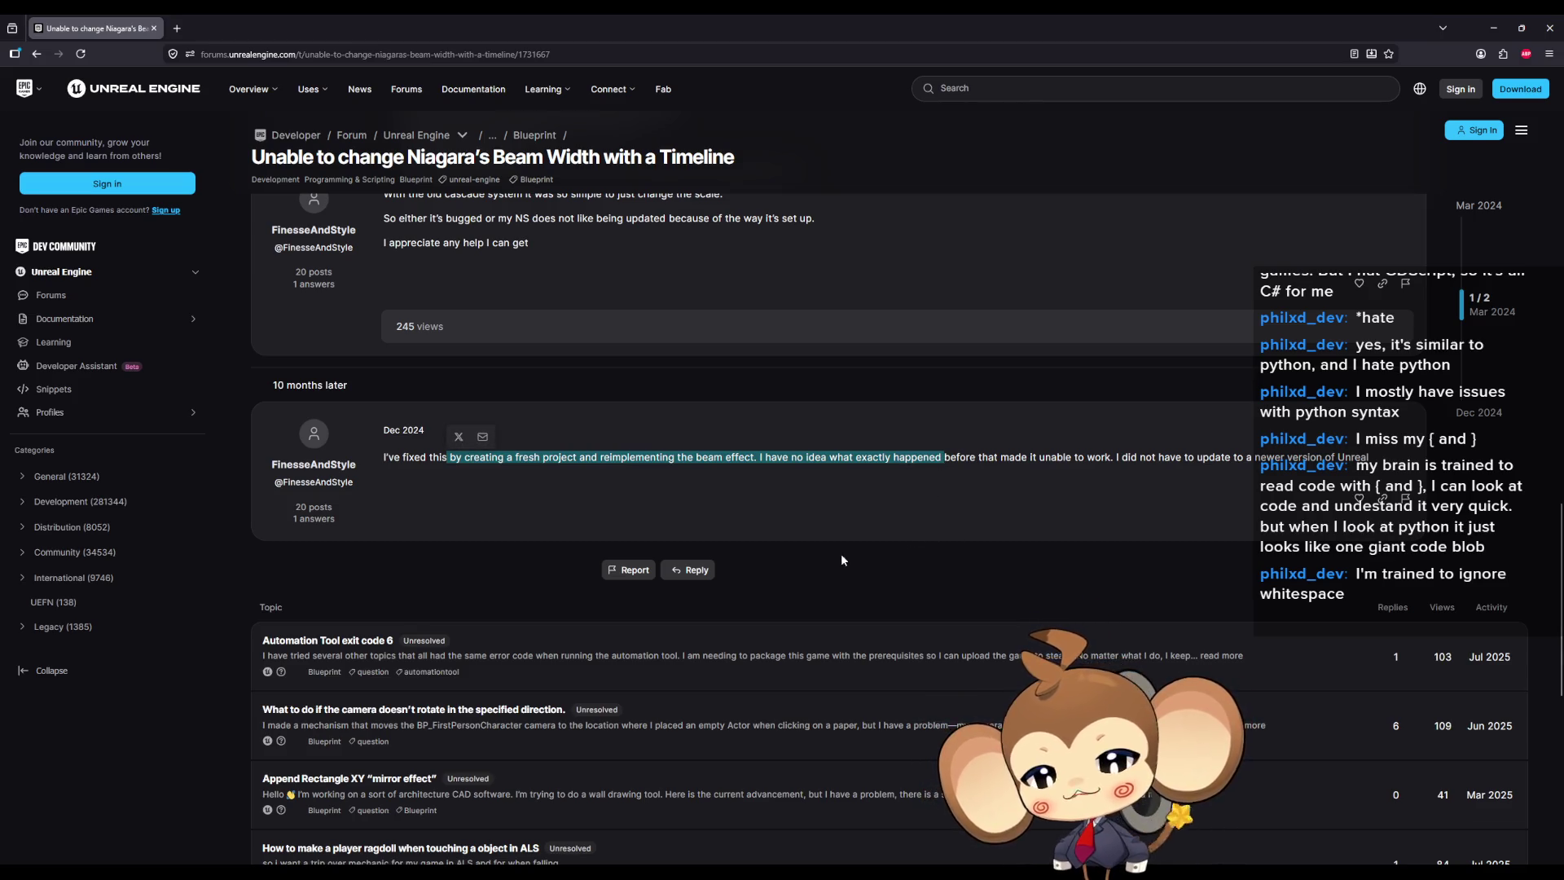
scroll(815, 521, up, 6)
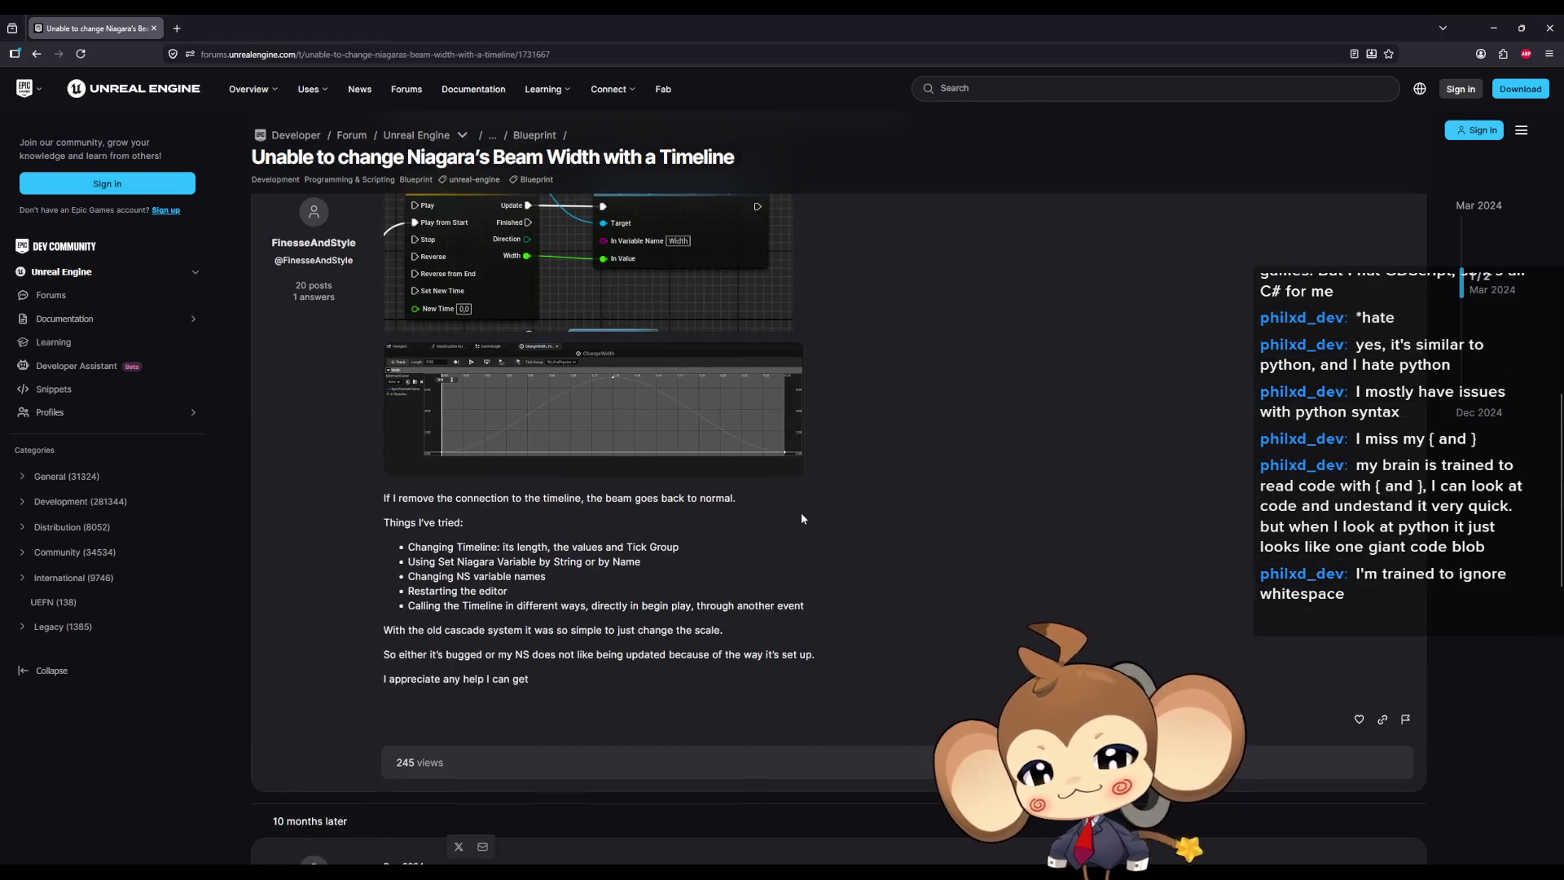
scroll(802, 519, up, 4)
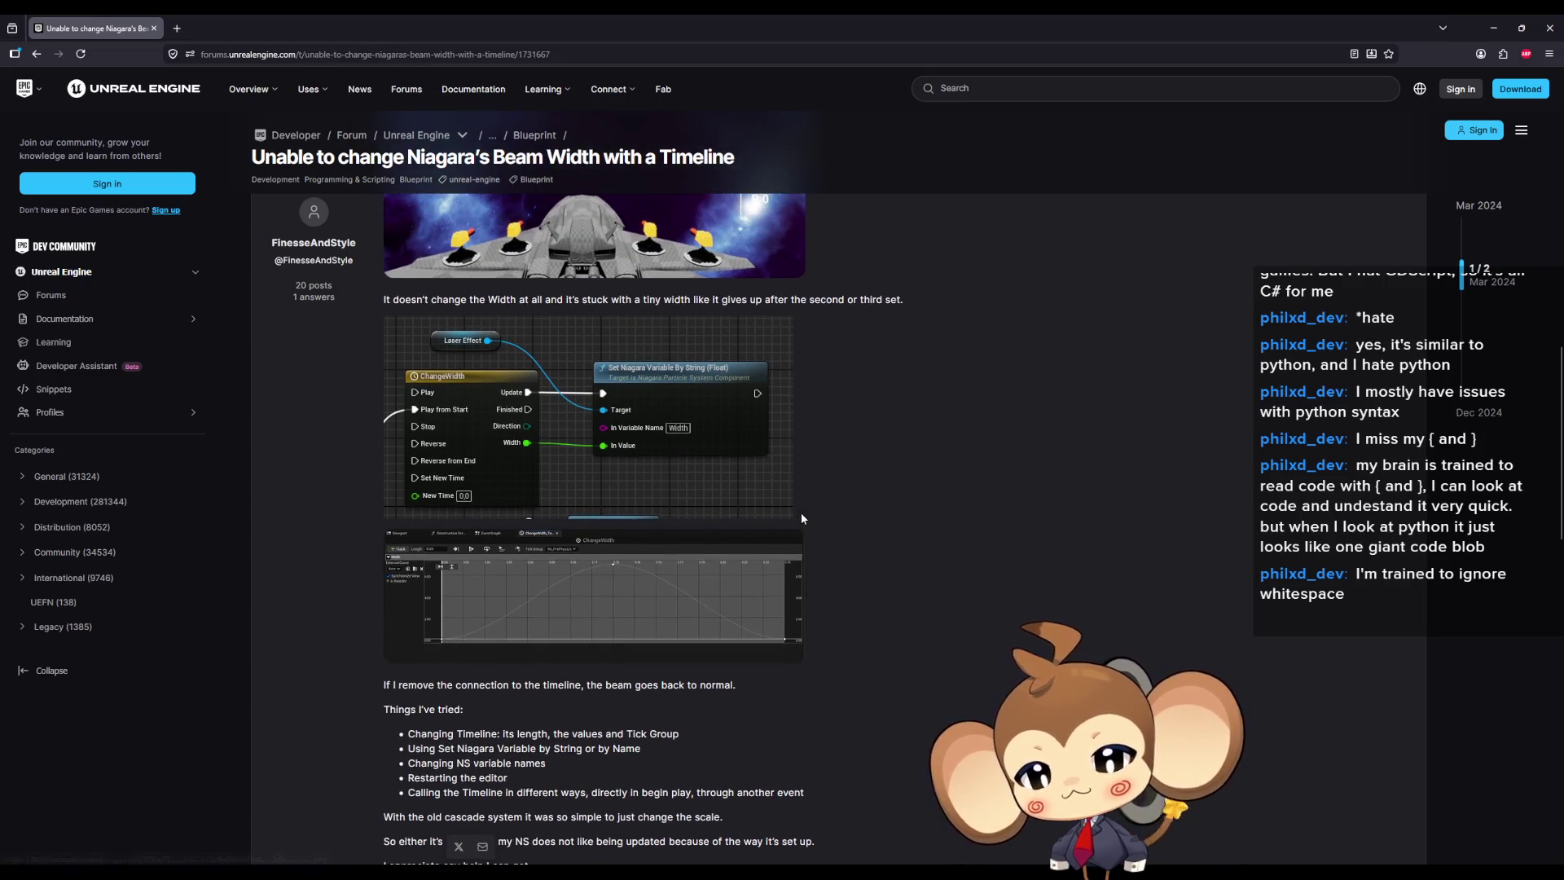
scroll(803, 521, up, 5)
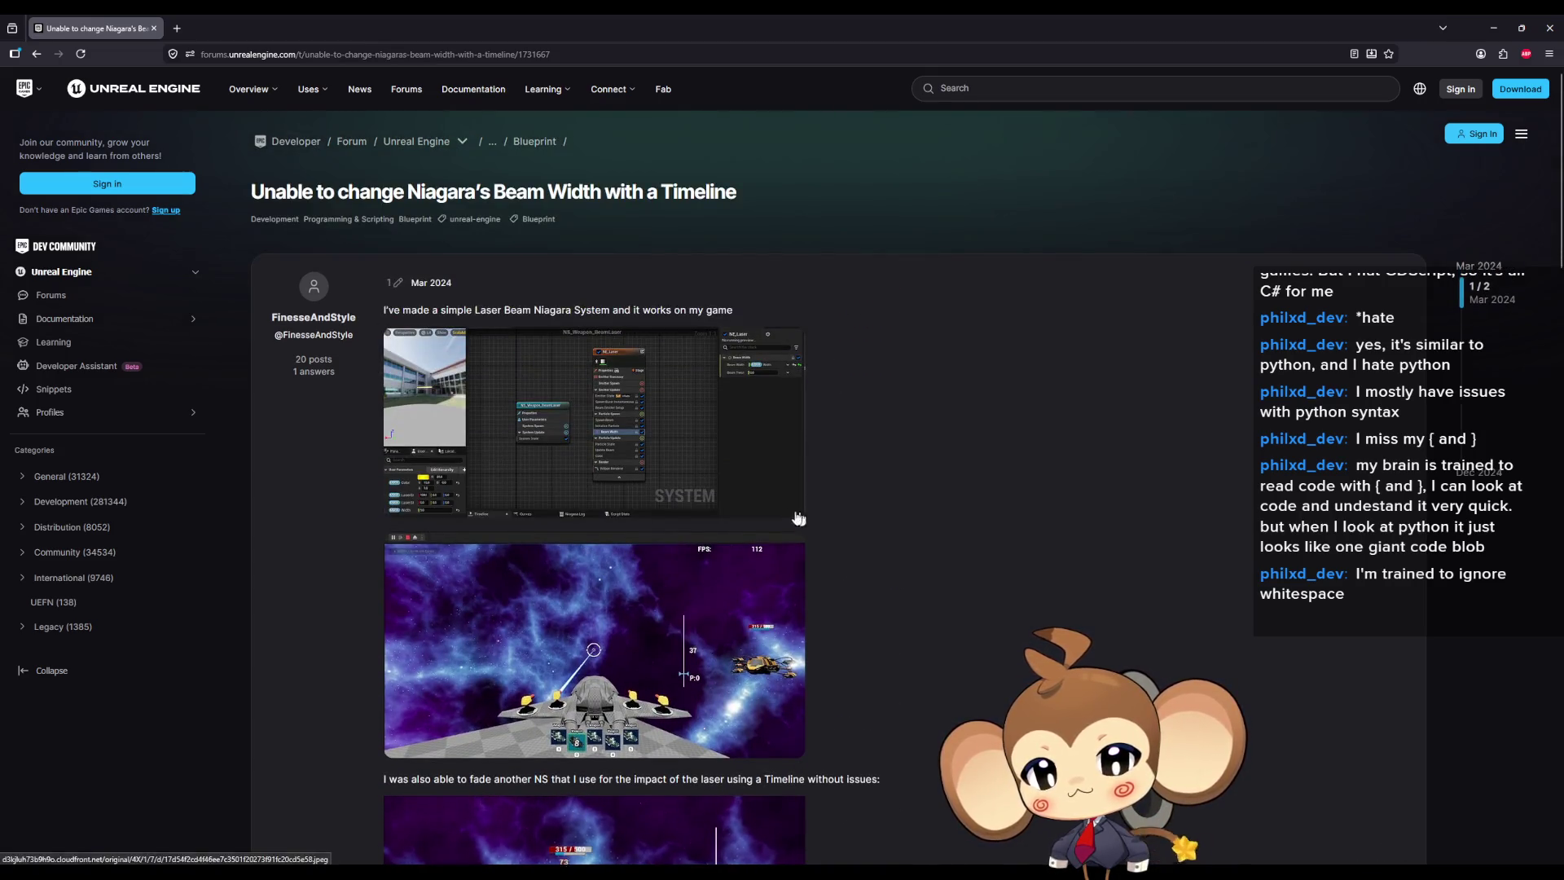
click(574, 430)
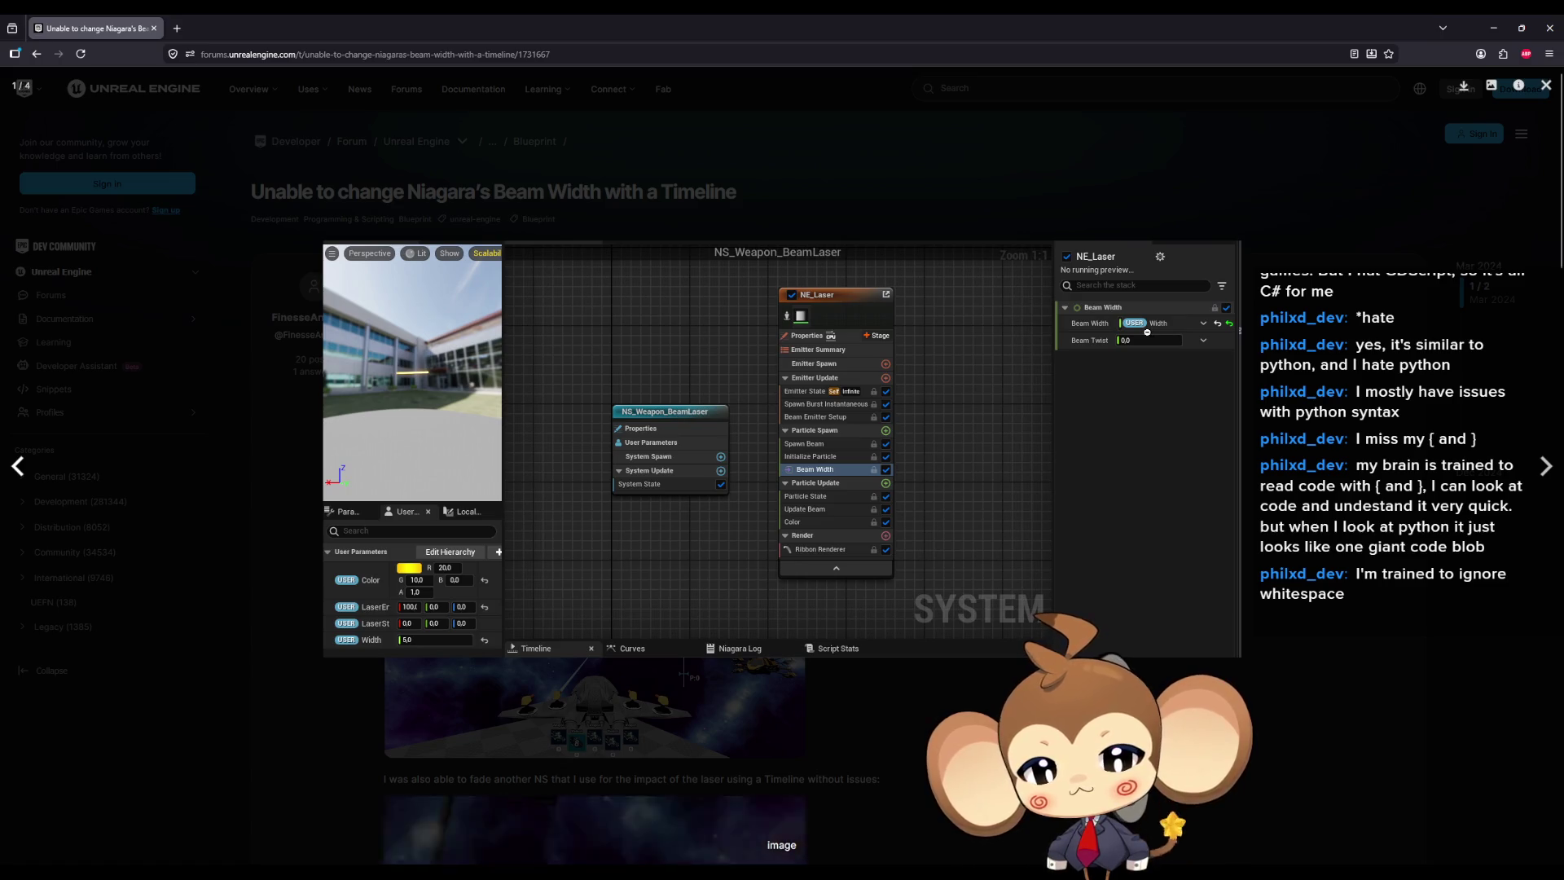
click(1484, 128)
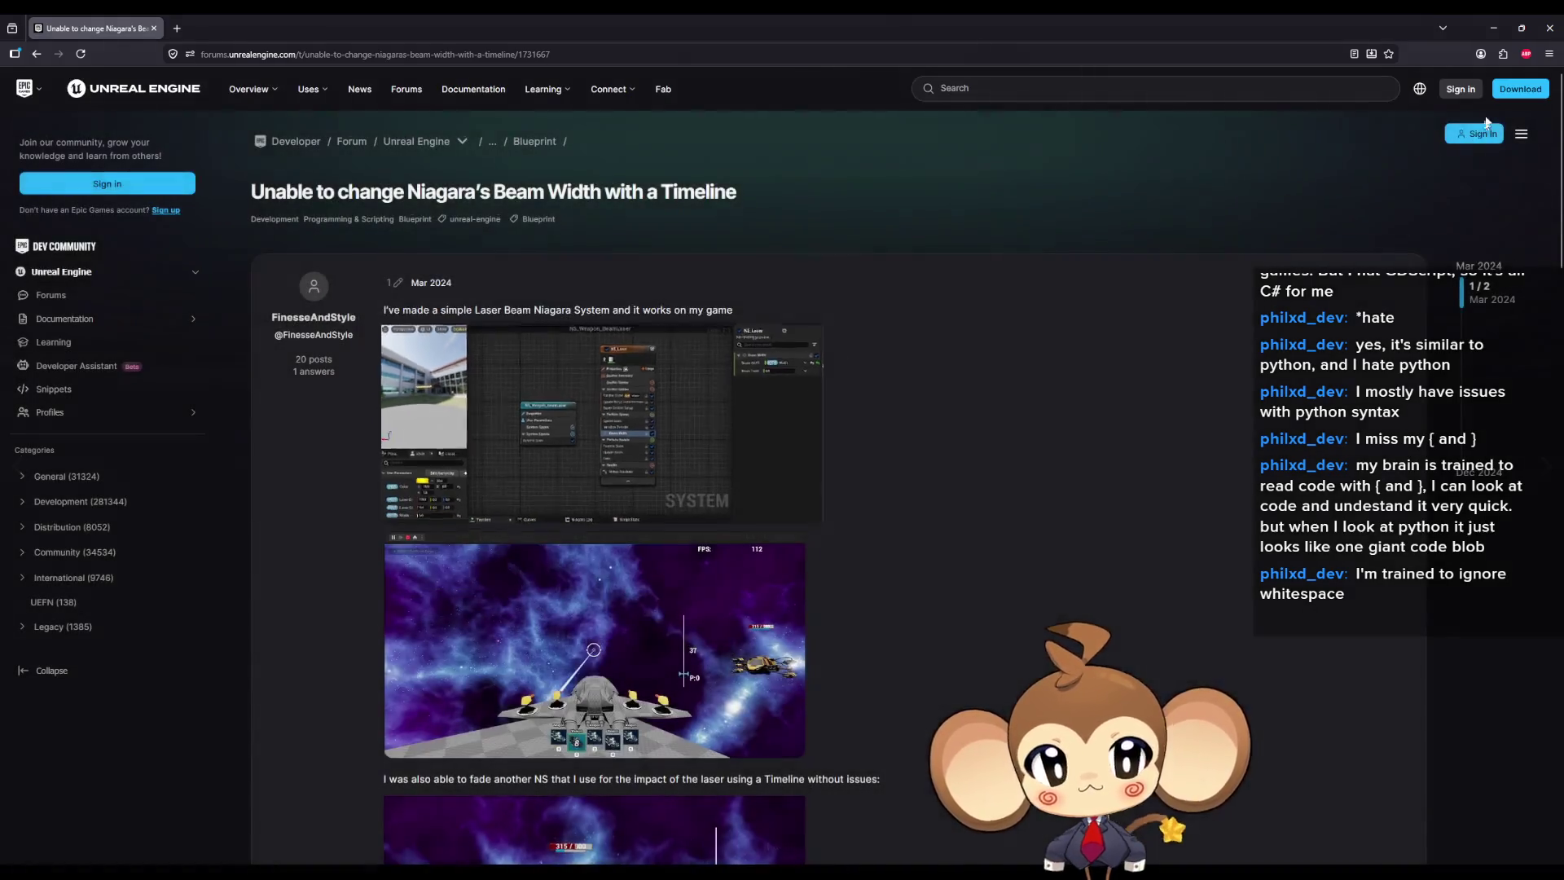
key(alt+Tab)
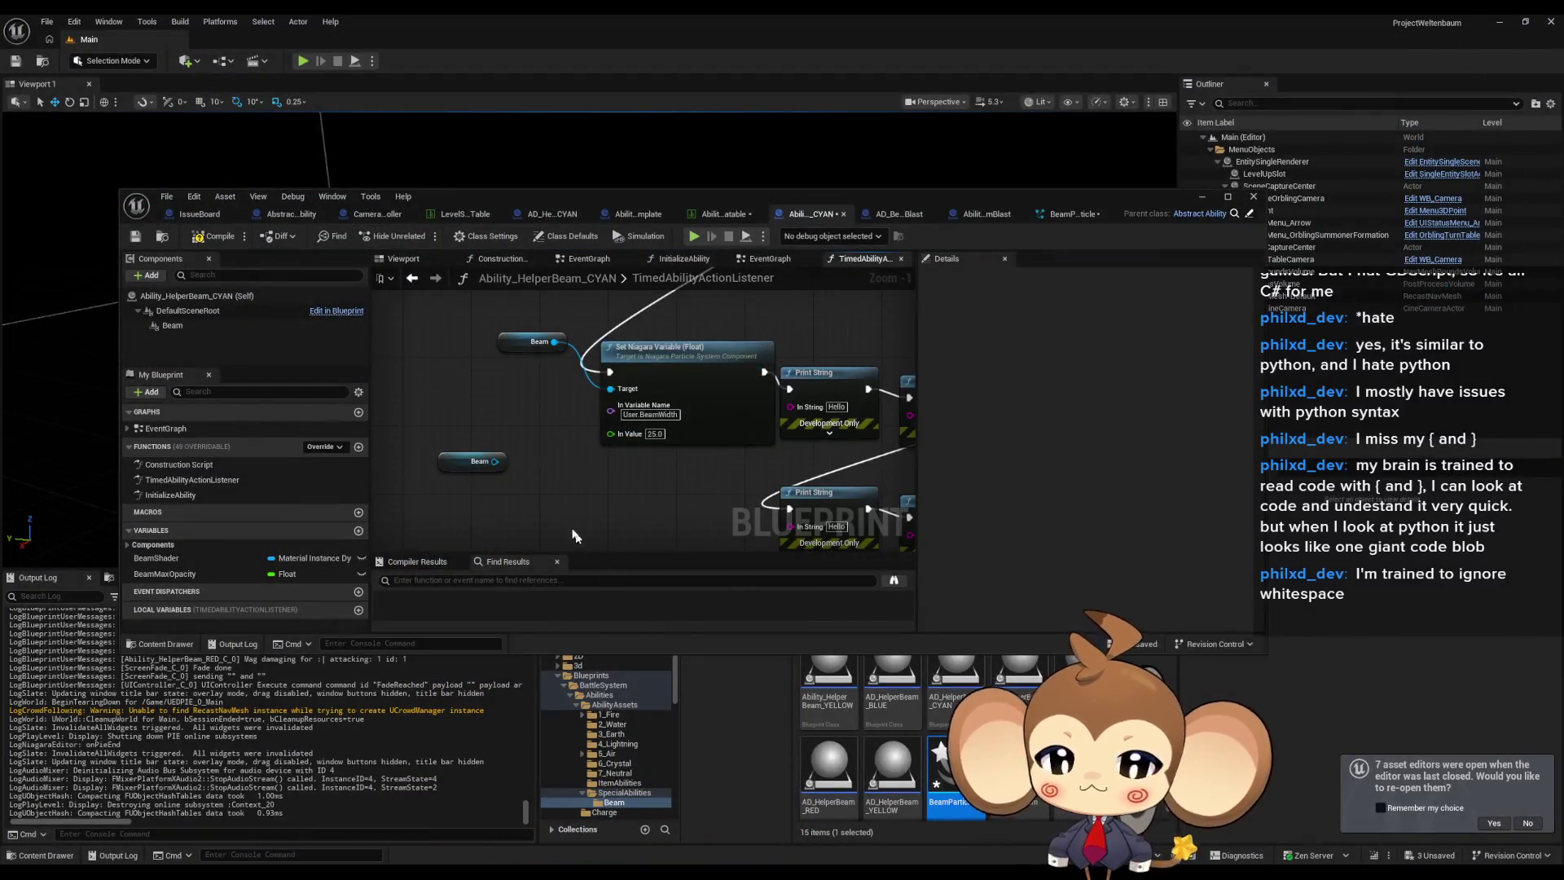
Change the float node's variable name to BeamWidth and launch a Play-in-Editor test.
click(652, 423)
click(730, 499)
text(BeamWidth)
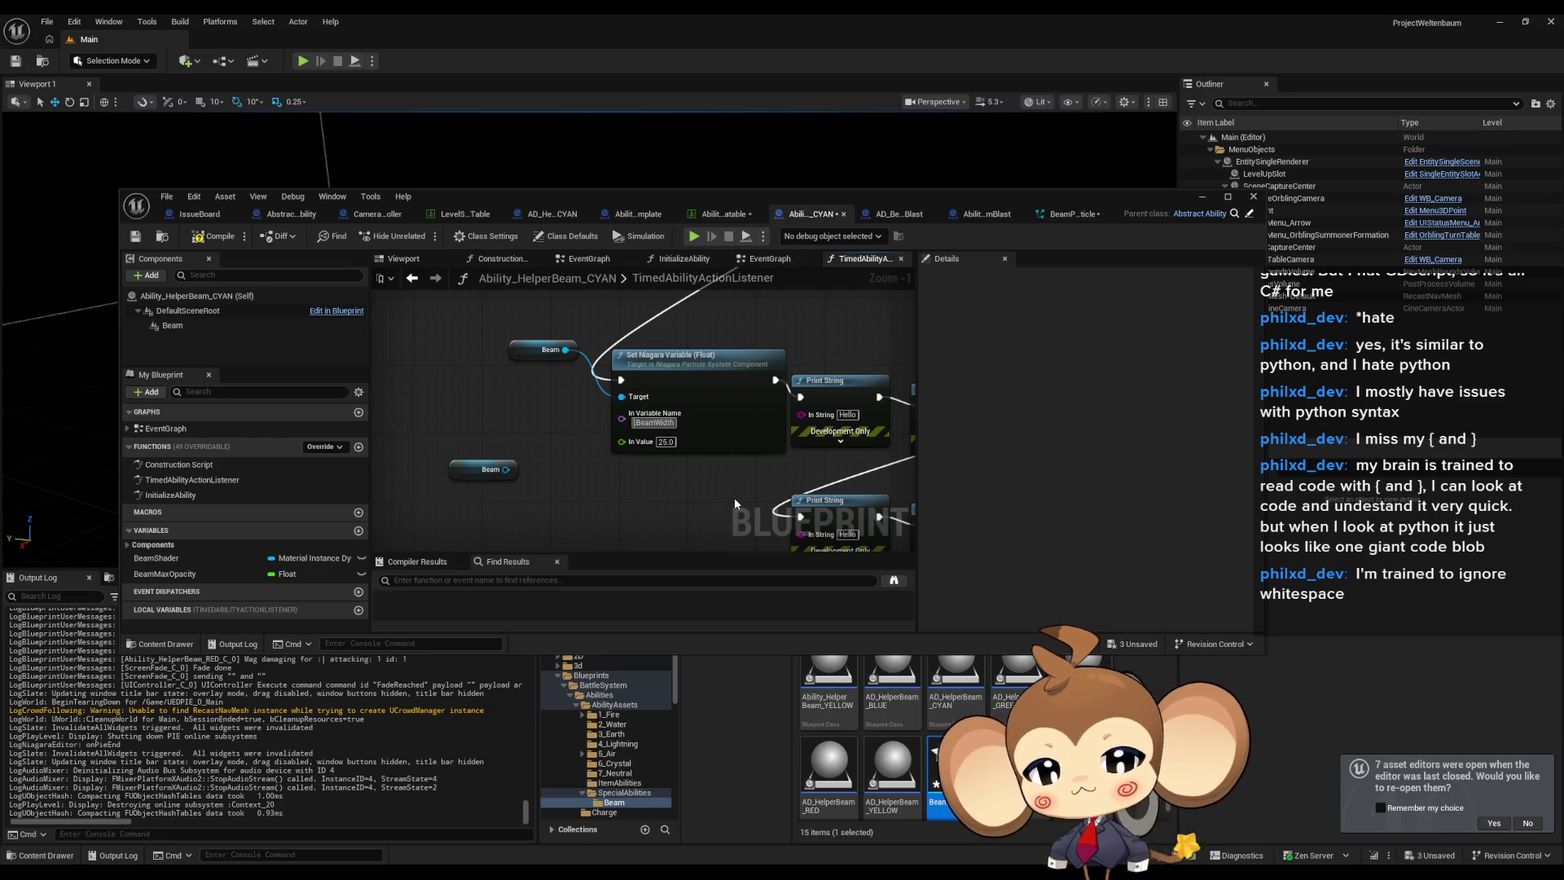
click(1204, 198)
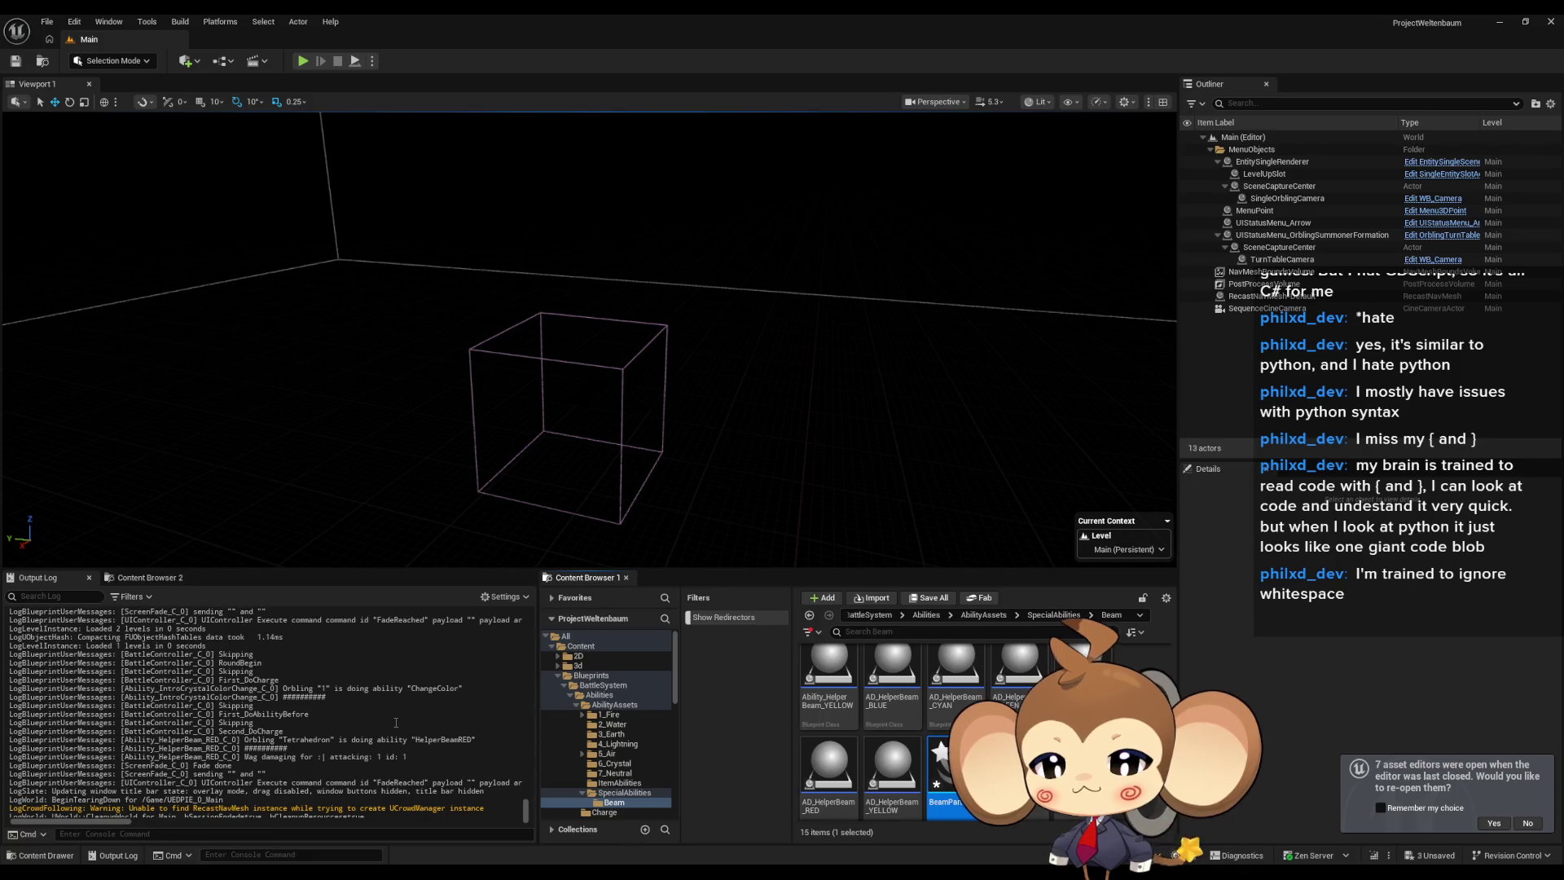
click(298, 63)
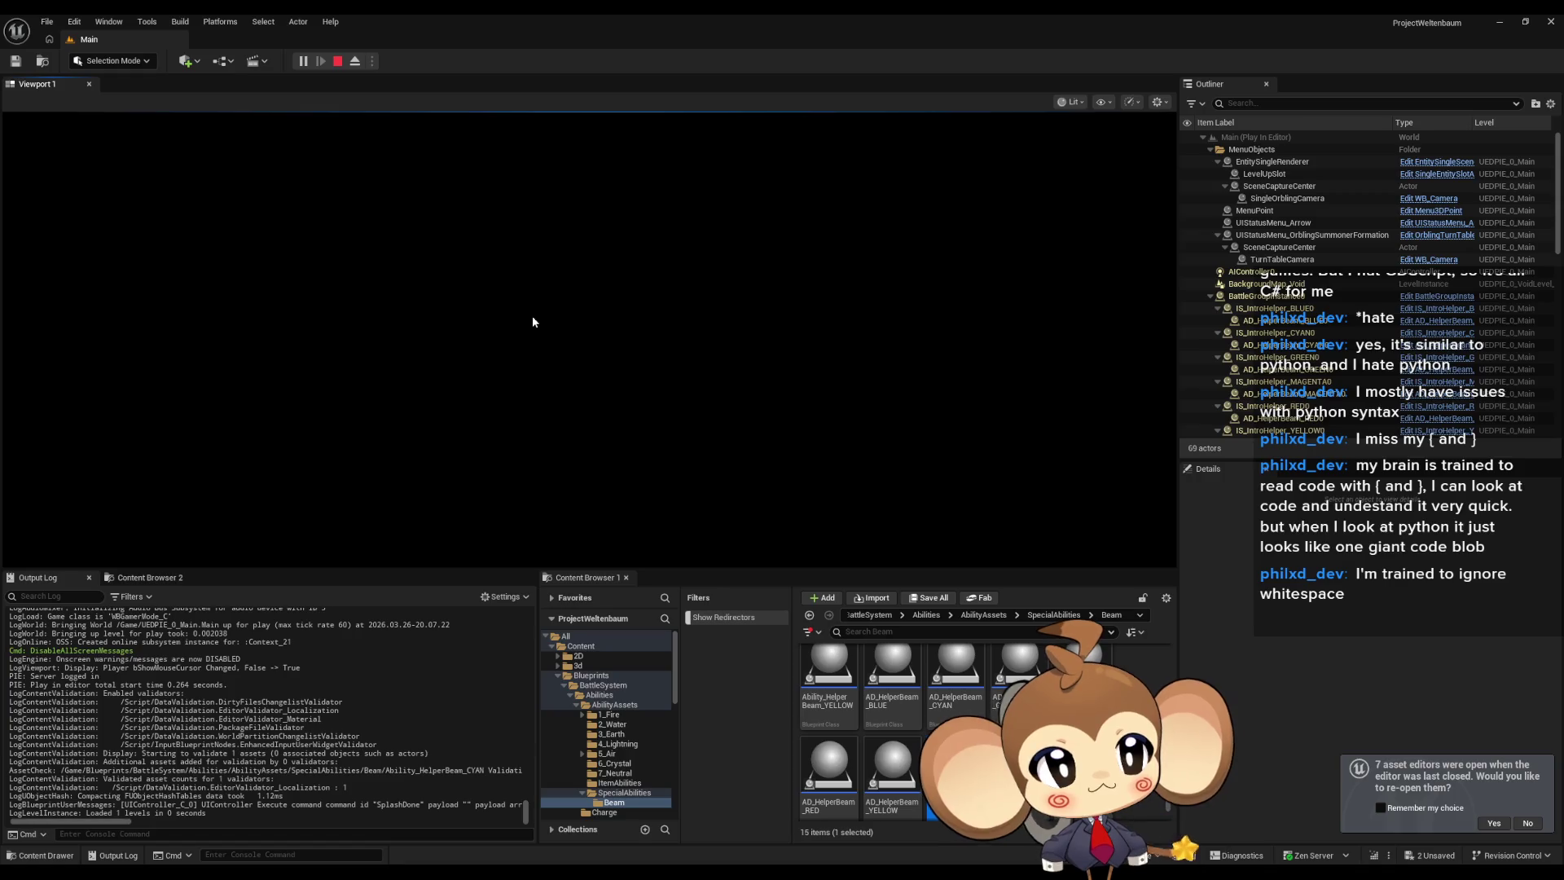
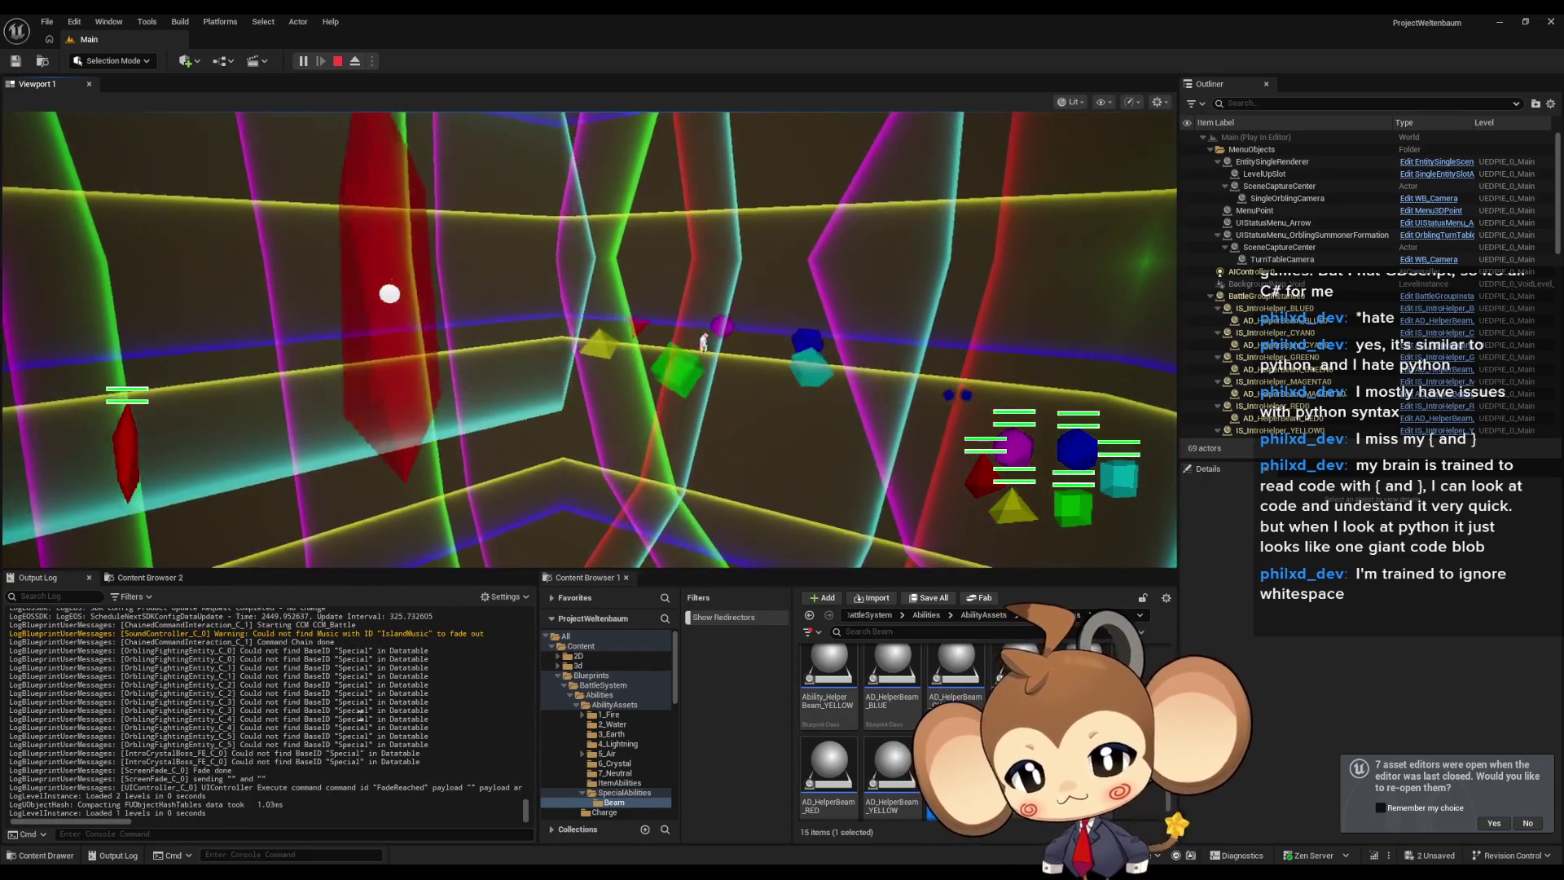
Clear all messages from the Output Log, then stop the running play session.
right_click(374, 718)
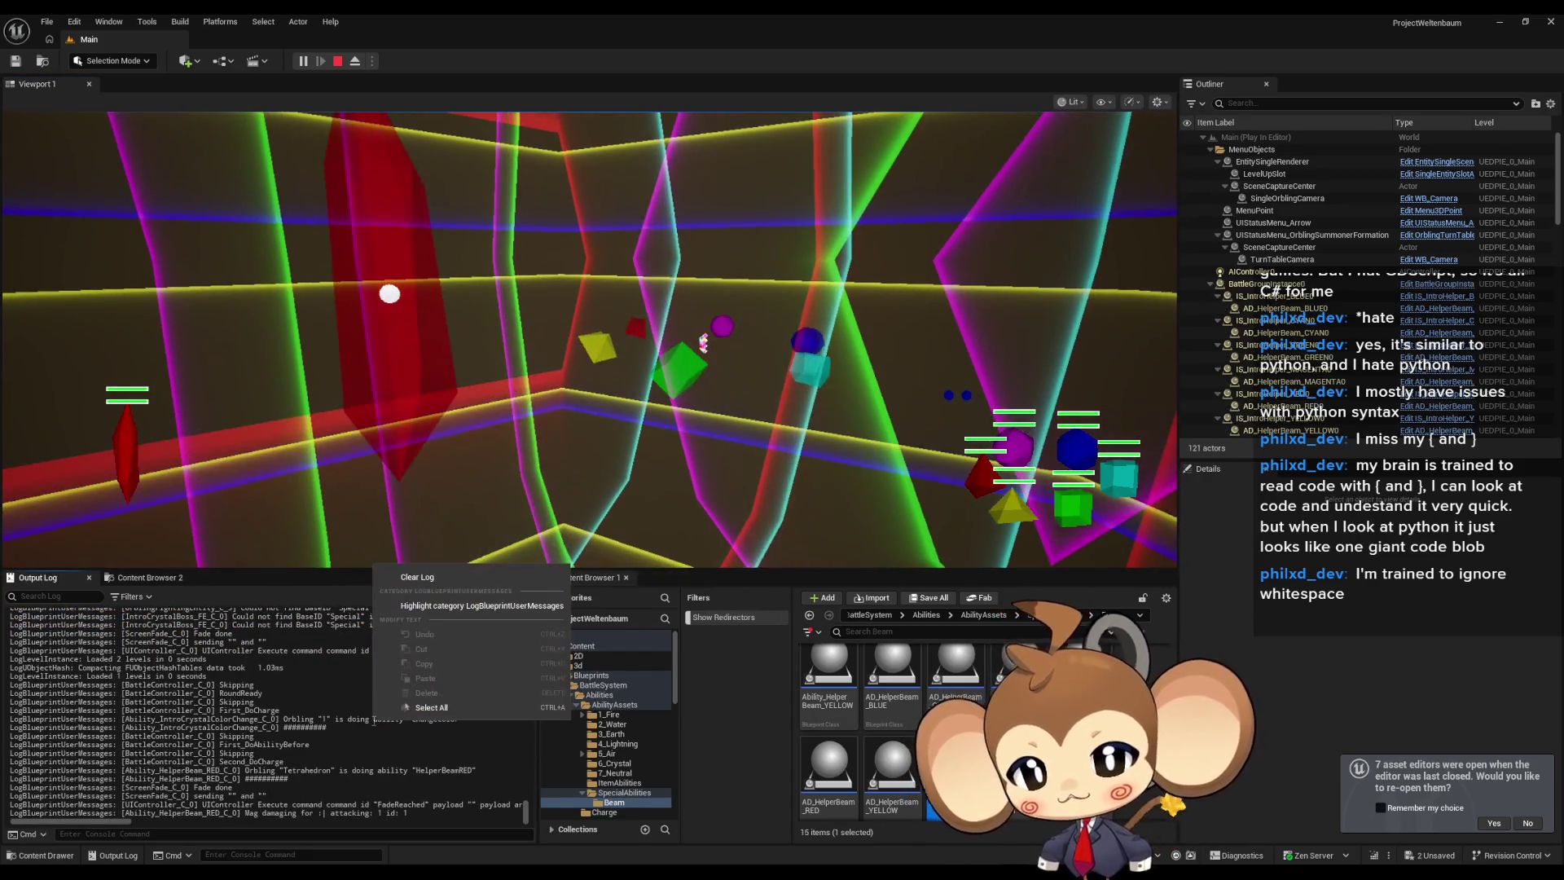
click(438, 577)
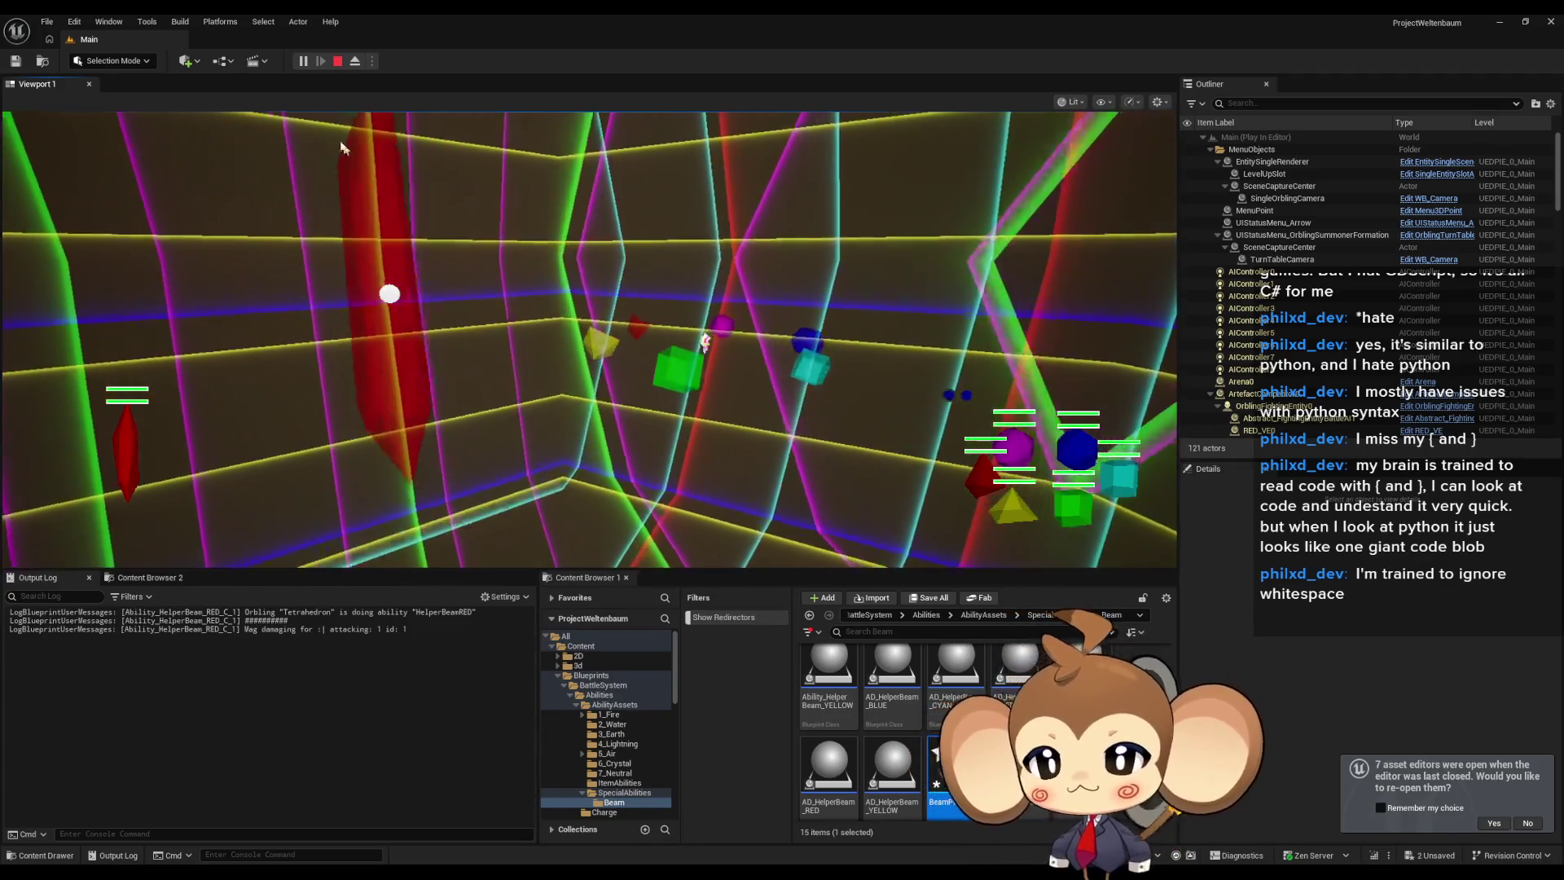
click(337, 62)
In Ability_HelperBeam_CYAN, inspect the Switch on Name, Set Niagara Variable (Vector3), Beam Start and Fade Out nodes.
mouse_move(640, 870)
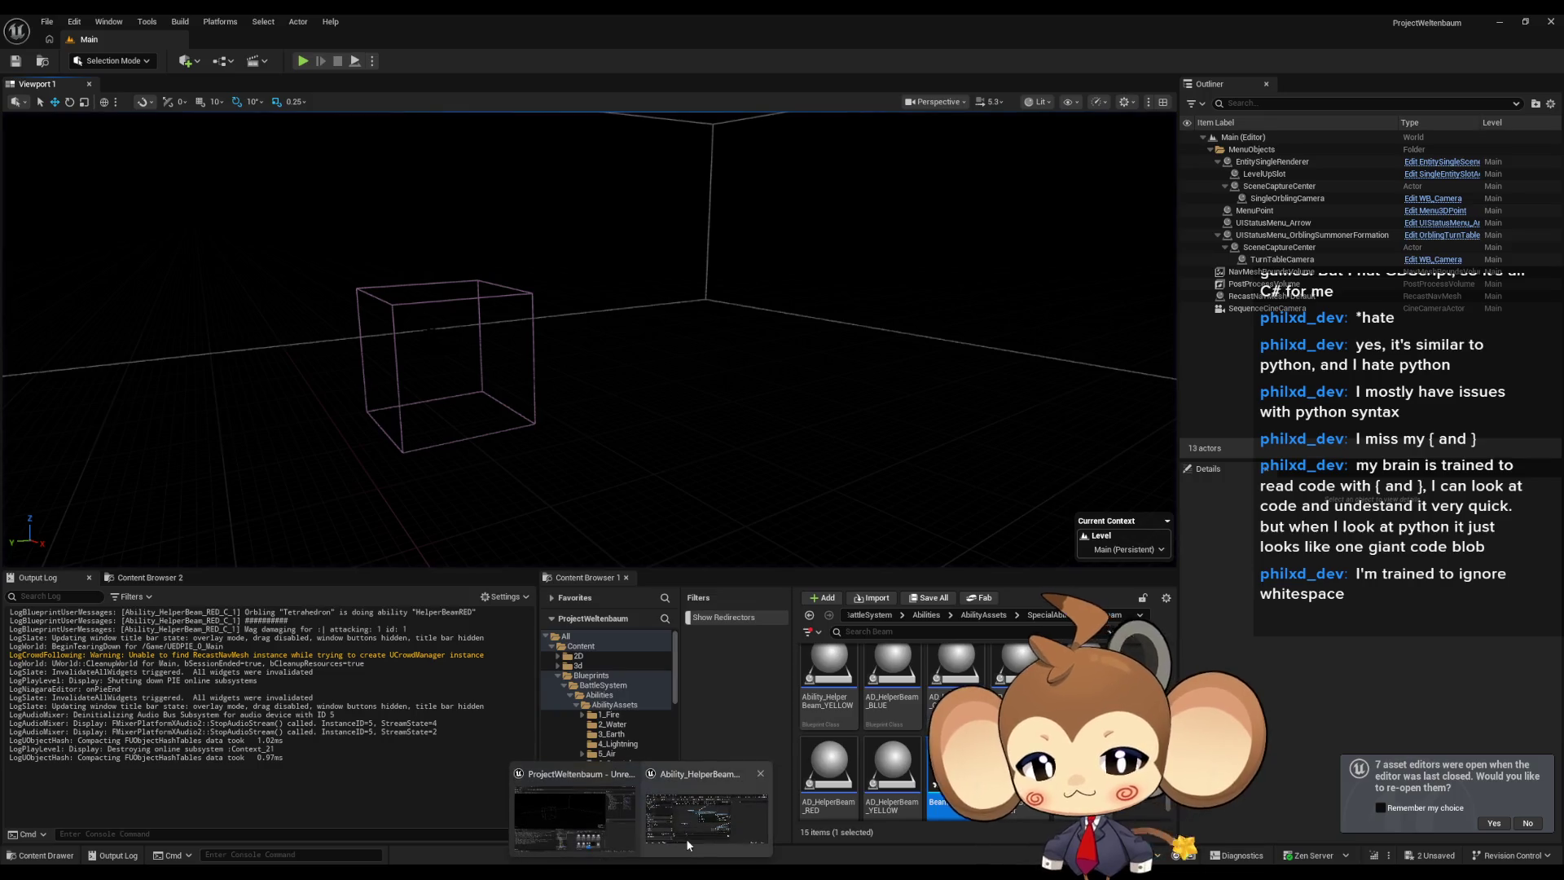
click(686, 838)
drag(614, 448, 554, 451)
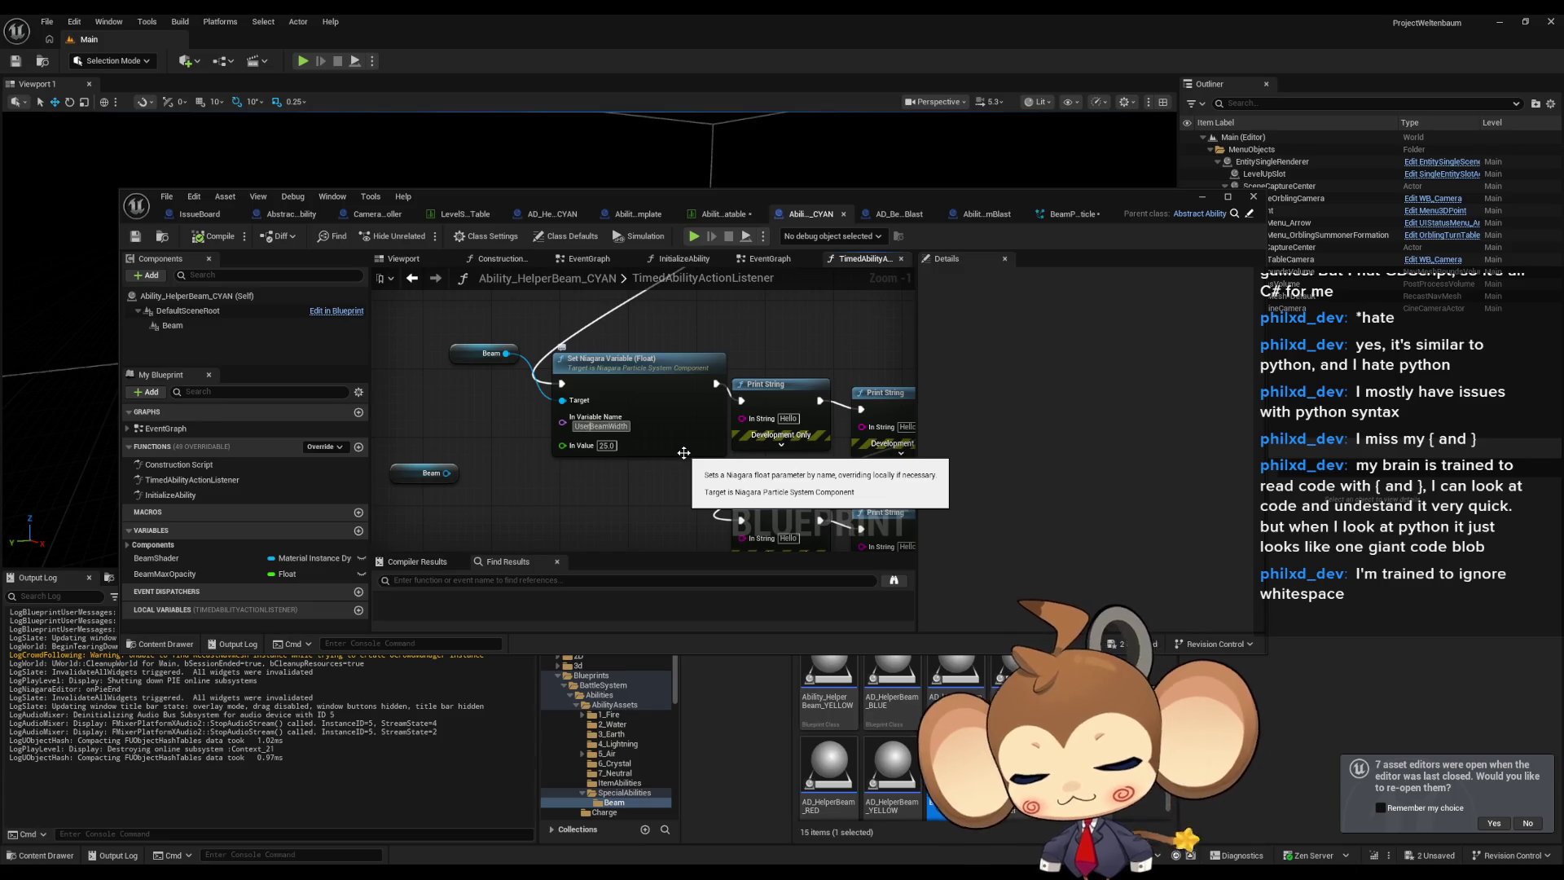
mouse_move(684, 453)
mouse_down()
mouse_move(664, 391)
mouse_move(836, 500)
mouse_move(877, 549)
mouse_up()
click(585, 372)
mouse_move(656, 442)
mouse_down()
mouse_move(778, 481)
mouse_move(932, 566)
mouse_move(595, 488)
mouse_move(607, 479)
mouse_up()
drag(695, 524, 690, 491)
click(717, 447)
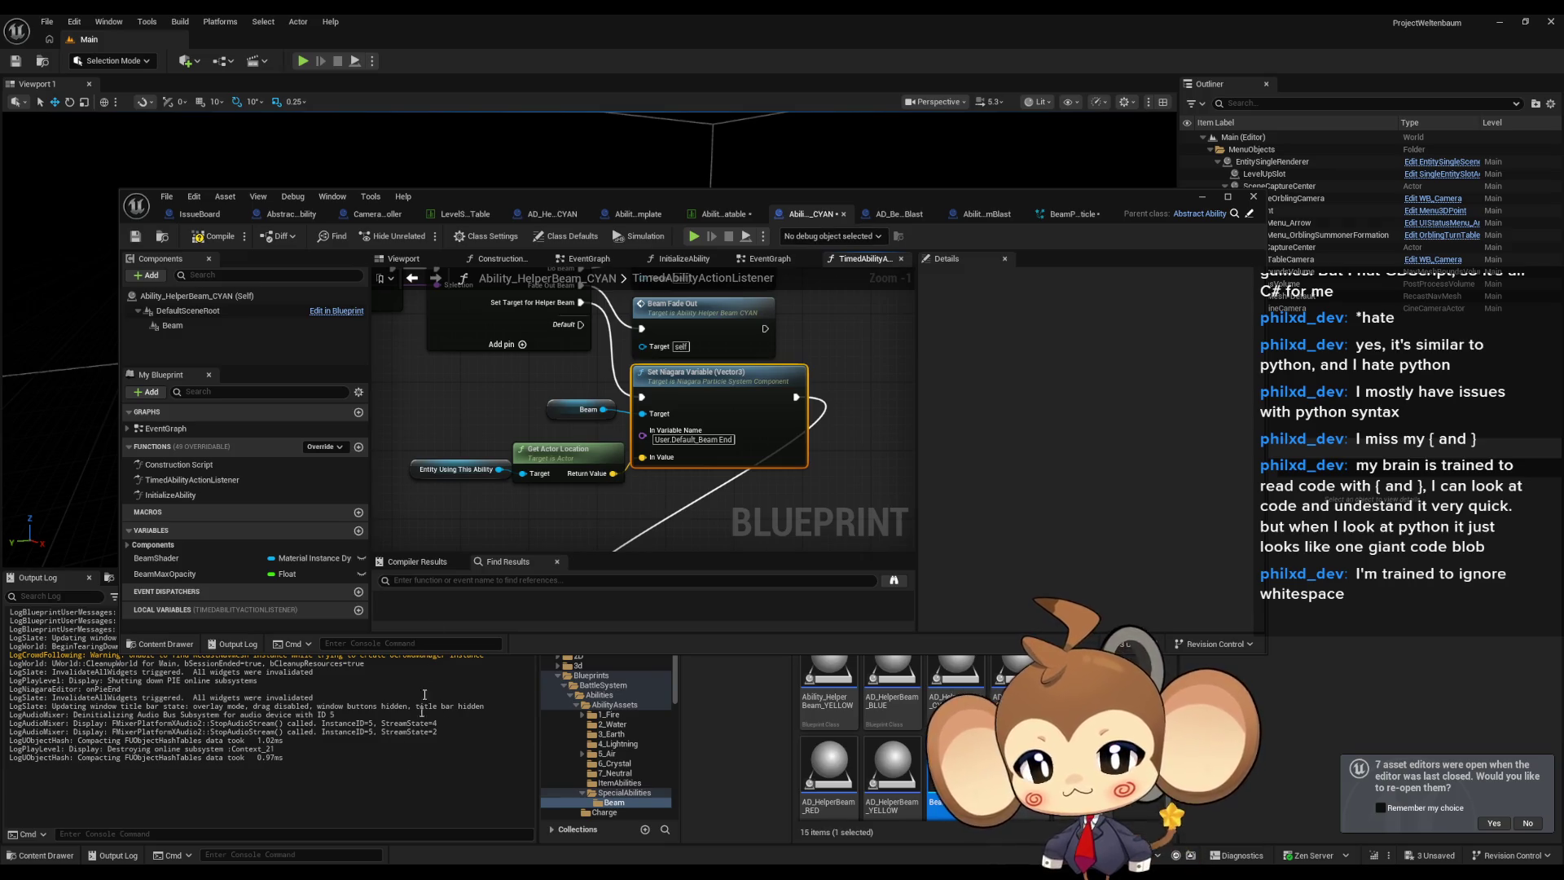
drag(812, 503, 861, 495)
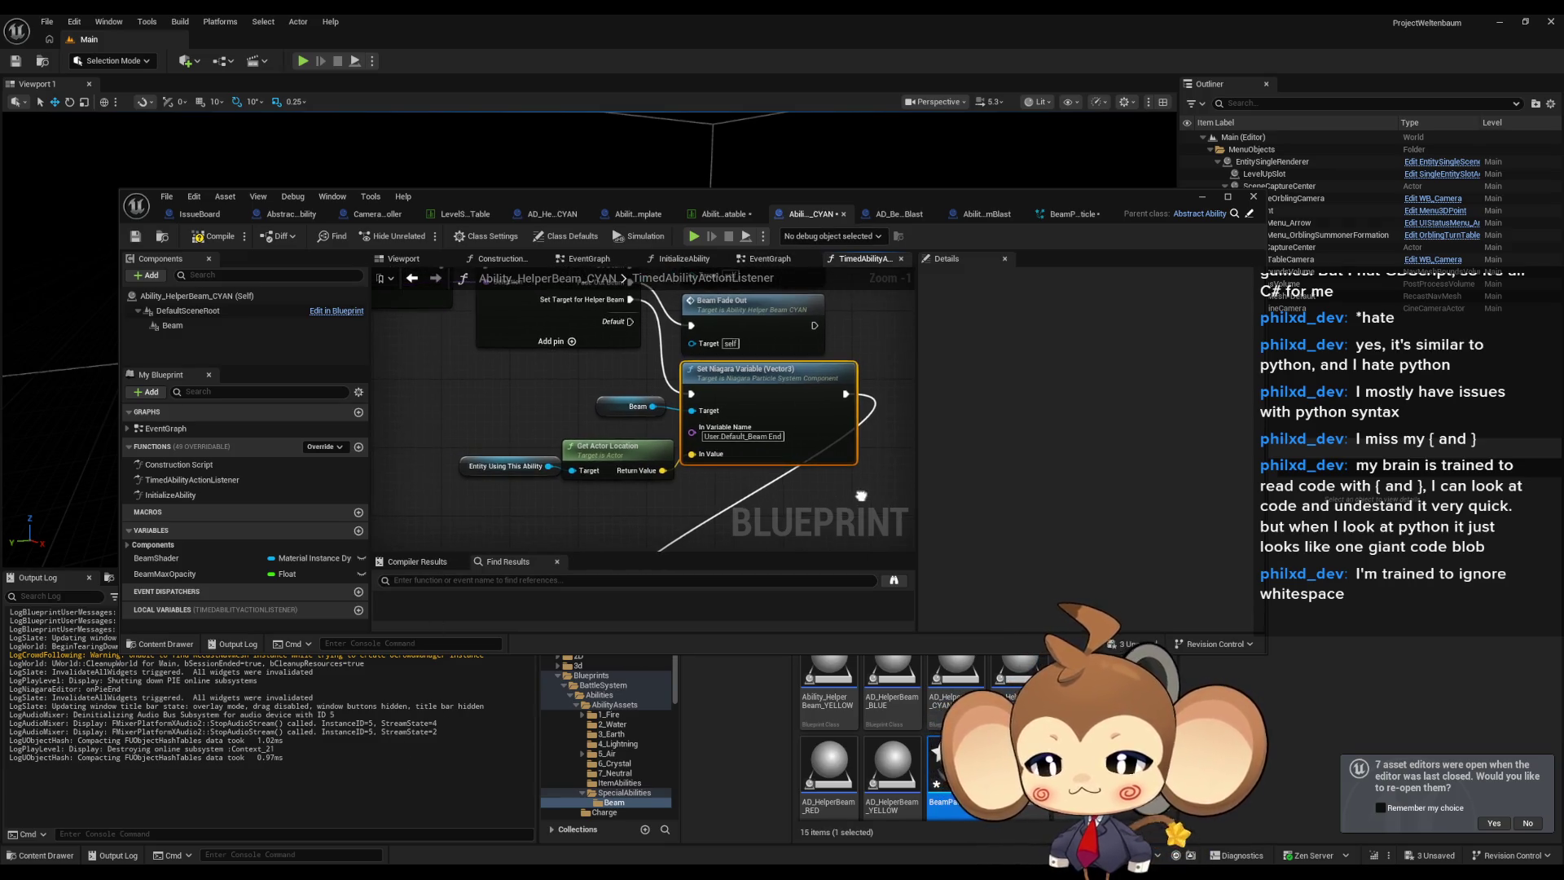
mouse_move(437, 305)
mouse_down()
mouse_move(407, 315)
mouse_move(482, 386)
mouse_move(631, 473)
mouse_move(690, 470)
mouse_up()
drag(814, 342, 738, 333)
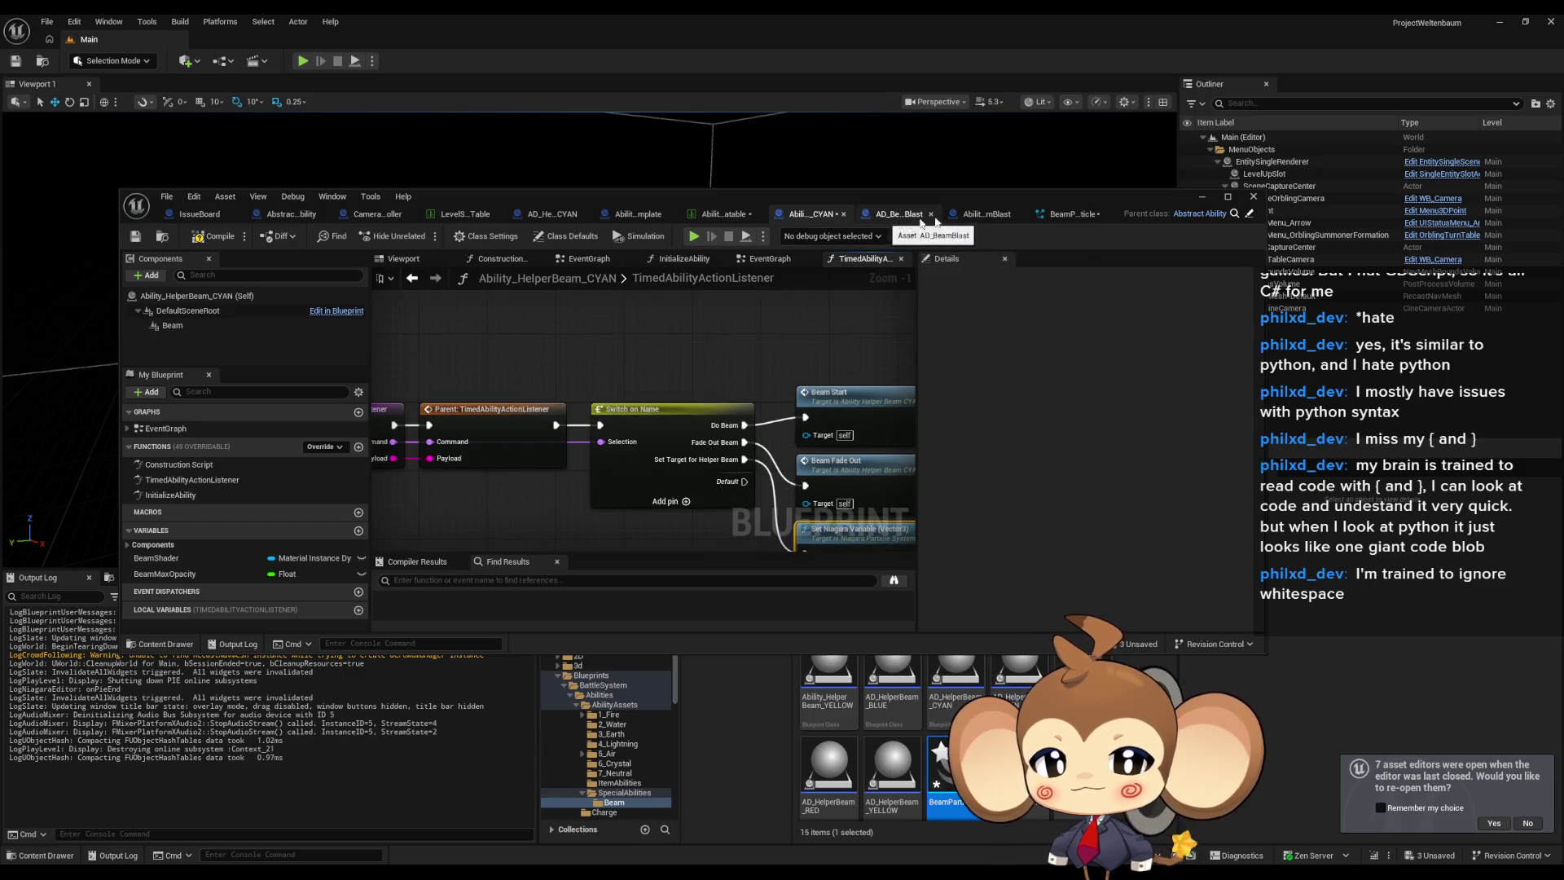
Check the Class Defaults Action Array's first entry, then open the parent TimedAbilityActionListener implementation.
click(572, 238)
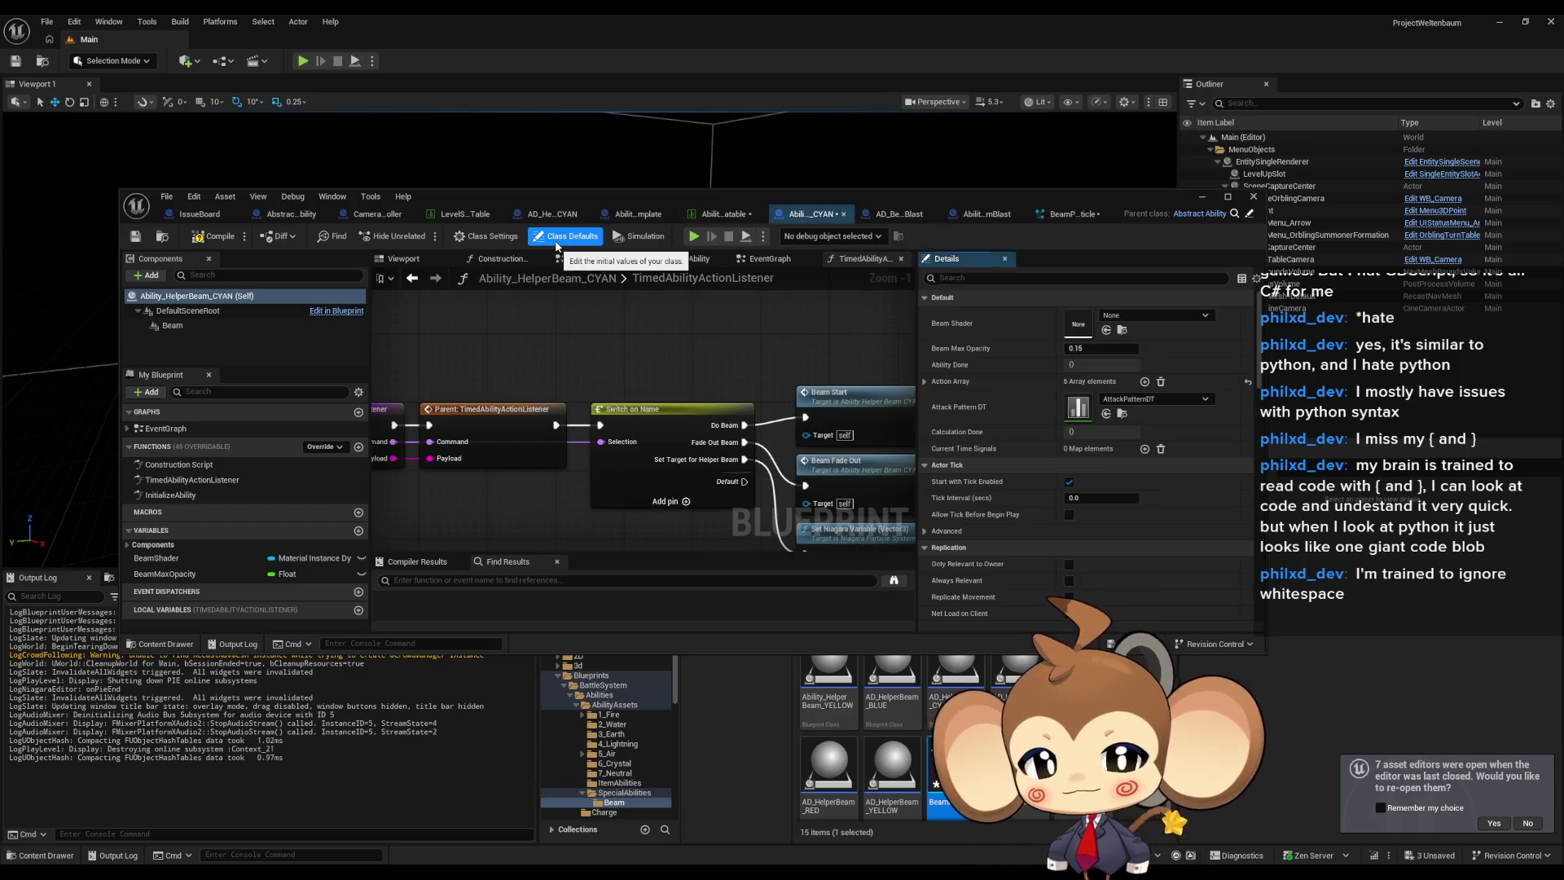
click(925, 382)
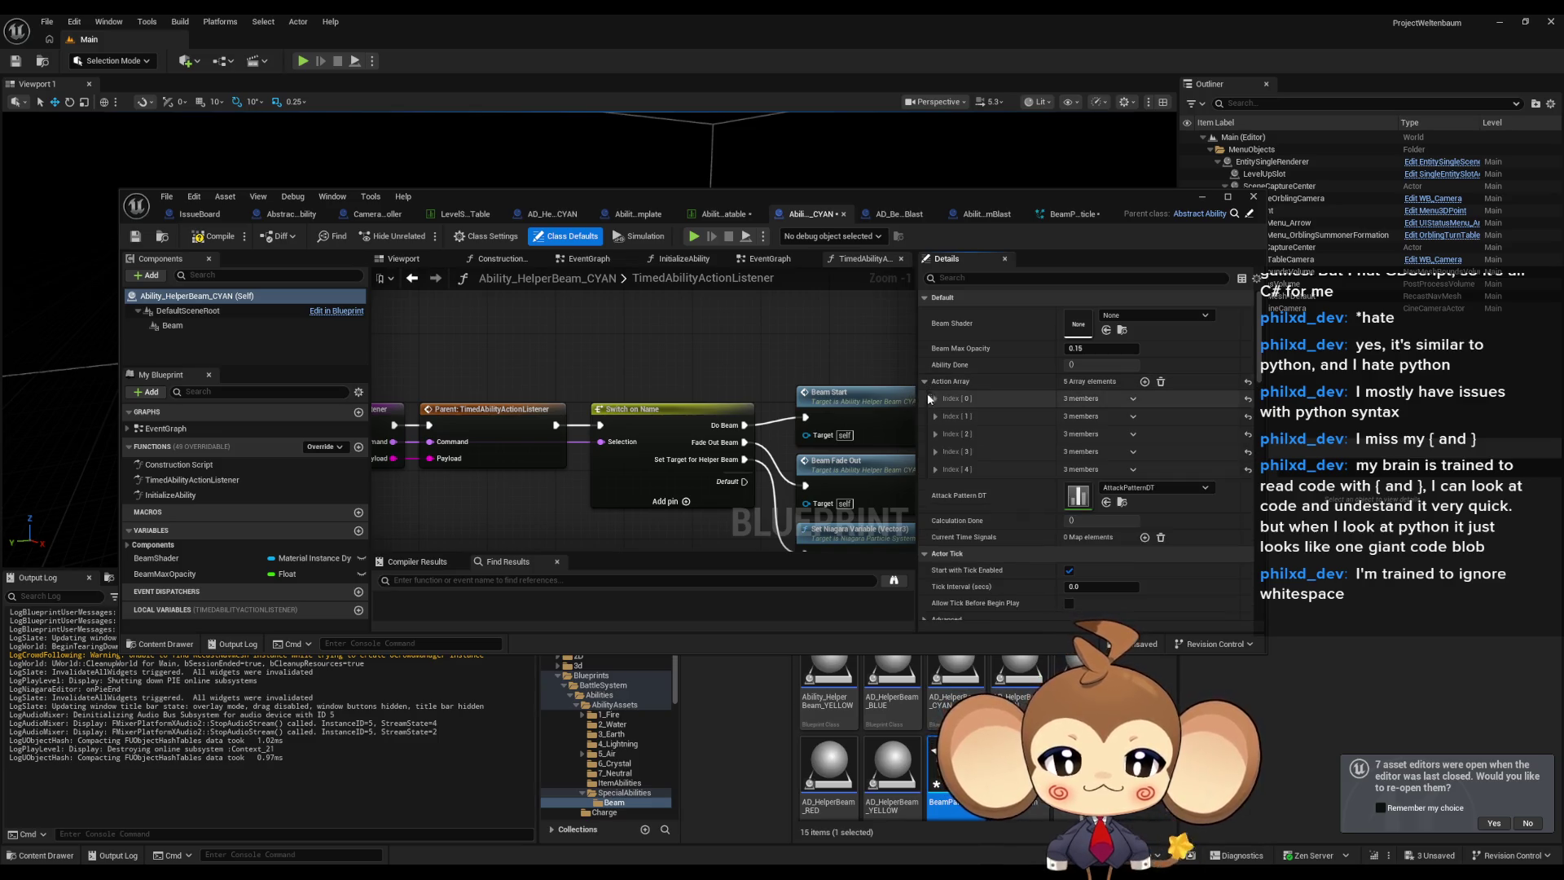
click(935, 398)
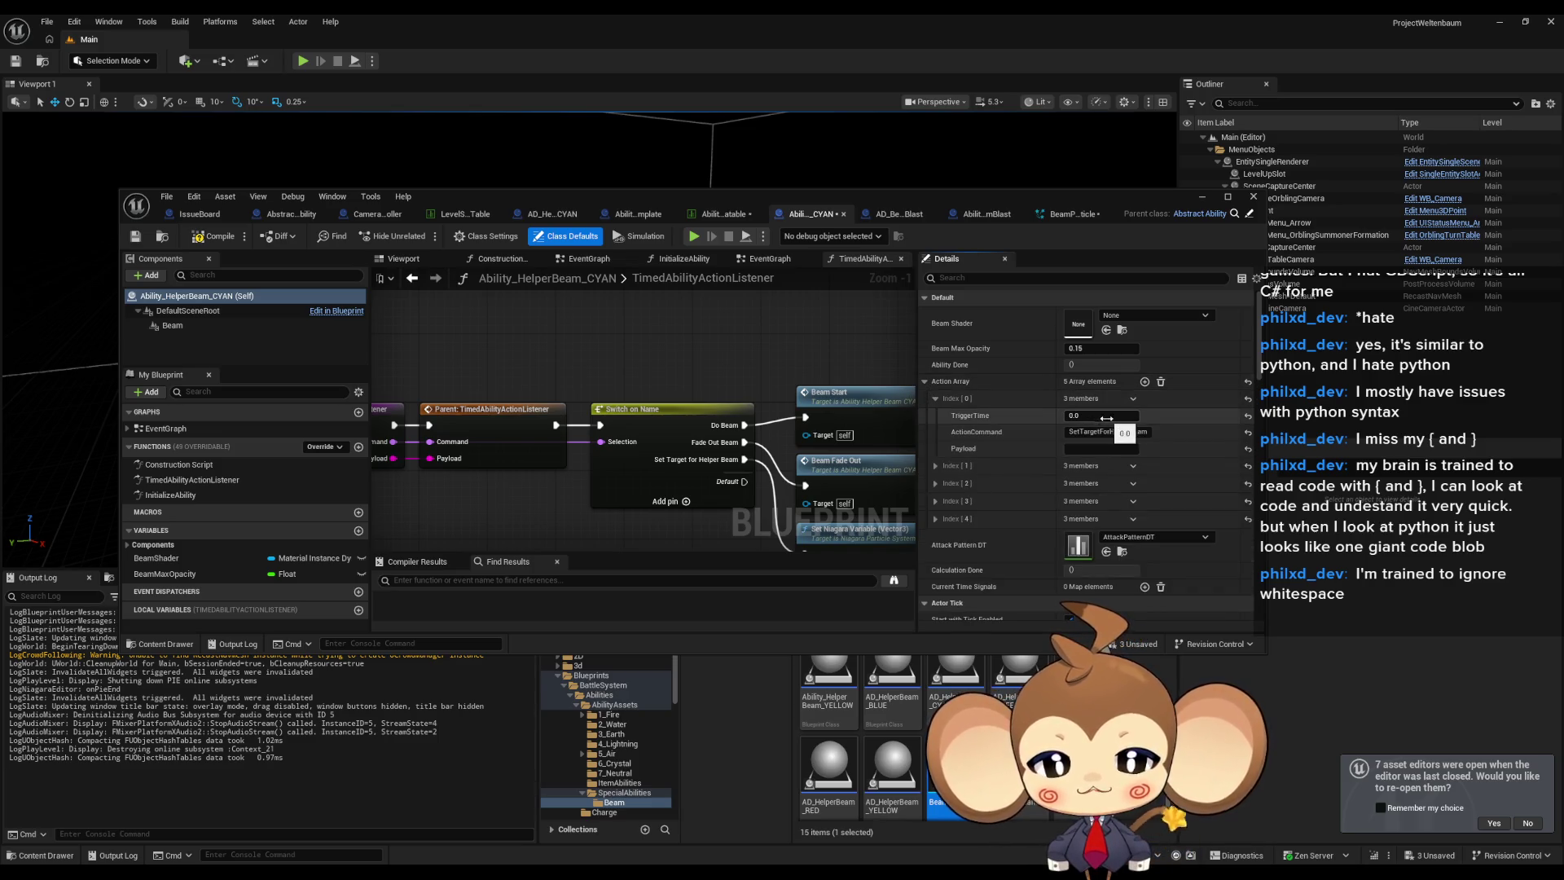
mouse_move(422, 421)
mouse_down()
mouse_move(574, 450)
mouse_move(623, 430)
mouse_up()
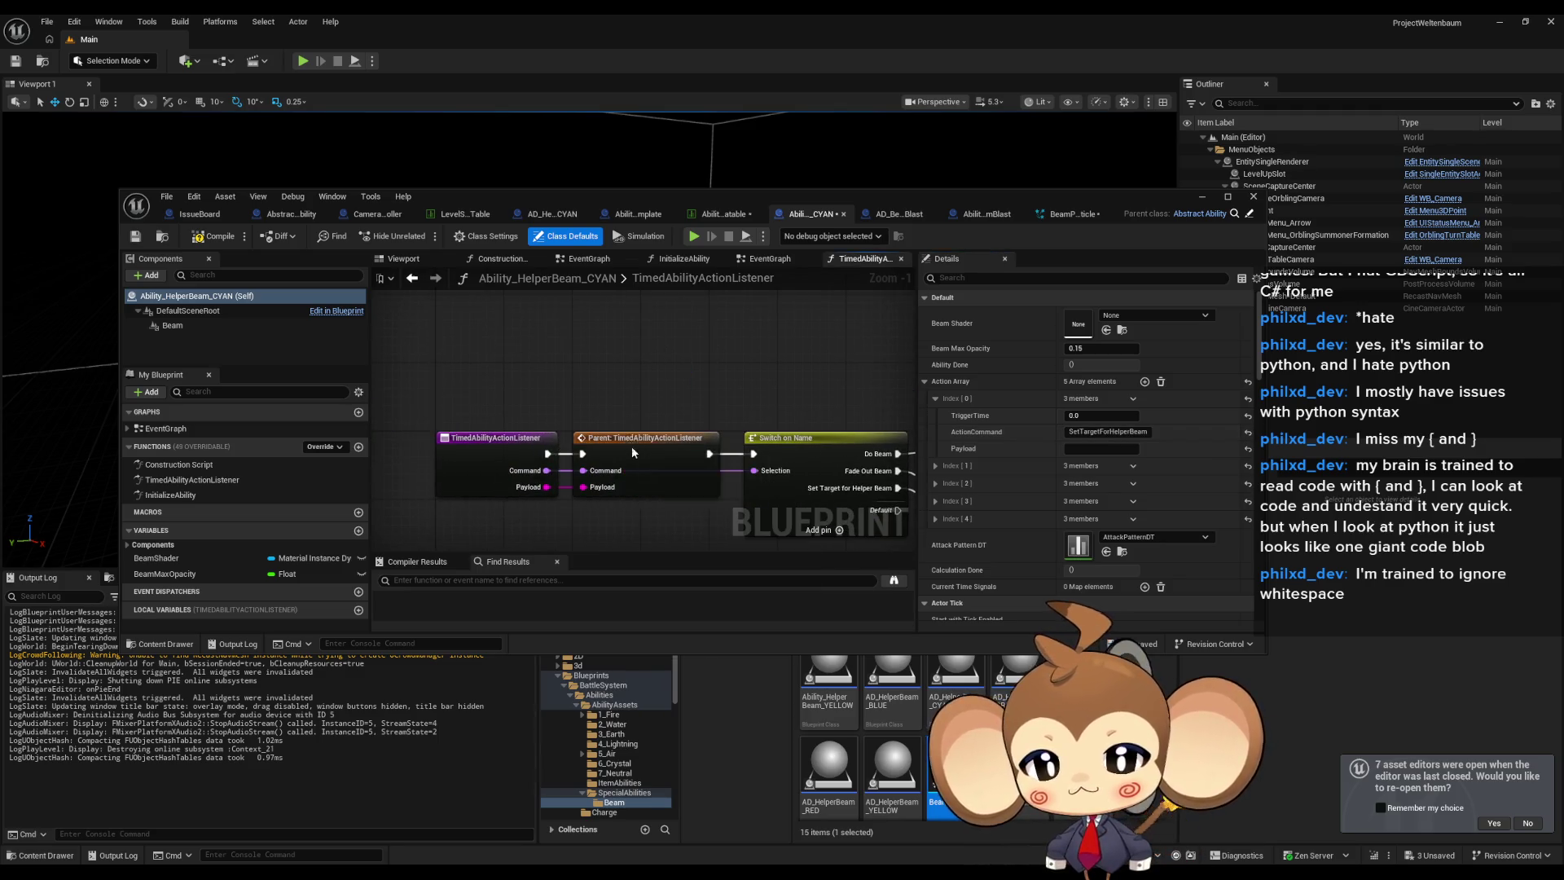
double_click(633, 446)
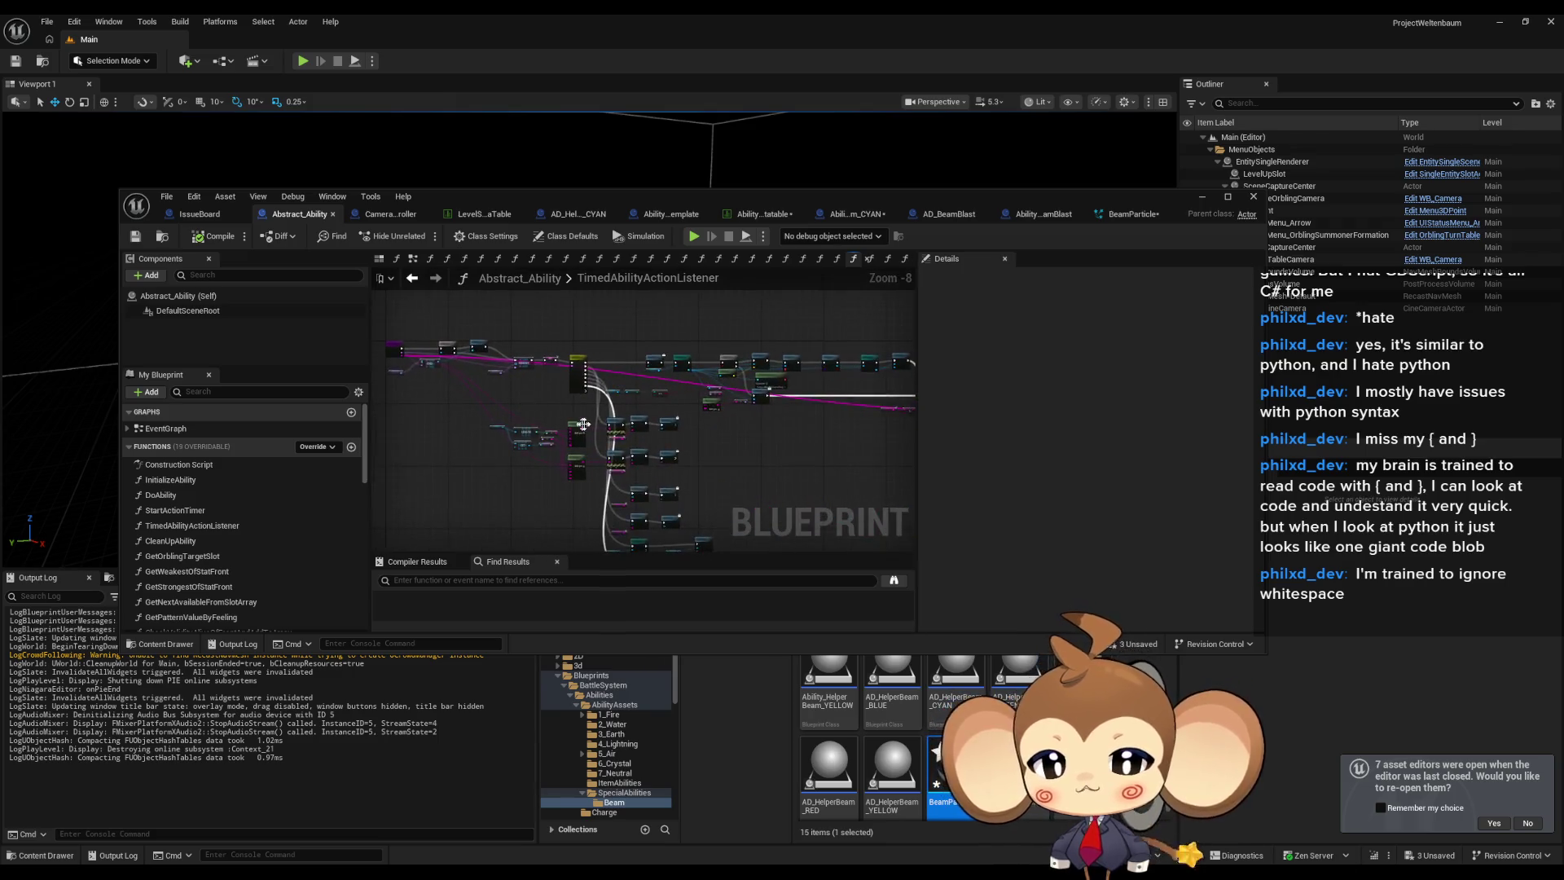
Review Abstract_Ability's listener graph and Return Node, then go back via Ability_BeamBlast to the Ability_HelperBeam_CYAN tab.
scroll(576, 426, up, 5)
scroll(588, 432, down, 4)
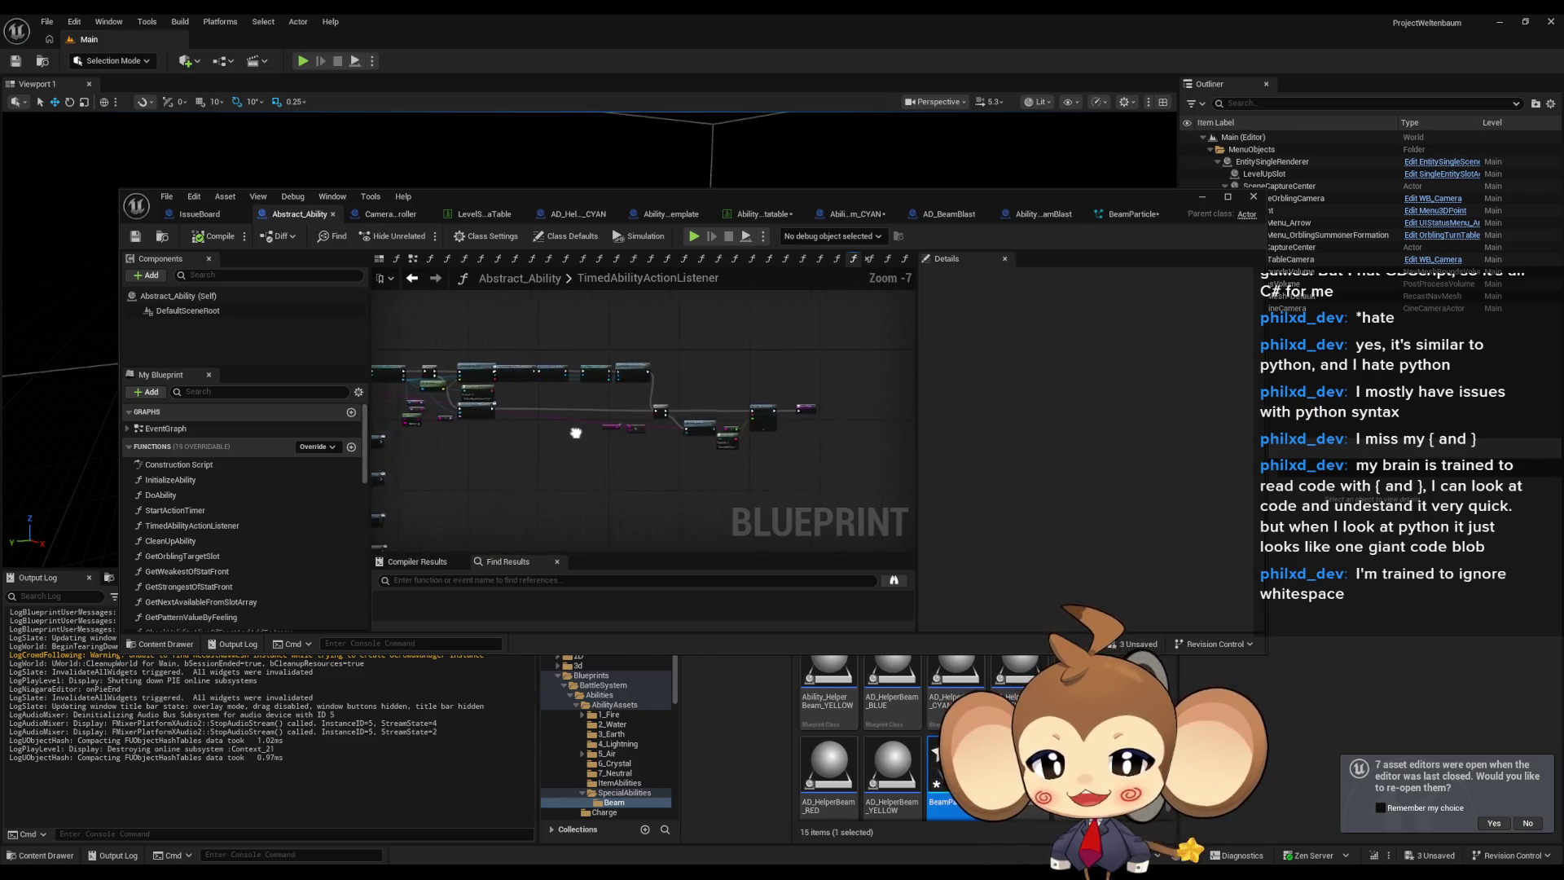
click(818, 408)
scroll(734, 396, up, 5)
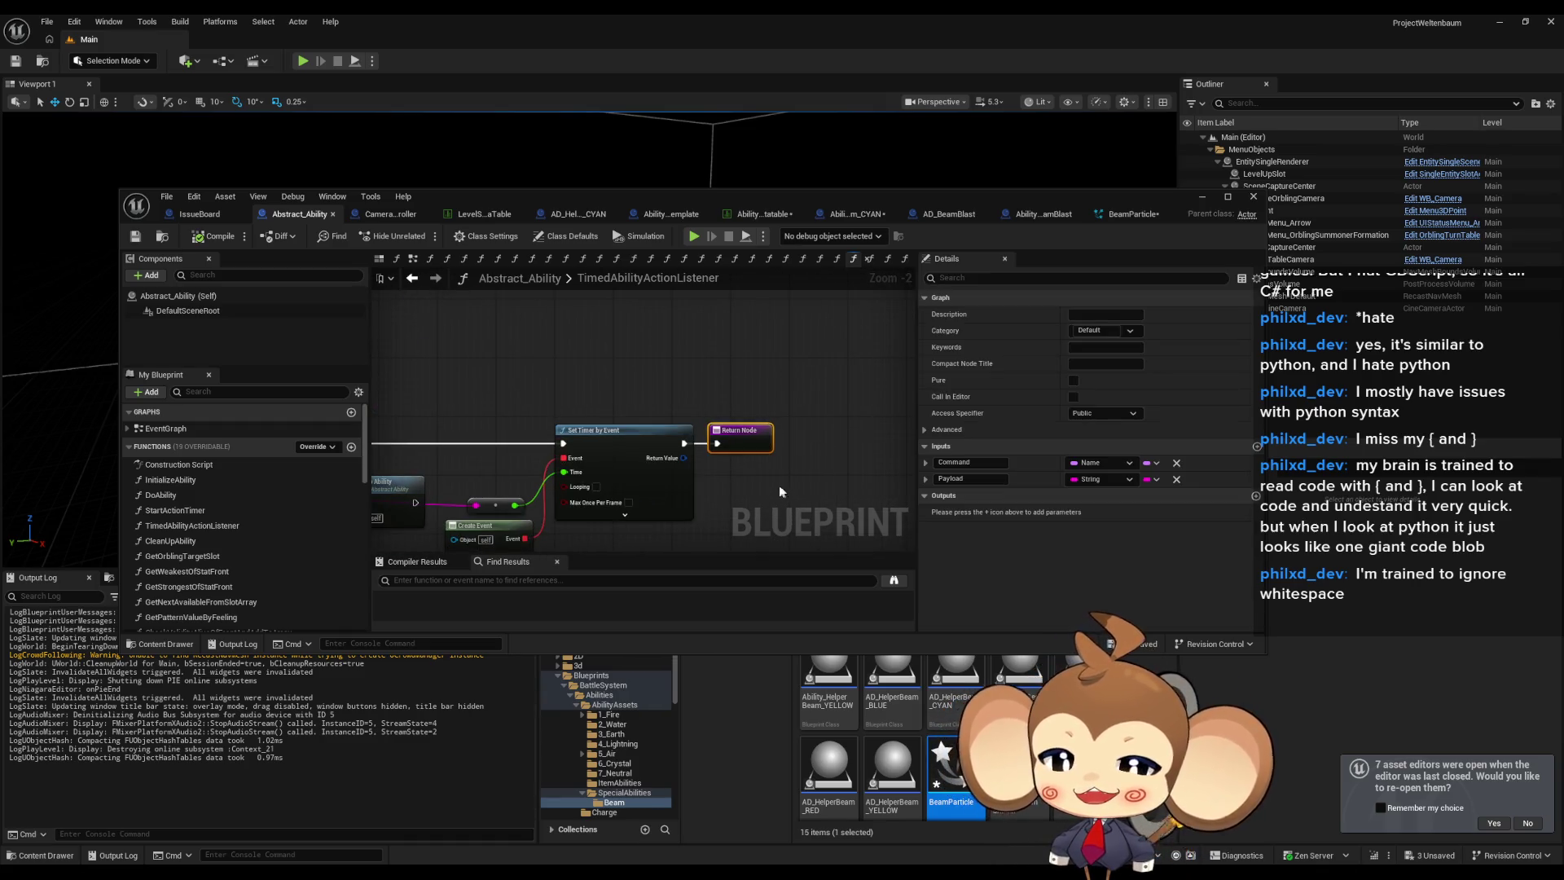
scroll(774, 486, down, 4)
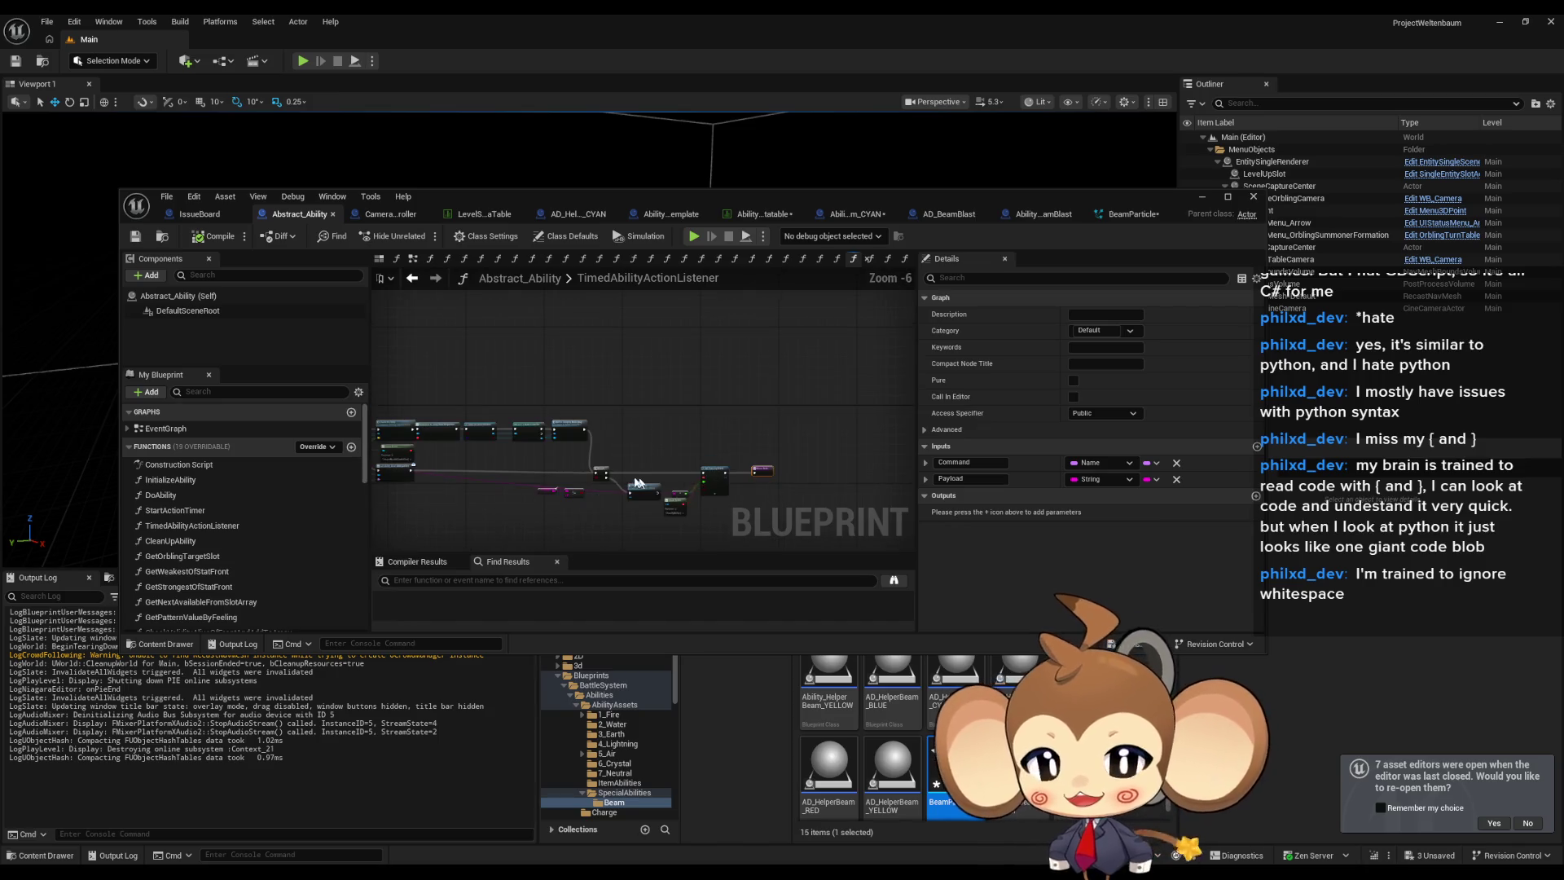
drag(686, 310, 774, 339)
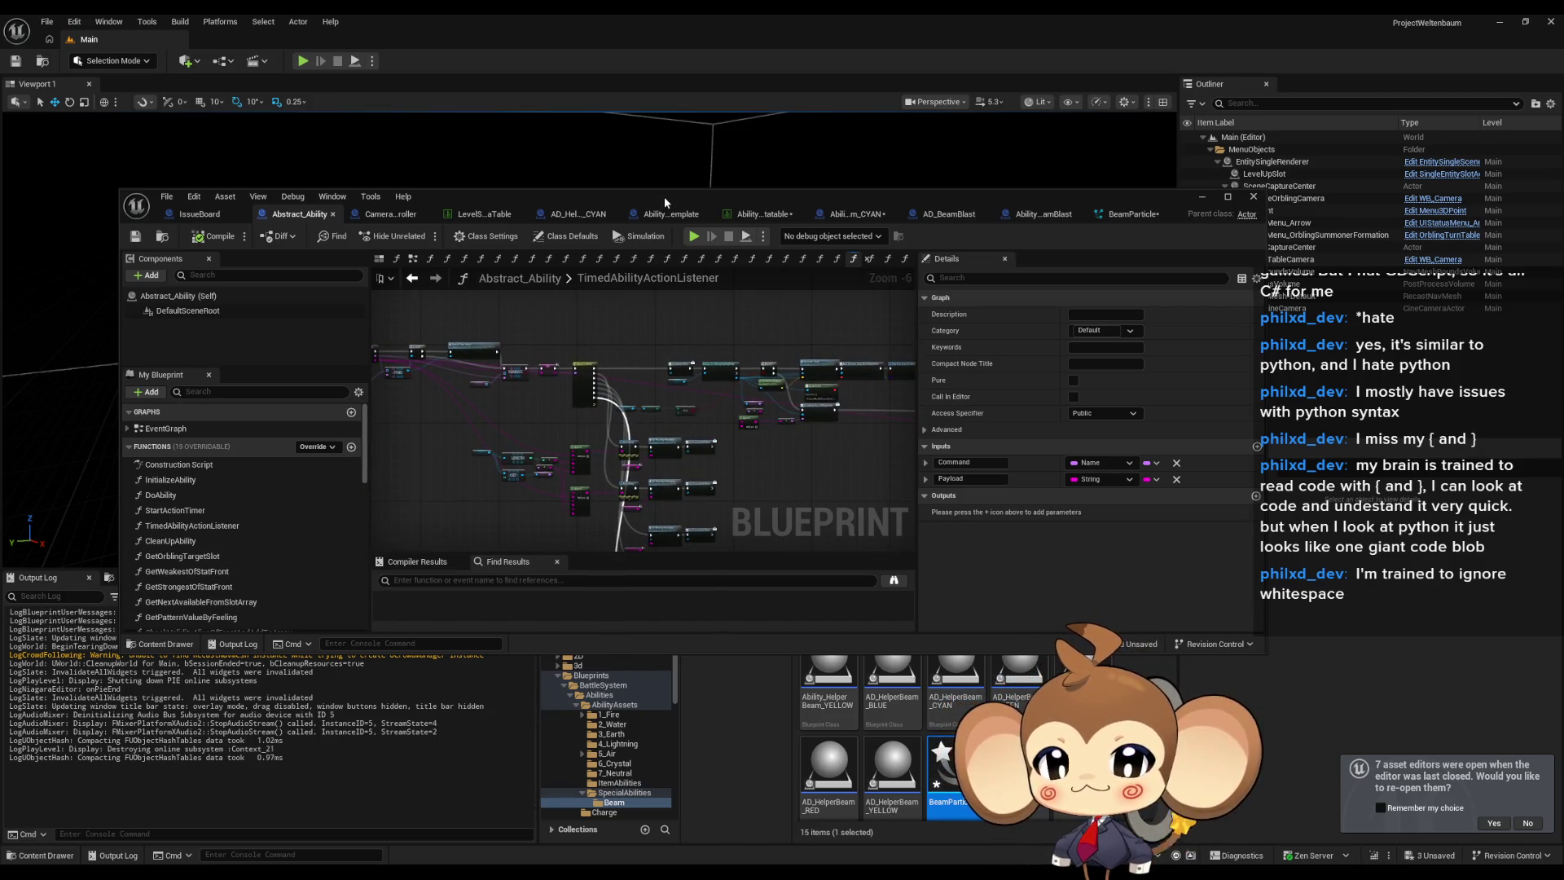
scroll(599, 386, up, 6)
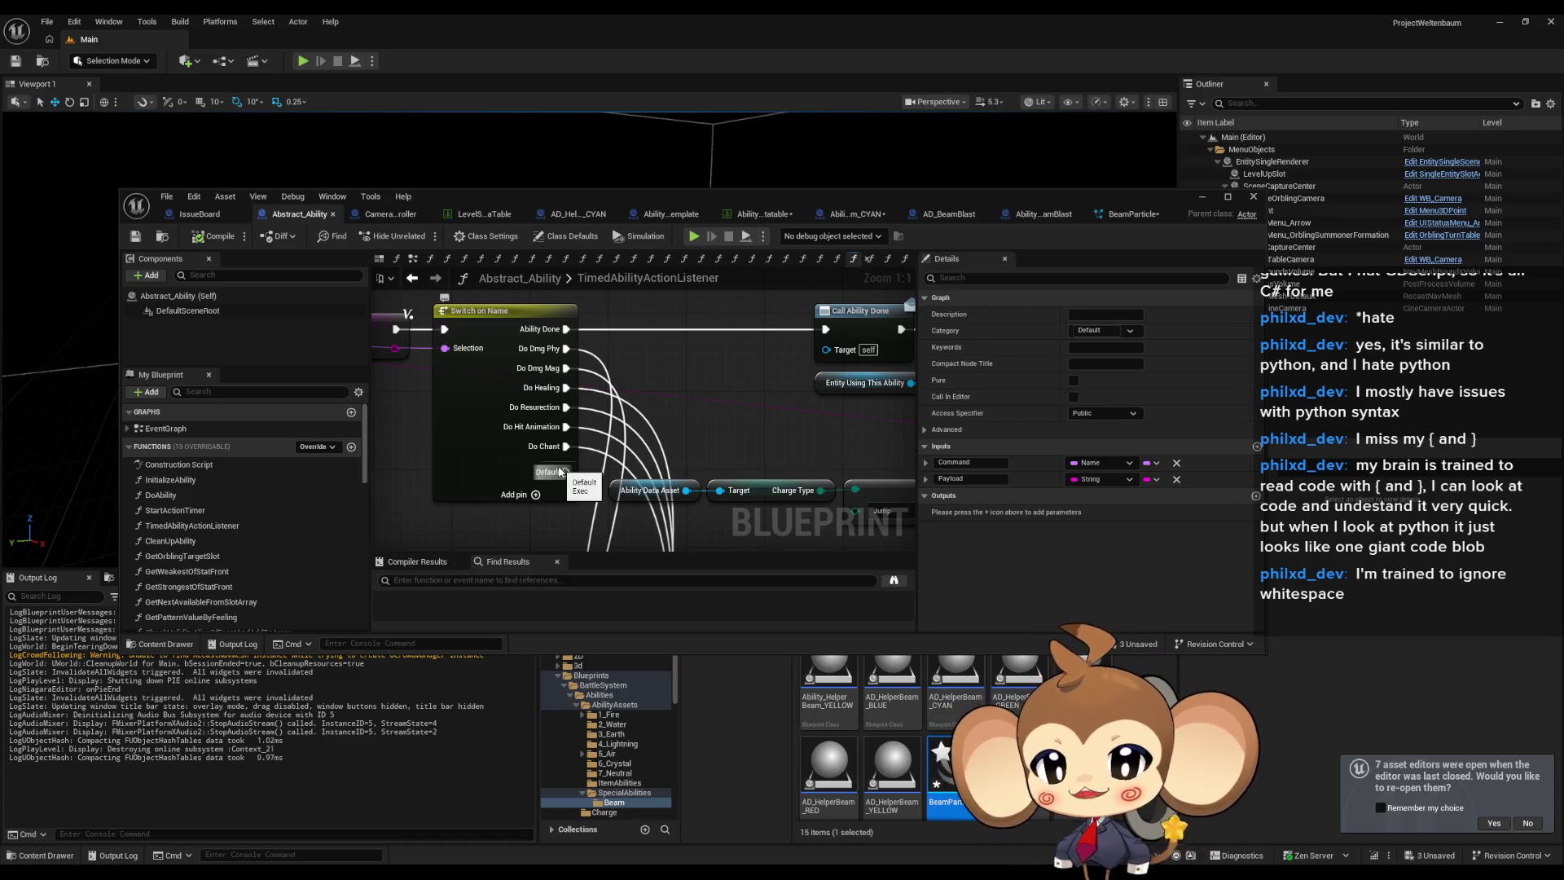
scroll(561, 471, down, 4)
scroll(702, 478, up, 2)
mouse_move(696, 477)
mouse_down()
mouse_move(670, 503)
mouse_move(669, 533)
mouse_up()
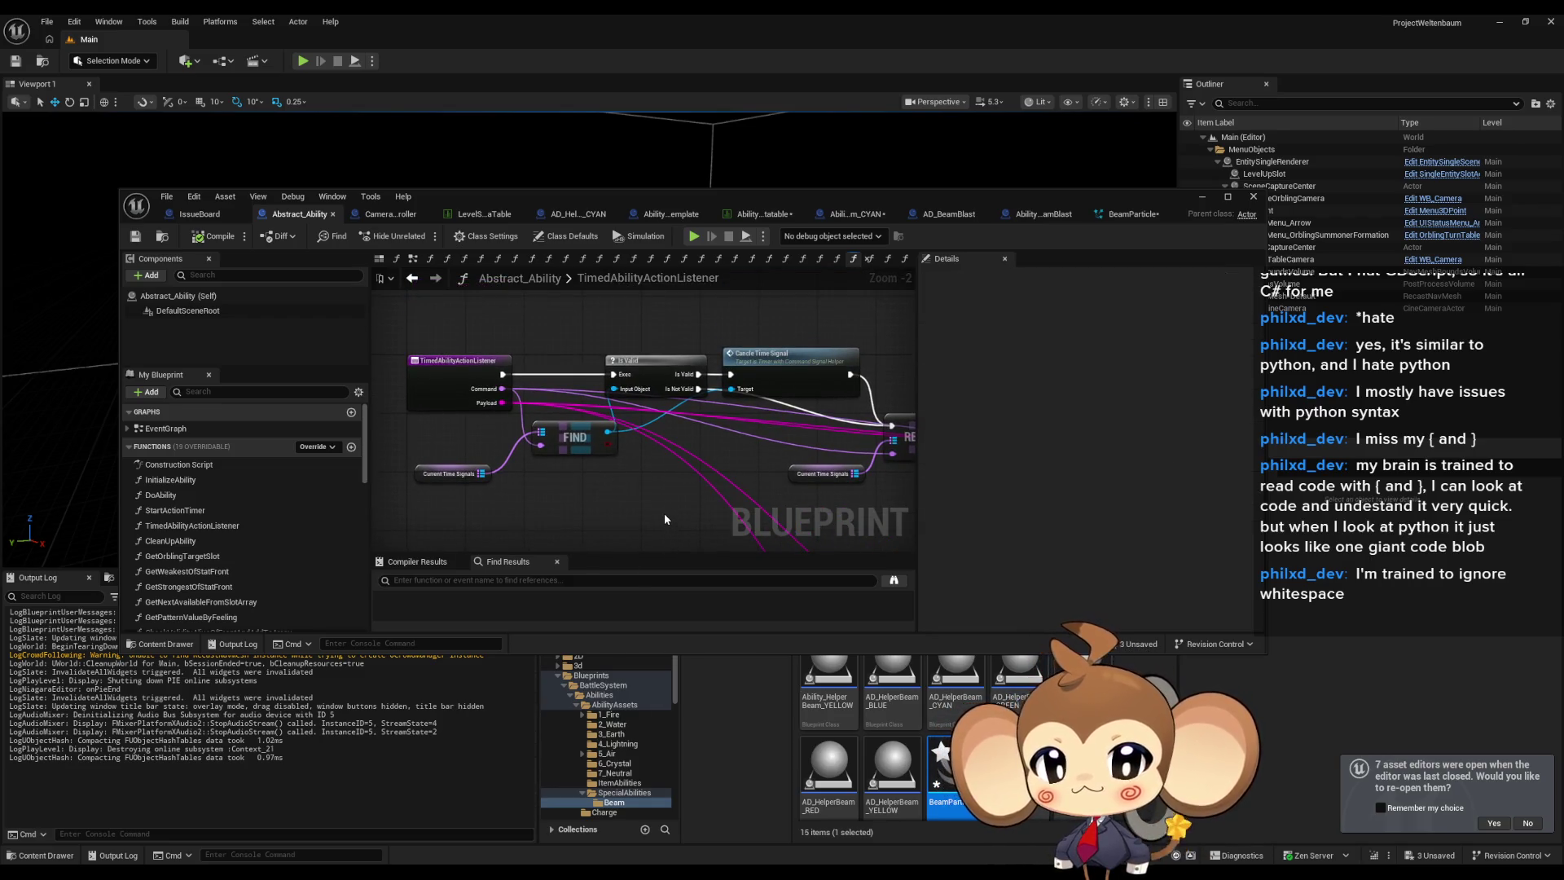
click(1042, 214)
click(811, 214)
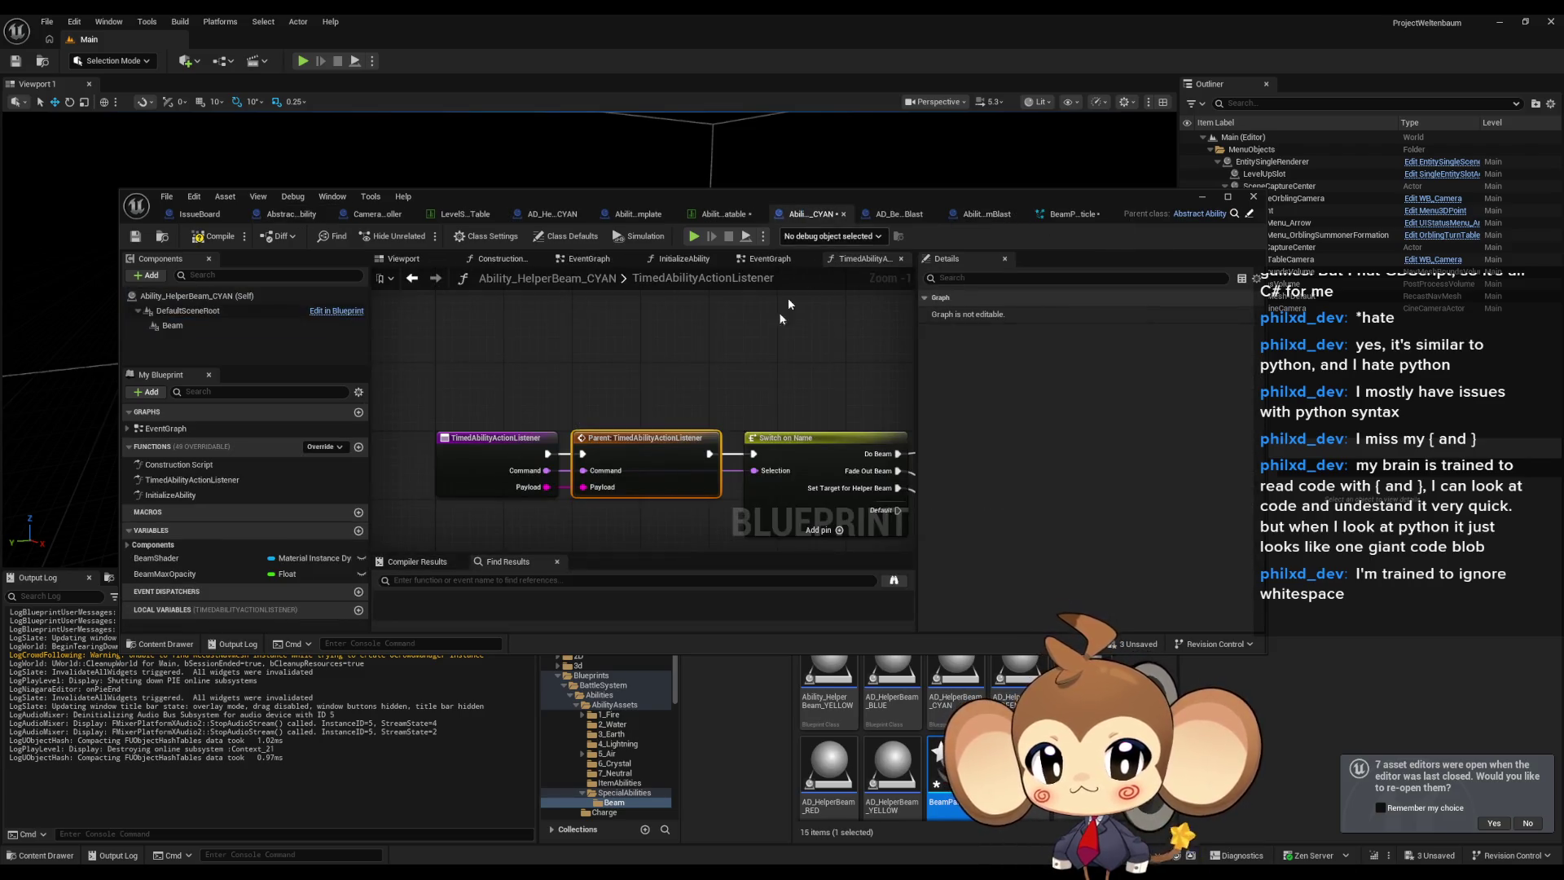
Add two chained Print String nodes after the parent listener call.
mouse_move(675, 359)
mouse_down()
mouse_move(603, 316)
mouse_move(611, 405)
mouse_move(557, 414)
mouse_move(668, 430)
mouse_move(688, 379)
mouse_move(649, 333)
mouse_up()
text(print)
key(Return)
text(print)
key(Return)
drag(549, 363, 540, 329)
Chain two more Print String nodes, wire Command into a print's In String, and start play.
mouse_move(705, 333)
mouse_down()
mouse_move(595, 448)
mouse_move(572, 443)
mouse_up()
text(proi)
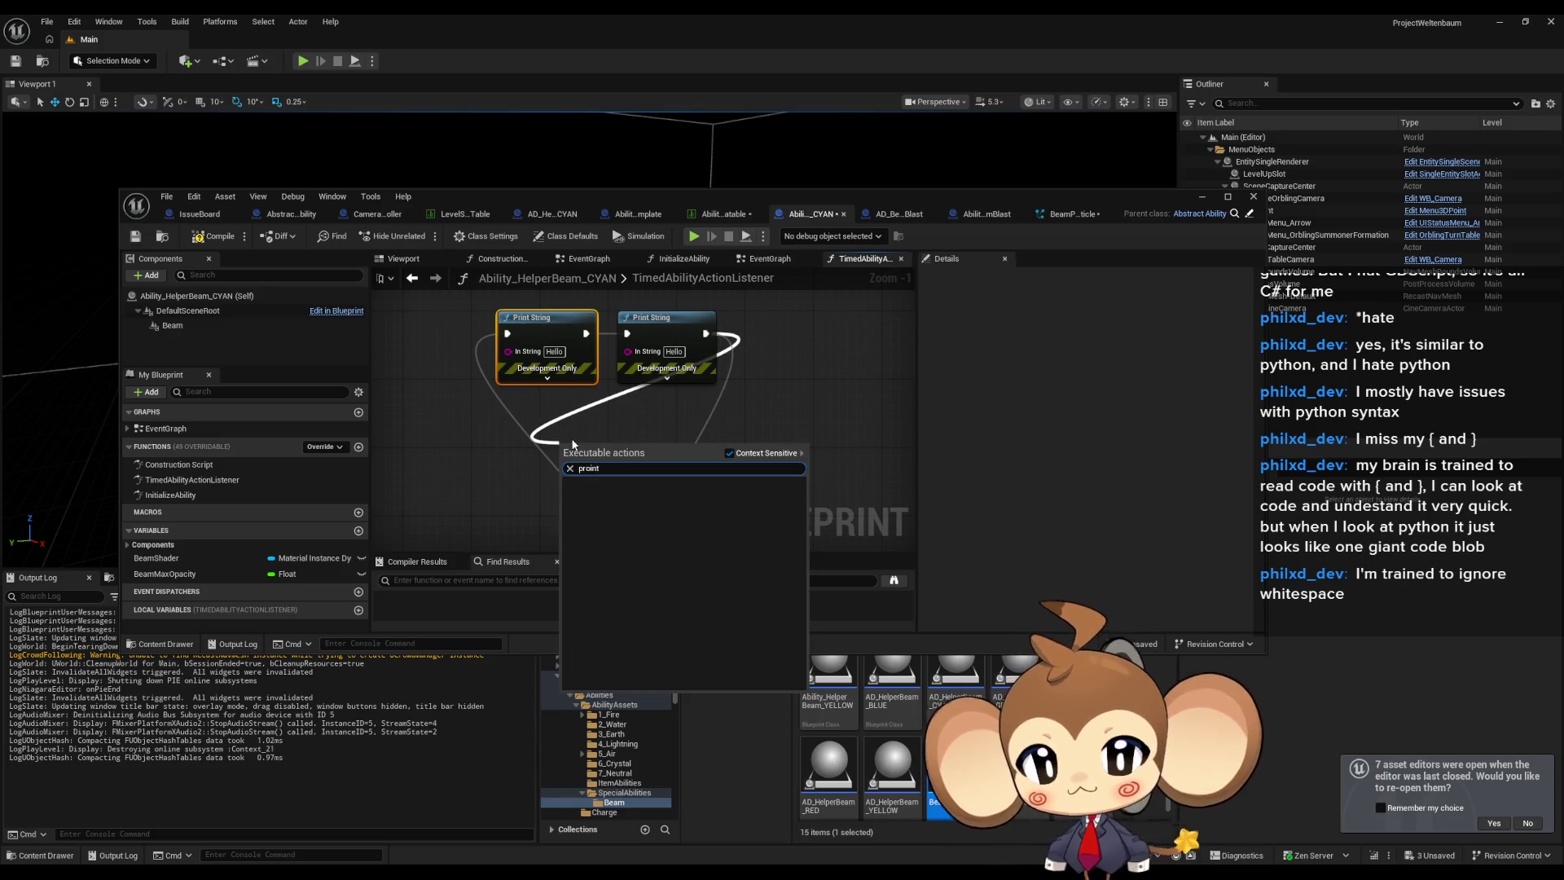
text(print)
key(Return)
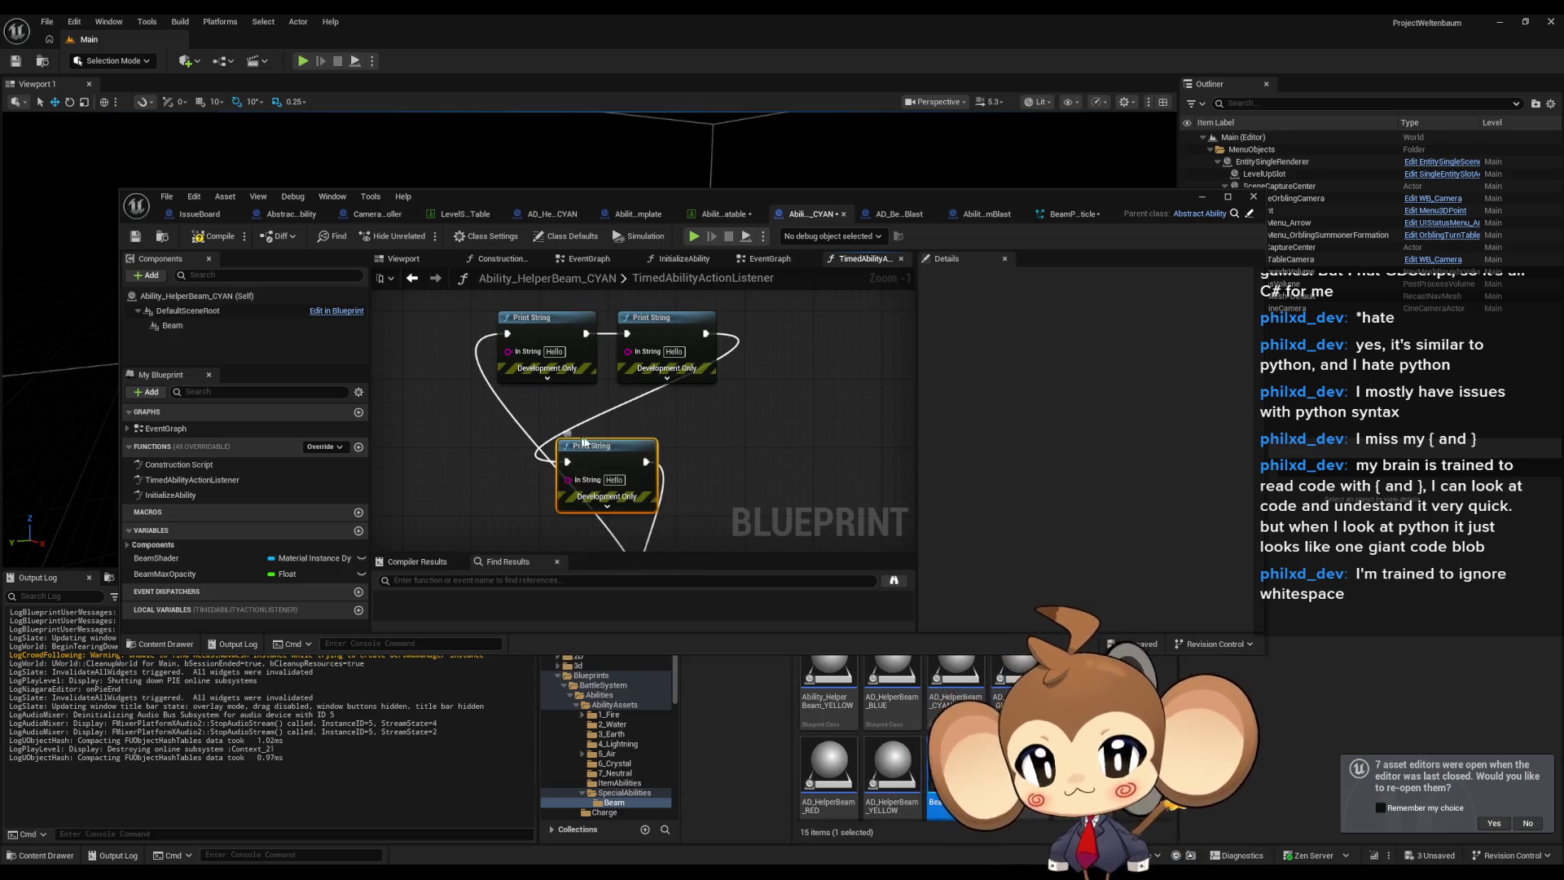
drag(646, 462, 711, 444)
text(print)
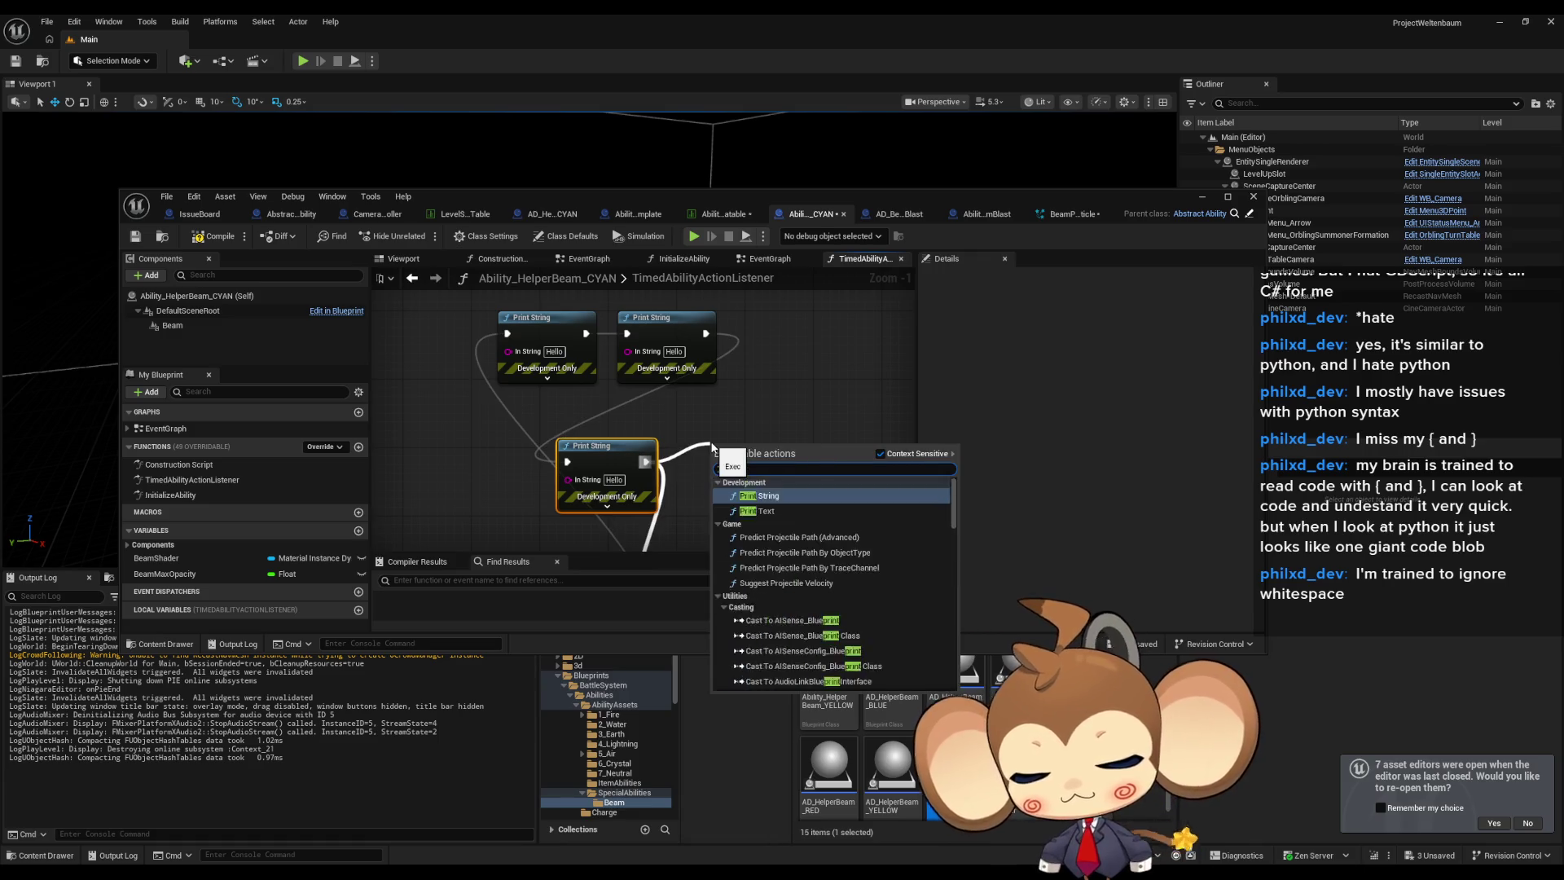
key(Return)
mouse_move(508, 351)
mouse_down()
mouse_move(521, 530)
mouse_move(489, 408)
mouse_move(446, 394)
mouse_up()
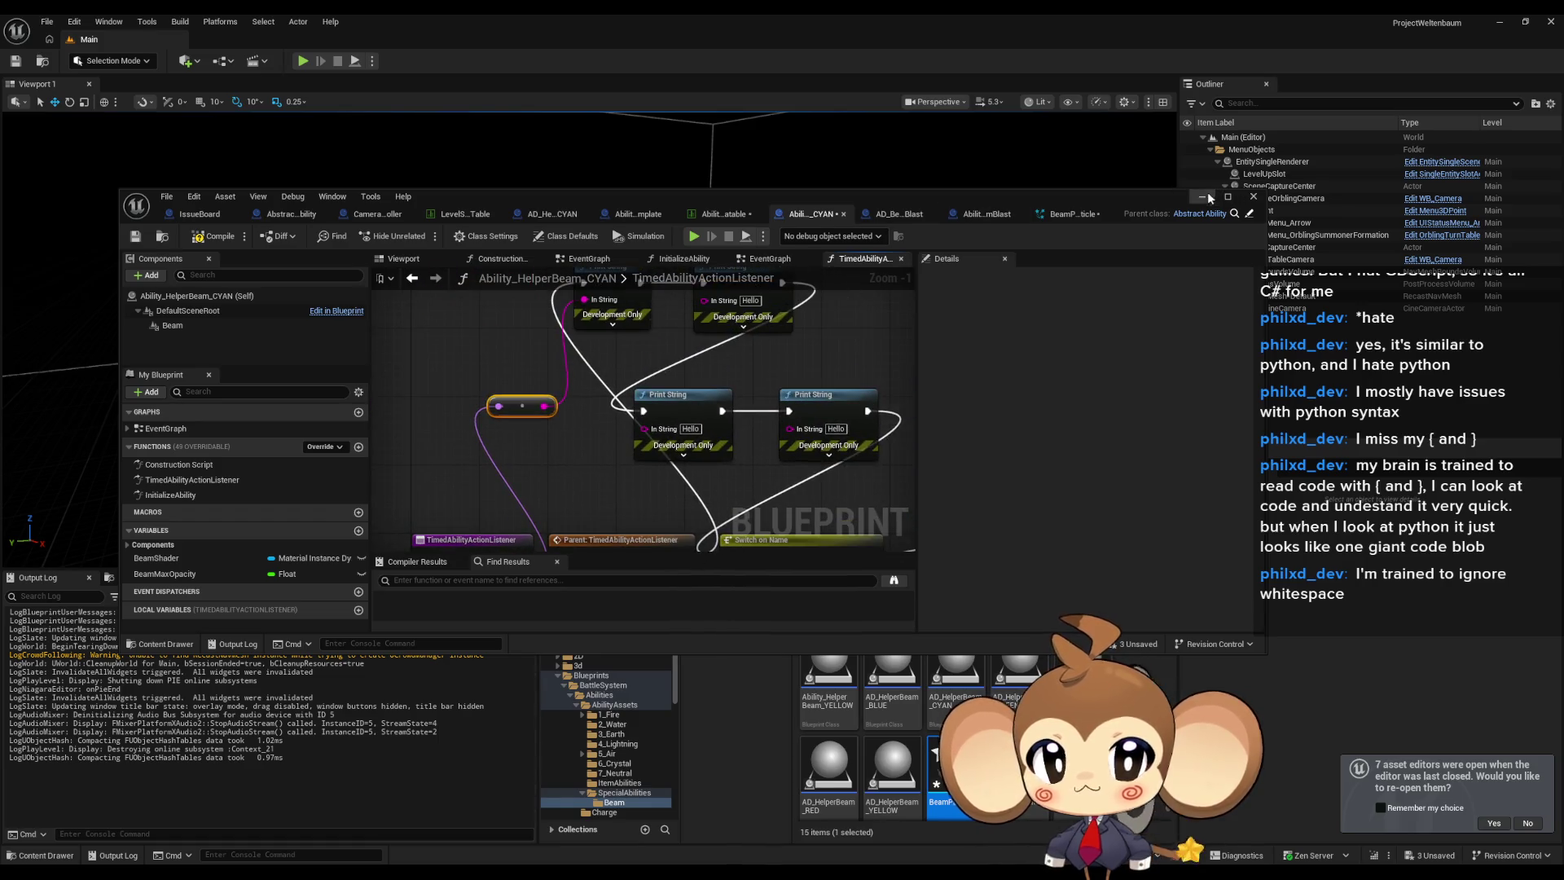
click(301, 61)
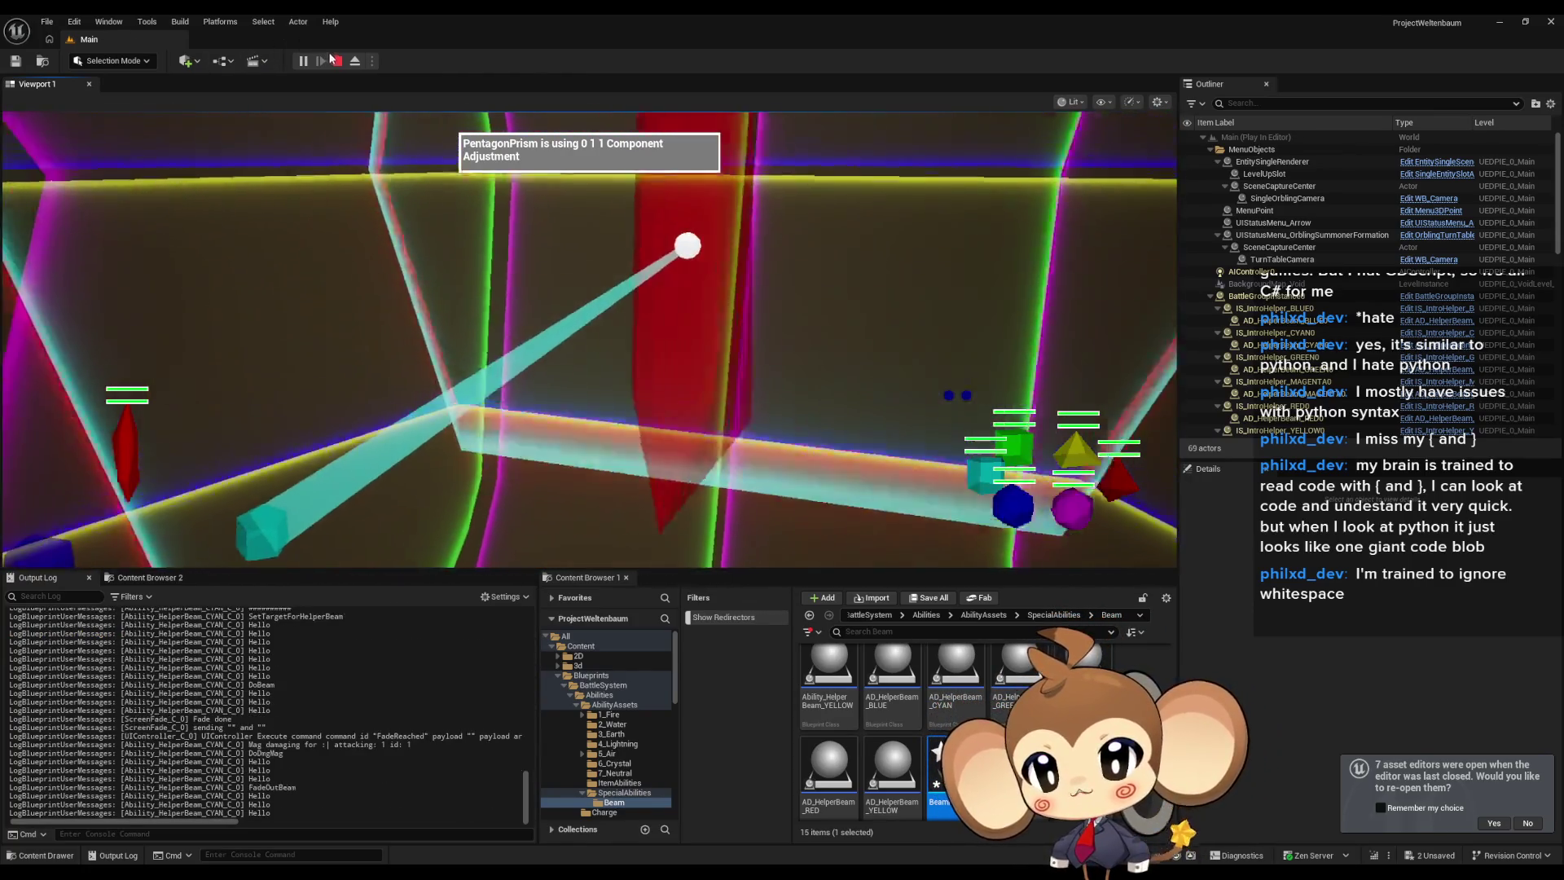
End the play session and return to the Ability_HelperBeam_CYAN Blueprint window.
key(Escape)
key(alt+Tab)
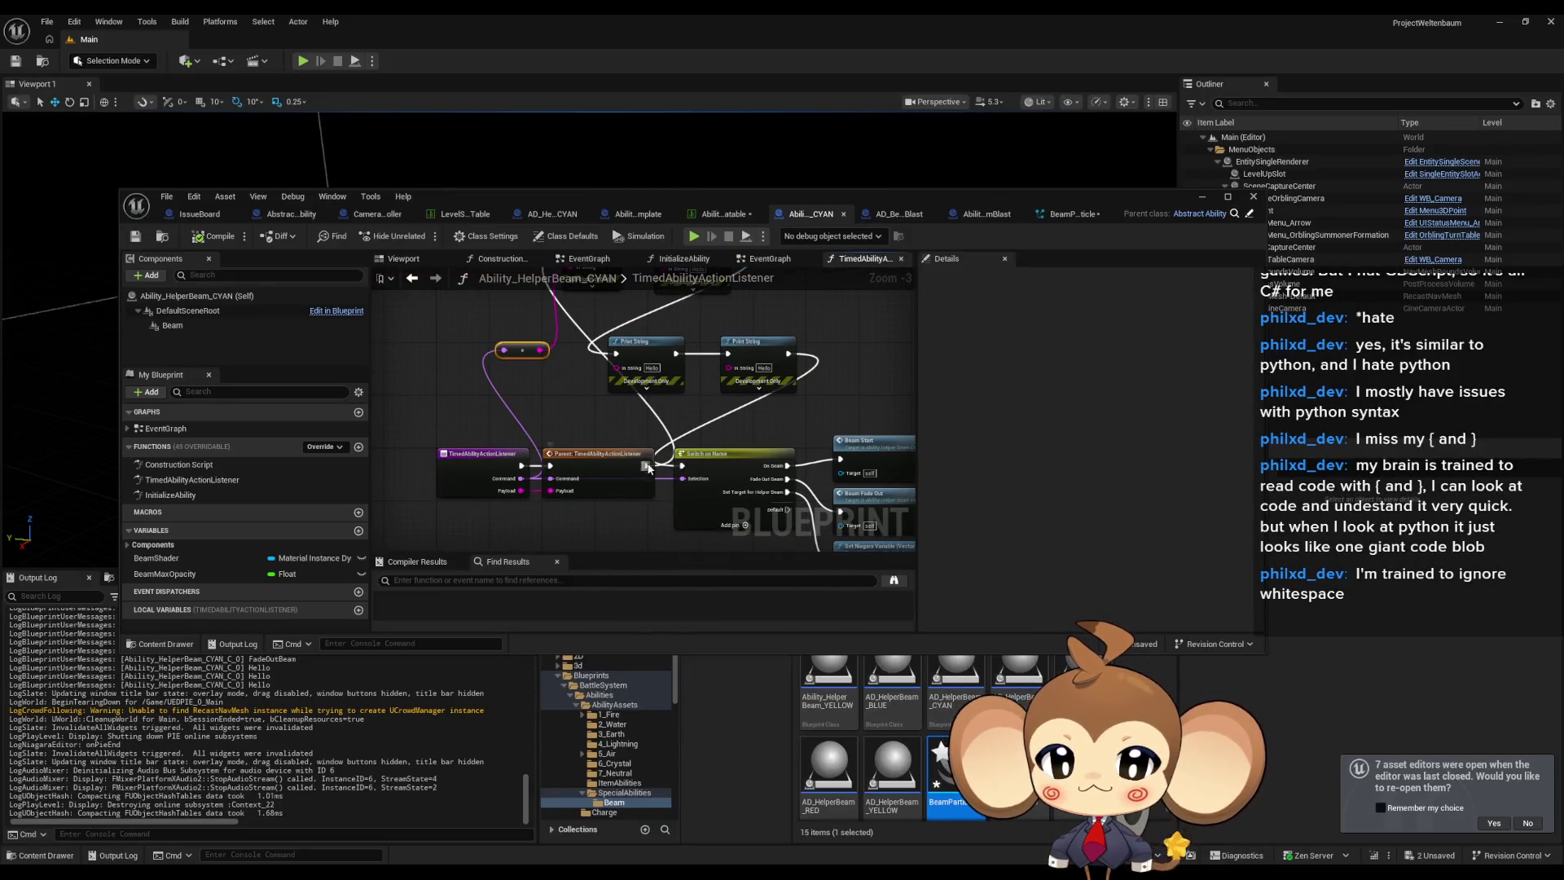
Delete the Beam and Set Niagara Variable (BeamWidth) nodes from the cyan beam graph, then switch to Ability_BeamBlast.
scroll(733, 488, down, 2)
mouse_move(773, 520)
mouse_down()
mouse_move(586, 359)
mouse_move(482, 368)
mouse_up()
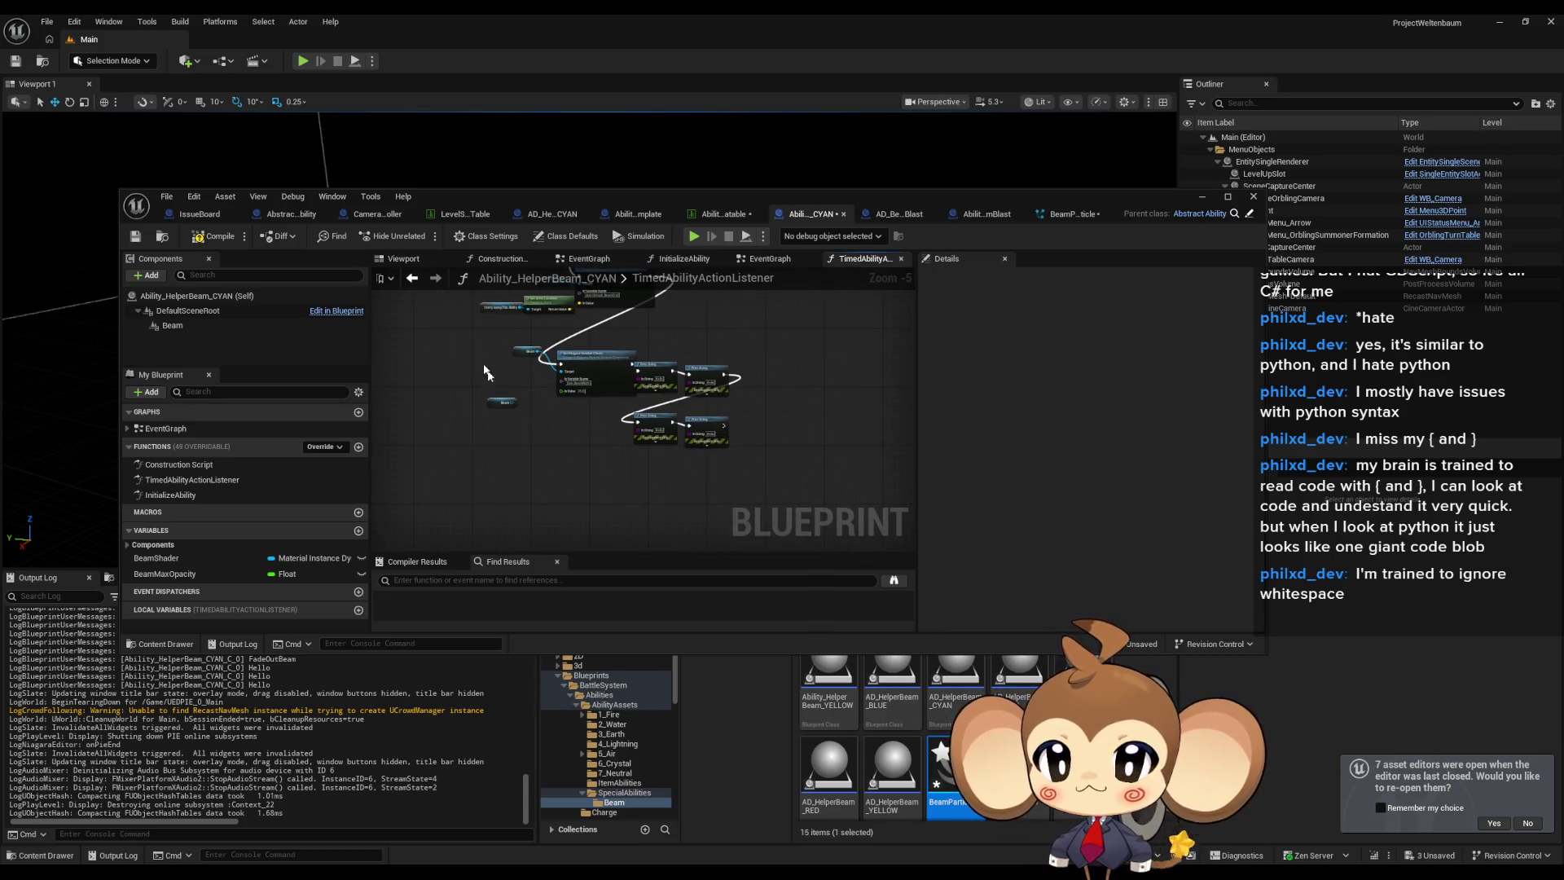
scroll(649, 344, up, 6)
drag(649, 344, 712, 518)
mouse_move(399, 310)
mouse_down()
mouse_move(433, 368)
mouse_move(773, 521)
mouse_up()
key(Delete)
scroll(803, 452, down, 1)
scroll(804, 458, down, 1)
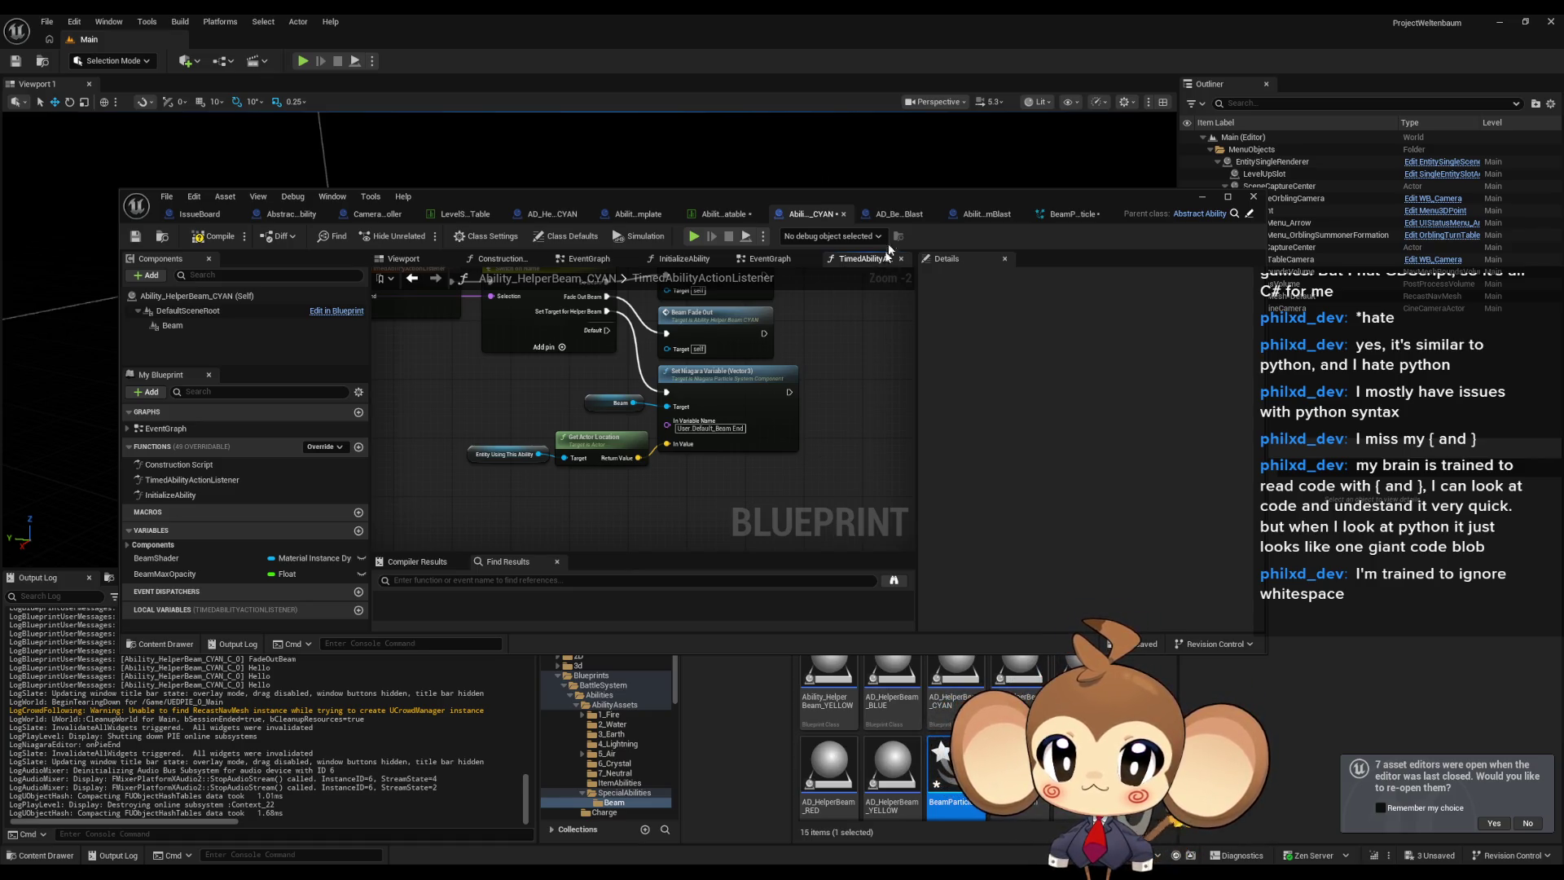
click(986, 215)
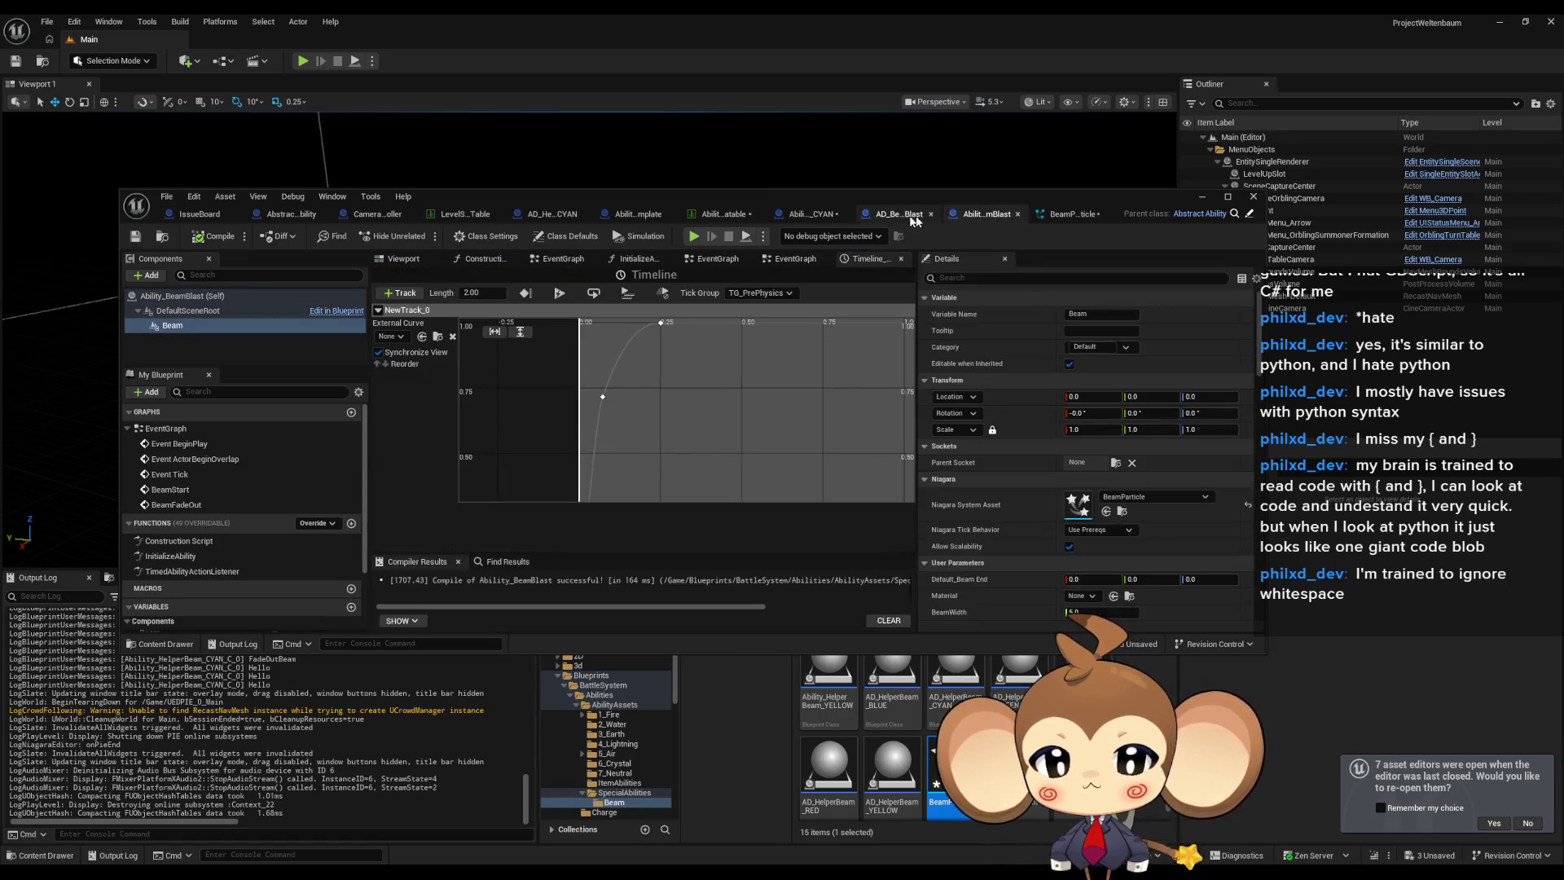
Glance at the AD_BeamBlast data asset, then open BeamBlast's TimedAbilityActionListener function graph.
click(917, 215)
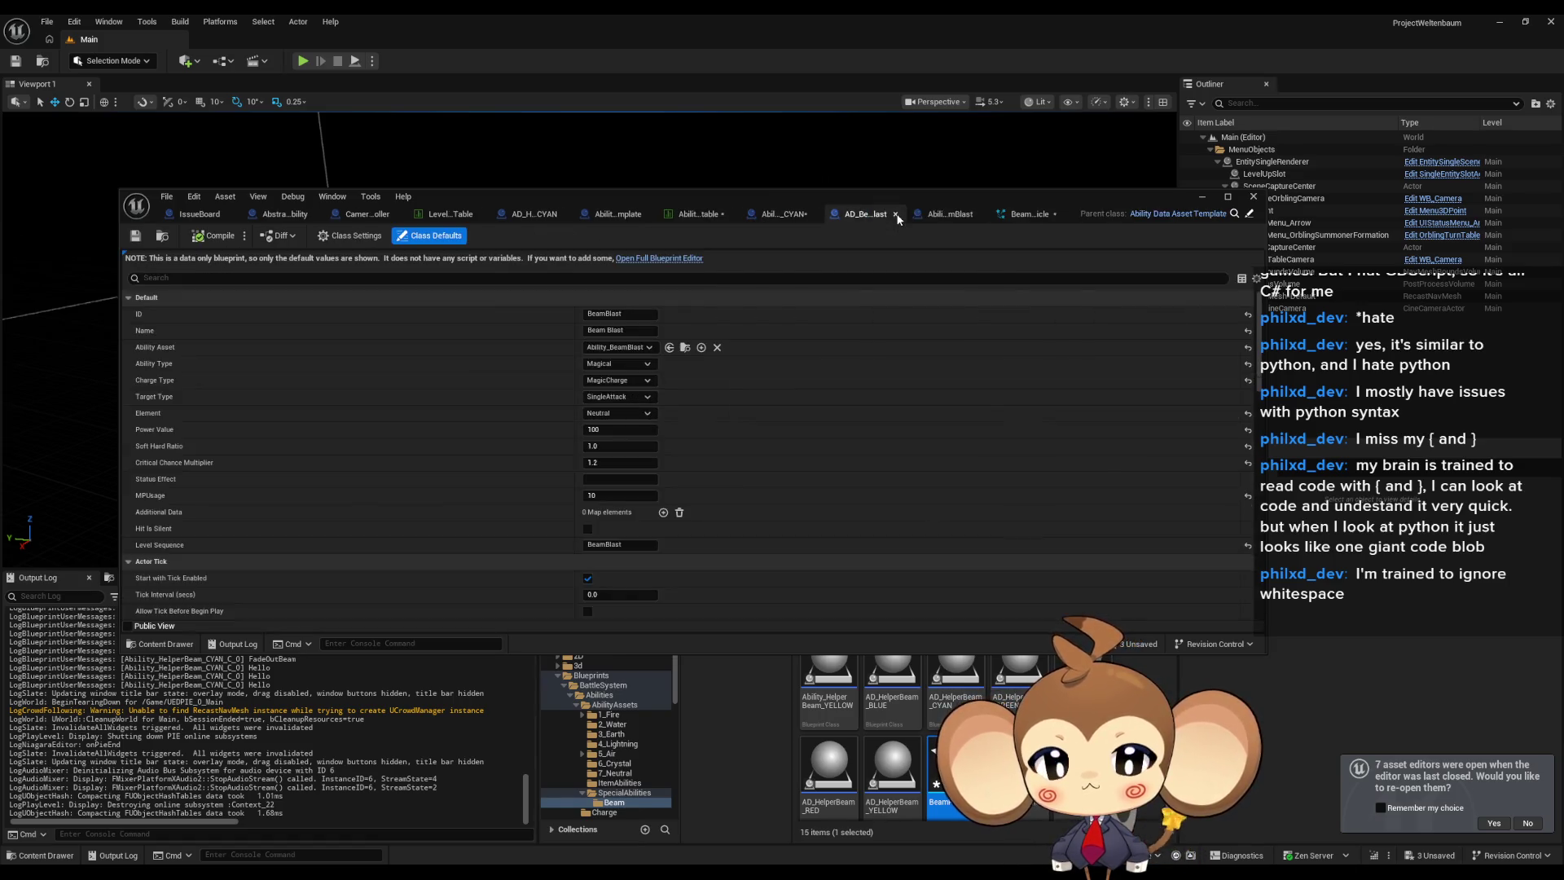
click(960, 215)
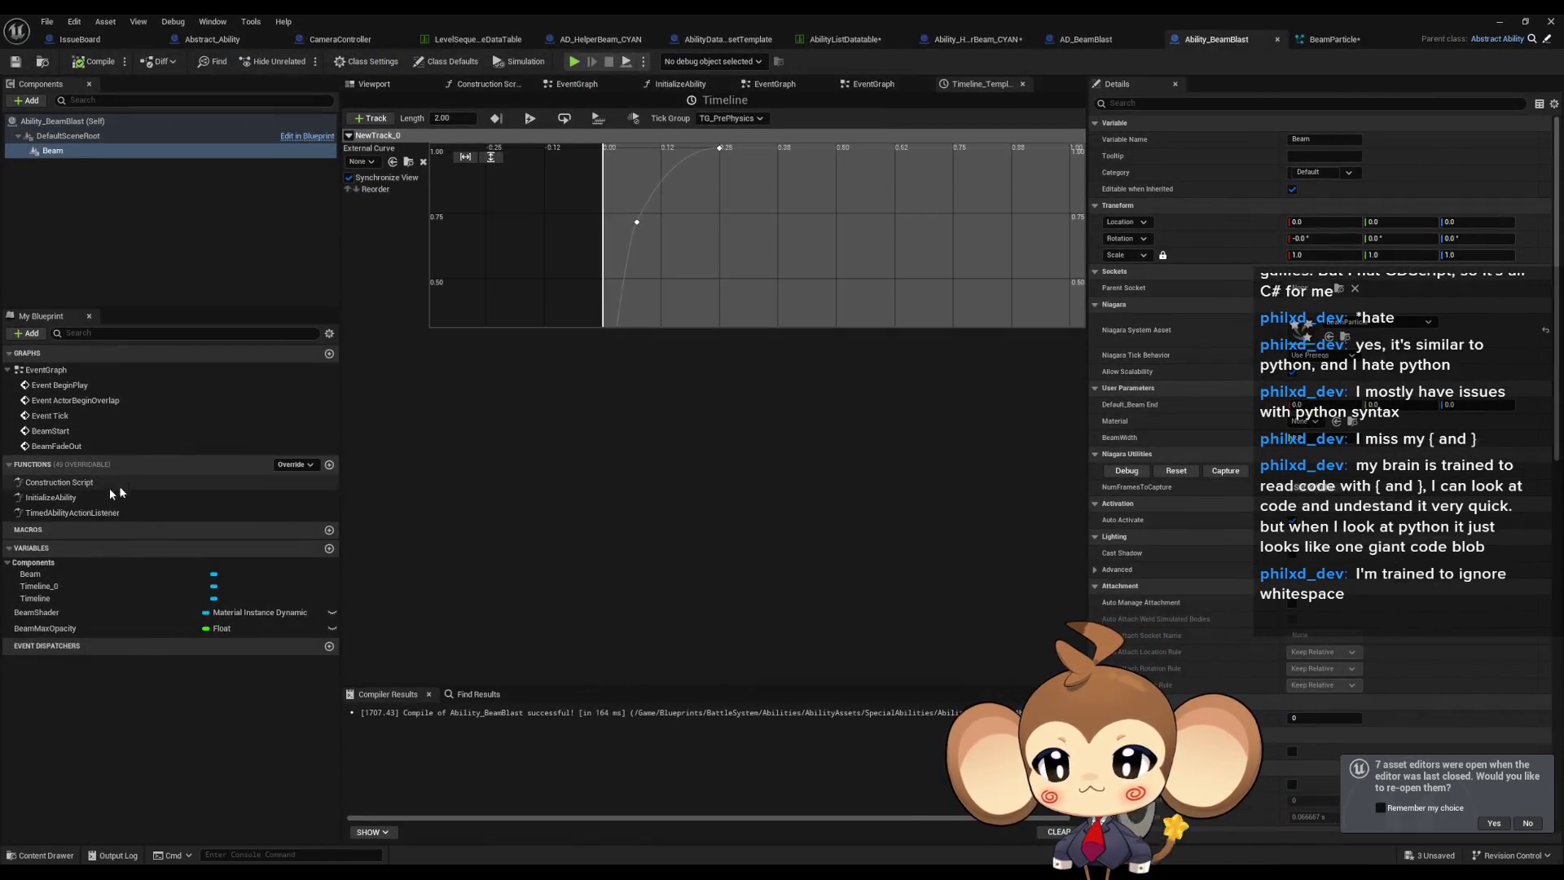
double_click(113, 512)
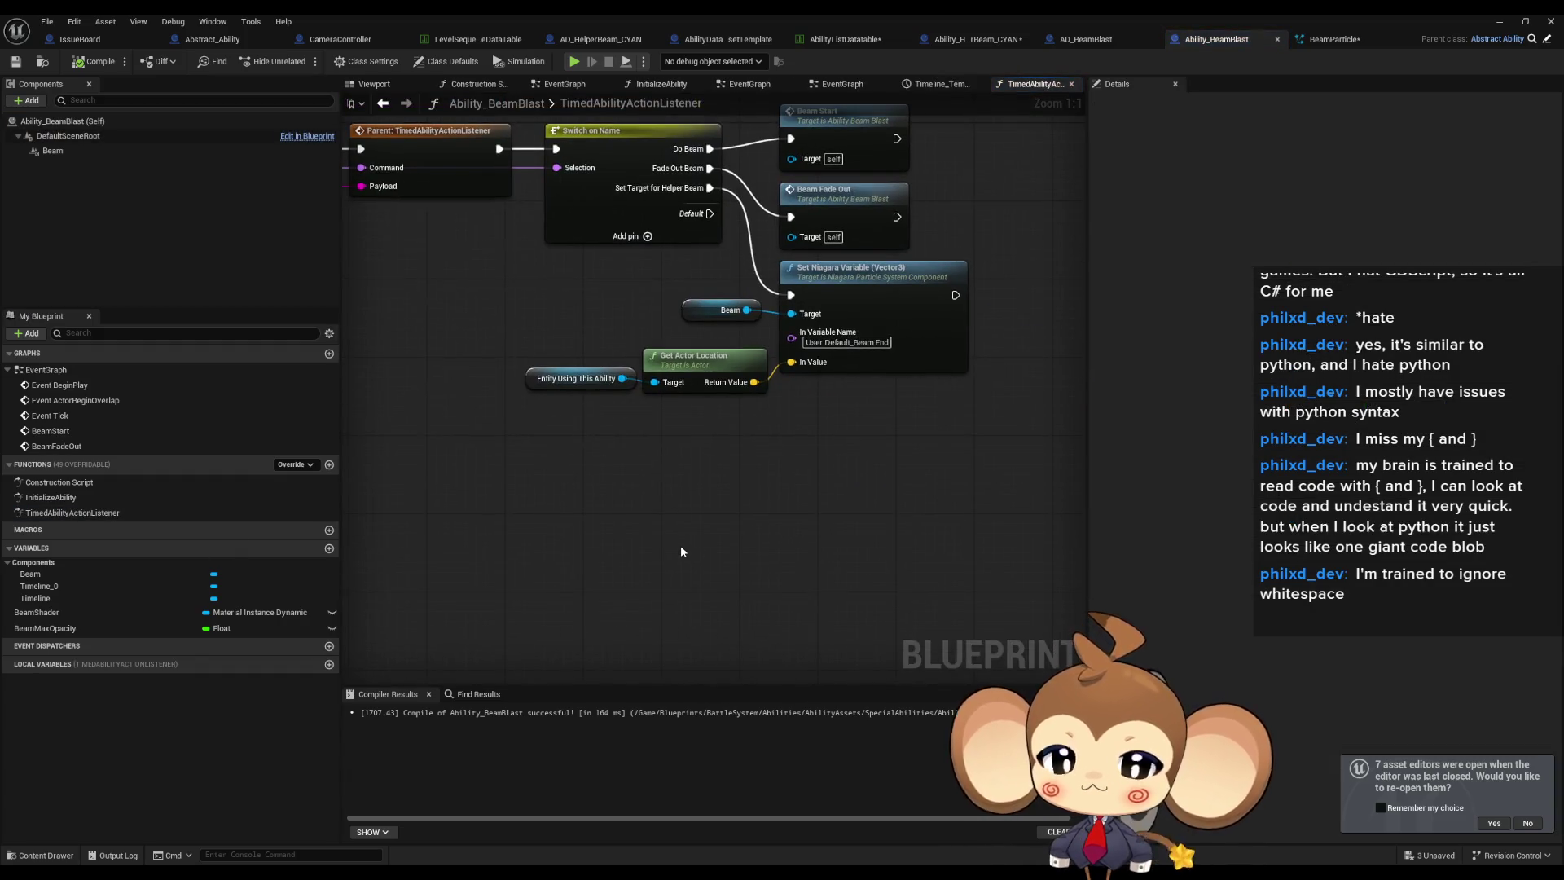
Paste a Beam reference and Set Niagara Variable (Float) node, setting User.BeamWidth to 10.0.
key(ctrl+v)
drag(830, 543, 833, 486)
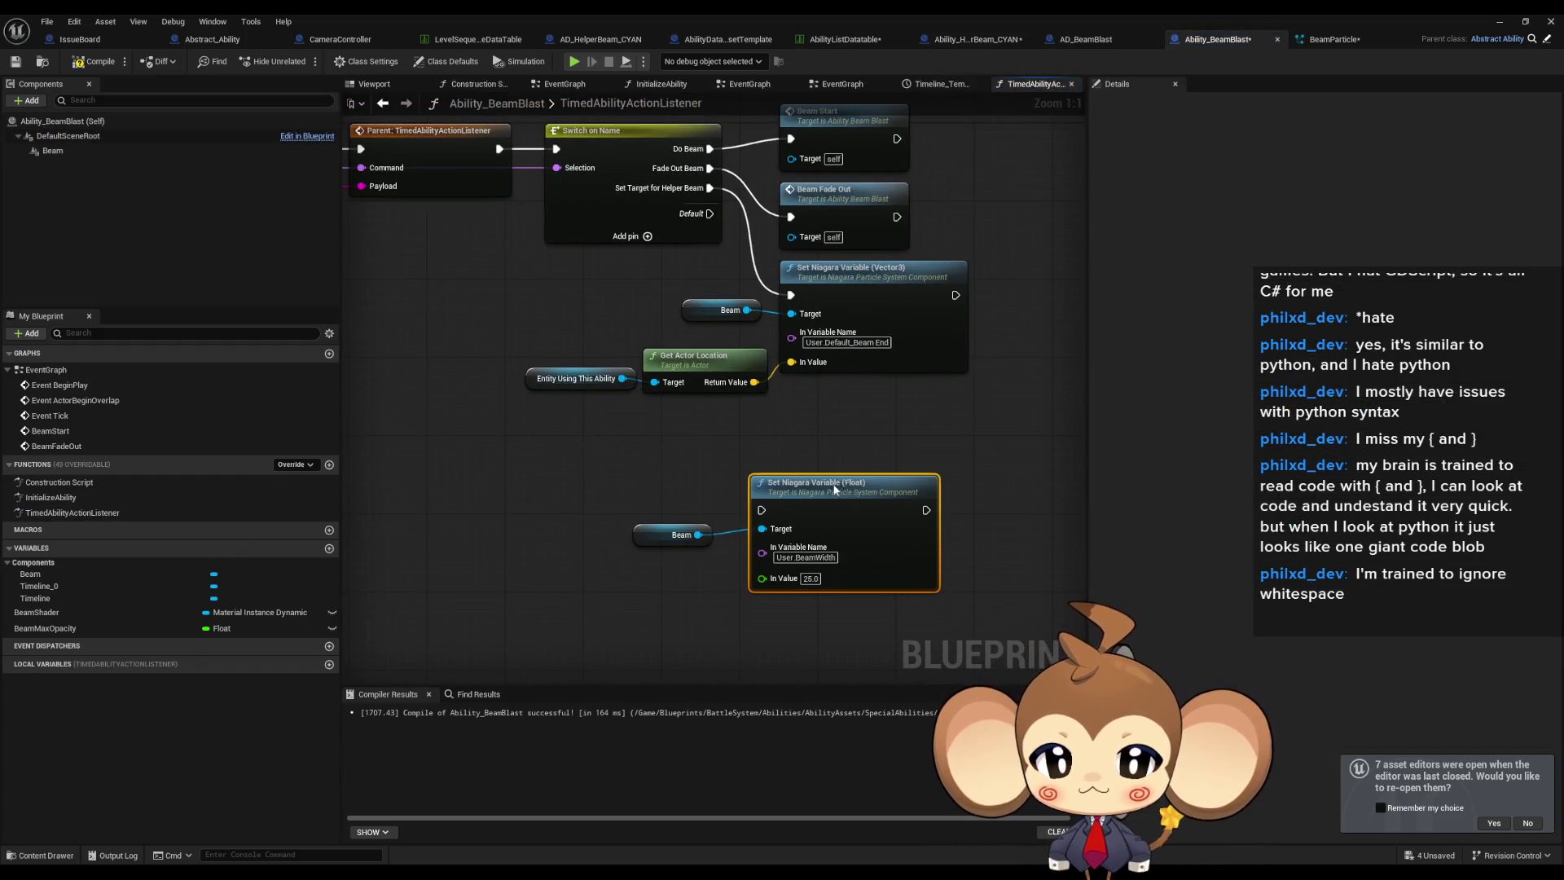
click(957, 482)
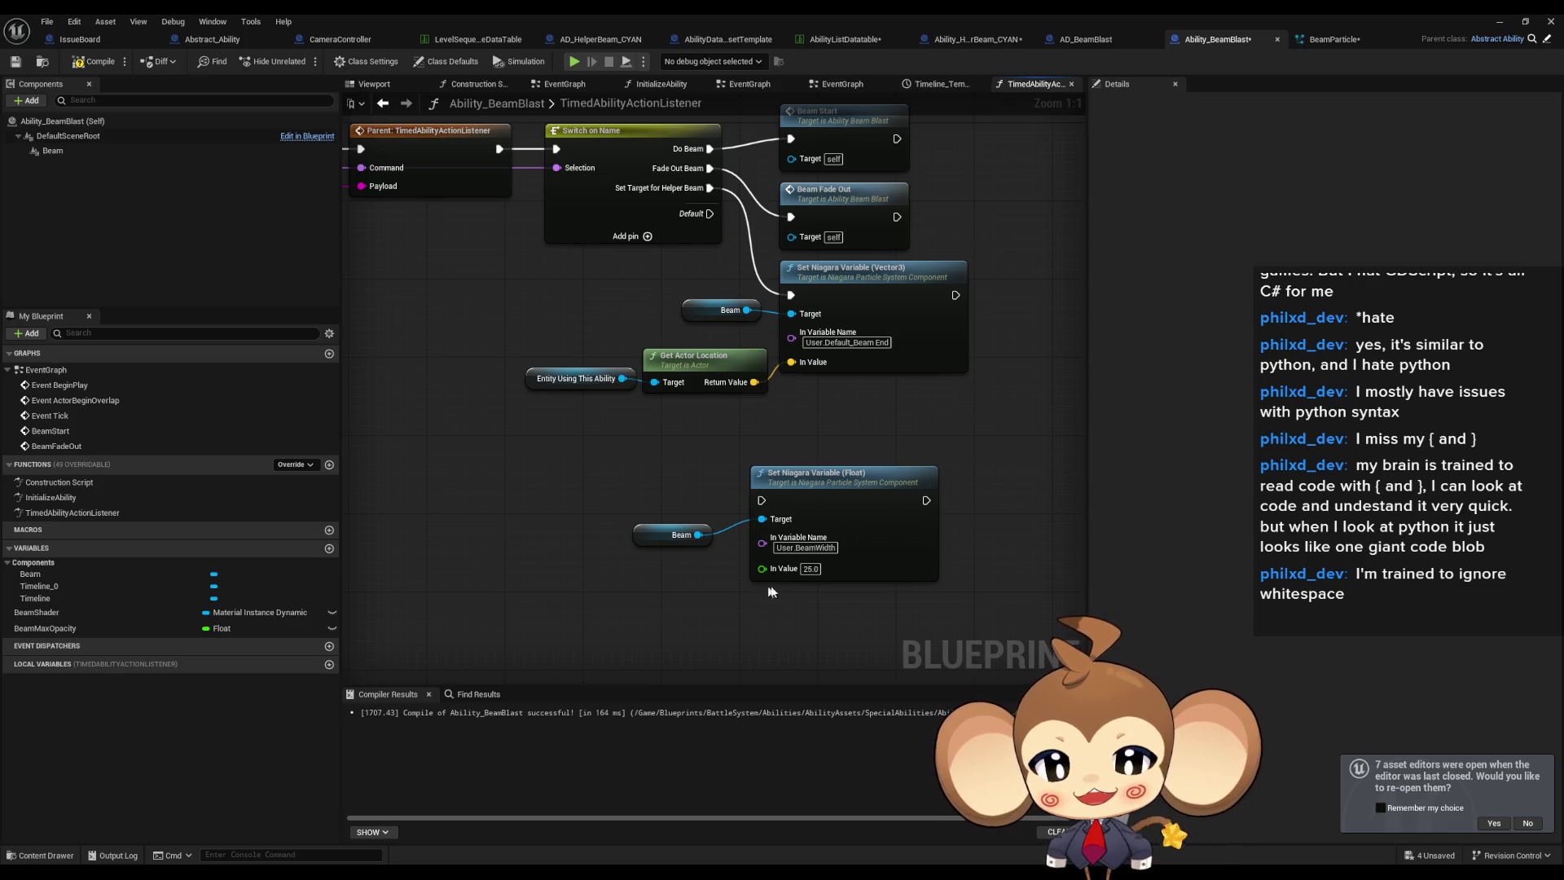
text(10)
key(Return)
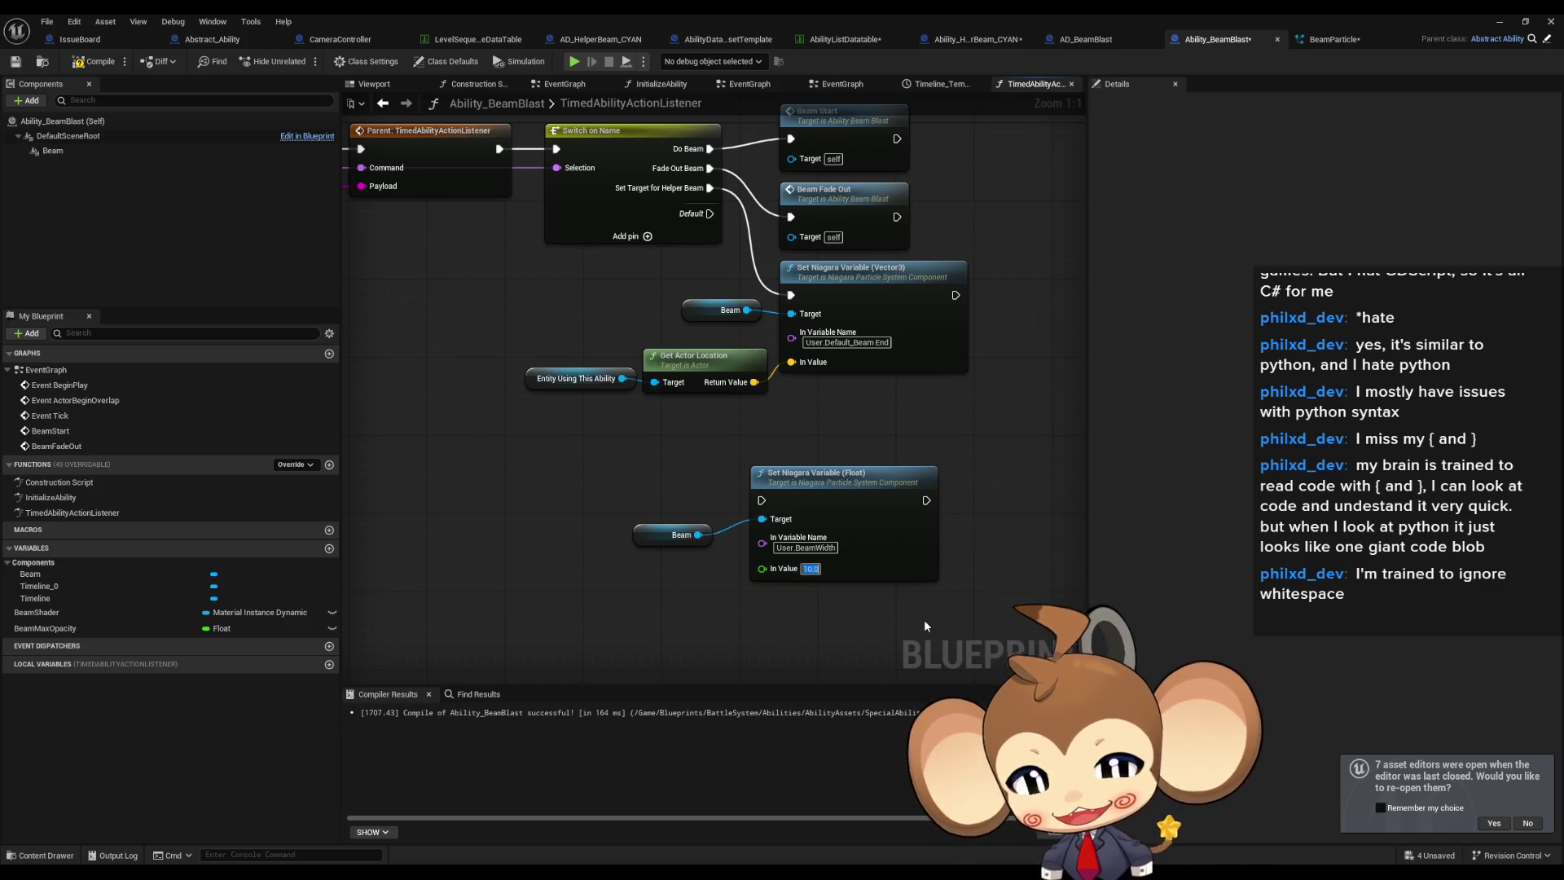
scroll(1015, 493, down, 1)
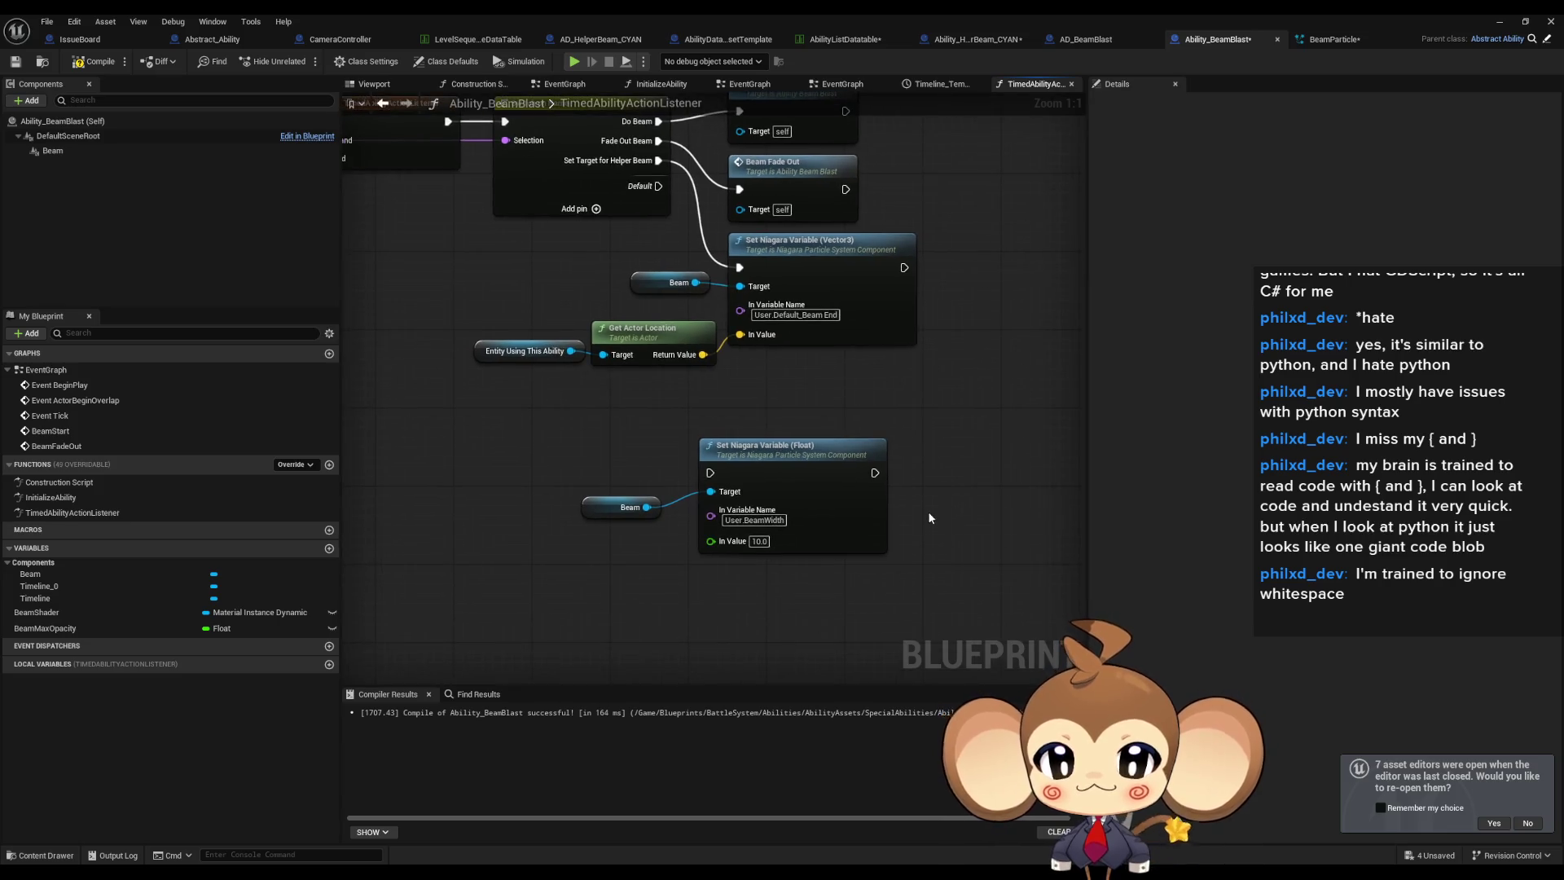
drag(909, 546, 906, 549)
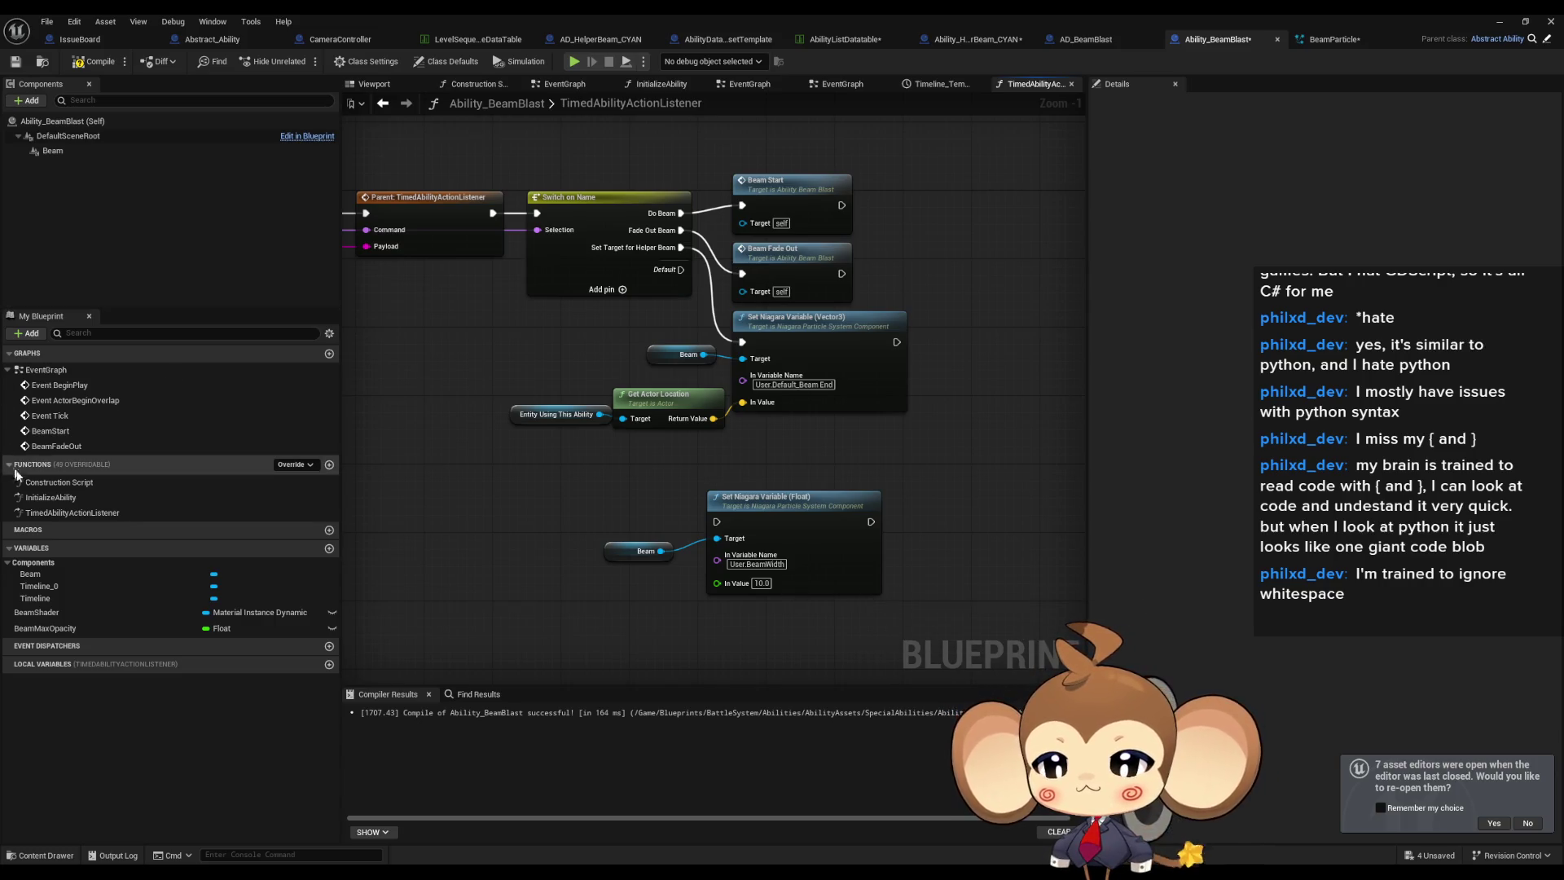
double_click(214, 498)
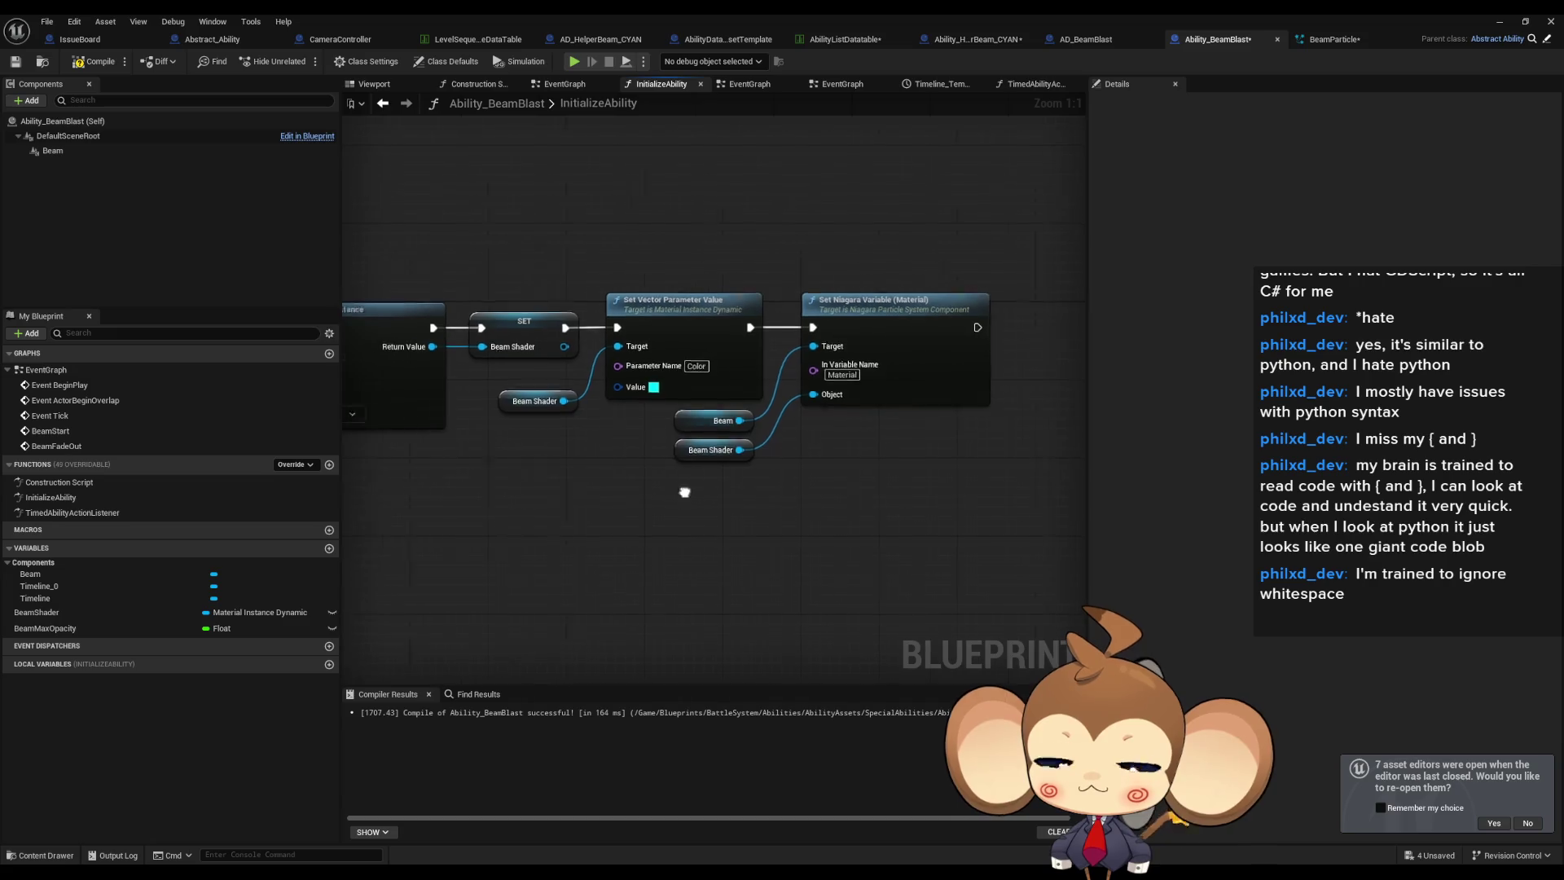
In InitializeAbility, set the beam colour's green and blue channels to 0.
click(767, 386)
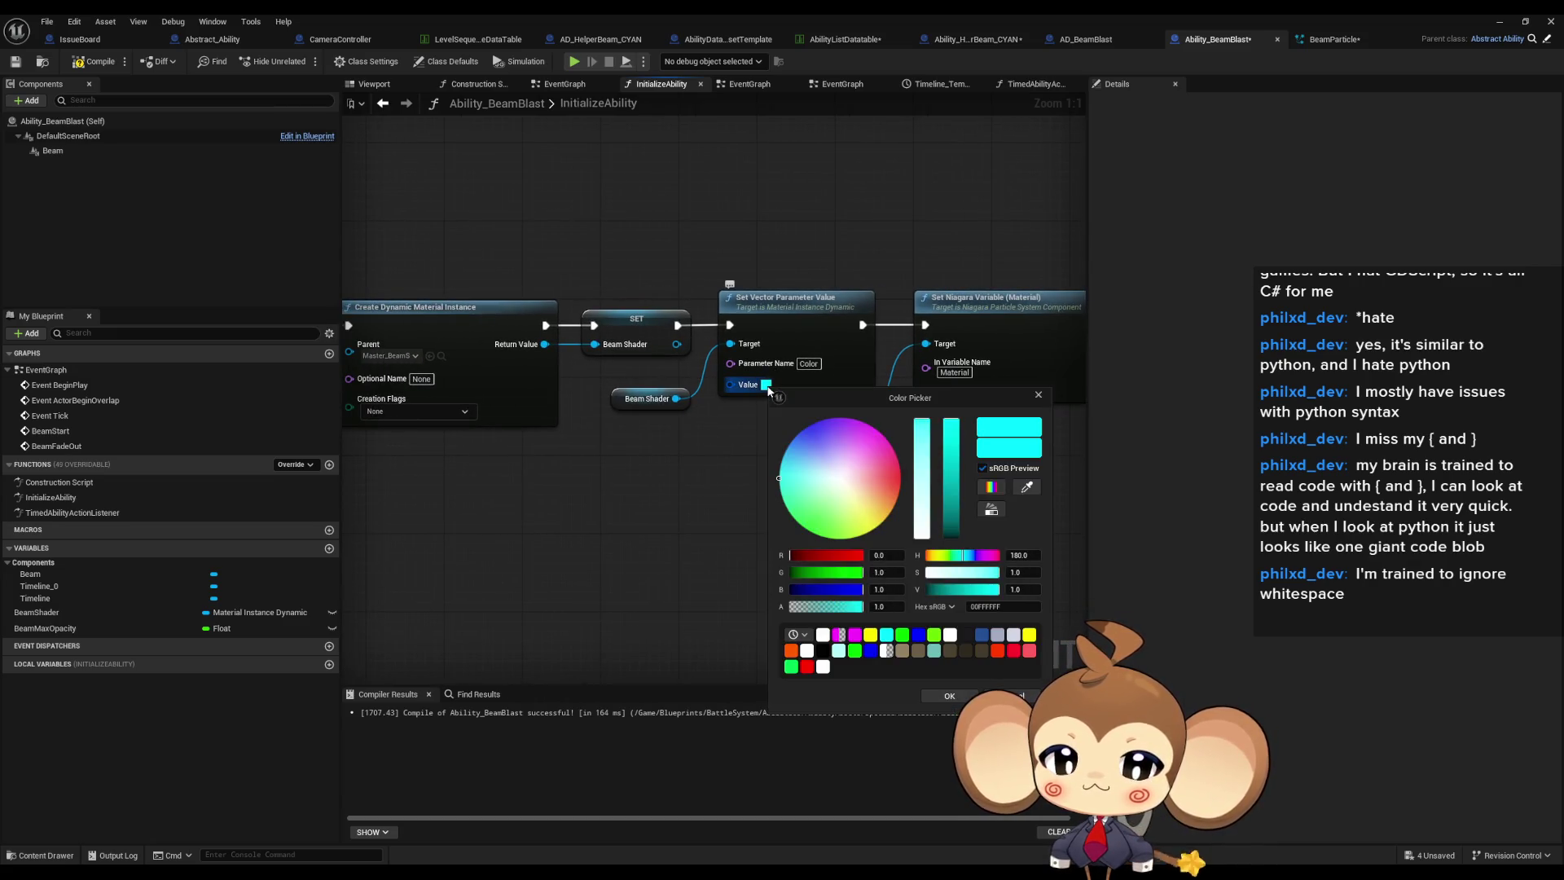
click(887, 571)
text(0)
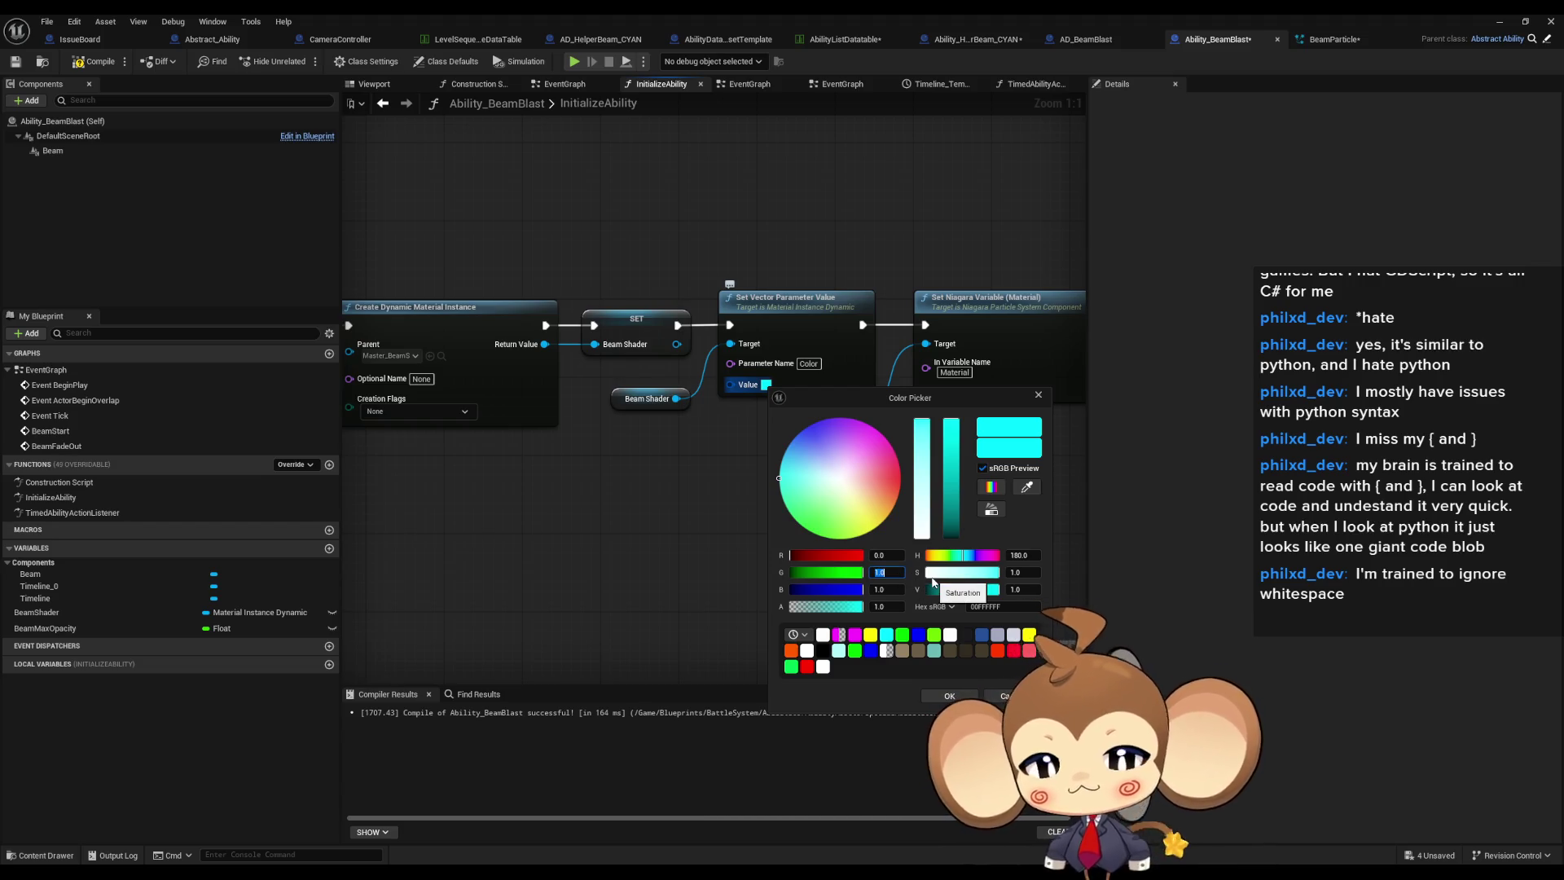
key(Return)
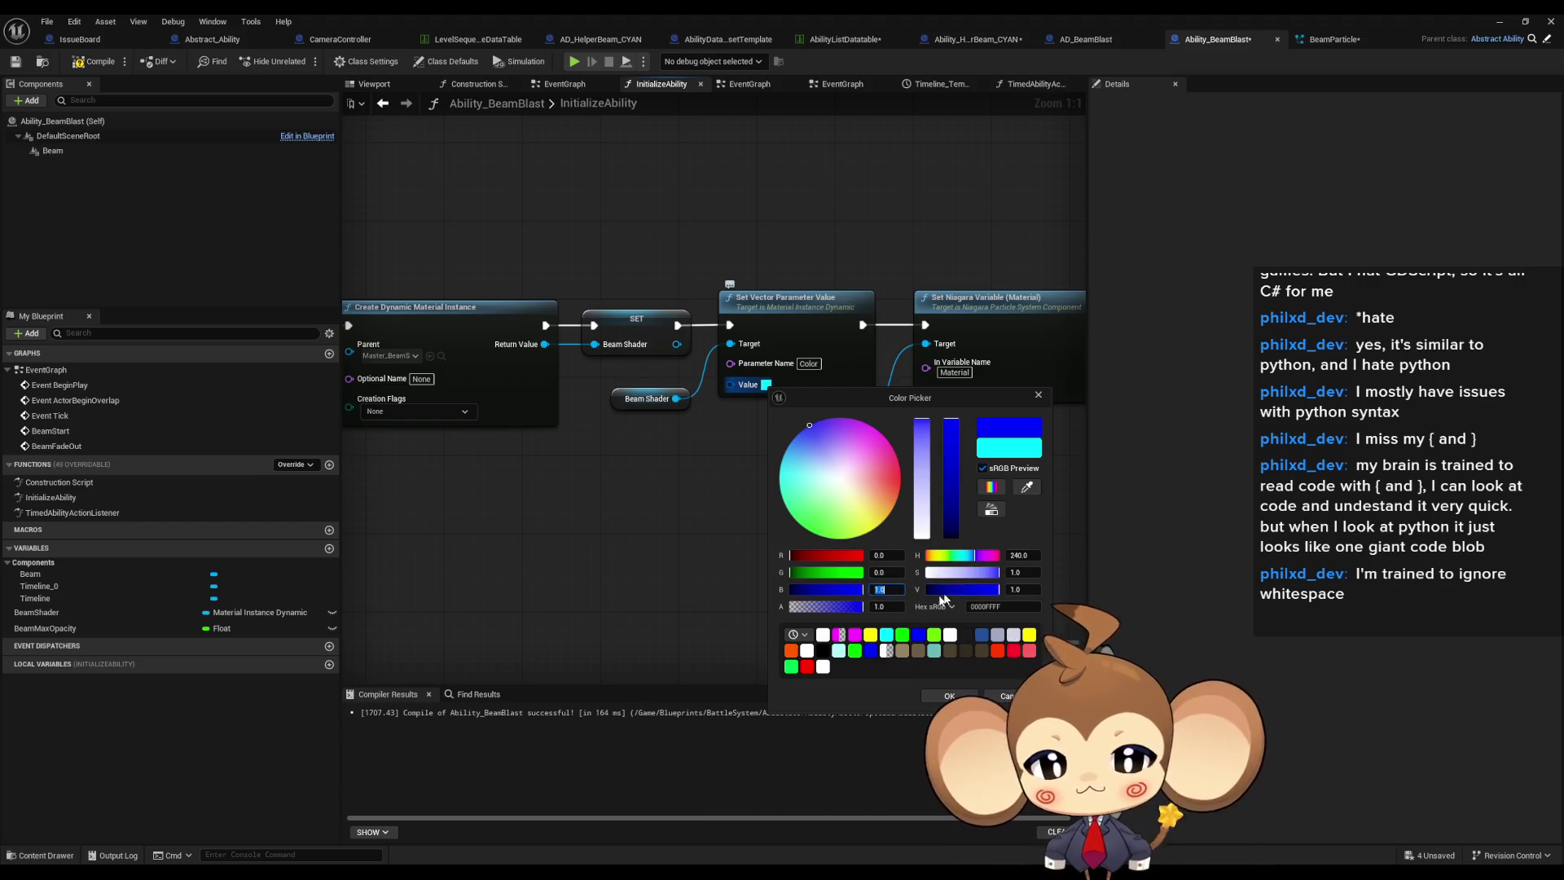
key(Tab)
text(0)
key(Return)
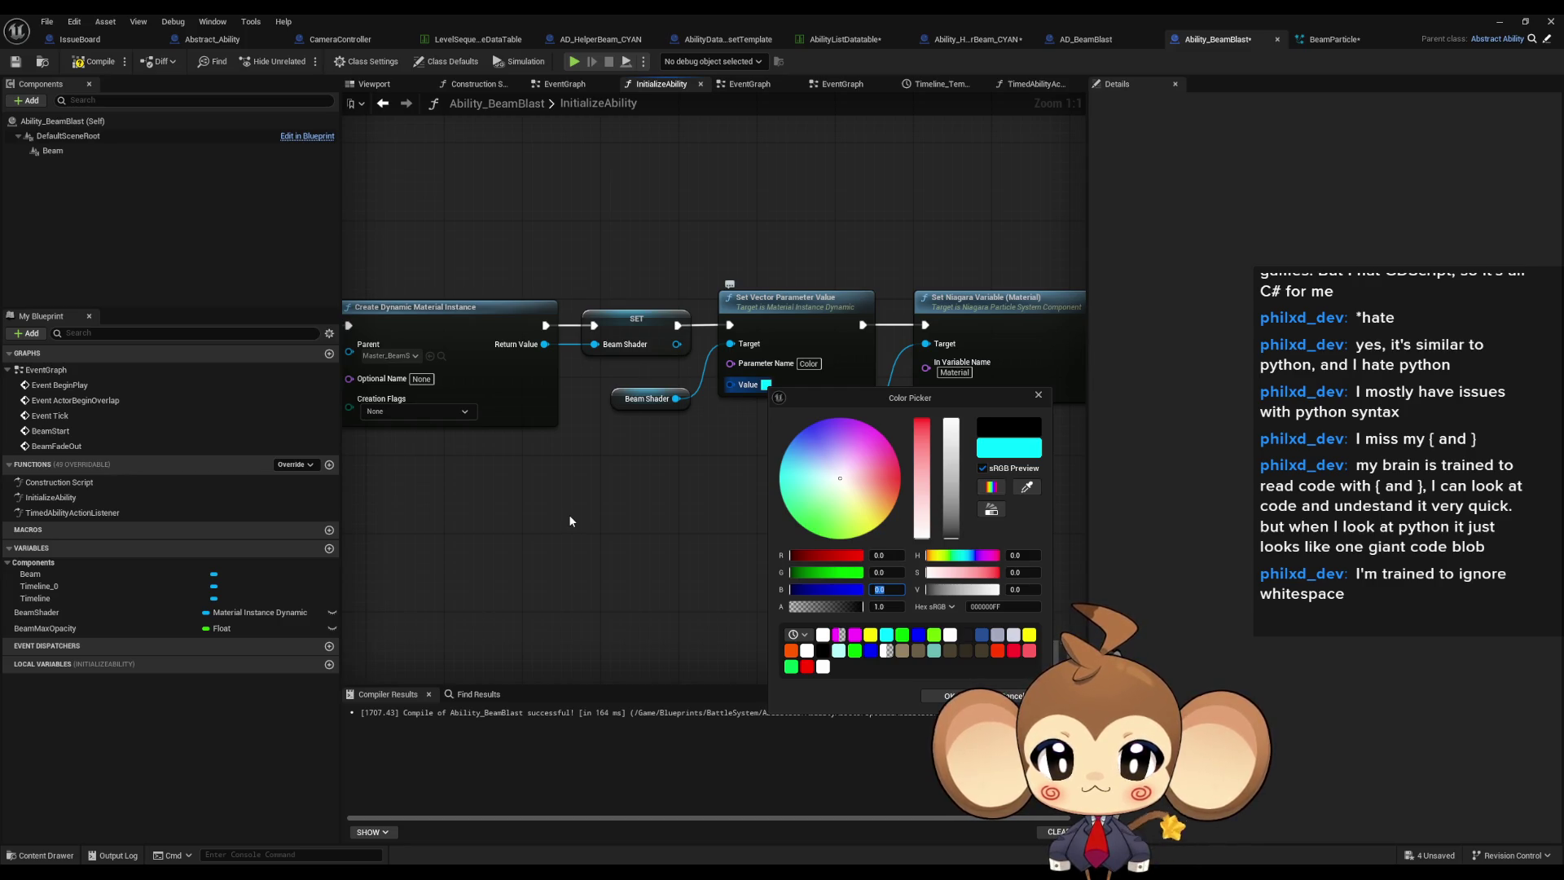
click(964, 697)
Change the Set Vector Parameter Value beam colour to white, with channels set to 1.
click(766, 385)
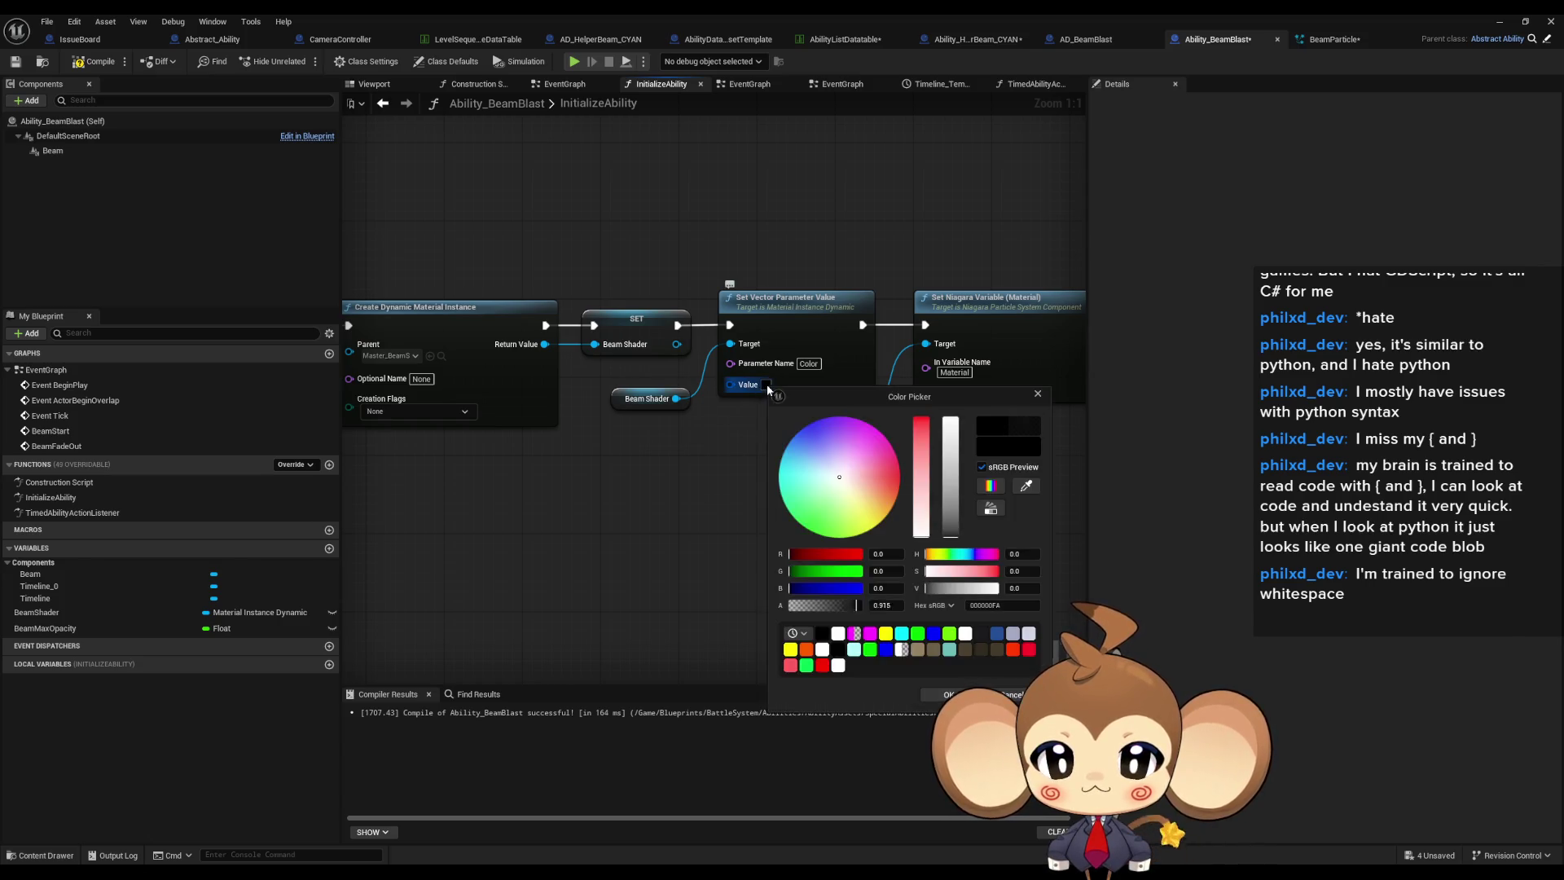
click(884, 588)
text(1)
key(shift+Tab)
text(1)
key(shift+Tab)
text(1)
click(940, 691)
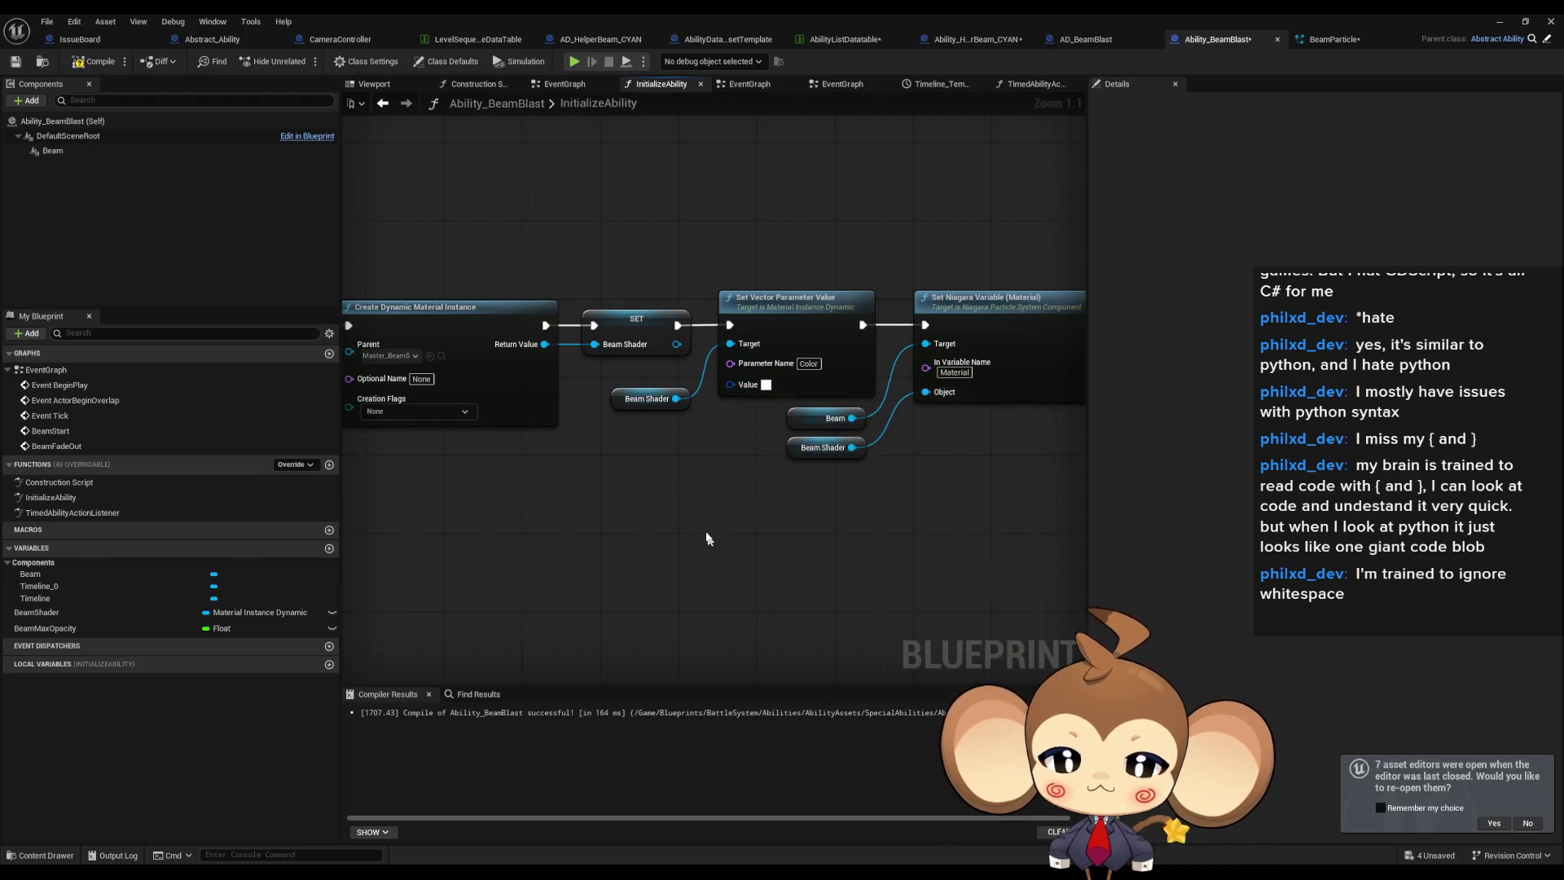
Compile the Ability_BeamBlast Blueprint.
click(634, 336)
mouse_move(705, 567)
mouse_down()
mouse_move(839, 570)
mouse_move(664, 529)
mouse_move(595, 487)
mouse_up()
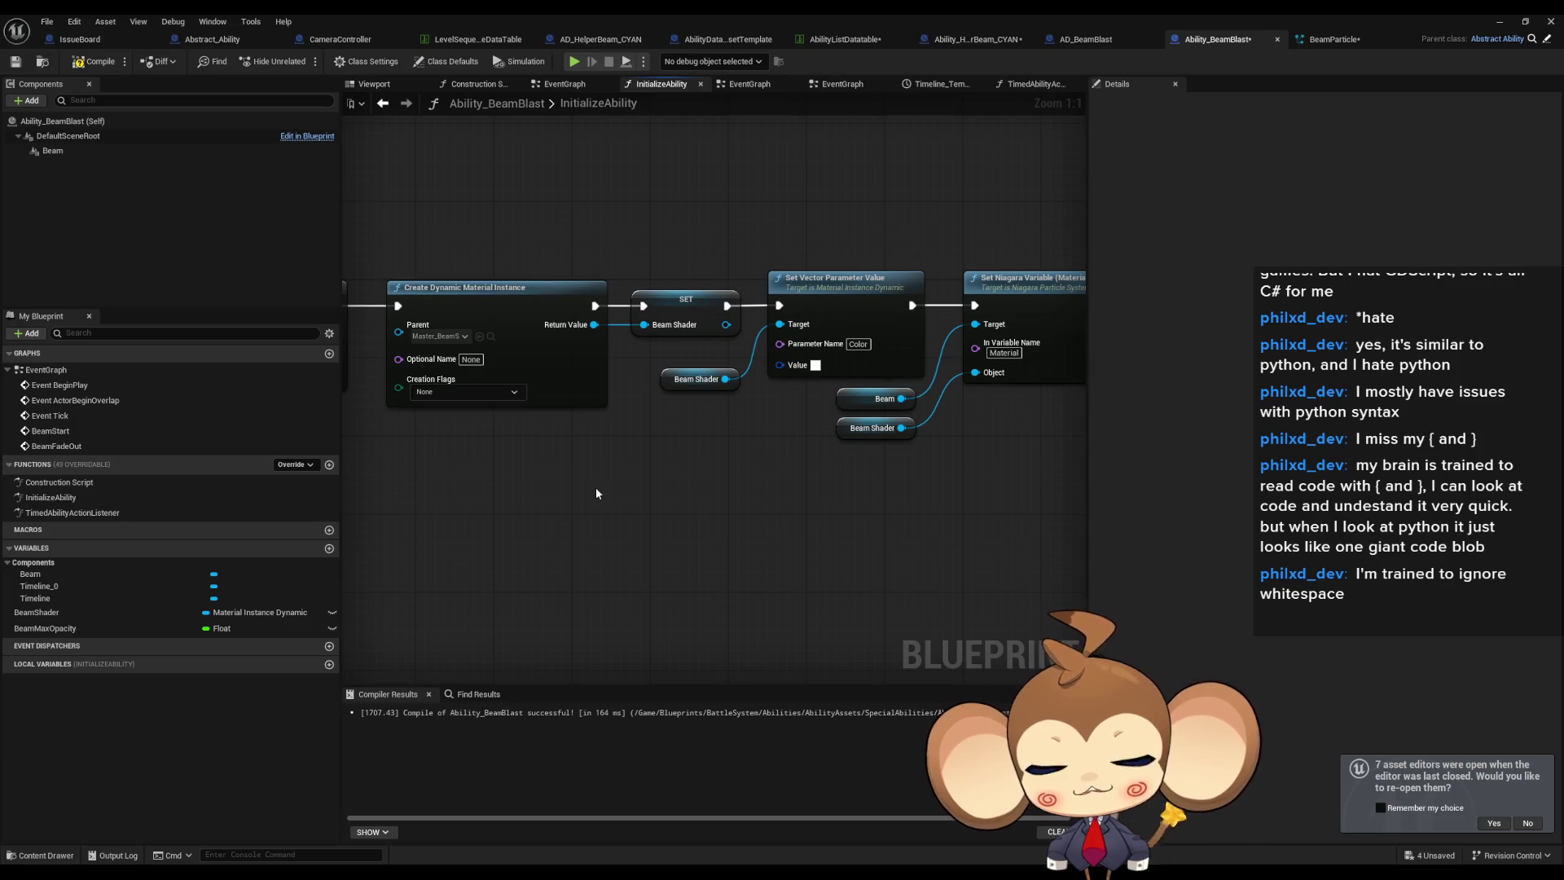
mouse_move(662, 425)
mouse_down()
mouse_move(632, 412)
mouse_move(673, 417)
mouse_move(604, 448)
mouse_move(698, 478)
mouse_up()
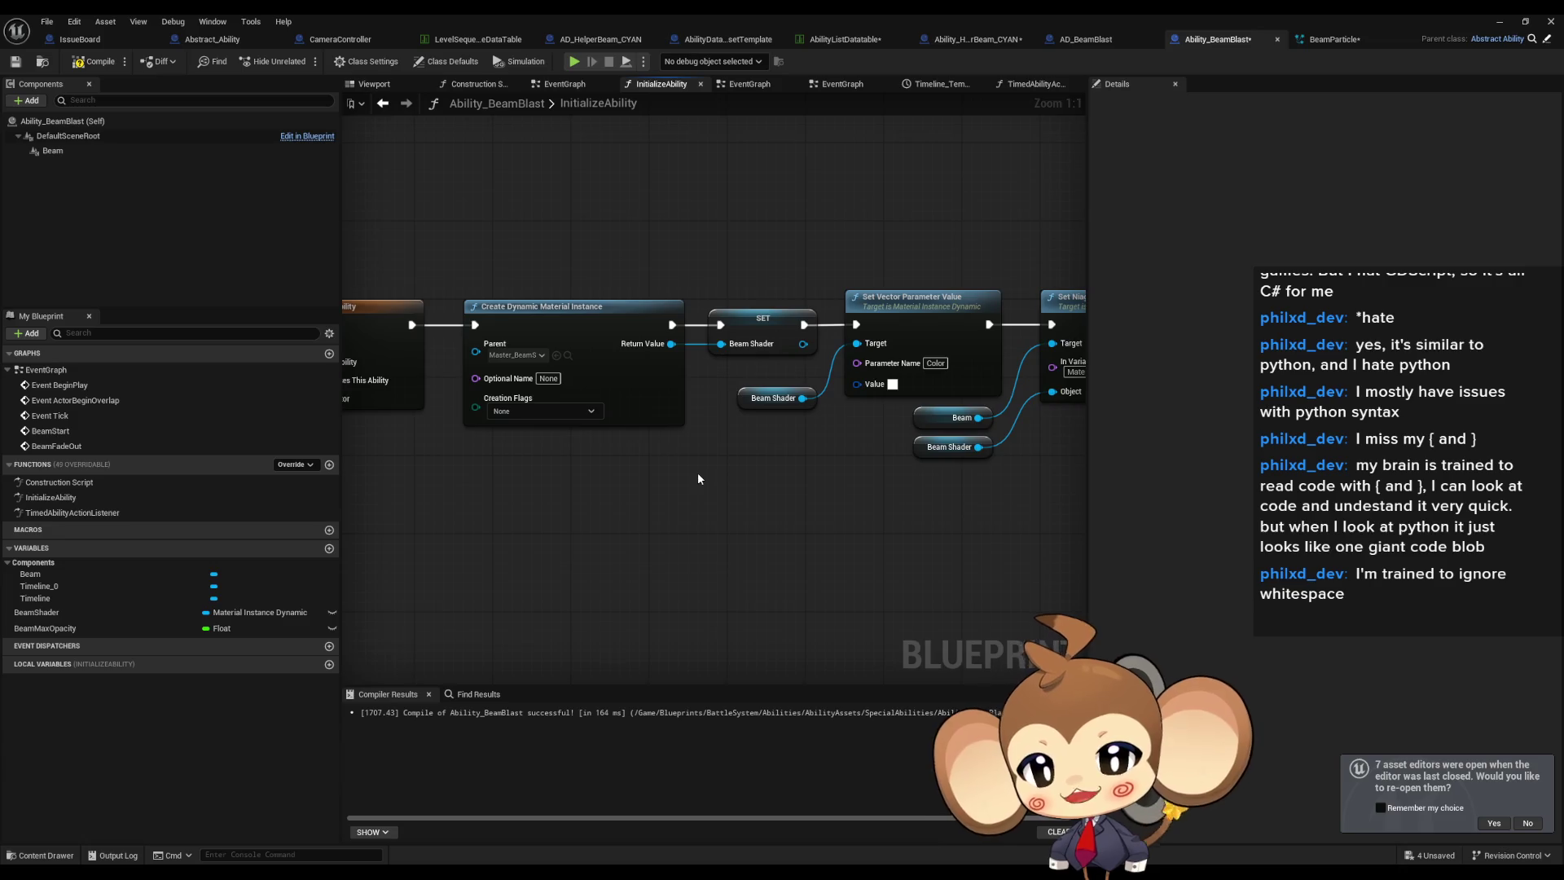
click(88, 68)
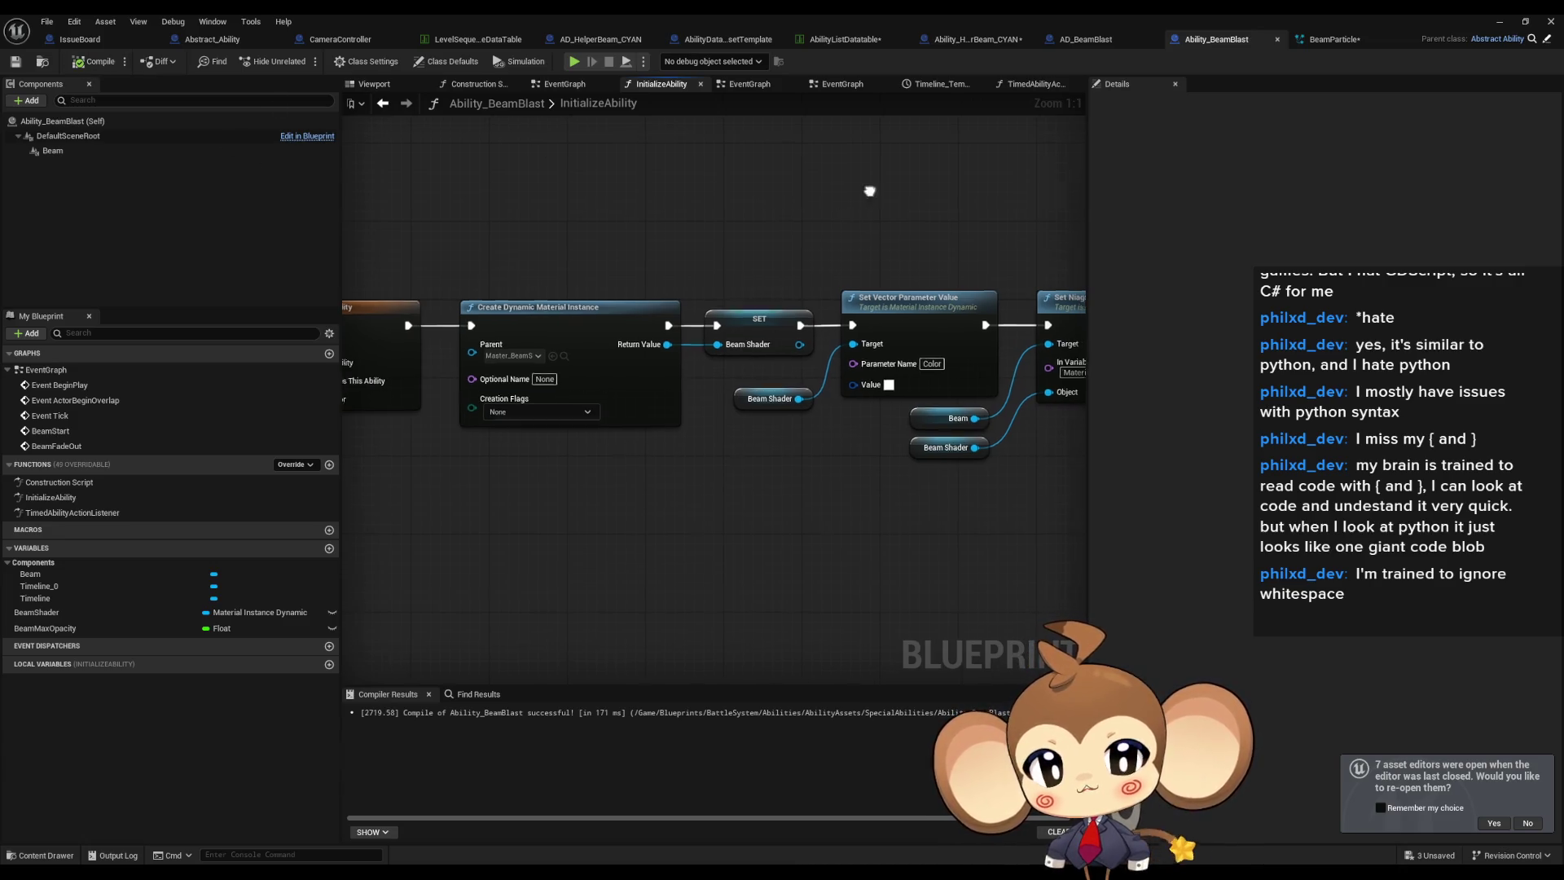
Briefly check the helper beam Blueprint, then open BeamBlast's TimedAbilityActionListener graph.
click(995, 36)
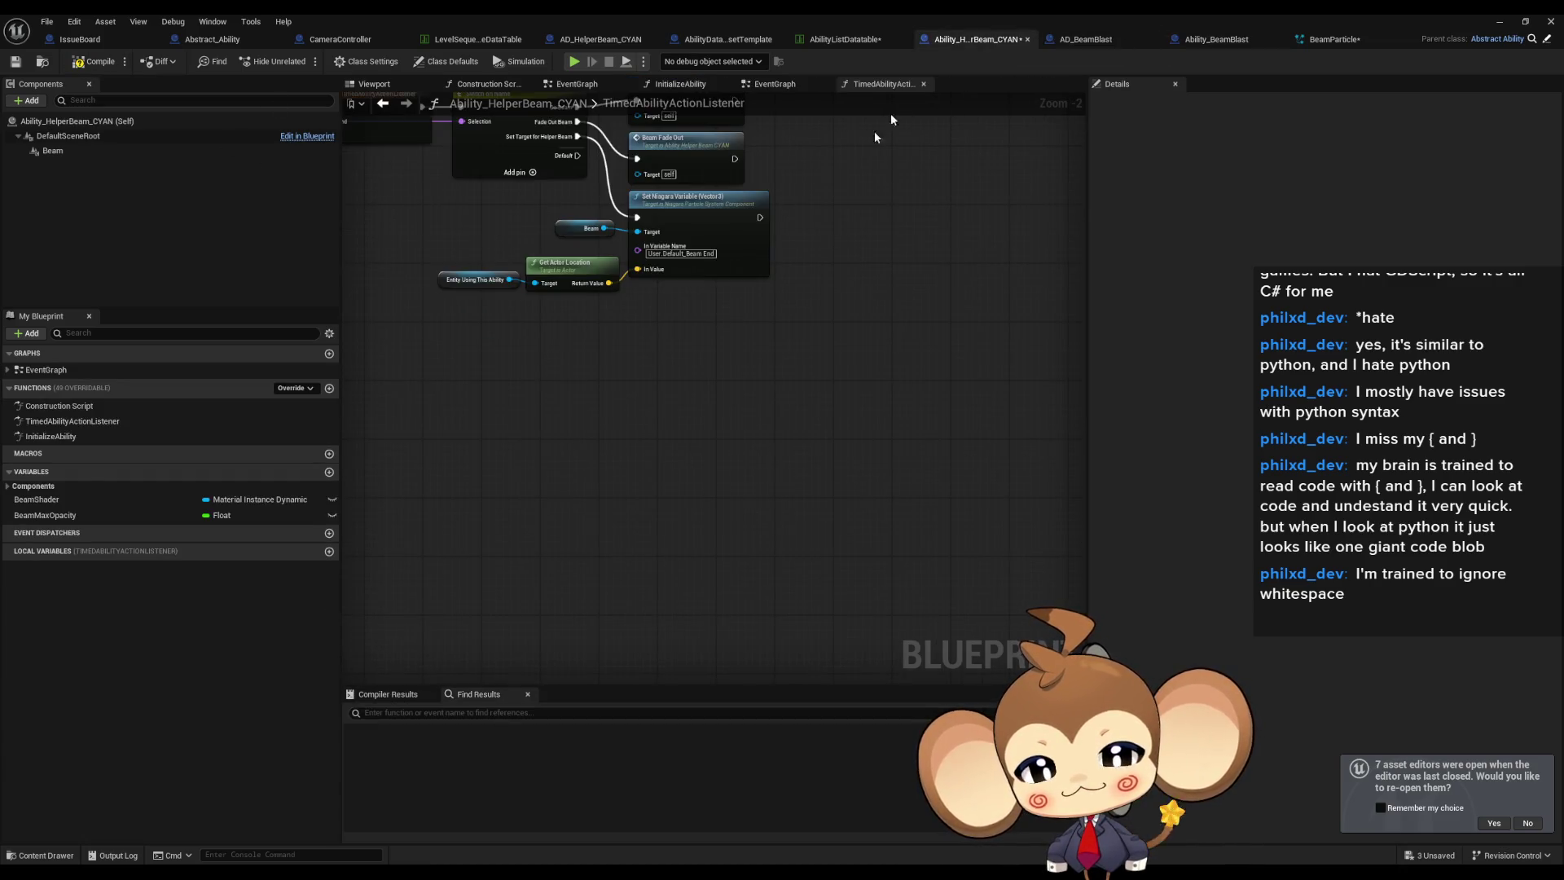
scroll(867, 384, up, 1)
scroll(866, 377, up, 1)
scroll(886, 365, down, 1)
click(1216, 39)
click(55, 513)
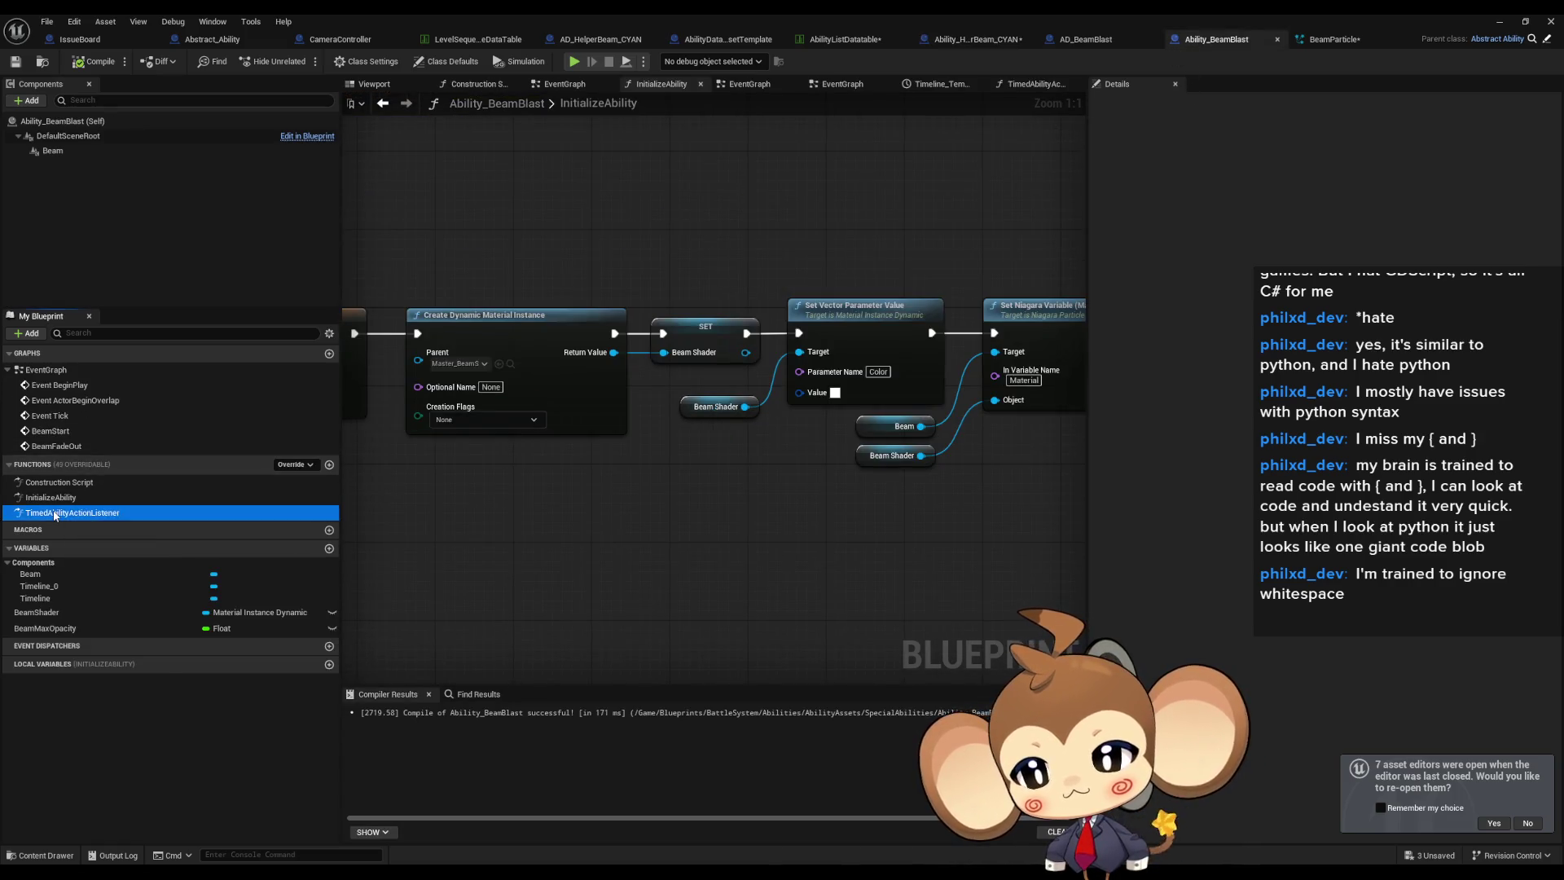
double_click(54, 512)
Move the BeamWidth setter and its Beam node from the listener into the EventGraph.
drag(536, 440, 921, 663)
key(Delete)
double_click(45, 369)
key(ctrl+v)
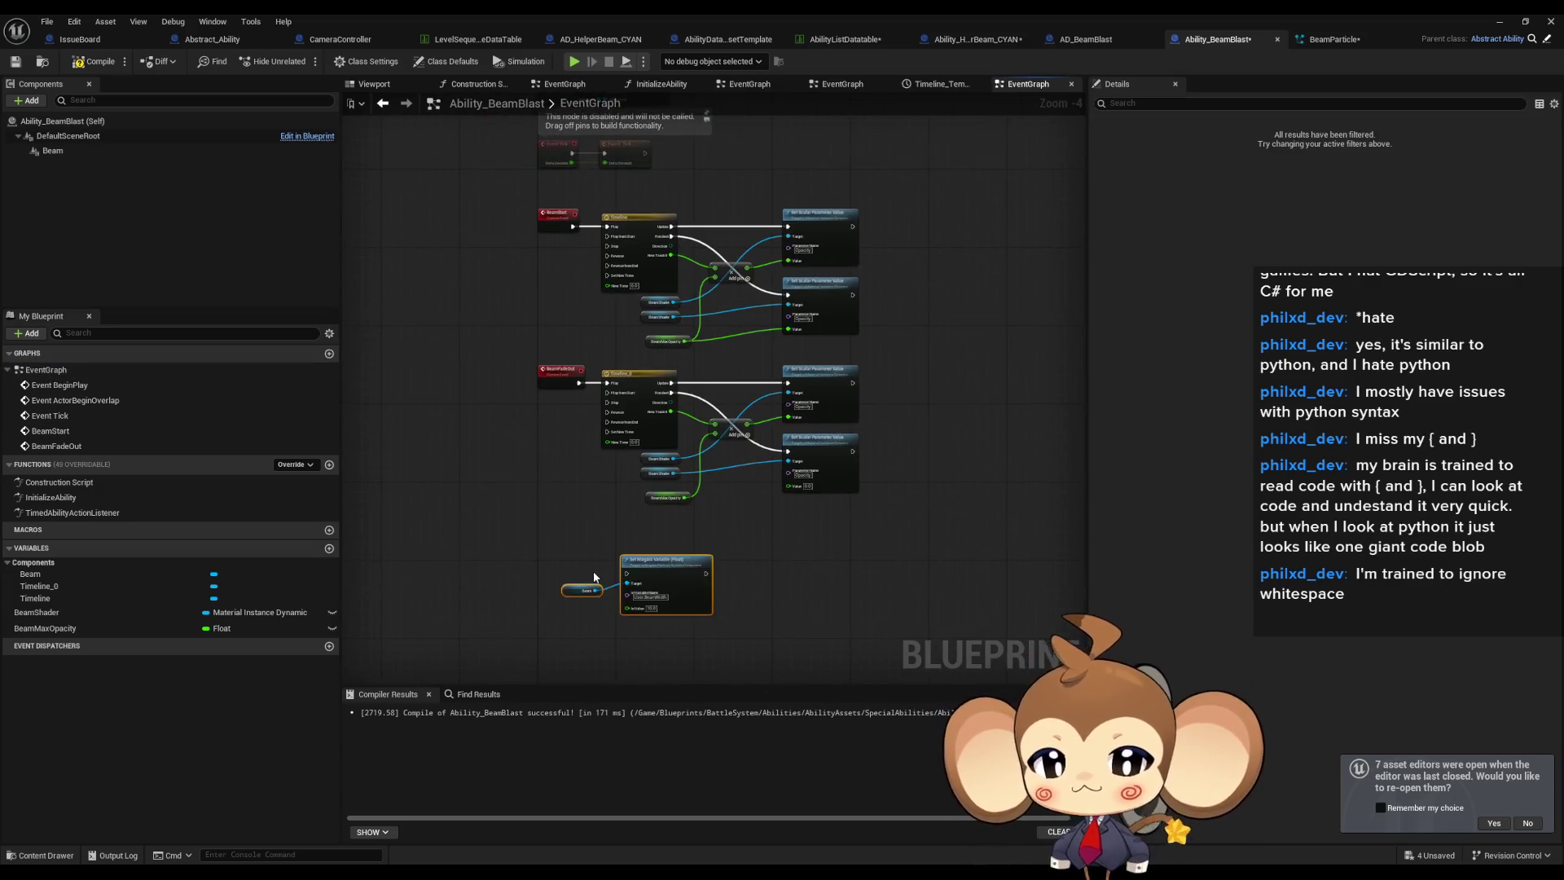
Shift the BeamWidth setter nodes right, discard a duplicated Timeline_1, and open Timeline_0's NewTrack_0 curve.
scroll(593, 575, up, 3)
drag(651, 542, 987, 568)
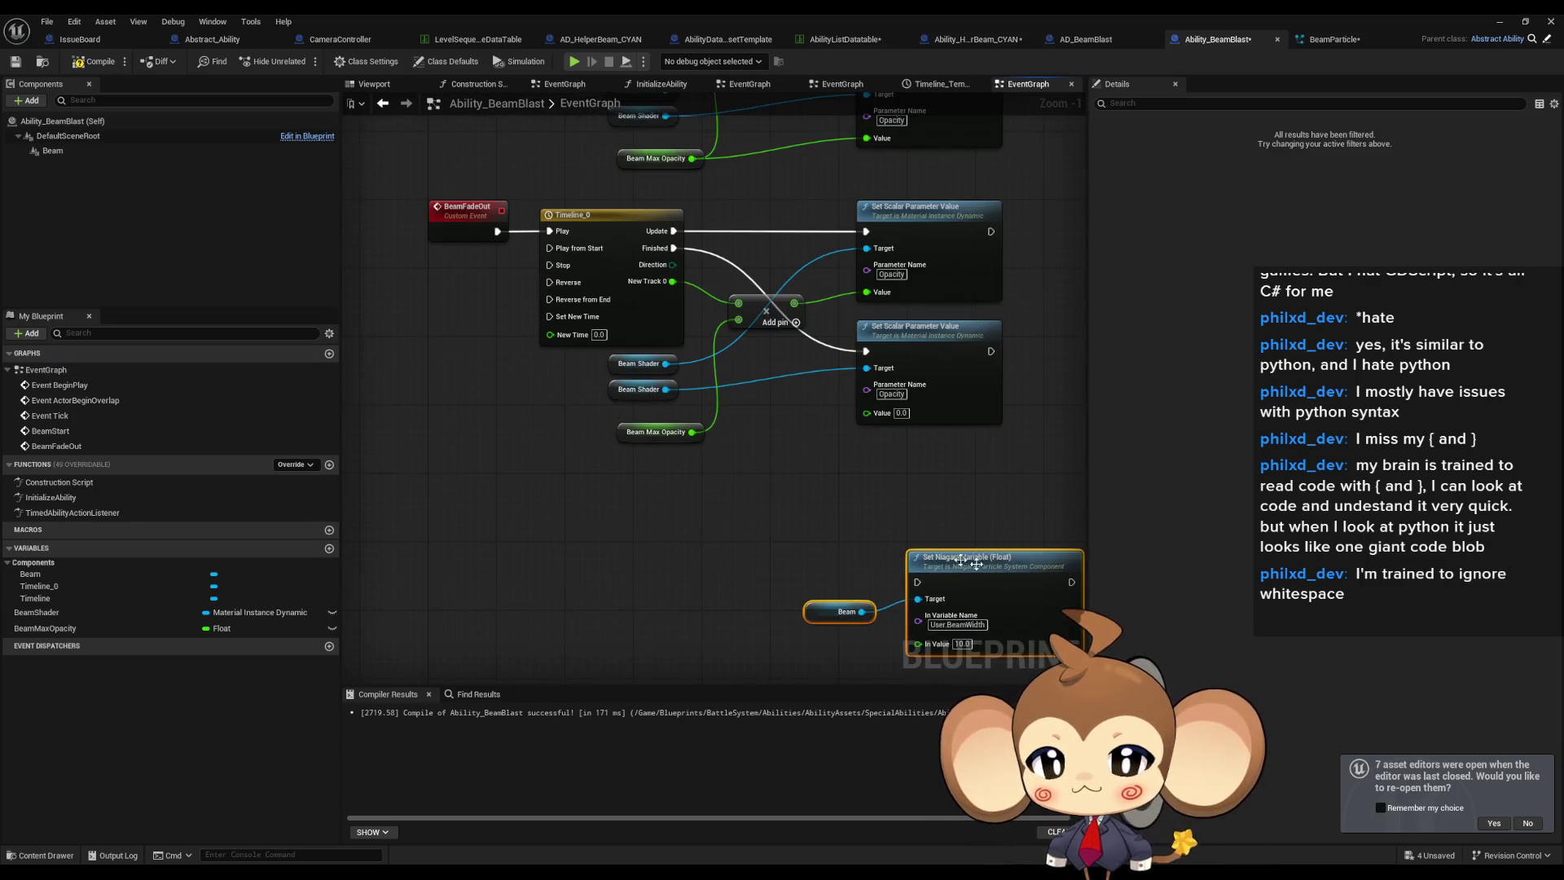
click(627, 226)
key(ctrl+c)
key(ctrl+v)
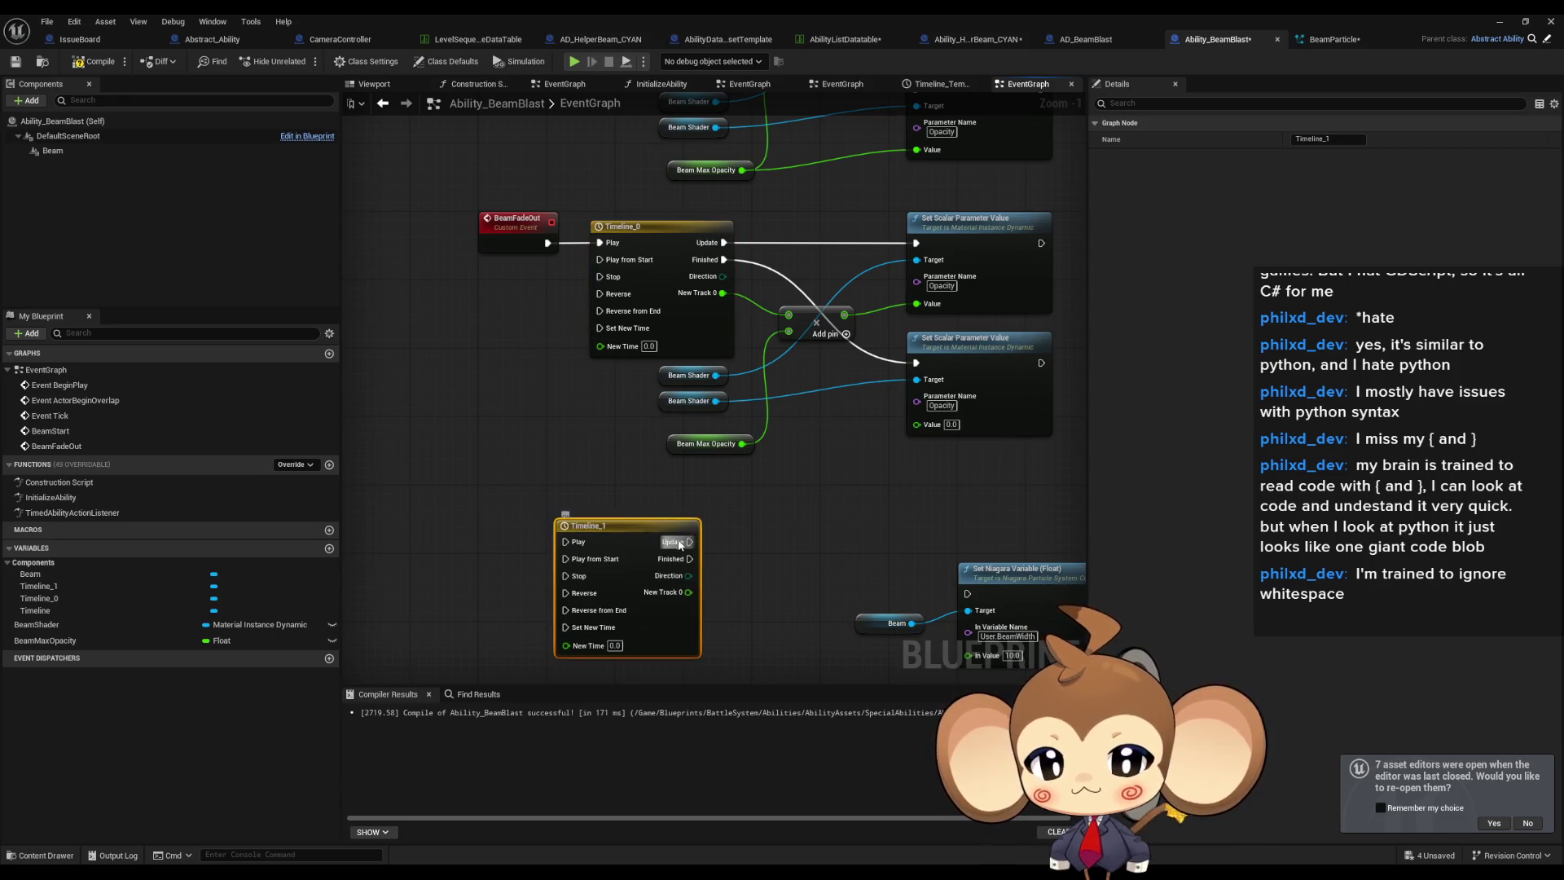
mouse_move(622, 463)
mouse_down()
mouse_move(676, 465)
mouse_move(603, 461)
mouse_up()
drag(584, 395, 578, 447)
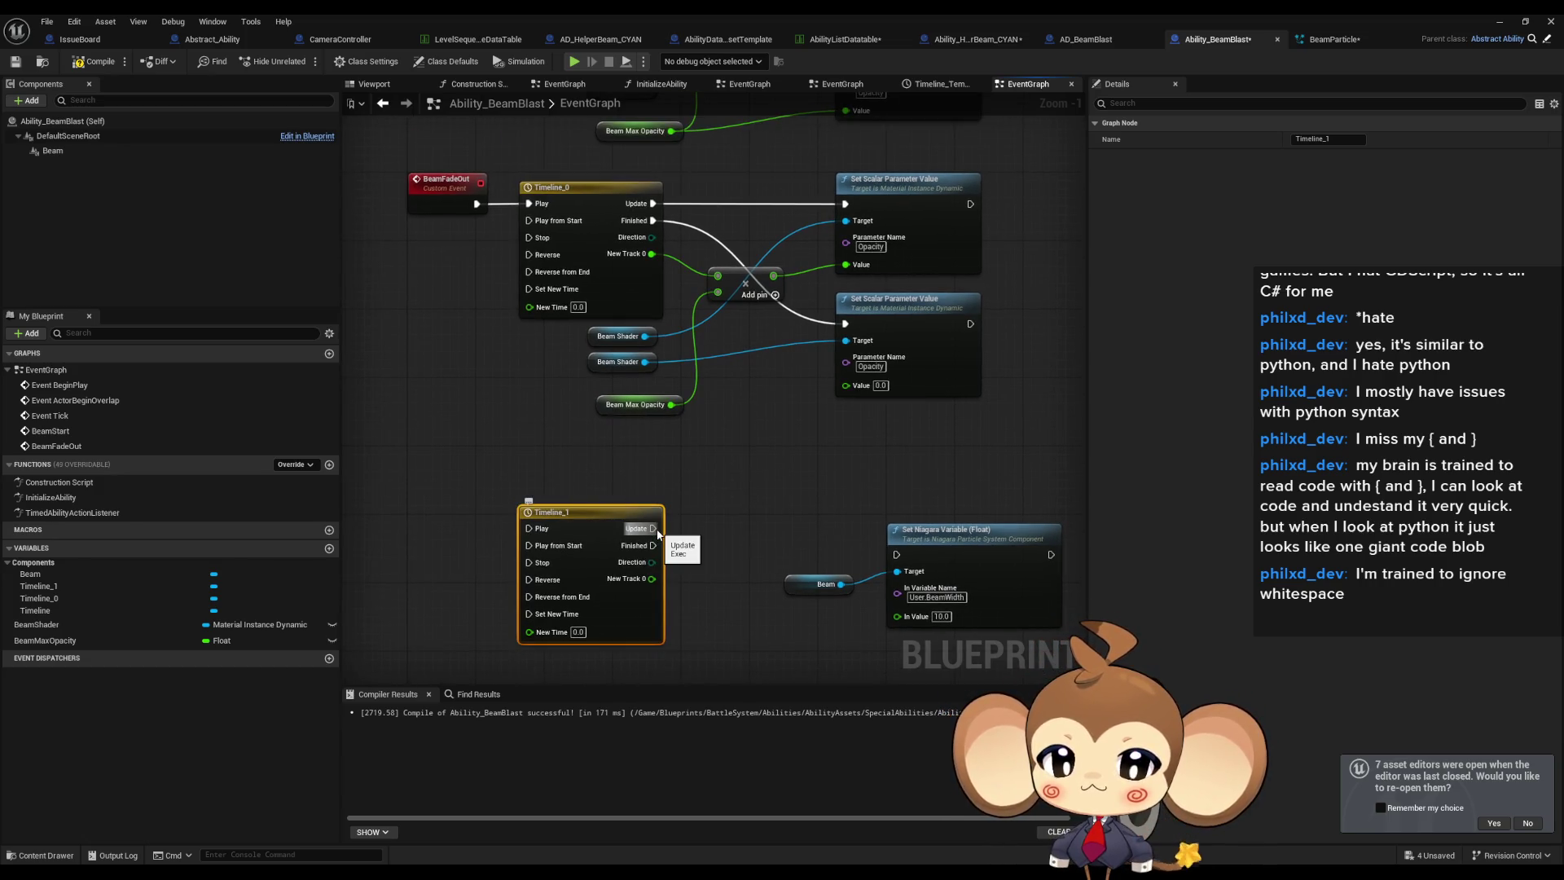
key(Delete)
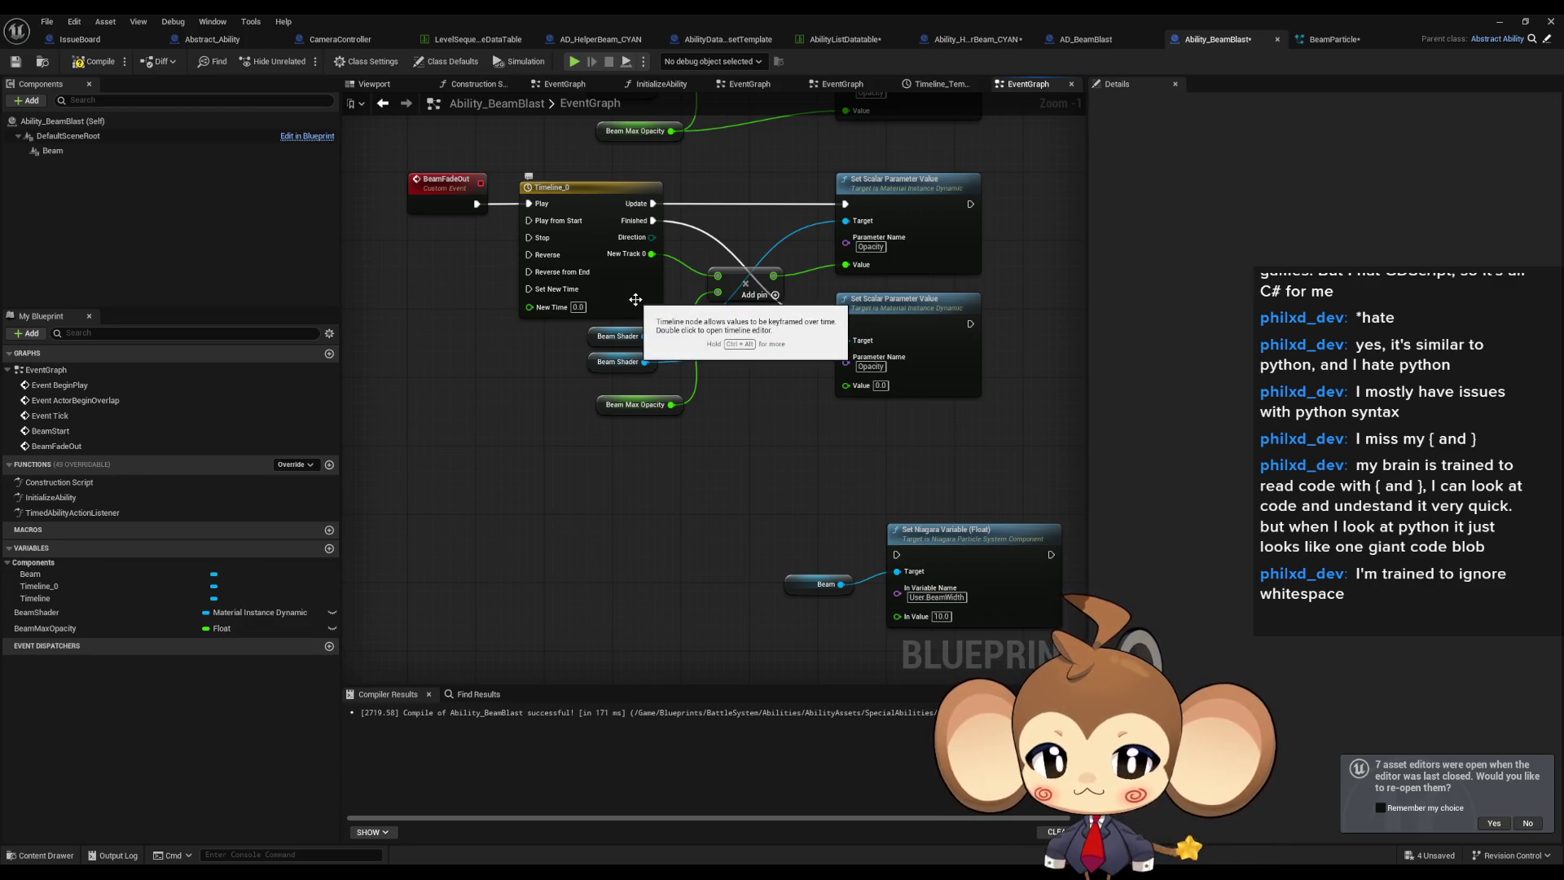
double_click(636, 300)
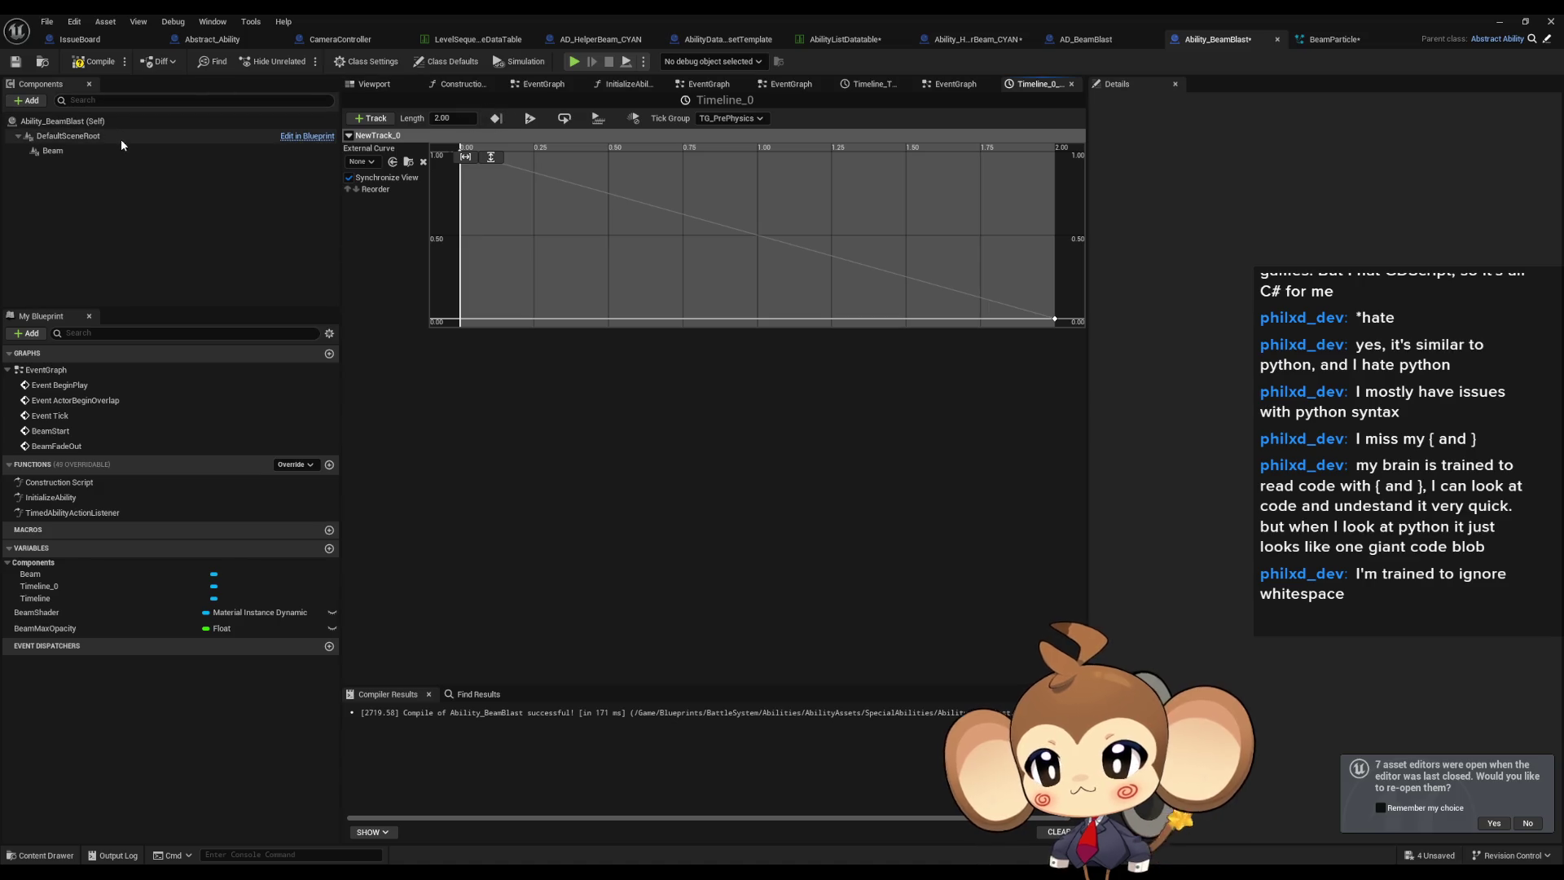
Open the second Timeline node's curve, pan around its rising curve, and return to EventGraph.
double_click(40, 370)
double_click(619, 336)
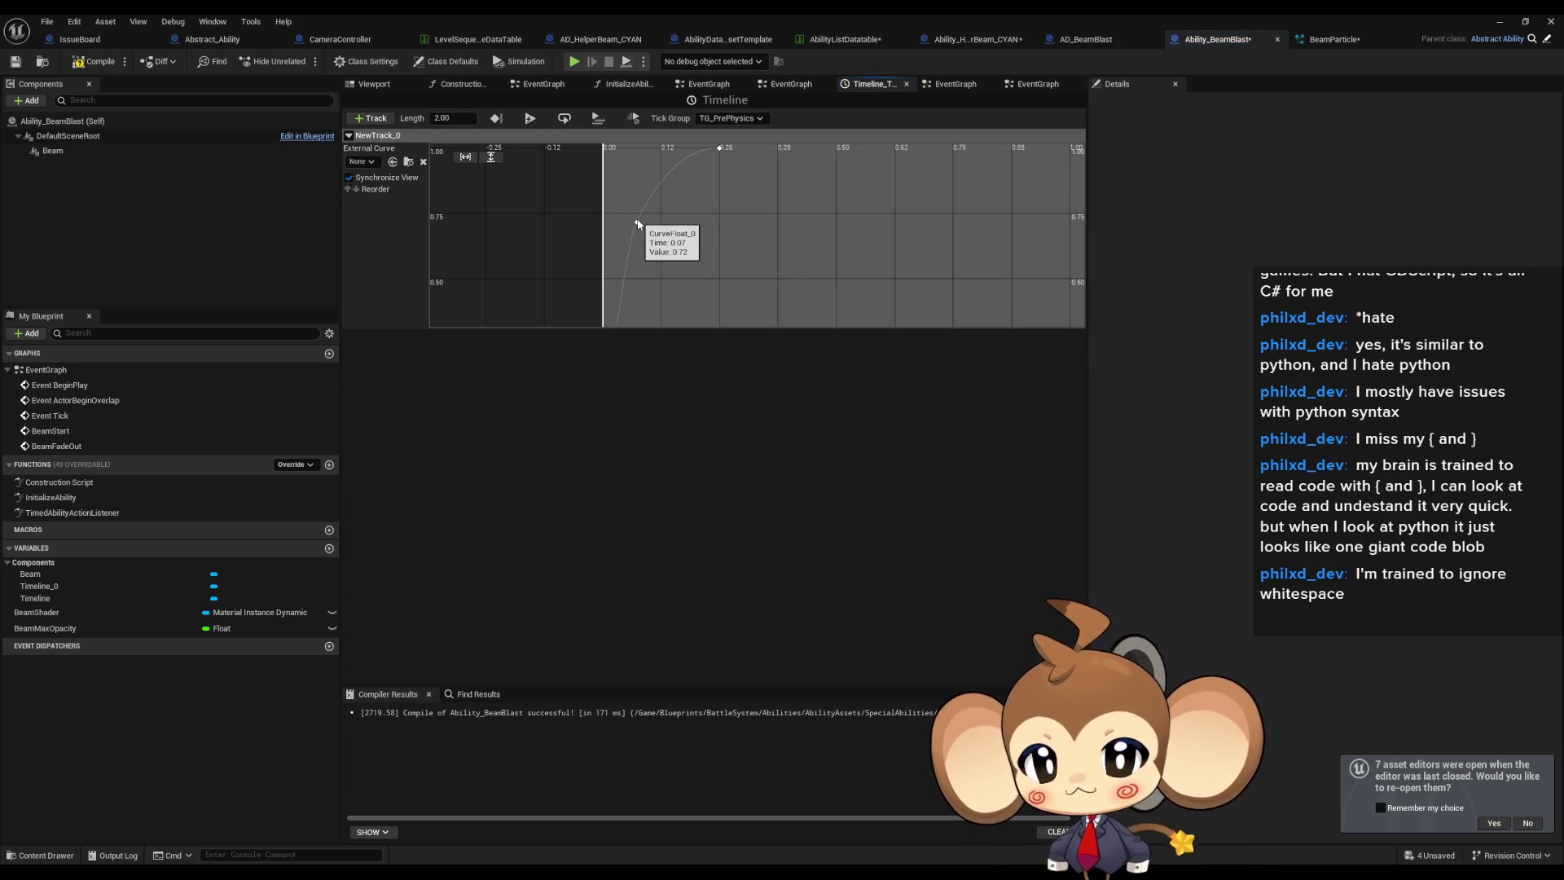
drag(857, 178, 825, 195)
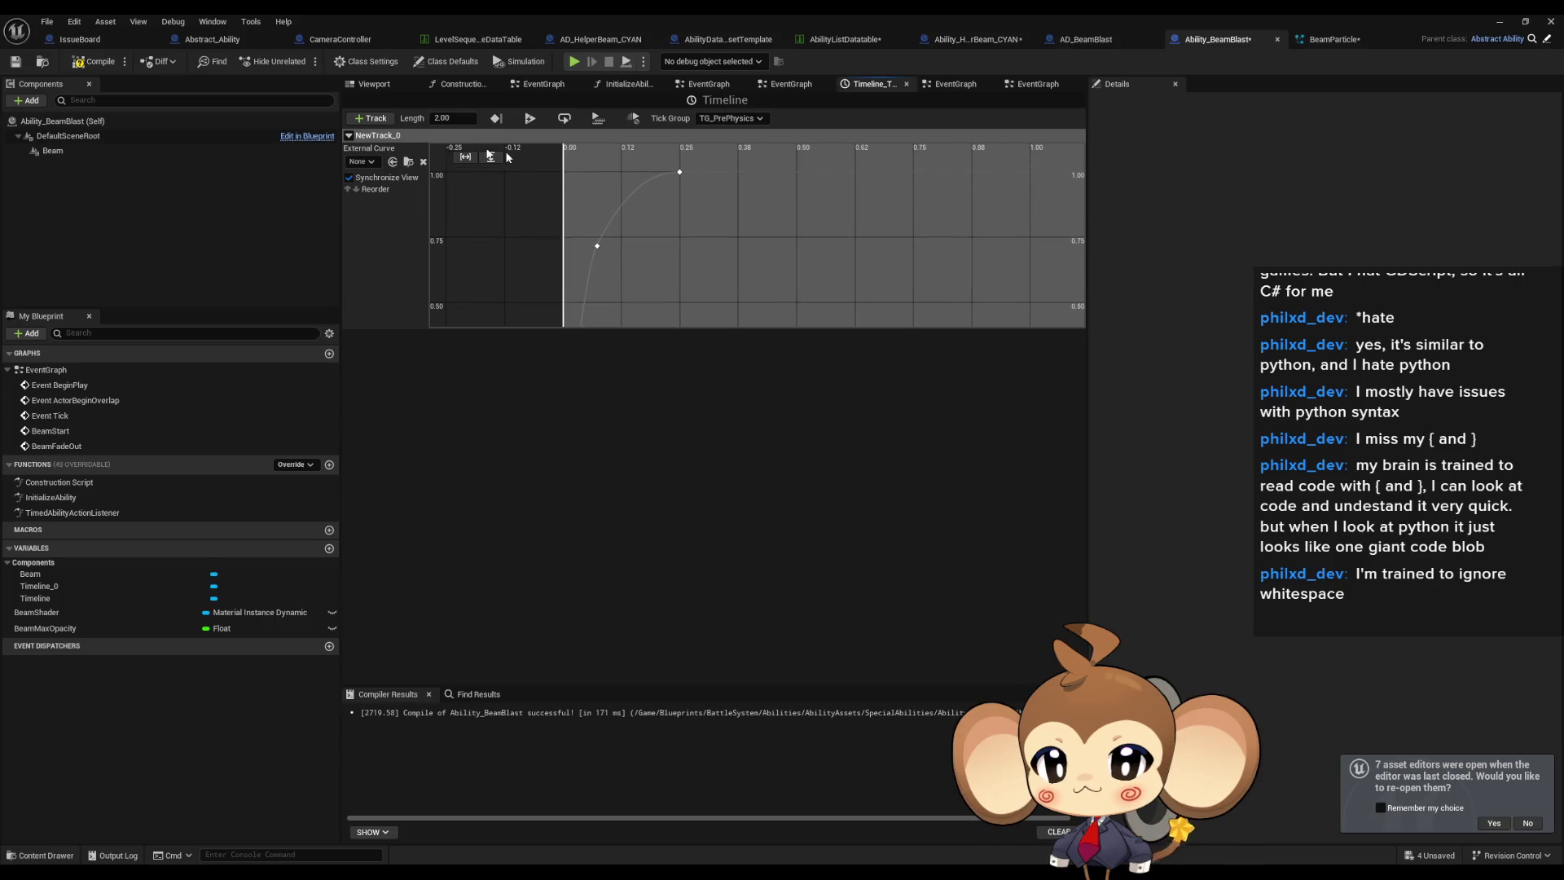
drag(633, 277, 685, 238)
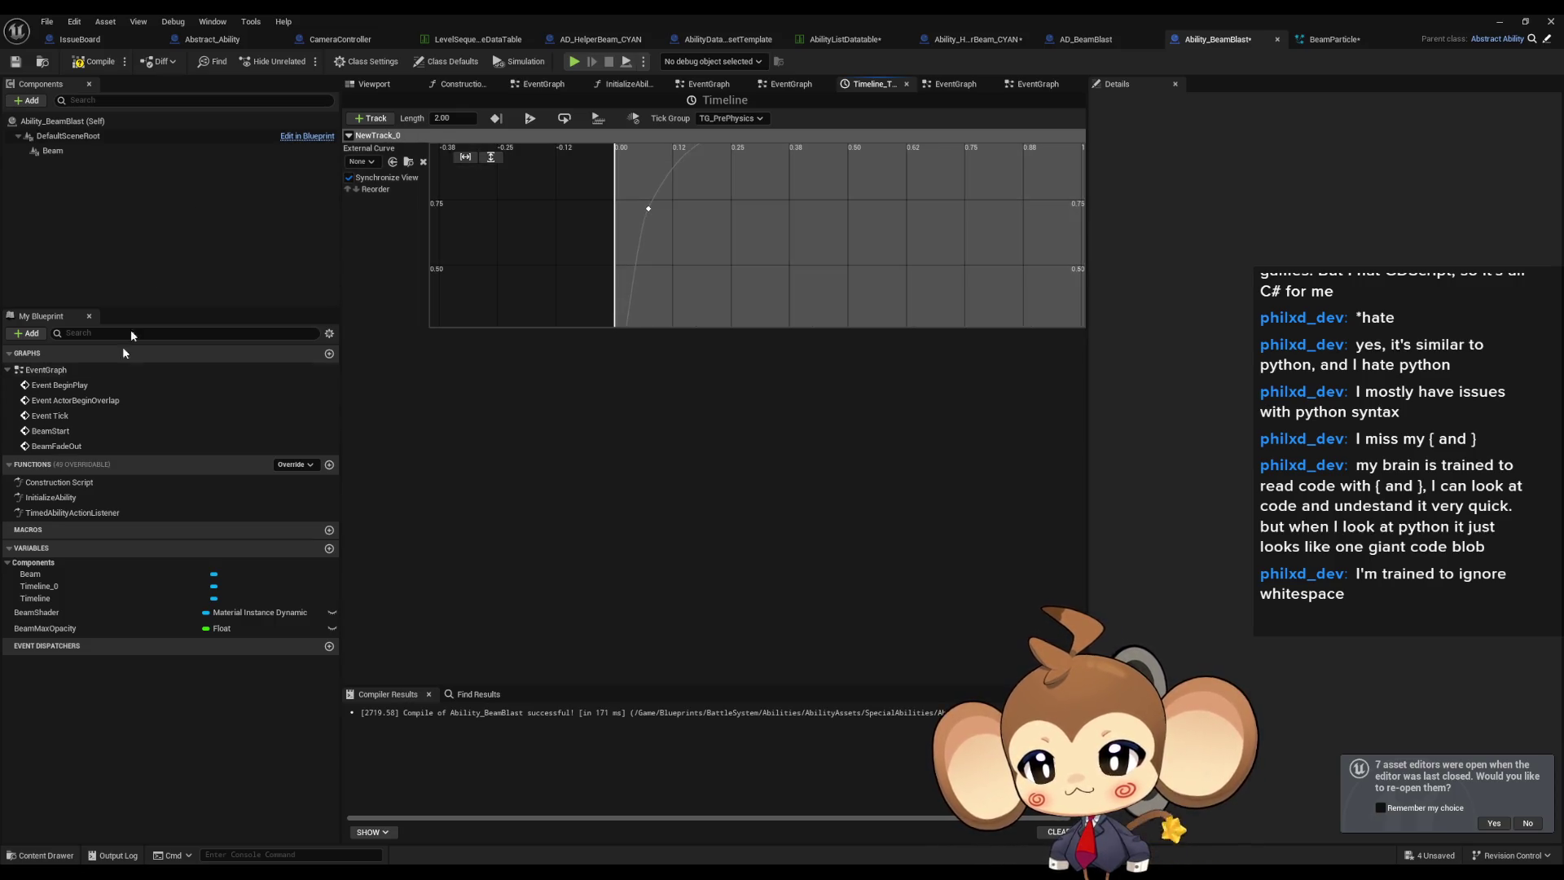
double_click(64, 373)
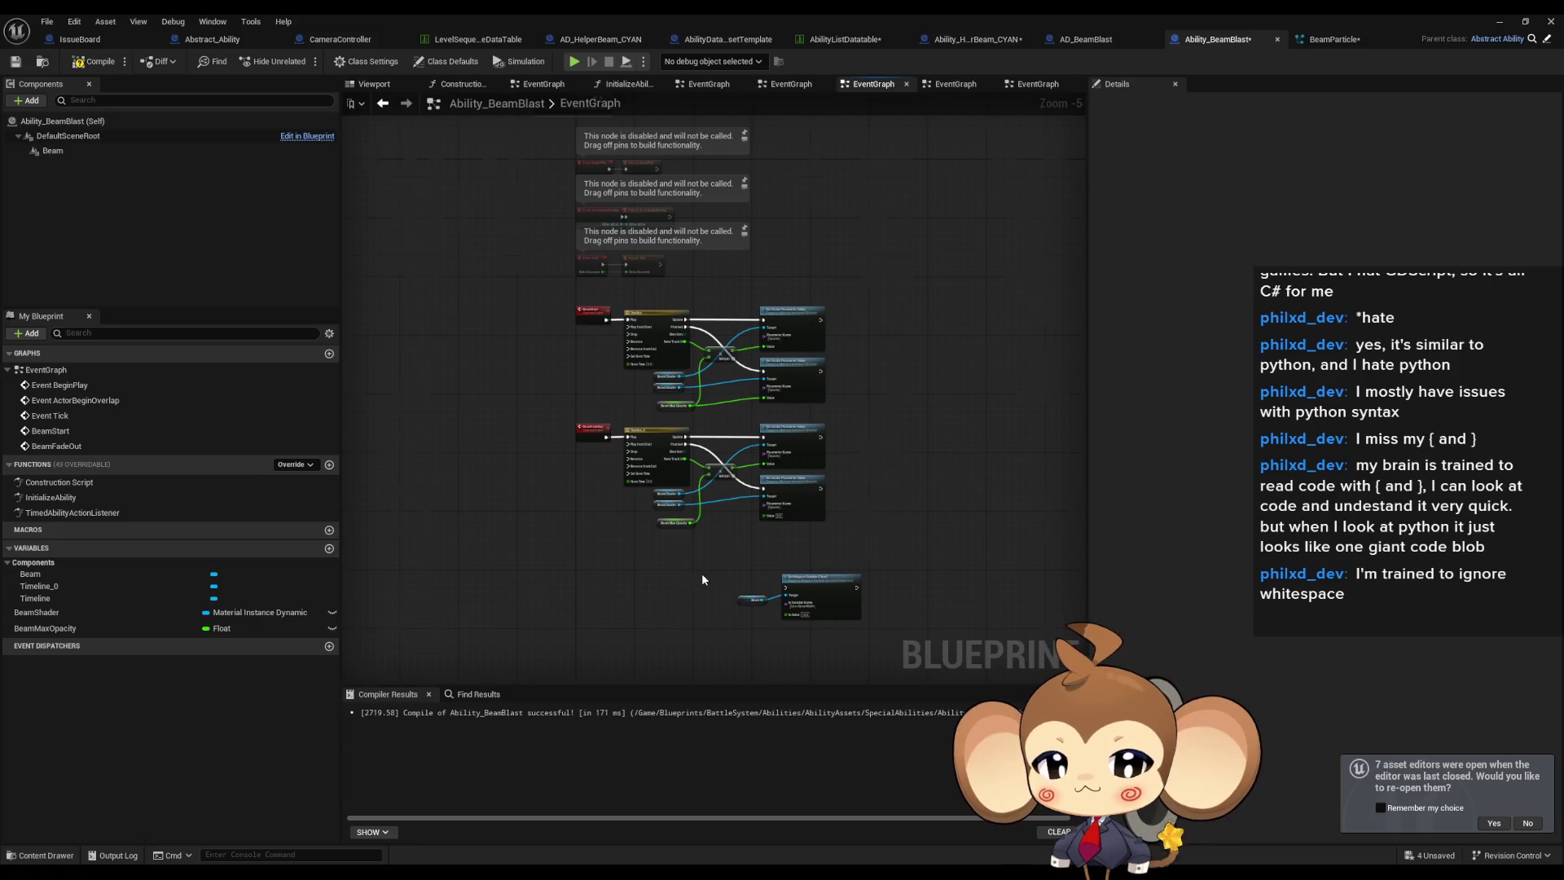
Move the BeamWidth Set Niagara Variable node beside the Set Scalar nodes.
scroll(701, 572, up, 2)
scroll(590, 541, down, 2)
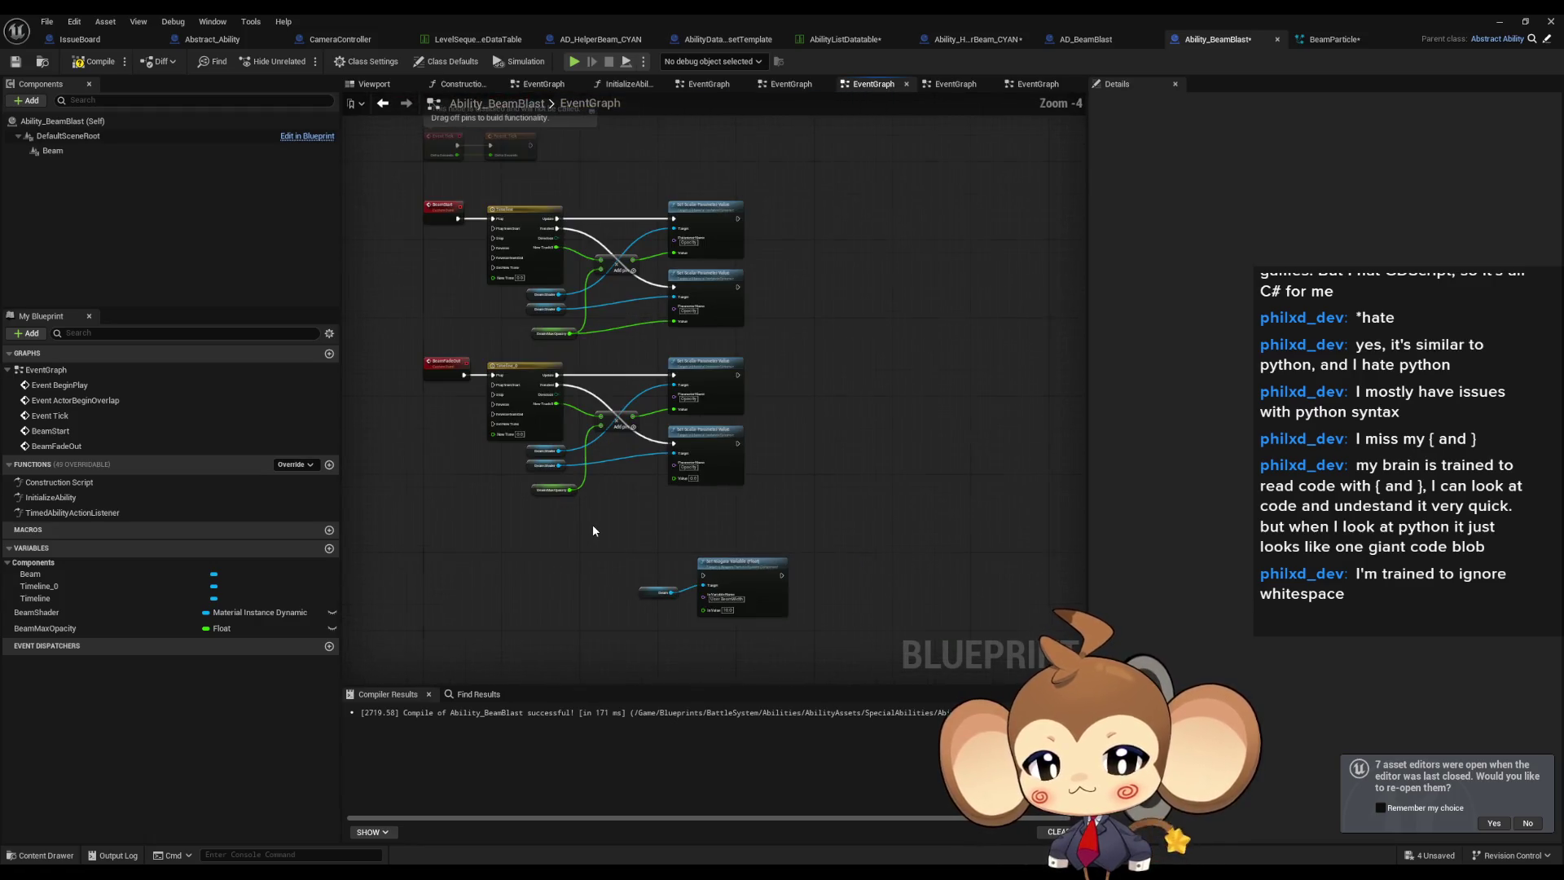
drag(636, 548, 760, 620)
scroll(667, 551, up, 4)
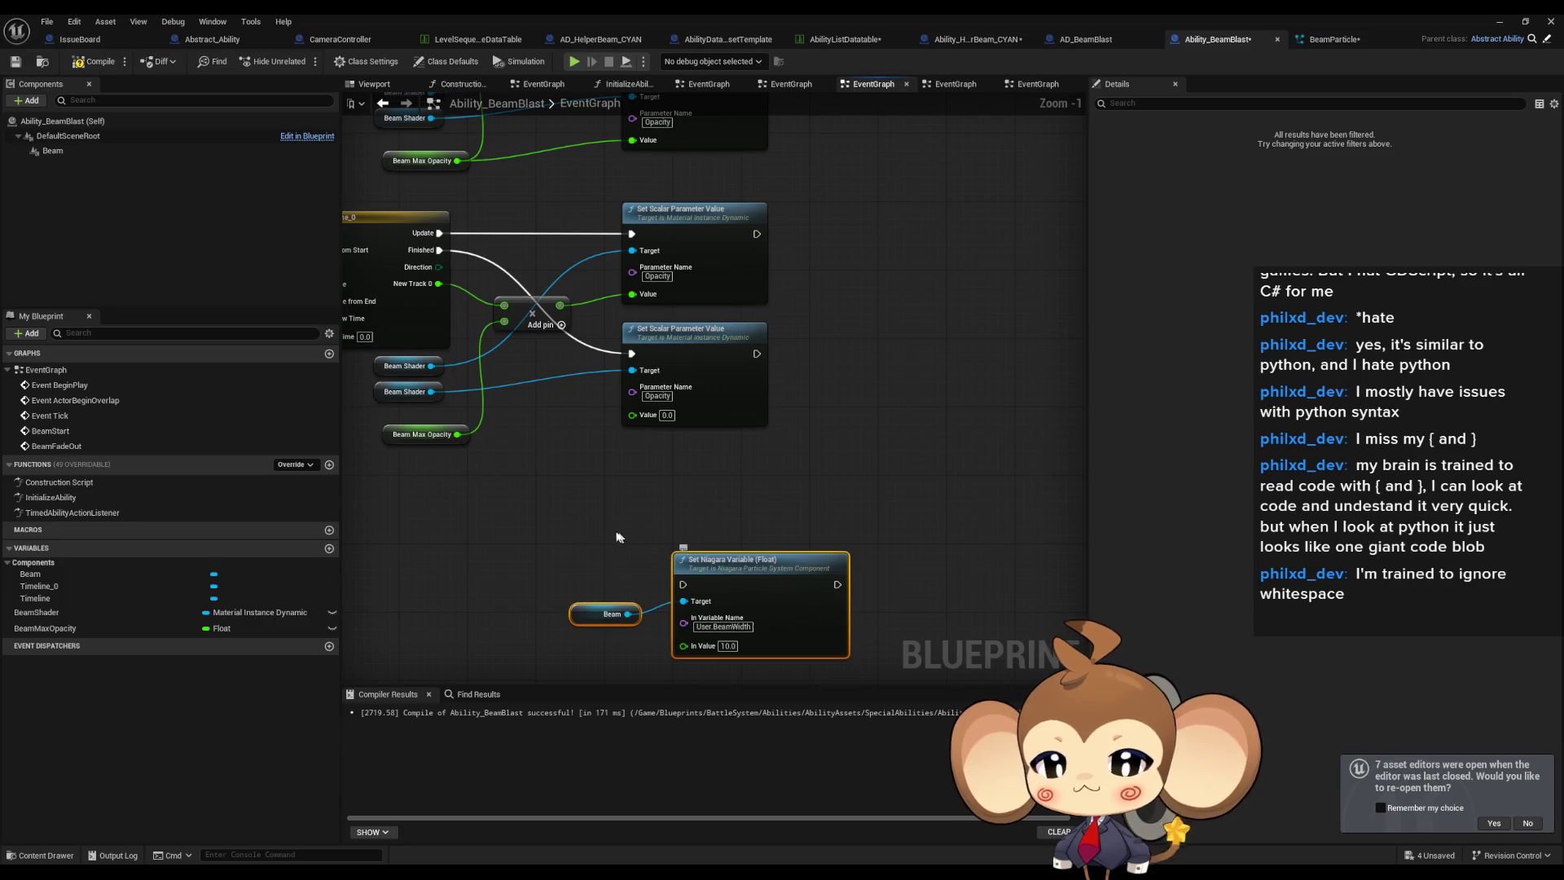
scroll(730, 614, down, 1)
click(730, 615)
mouse_move(726, 596)
mouse_down()
mouse_move(728, 633)
mouse_move(1018, 379)
mouse_move(1028, 247)
mouse_up()
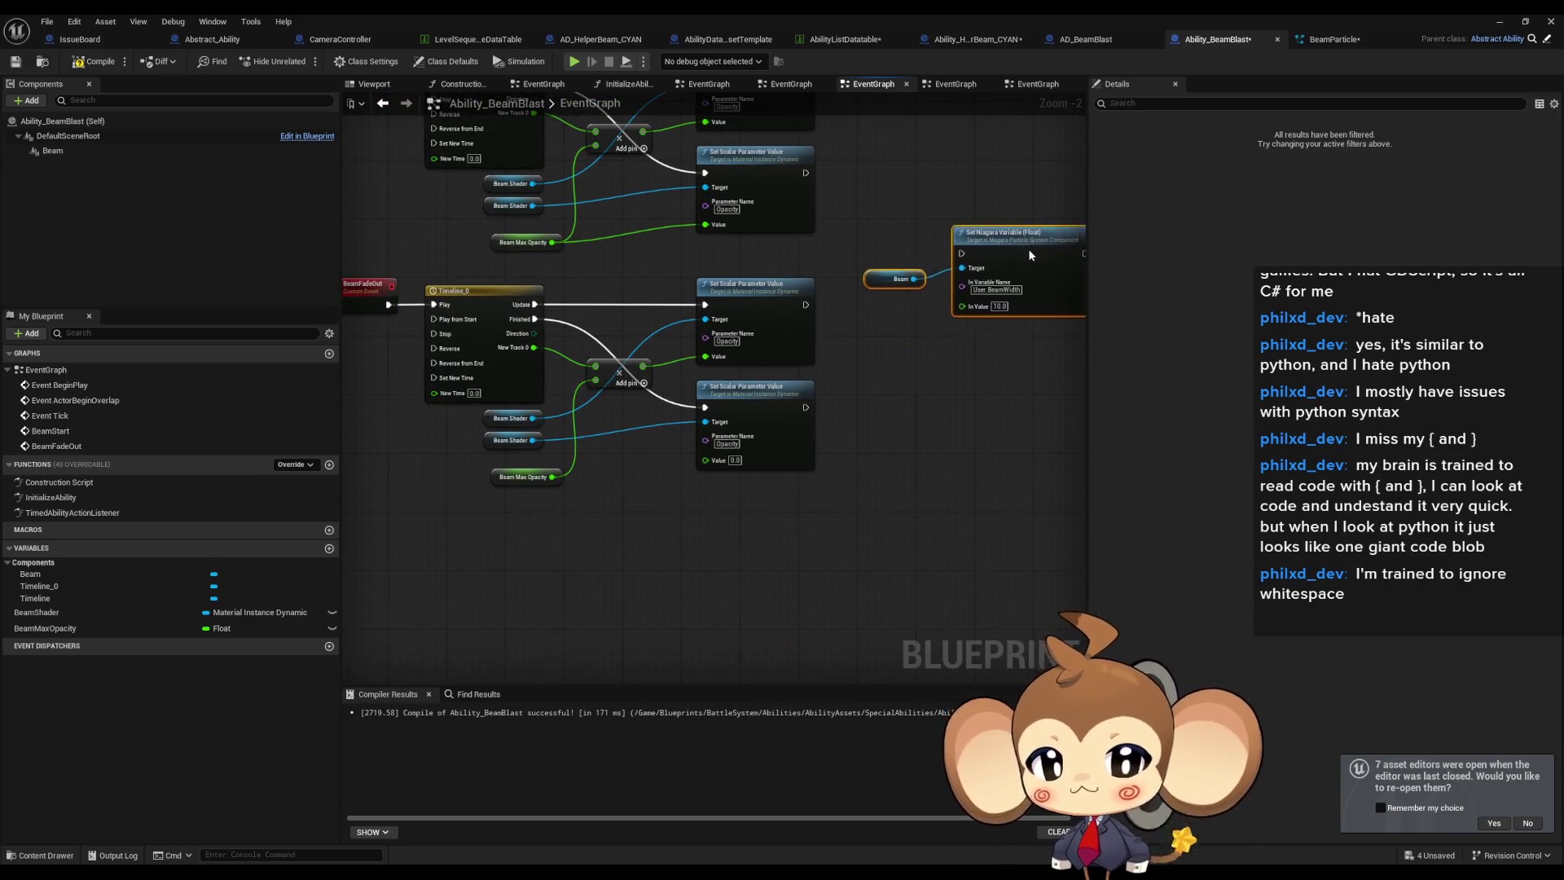
mouse_move(949, 353)
mouse_down()
mouse_move(764, 469)
mouse_move(805, 481)
mouse_up()
click(764, 469)
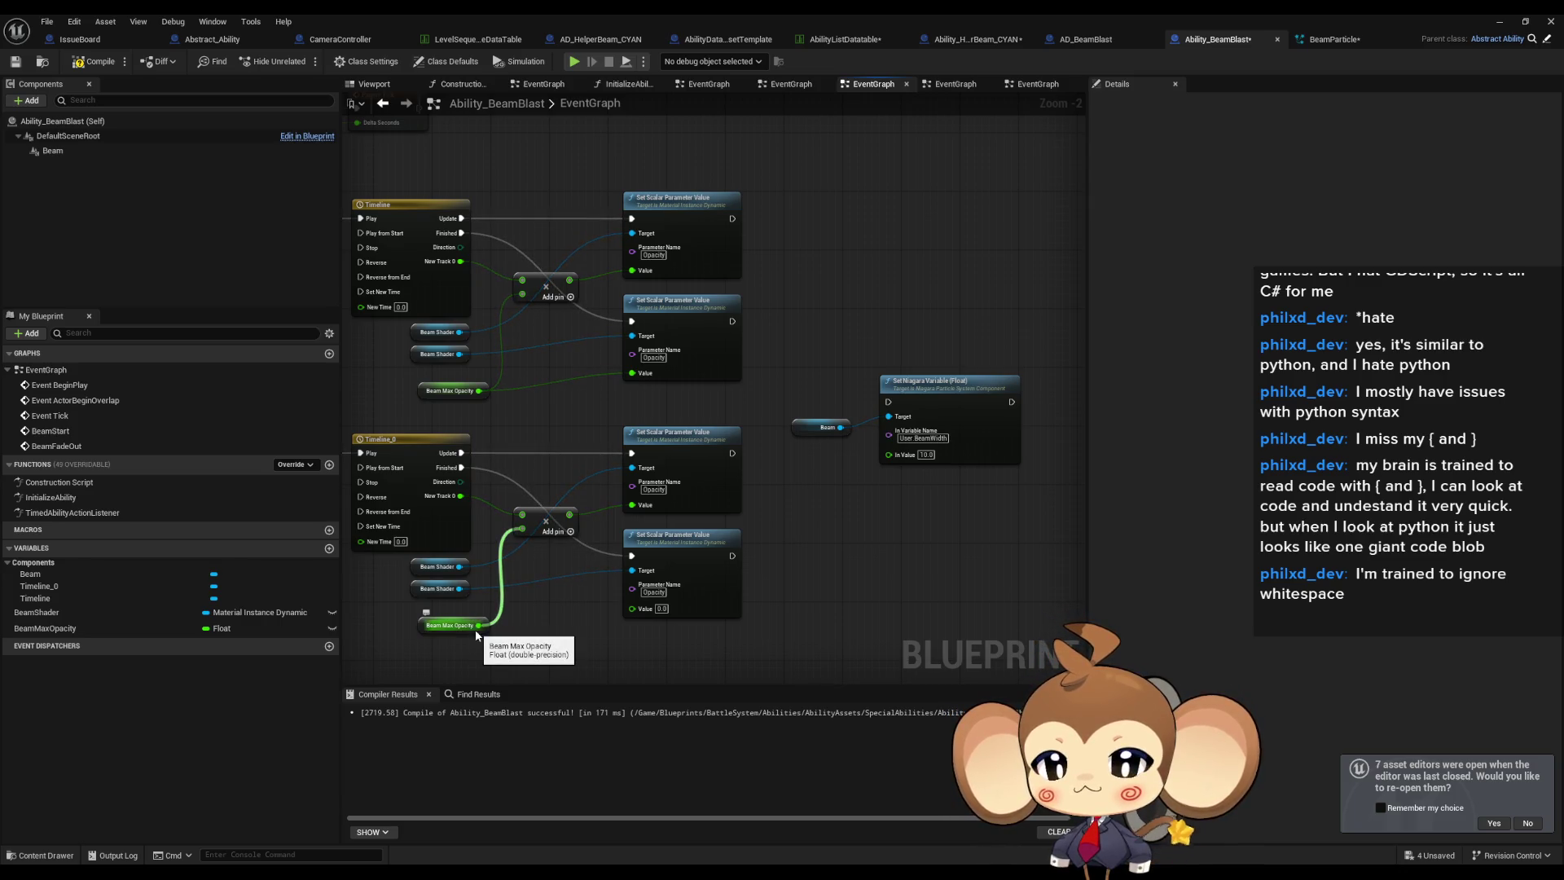
scroll(851, 347, up, 1)
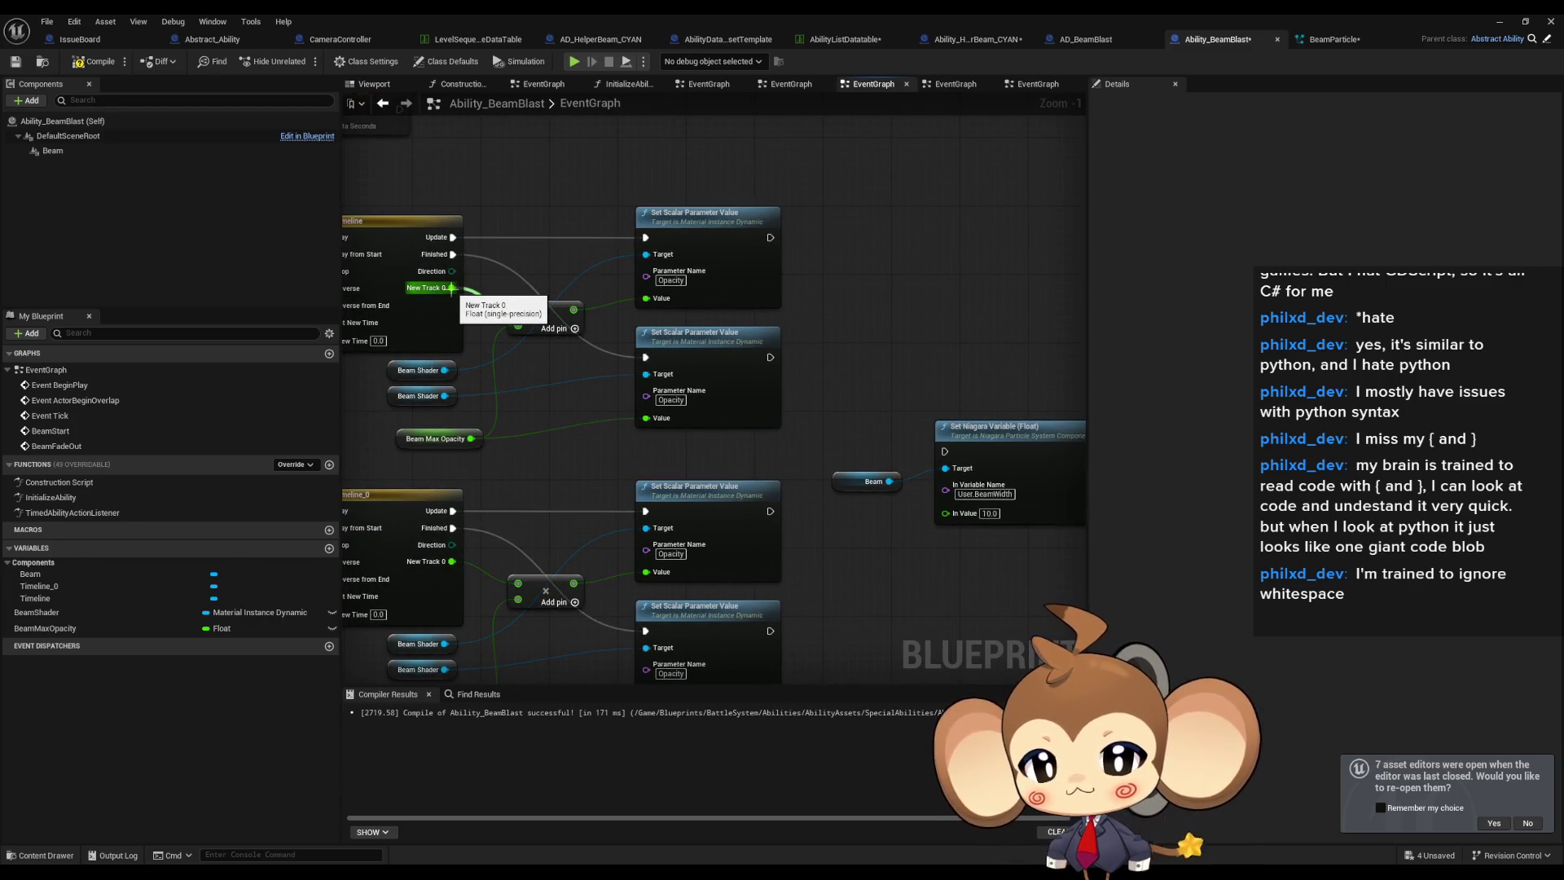
From Timeline New Track 0, chain a multiply-by-5.0 node into an add-5.0 node.
drag(450, 288, 871, 330)
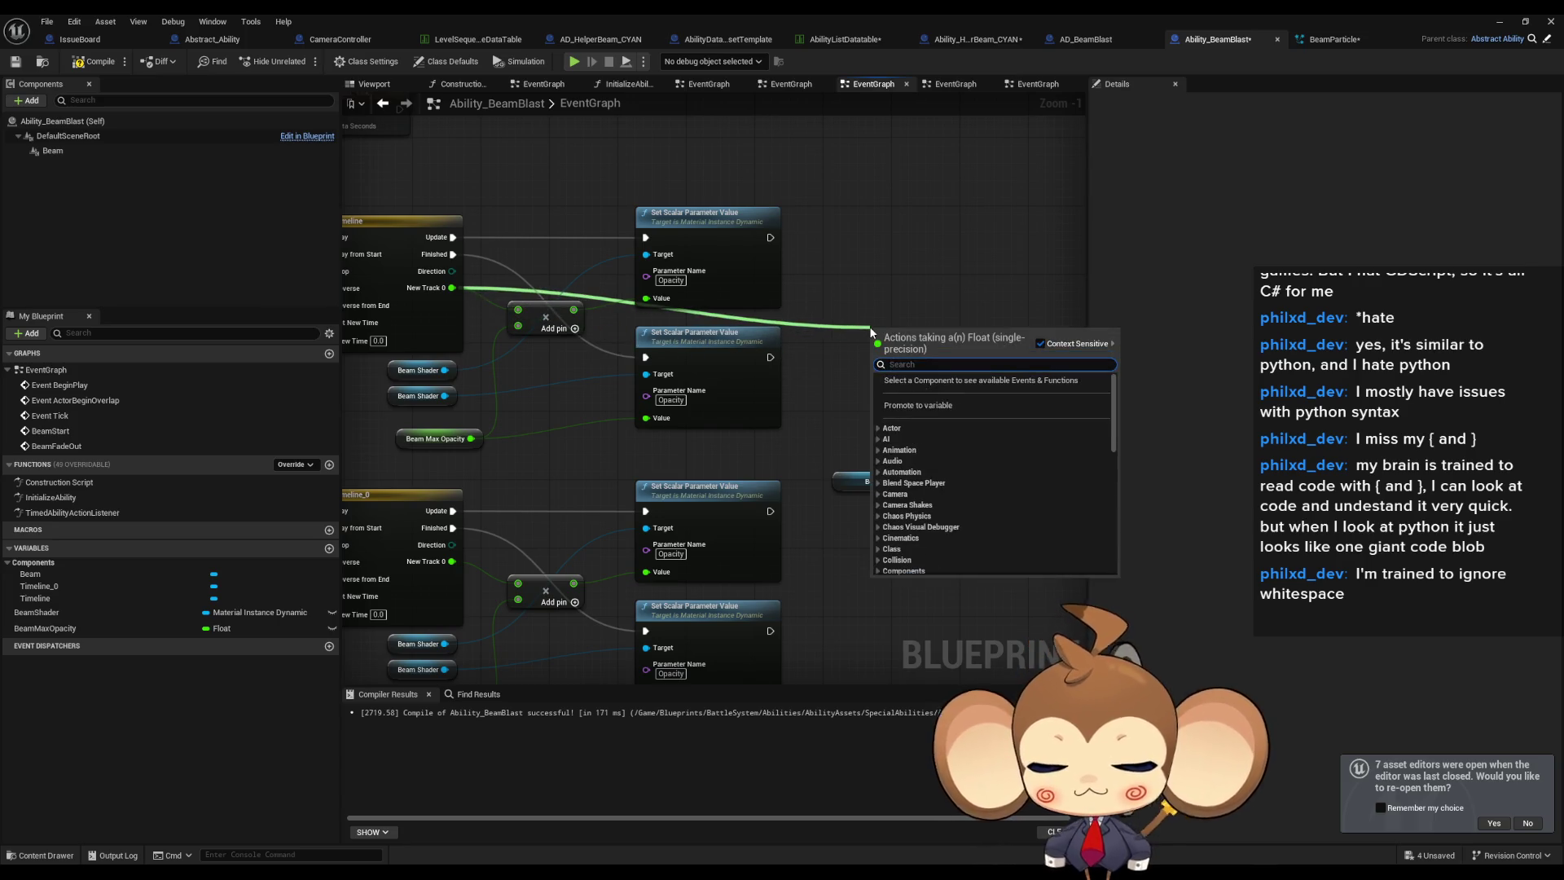
text(+5)
key(BackSpace)
key(Return)
drag(938, 337, 981, 329)
text(+)
key(Return)
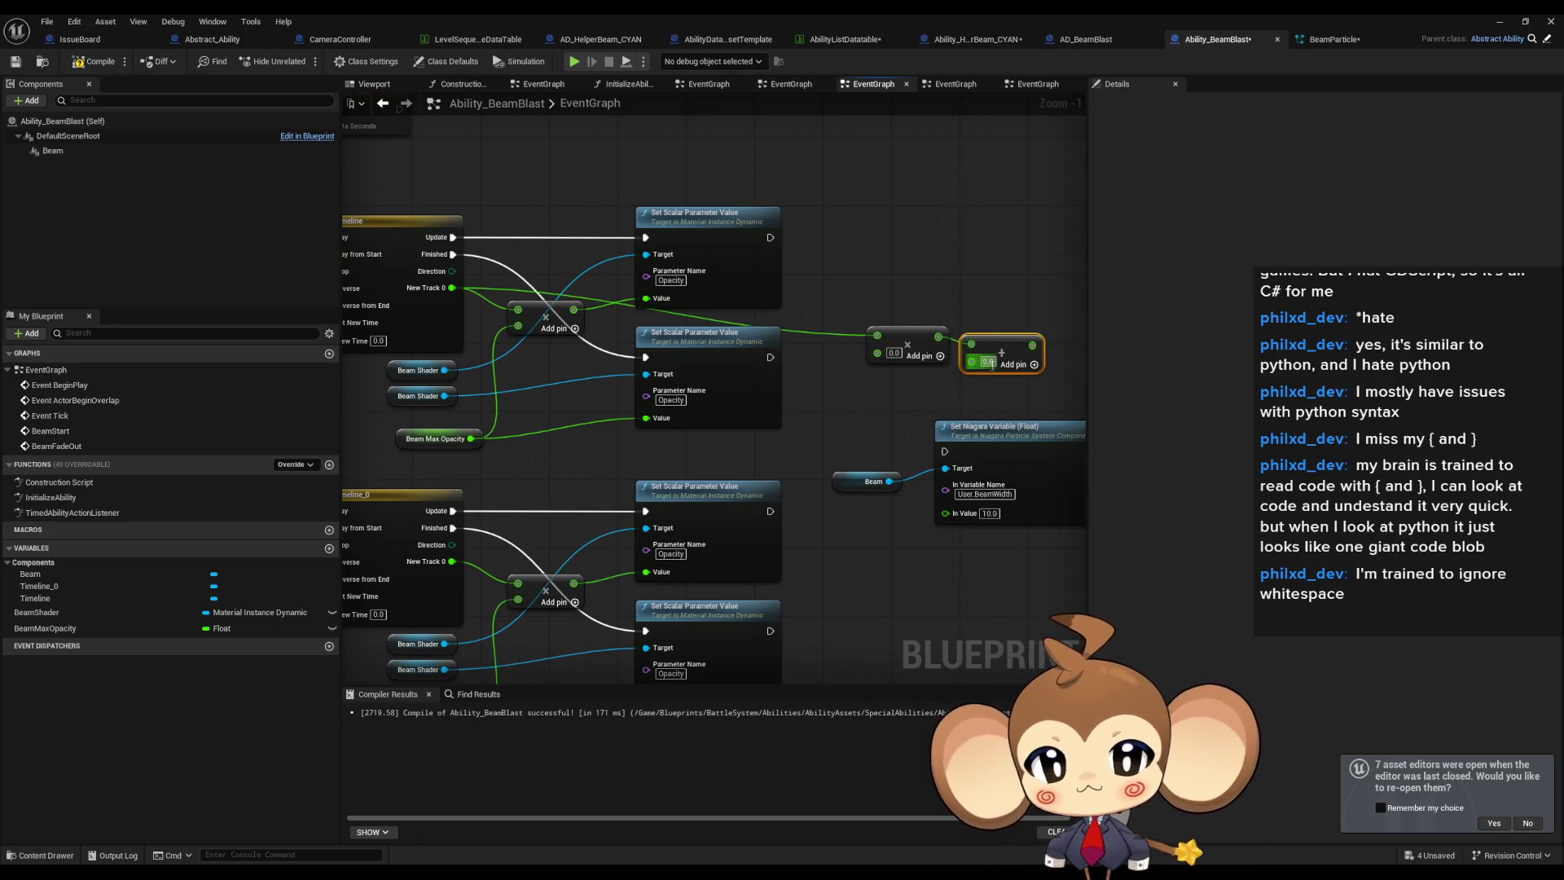
text(5)
key(Return)
click(876, 418)
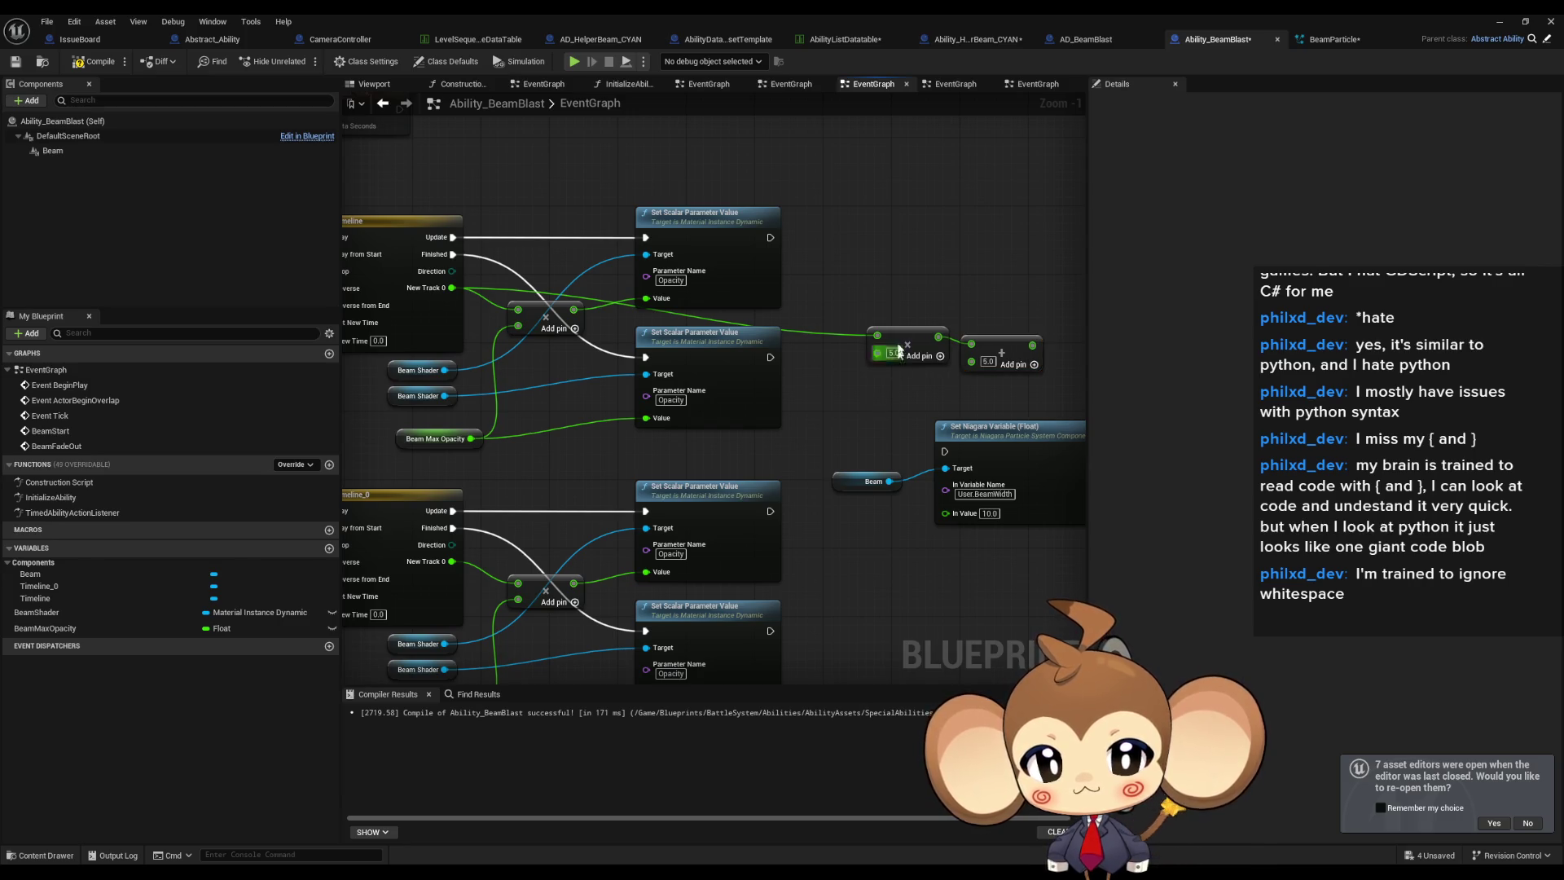
Align the two math nodes and wire the add result into BeamWidth's In Value.
click(990, 349)
ctrl+click(896, 343)
drag(1030, 371, 969, 376)
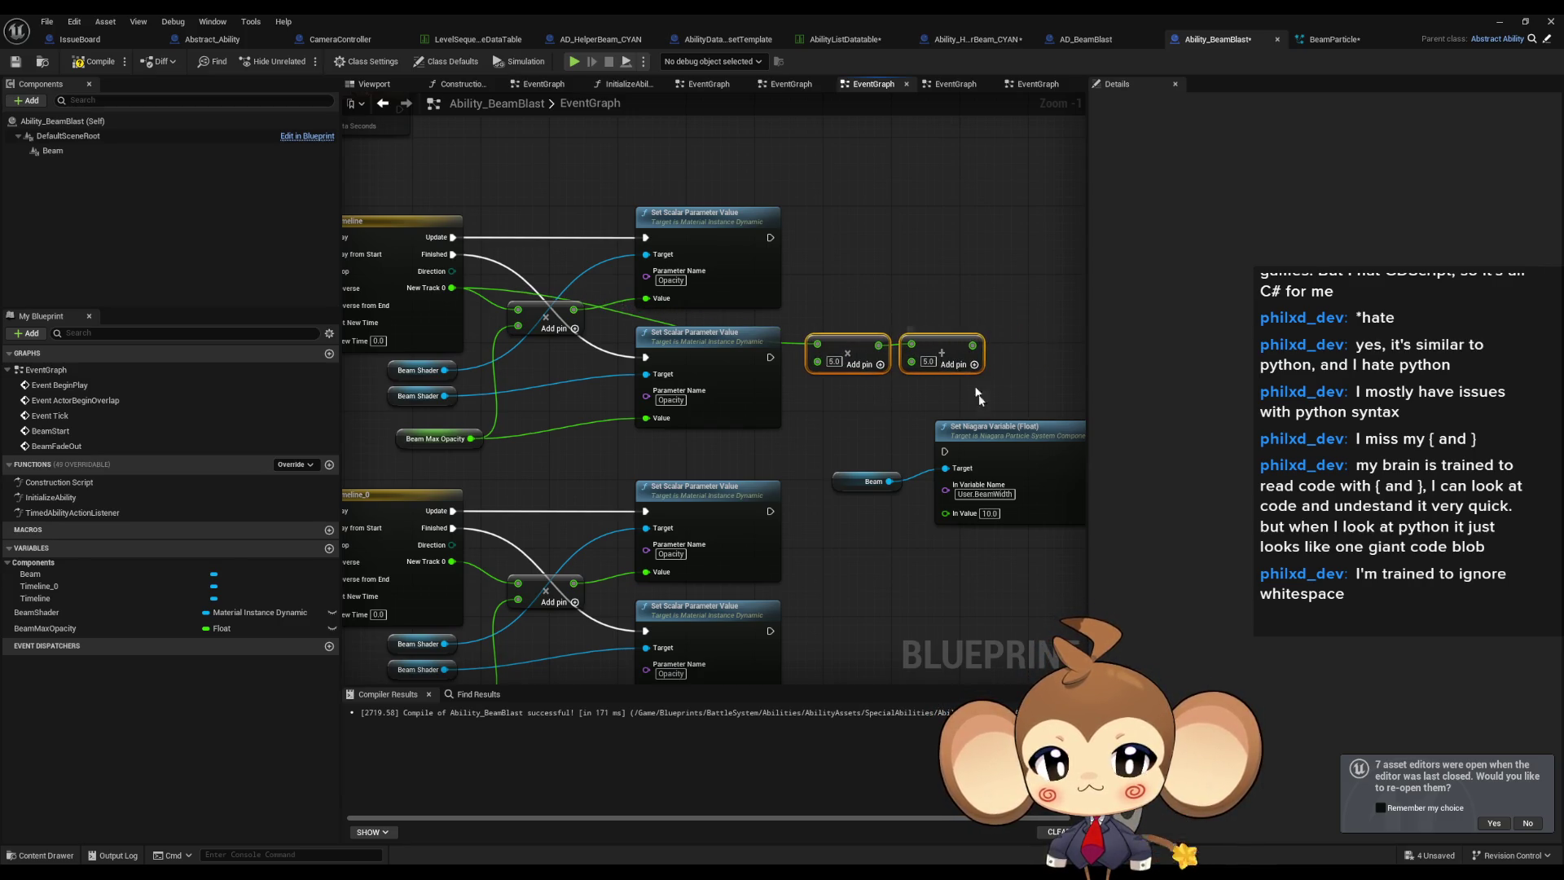
drag(946, 513, 973, 345)
mouse_move(729, 530)
mouse_down()
mouse_move(921, 476)
mouse_move(1035, 383)
mouse_move(1038, 291)
mouse_move(678, 262)
mouse_up()
Duplicate the Beam, BeamWidth setter and math chain for the second timeline.
drag(776, 242, 951, 413)
drag(1006, 298, 1007, 280)
key(ctrl+c)
key(ctrl+v)
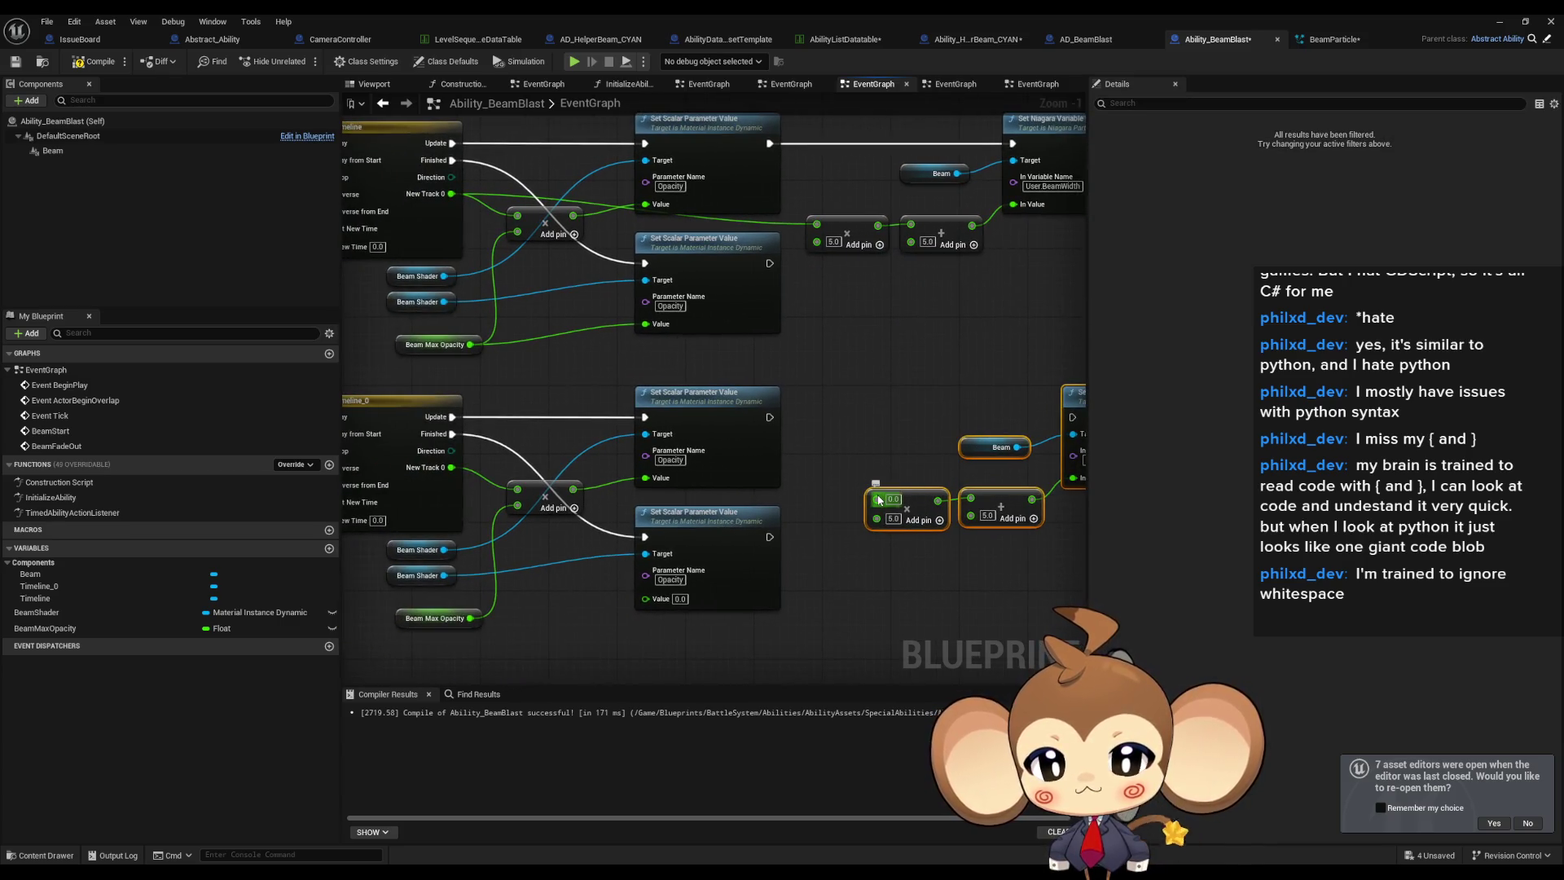
mouse_move(776, 417)
mouse_down()
mouse_move(656, 411)
mouse_move(945, 414)
mouse_up()
click(931, 549)
mouse_move(931, 549)
mouse_down()
mouse_move(867, 368)
mouse_move(890, 414)
mouse_up()
drag(825, 163, 931, 334)
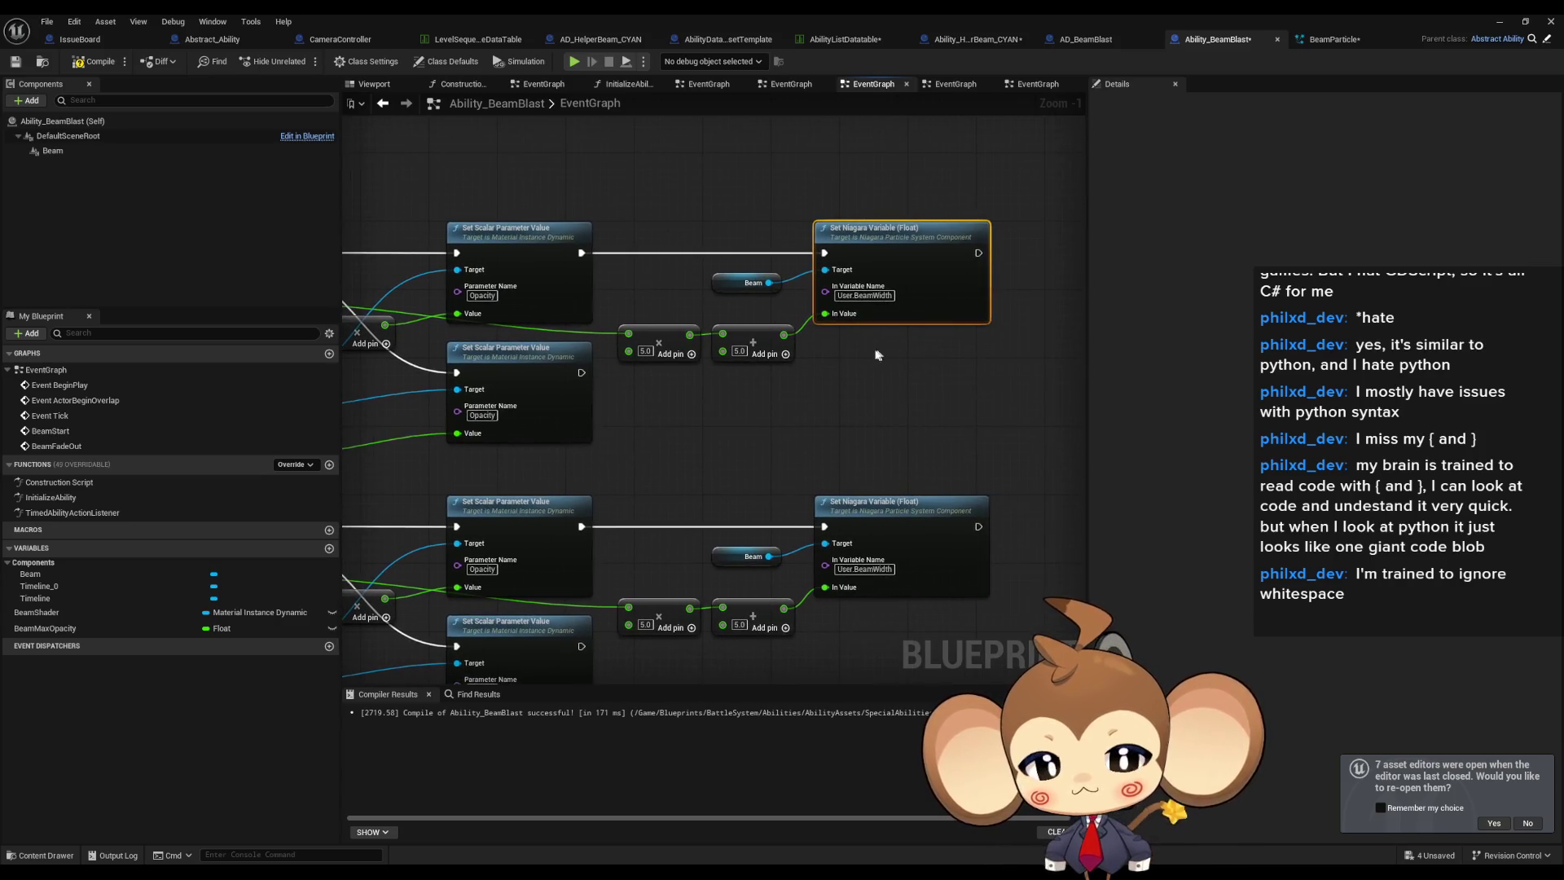
Add Set Niagara Variable (Float) nodes with In Value 10.0 and 5.0 after the opacity updates.
key(ctrl+d)
text(10.0)
key(Return)
key(ctrl+d)
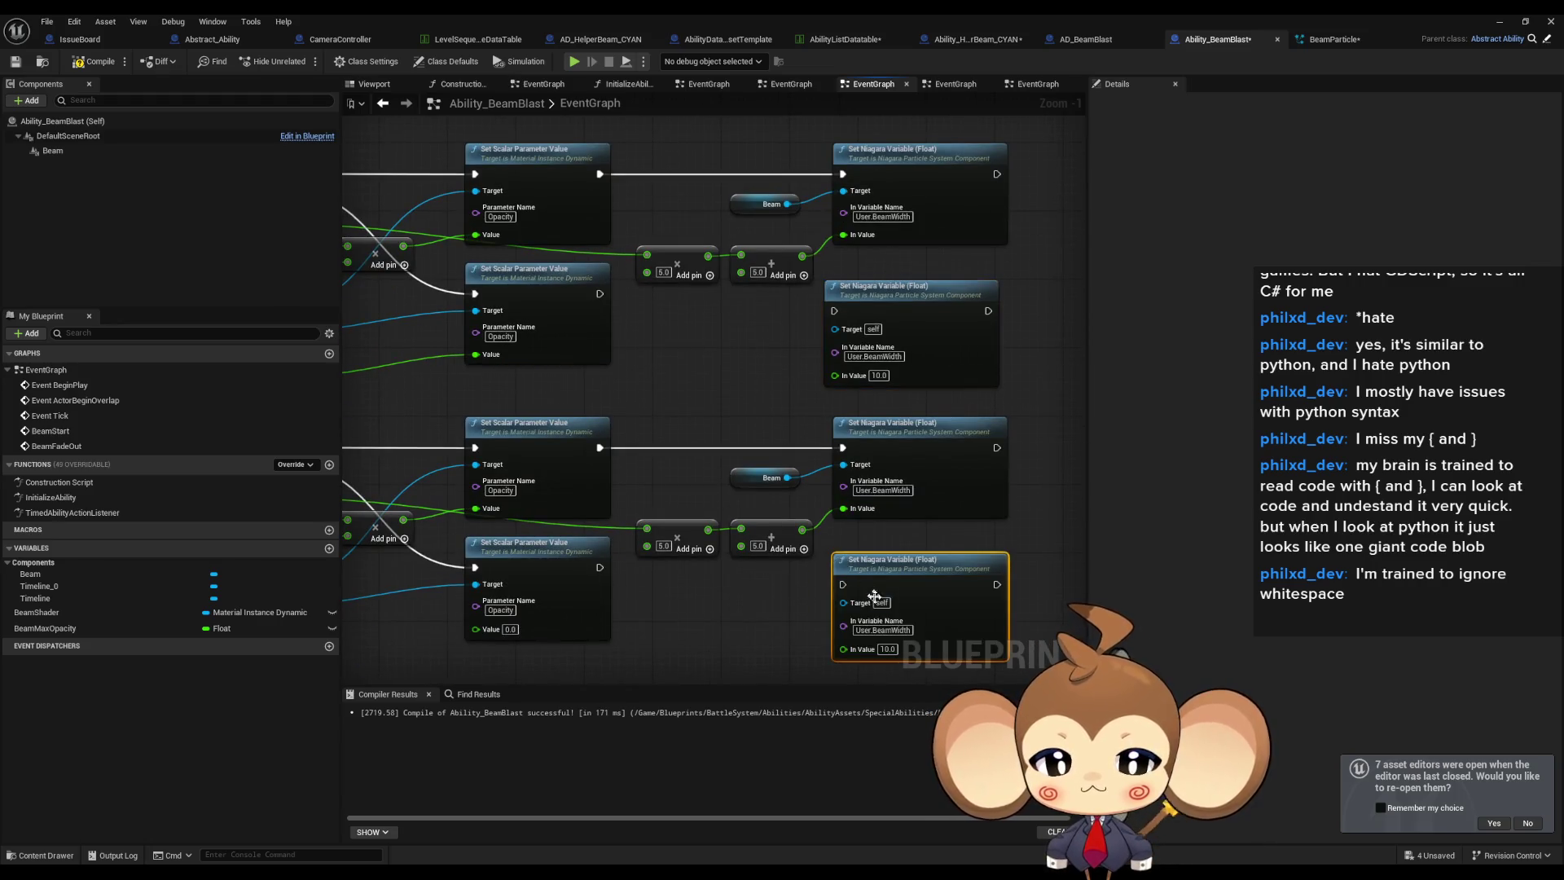
text(5)
click(811, 591)
drag(843, 584, 601, 567)
mouse_move(599, 293)
mouse_down()
mouse_move(834, 311)
mouse_move(834, 329)
mouse_up()
Connect pasted Beam reference nodes to both new setters' Target pins.
key(ctrl+c)
key(ctrl+v)
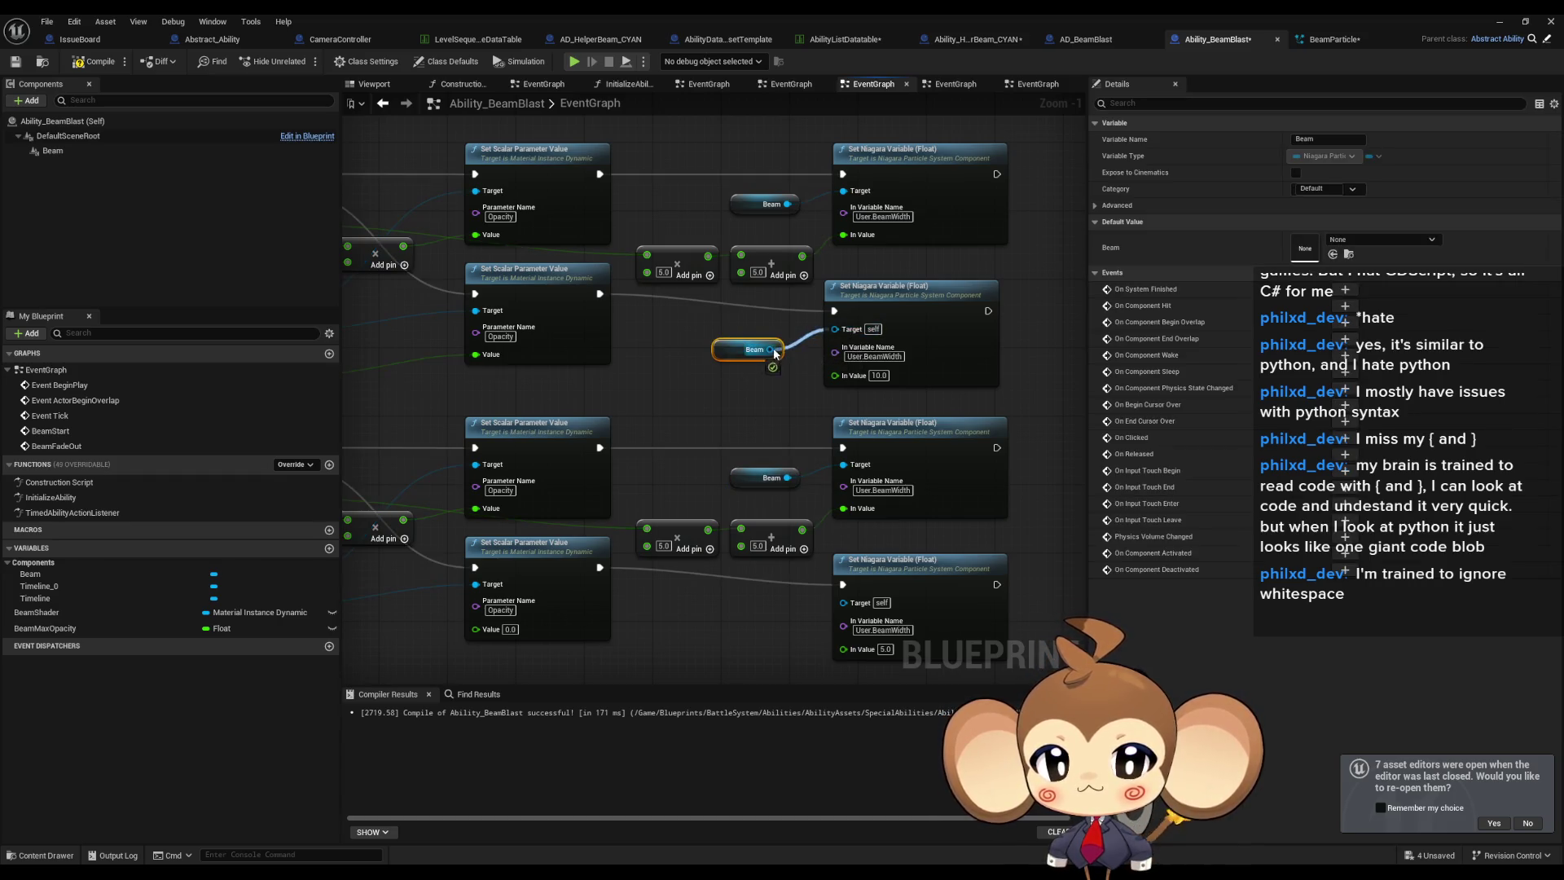
key(ctrl+v)
drag(790, 542, 829, 513)
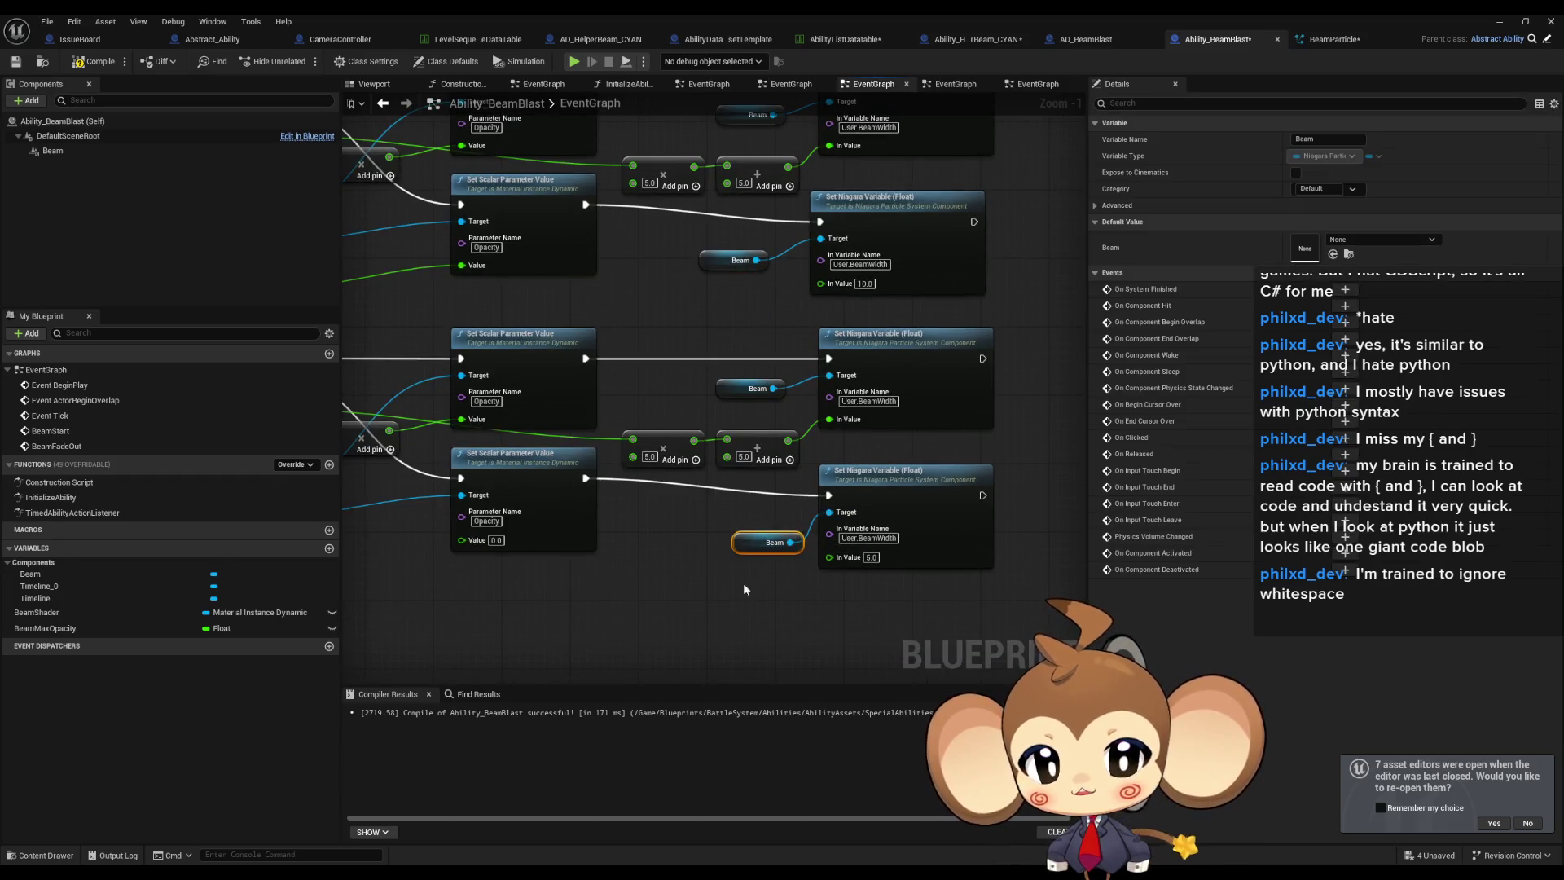
click(746, 581)
Open the TimedAbilityActionListener graph and save Ability_BeamBlast.
click(119, 513)
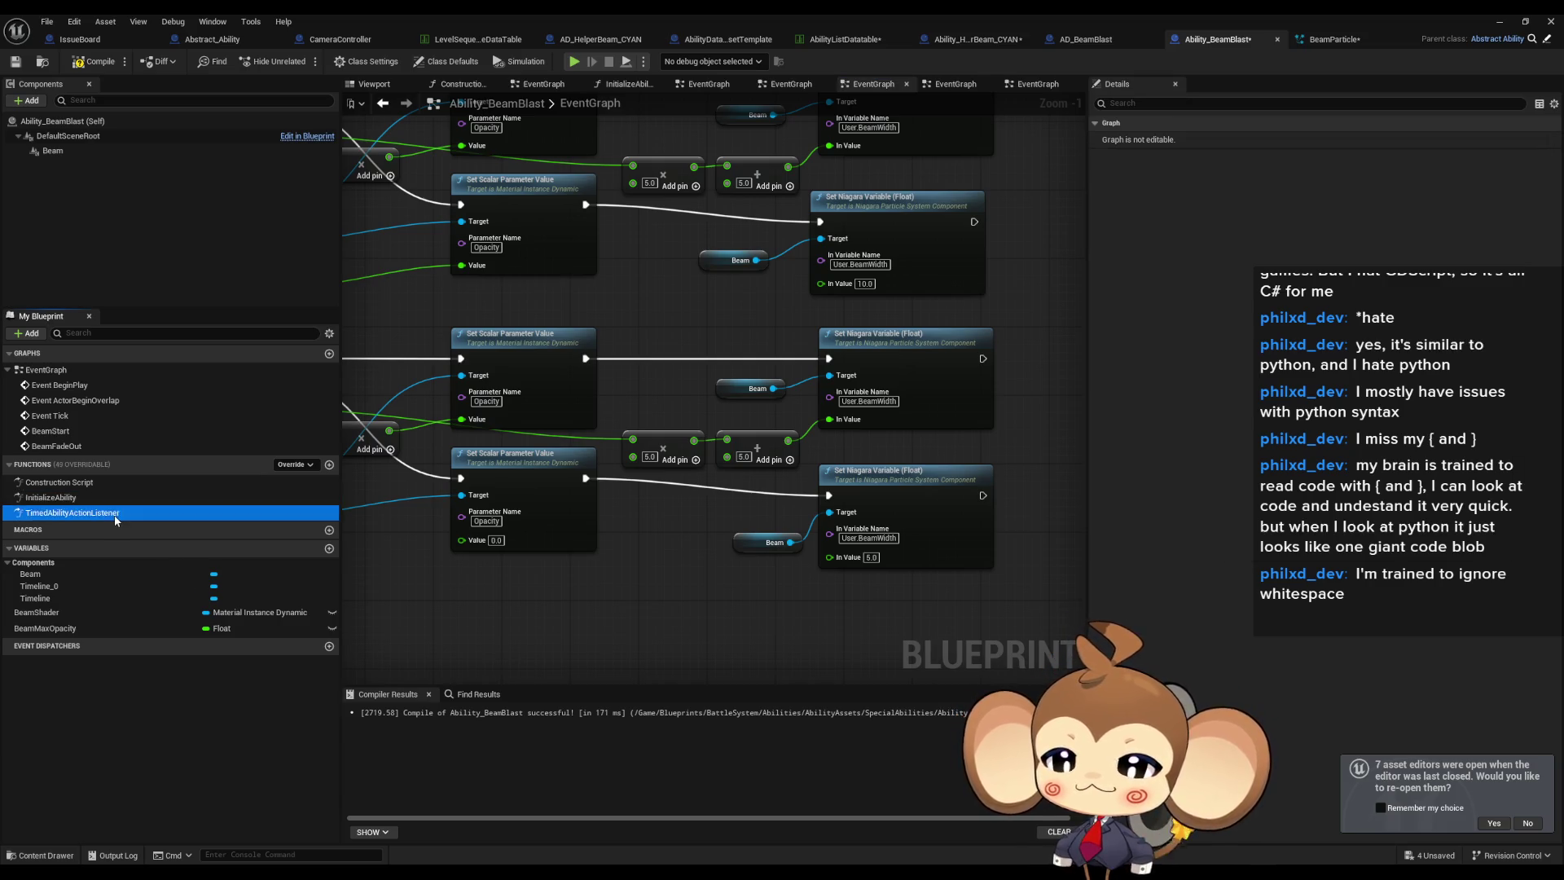
double_click(119, 513)
drag(541, 386, 424, 394)
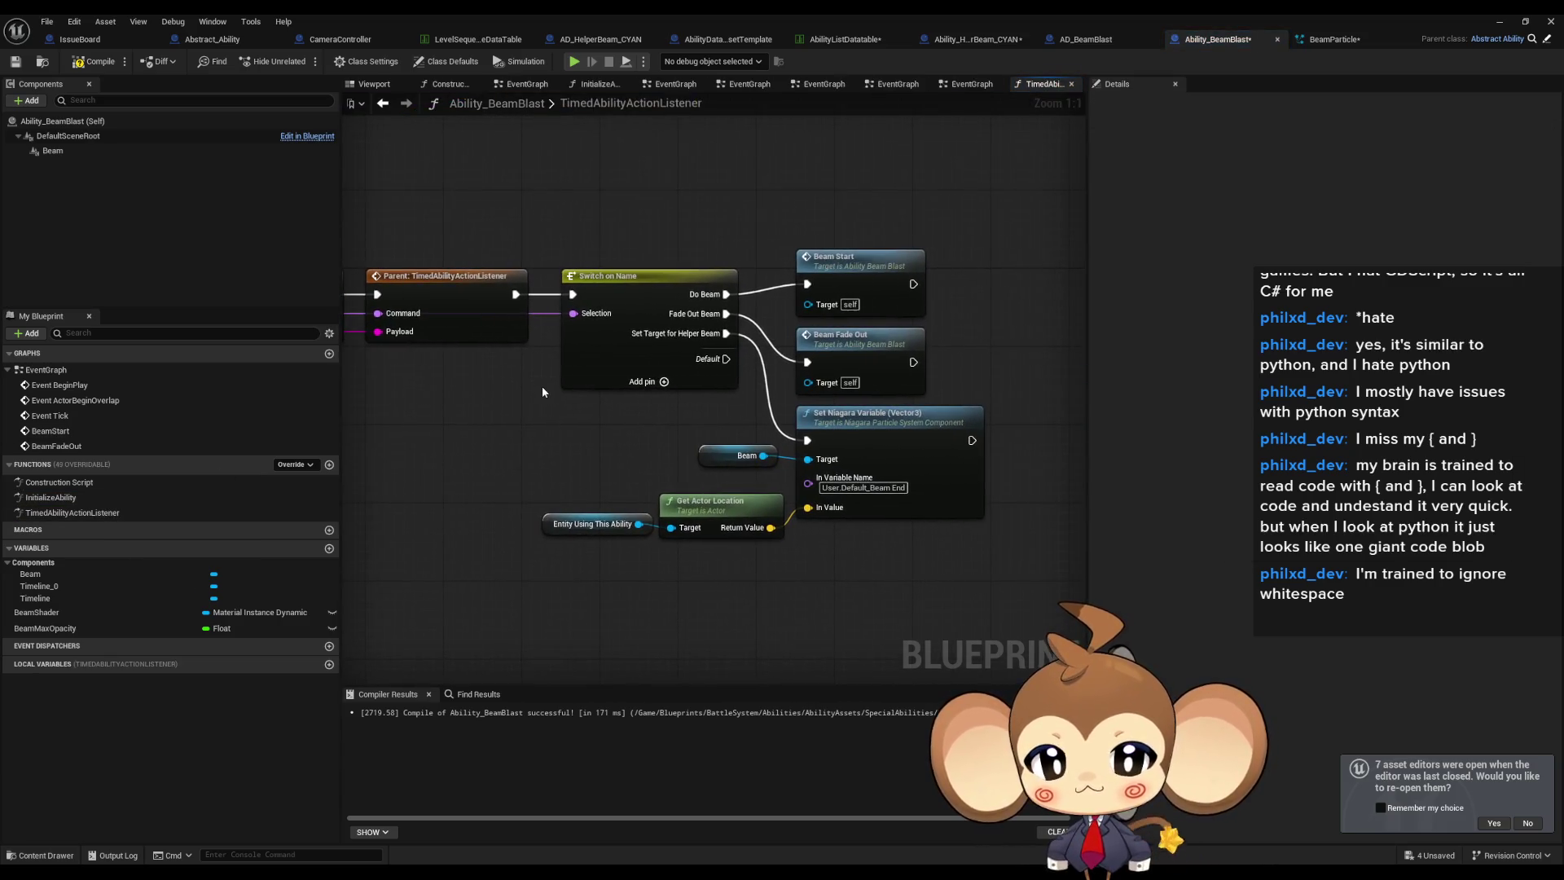
mouse_move(550, 379)
mouse_down()
mouse_move(492, 379)
mouse_move(594, 370)
mouse_up()
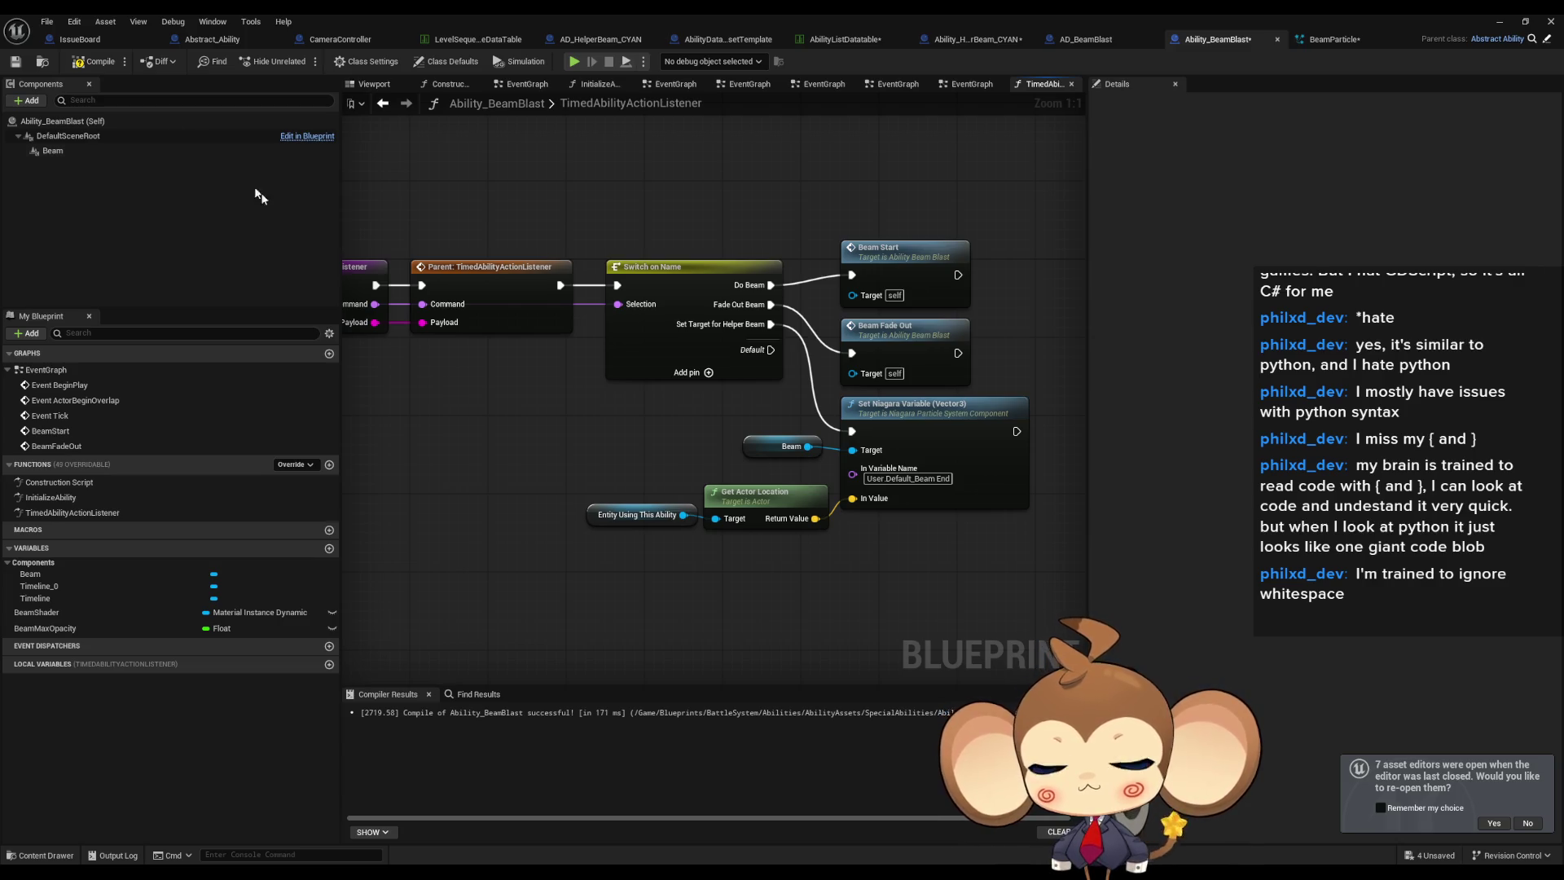
key(ctrl+s)
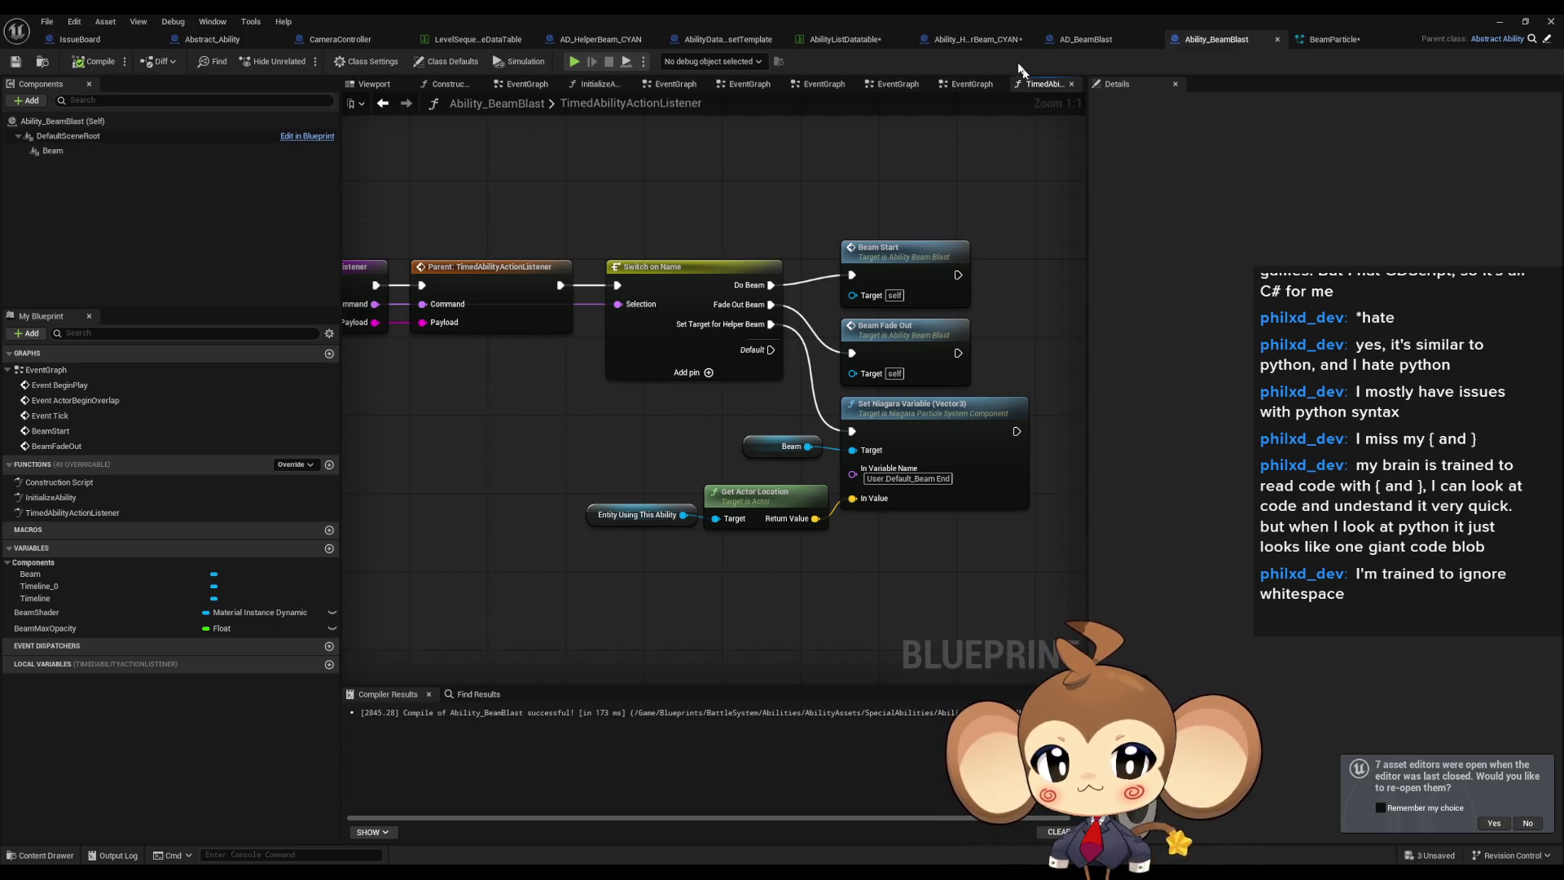
click(995, 43)
Save Ability_HelperBeam_CYAN, restore its window and go up to the Content folder.
key(ctrl+s)
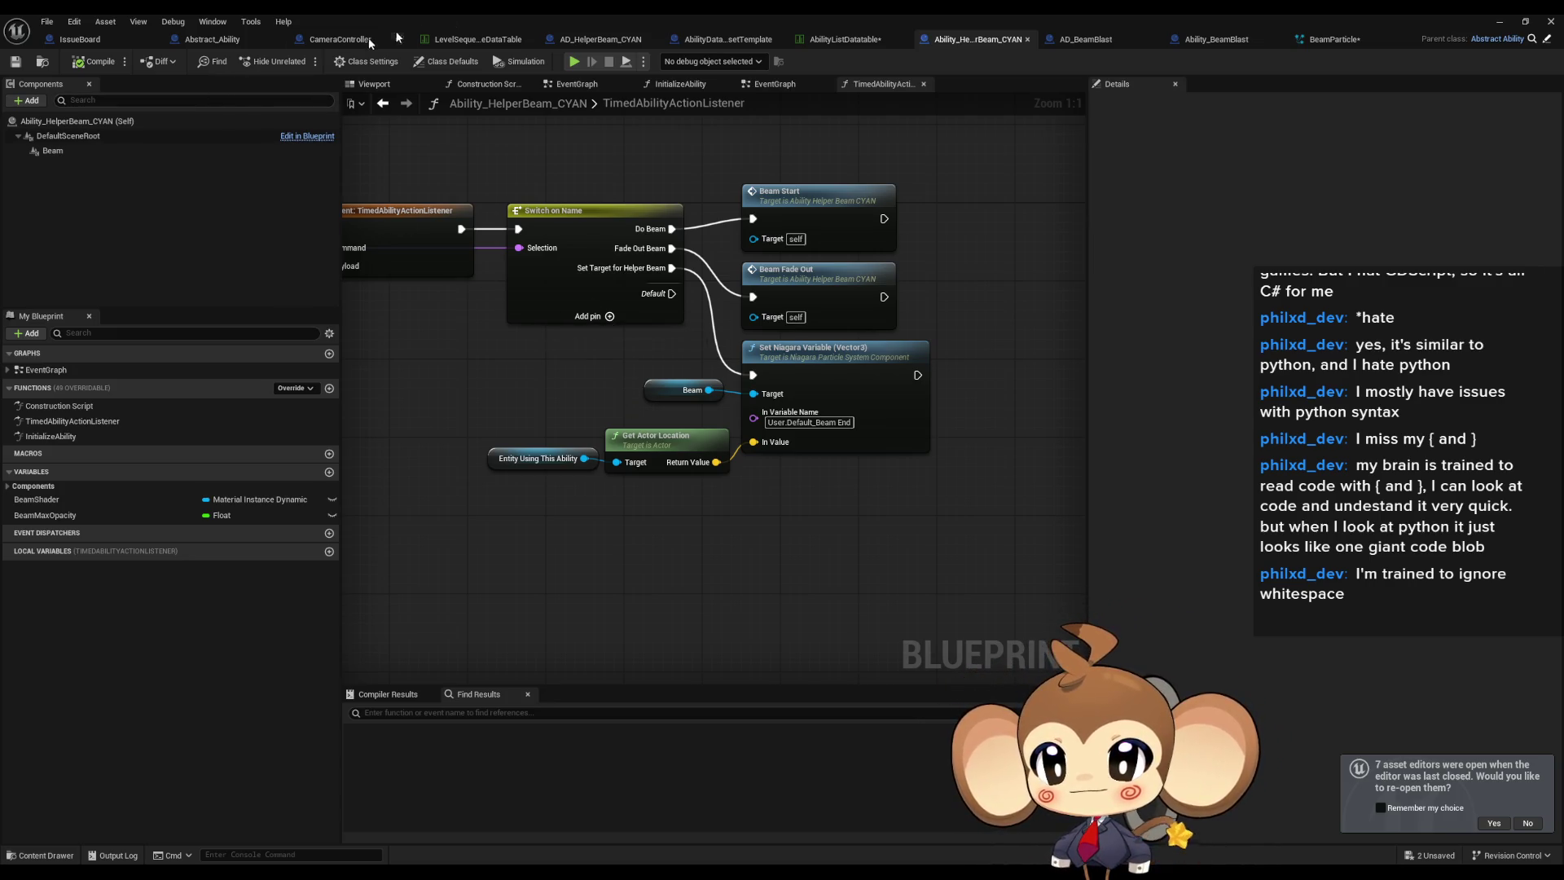
double_click(544, 13)
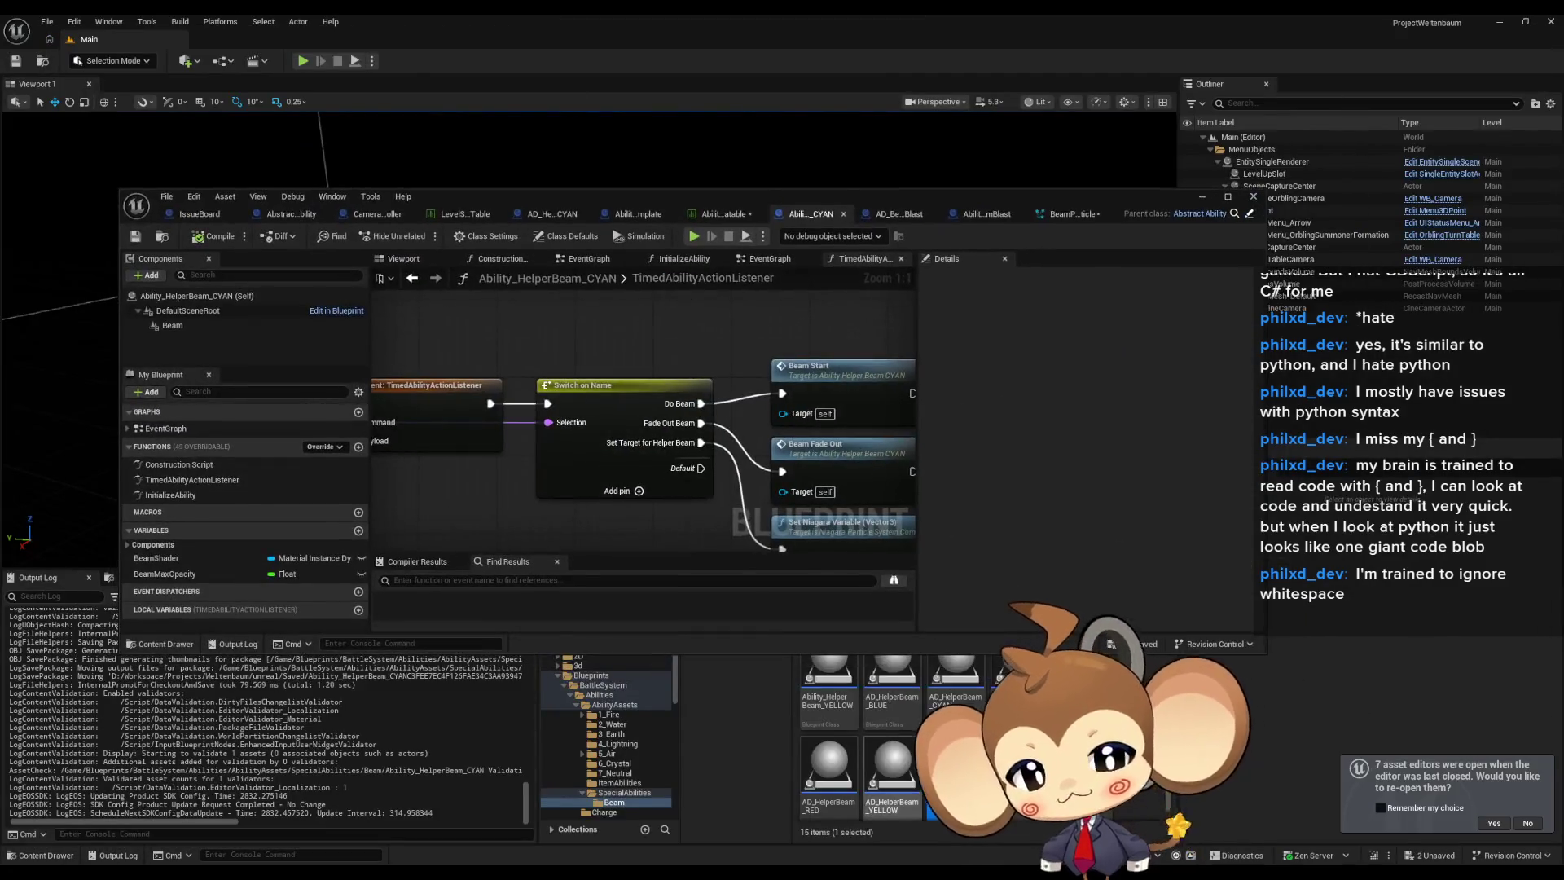
drag(780, 197, 734, 98)
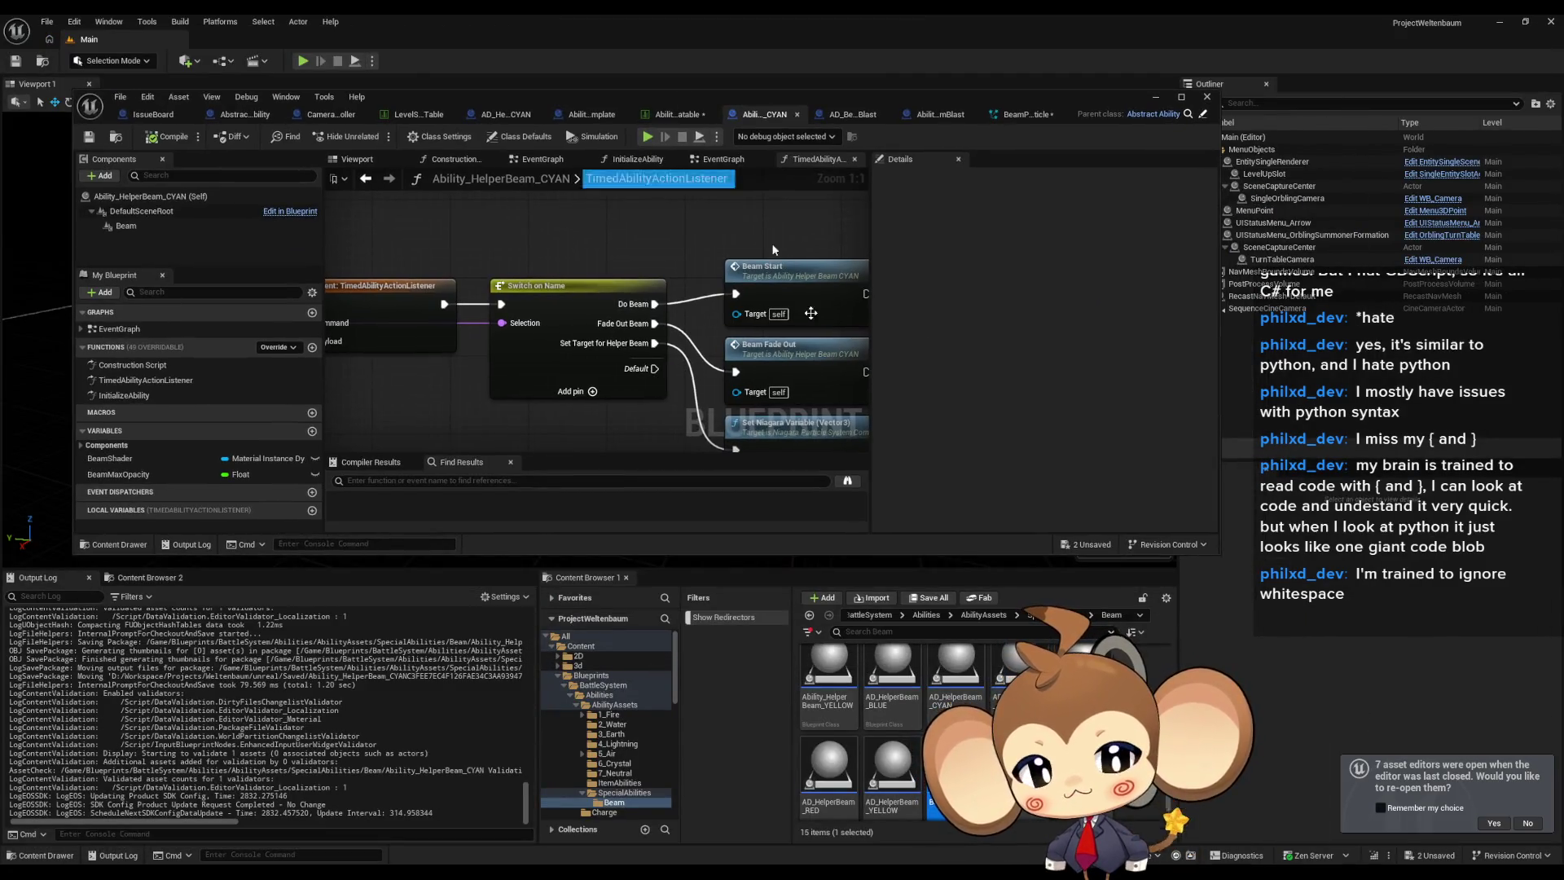
click(872, 615)
click(891, 615)
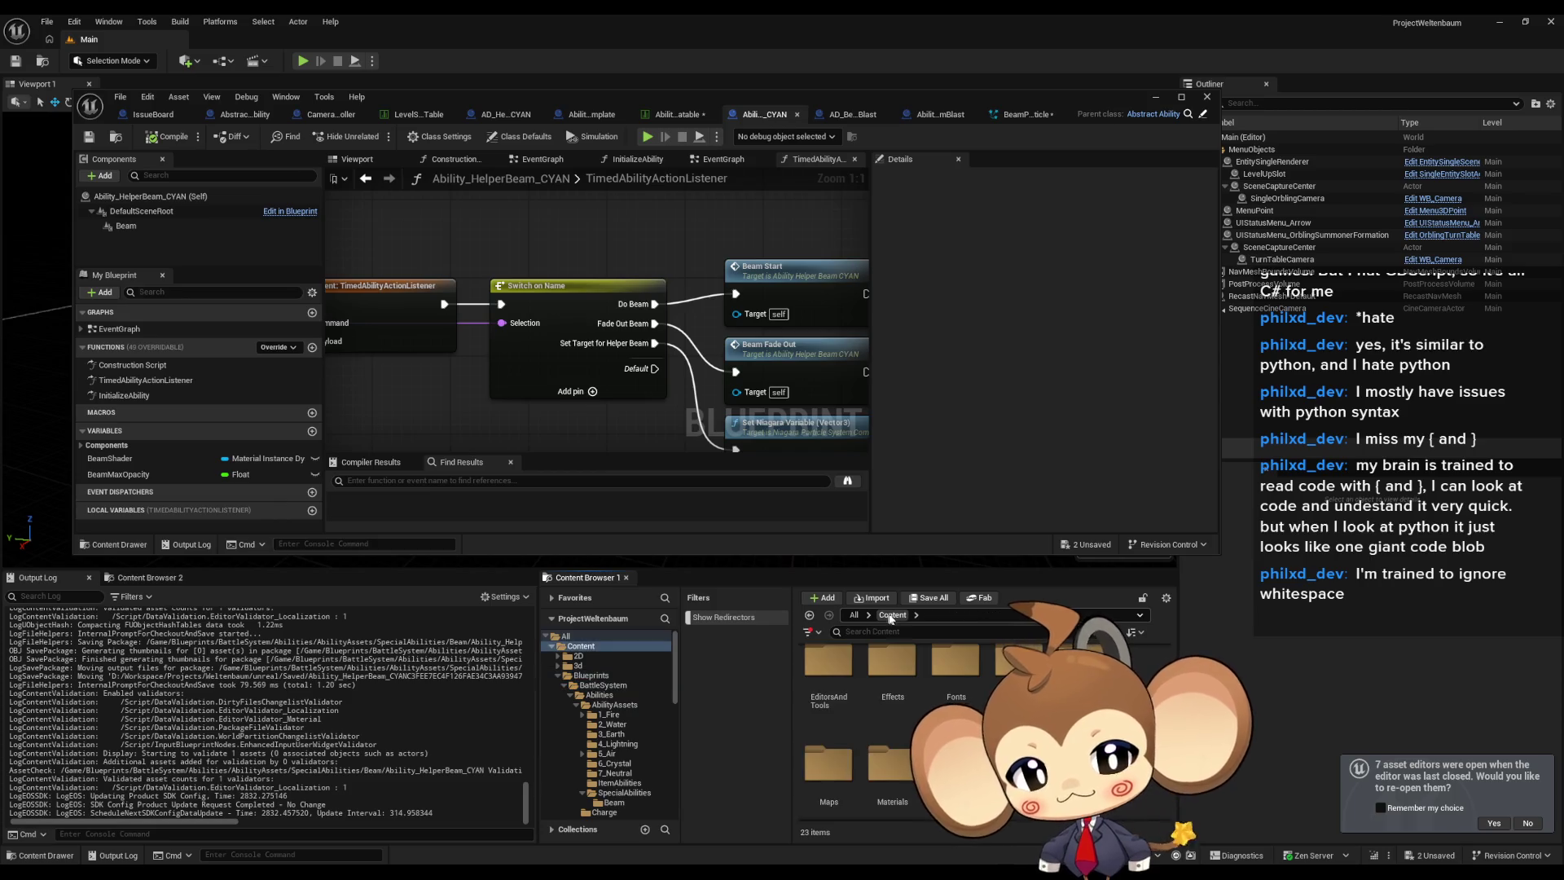
scroll(954, 674, up, 2)
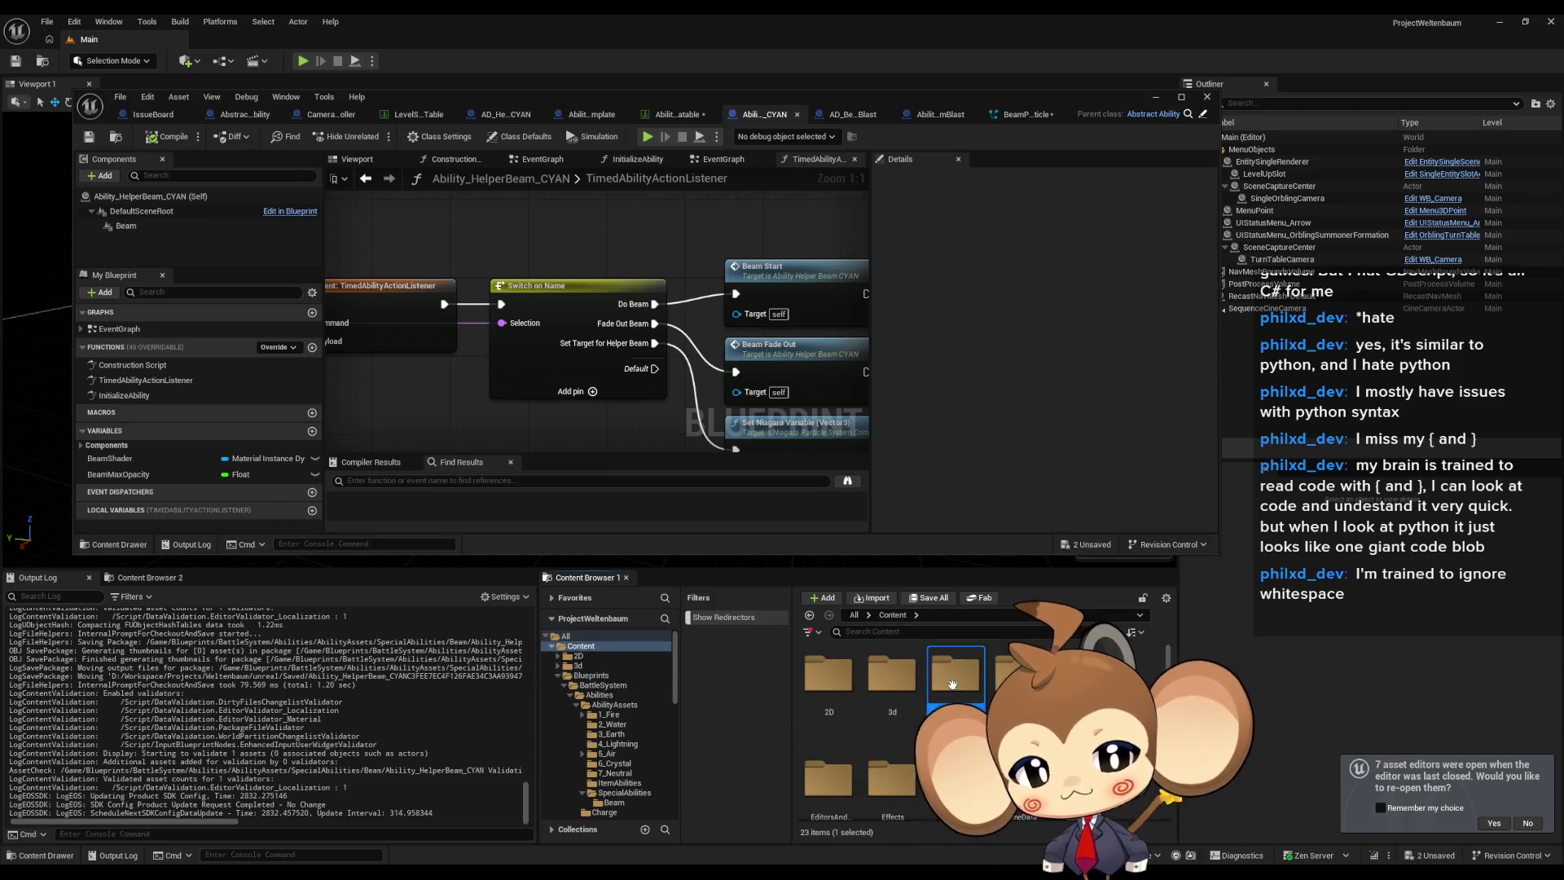
scroll(949, 706, down, 3)
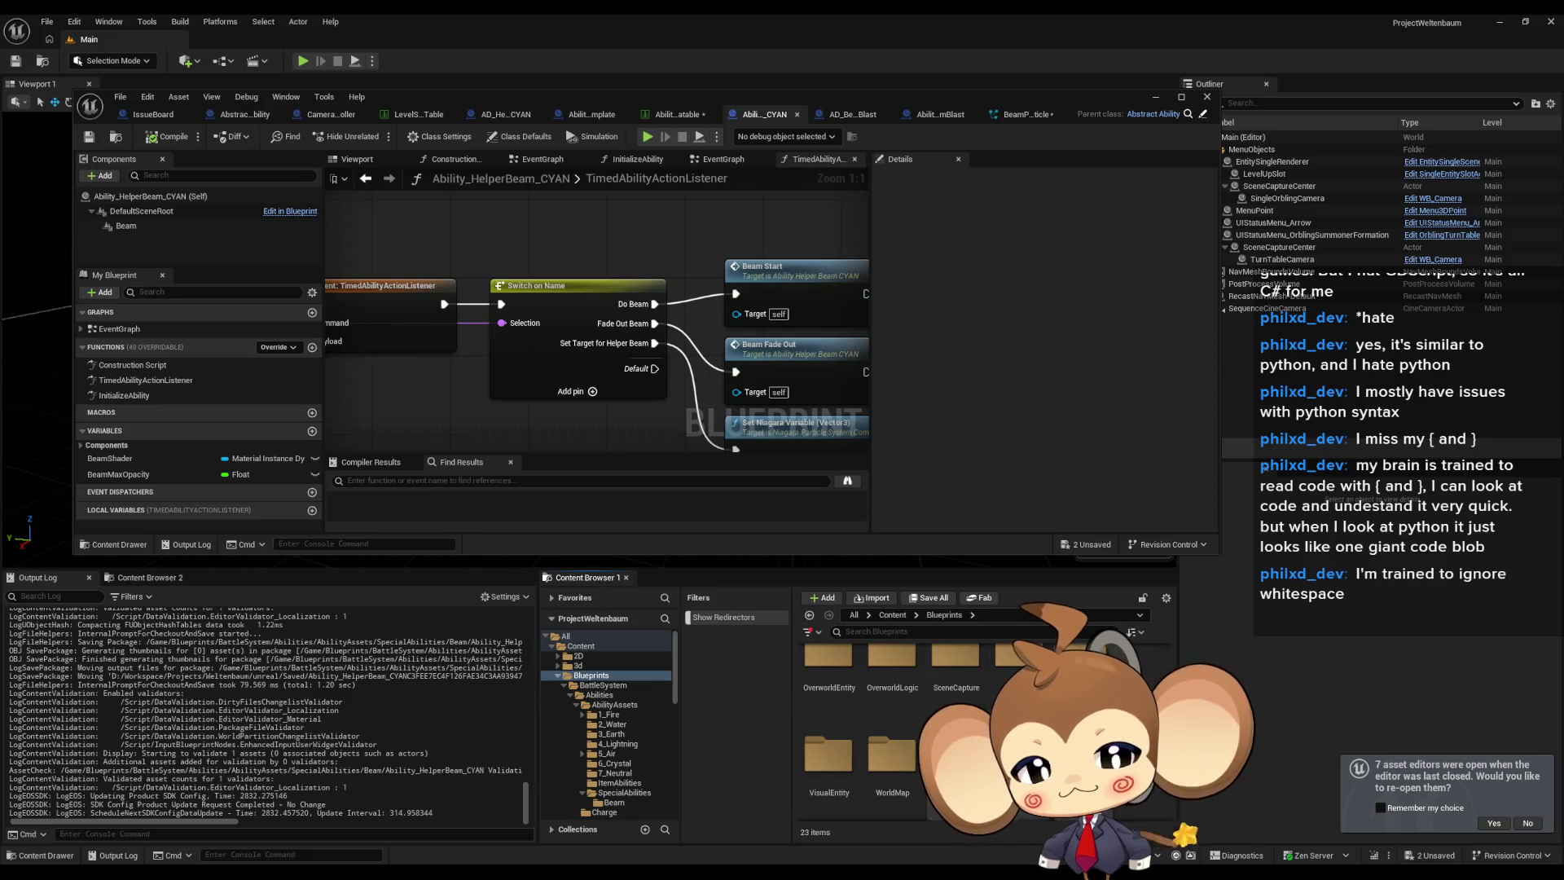
Browse Stats > PresetStats > BossPresets and open IntroBoss_PrimalOrbling.
double_click(1018, 664)
scroll(896, 709, up, 3)
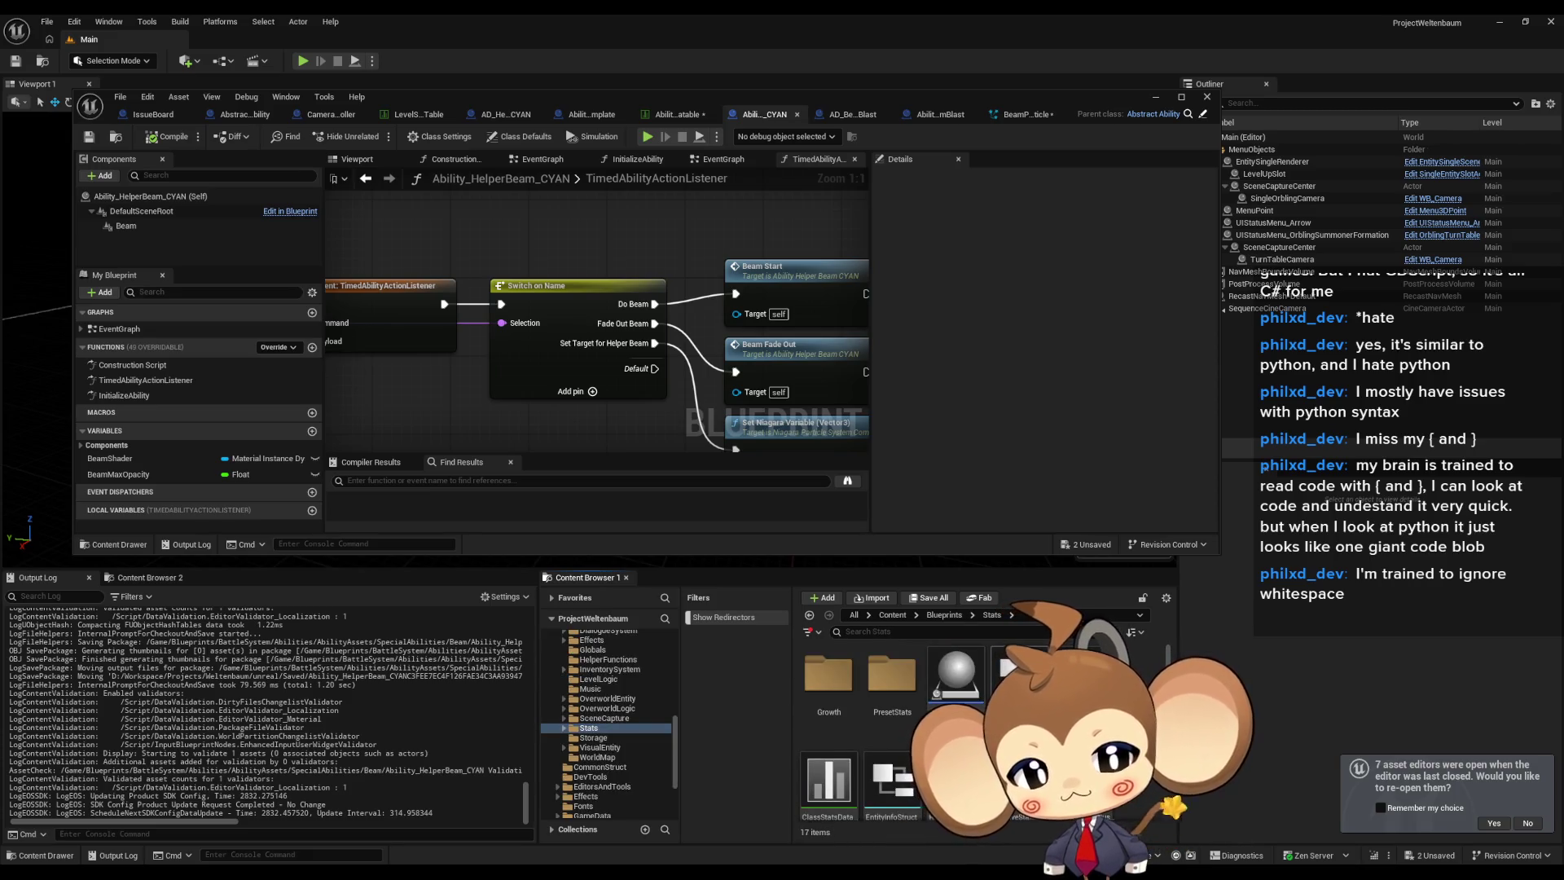
double_click(888, 674)
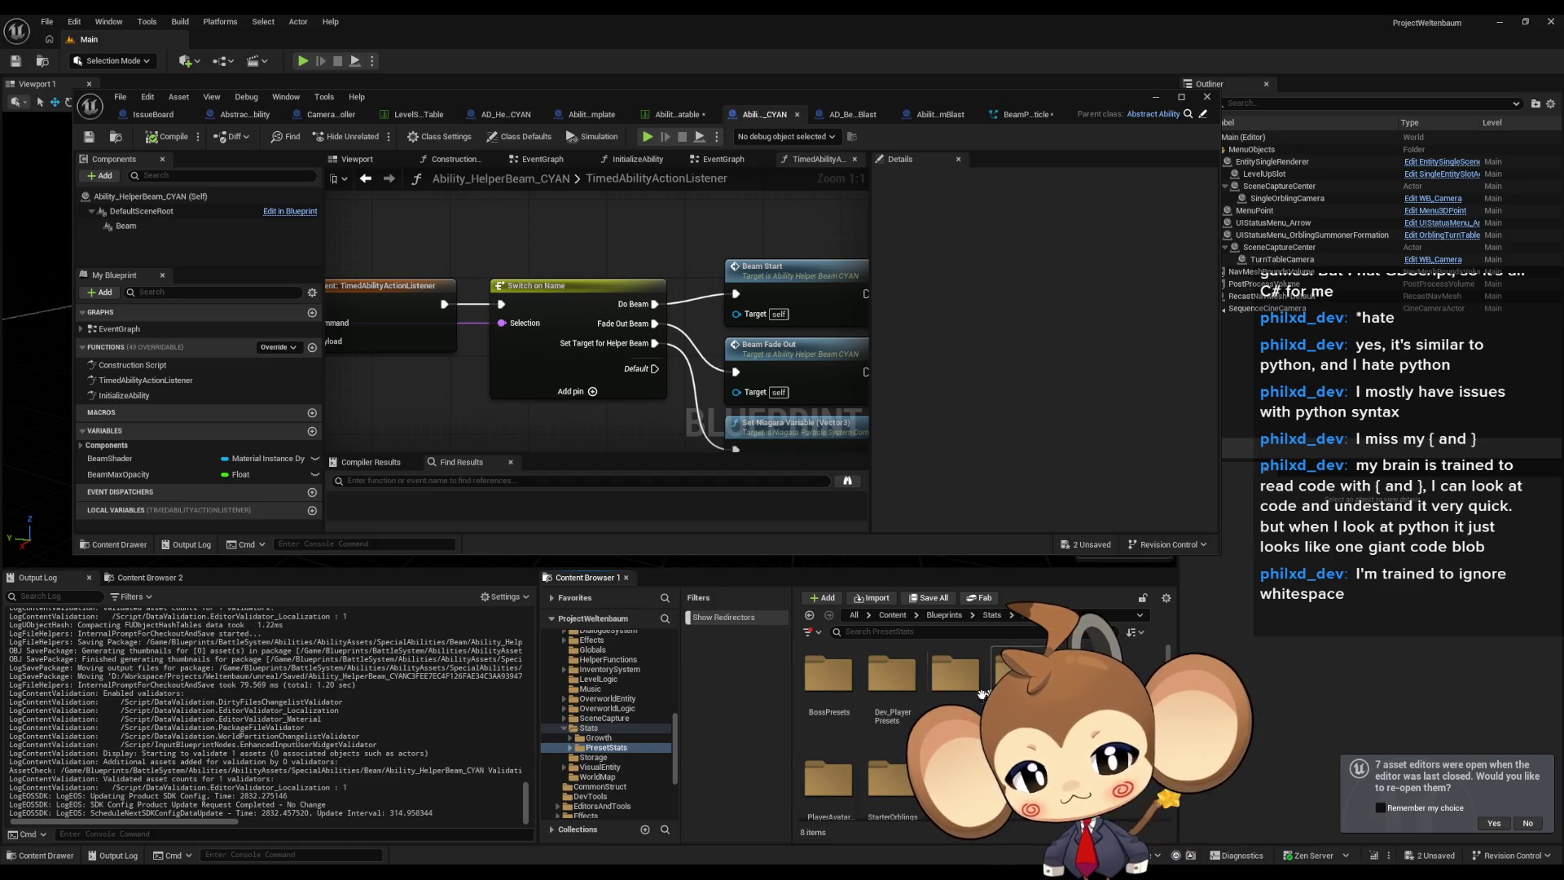
scroll(990, 692, down, 1)
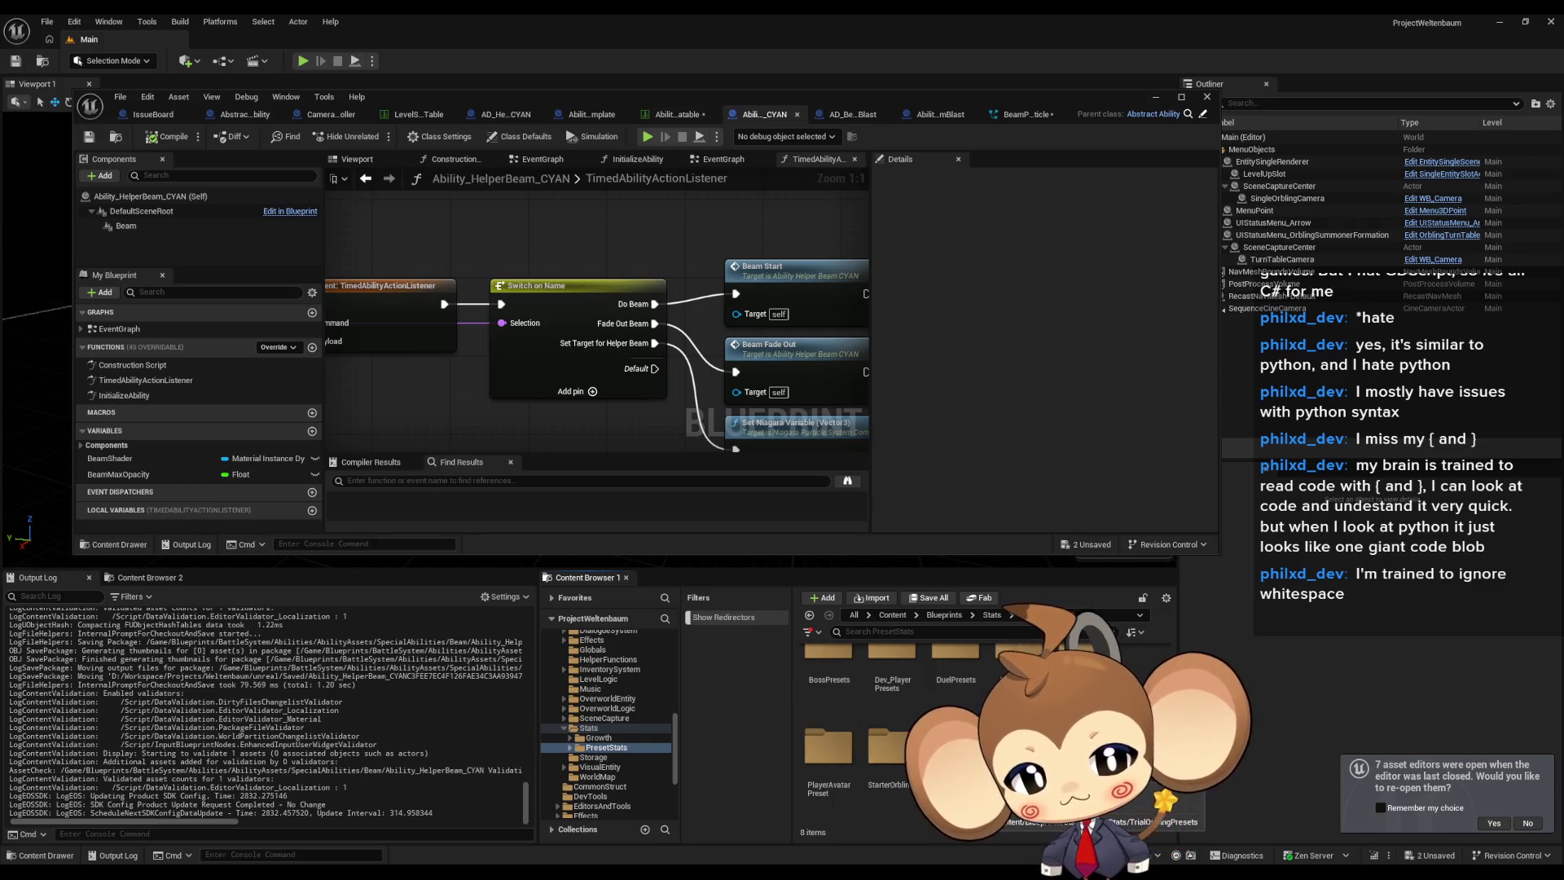
double_click(1018, 655)
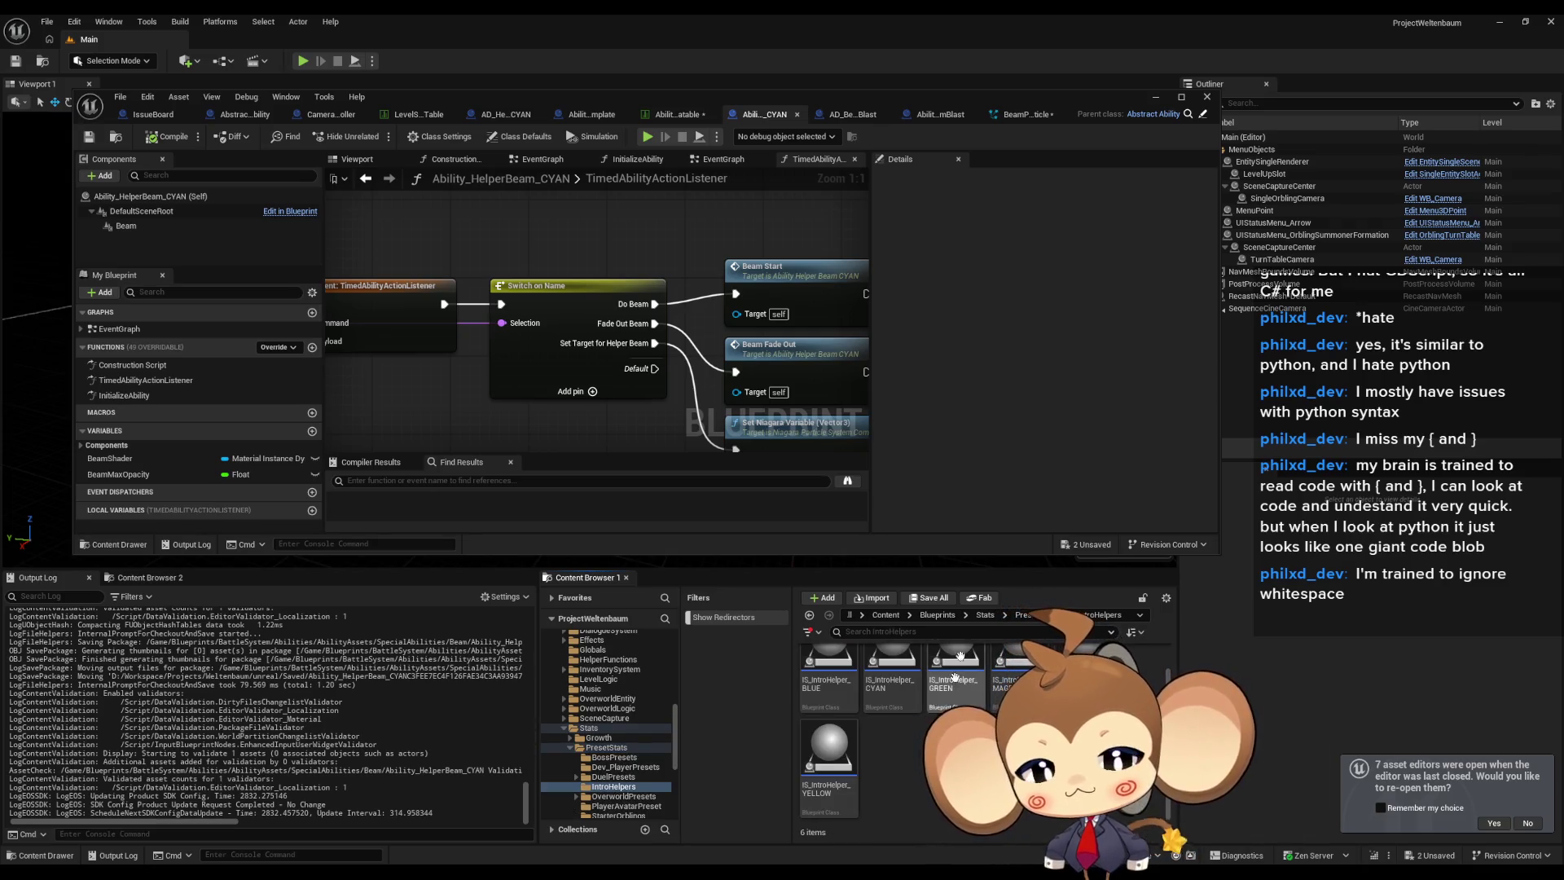
click(1028, 615)
double_click(828, 678)
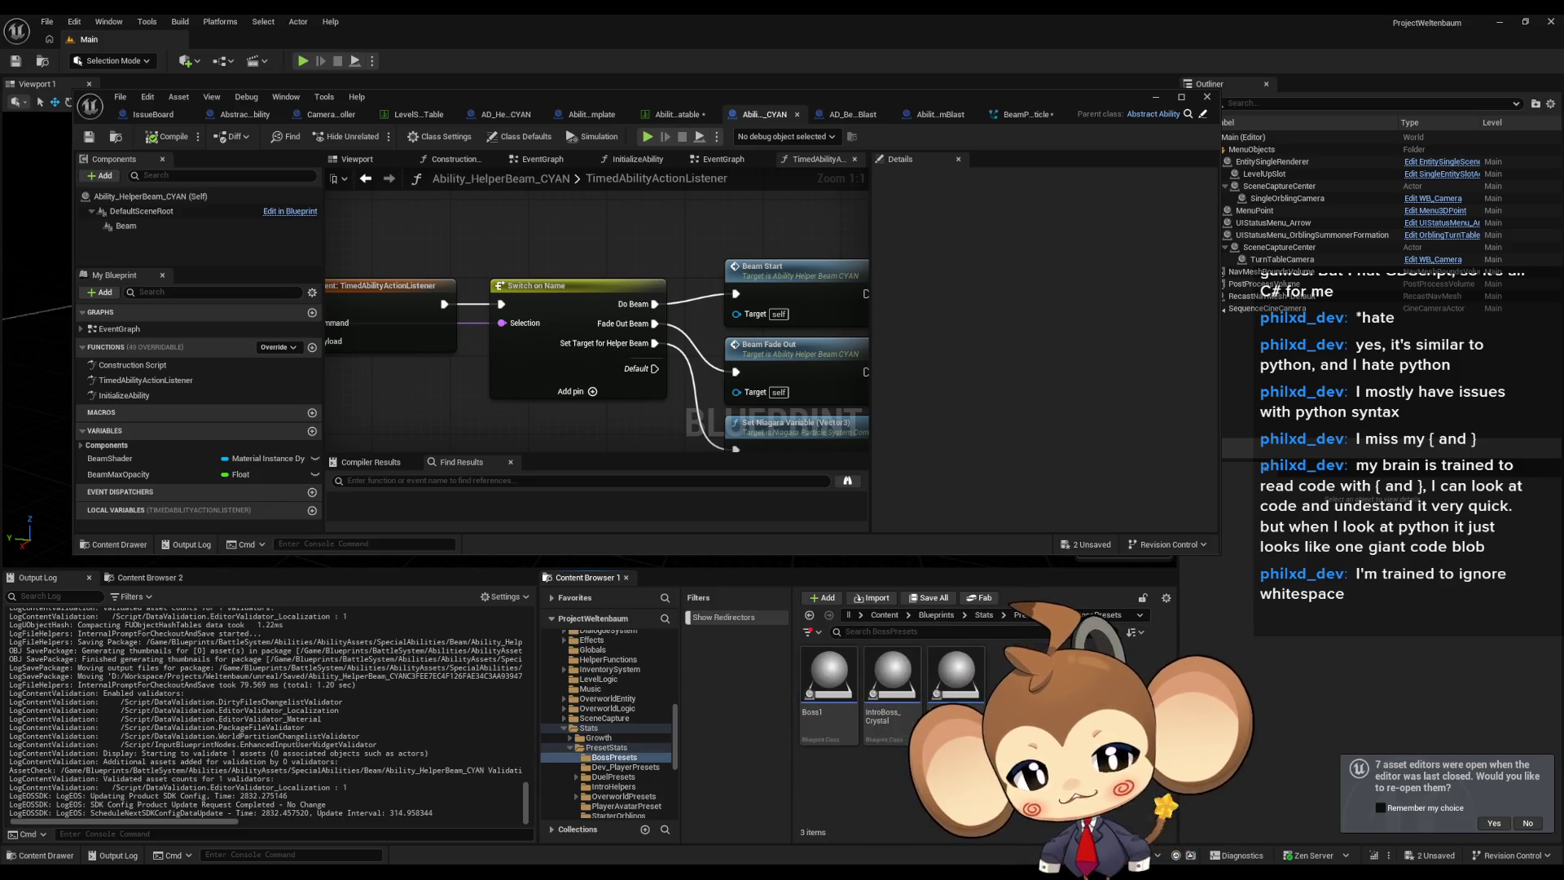
double_click(955, 674)
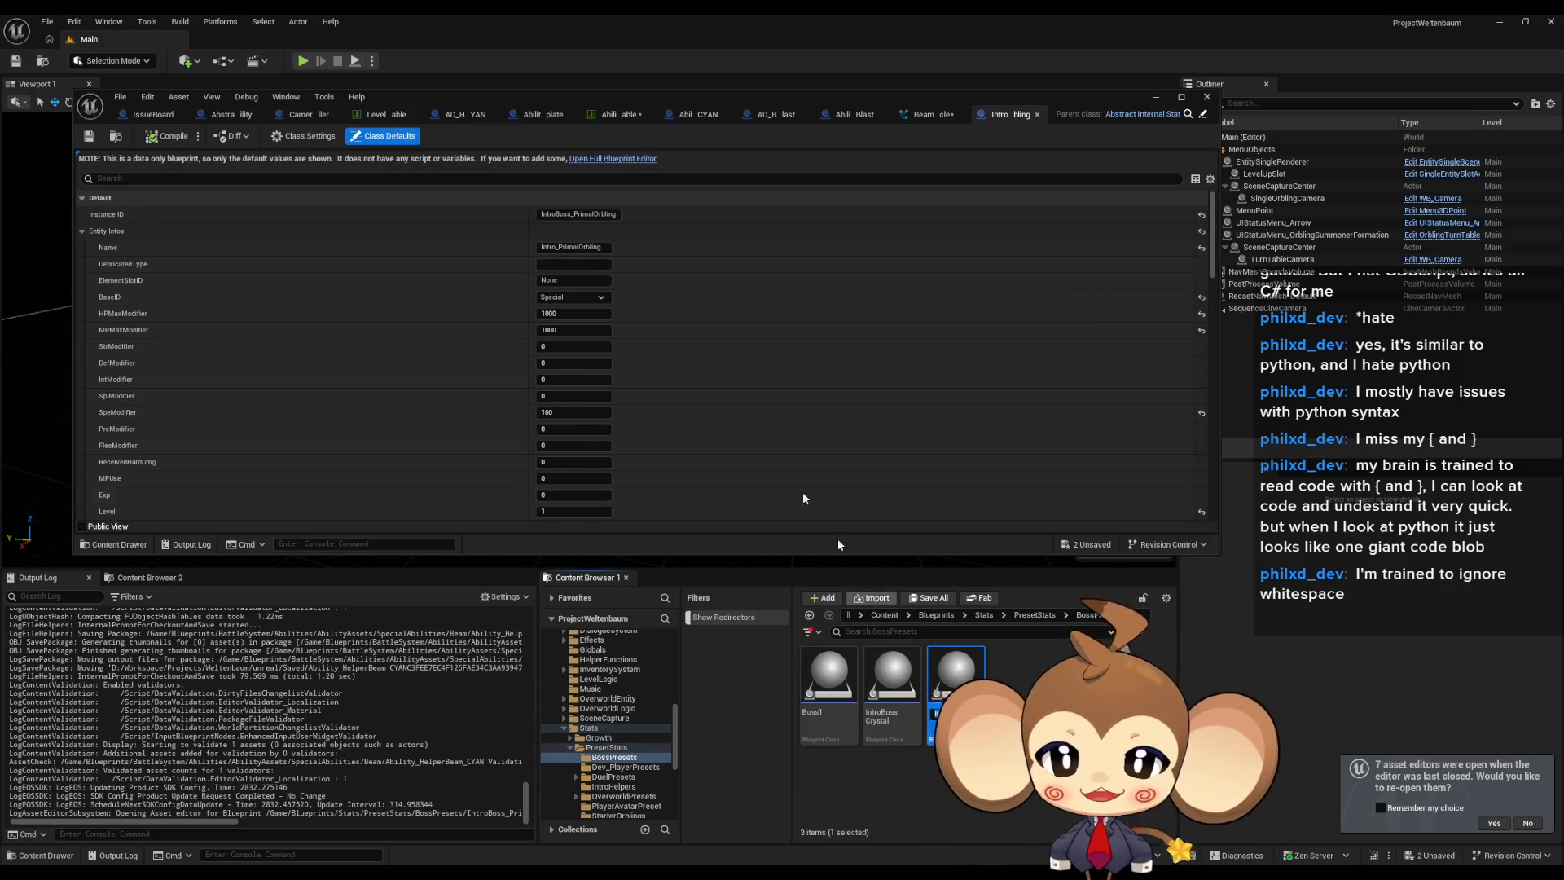
Set the Laser ability entry to AD_BeamBlast, save the preset, and minimize its editor.
scroll(692, 456, down, 5)
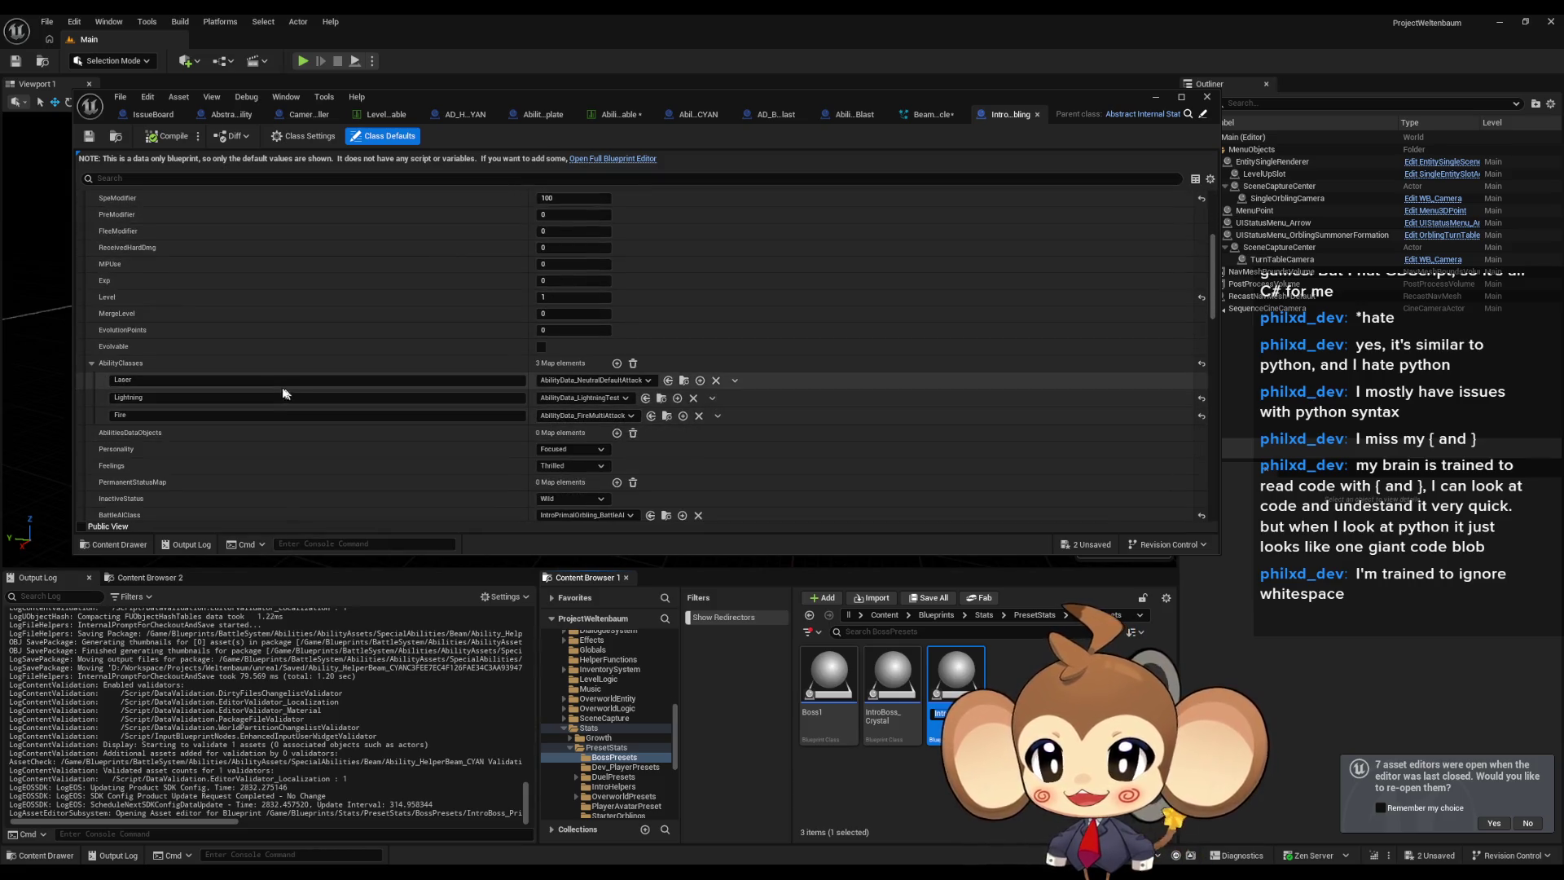
click(622, 380)
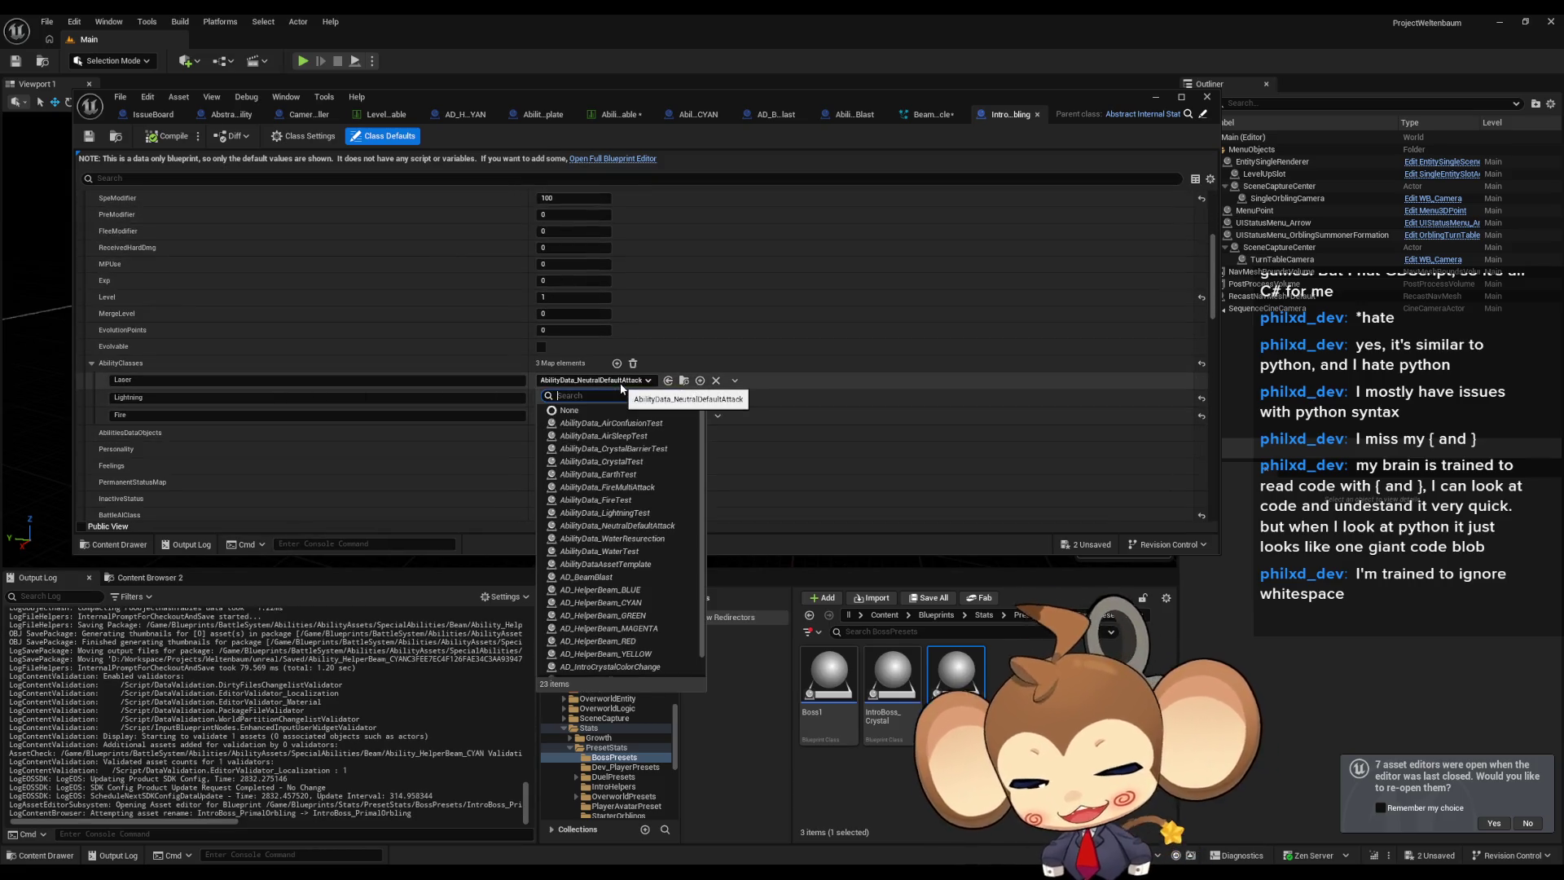
text(las)
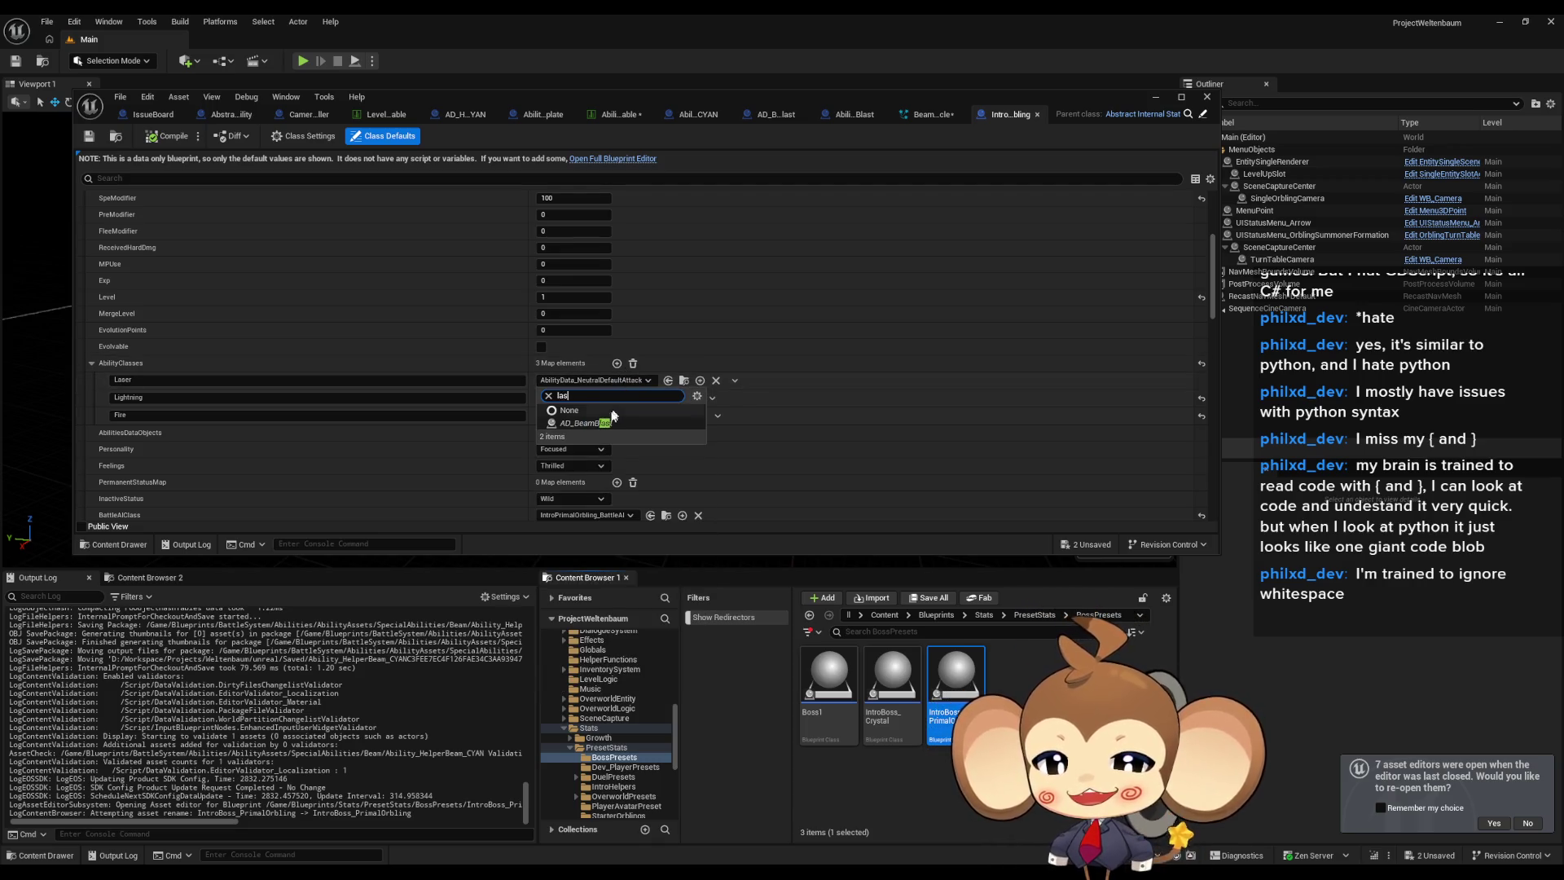
click(583, 423)
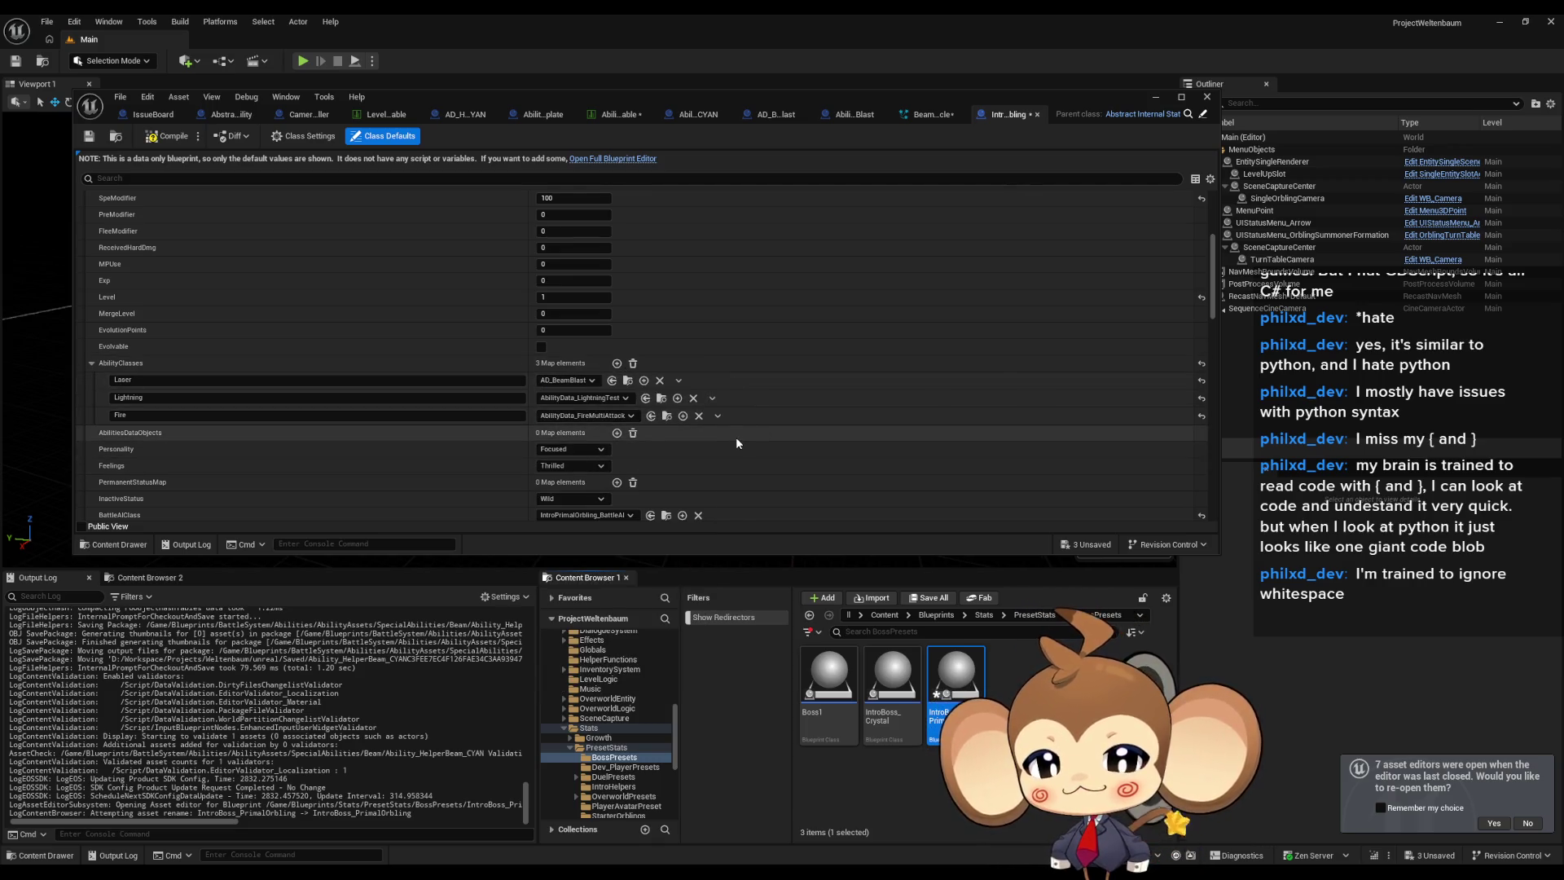
scroll(734, 436, down, 2)
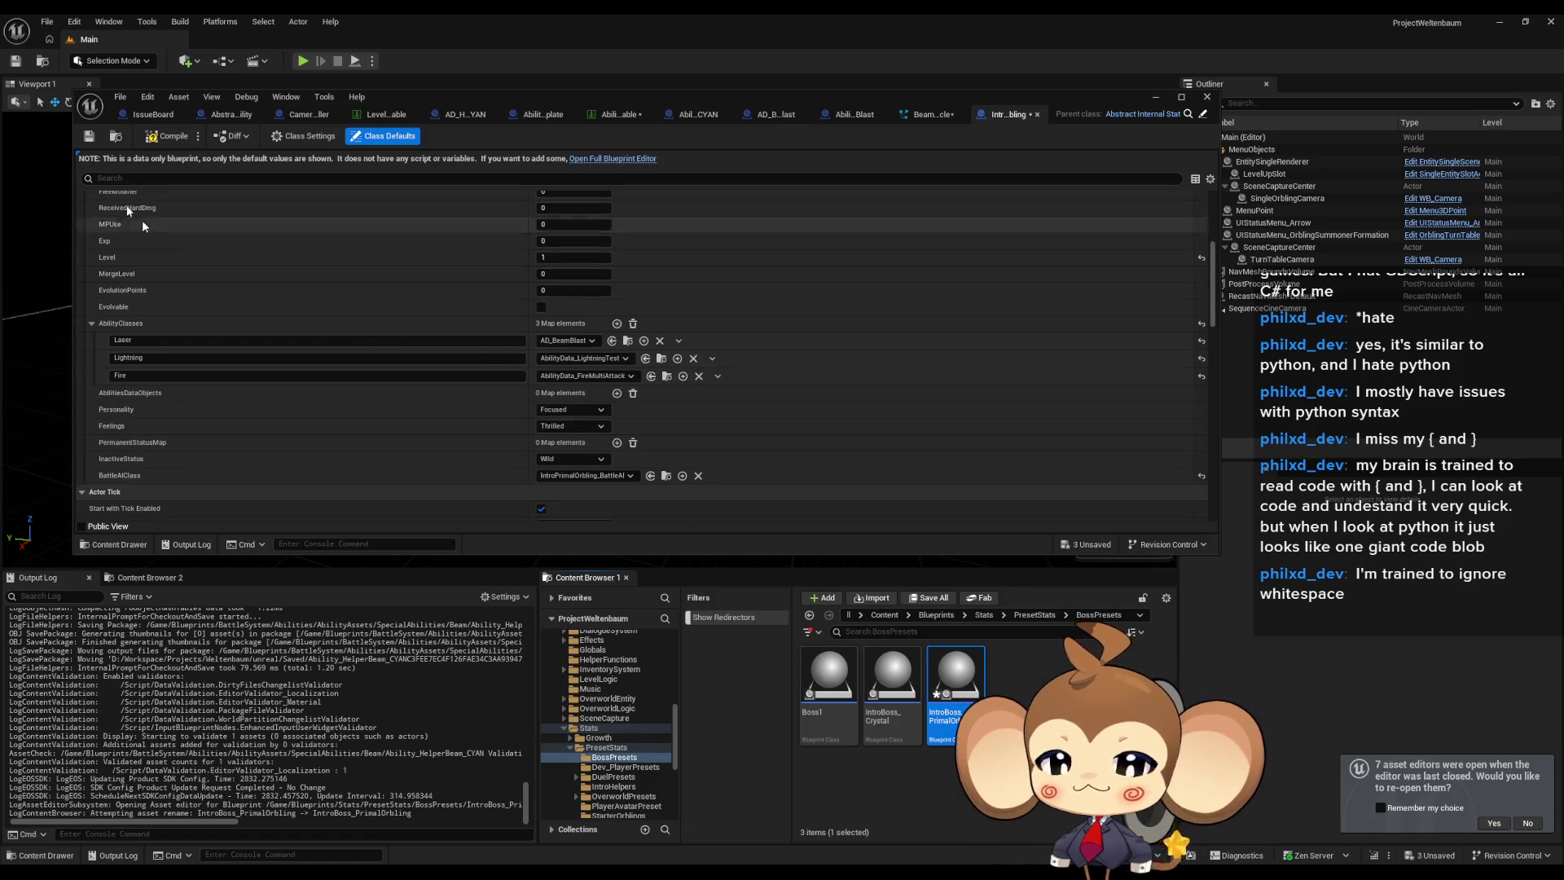
key(ctrl+s)
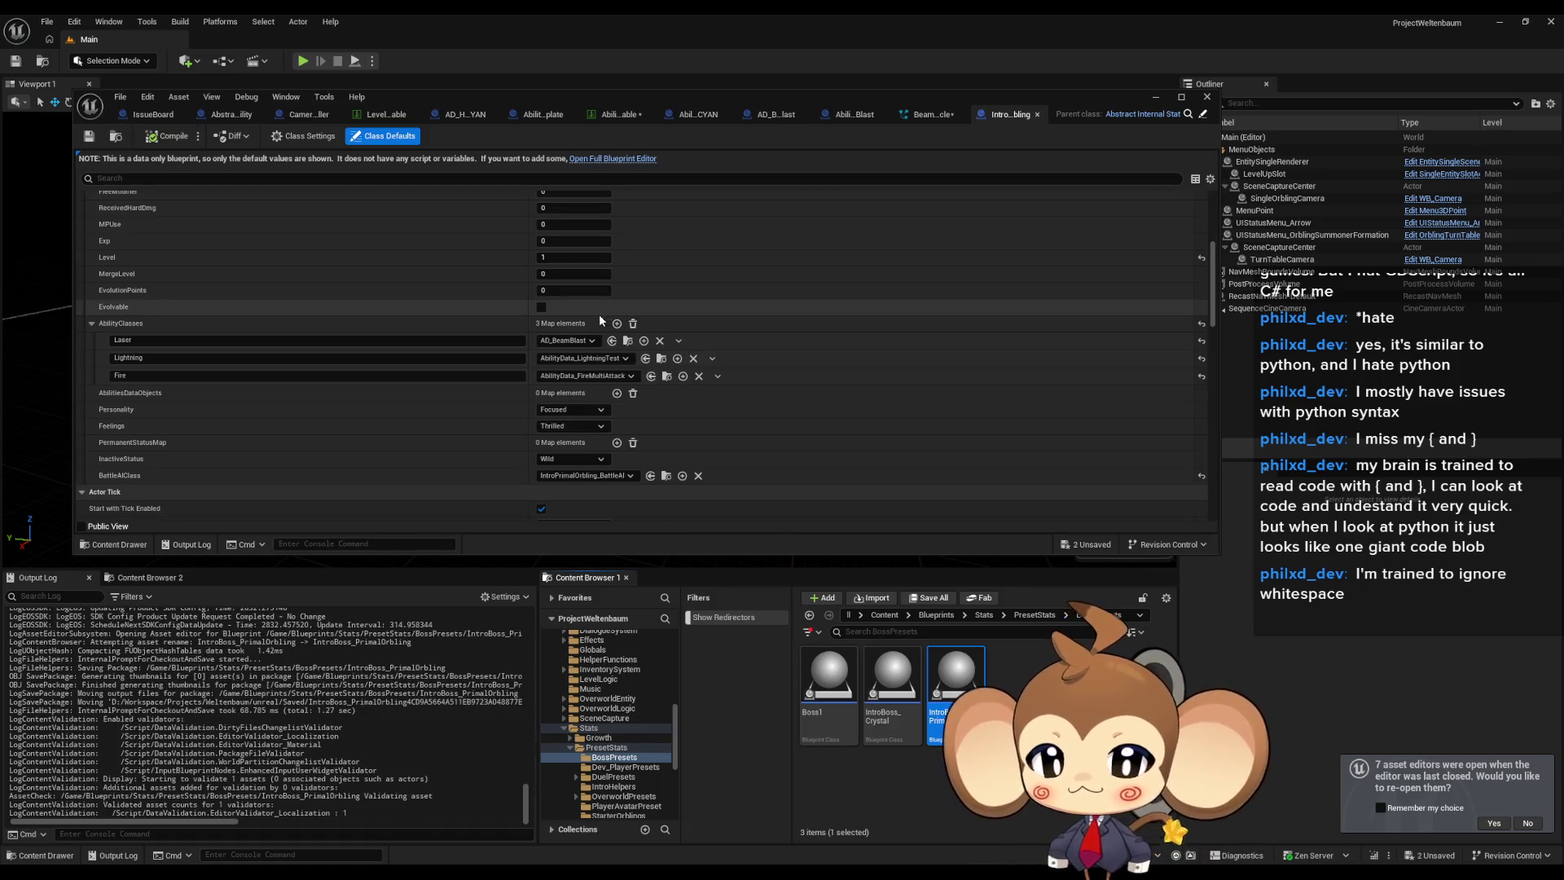
click(1177, 98)
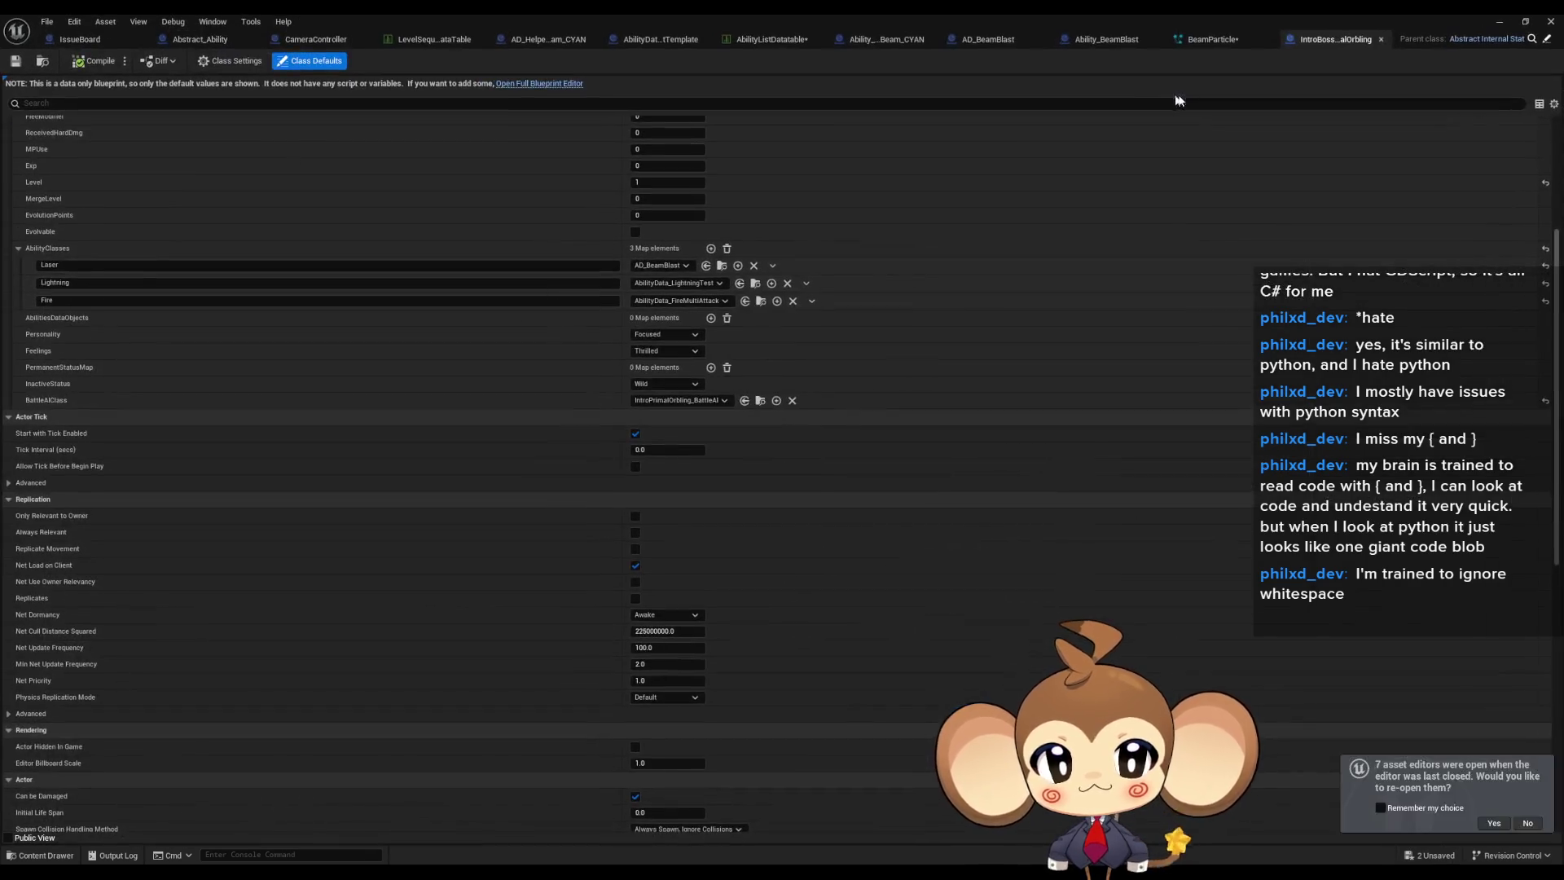
click(1510, 21)
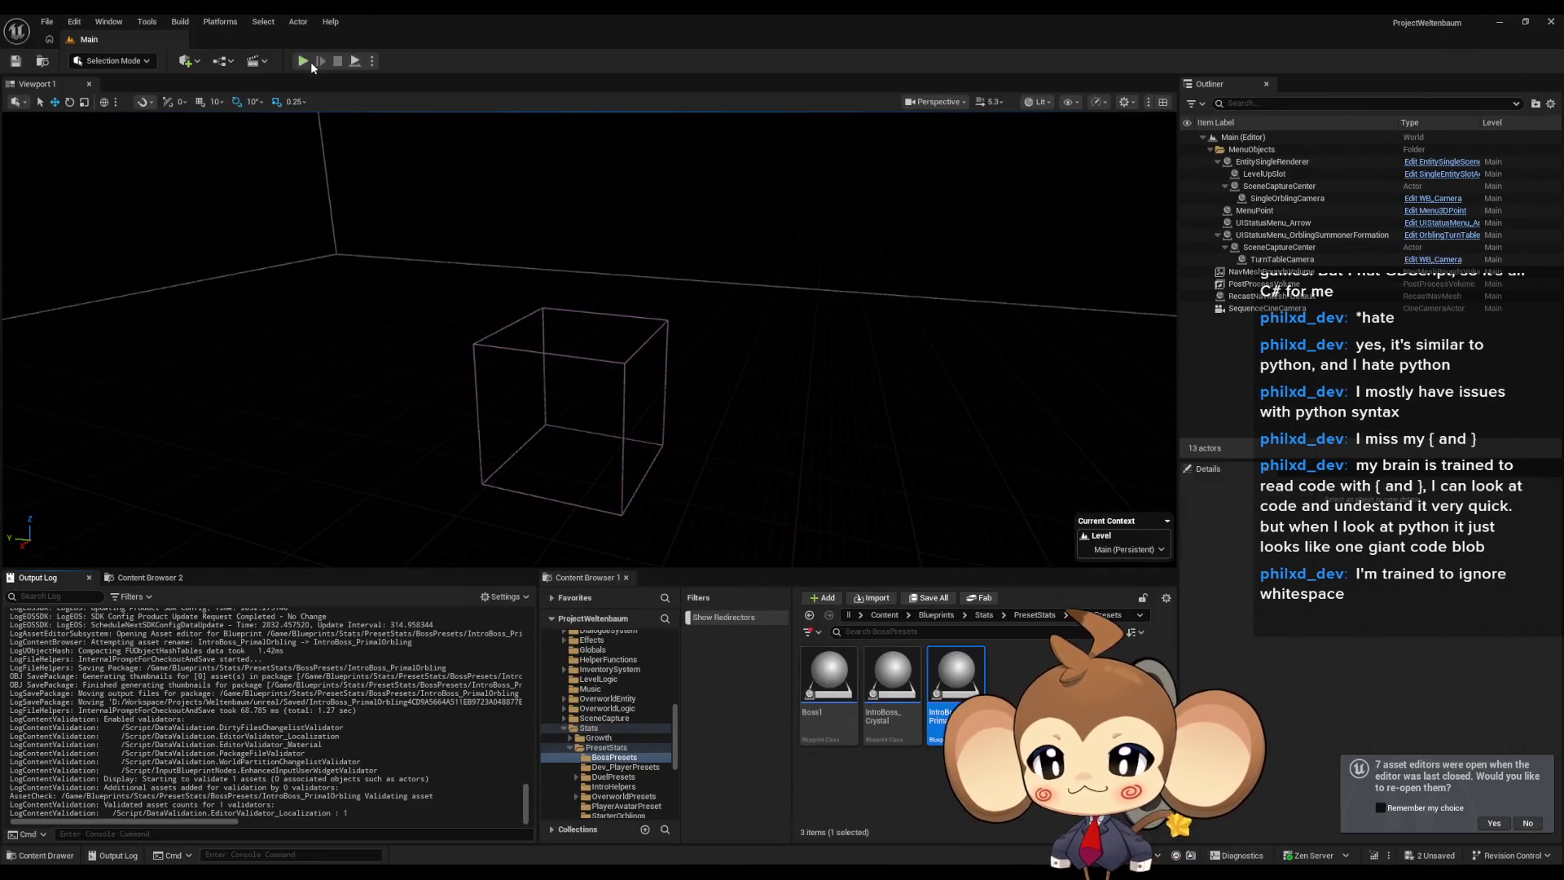
Run a Play-In-Editor session to watch Intro_PrimalOrbling cast Beam Blast, then stop it.
click(310, 61)
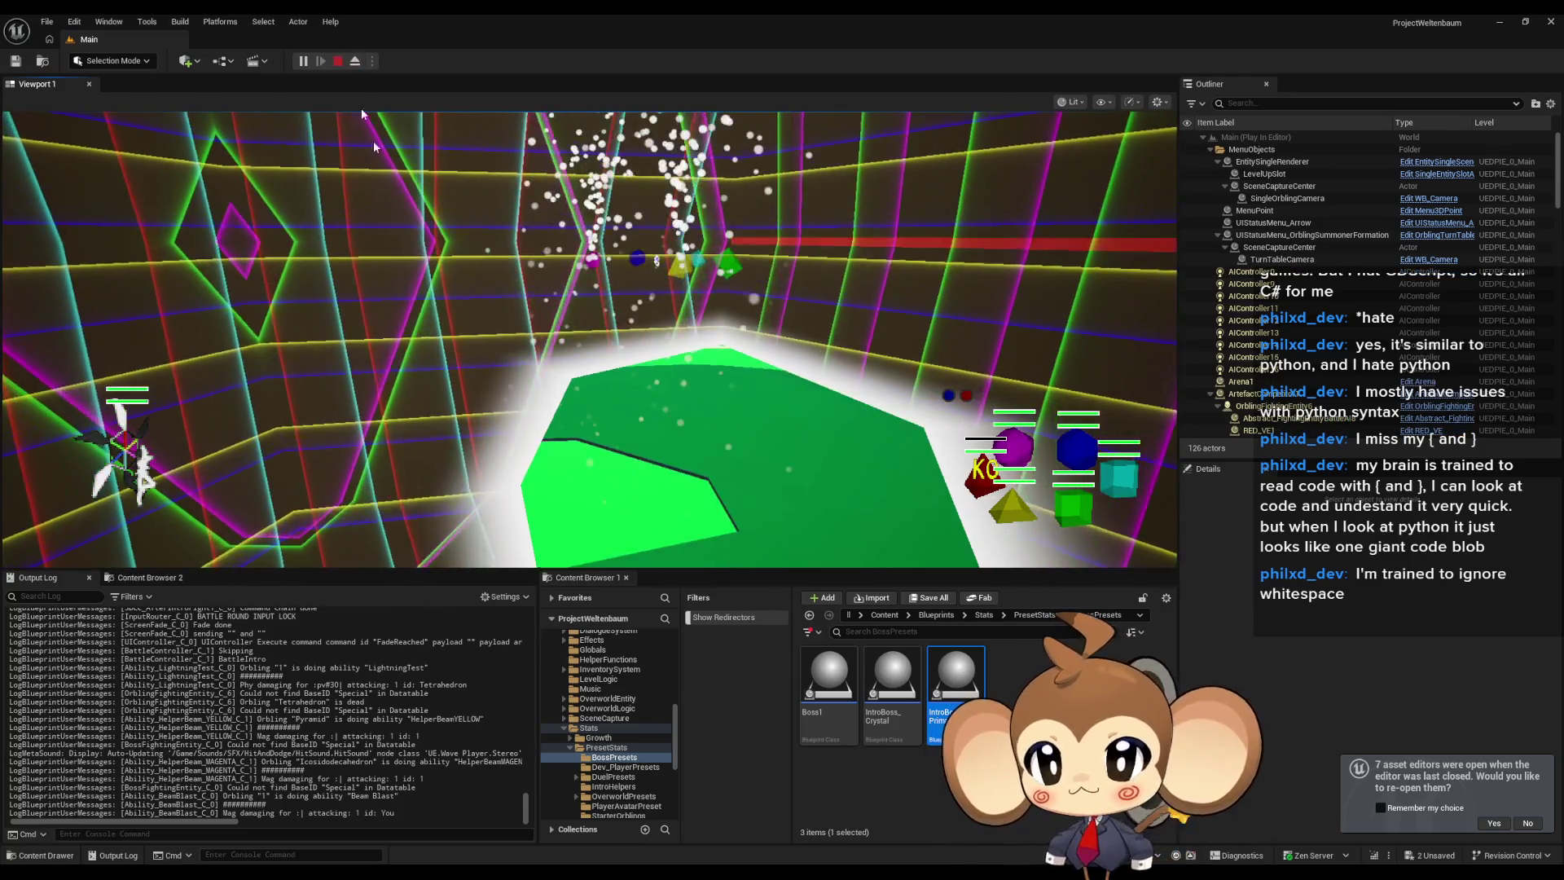
click(337, 60)
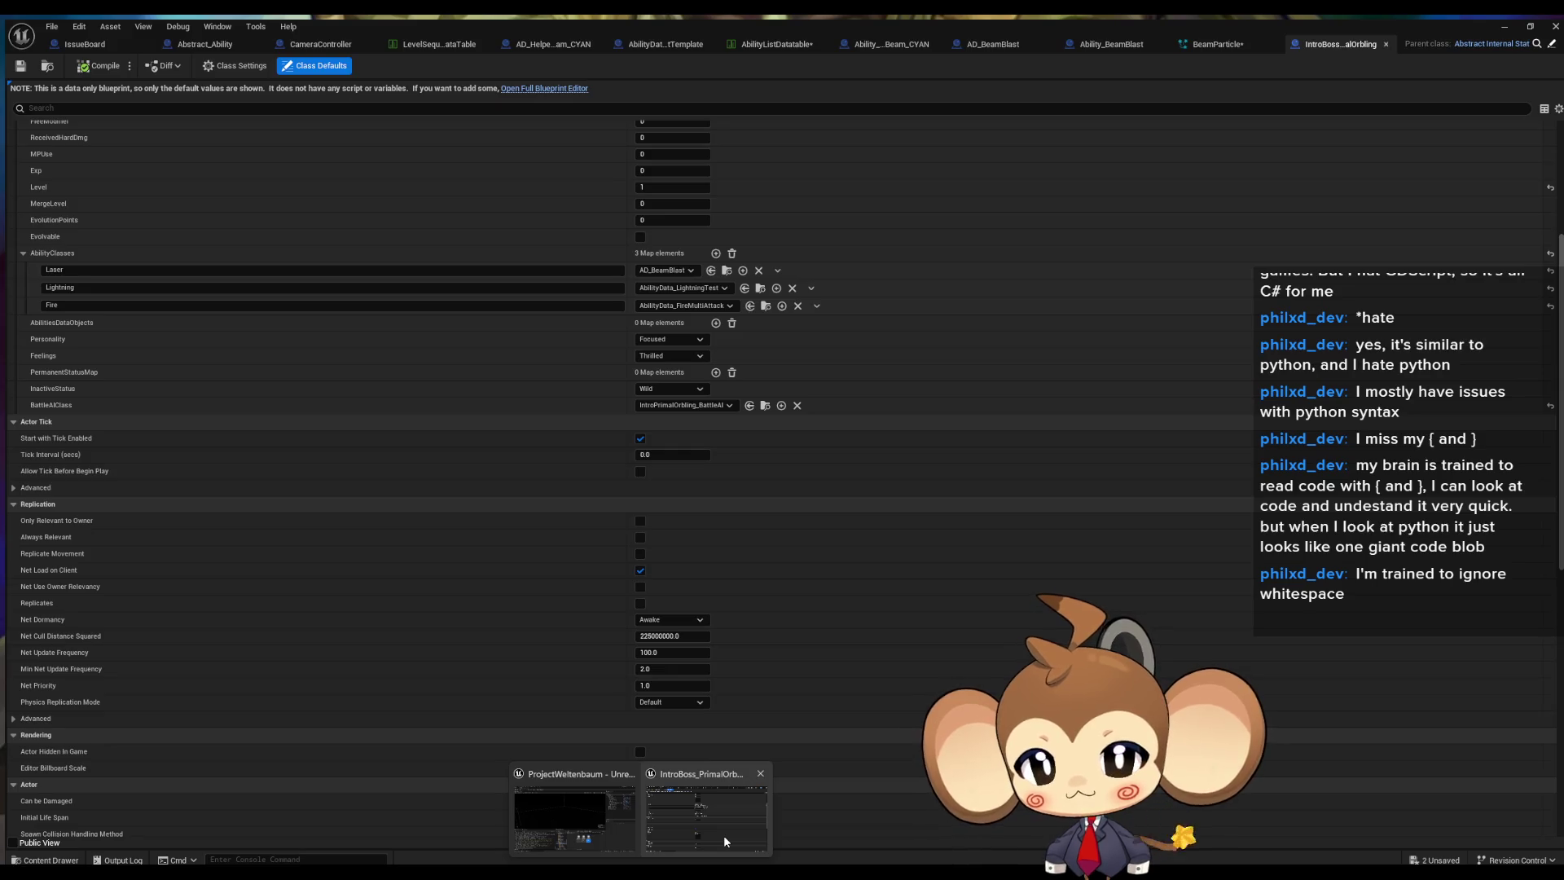
Bring the editors back and check the AD_BeamBlast ability data defaults.
click(723, 834)
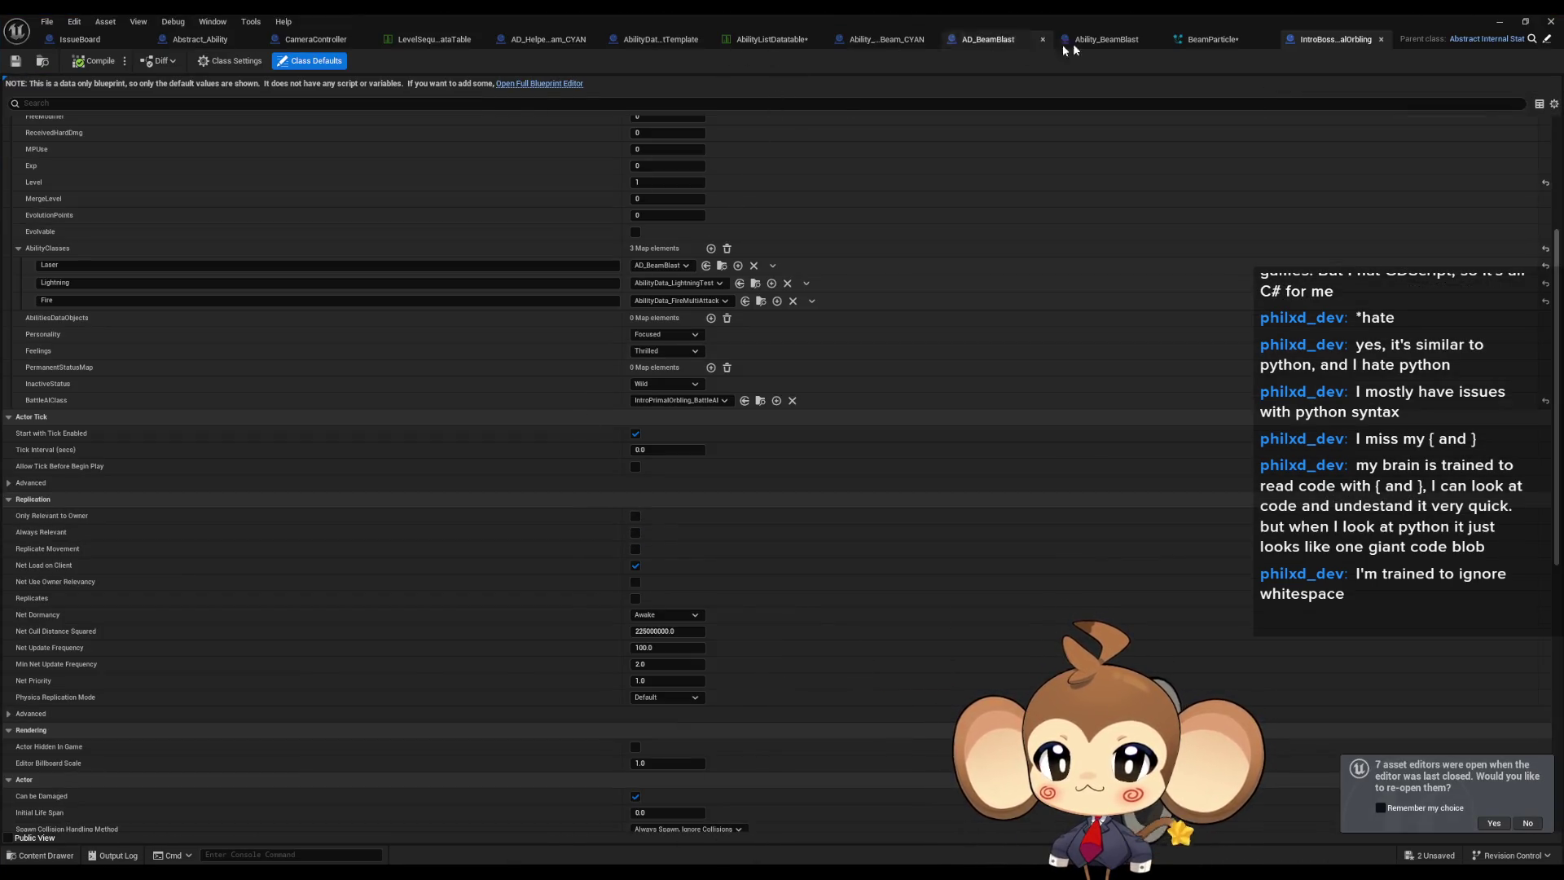
click(1108, 40)
mouse_move(961, 216)
mouse_down()
mouse_move(760, 257)
mouse_move(835, 269)
mouse_move(831, 214)
mouse_move(850, 260)
mouse_up()
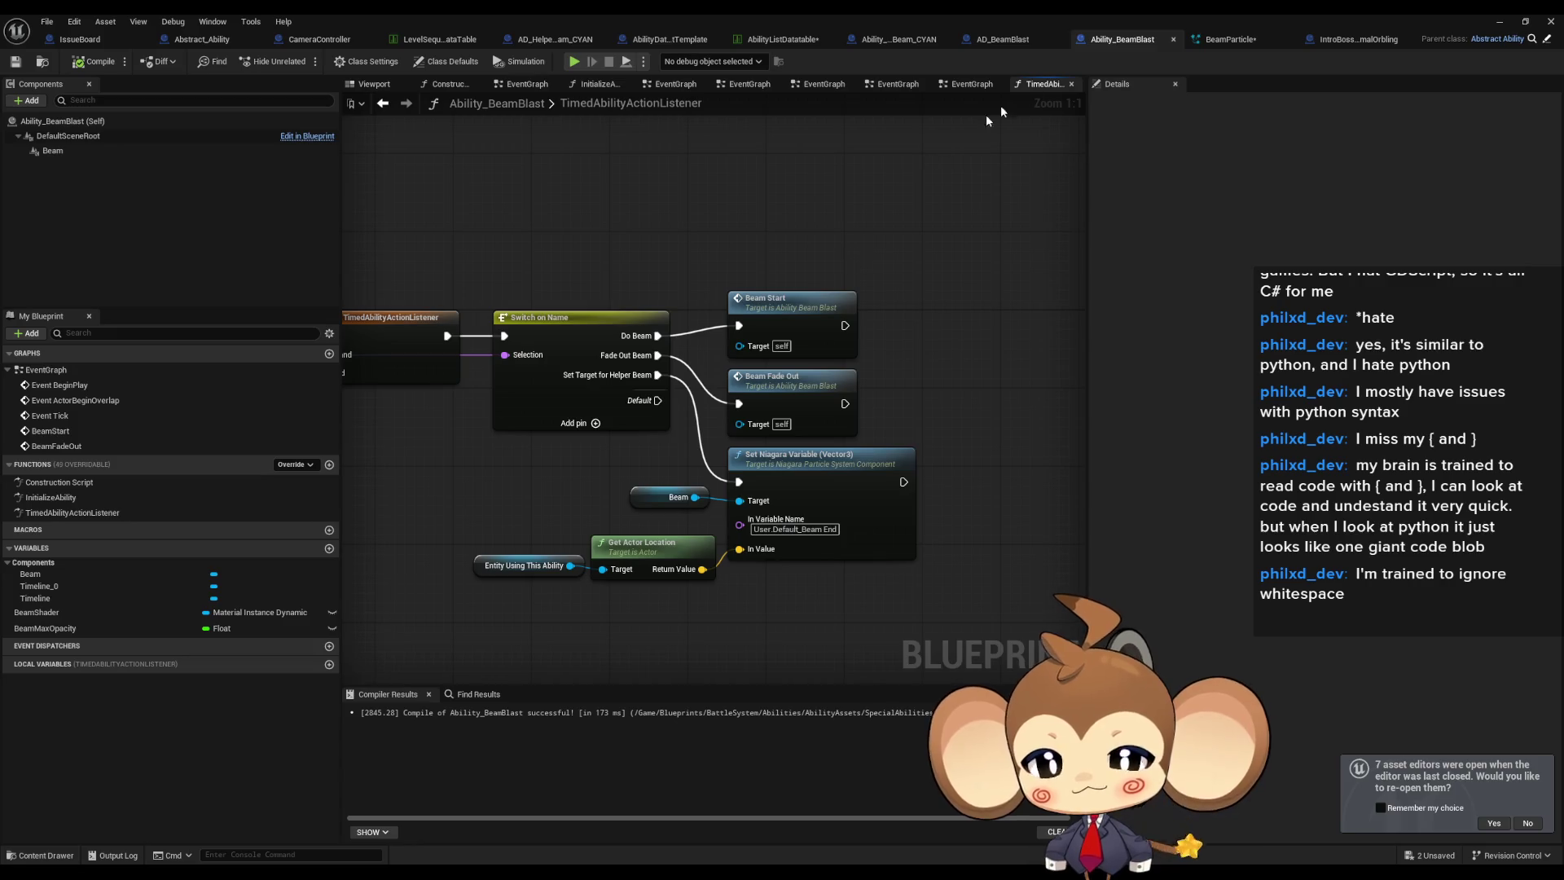
click(1004, 41)
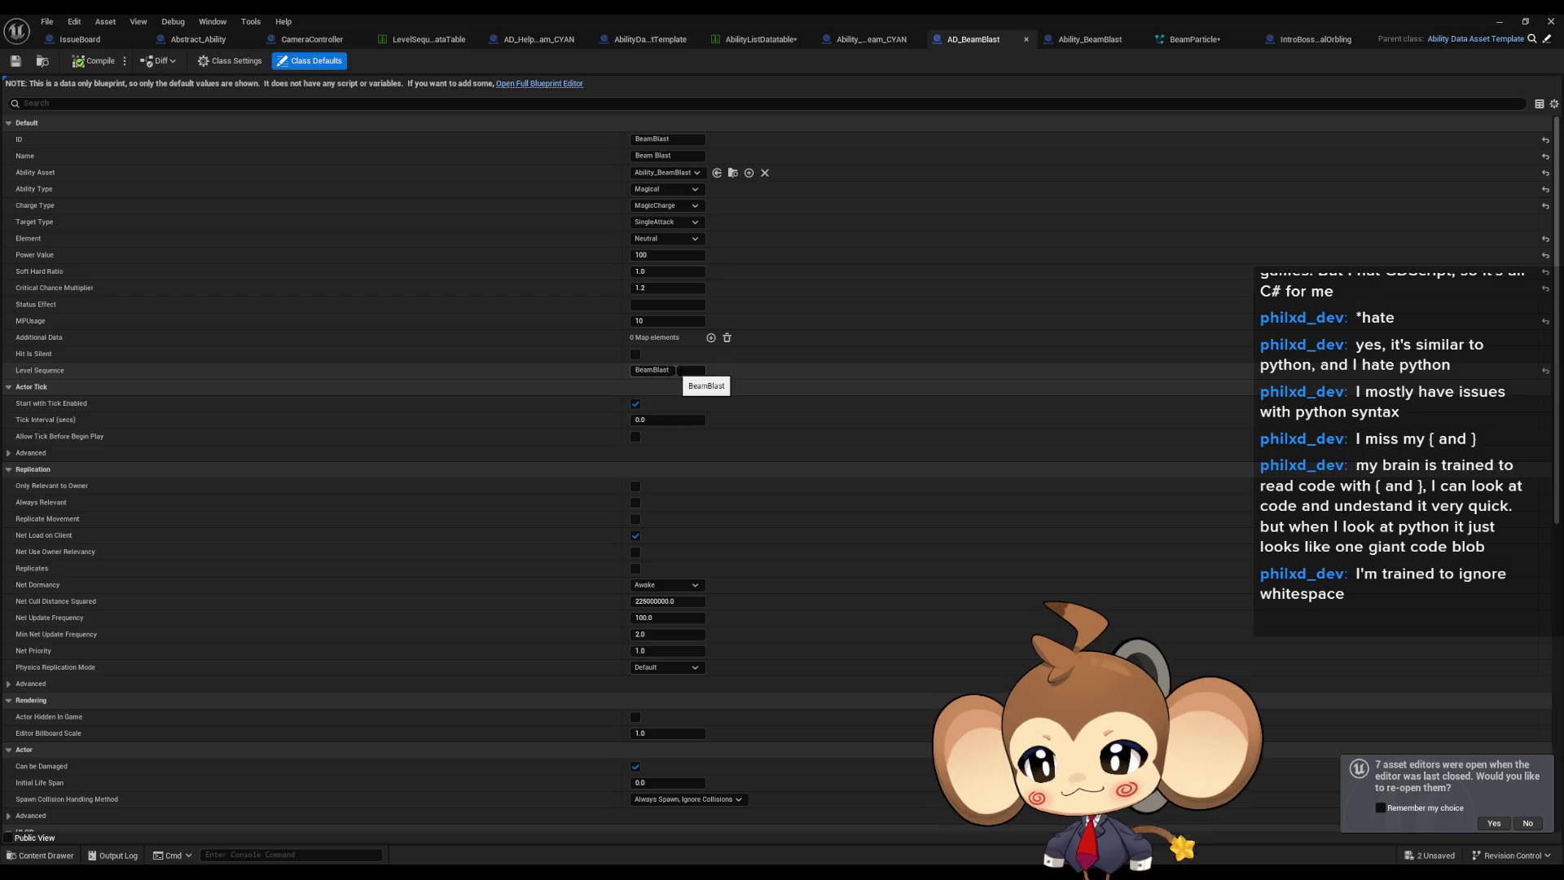
click(1096, 38)
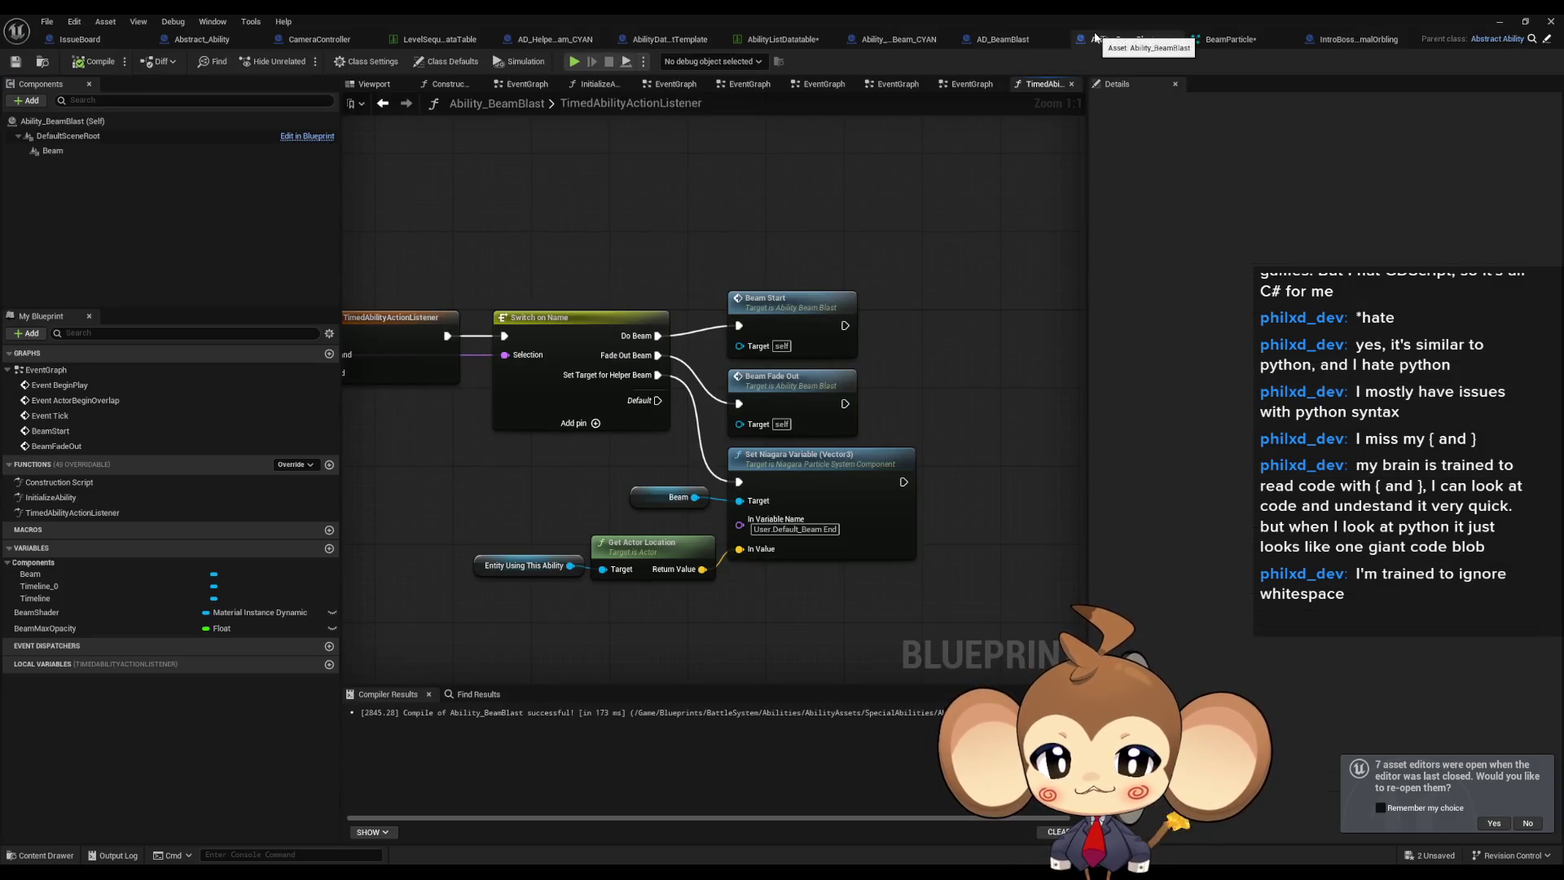
drag(877, 304, 858, 281)
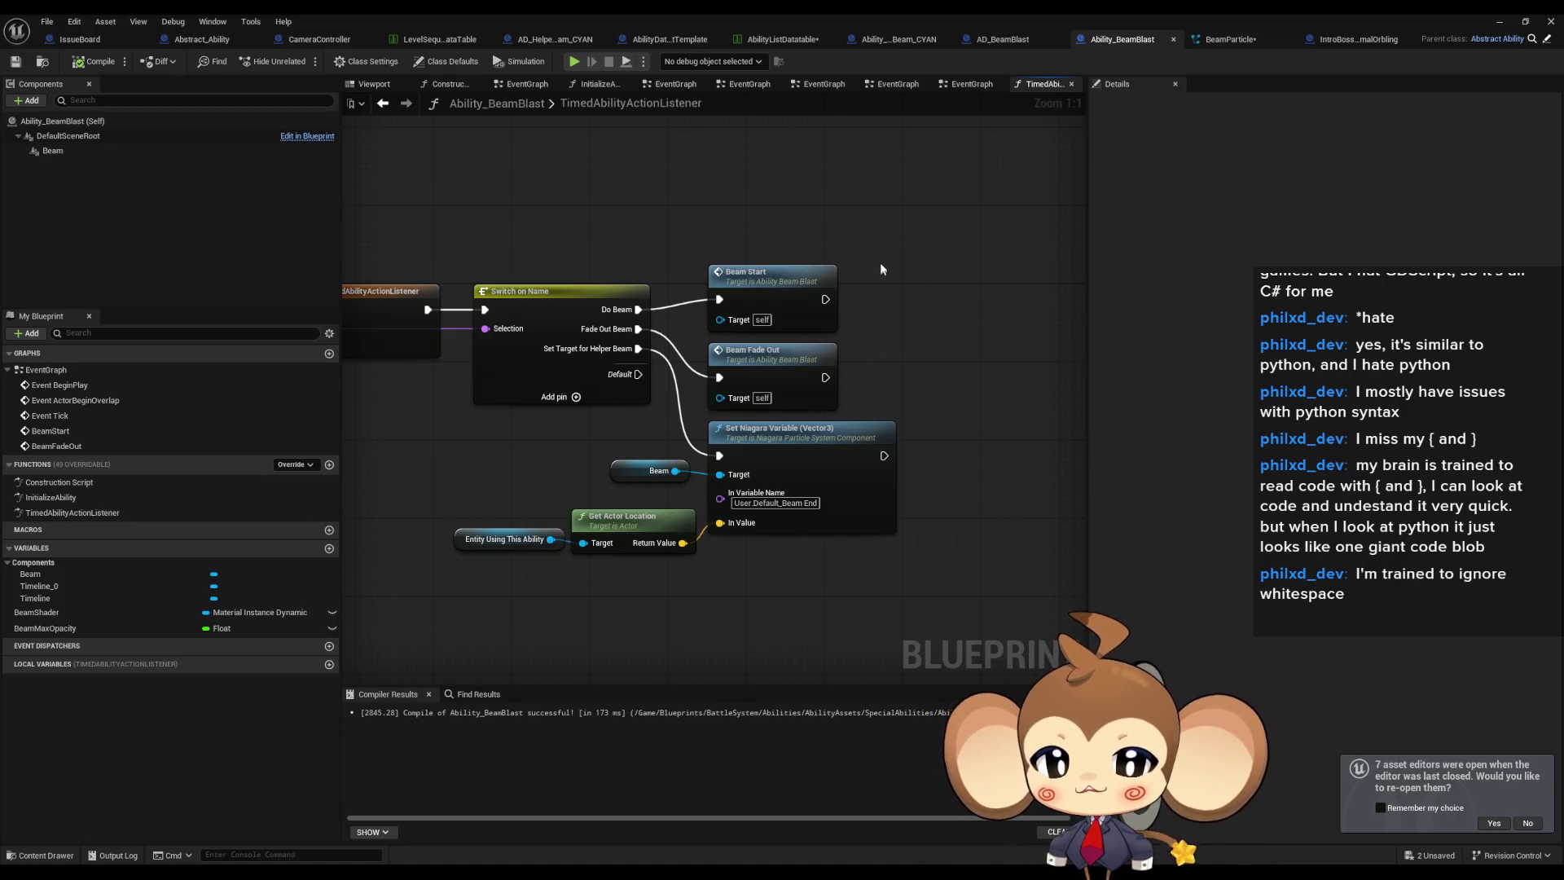
Open Ability_BeamBlast's EventGraph at the BeamStart event and inspect the Beam component.
double_click(813, 302)
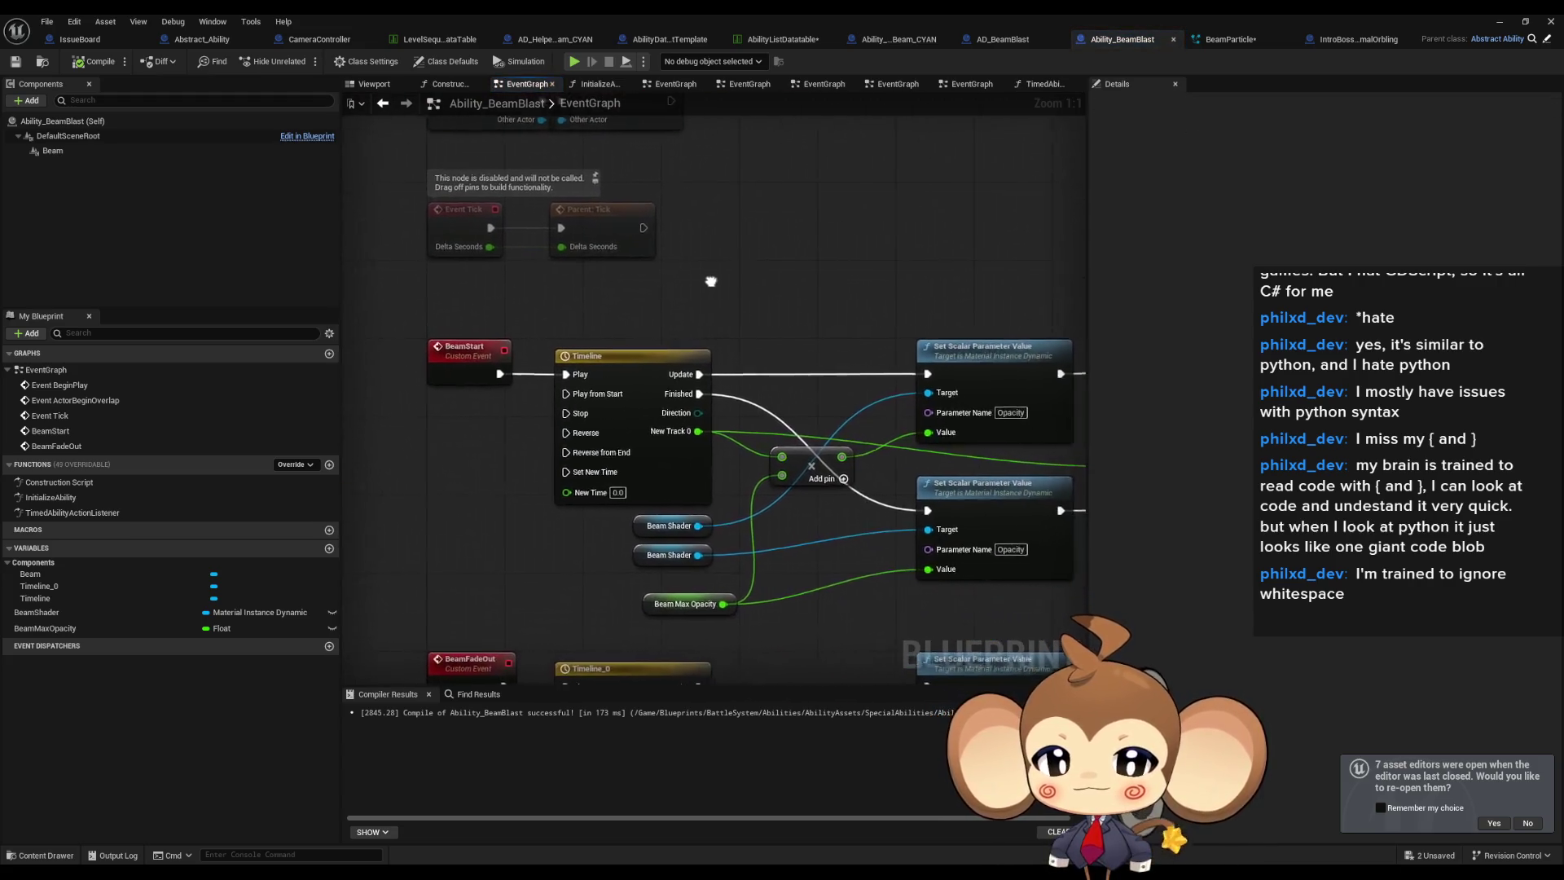
mouse_move(639, 273)
mouse_down()
mouse_move(496, 223)
mouse_move(513, 226)
mouse_up()
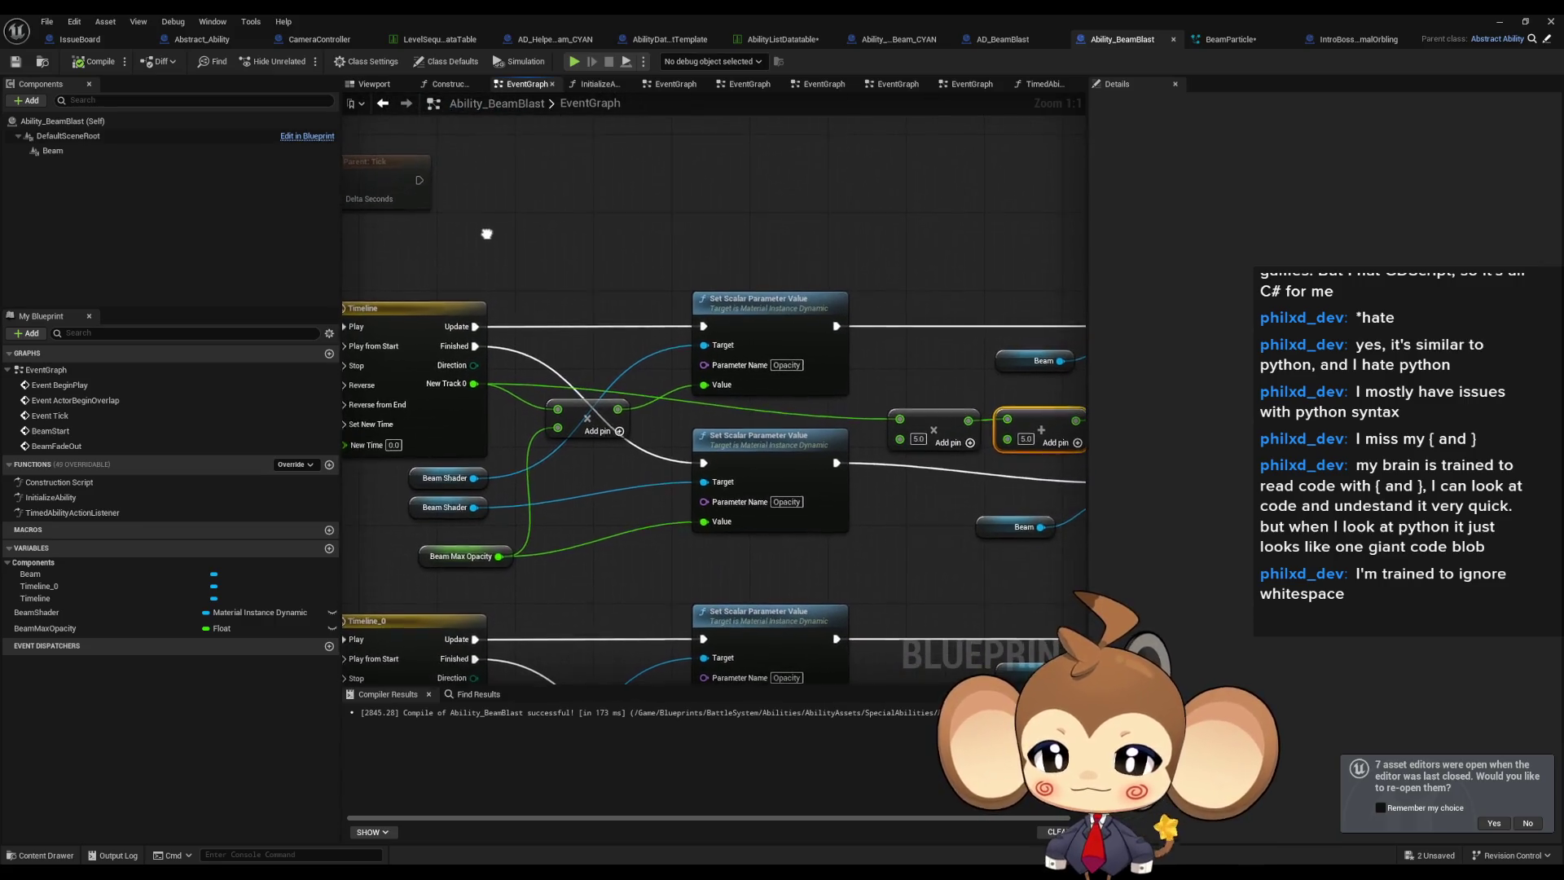
scroll(516, 228, down, 2)
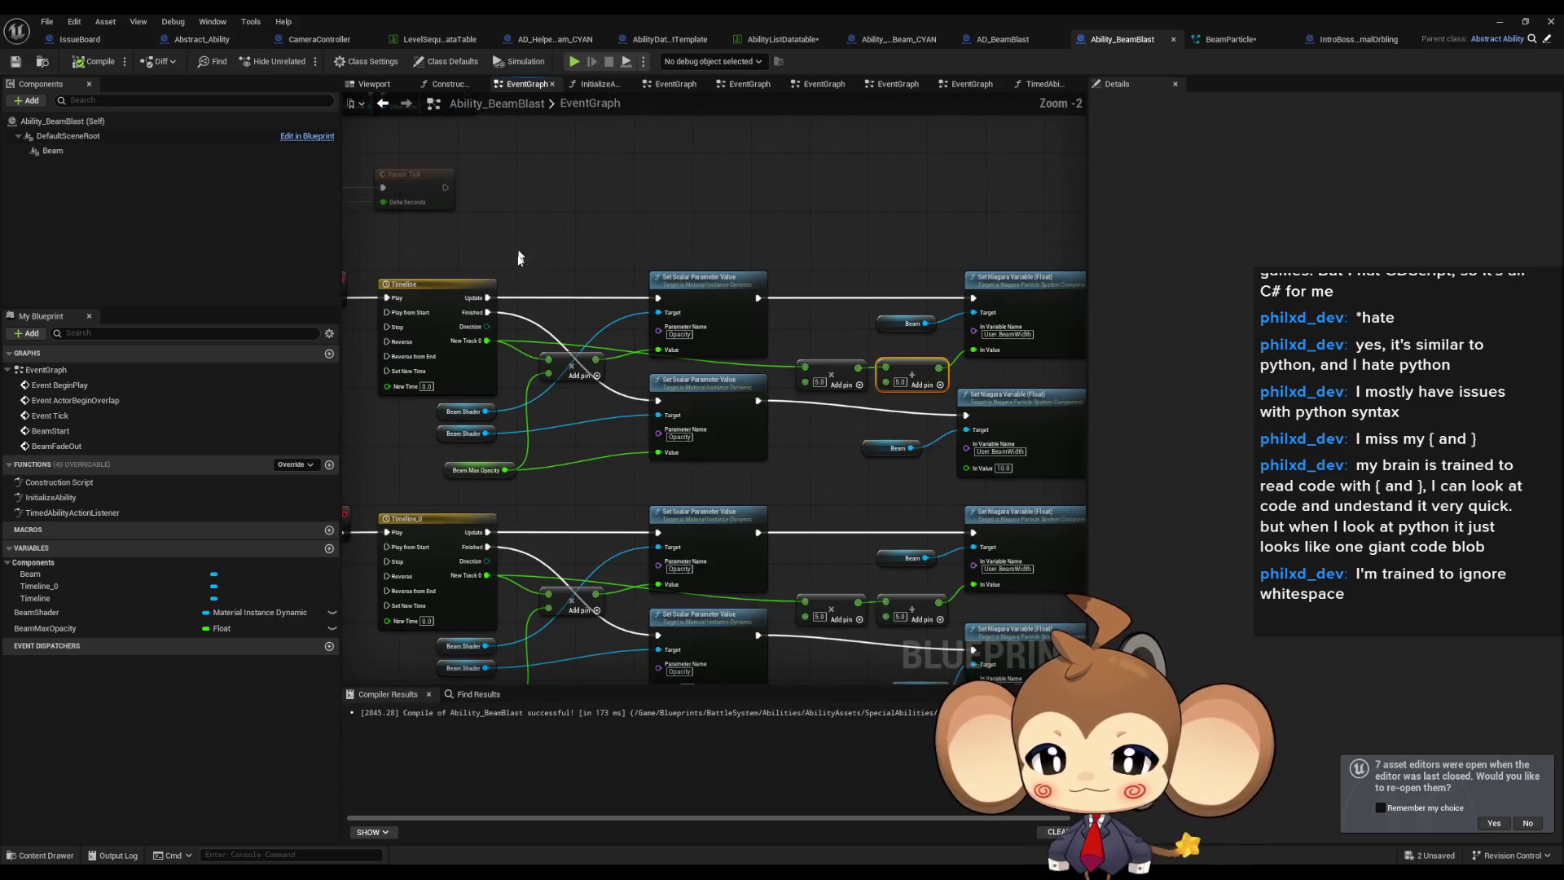
click(54, 151)
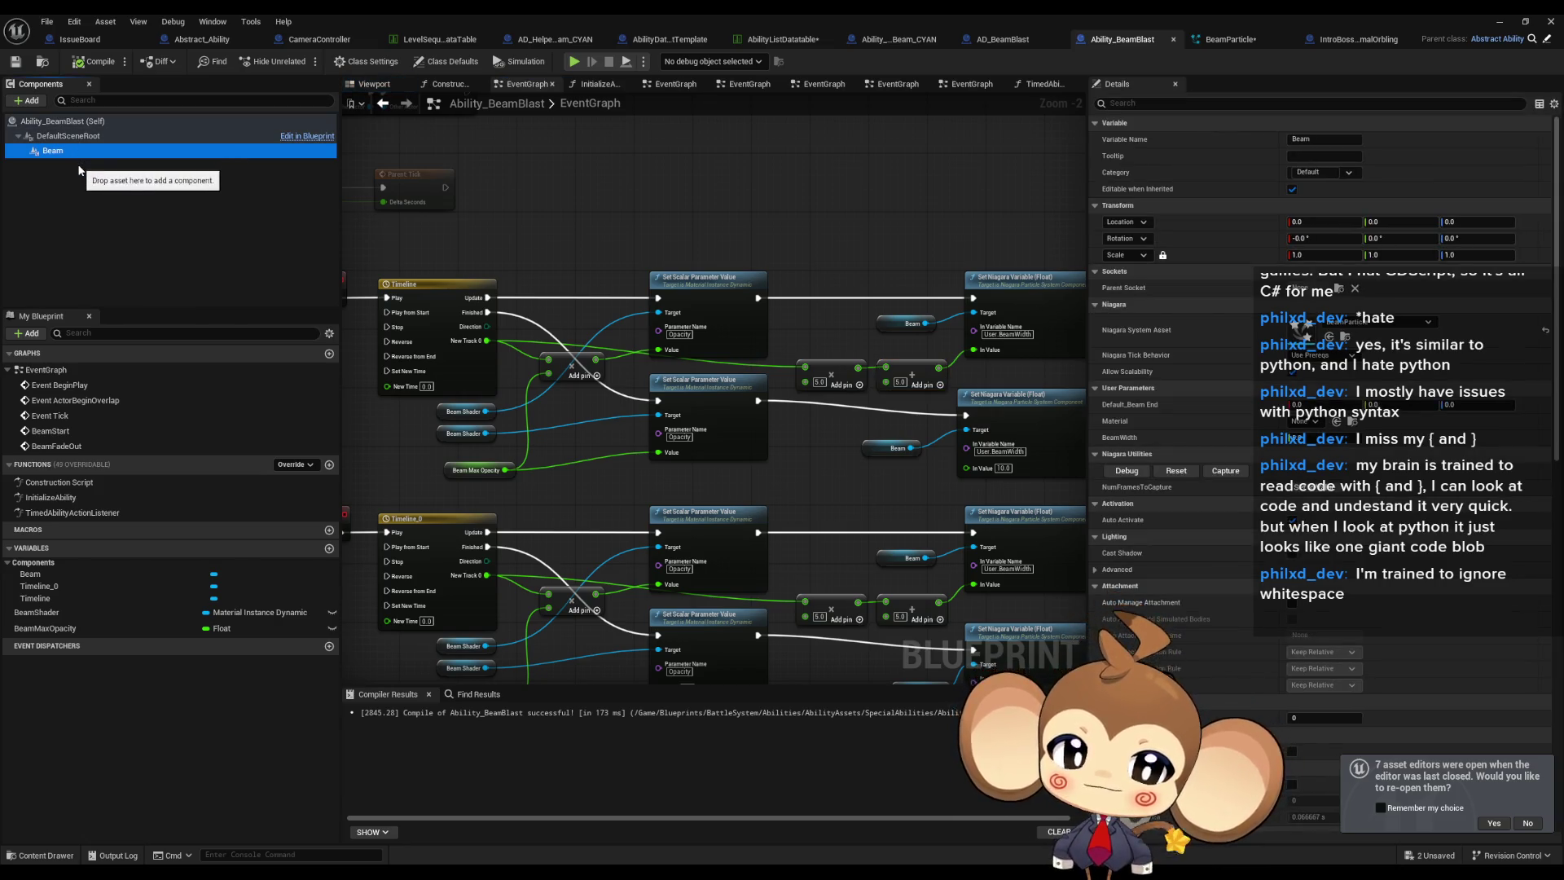
mouse_move(633, 257)
mouse_down()
mouse_move(548, 212)
mouse_move(699, 213)
mouse_up()
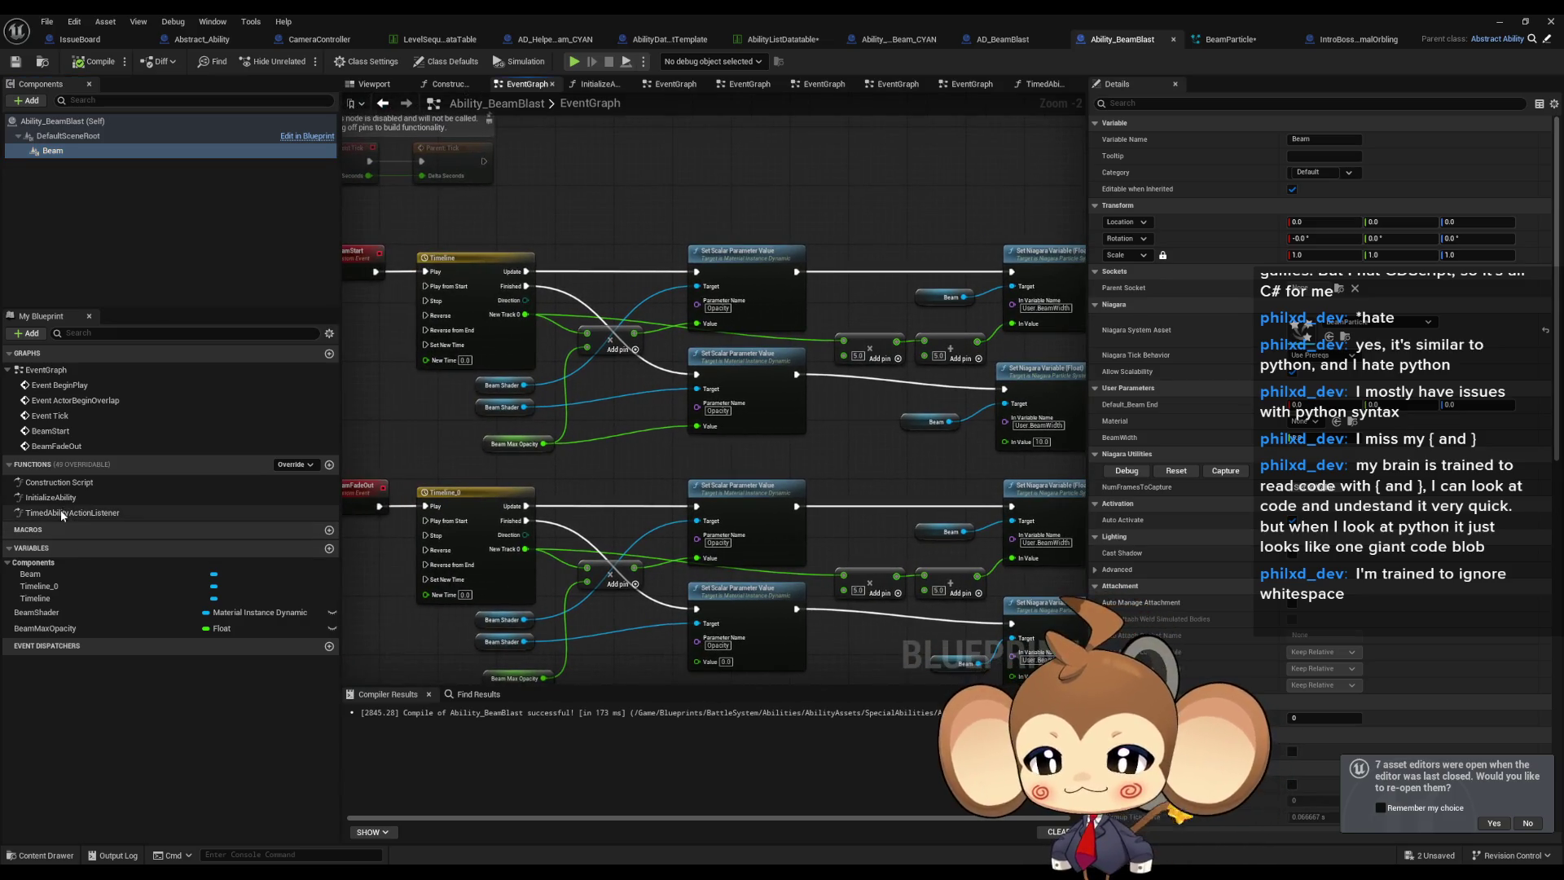
Check TimedAbilityActionListener and BeamMaxOpacity, then open the InitializeAbility function graph.
double_click(61, 510)
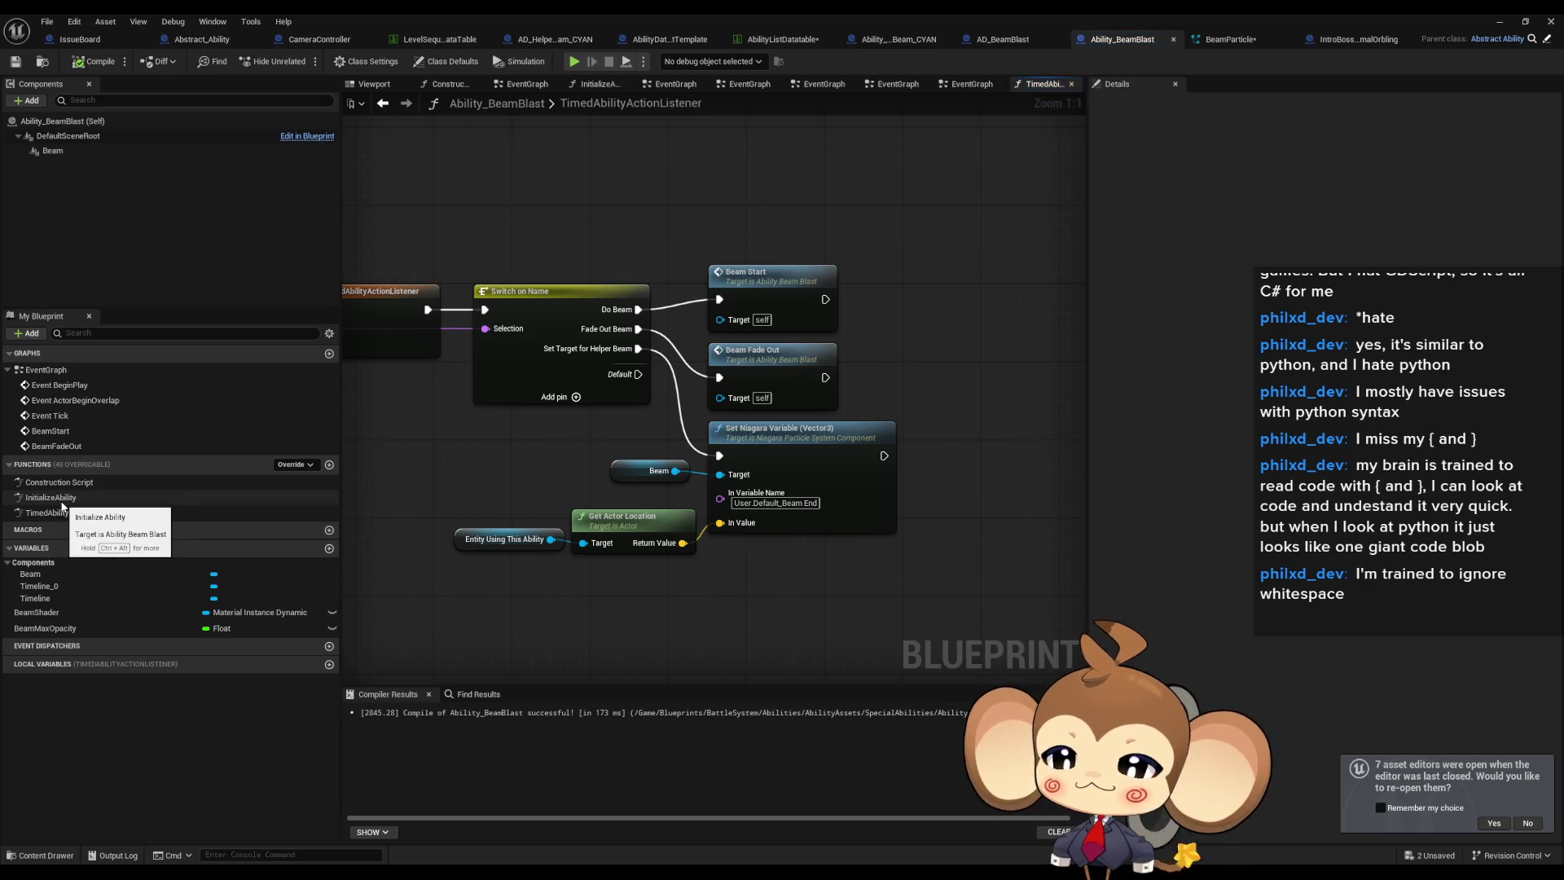
click(46, 628)
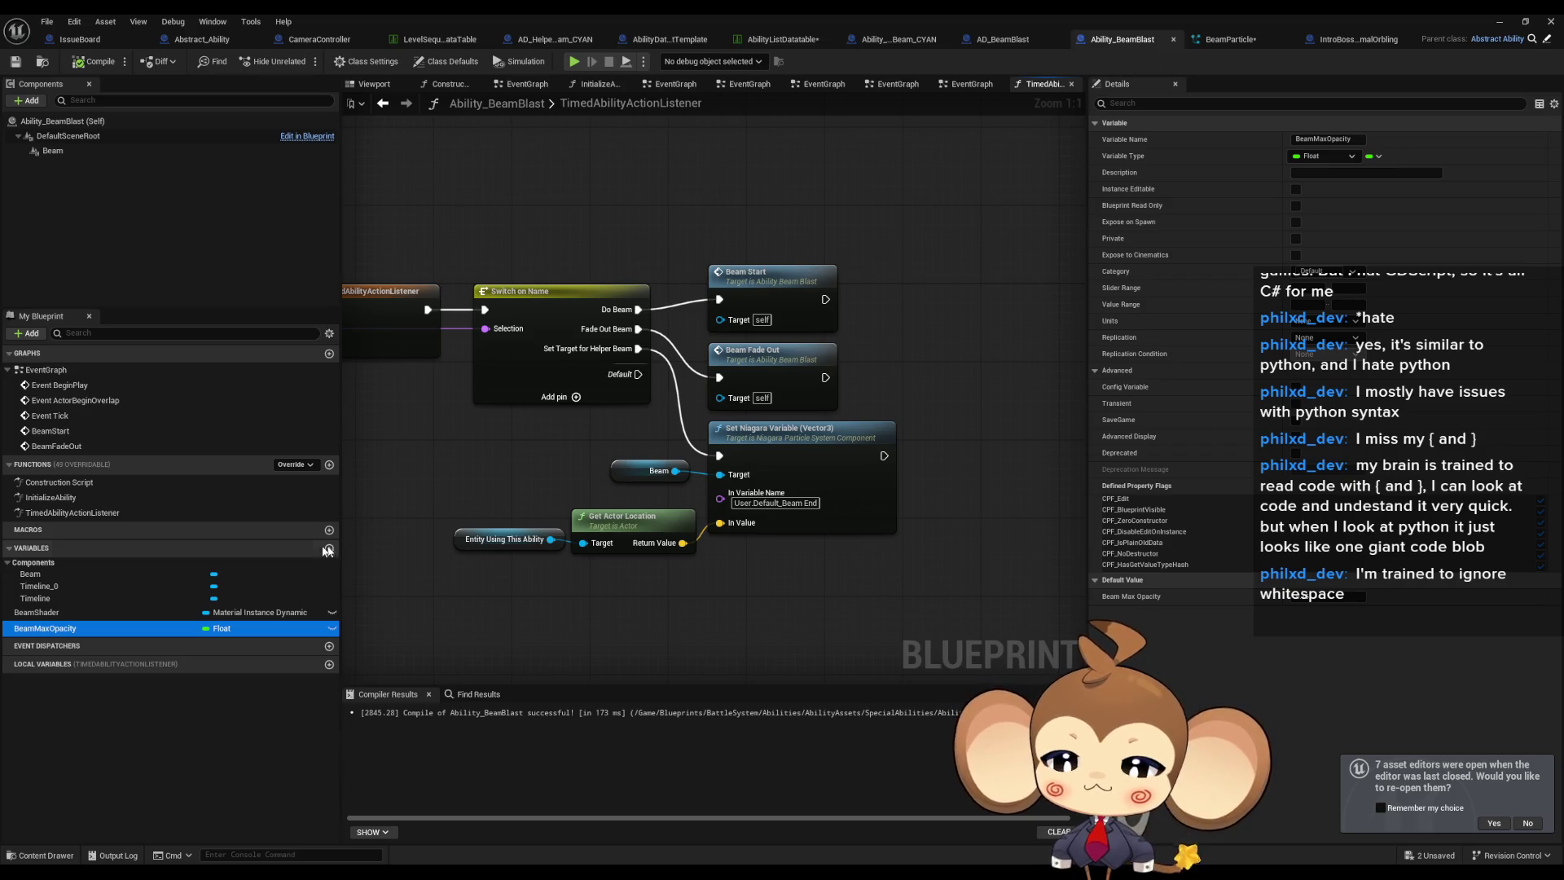
click(88, 513)
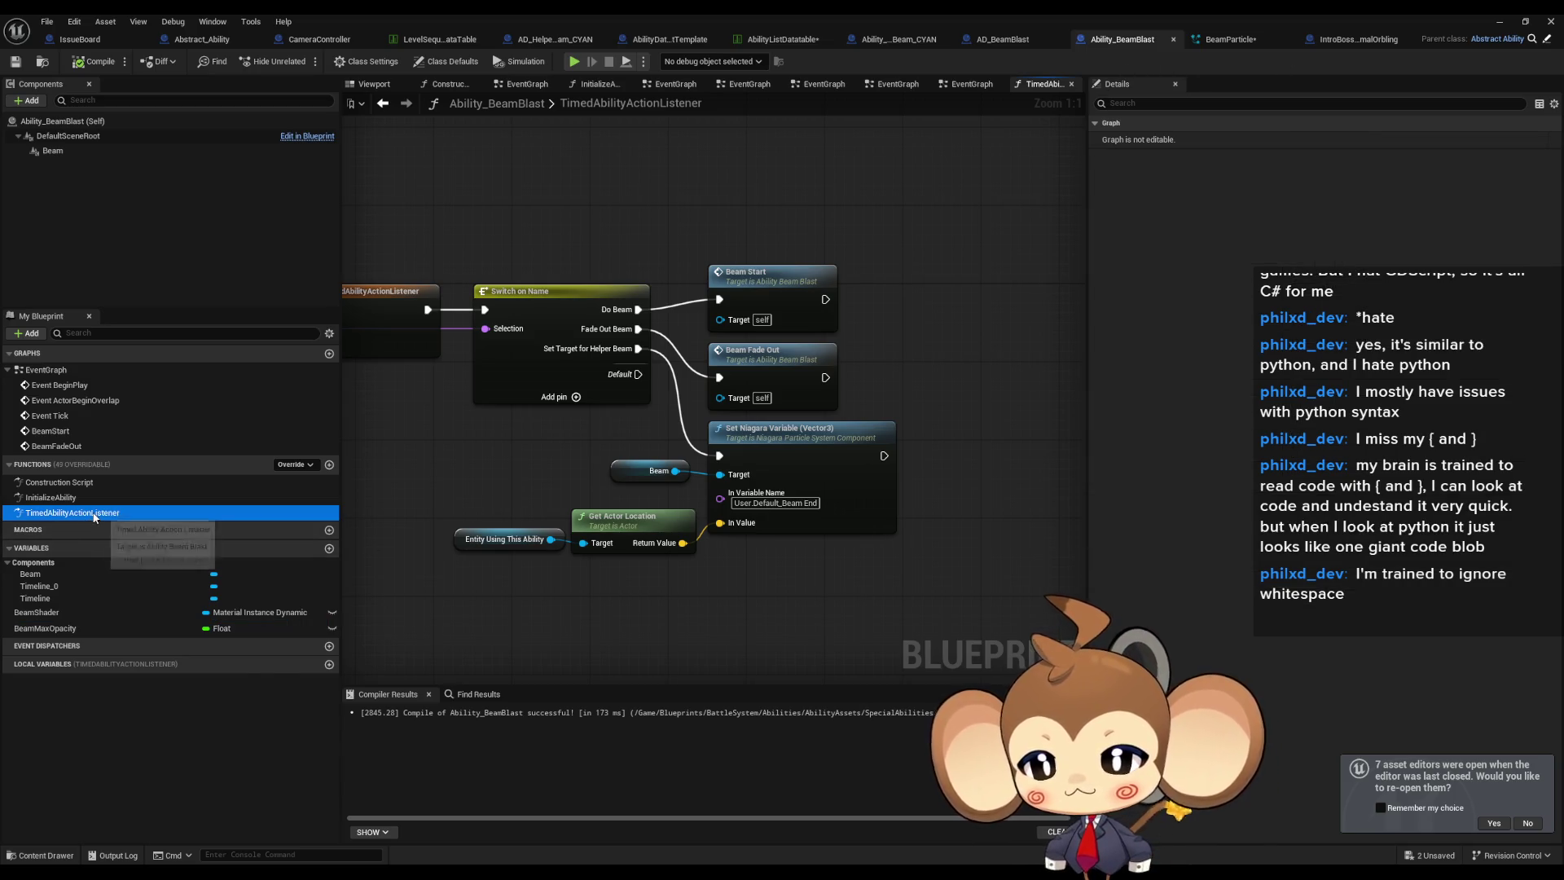
click(55, 498)
double_click(56, 498)
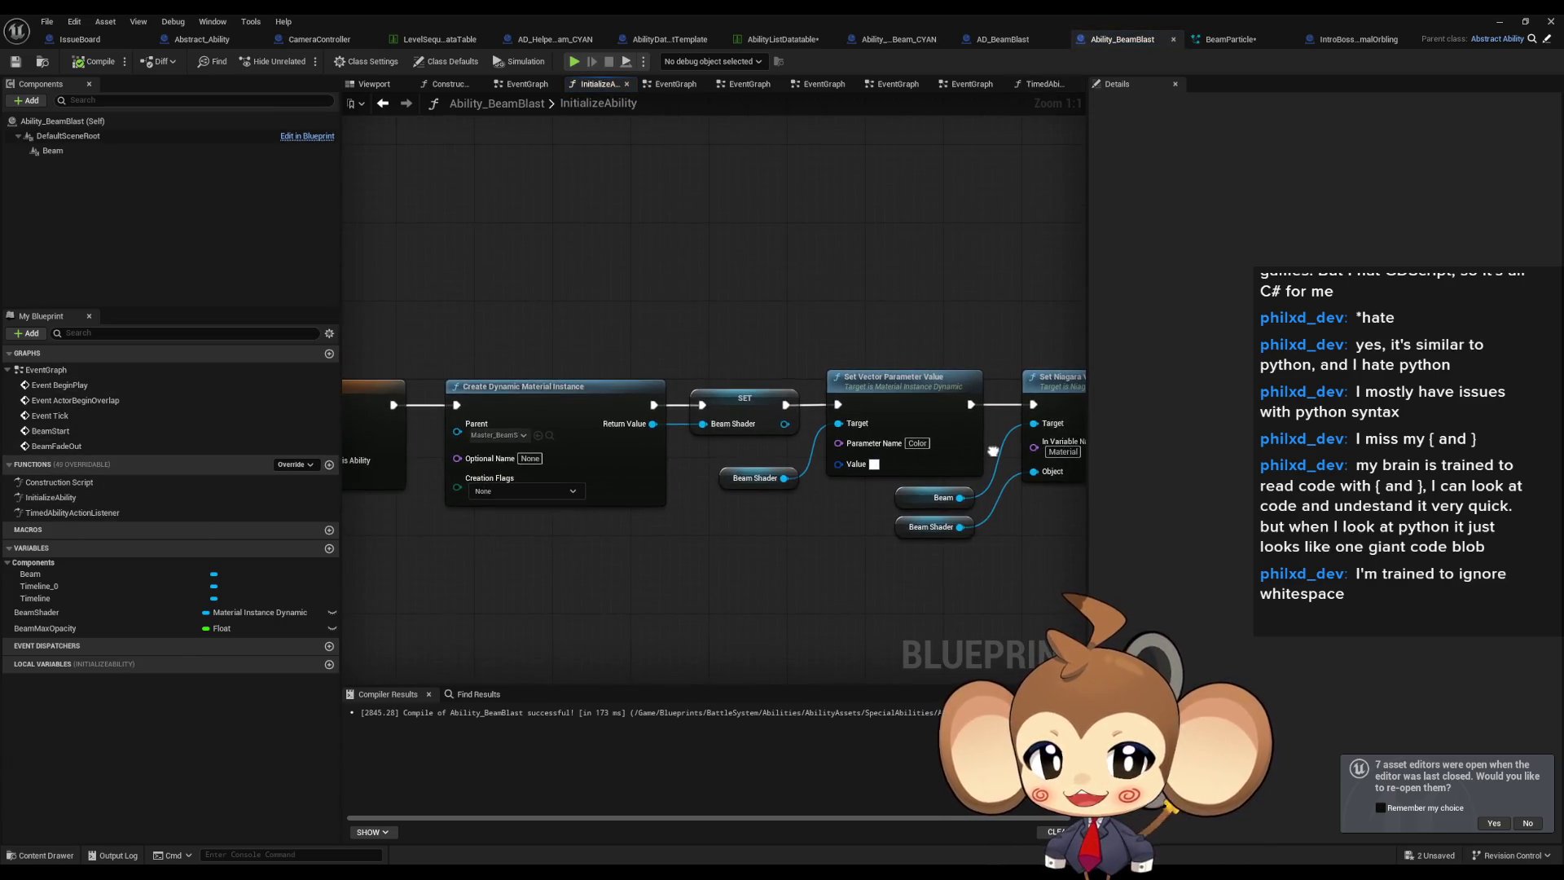
View Set Vector Parameter Value's beam colour in the Color Picker unchanged, then restore the editor window.
drag(1072, 466, 811, 470)
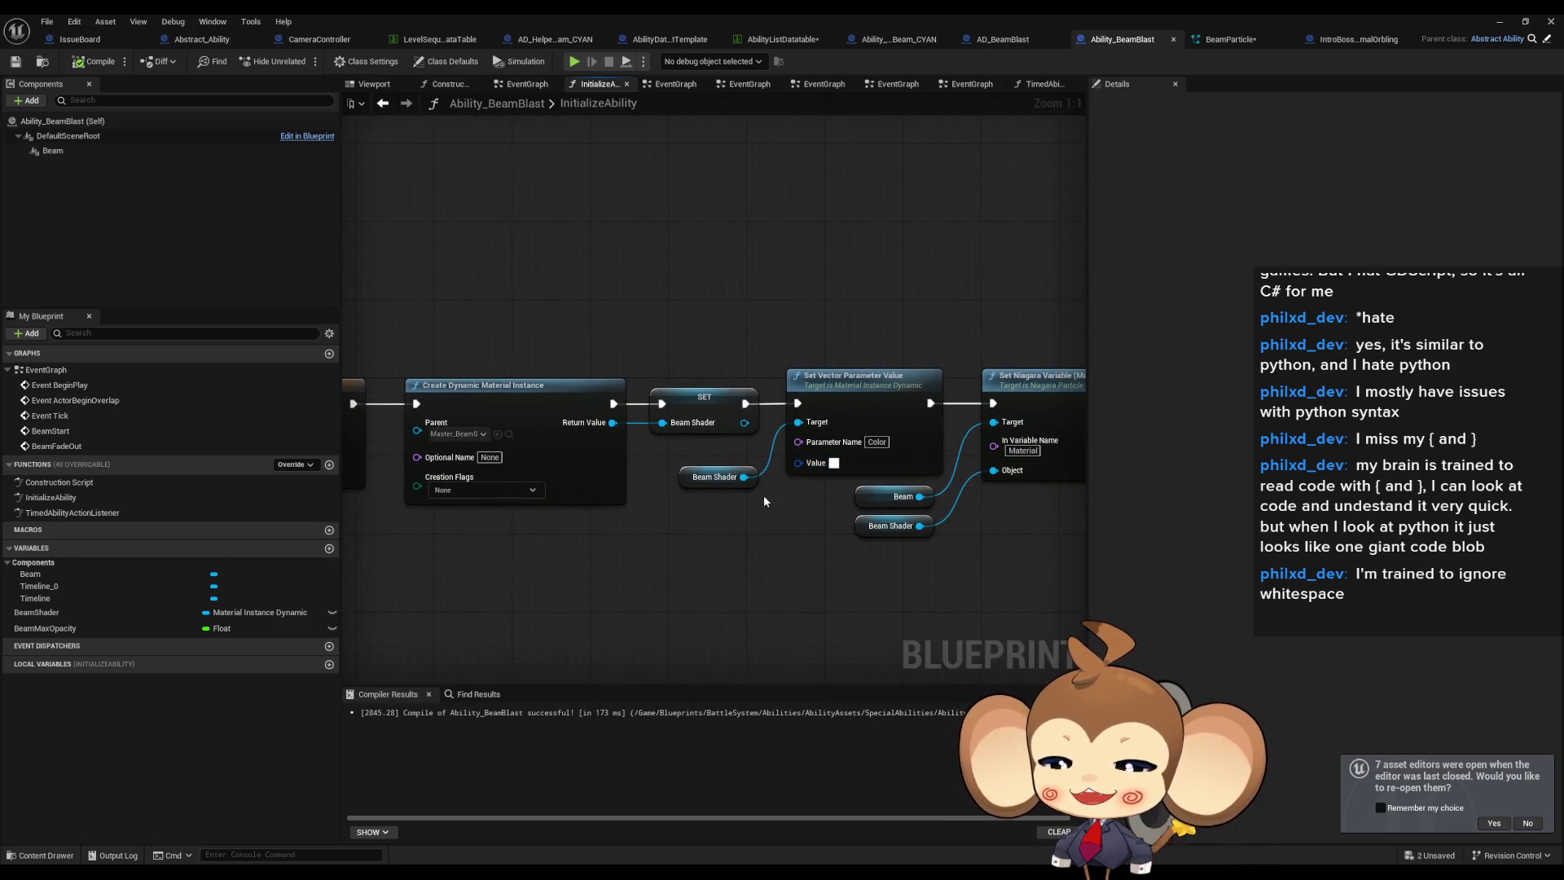
click(878, 463)
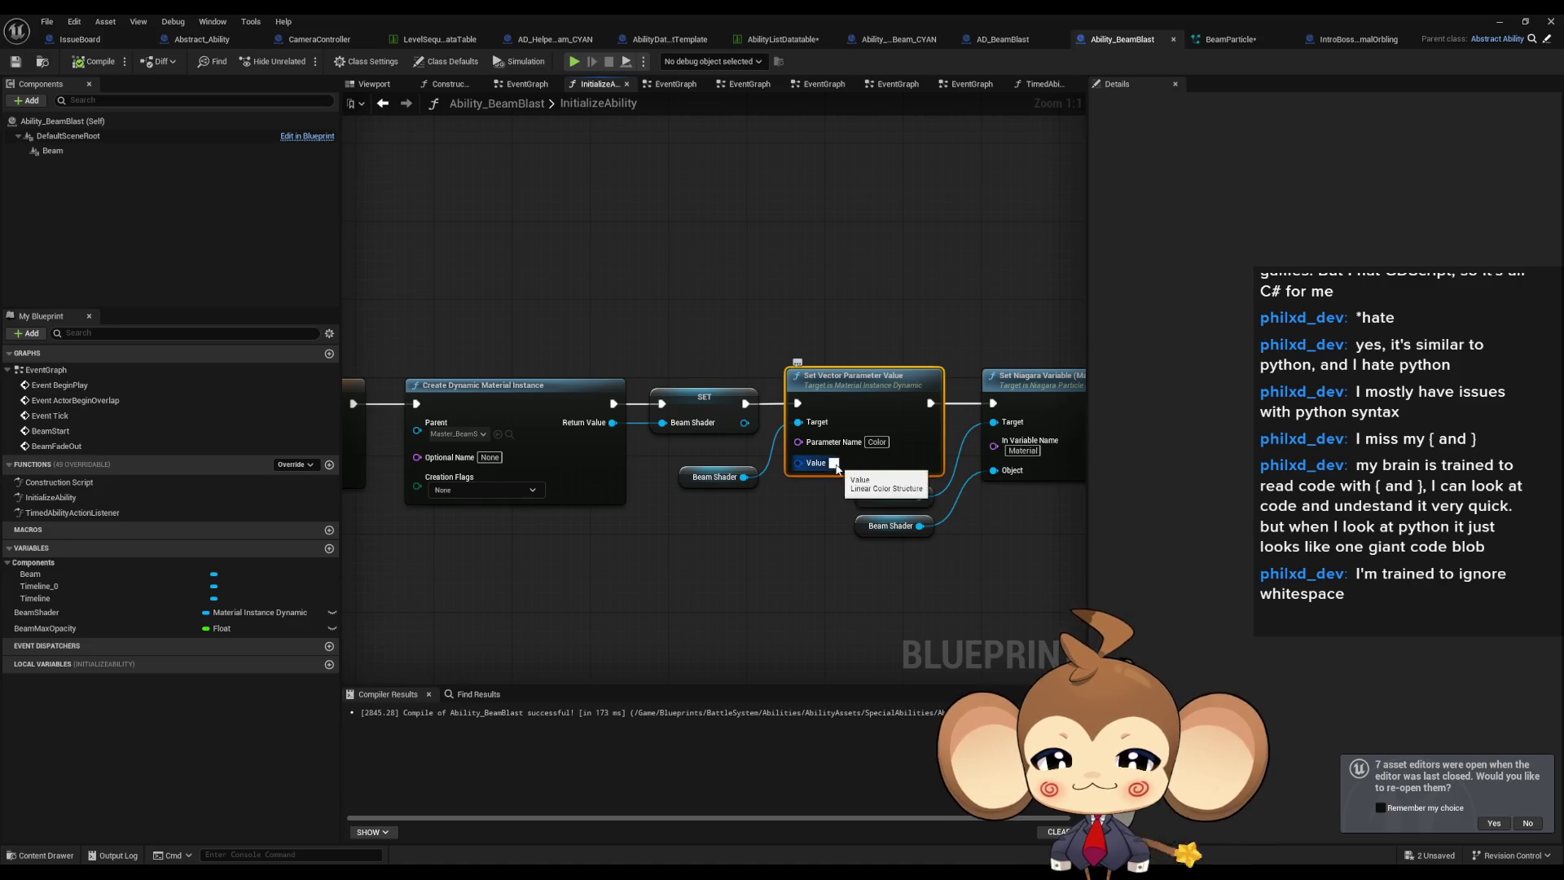
click(833, 463)
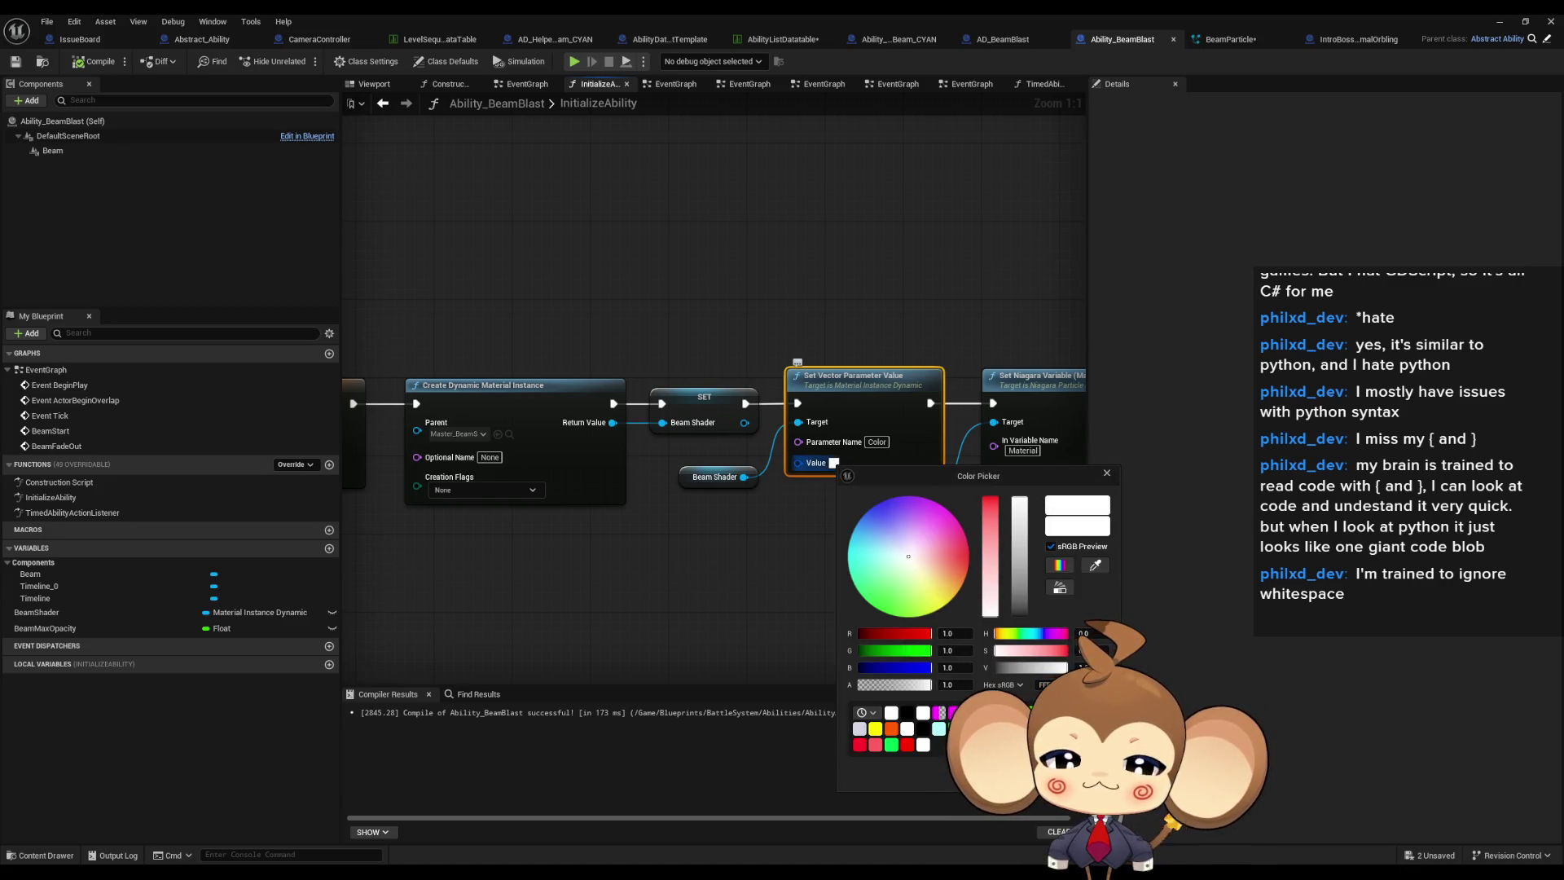
key(Escape)
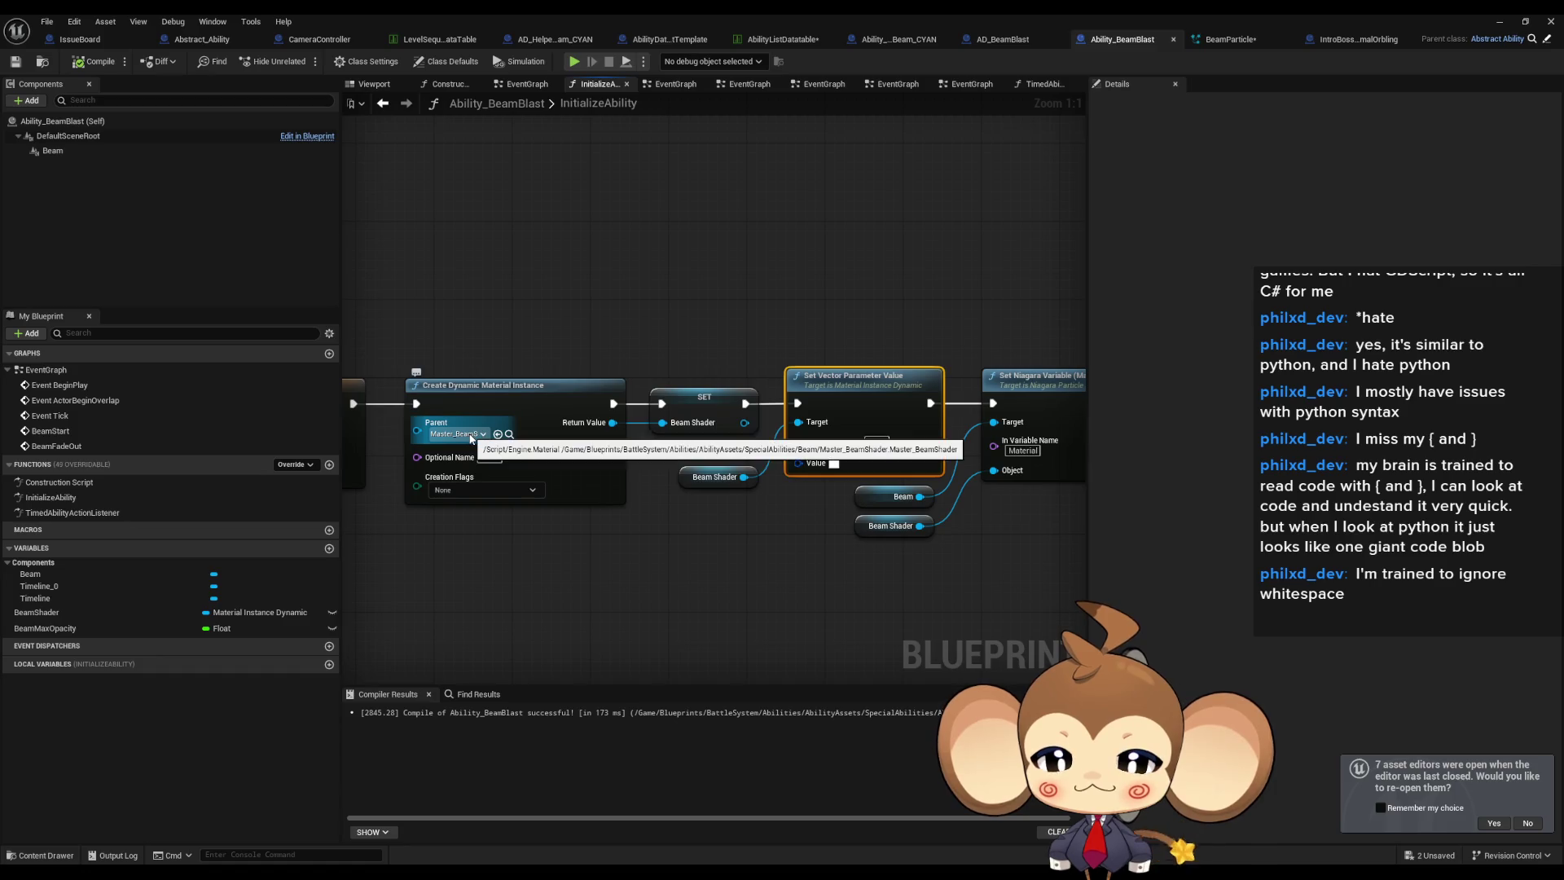
mouse_move(848, 505)
mouse_down()
mouse_move(492, 445)
mouse_move(864, 466)
mouse_up()
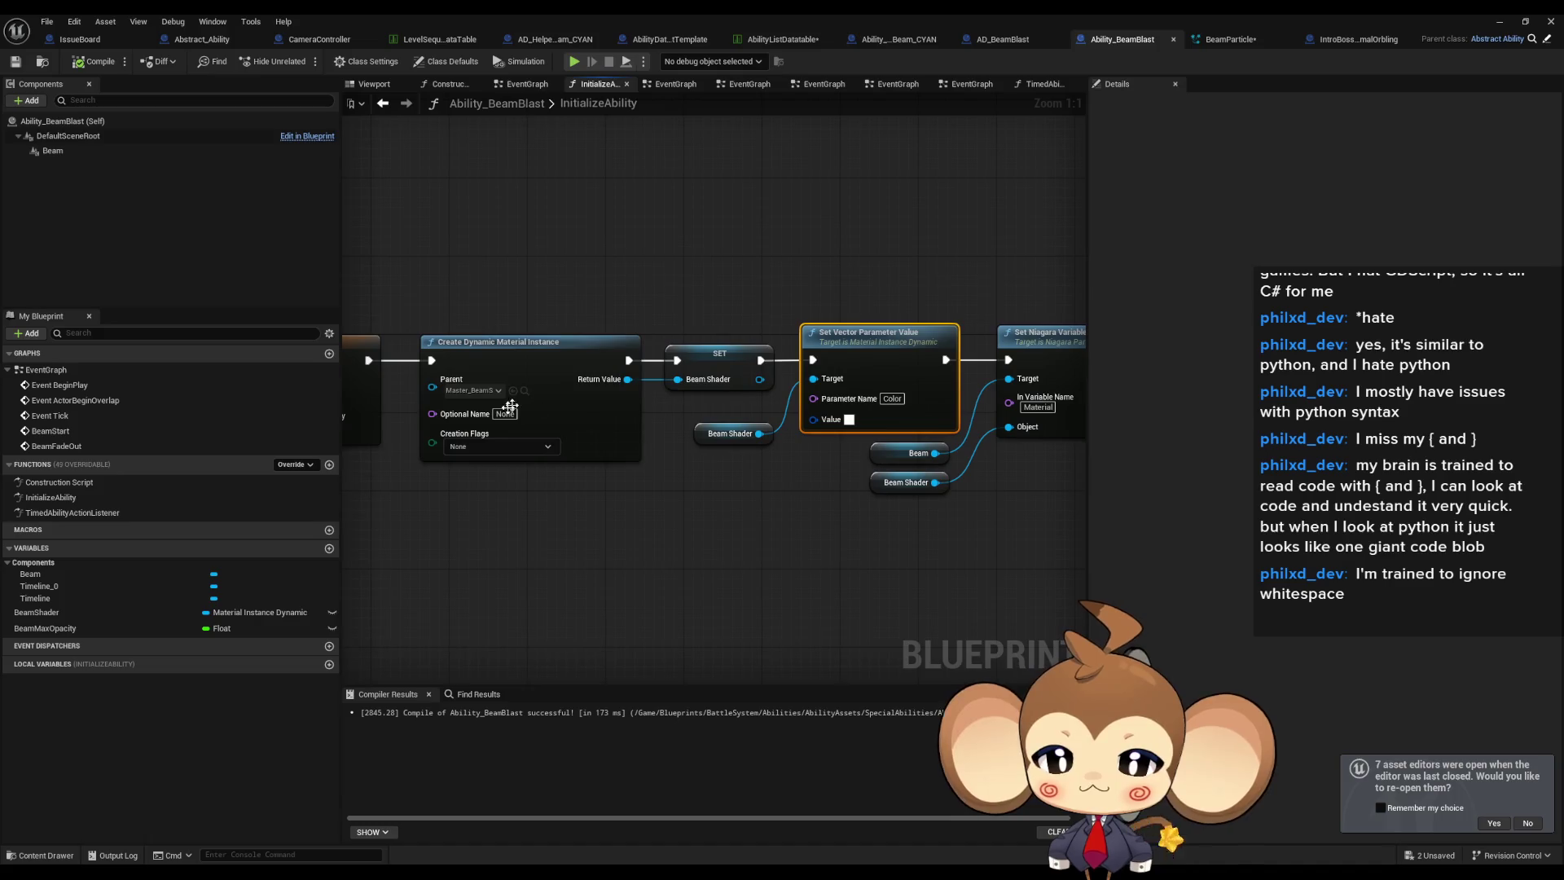
double_click(627, 20)
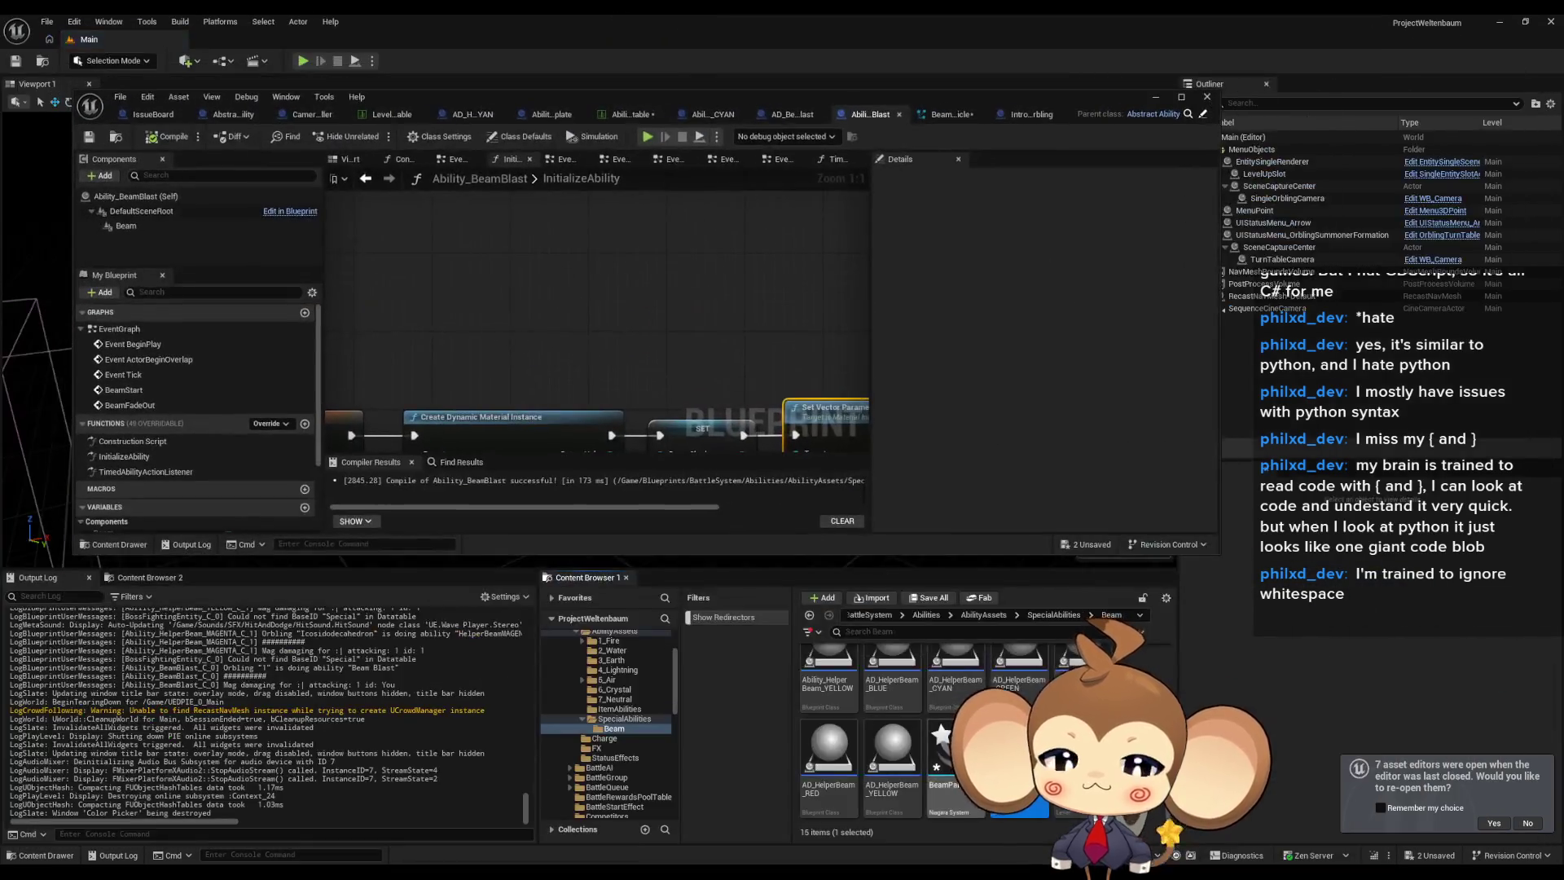
Inspect the Master_BeamShader material, then go back to IntroBoss_PrimalOrbling's class defaults.
double_click(1019, 765)
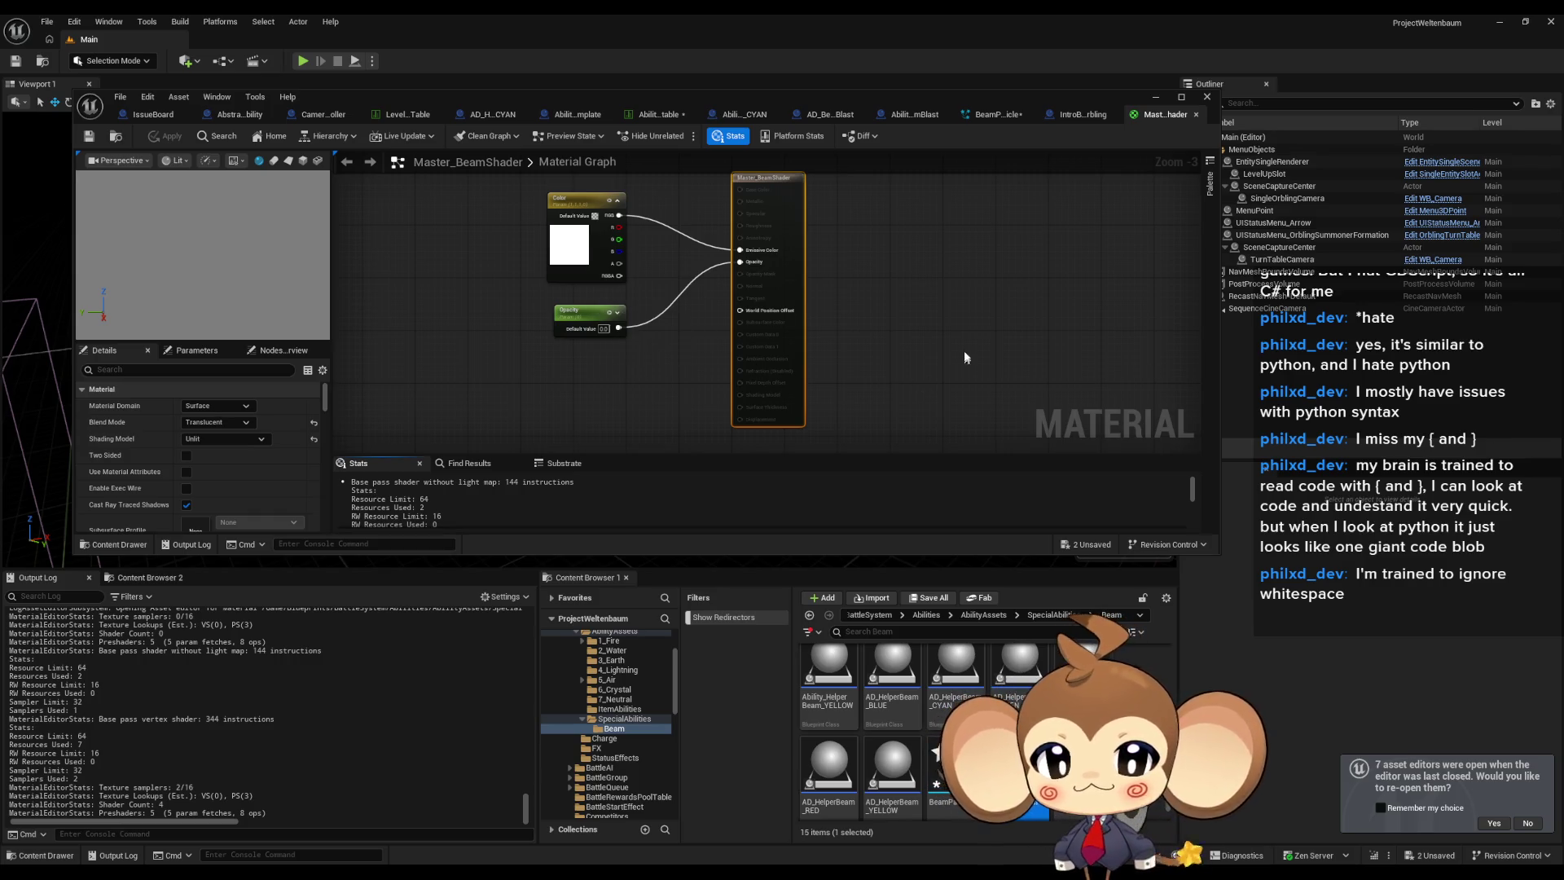
click(1091, 118)
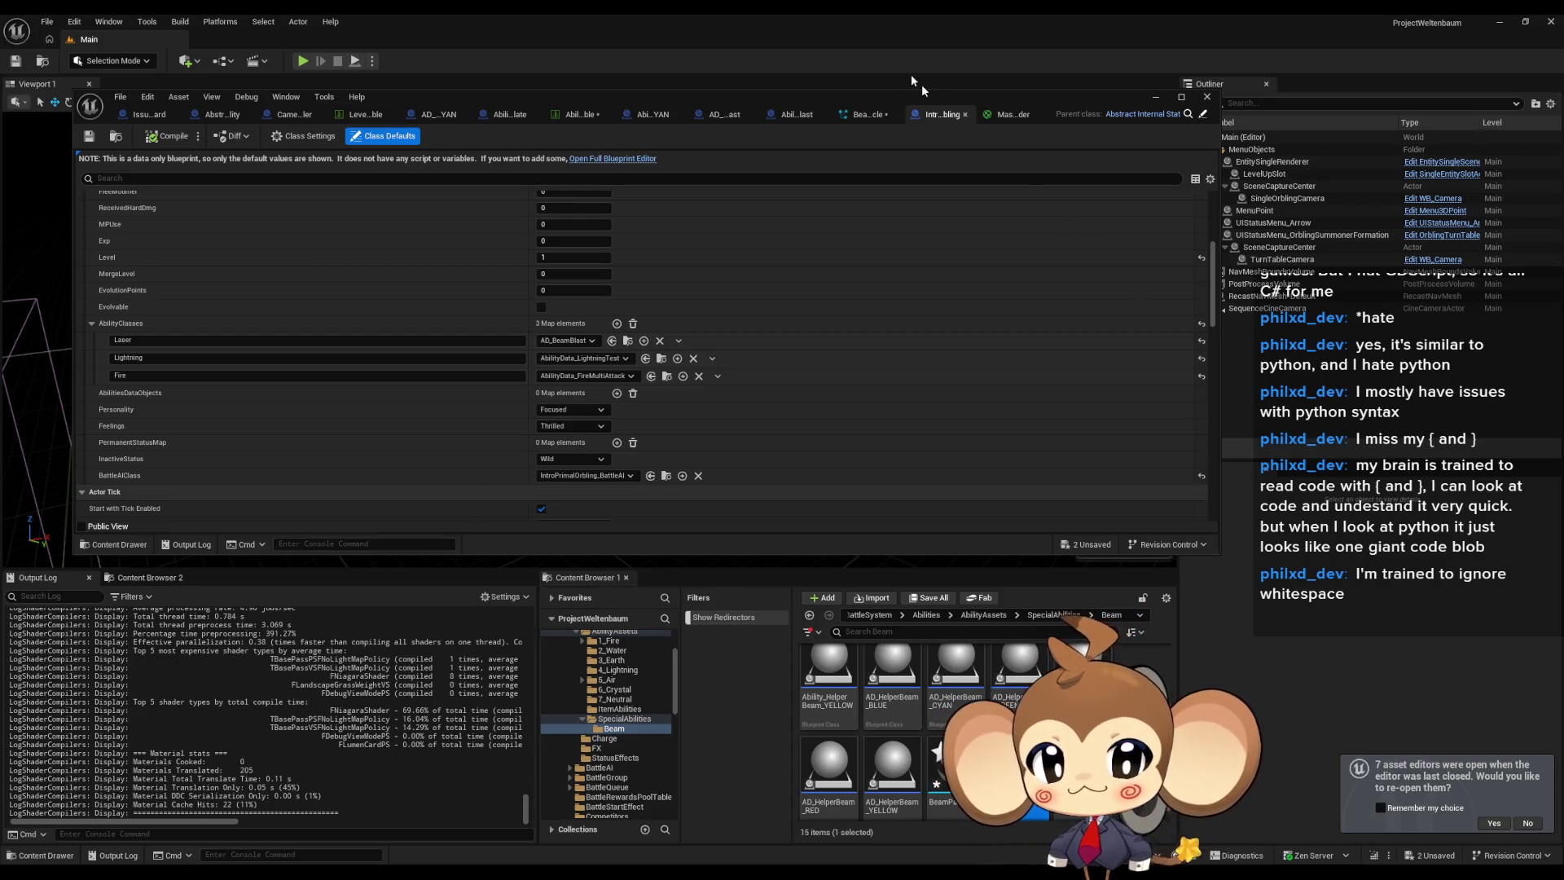
Look over BeamParticle, Ability_BeamBlast and Abstract_Ability's listener SET and Switch on Name nodes.
click(867, 114)
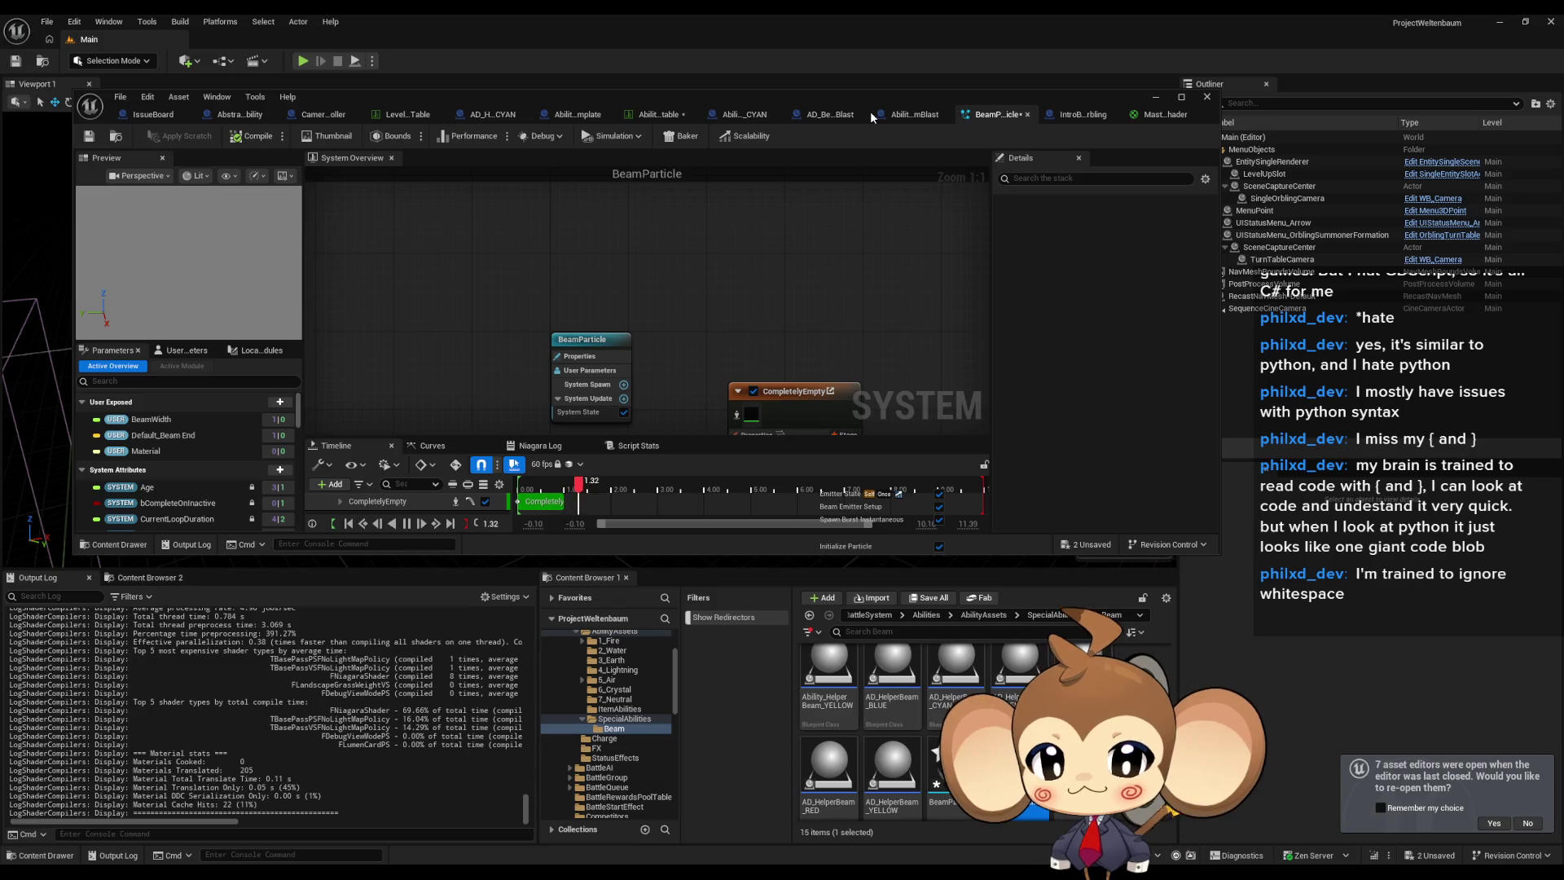
click(907, 116)
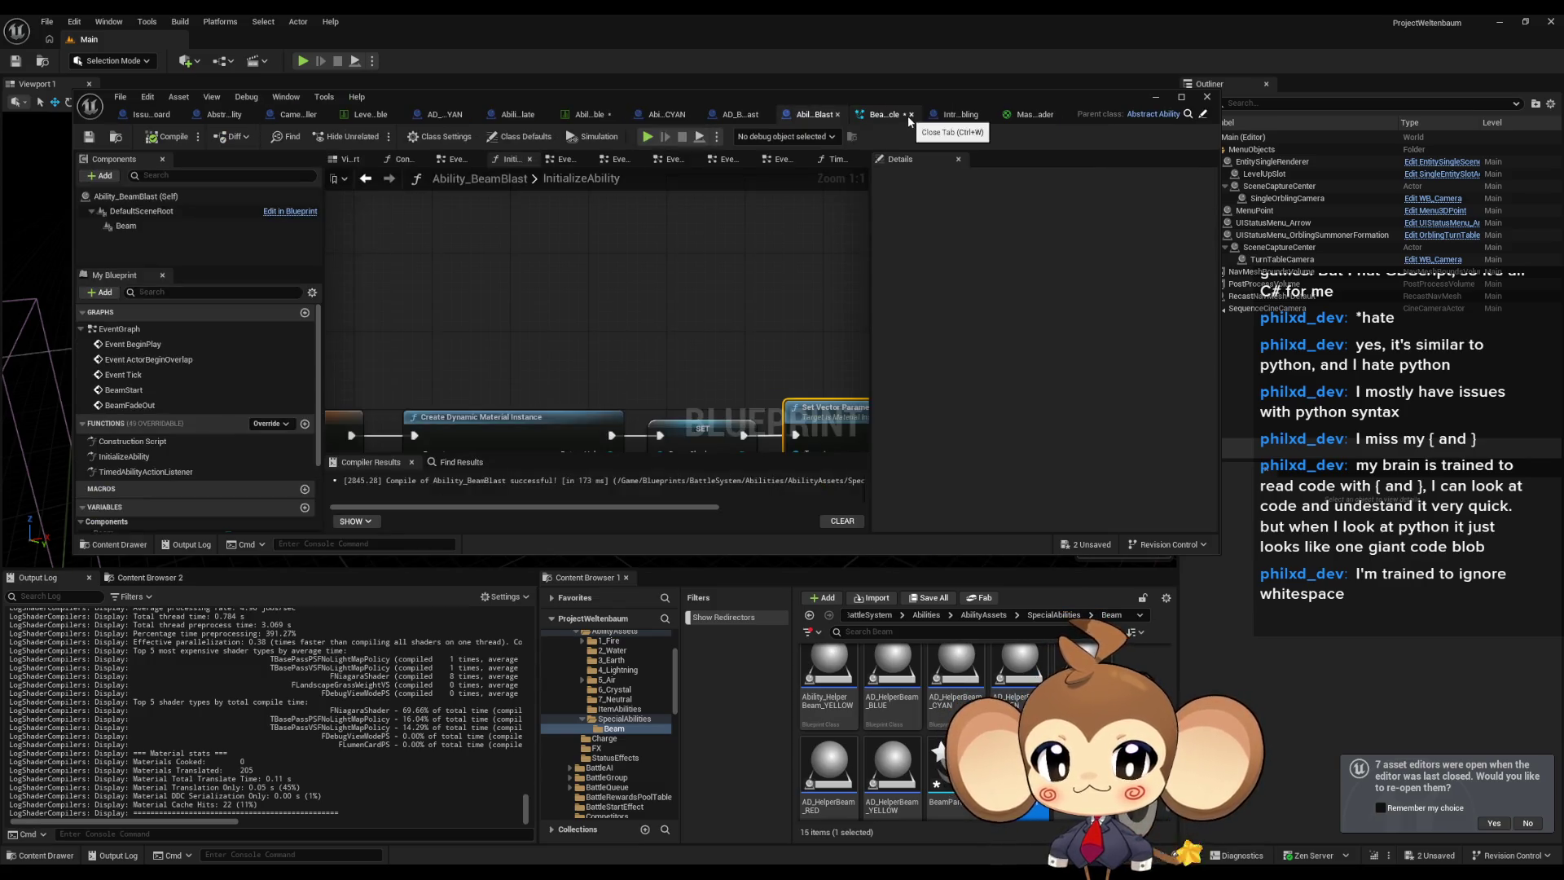
click(235, 112)
scroll(783, 374, down, 1)
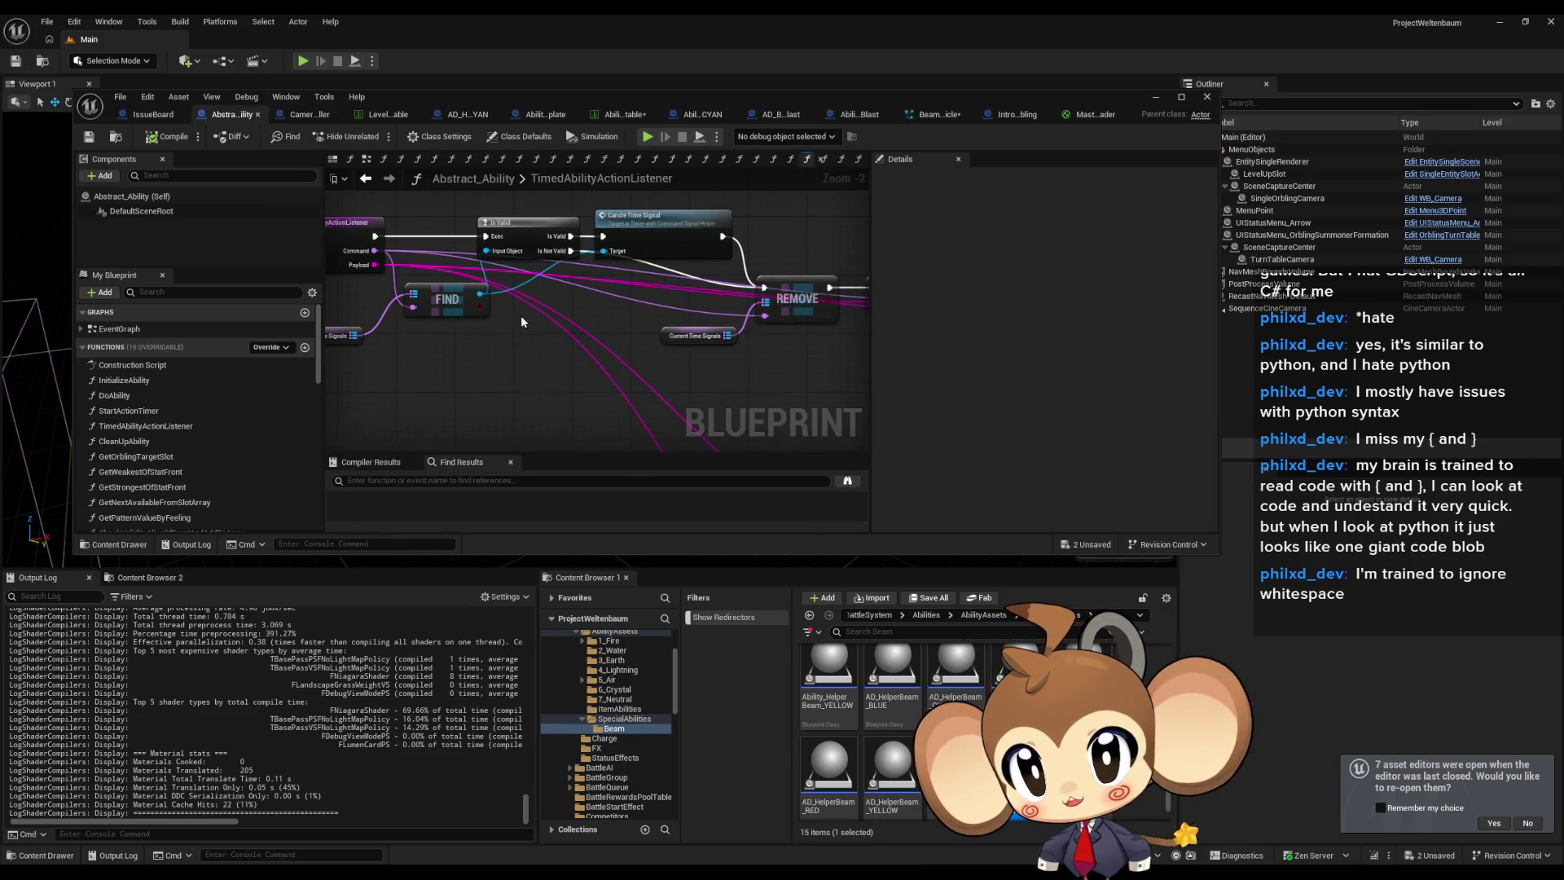
drag(783, 374, 623, 340)
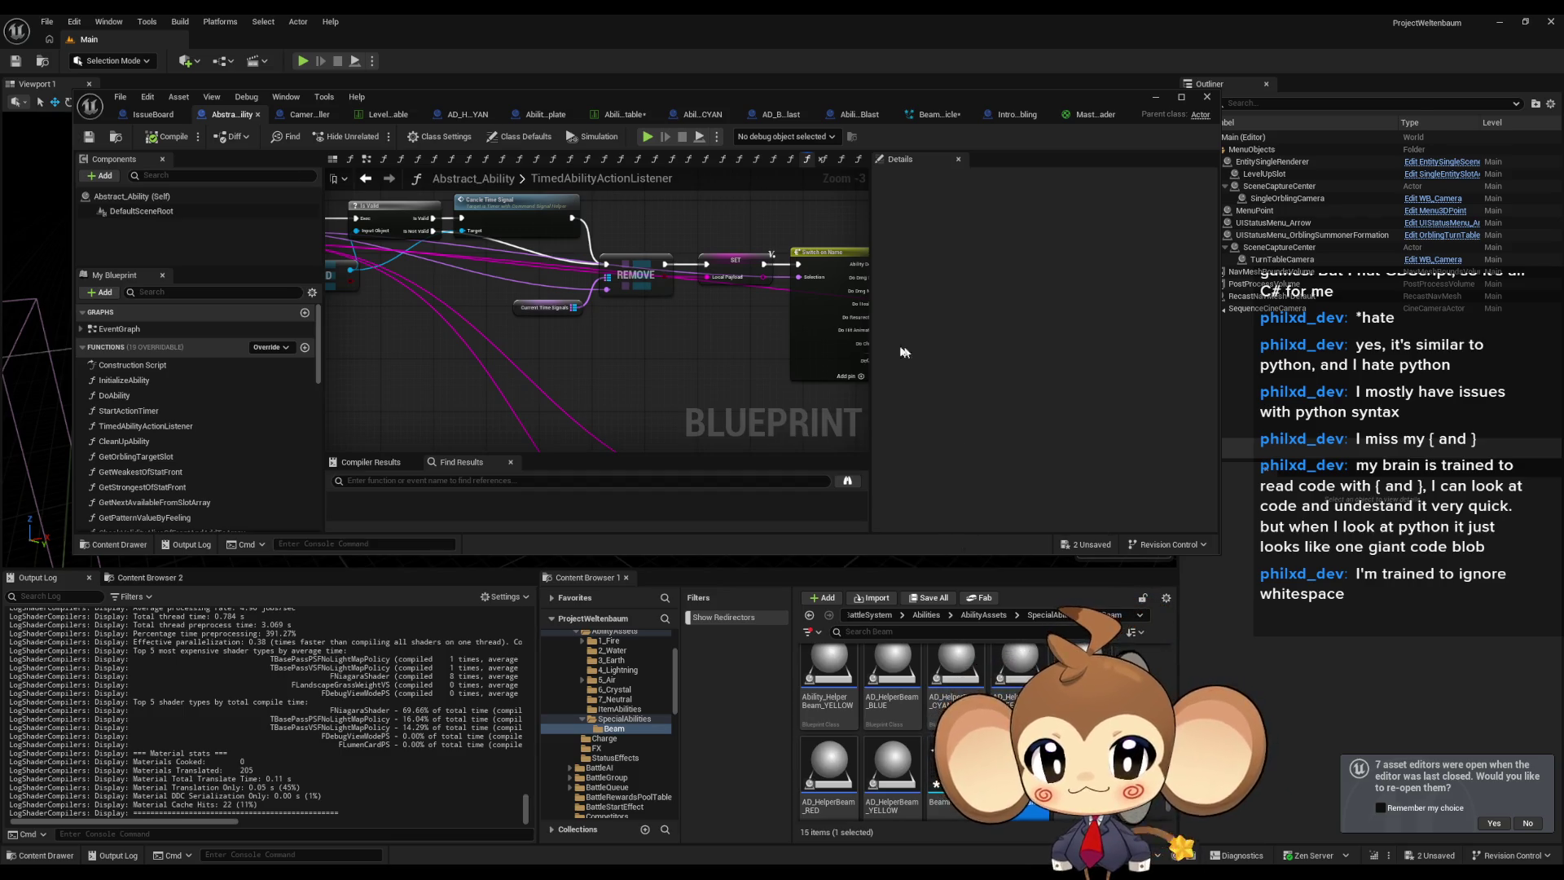
Pan through CameraController's PlaySequence graph, then bring up AD_BeamBlast's default values.
click(301, 114)
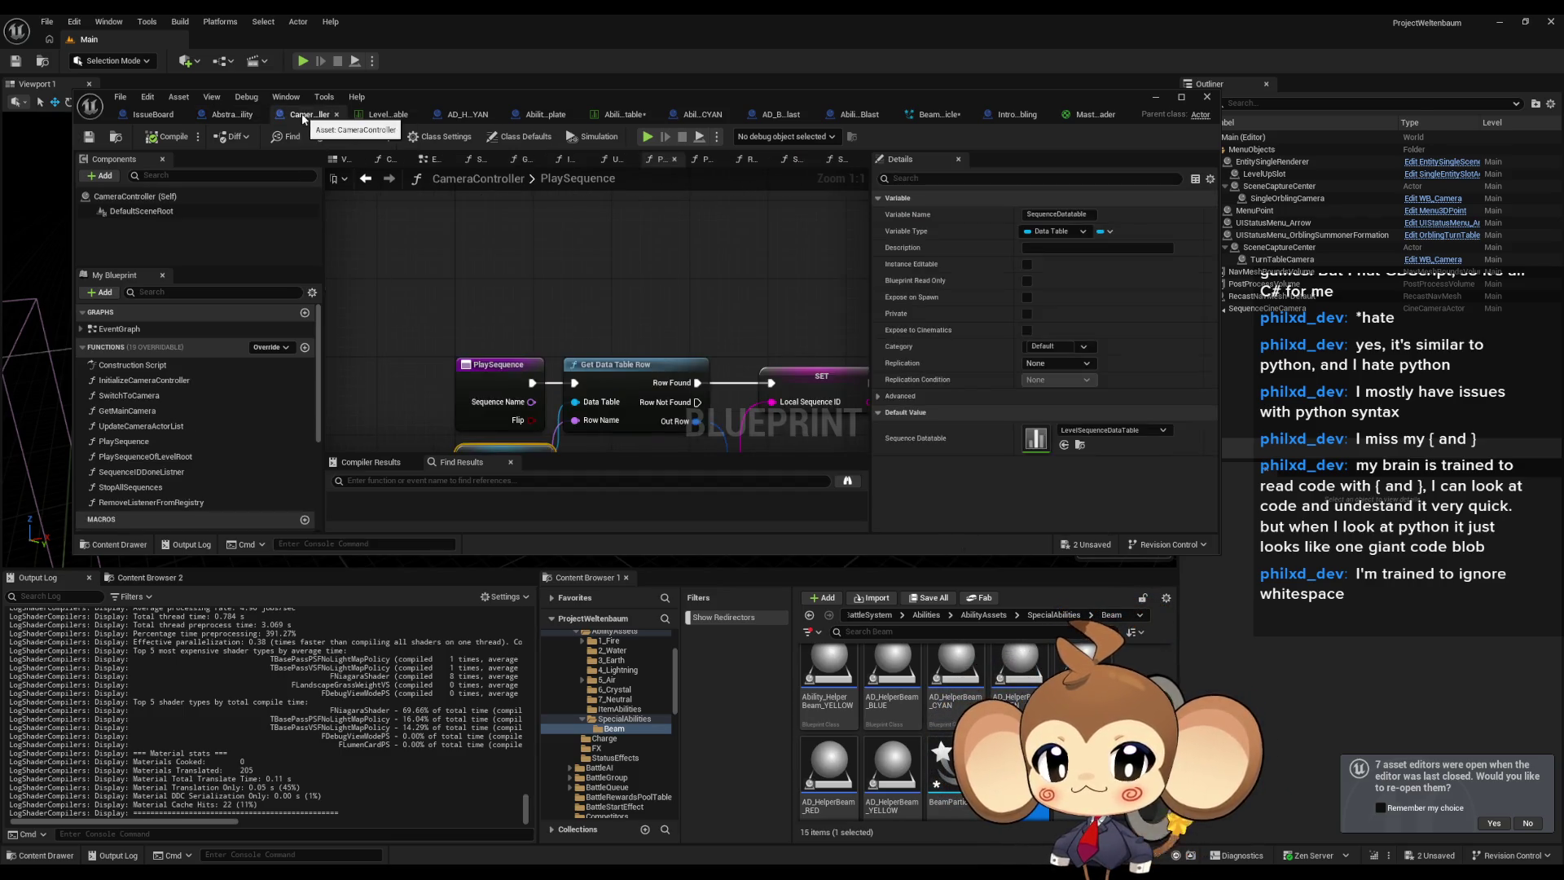
scroll(591, 416, down, 3)
click(592, 408)
scroll(593, 405, down, 2)
drag(615, 402, 512, 293)
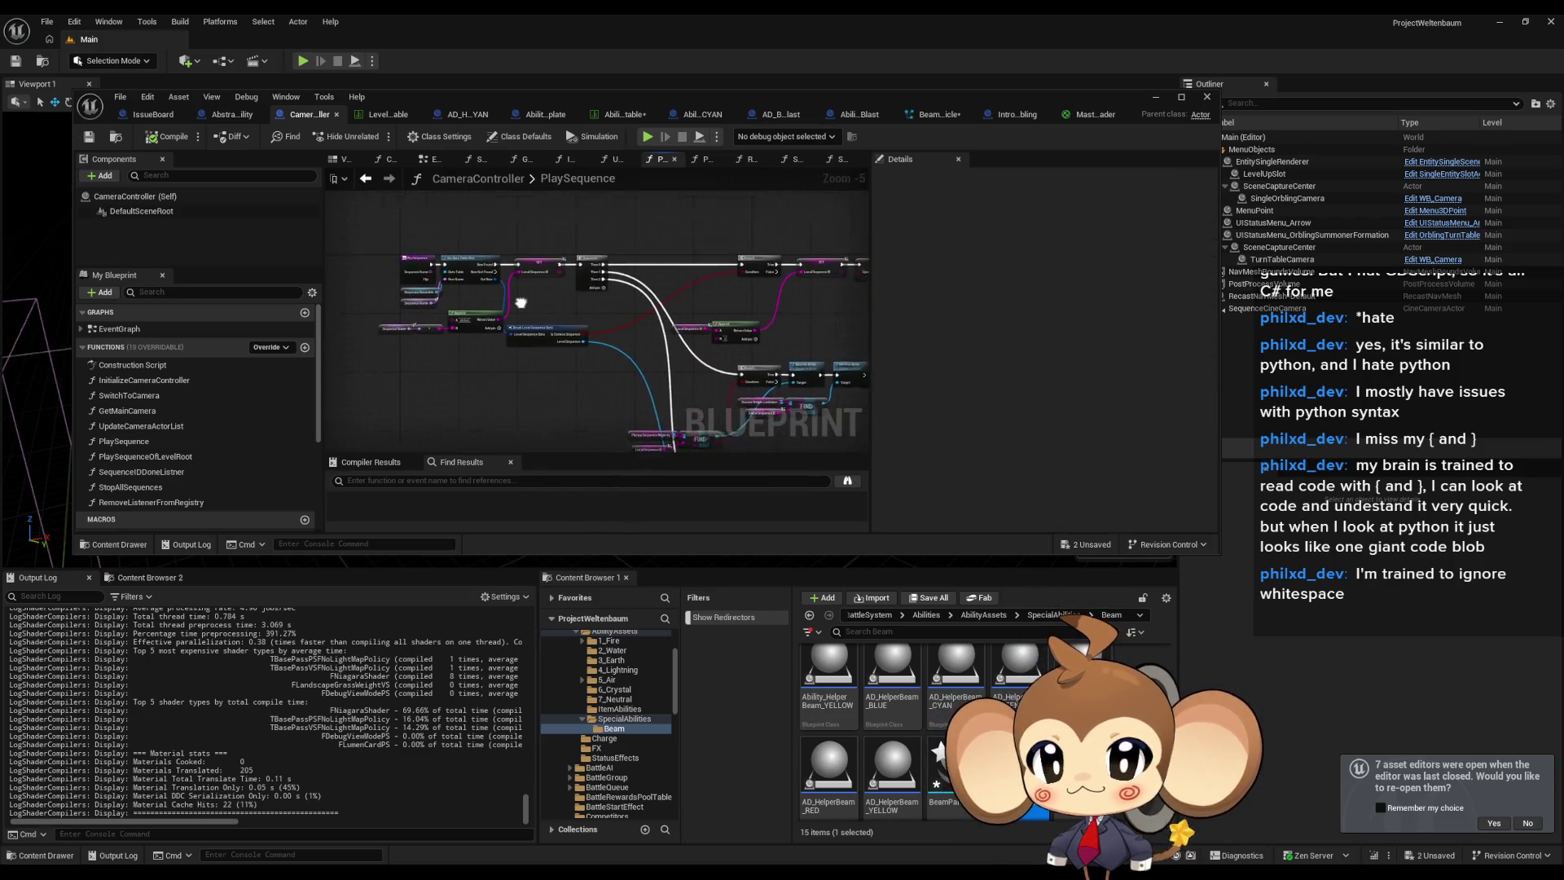
click(778, 114)
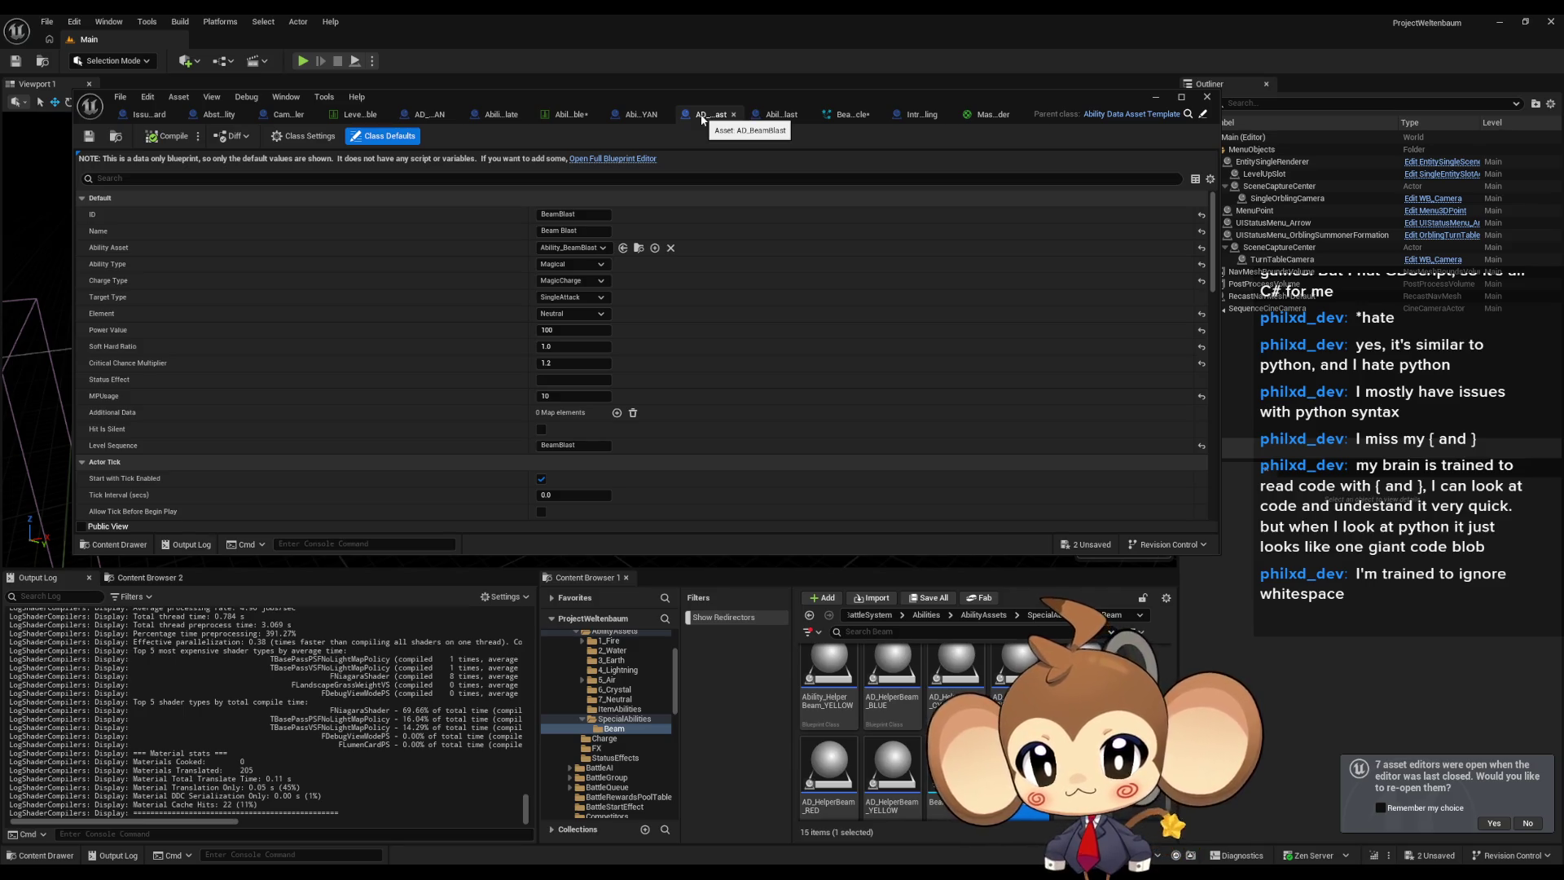
Open Ability_BeamBlast's EventGraph and pan to the Set Scalar opacity and User.BeamWidth setters.
click(780, 114)
mouse_move(585, 352)
mouse_down()
mouse_move(510, 280)
mouse_move(631, 282)
mouse_up()
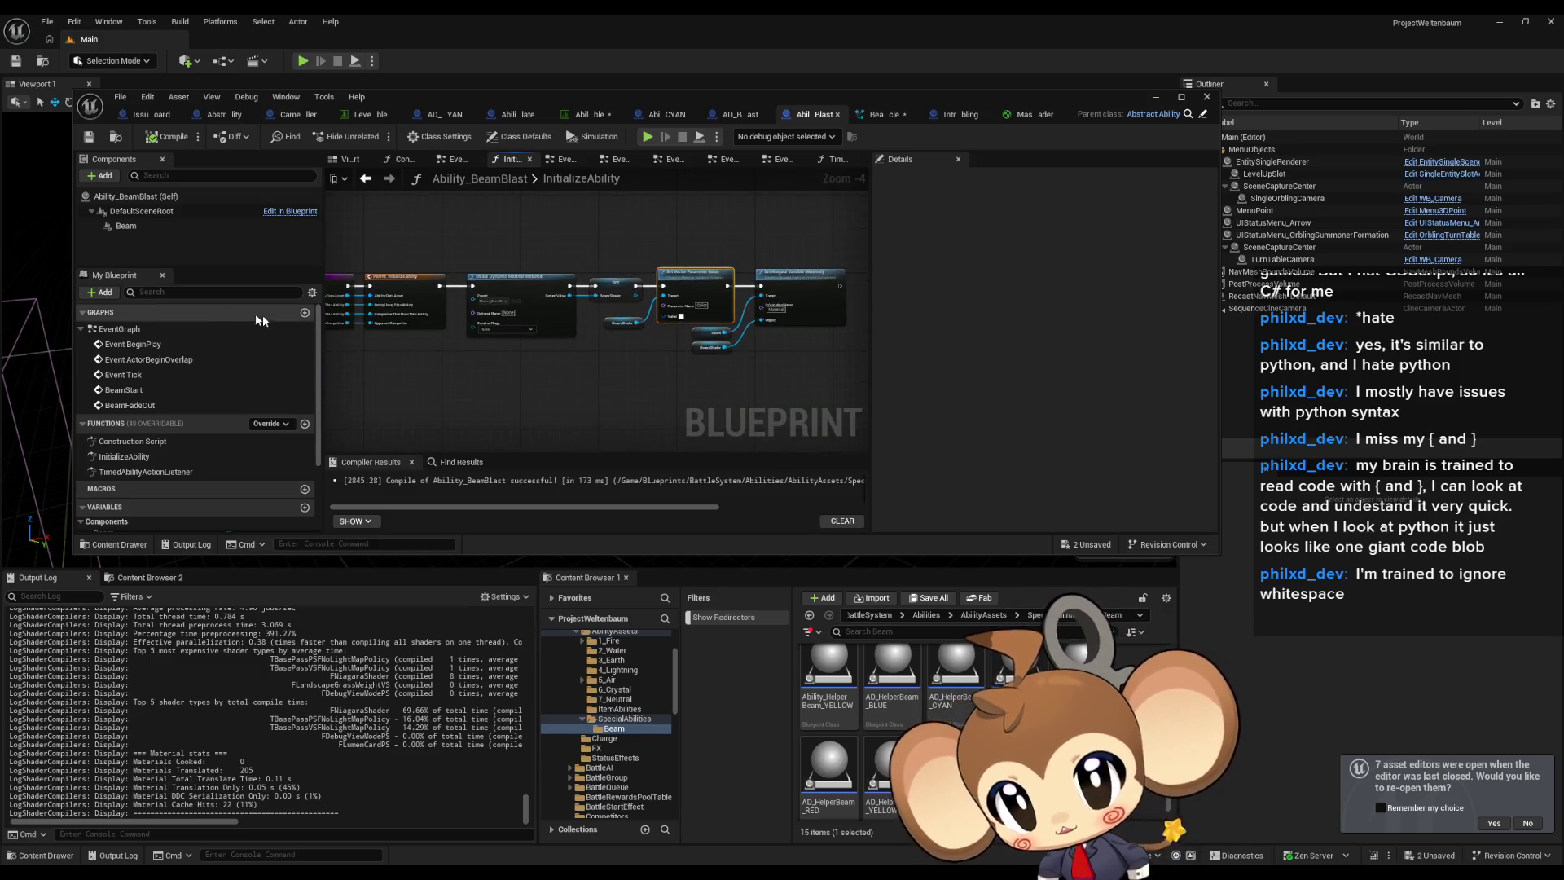
double_click(180, 329)
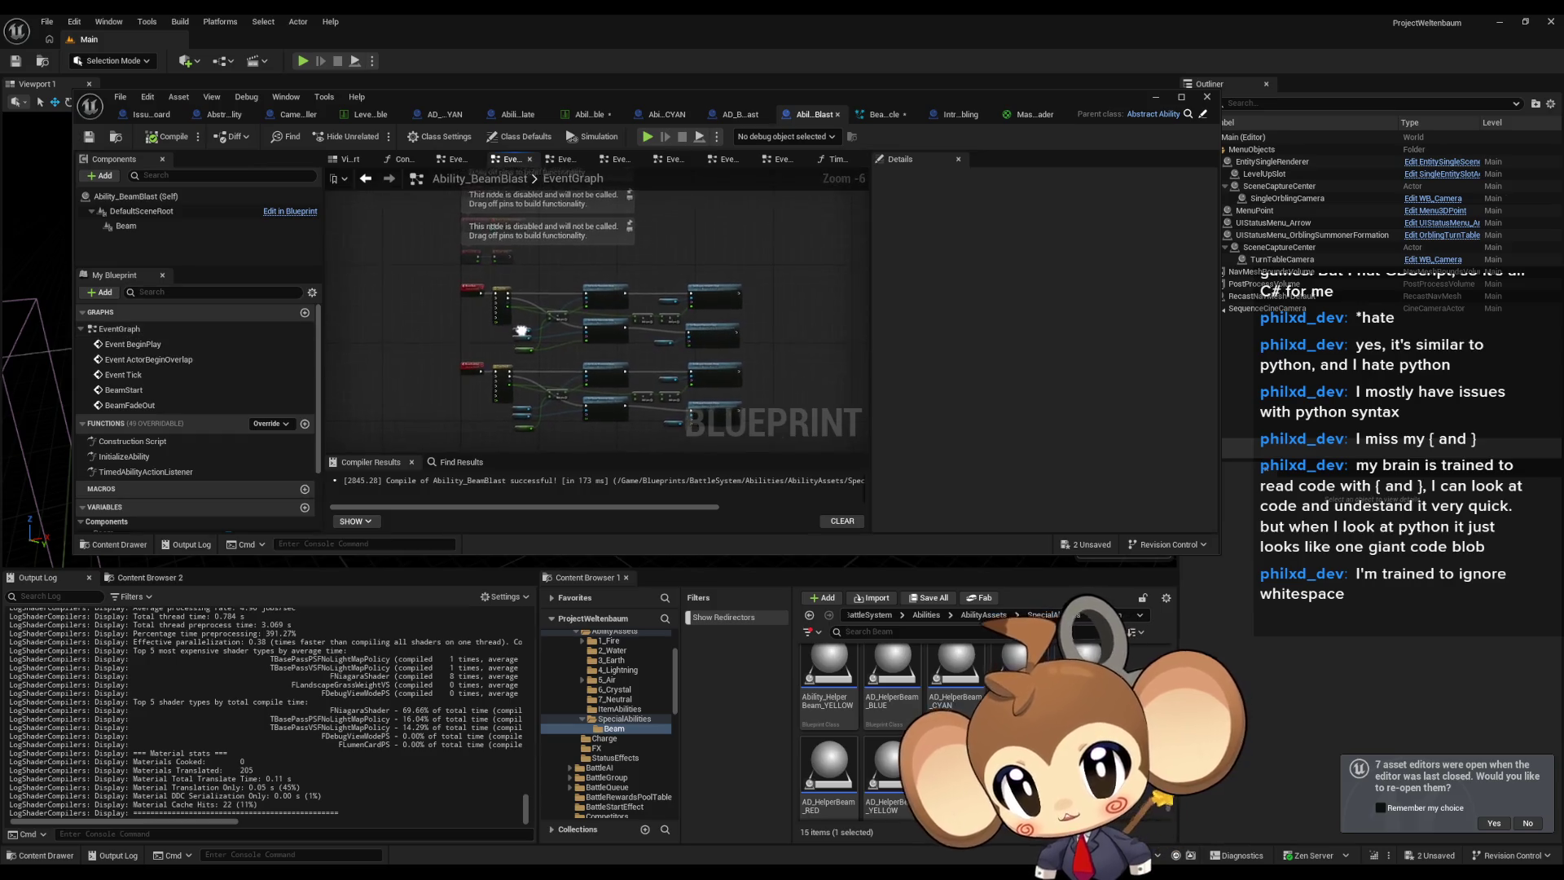
scroll(581, 350, up, 4)
mouse_move(485, 365)
mouse_down()
mouse_move(483, 242)
mouse_move(480, 293)
mouse_move(425, 346)
mouse_up()
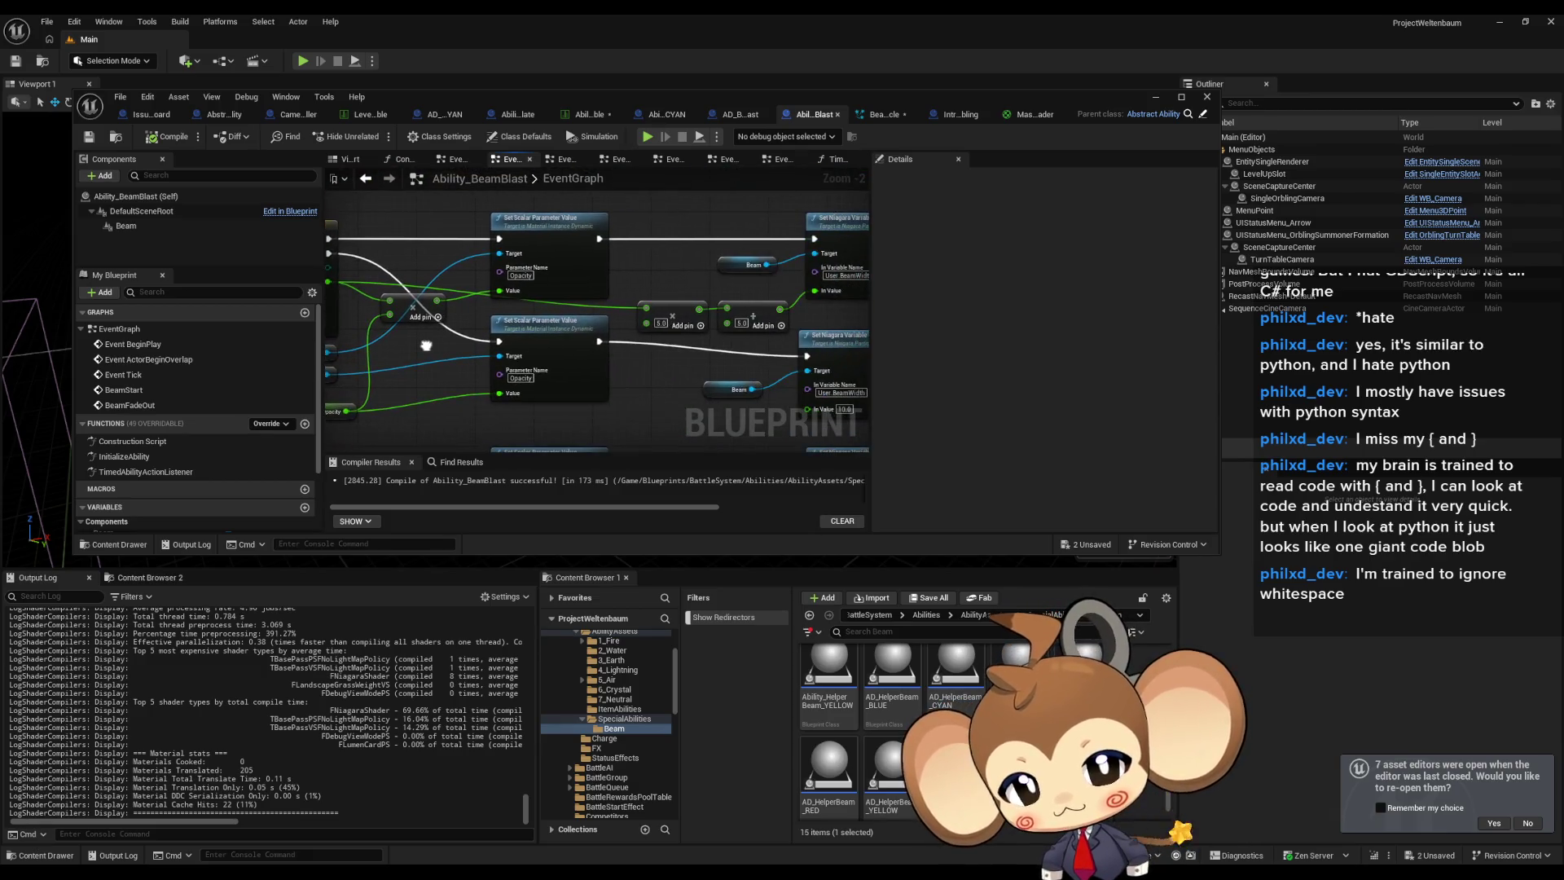
scroll(425, 343, down, 3)
scroll(657, 414, up, 2)
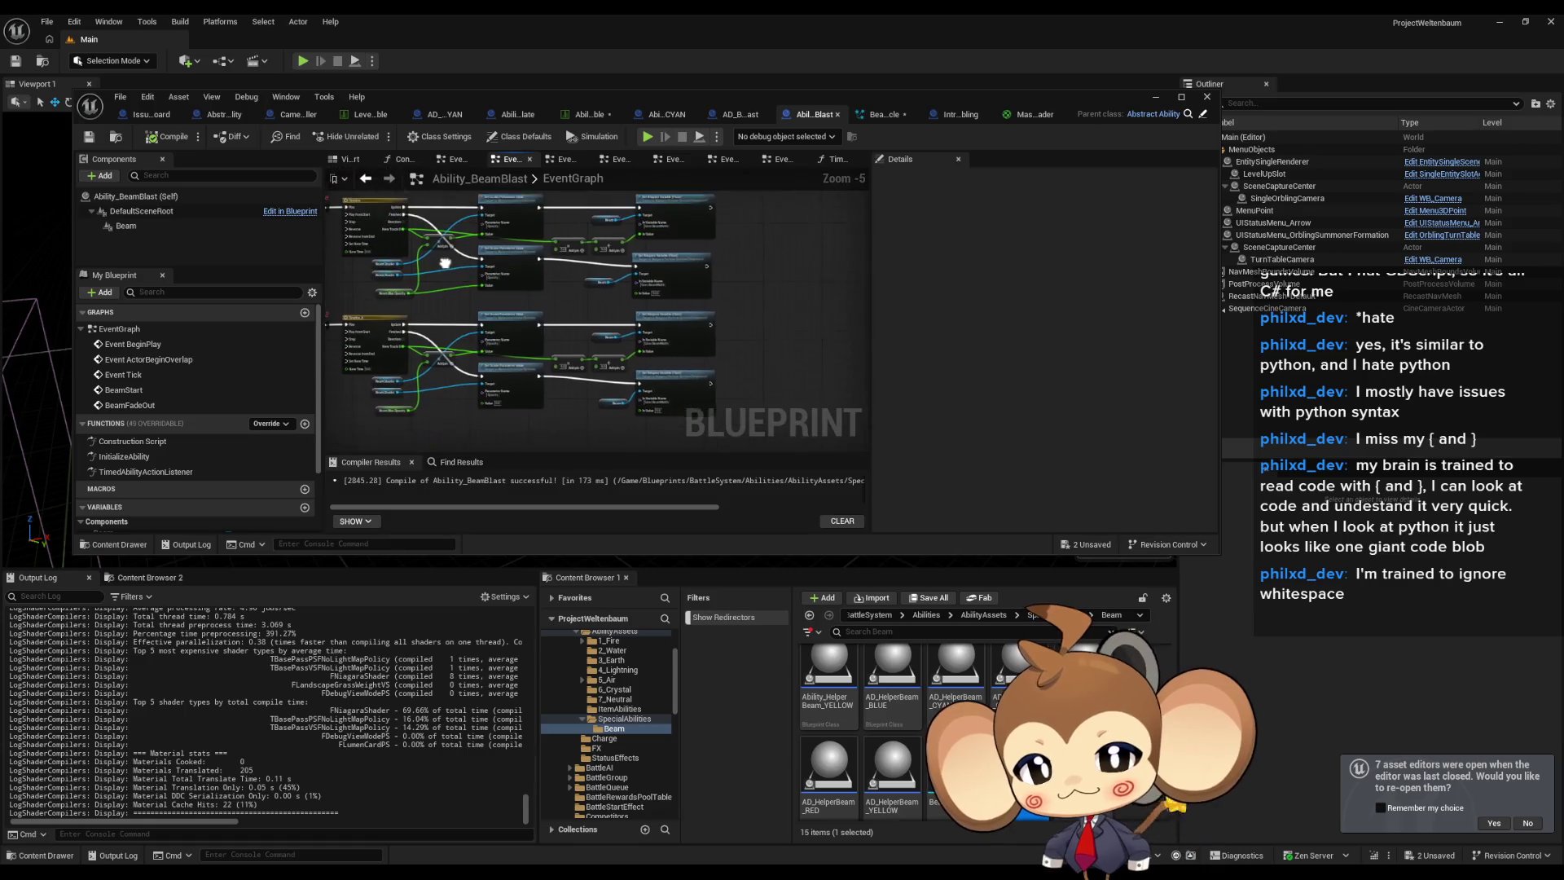
scroll(658, 414, up, 1)
scroll(657, 413, up, 1)
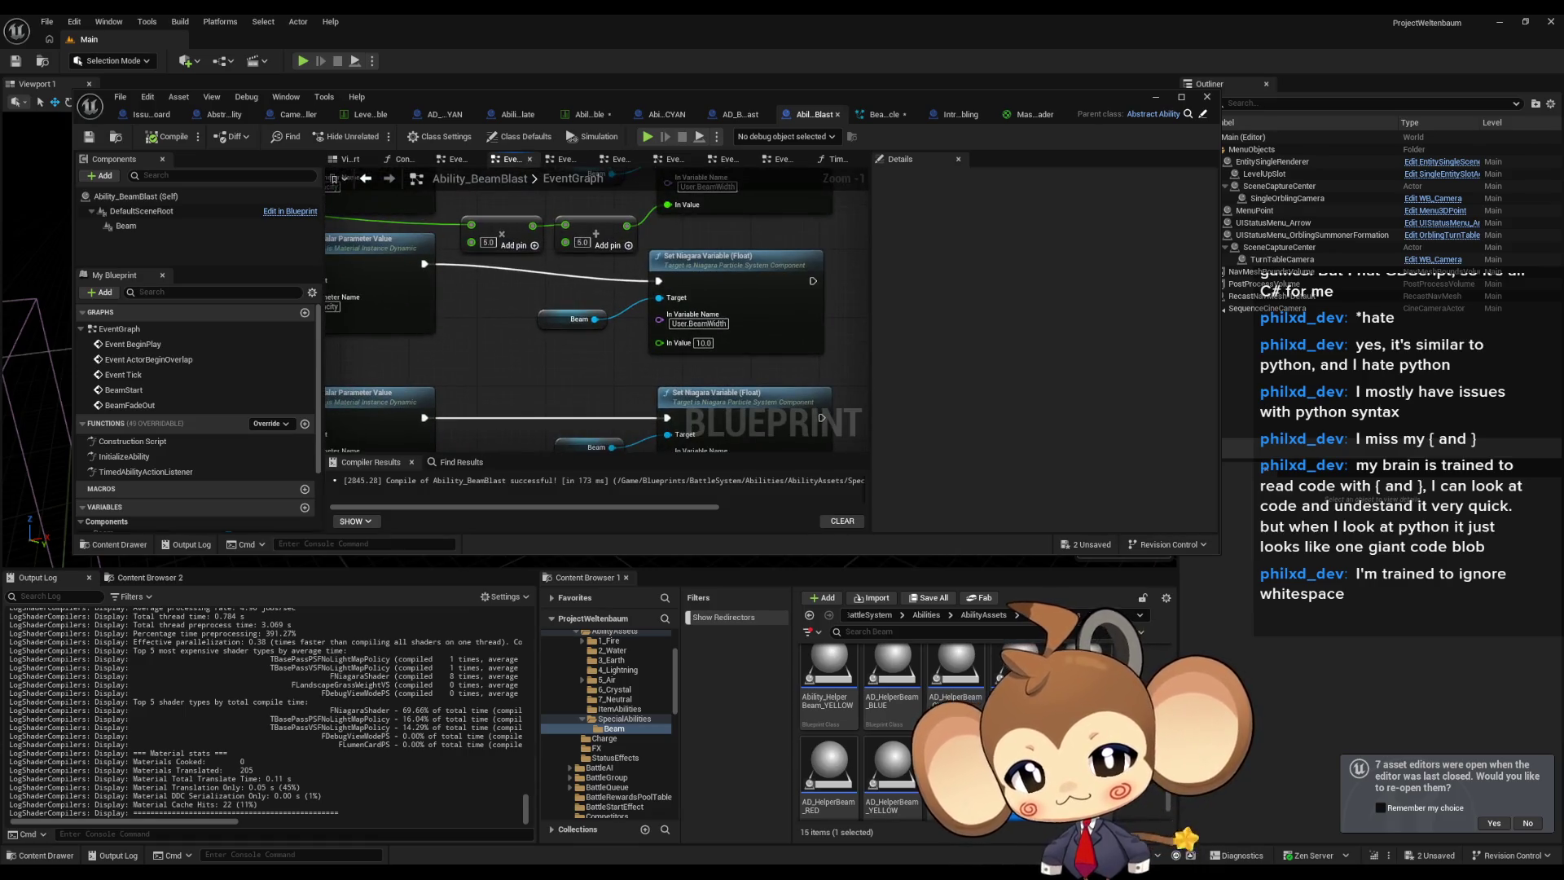
drag(574, 334, 758, 397)
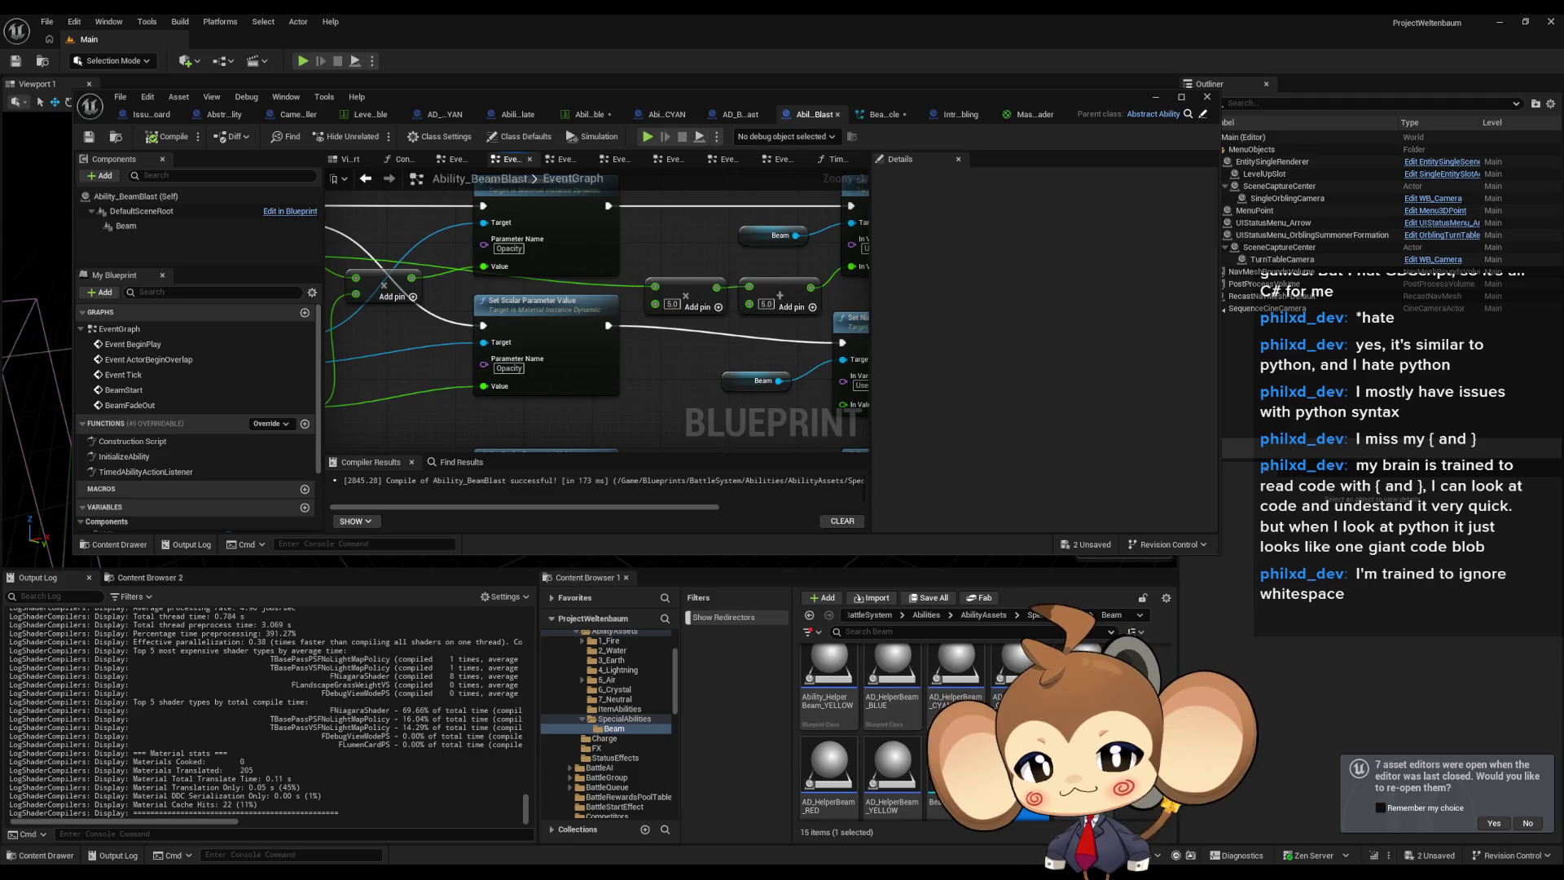
scroll(757, 397, down, 5)
mouse_move(618, 357)
mouse_down()
mouse_move(599, 352)
mouse_move(736, 399)
mouse_up()
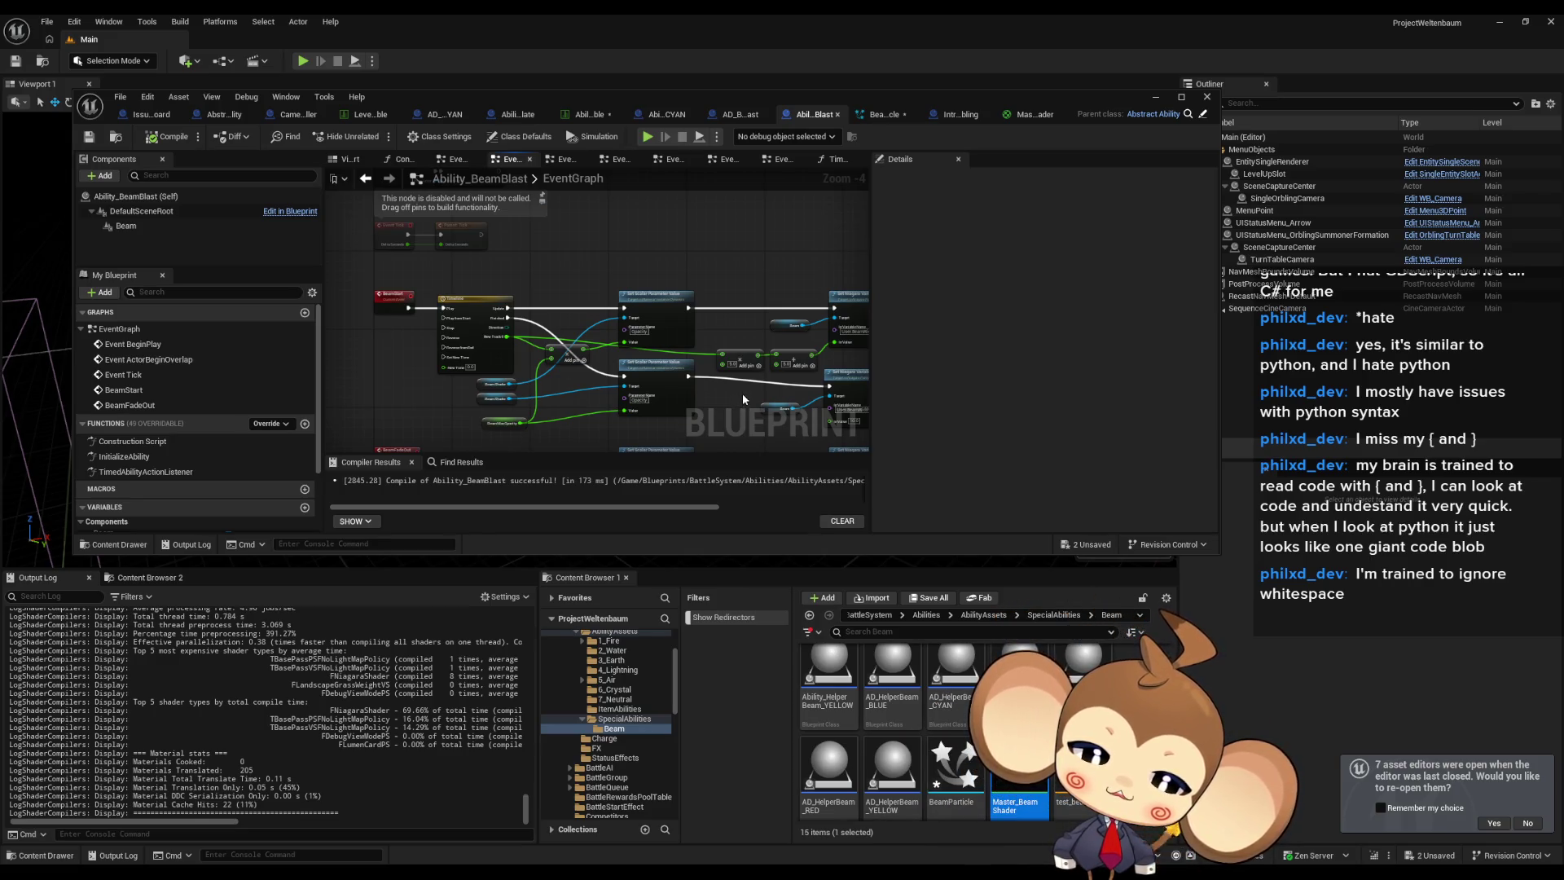
Show Ability_BeamBlast's Class Defaults with the Action Array and Index [0]–[4] expanded.
click(430, 139)
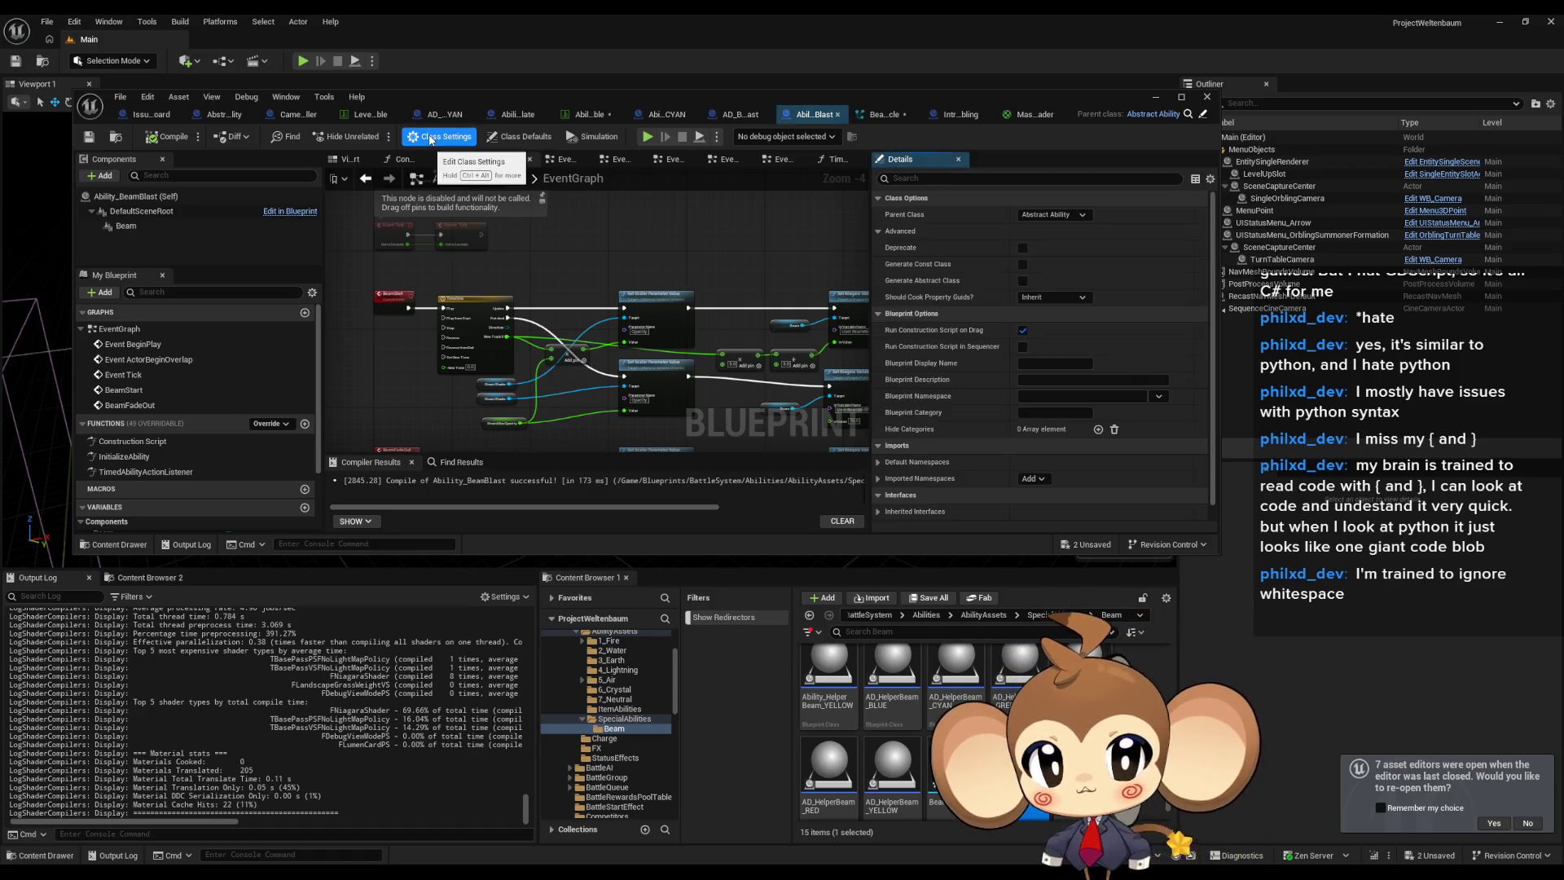
click(515, 138)
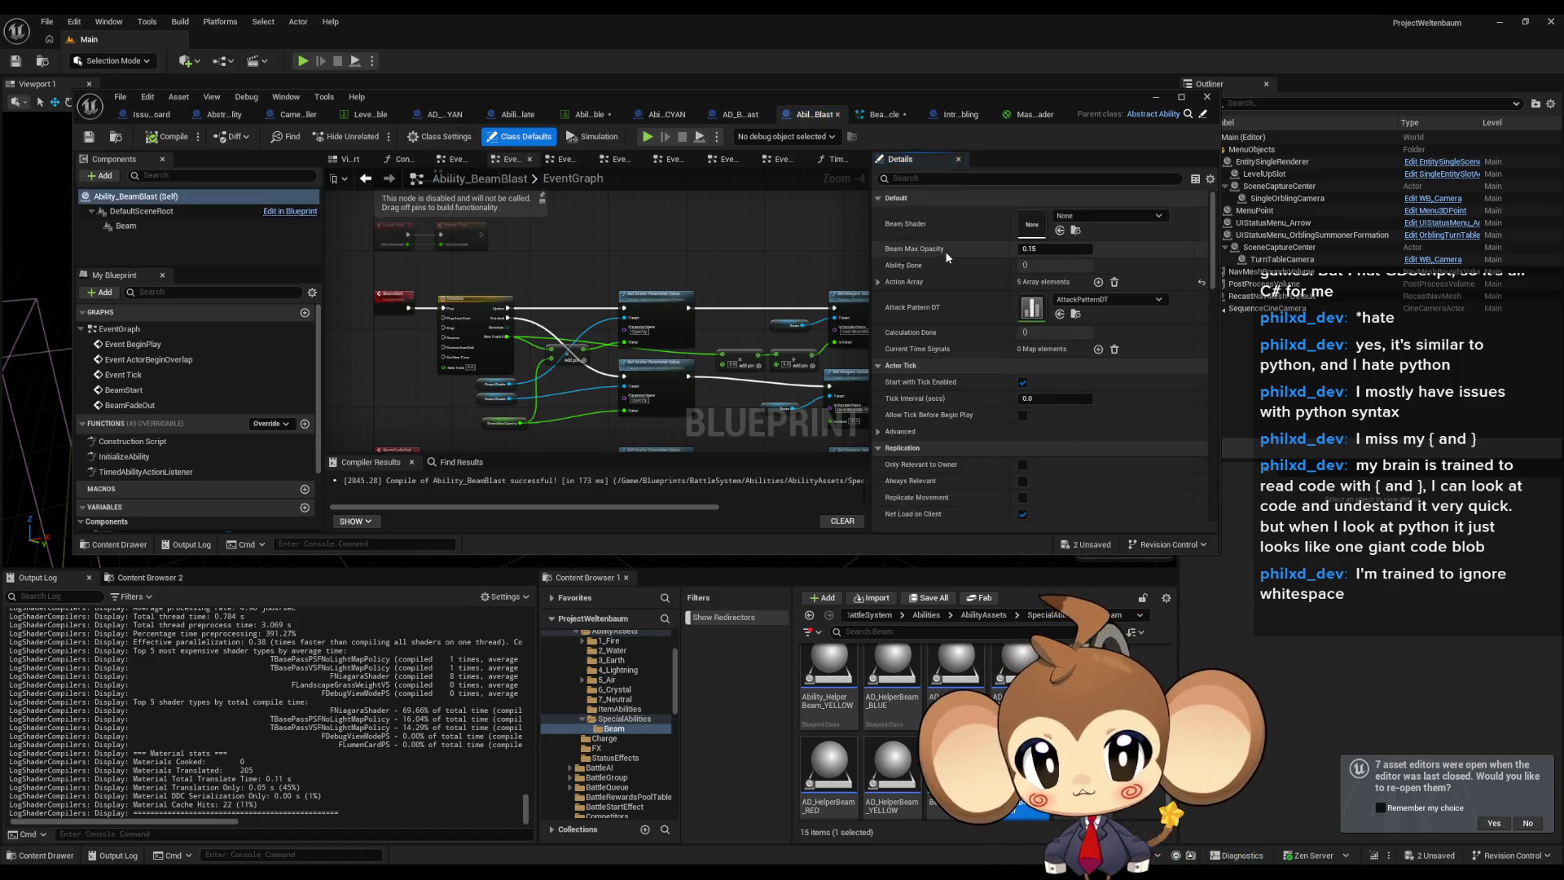
click(877, 281)
click(889, 369)
click(888, 352)
click(888, 336)
click(888, 317)
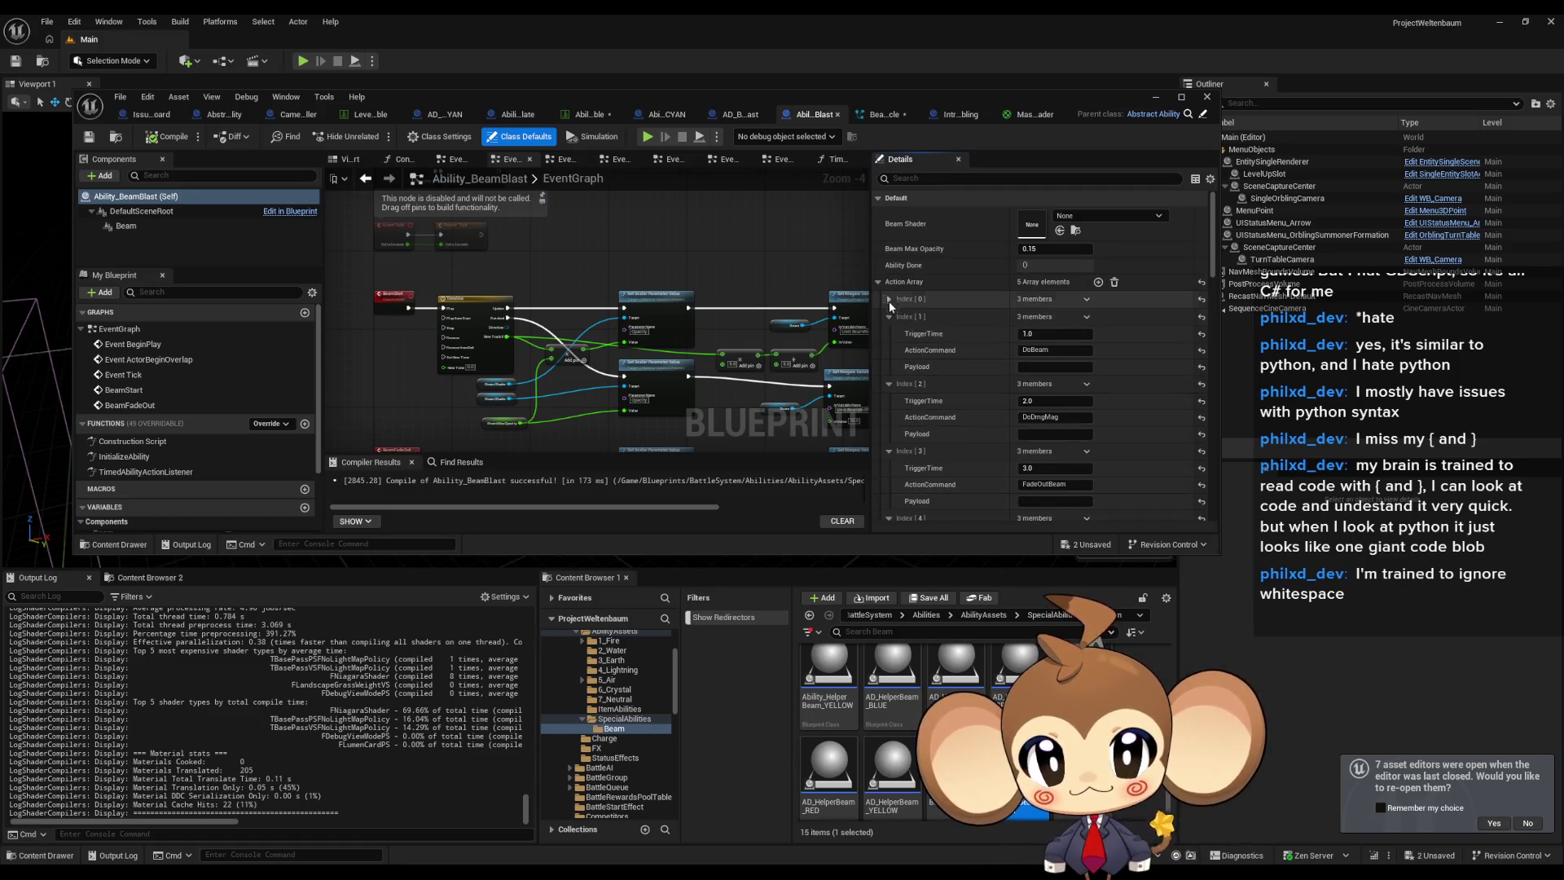
click(888, 300)
scroll(1148, 391, down, 2)
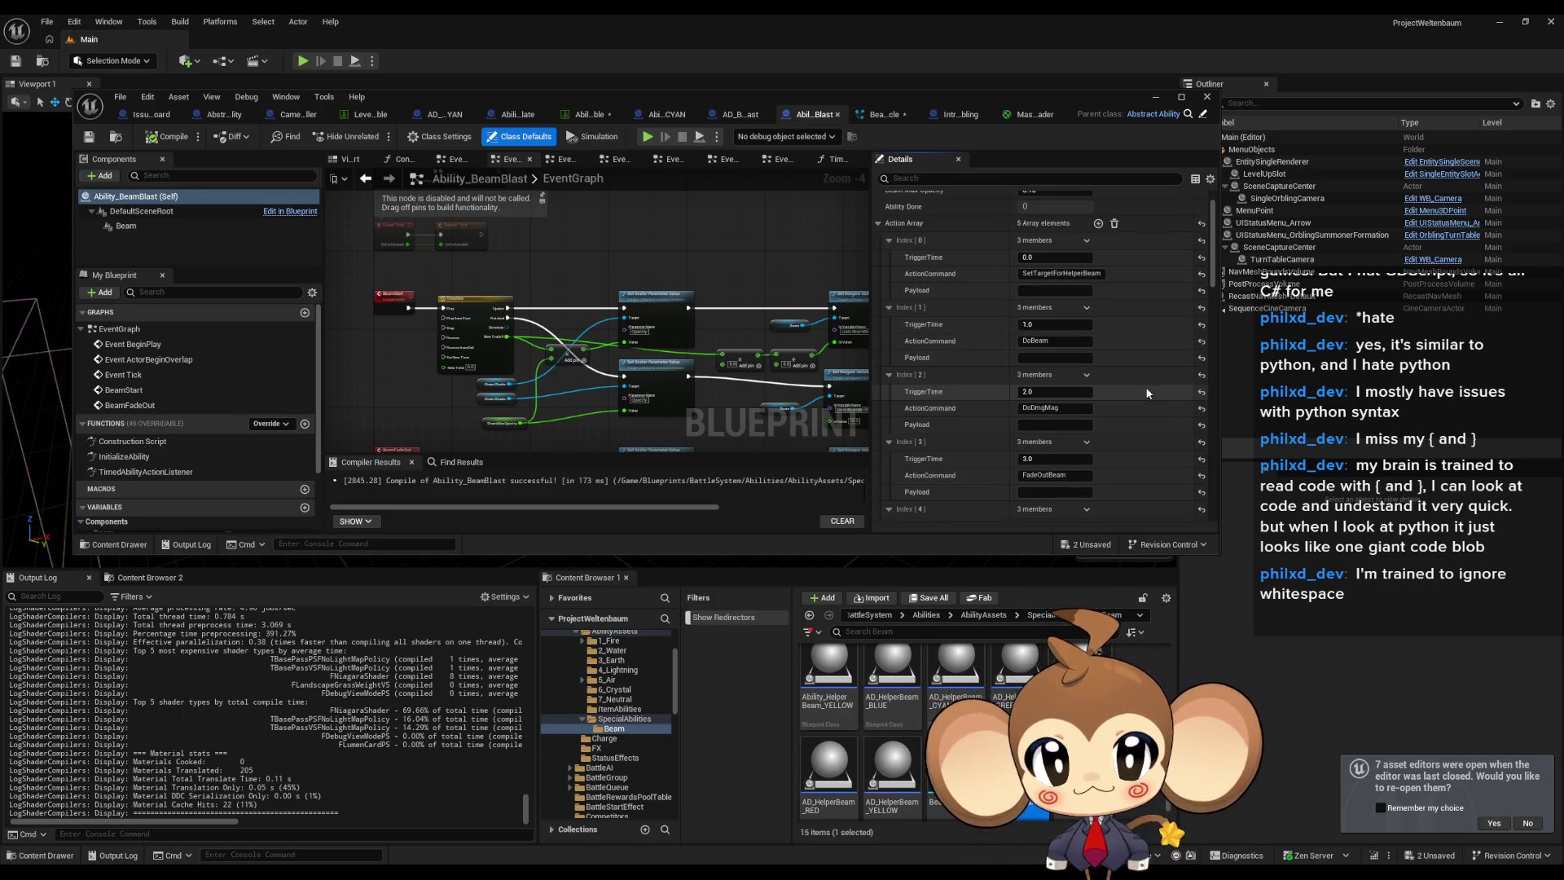
scroll(1056, 359, down, 2)
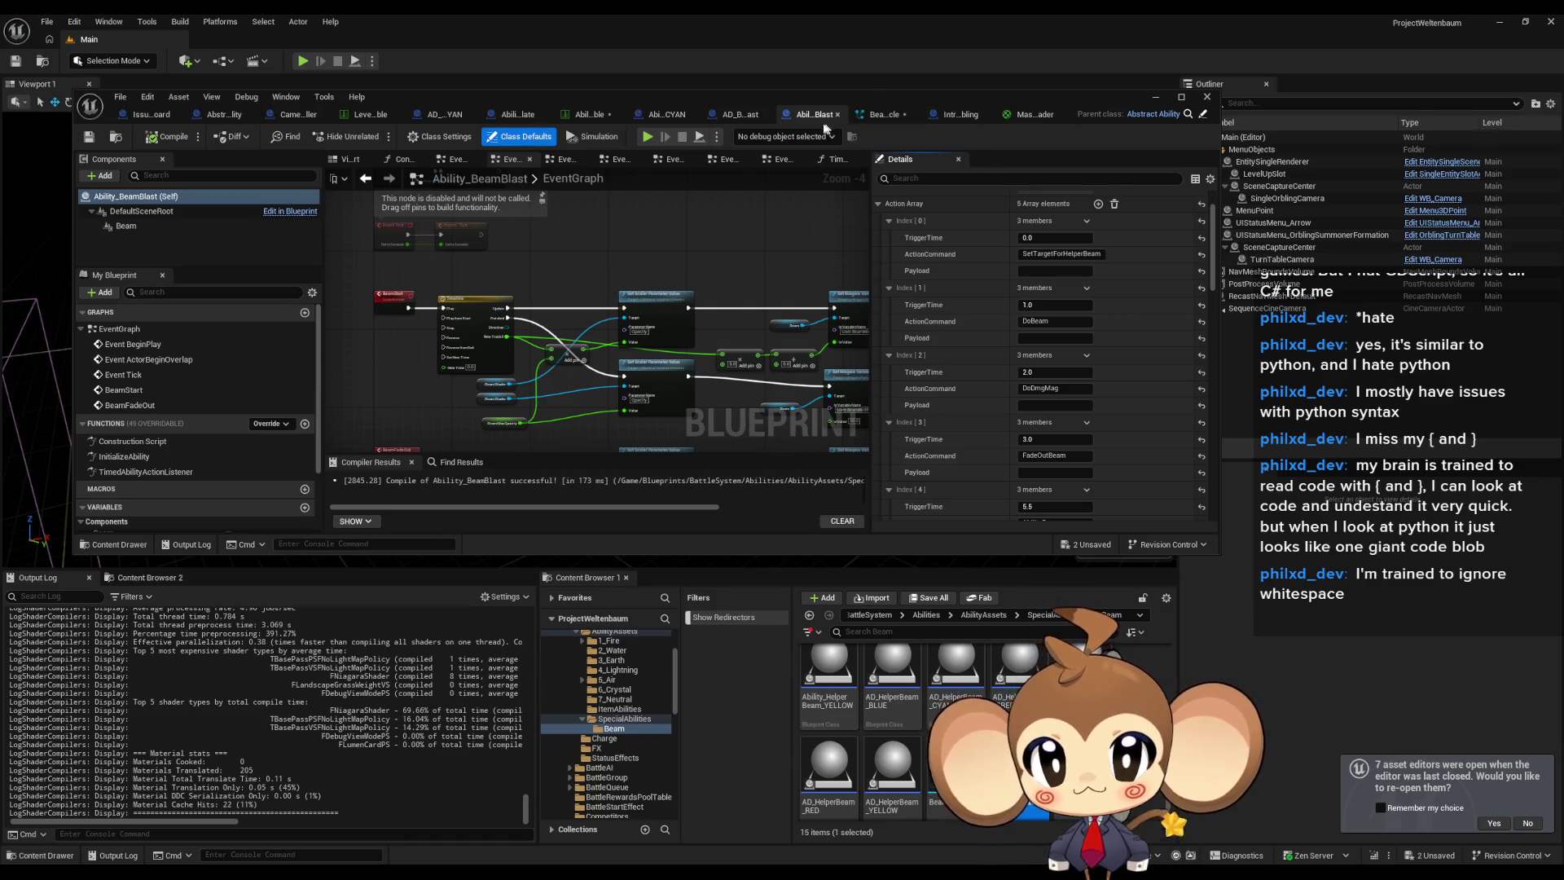
Compare against Ability_HelperBeam_CYAN's expanded Action Array, then return to Ability_BeamBlast.
click(683, 117)
click(521, 136)
click(877, 282)
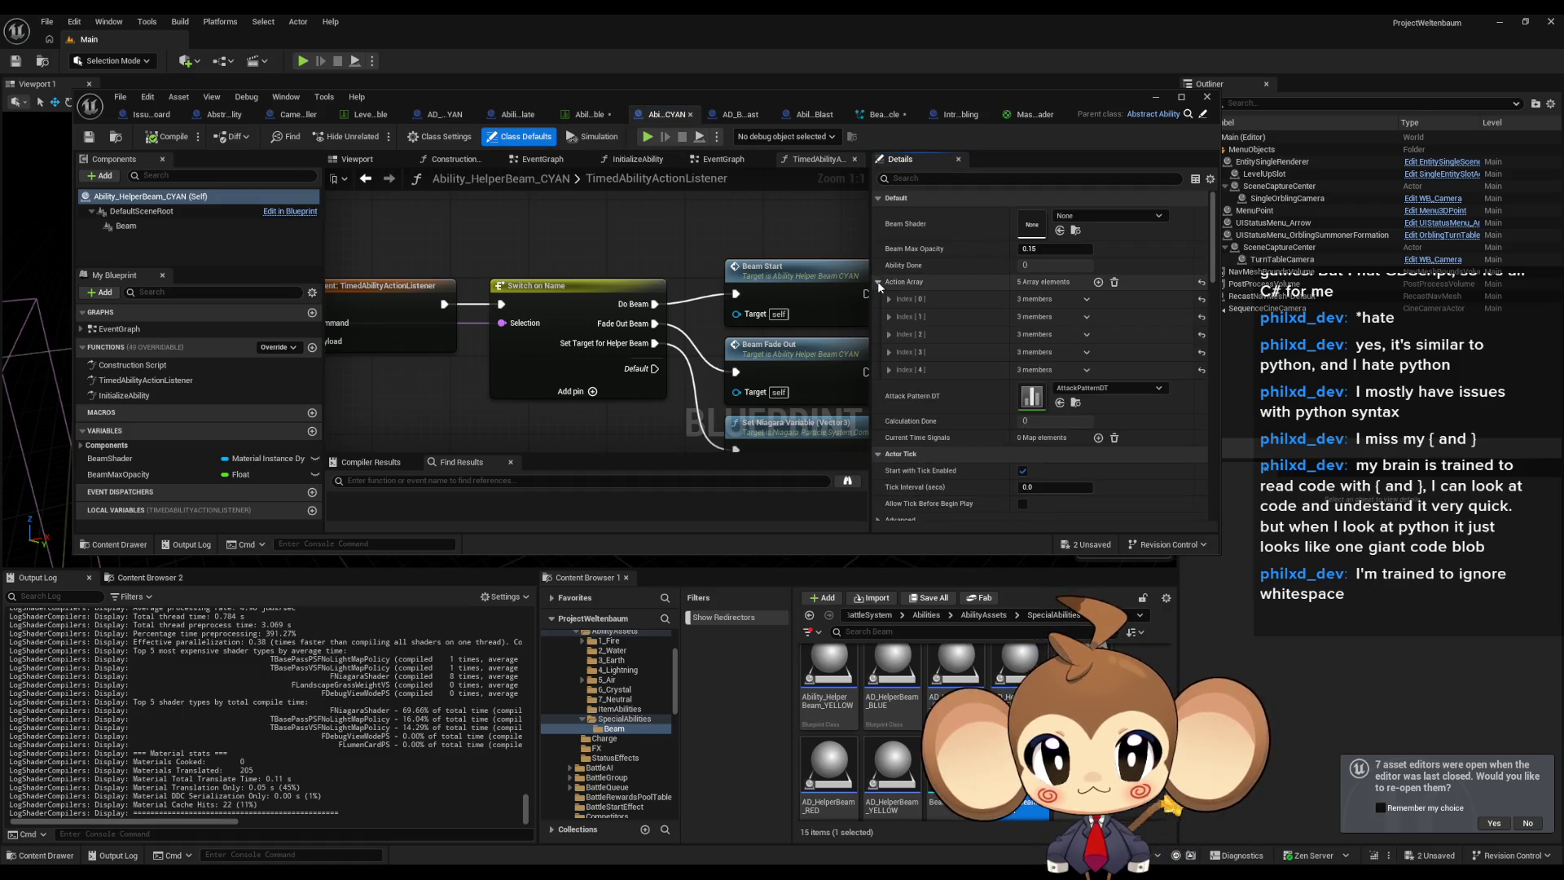
click(889, 316)
click(889, 298)
scroll(915, 310, down, 2)
scroll(915, 310, down, 1)
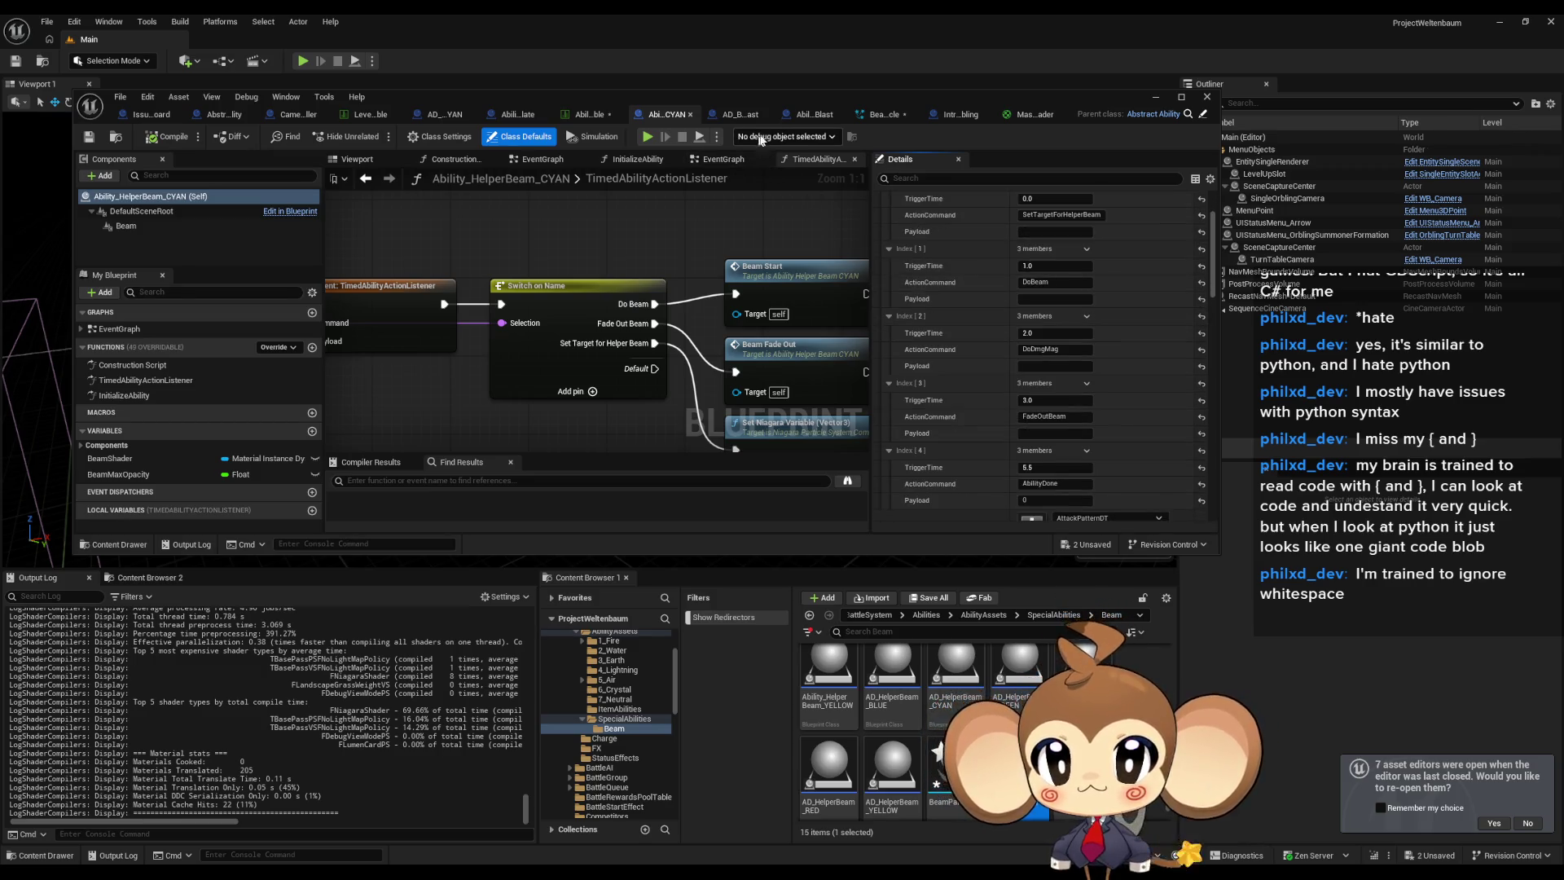
click(733, 113)
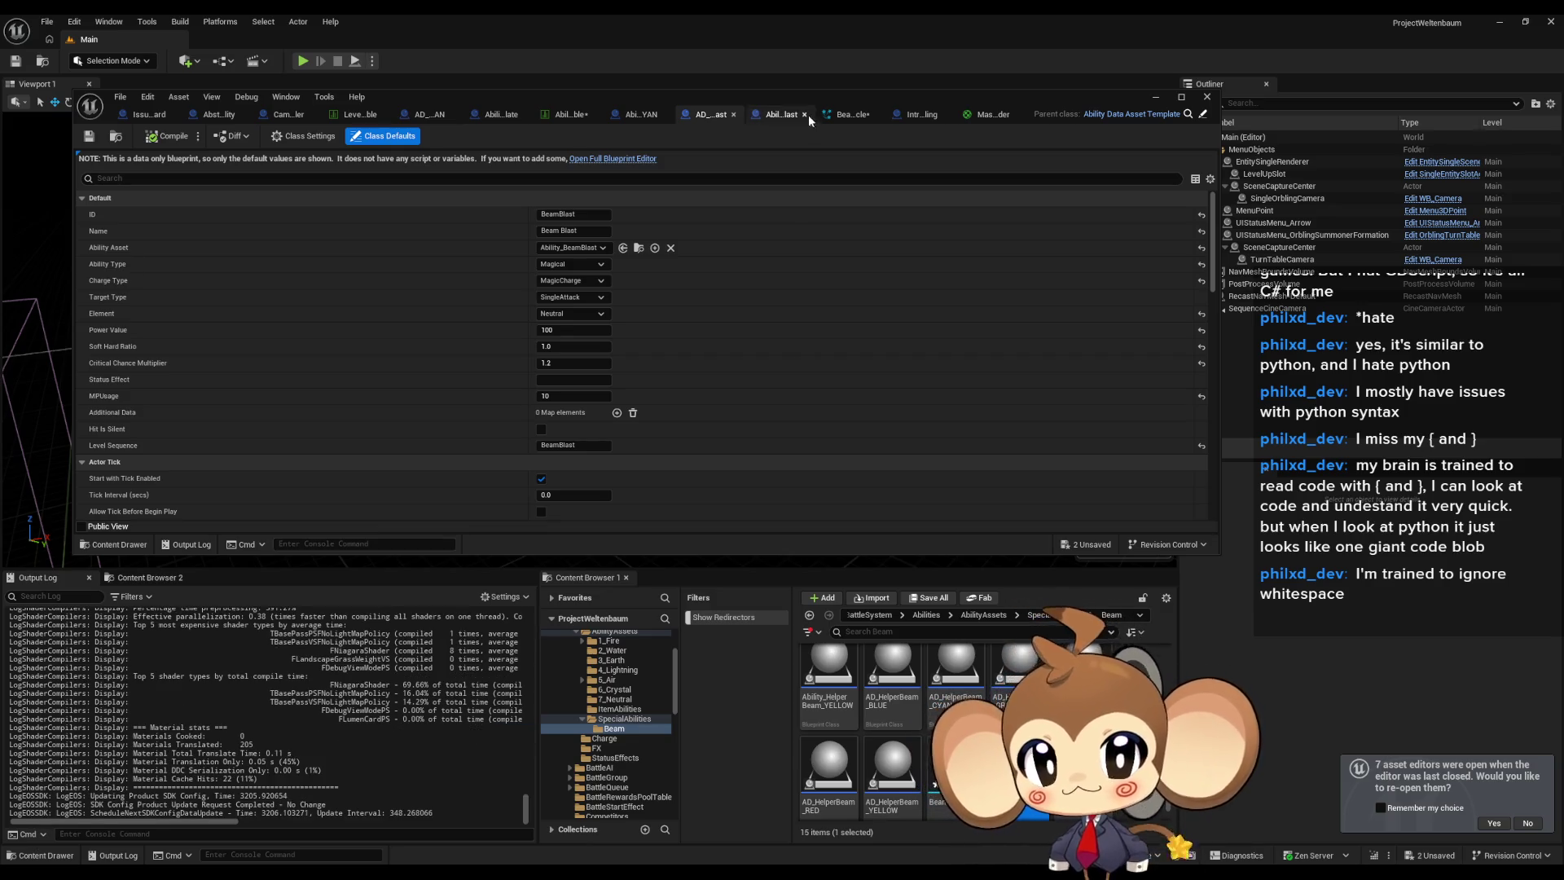
click(768, 115)
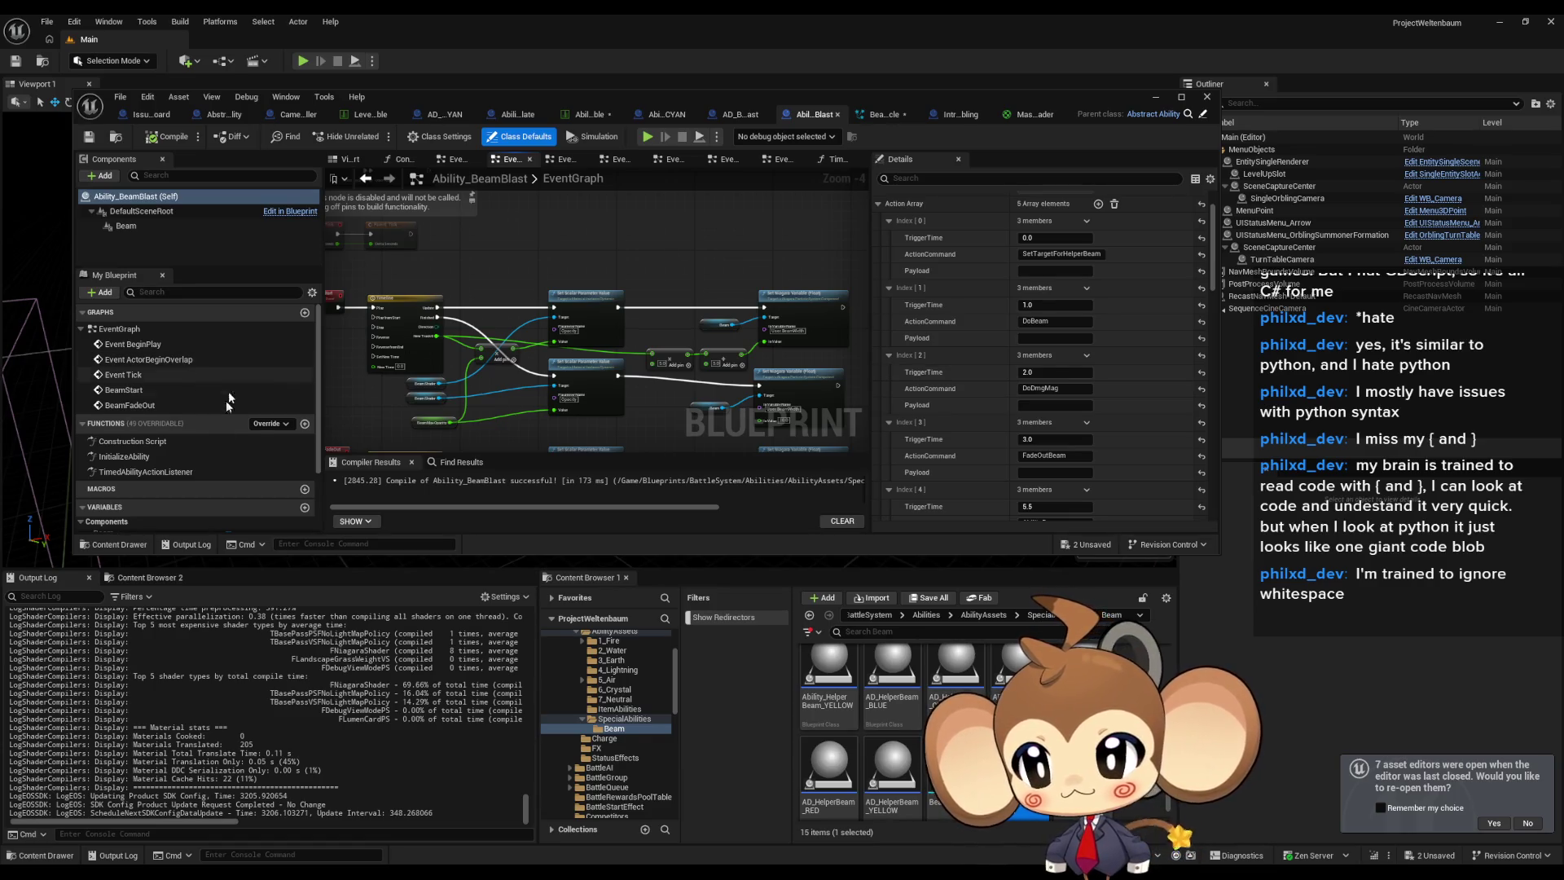
In InitializeAbility, add a Print String saying 'Error: yes 1' after the parent call.
double_click(130, 456)
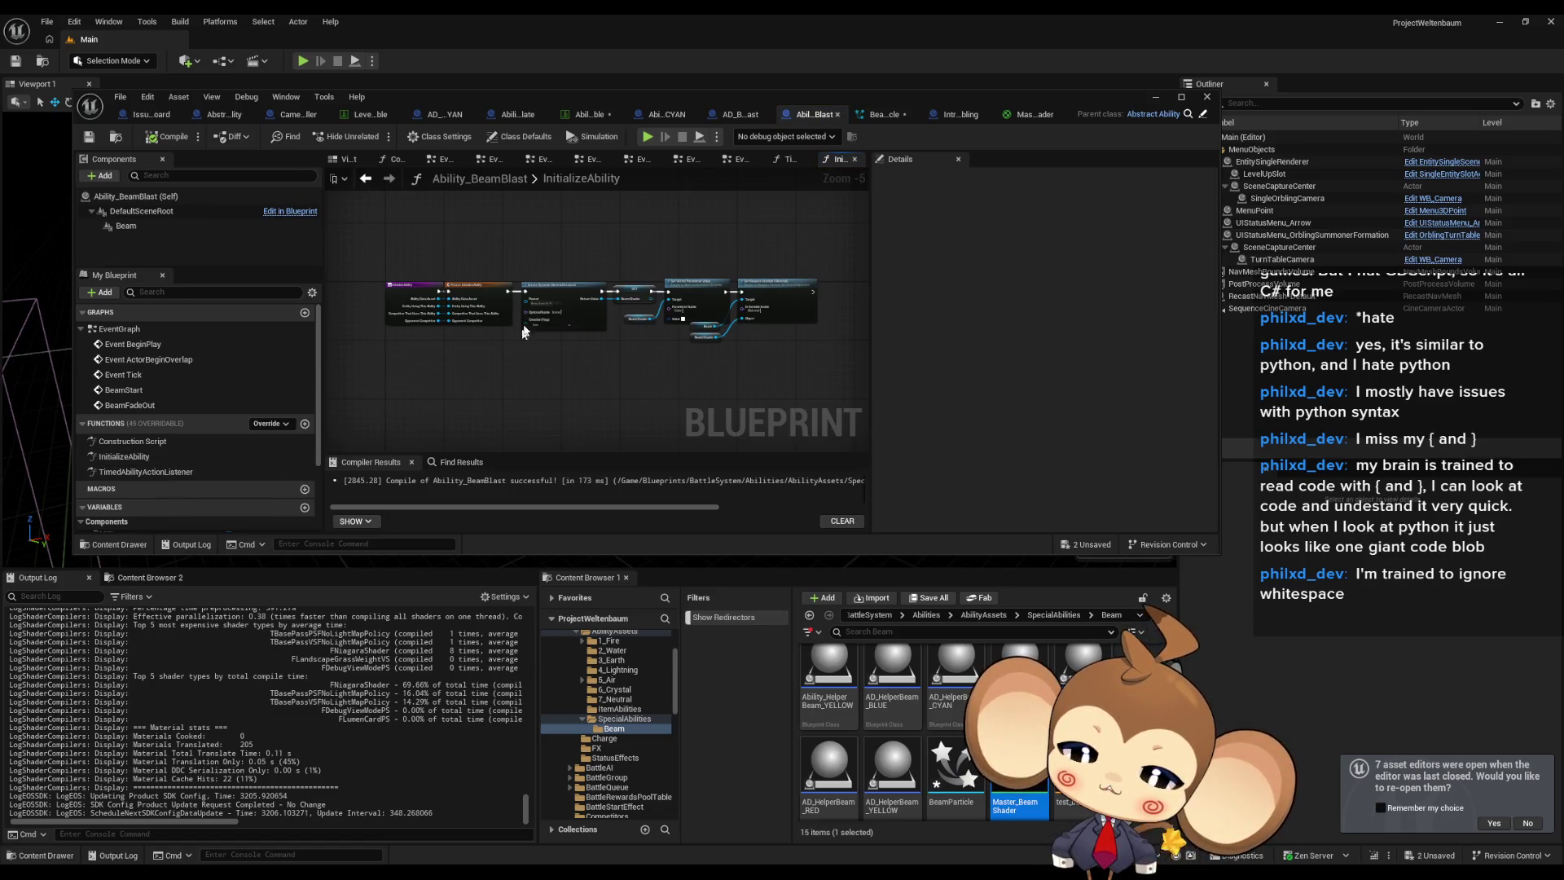
scroll(520, 417, up, 4)
mouse_move(487, 343)
mouse_down()
mouse_move(511, 277)
mouse_move(476, 248)
mouse_up()
text(print)
key(Return)
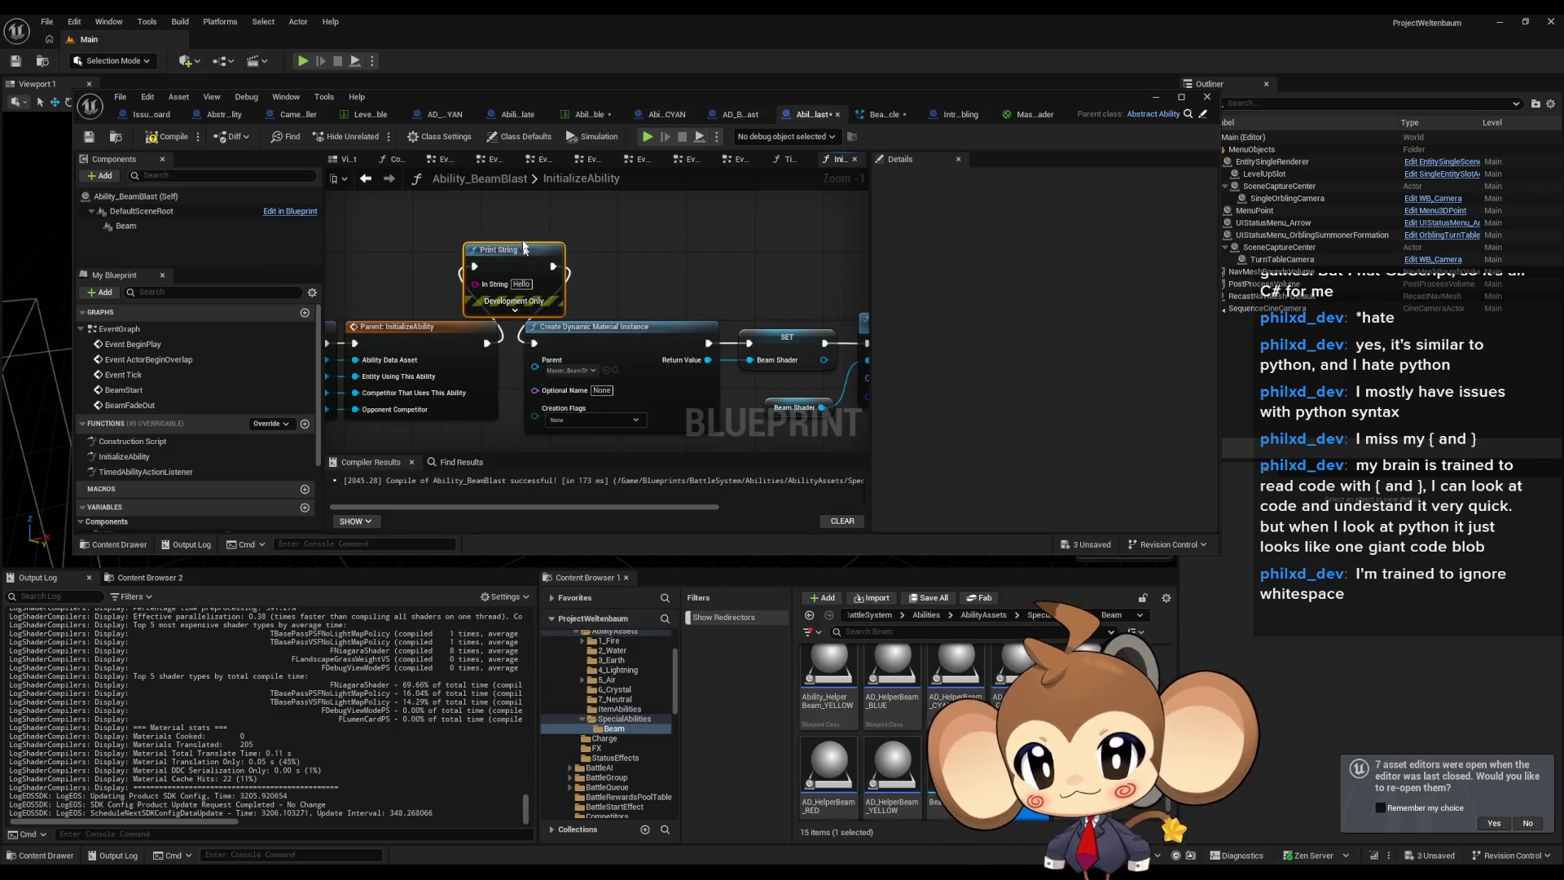
text(E)
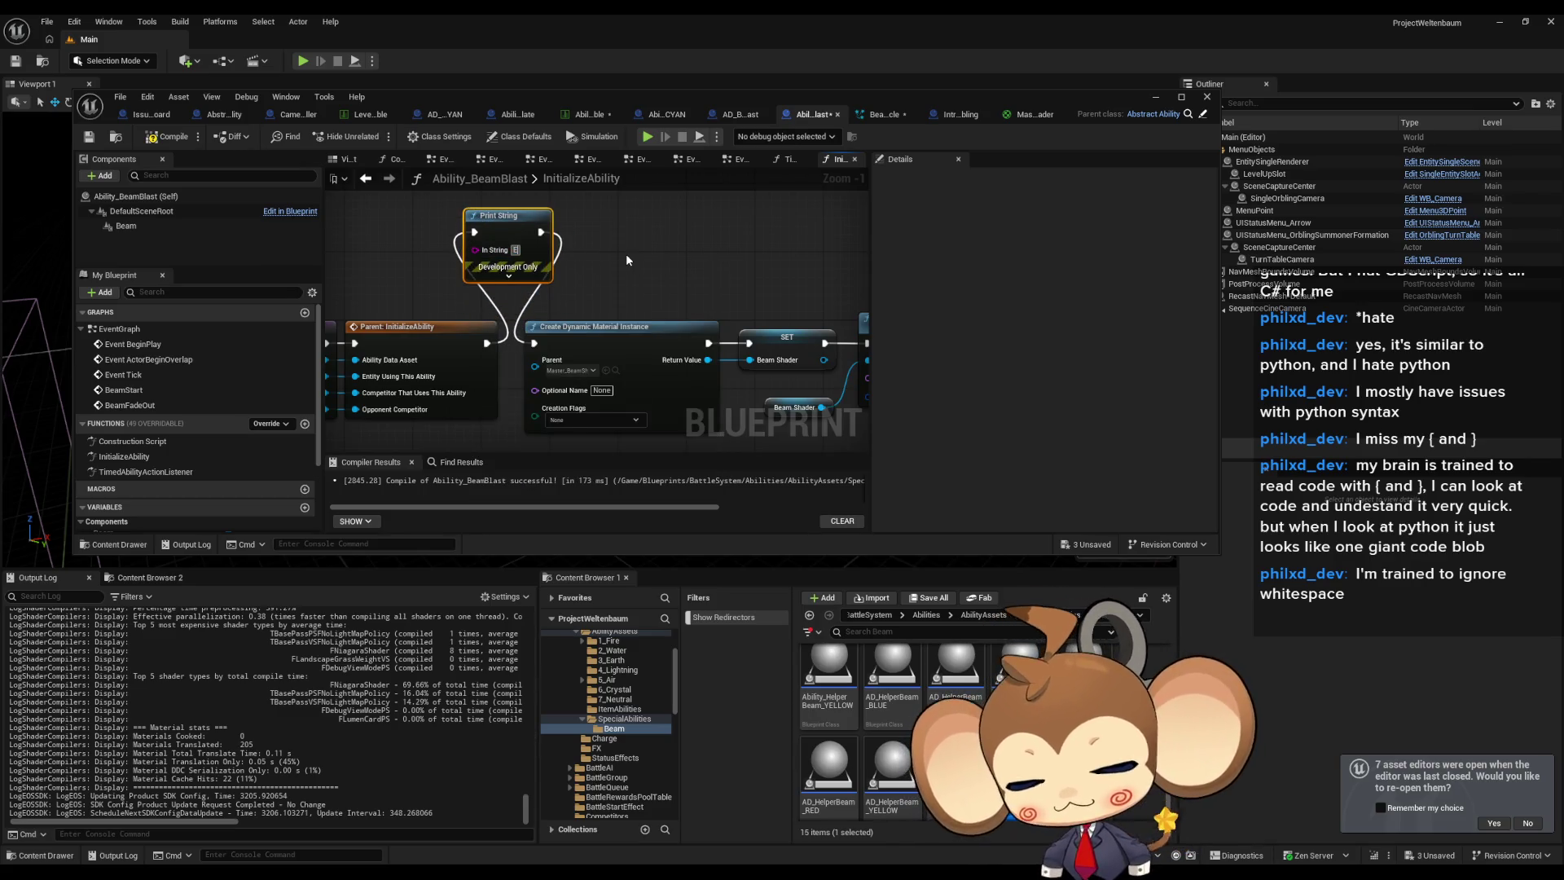
text(rror: yes 1)
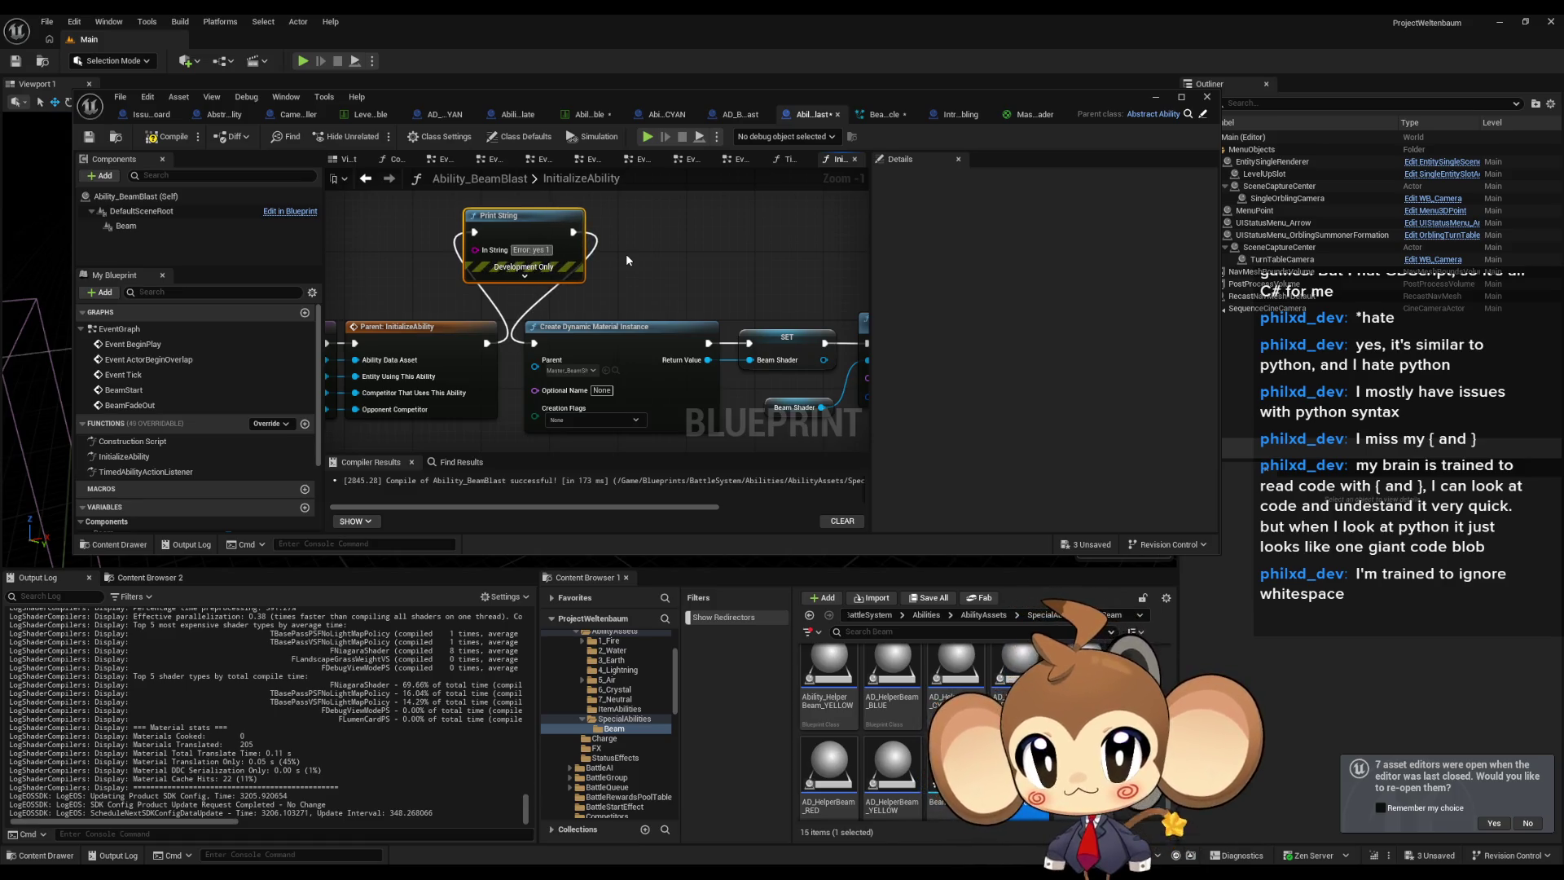
click(616, 261)
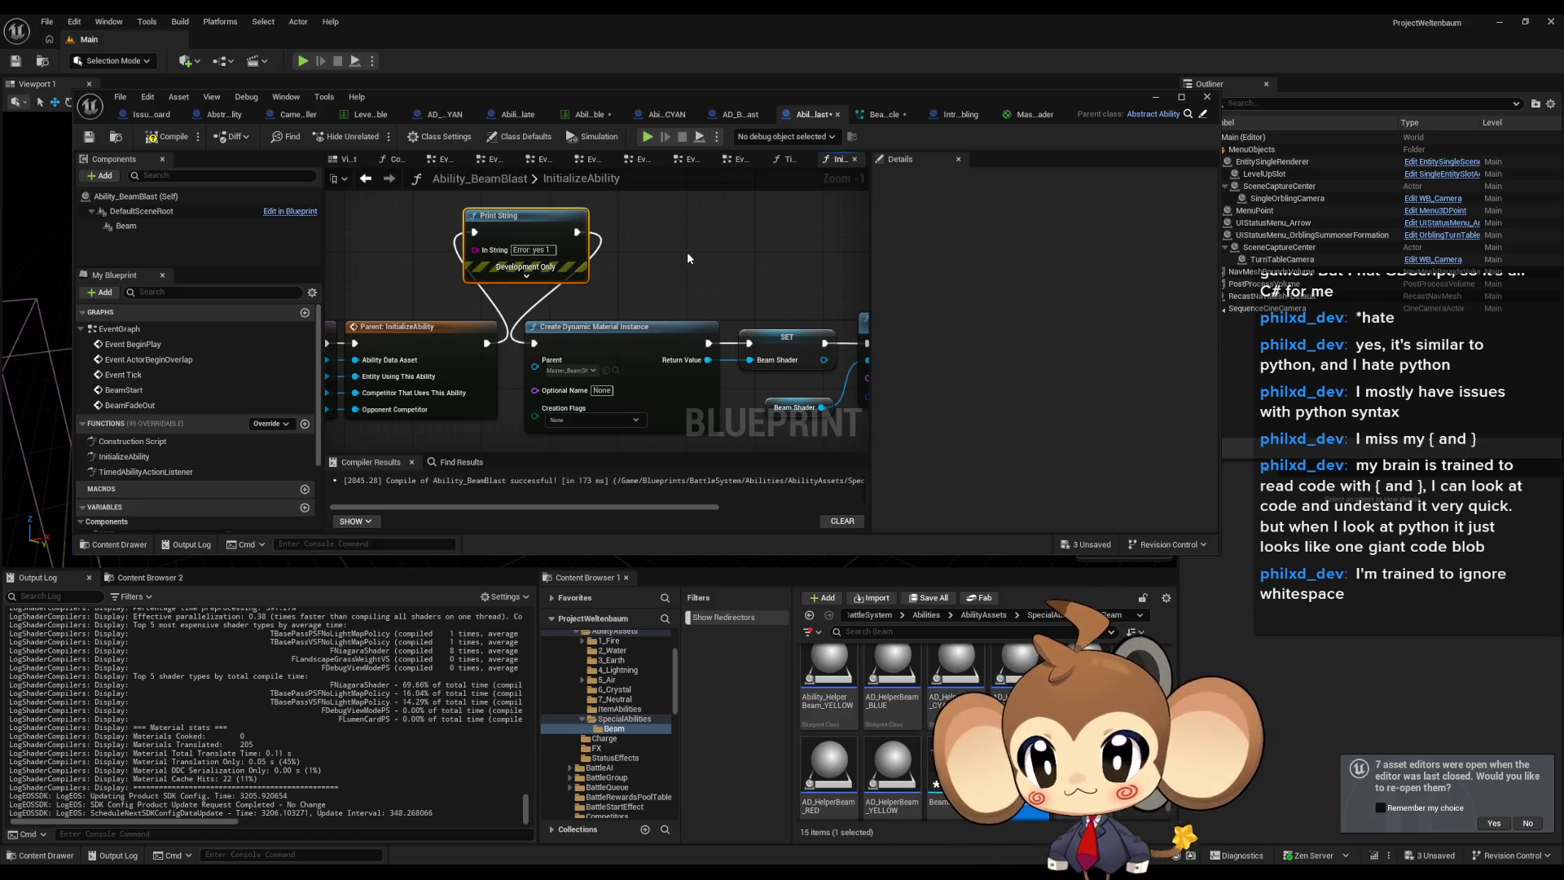
In TimedAbilityActionListener, paste a Print String fed by an Append with 'Error: yes 2'.
double_click(145, 472)
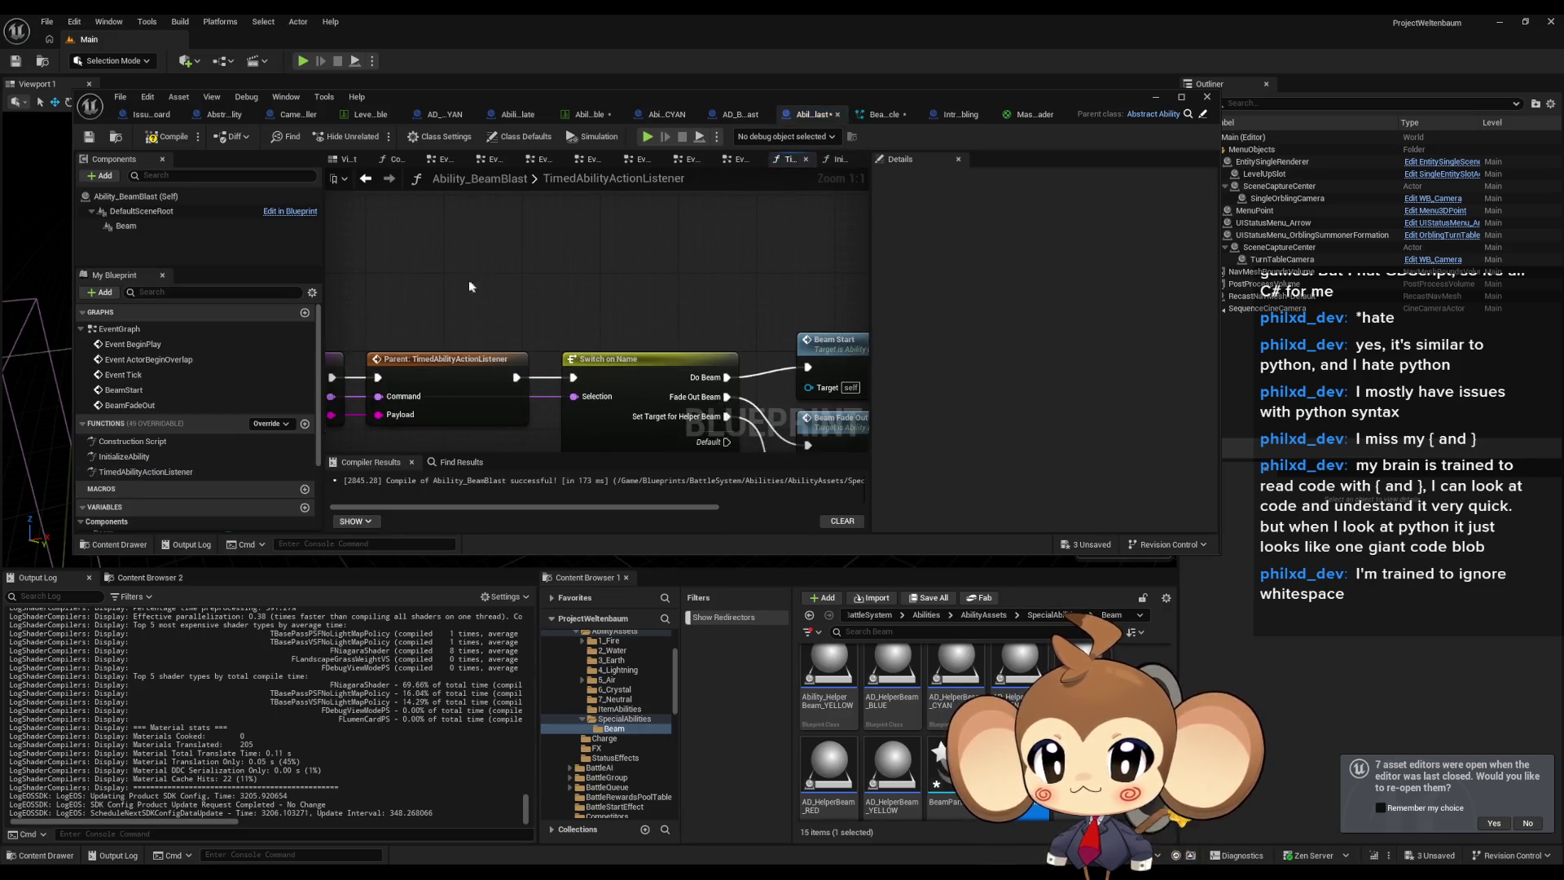
key(ctrl+v)
mouse_move(596, 270)
mouse_down()
mouse_move(585, 240)
mouse_move(477, 271)
mouse_up()
text(app)
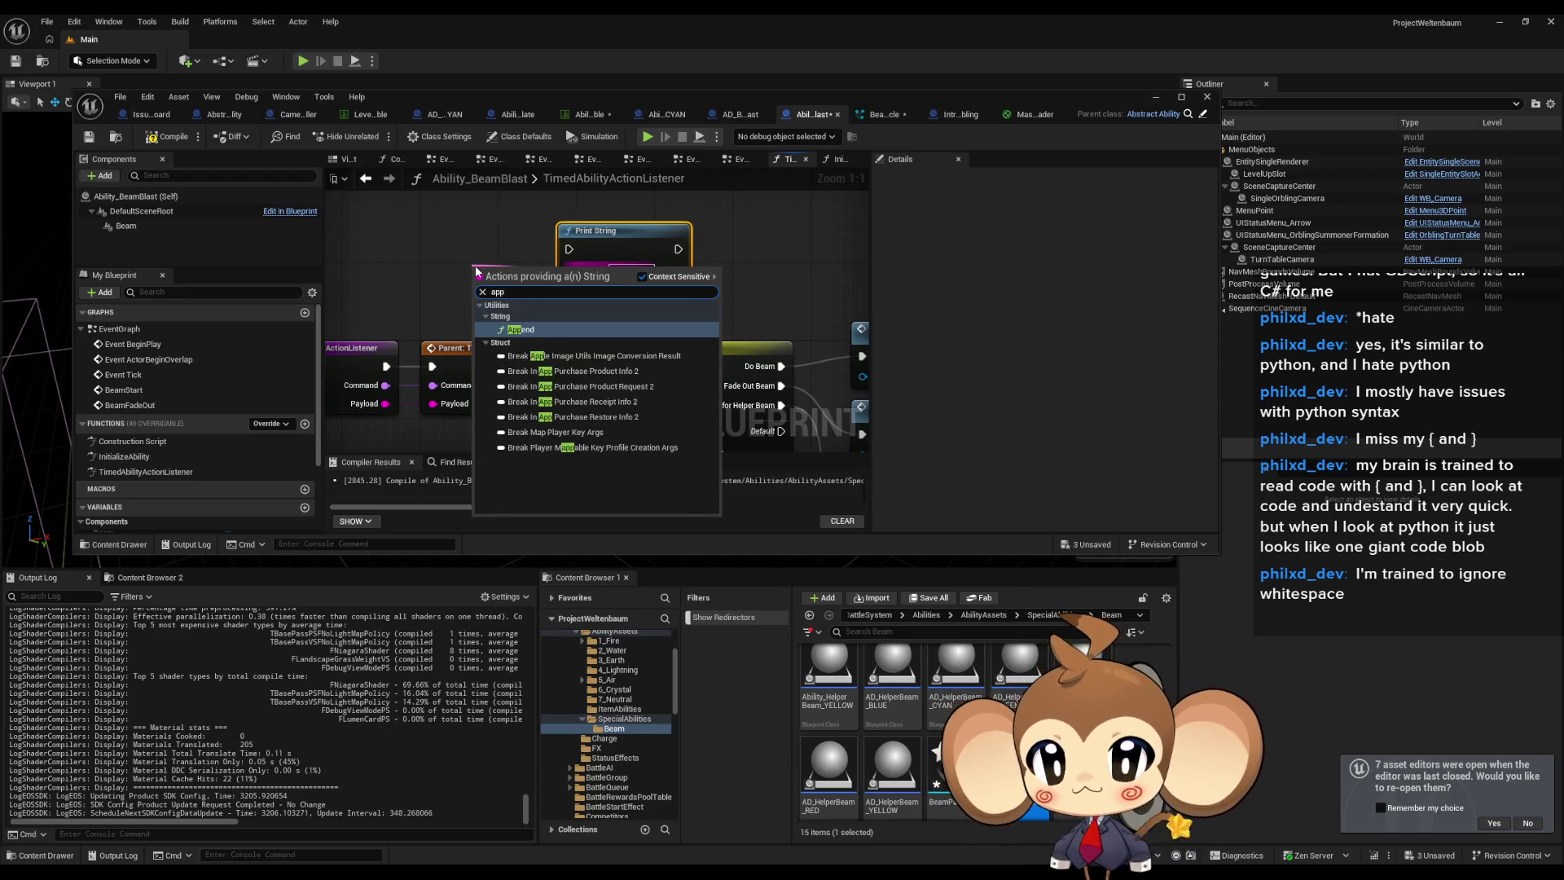
key(Return)
text(Error: yes)
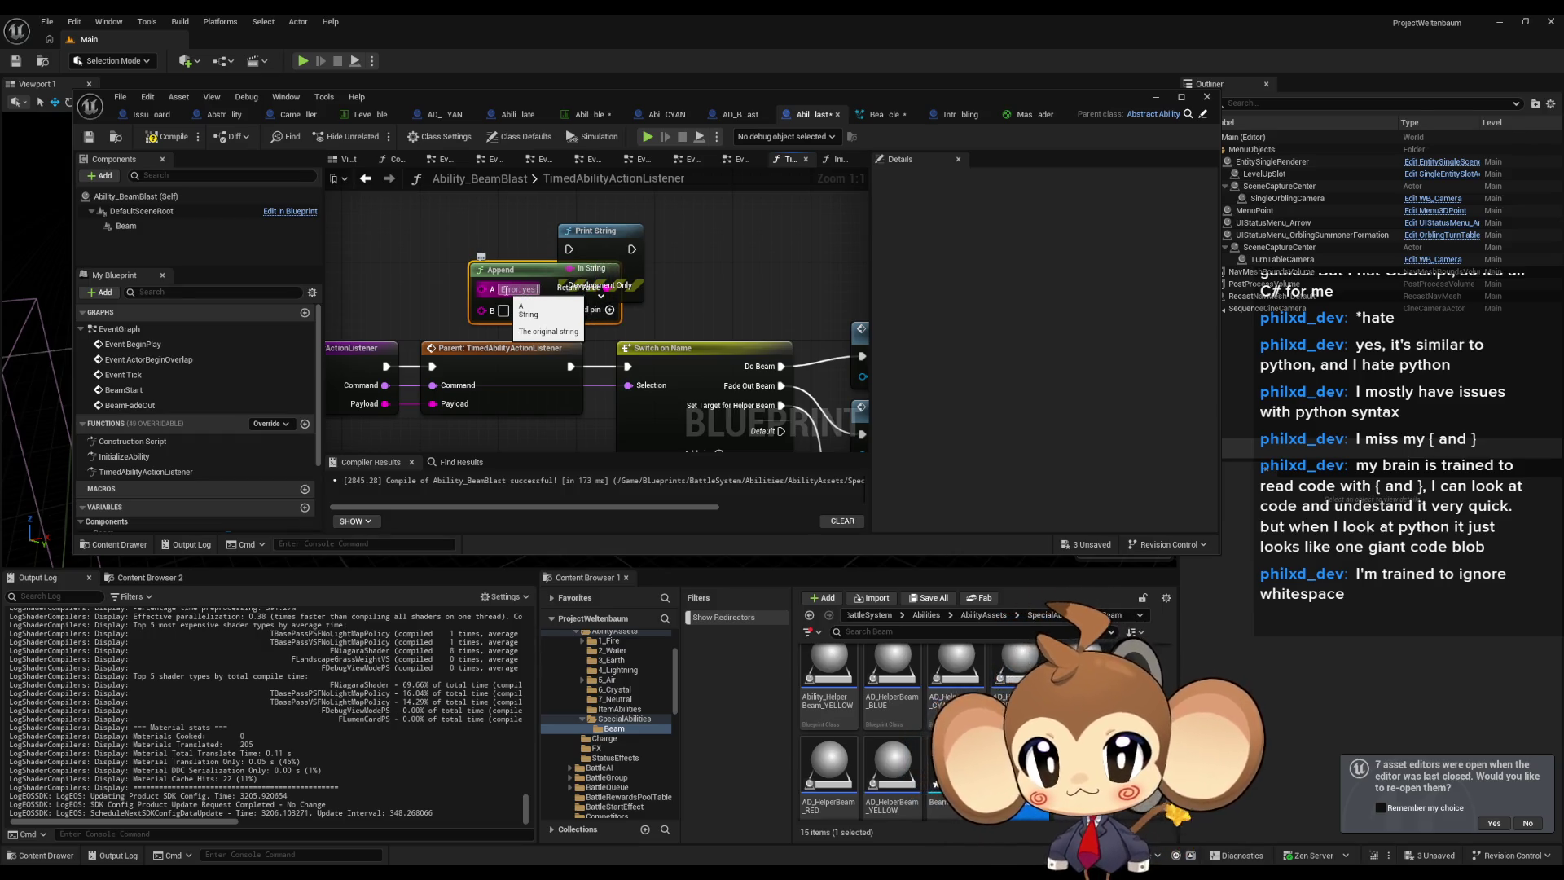
text( 2)
drag(503, 269, 416, 229)
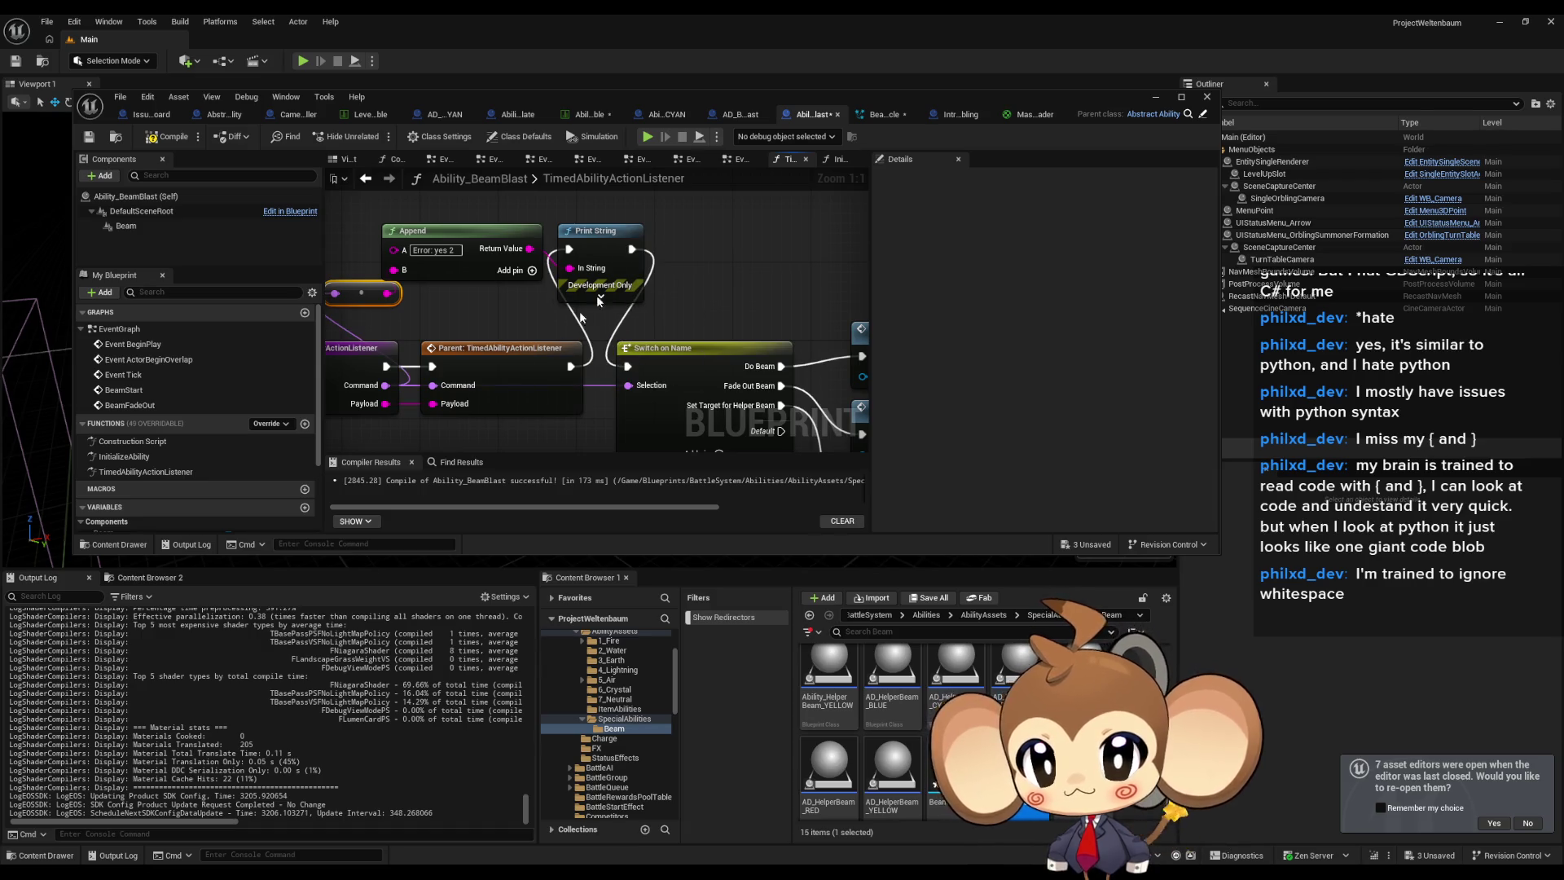
In the EventGraph, wire a Print String between BeamStart and its Timeline's Play input.
double_click(149, 458)
double_click(119, 328)
scroll(575, 364, up, 4)
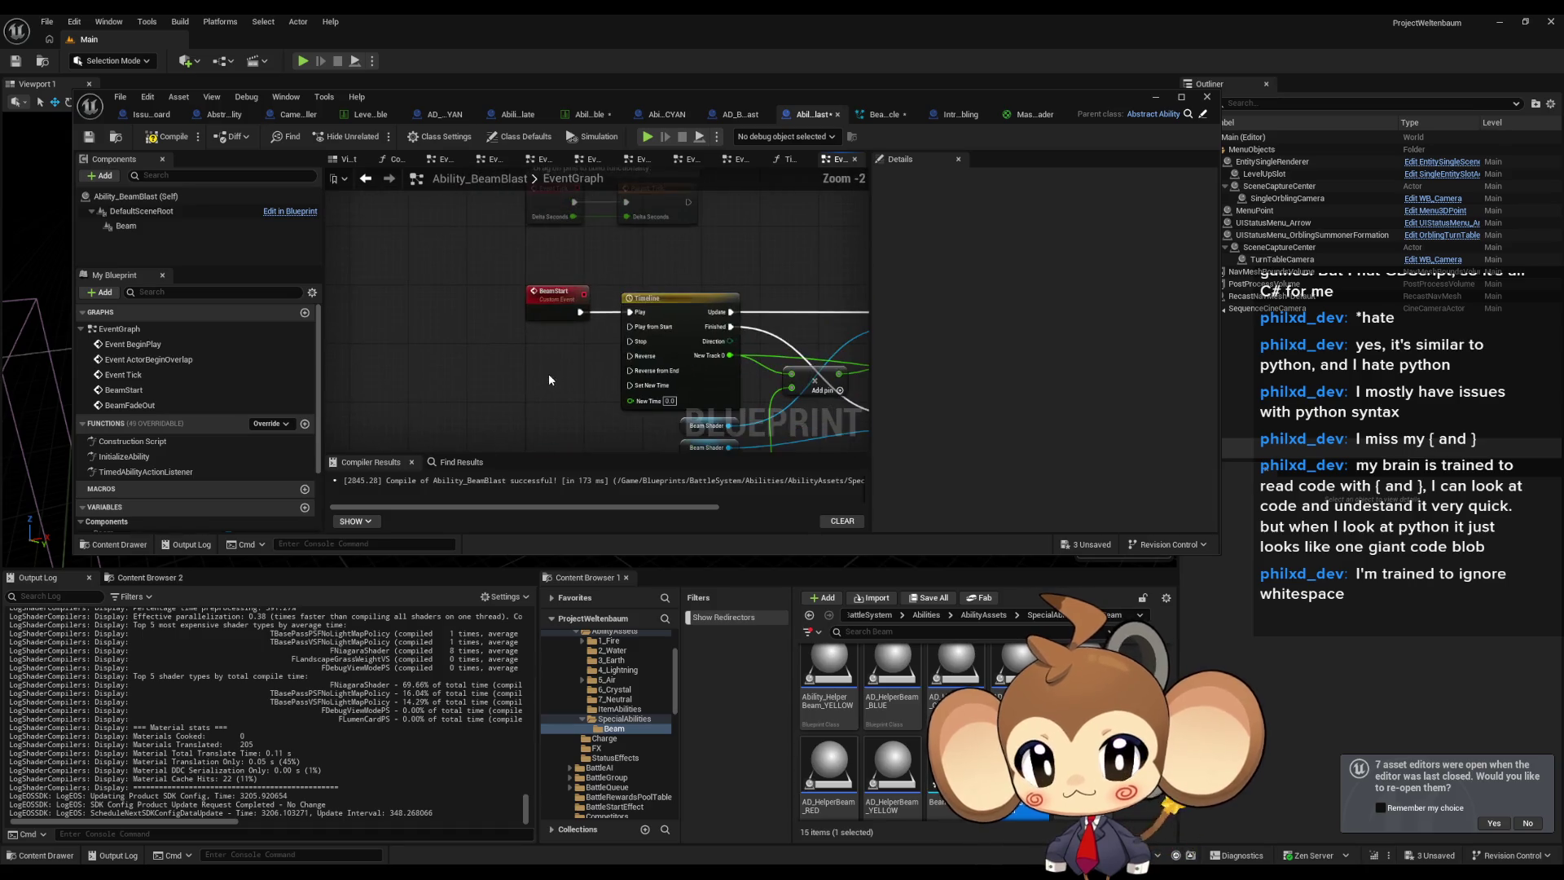
click(531, 346)
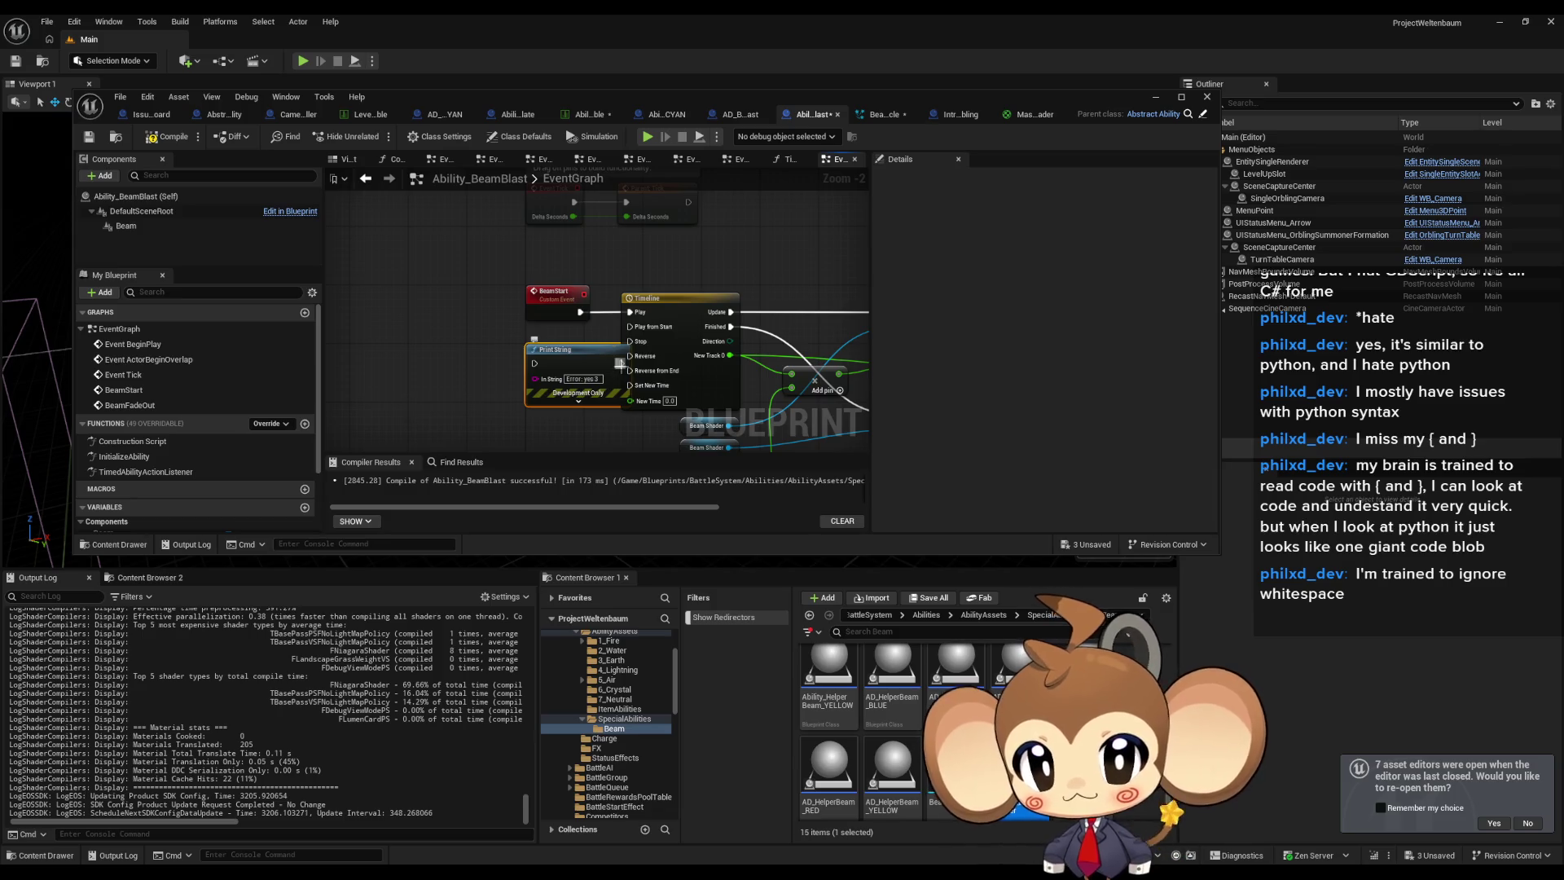
mouse_move(537, 365)
mouse_down()
mouse_move(545, 354)
mouse_move(539, 444)
mouse_move(537, 369)
mouse_up()
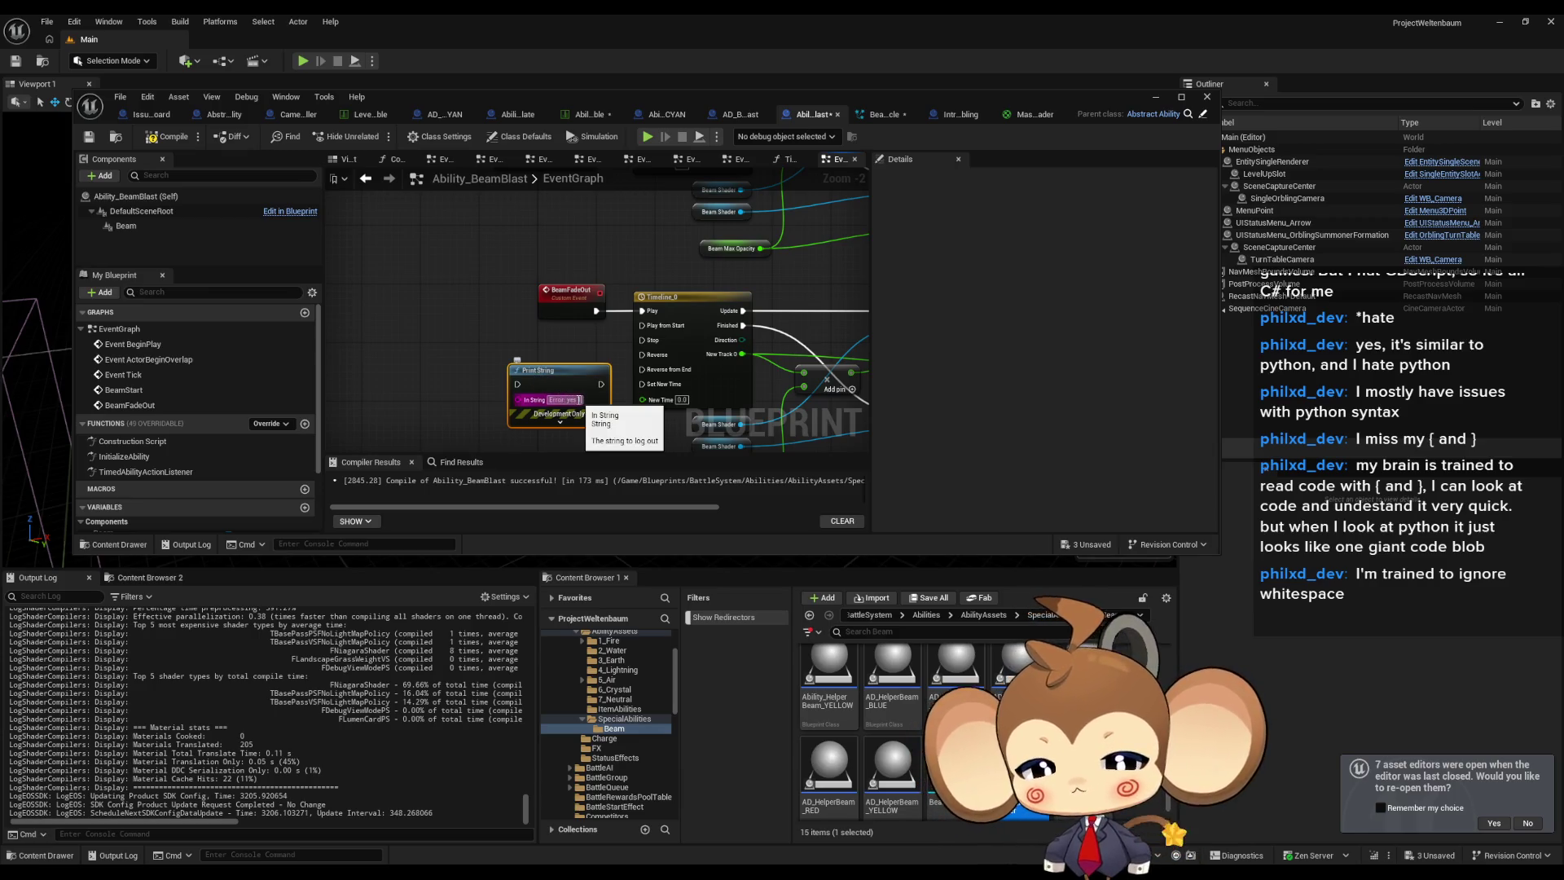
mouse_move(604, 383)
mouse_down()
mouse_move(628, 328)
mouse_move(510, 397)
mouse_move(518, 386)
mouse_up()
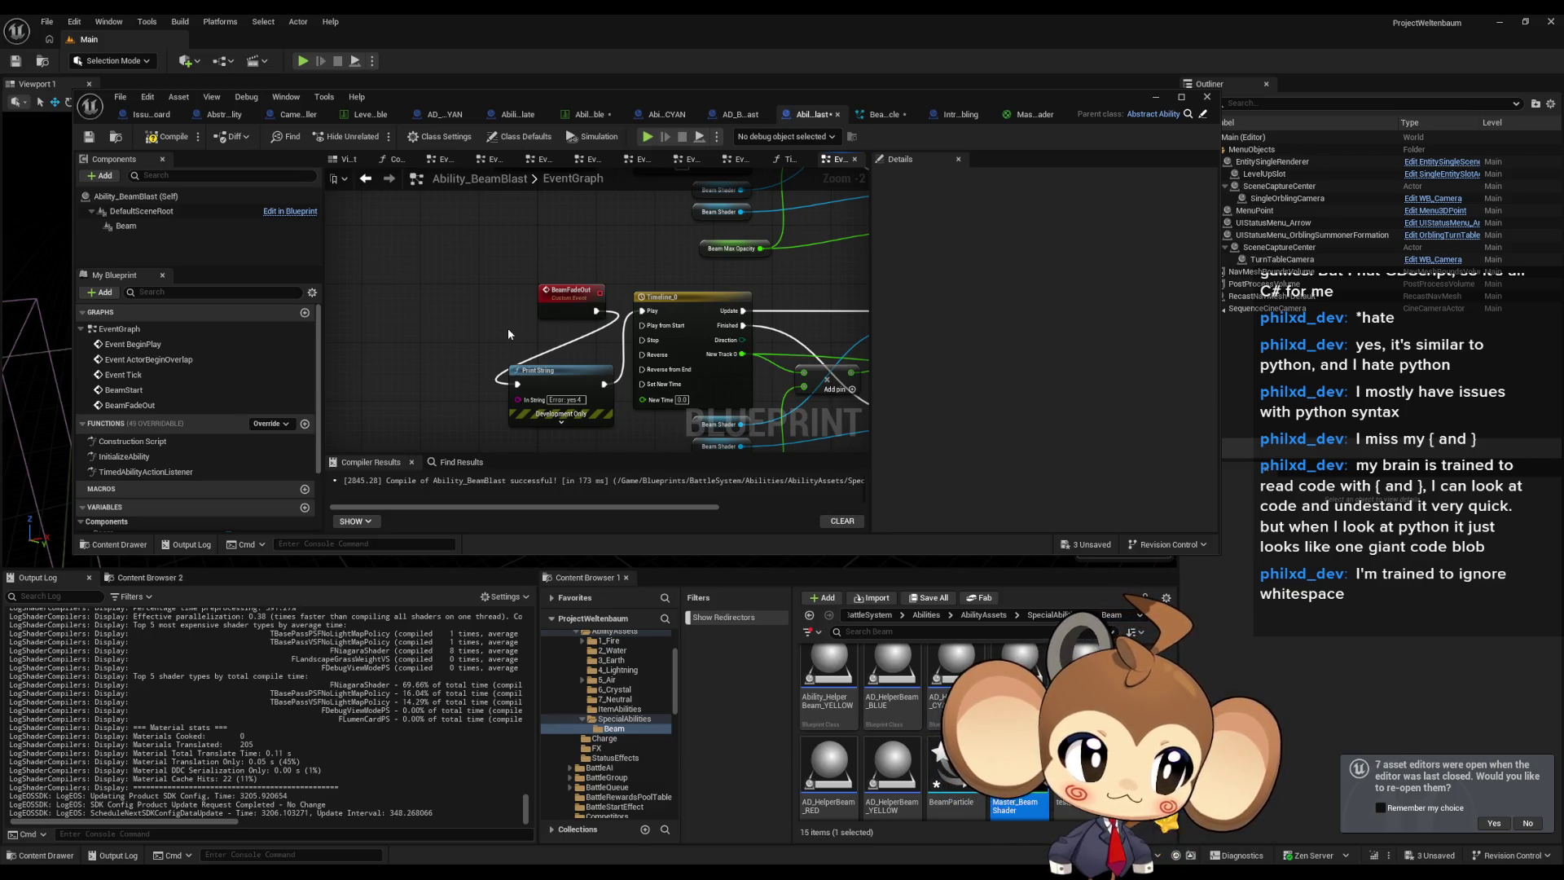
click(1154, 103)
Play the level to watch the beam abilities fire, then return to the BeamBlast Blueprint.
click(302, 60)
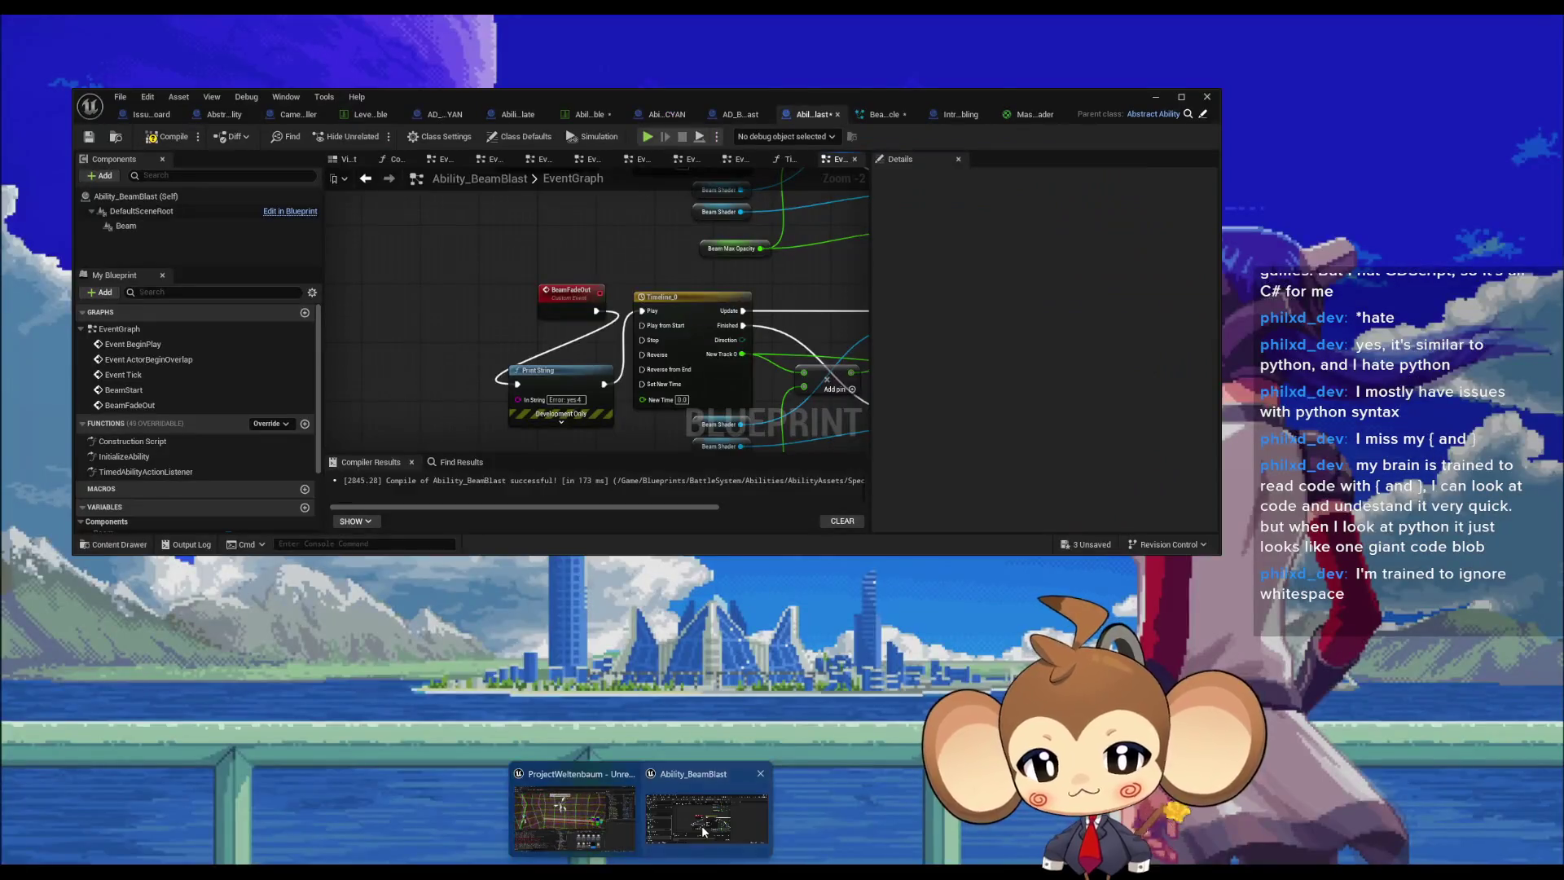
click(699, 819)
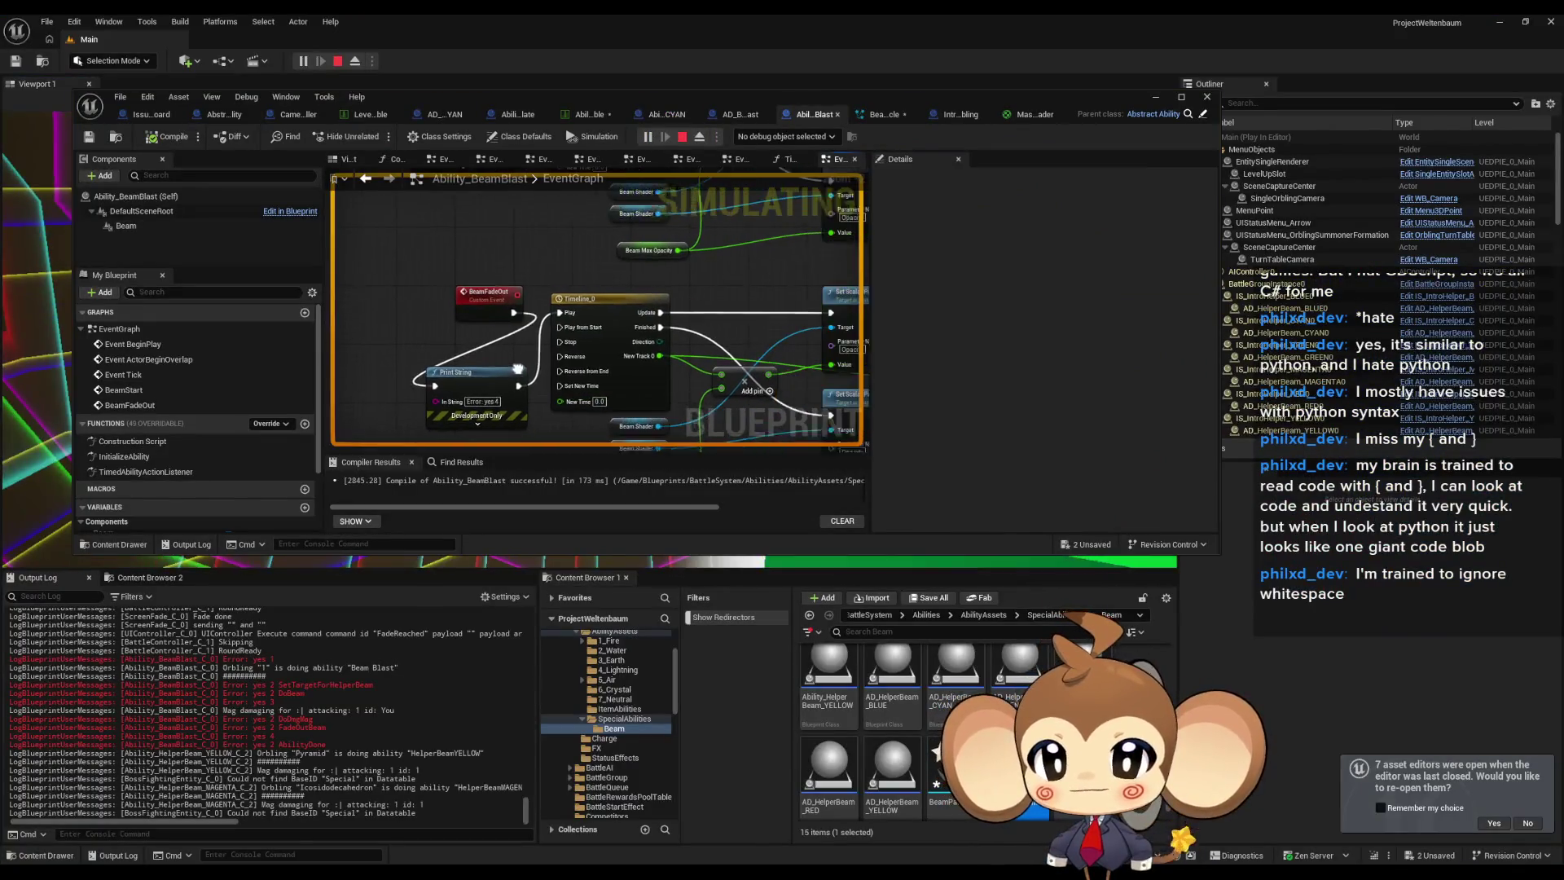
Set a breakpoint on the Beam Start call, let play hit it, then remove it.
double_click(189, 472)
drag(831, 350, 632, 324)
right_click(687, 313)
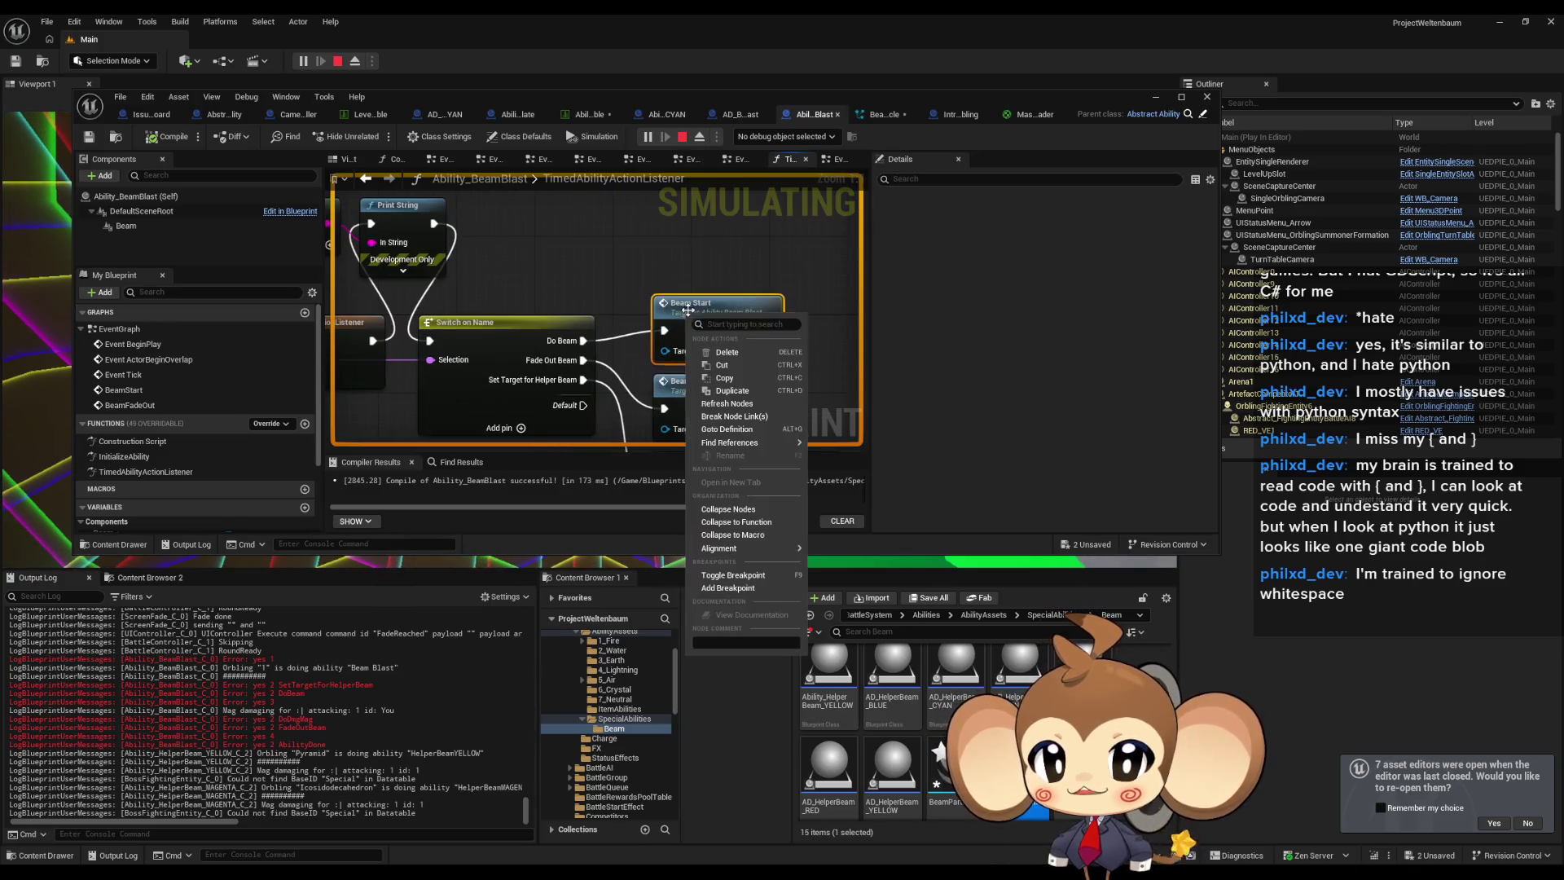
click(733, 588)
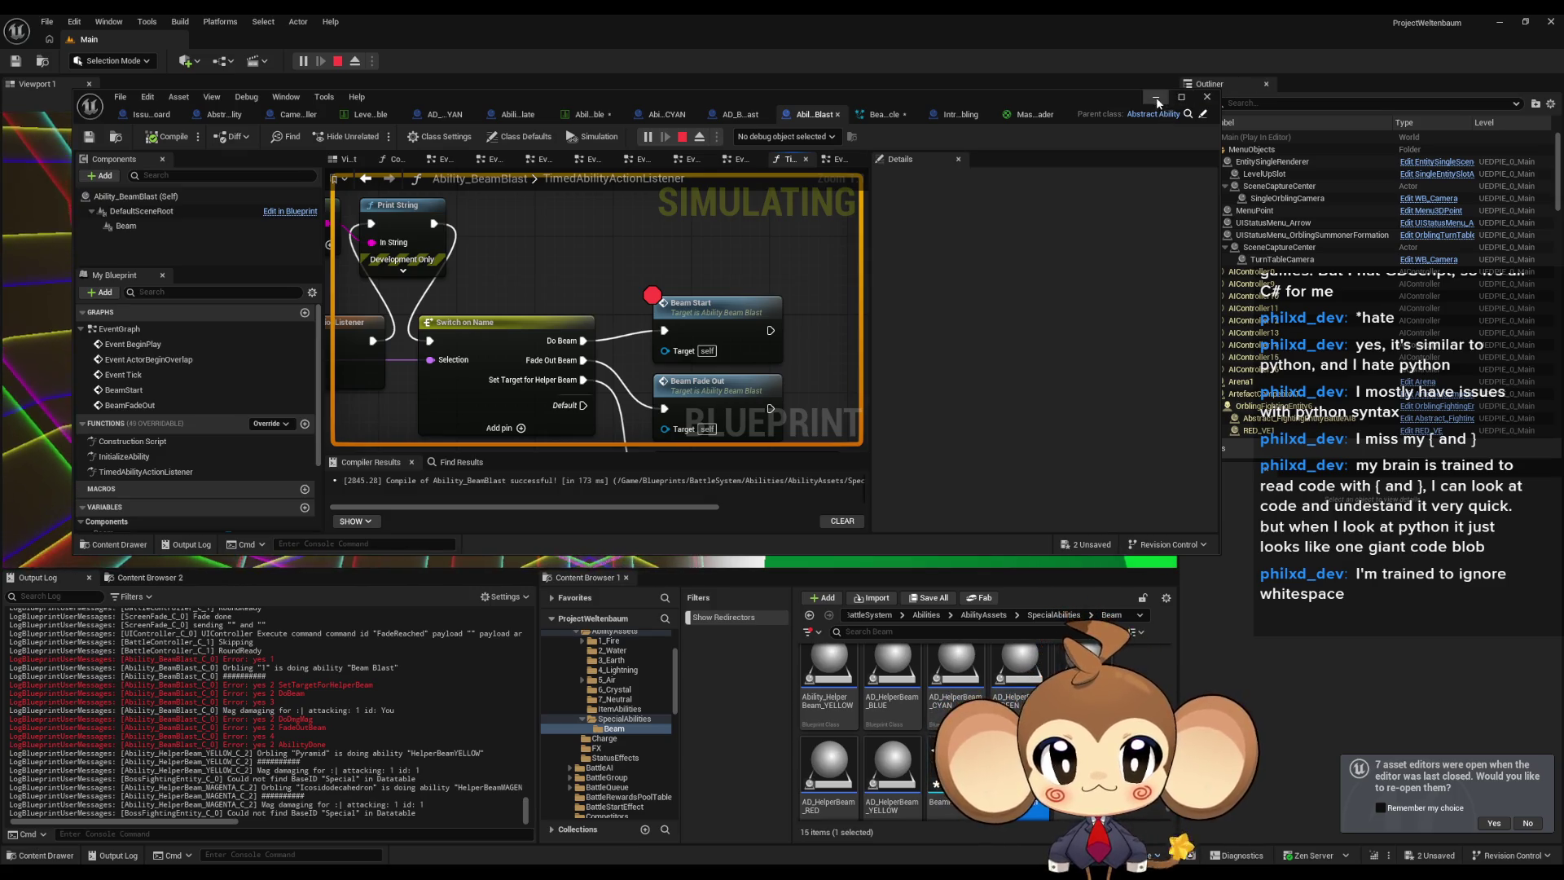
click(1156, 98)
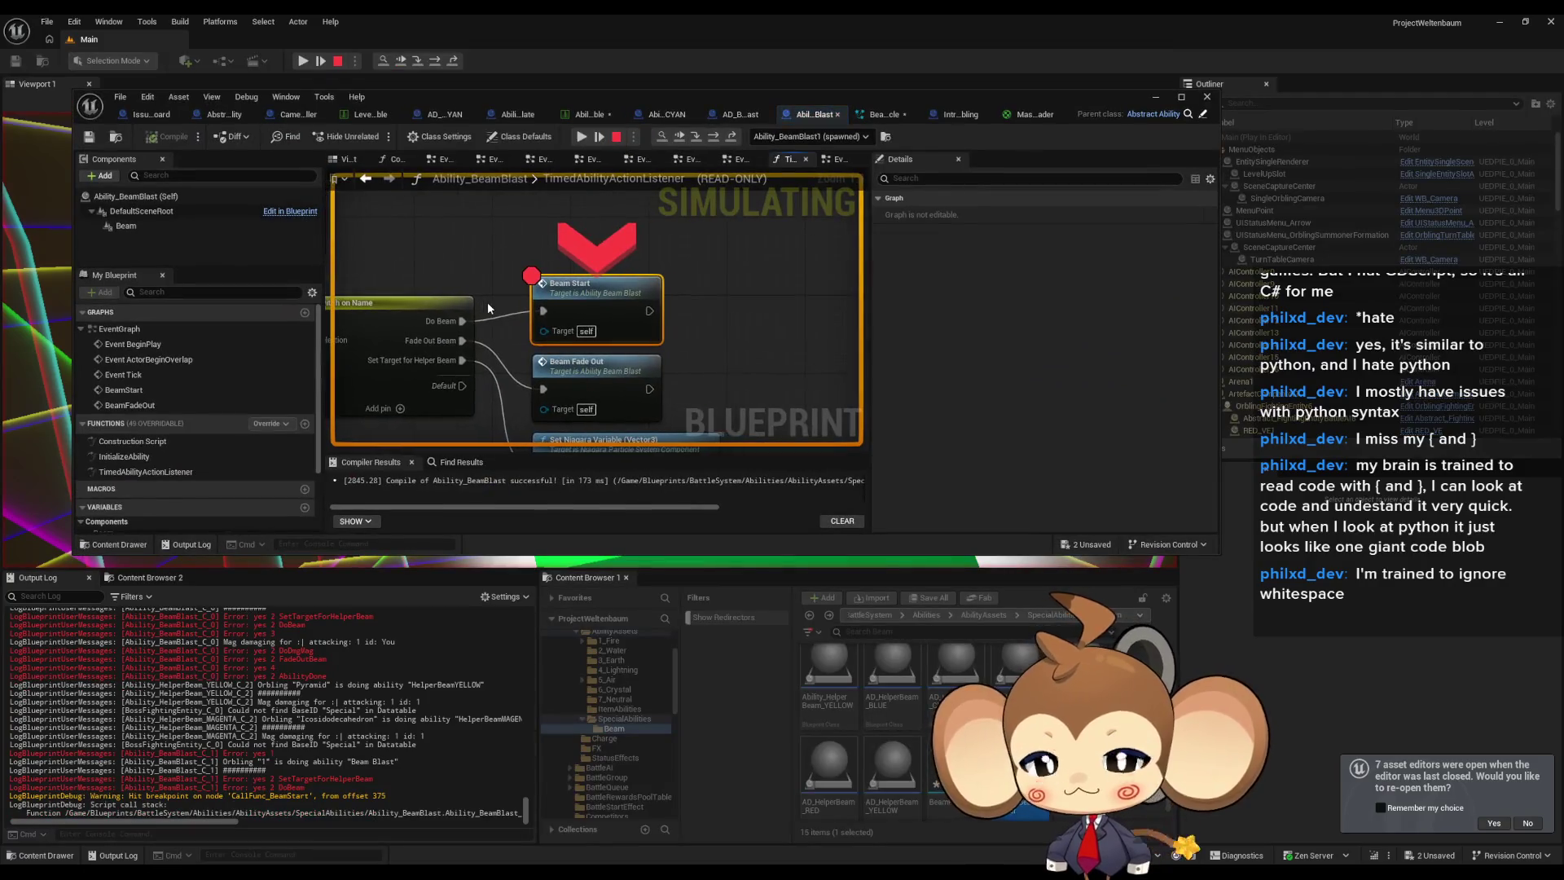
right_click(607, 299)
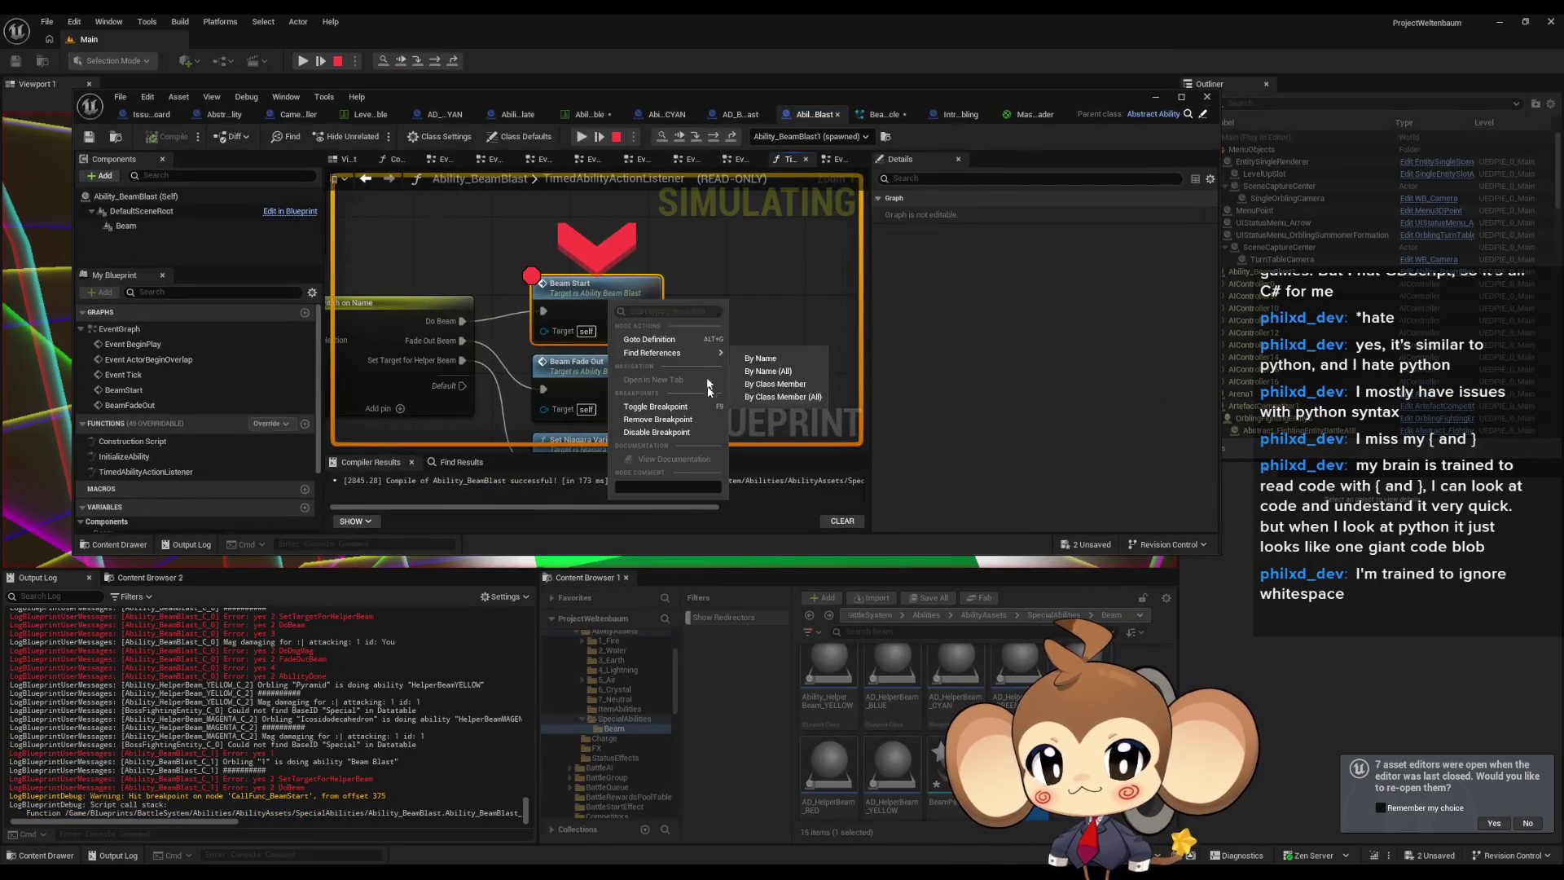
click(683, 420)
Step into BeamStart to see its Timeline, resume, and debug the Ability_BeamBlast1 instance.
double_click(673, 100)
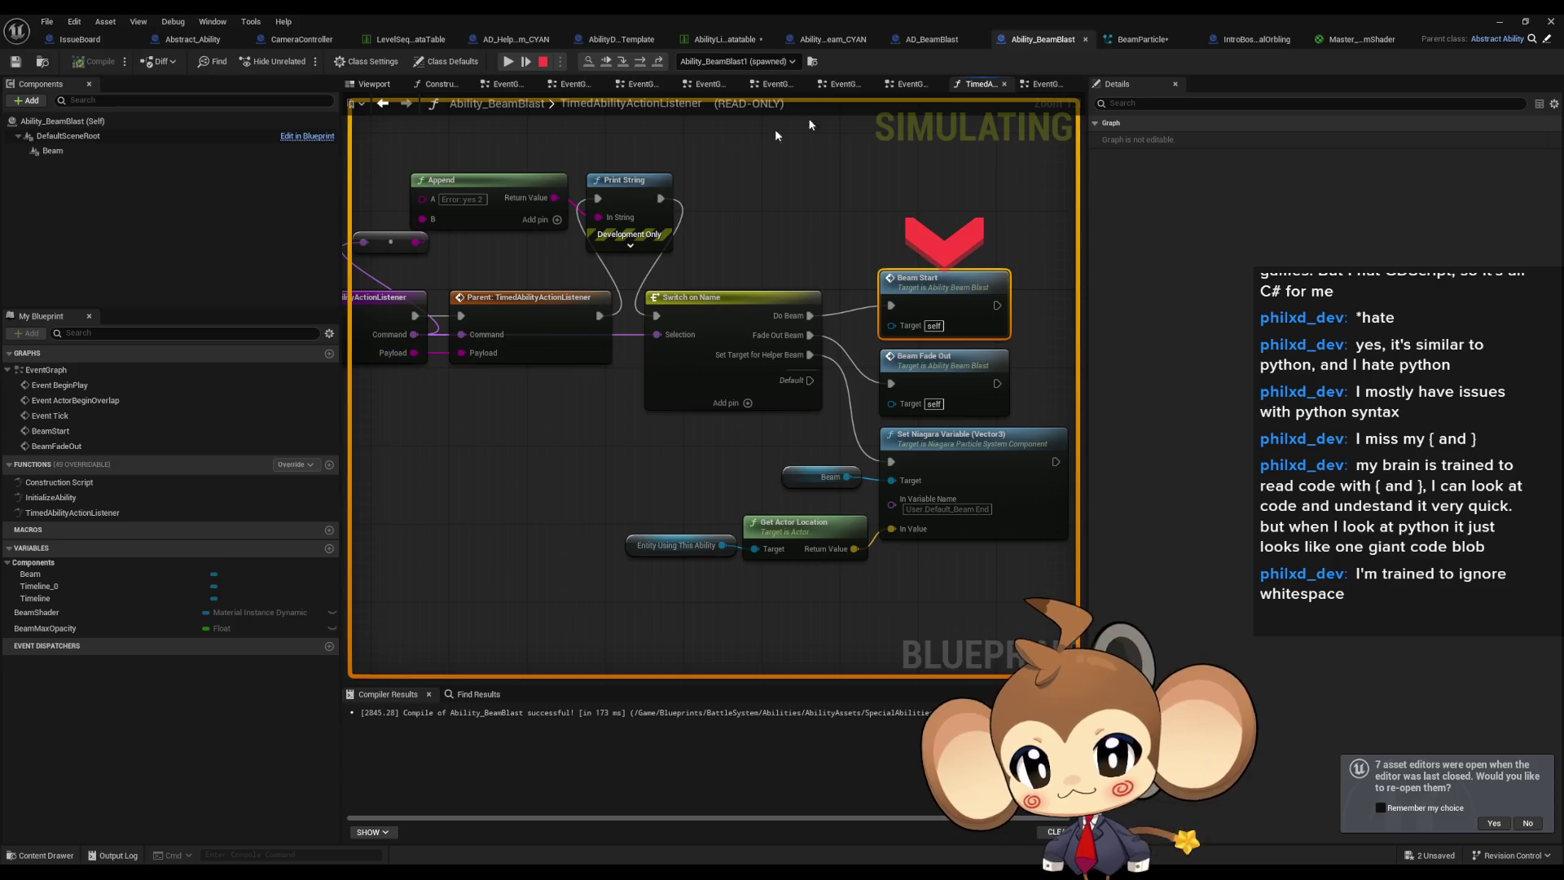
click(624, 62)
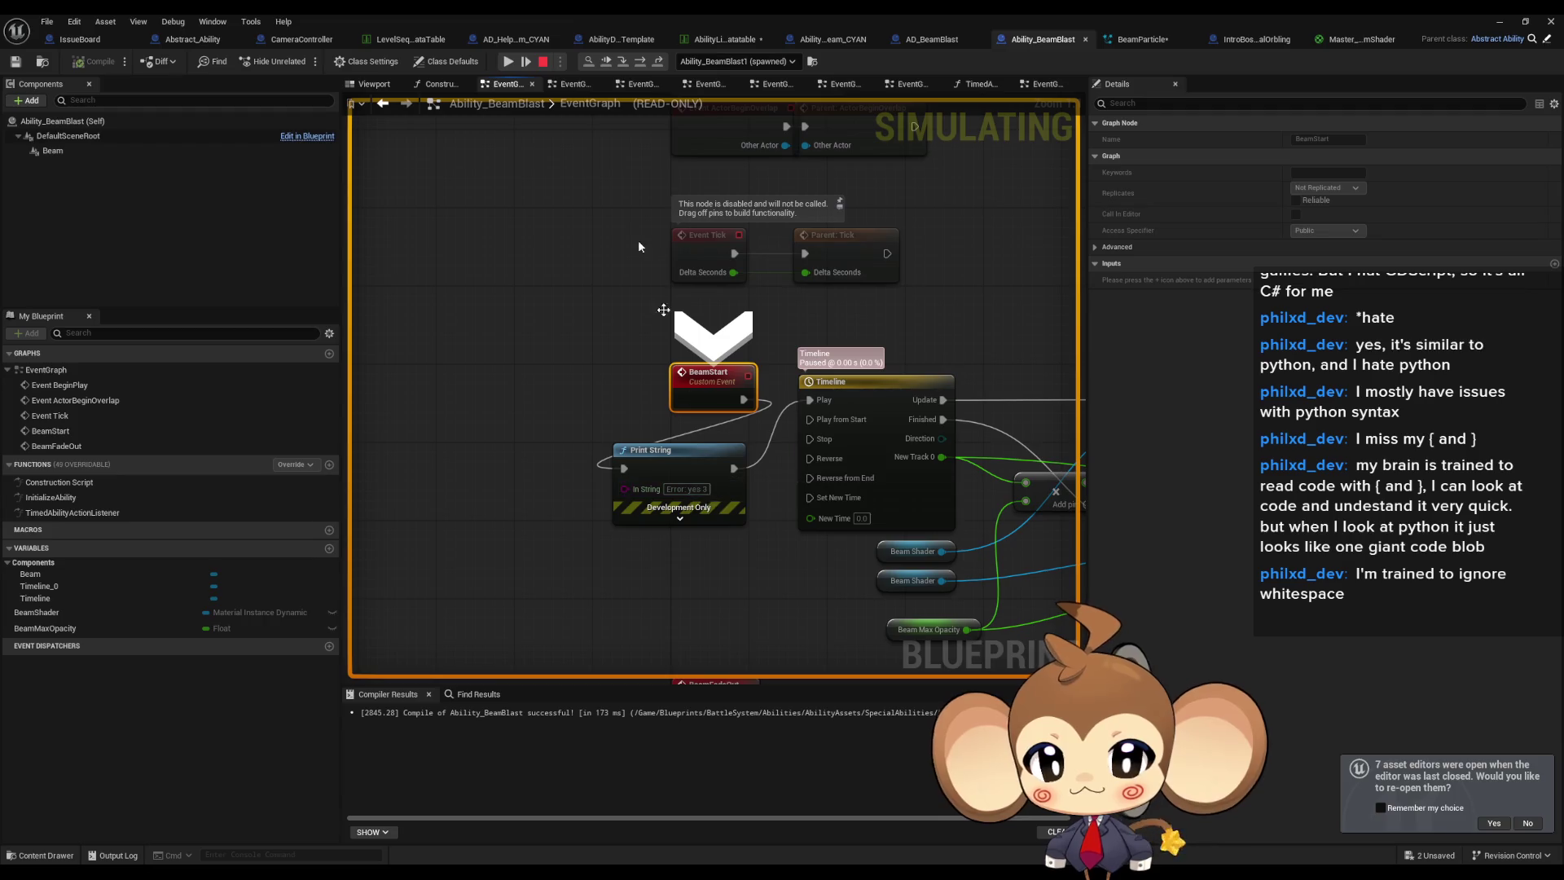
click(607, 63)
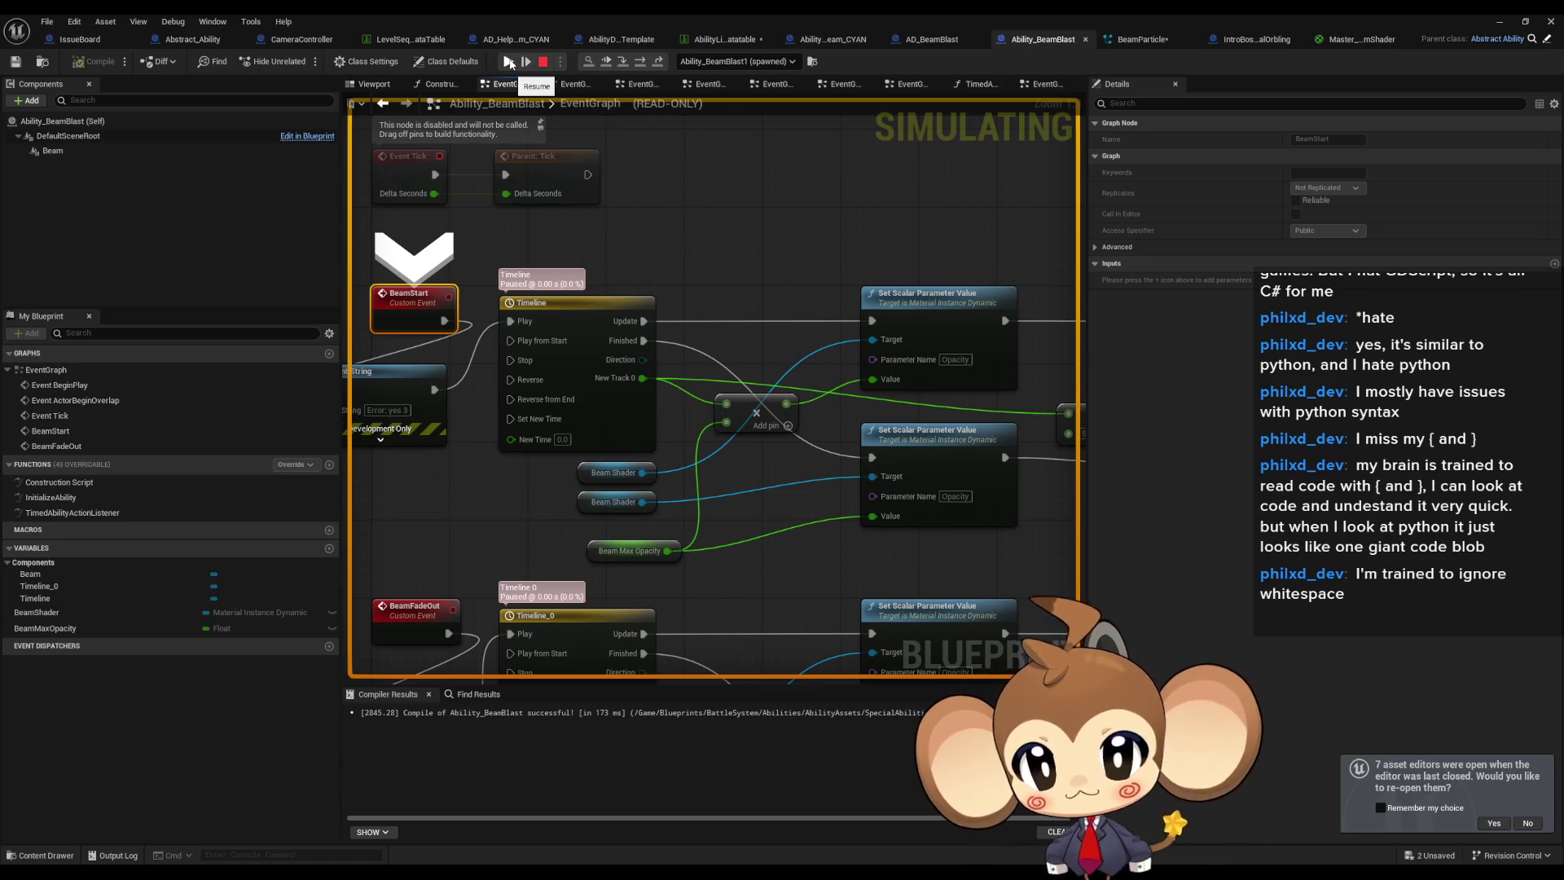
click(509, 62)
click(719, 237)
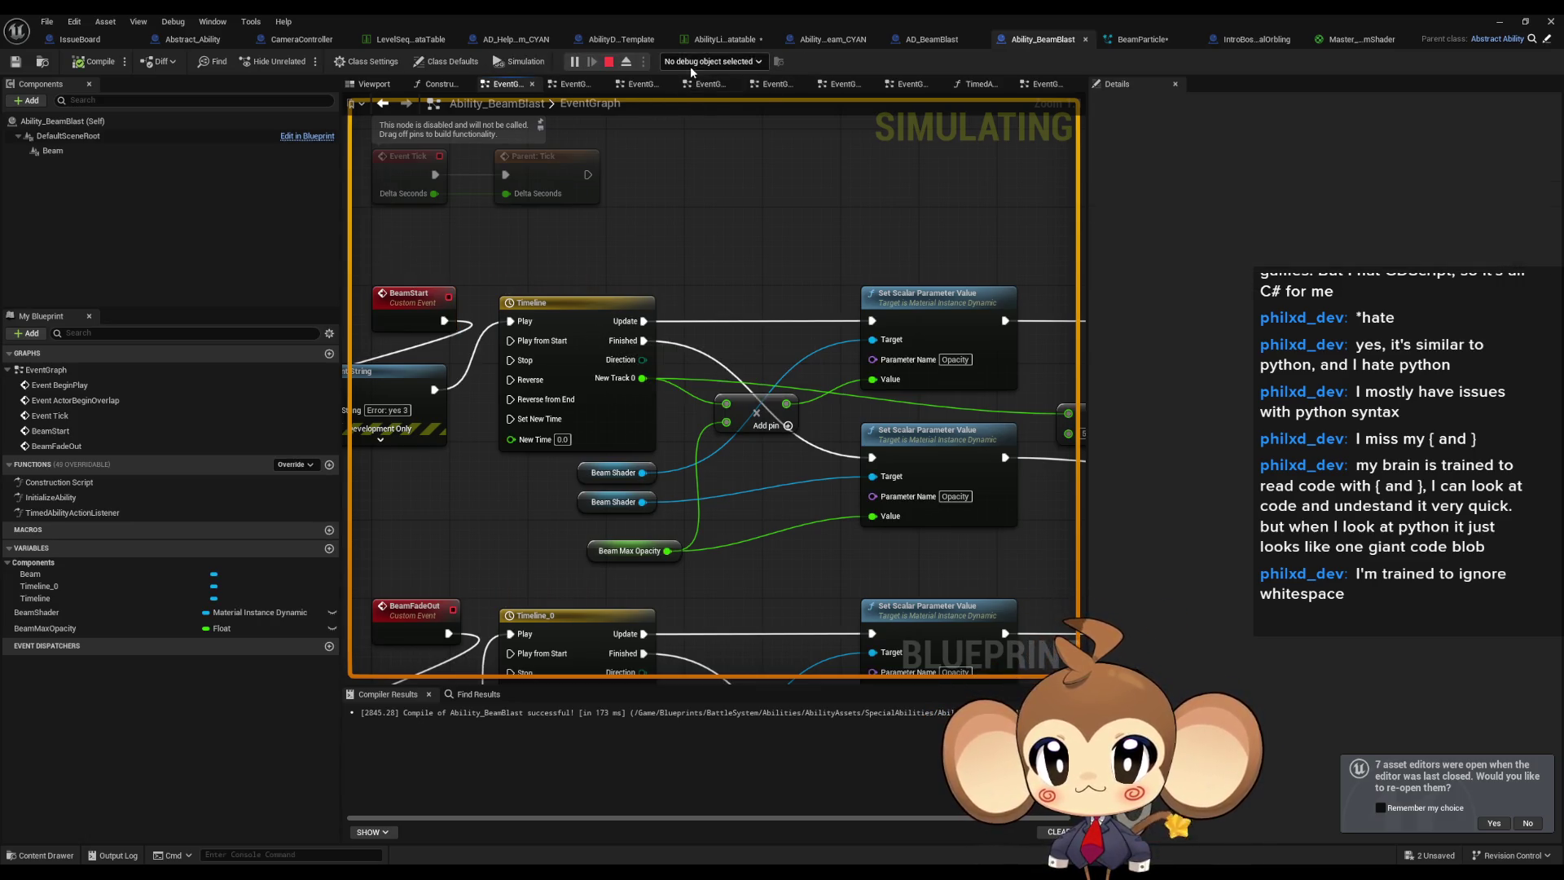
click(690, 89)
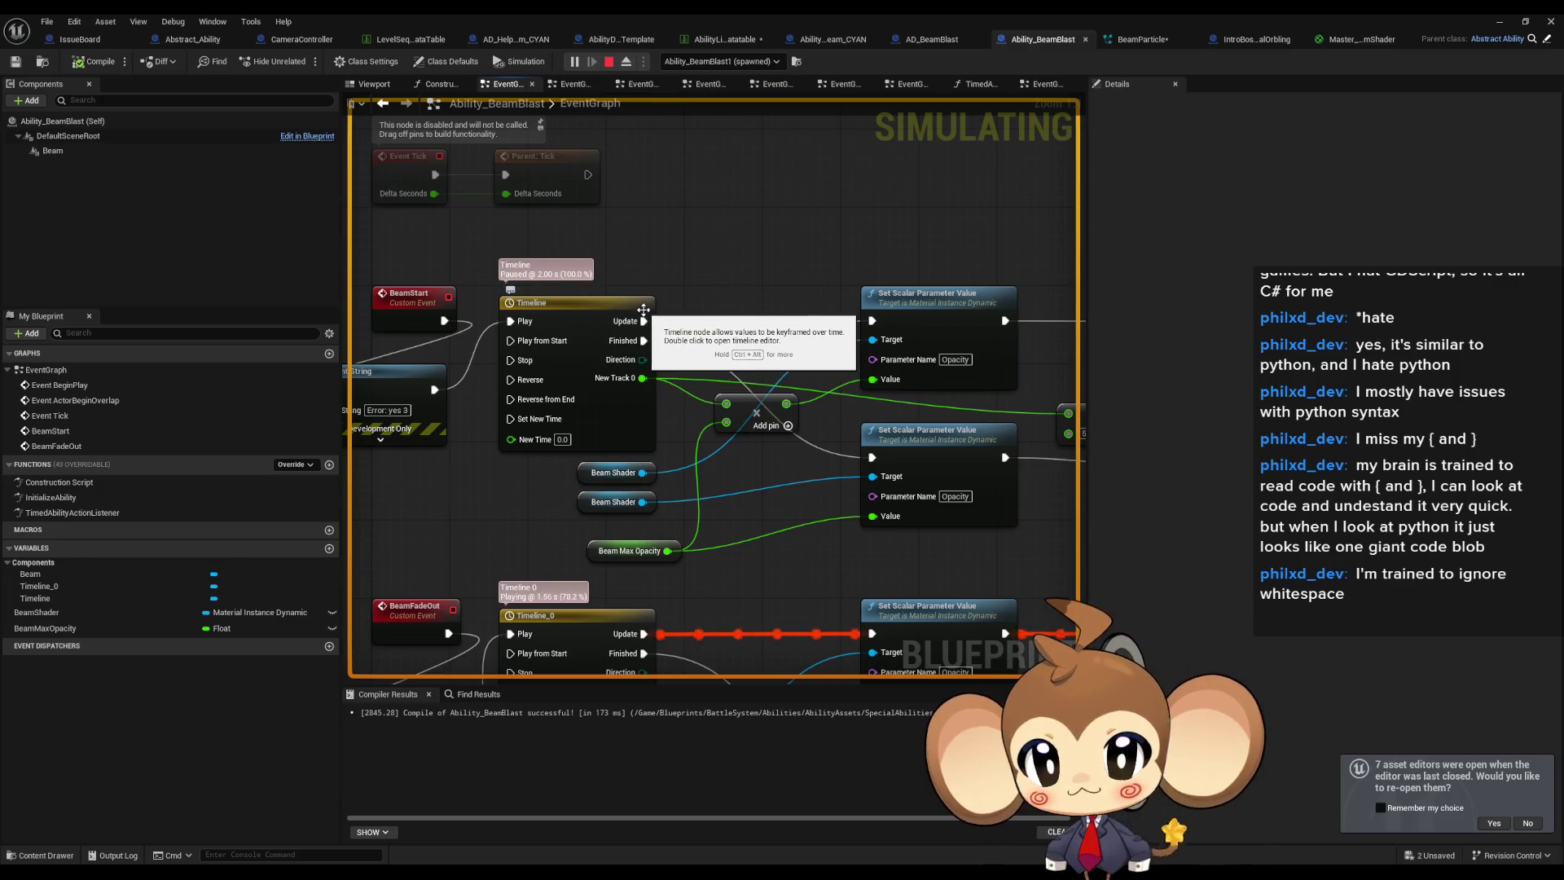
drag(512, 341, 675, 346)
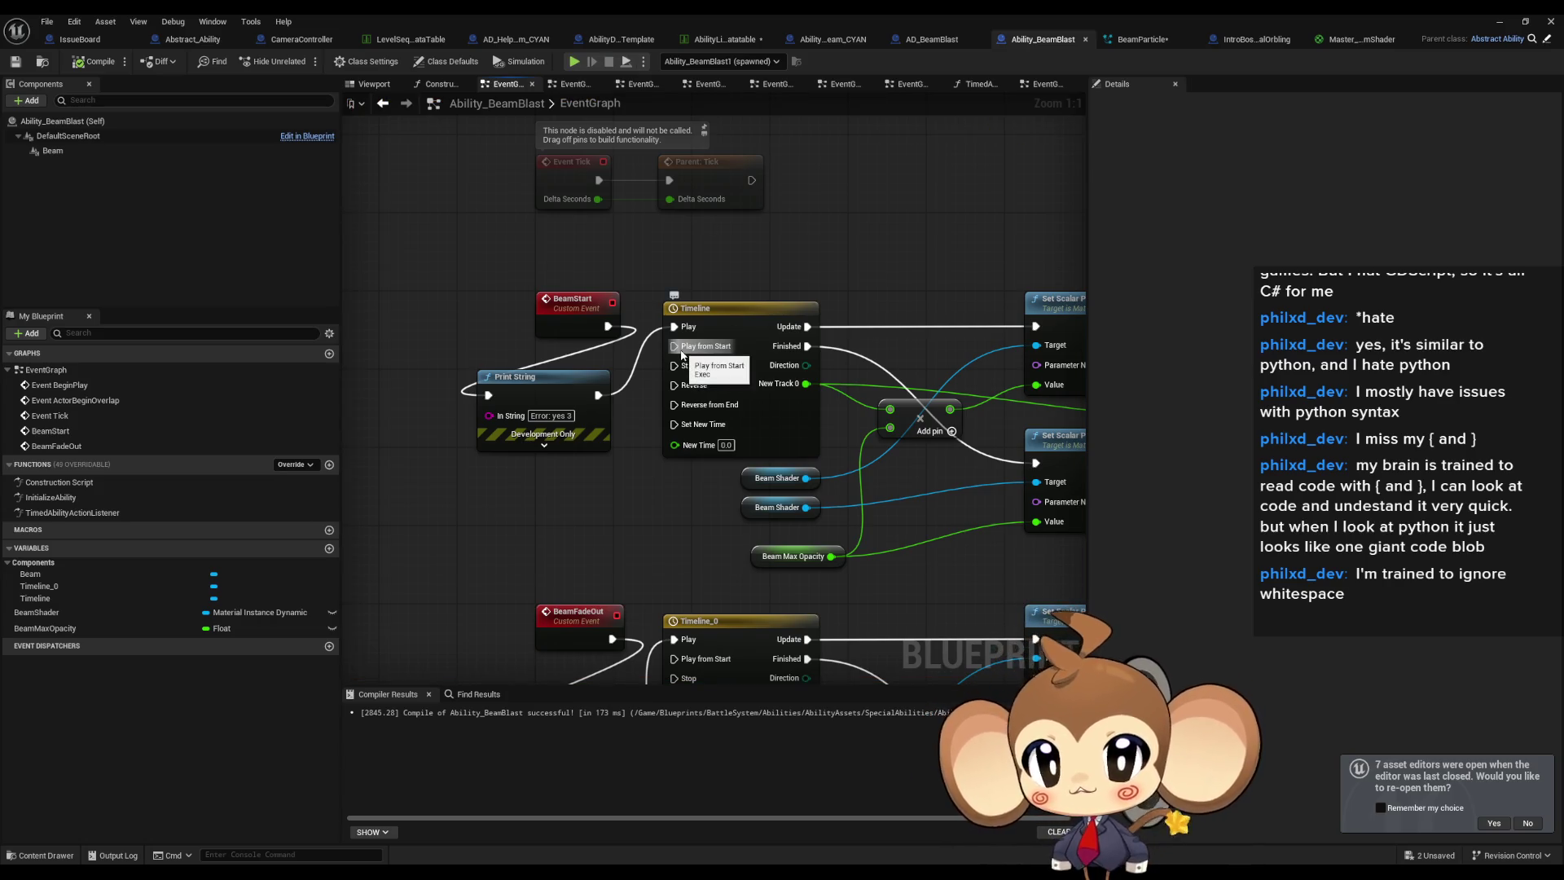
click(810, 41)
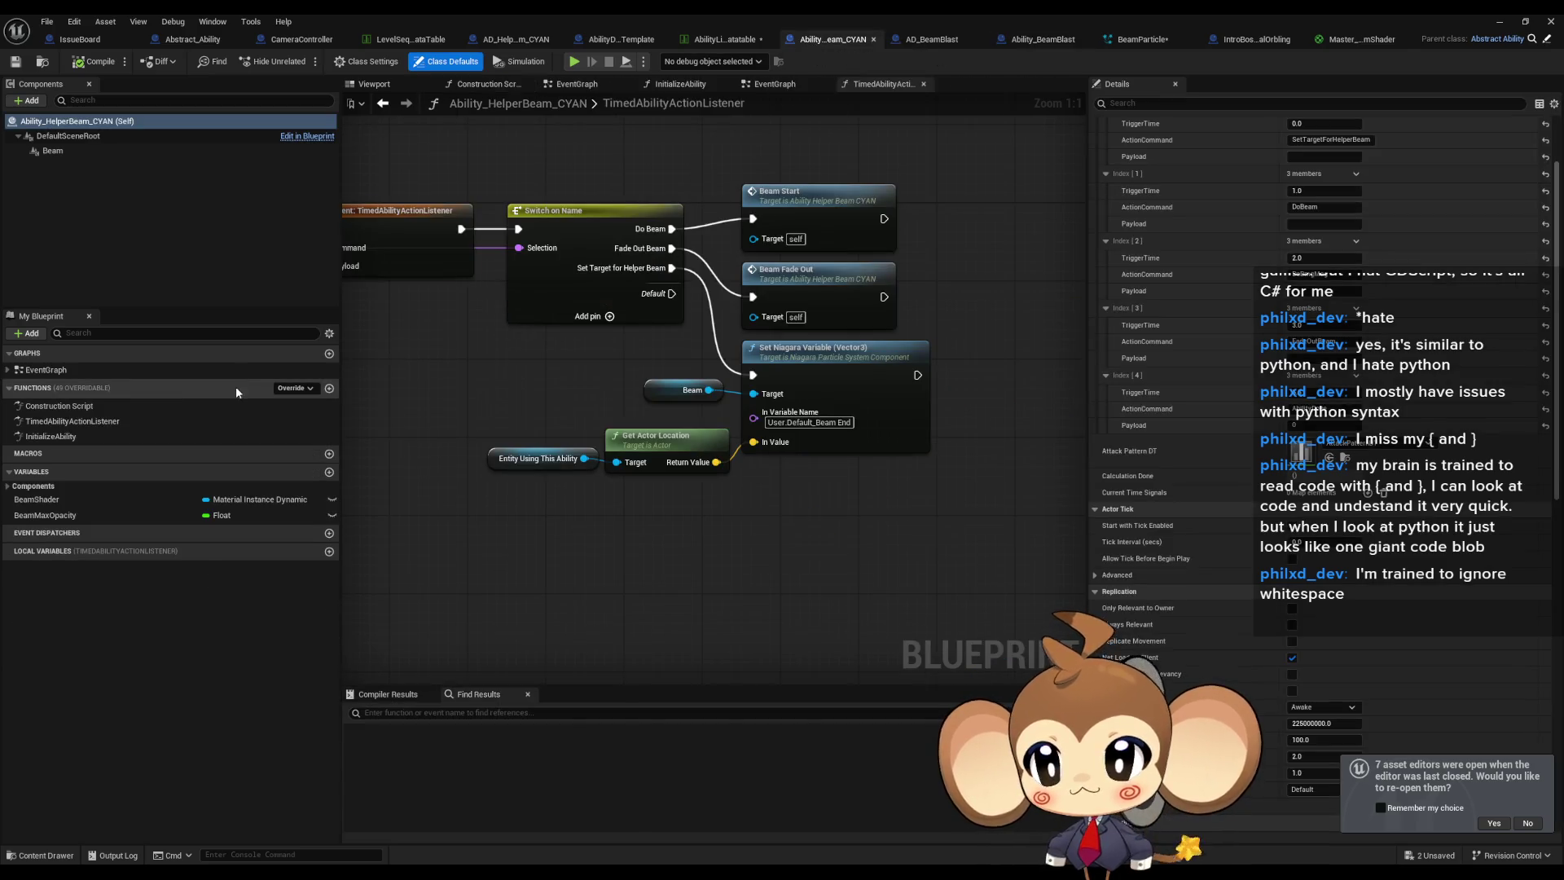
double_click(46, 370)
mouse_move(735, 494)
mouse_down()
mouse_move(619, 374)
mouse_move(524, 349)
mouse_up()
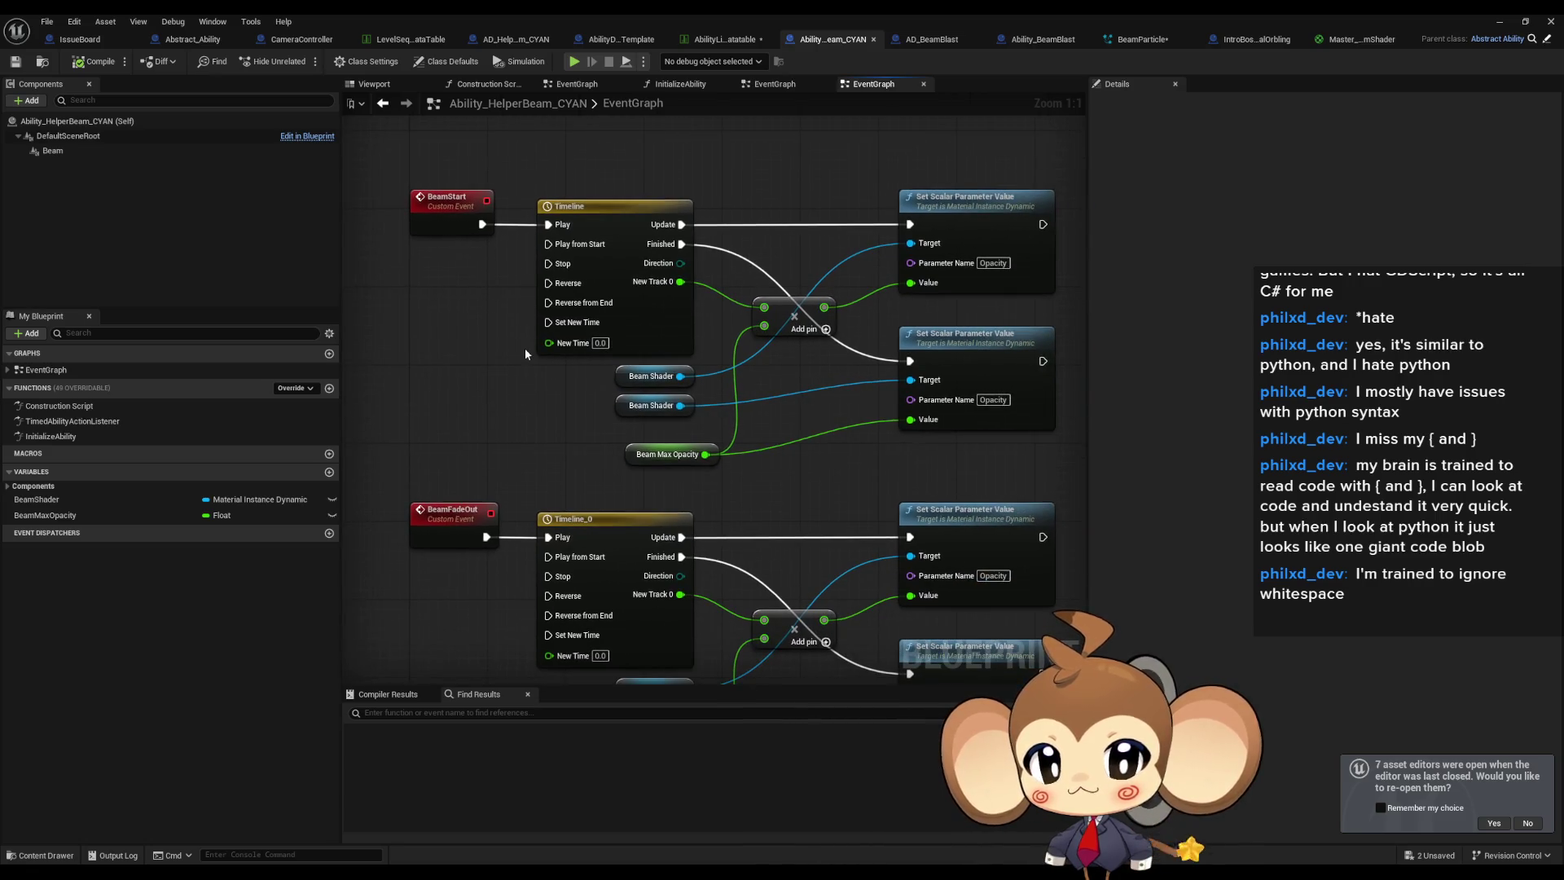
click(999, 45)
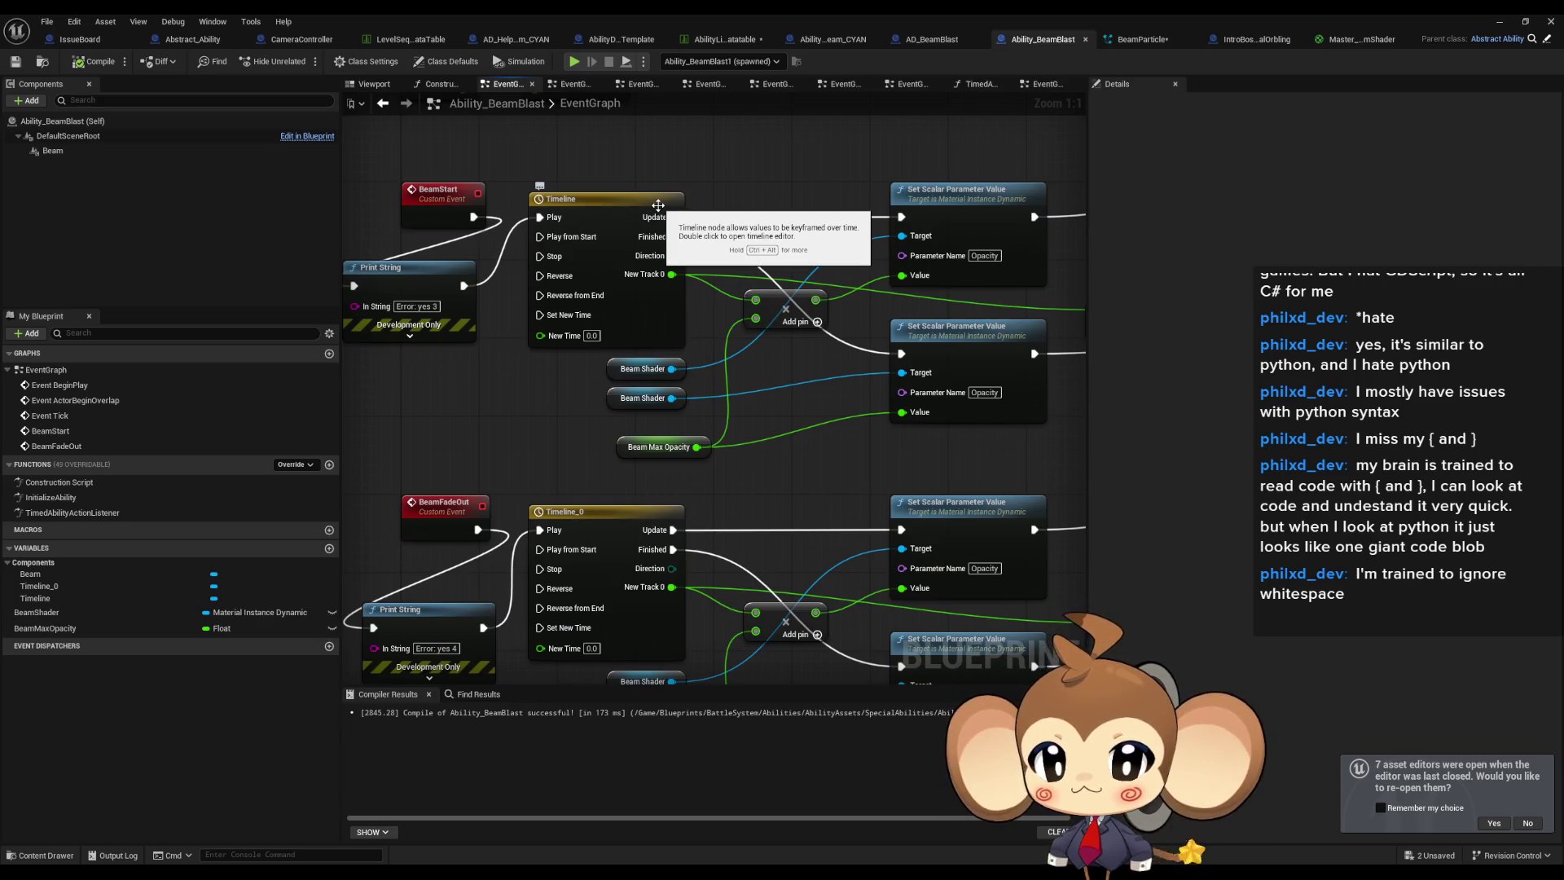
mouse_move(795, 338)
mouse_down()
mouse_move(725, 362)
mouse_move(685, 312)
mouse_up()
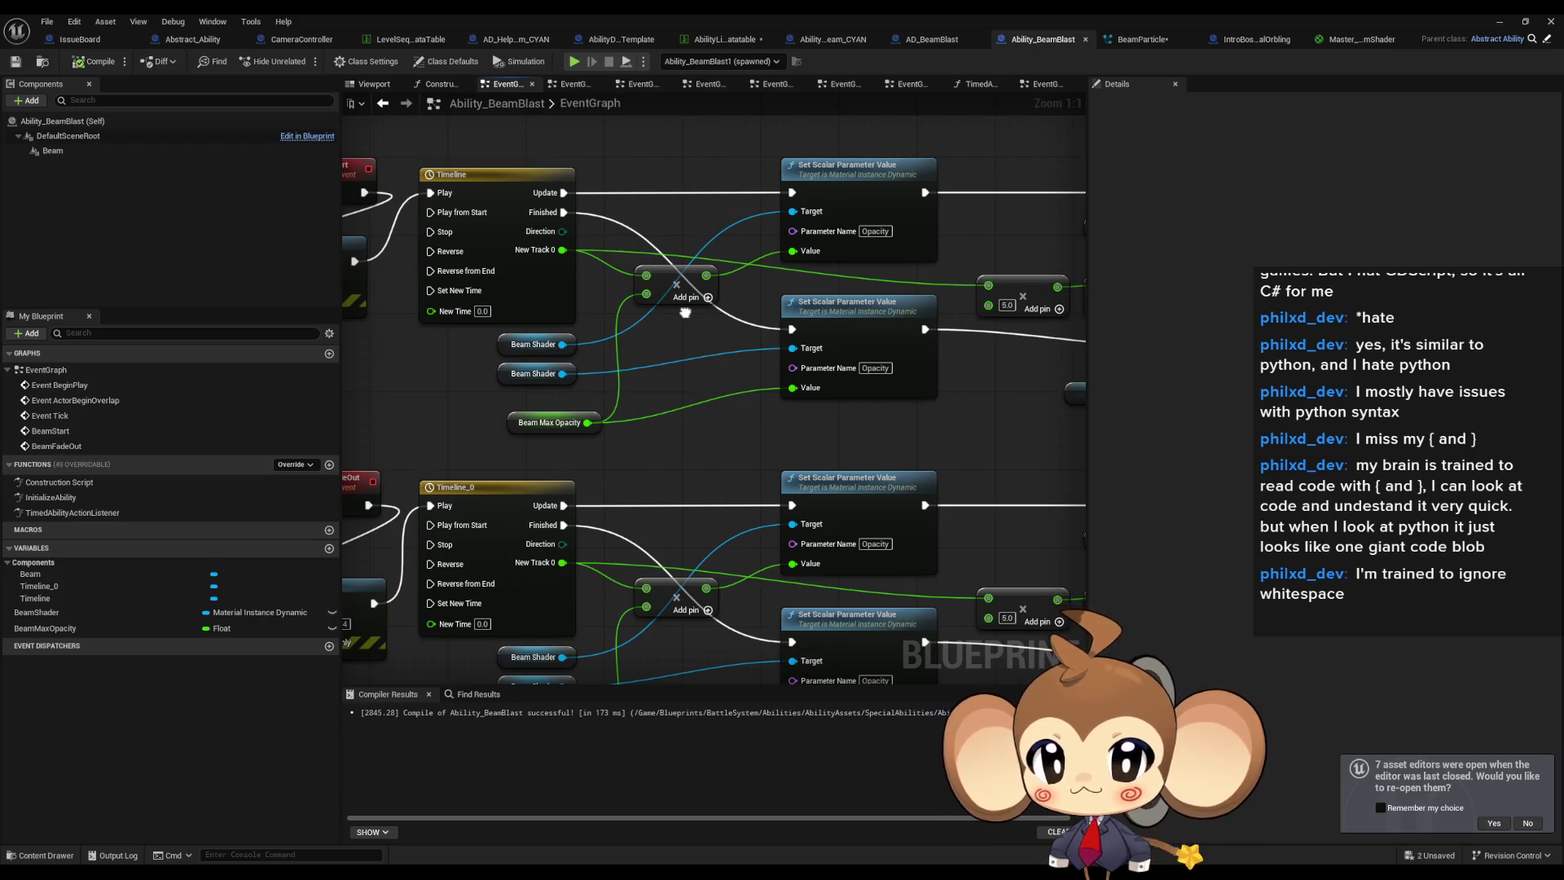
drag(530, 450, 635, 463)
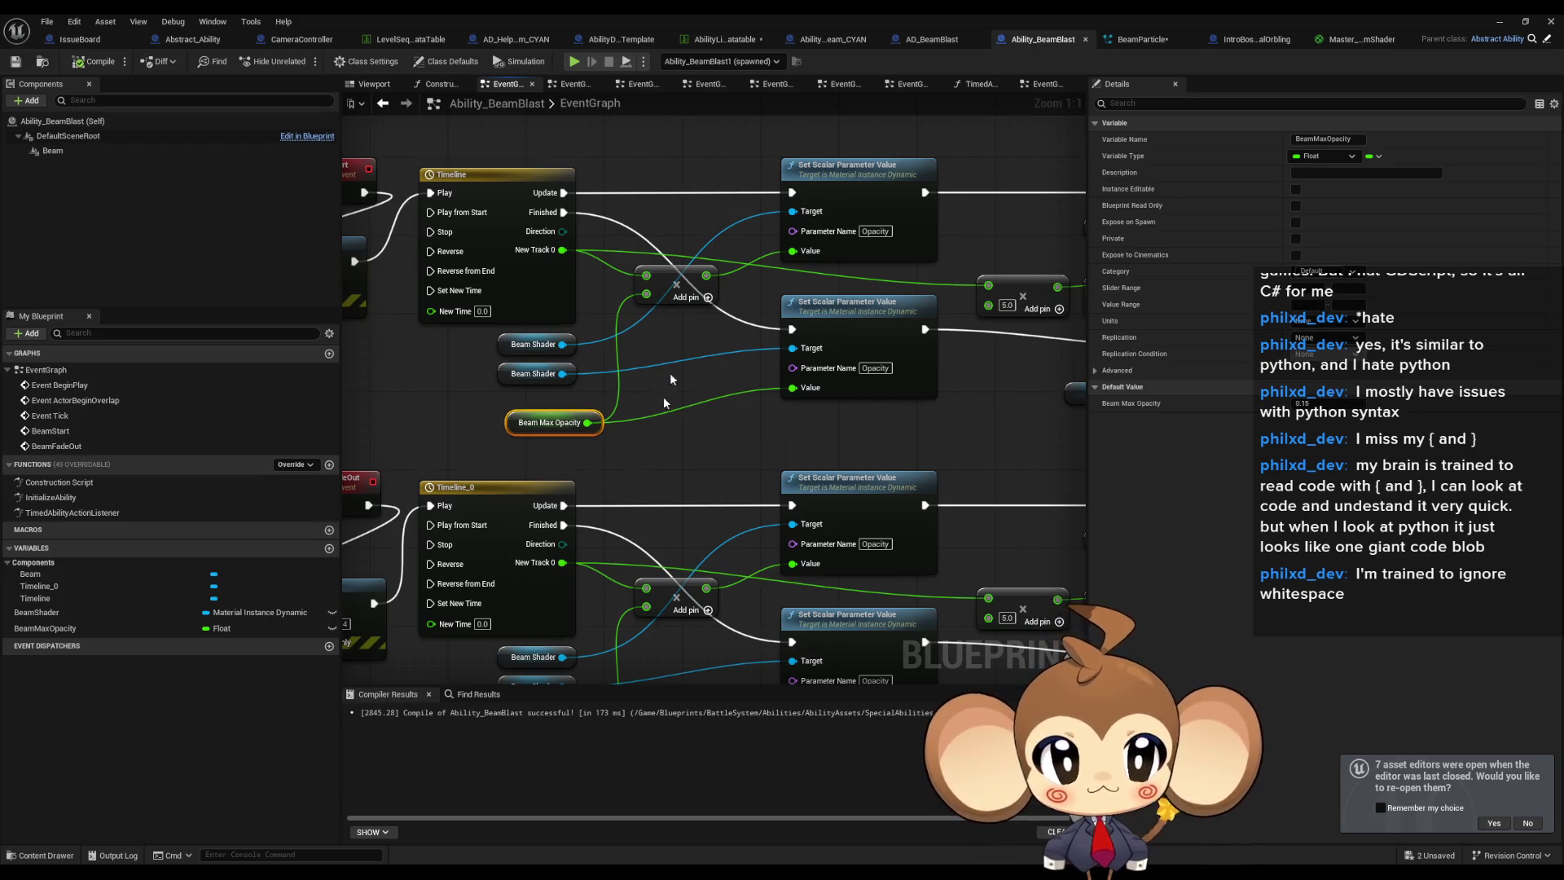
click(831, 40)
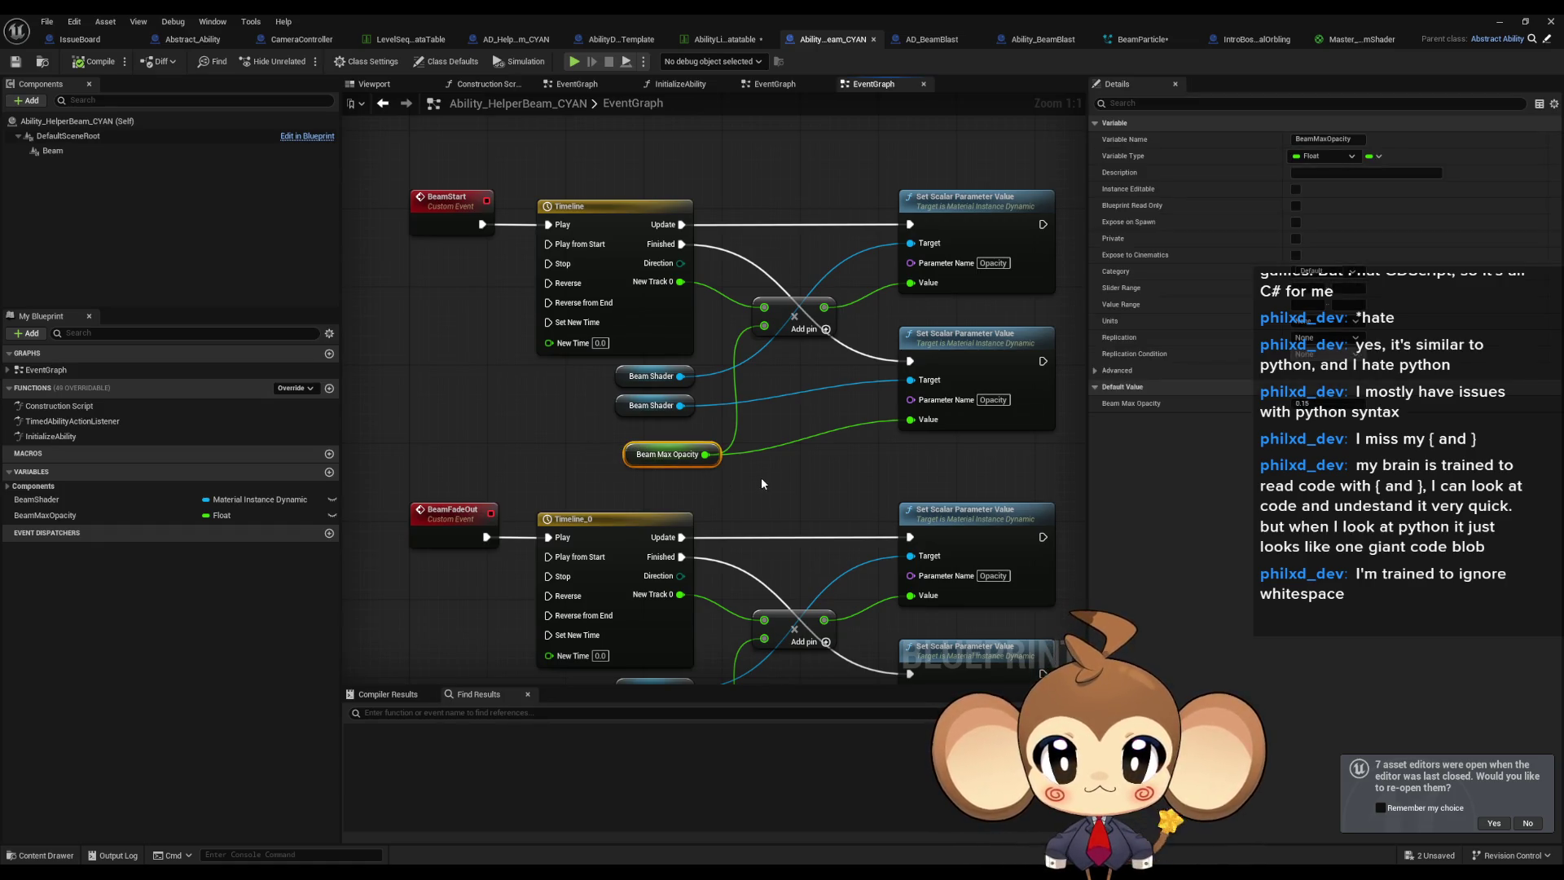
double_click(662, 301)
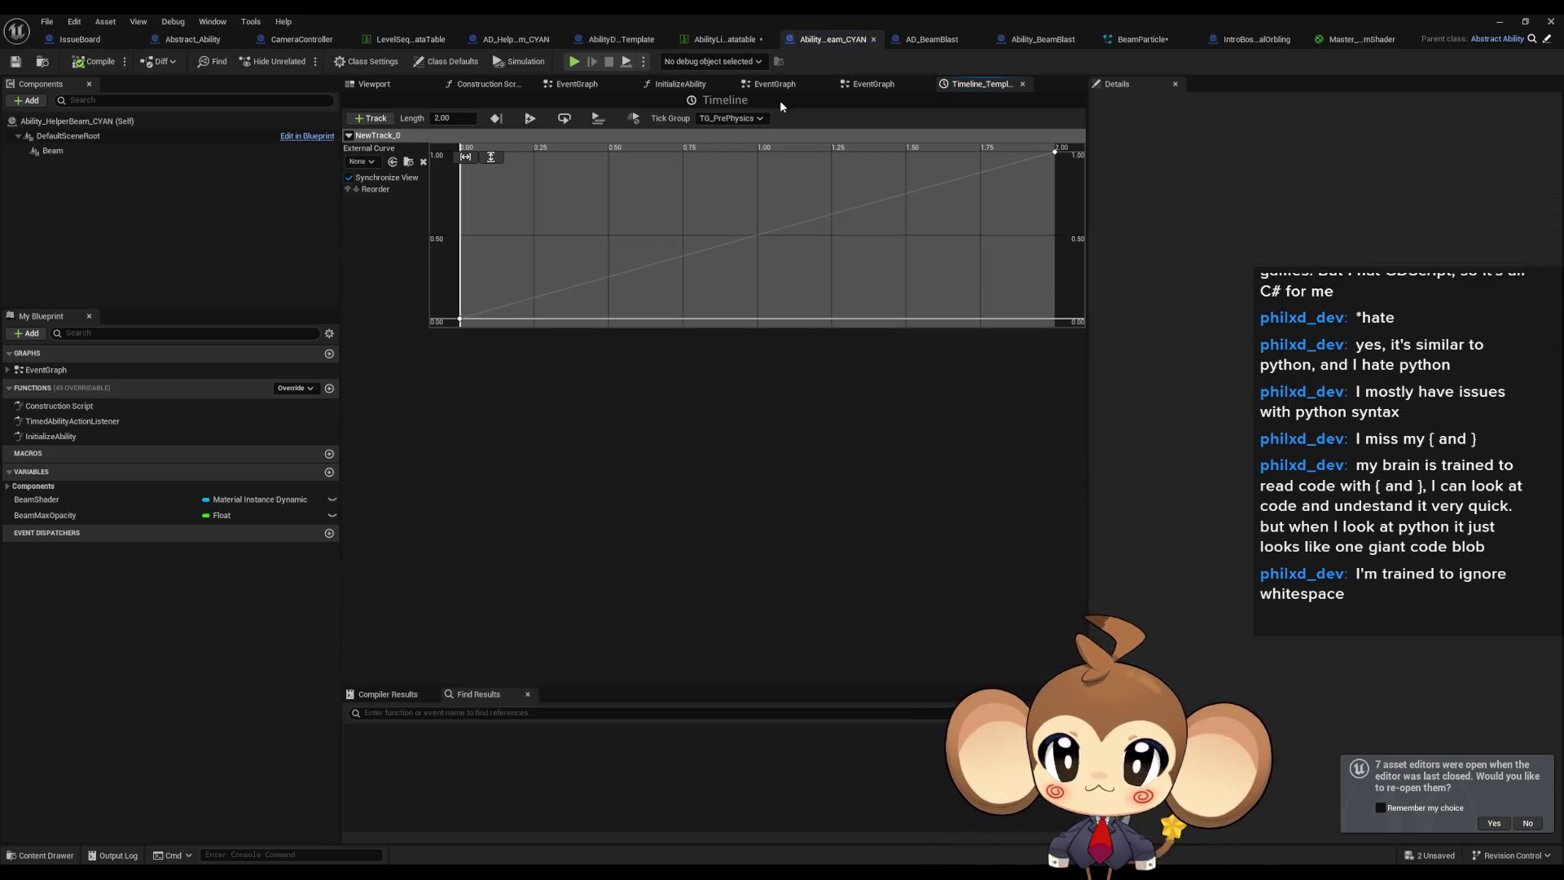
click(1013, 46)
double_click(533, 300)
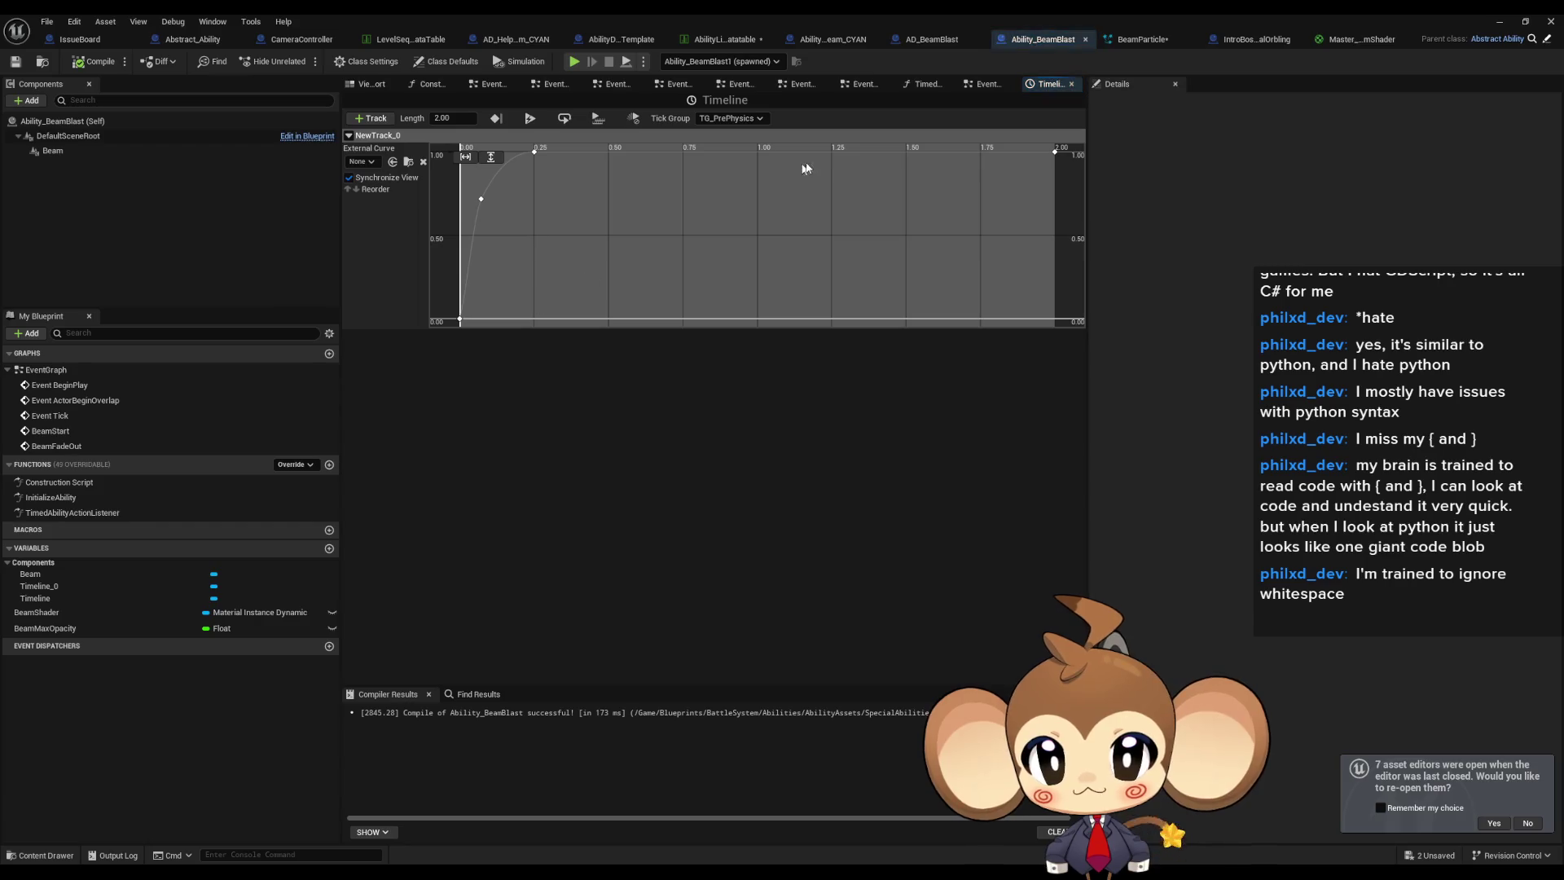
key(ctrl+Tab)
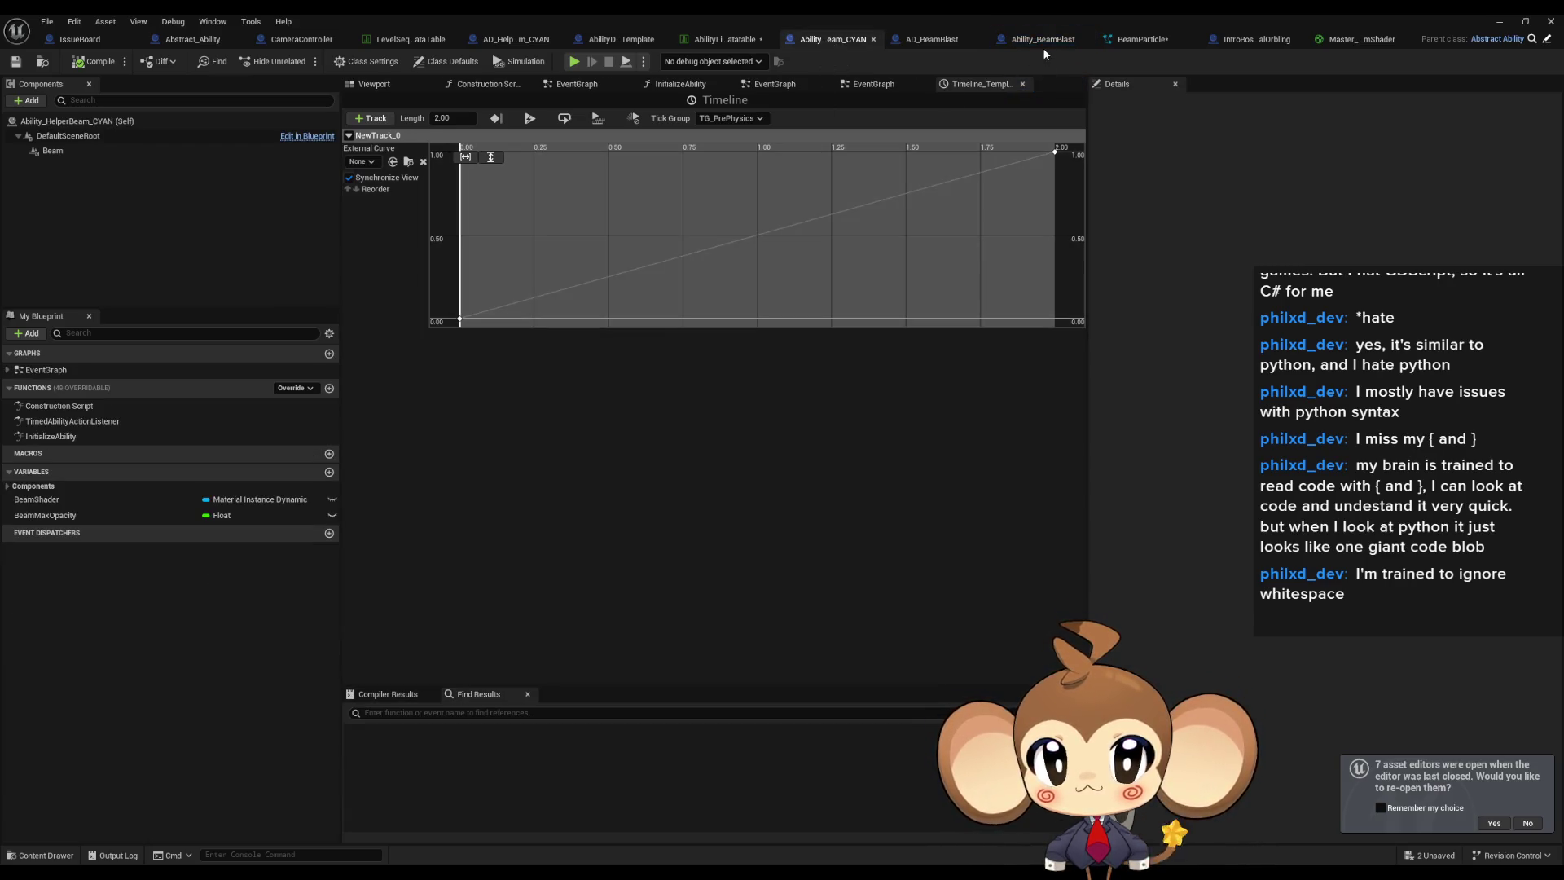
click(1043, 48)
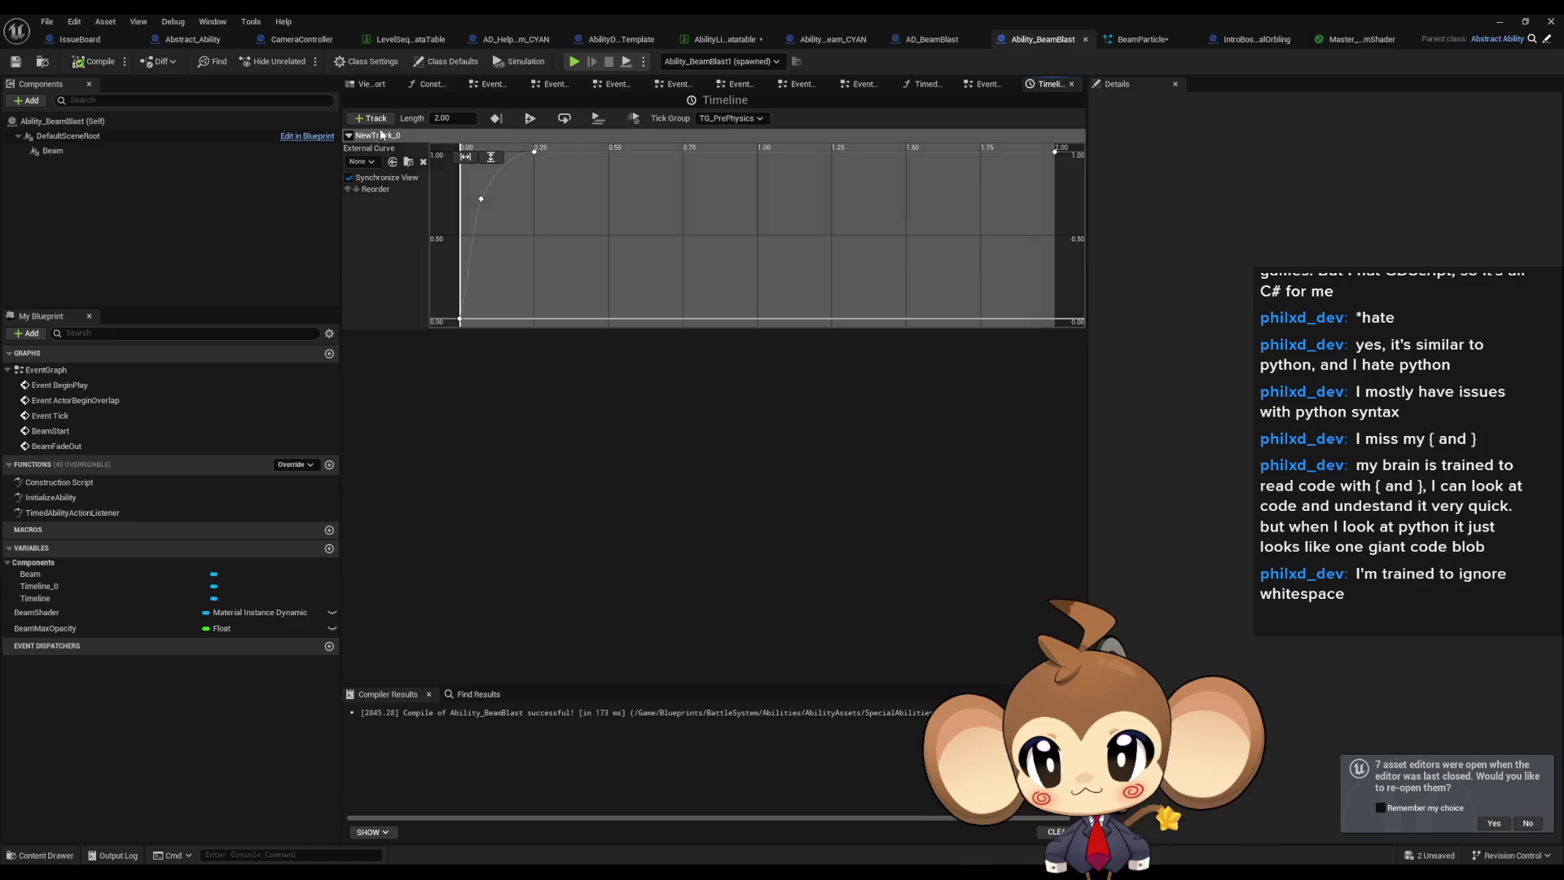
double_click(50, 369)
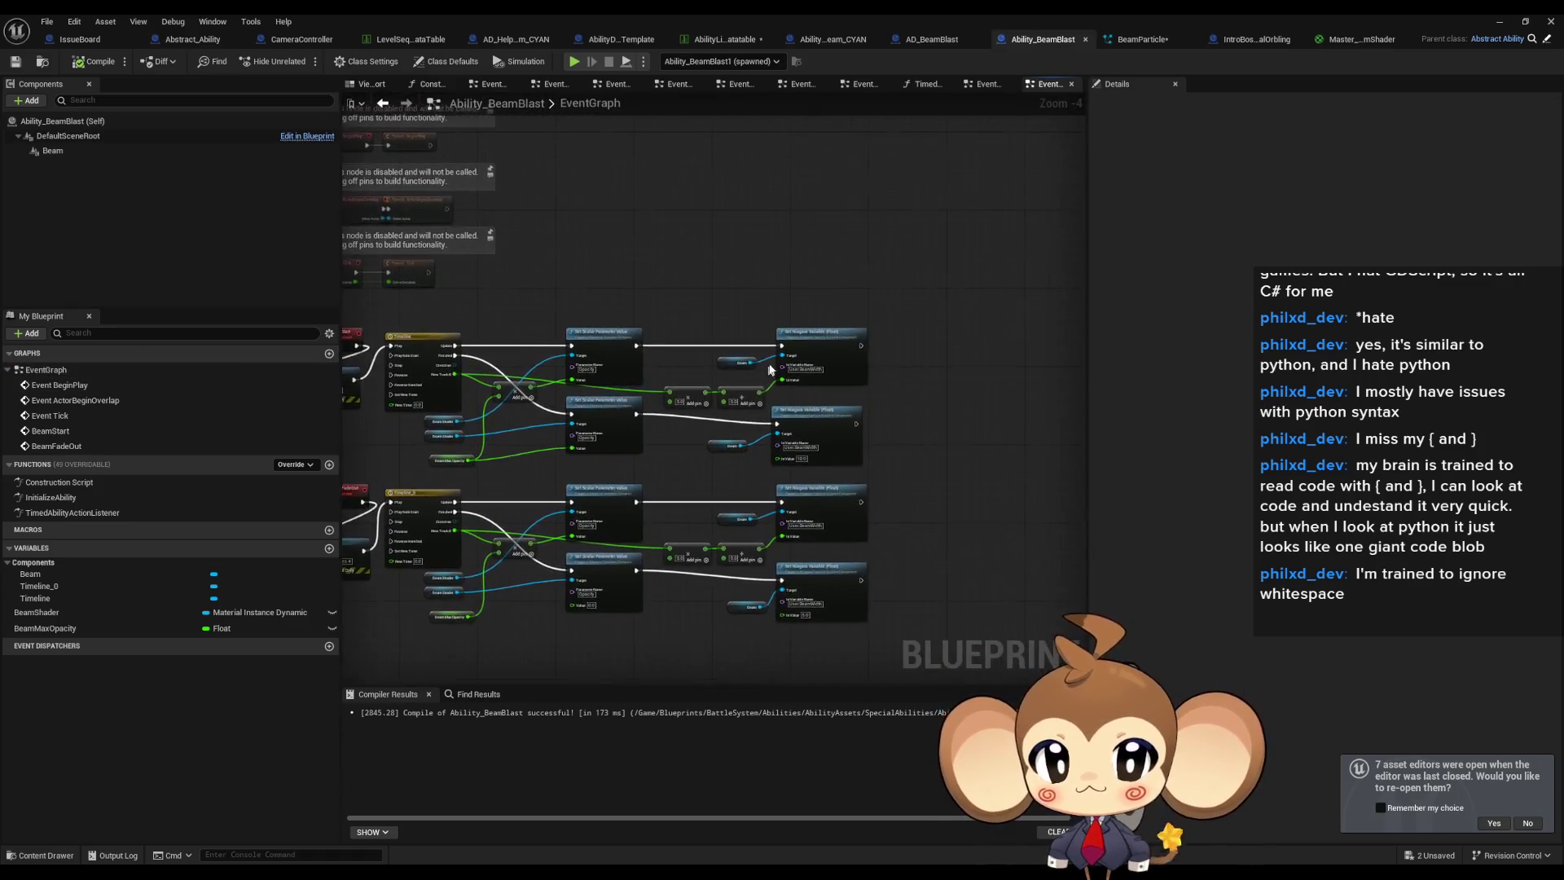
Inspect the Set Scalar Parameter Value node with the 5.0 value and the Beam Shader variable.
scroll(769, 372, up, 5)
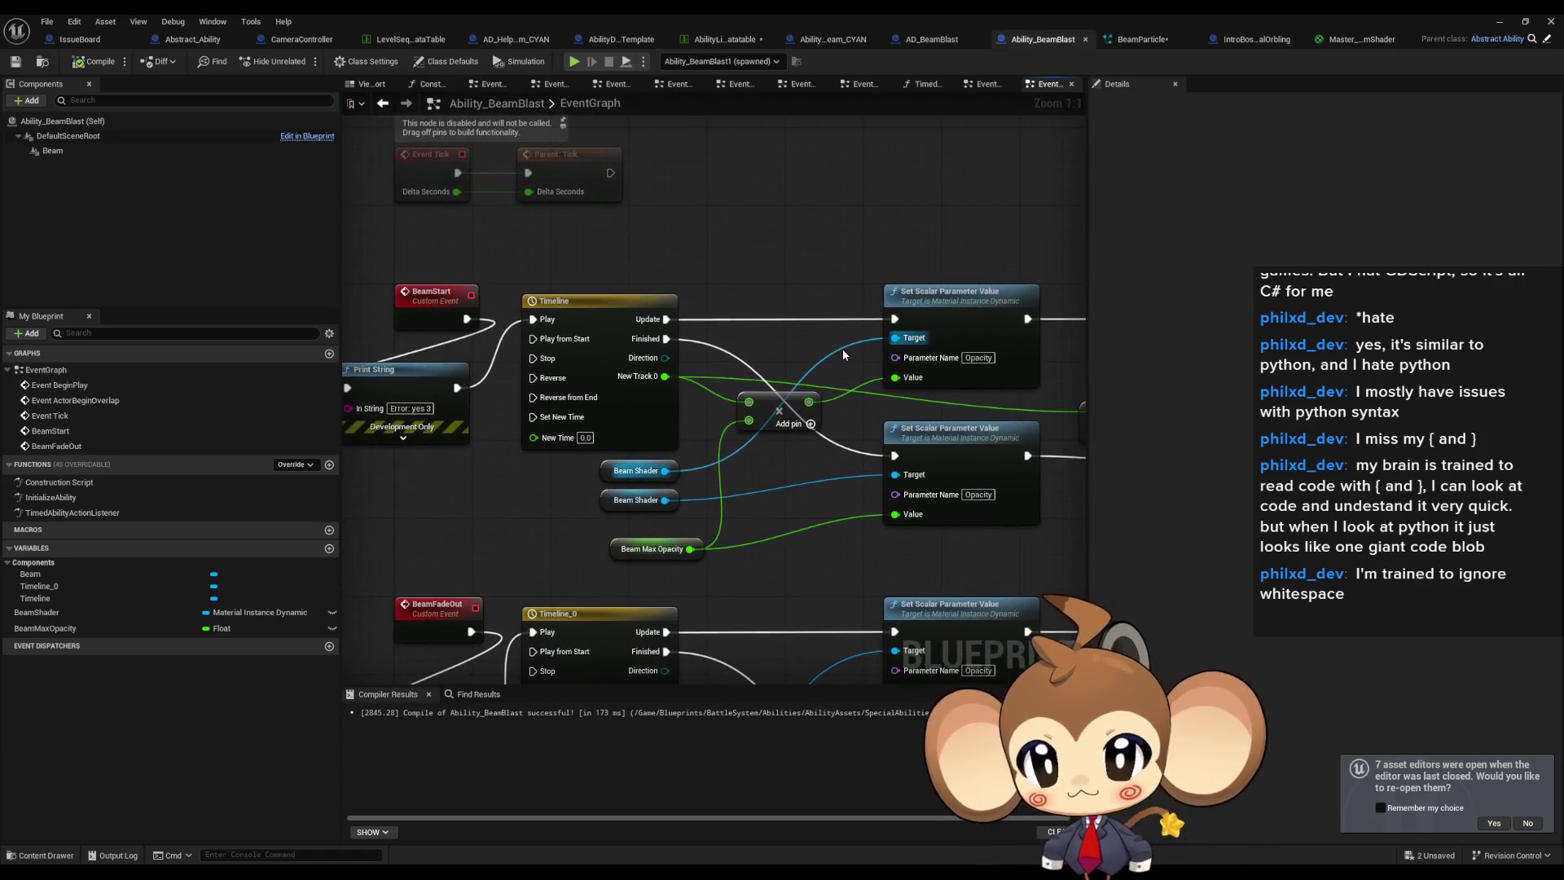
drag(884, 237, 780, 250)
drag(885, 352, 884, 352)
click(501, 480)
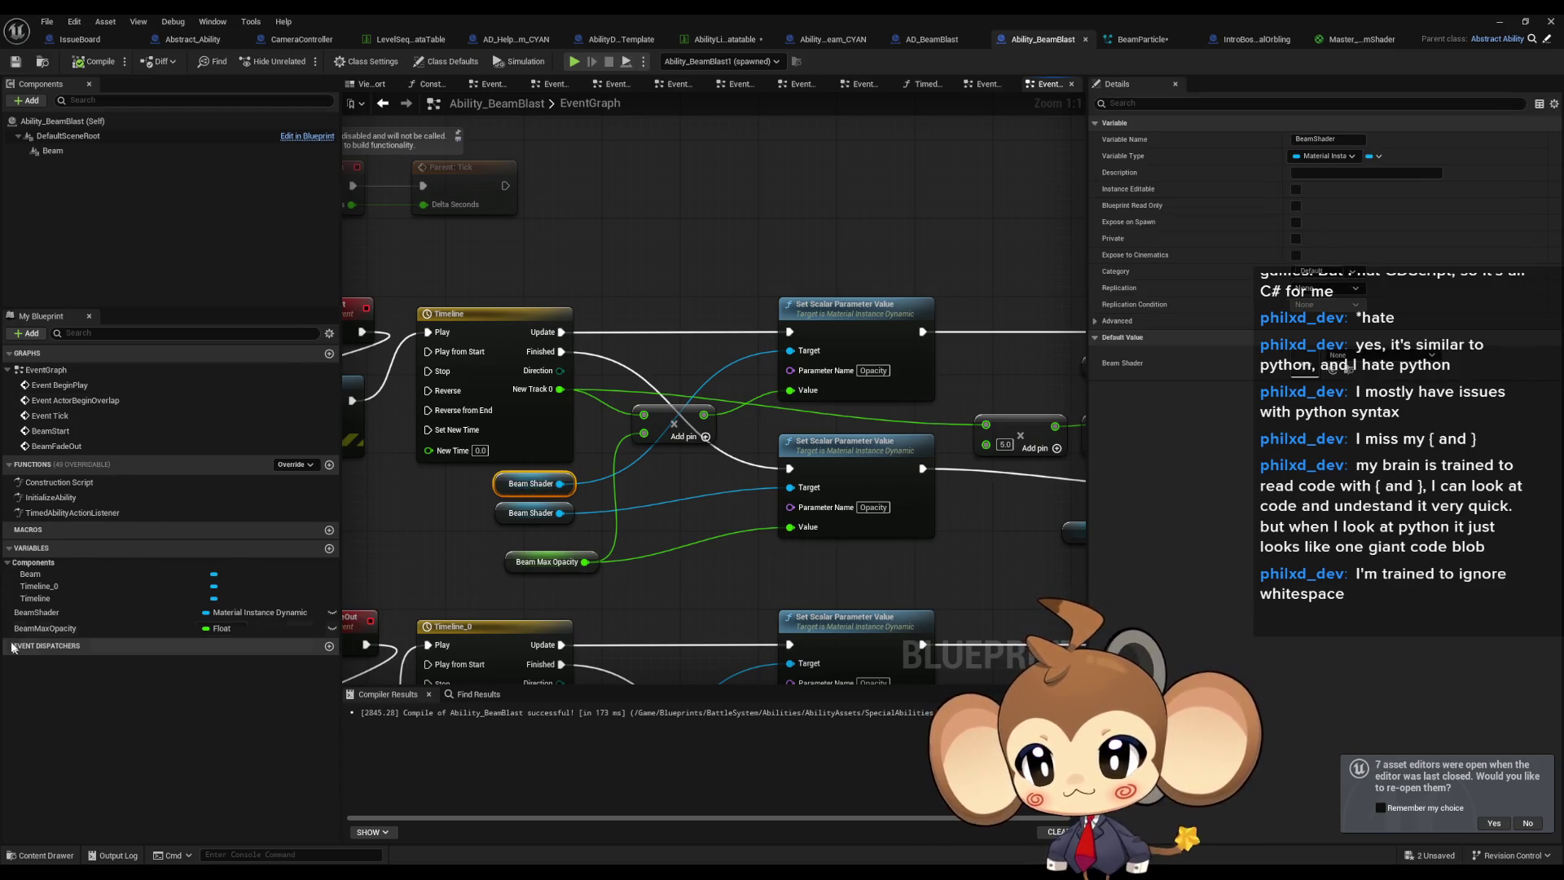
Review InitializeAbility's SET Beam Shader, Set Vector Parameter, Niagara and Print String nodes, then open EventGraph.
double_click(77, 497)
scroll(661, 444, up, 4)
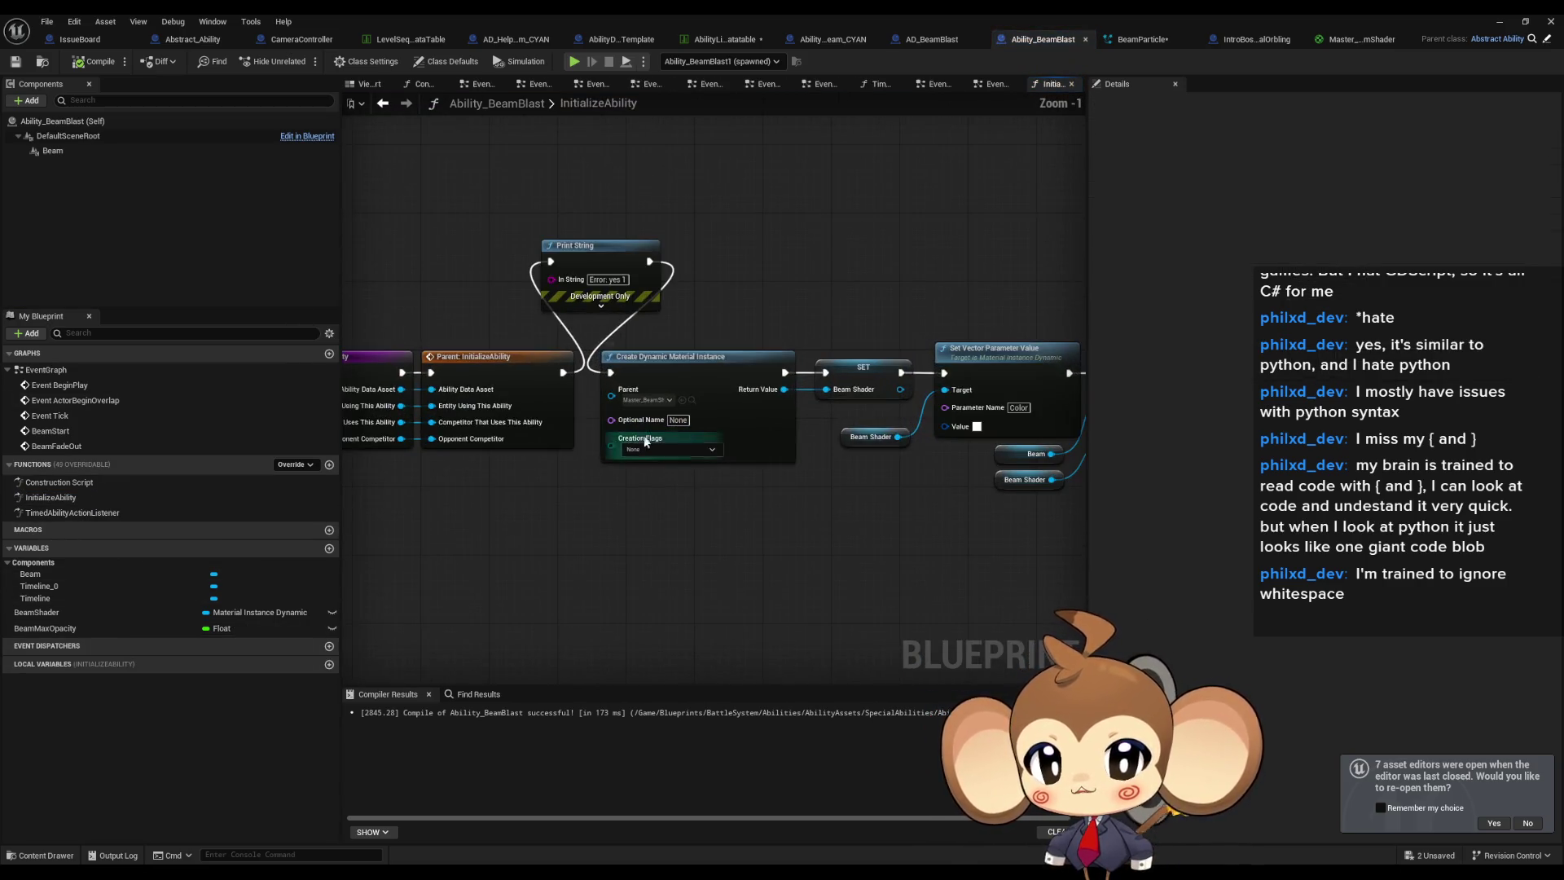
click(825, 354)
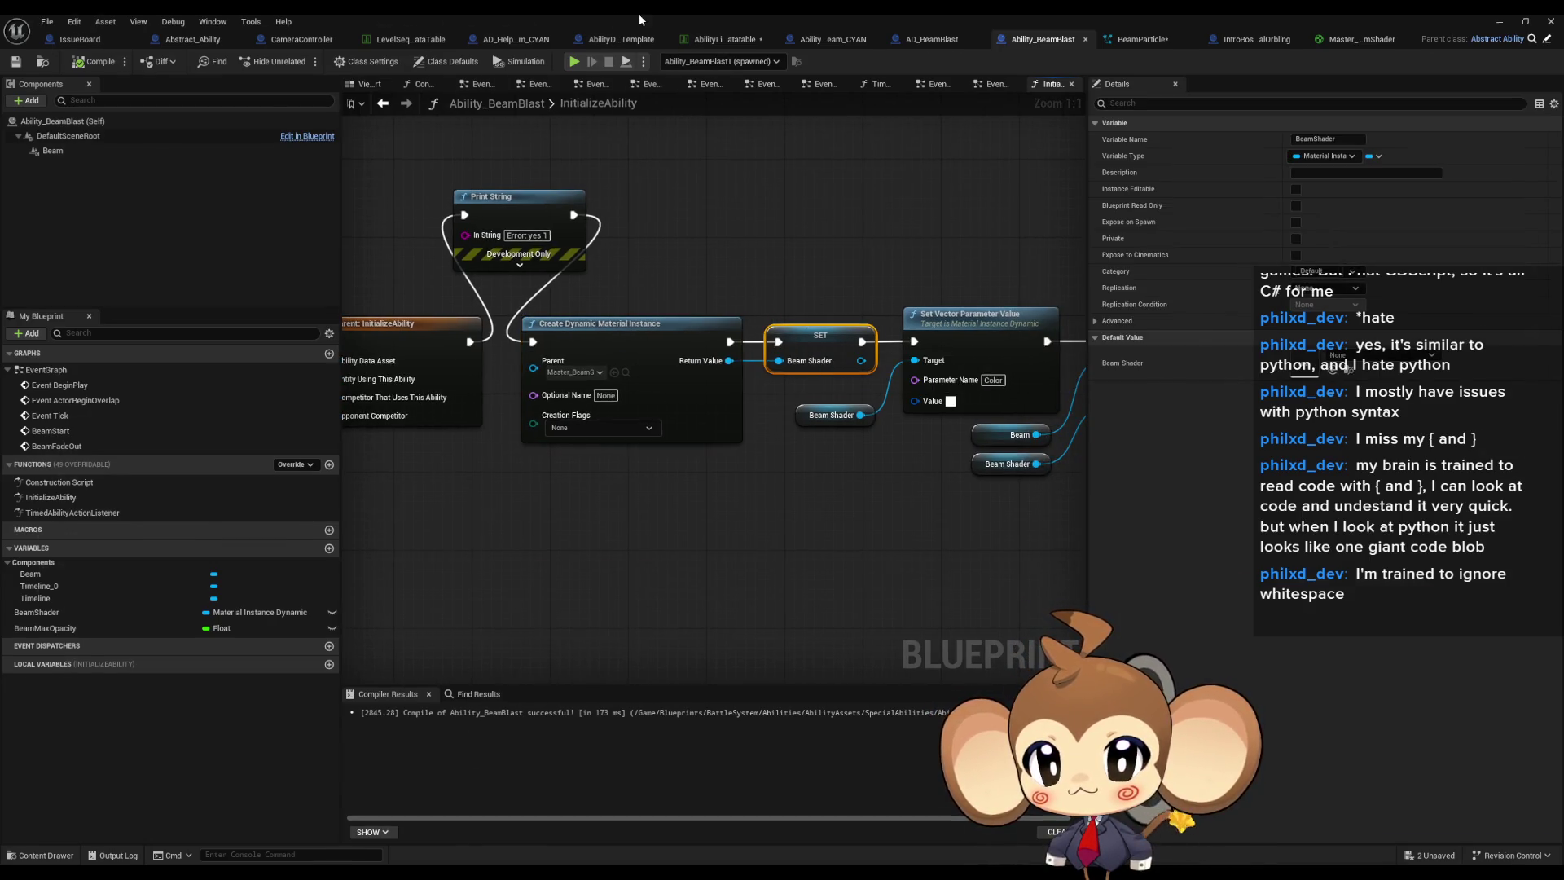
double_click(639, 13)
scroll(257, 723, up, 3)
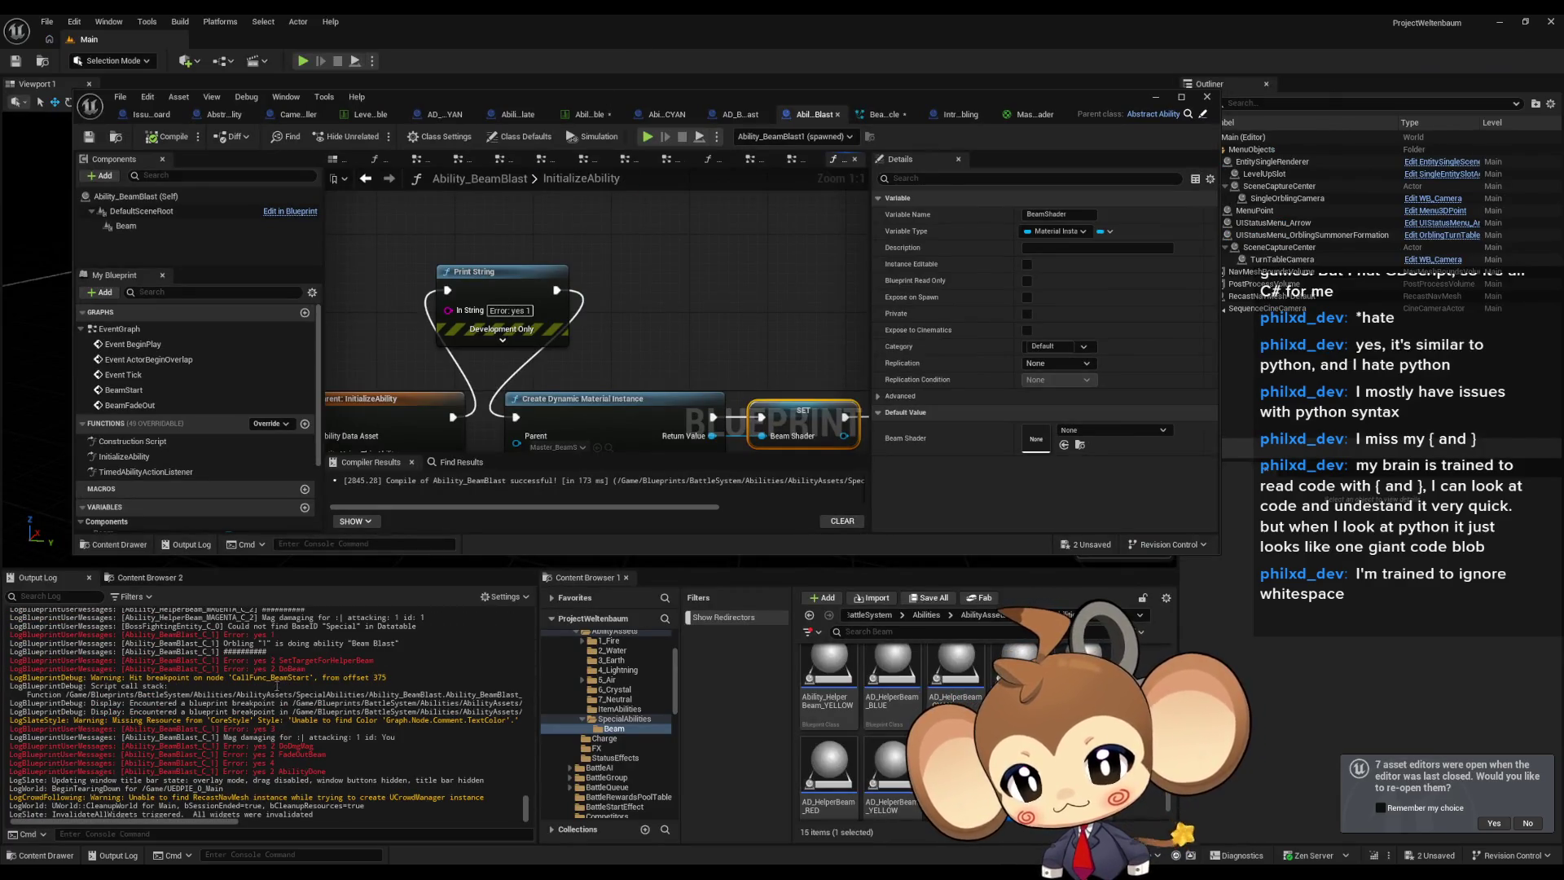
mouse_move(512, 355)
mouse_down()
mouse_move(374, 330)
mouse_move(326, 272)
mouse_move(121, 255)
mouse_up()
mouse_move(645, 262)
mouse_down()
mouse_move(552, 244)
mouse_move(666, 324)
mouse_up()
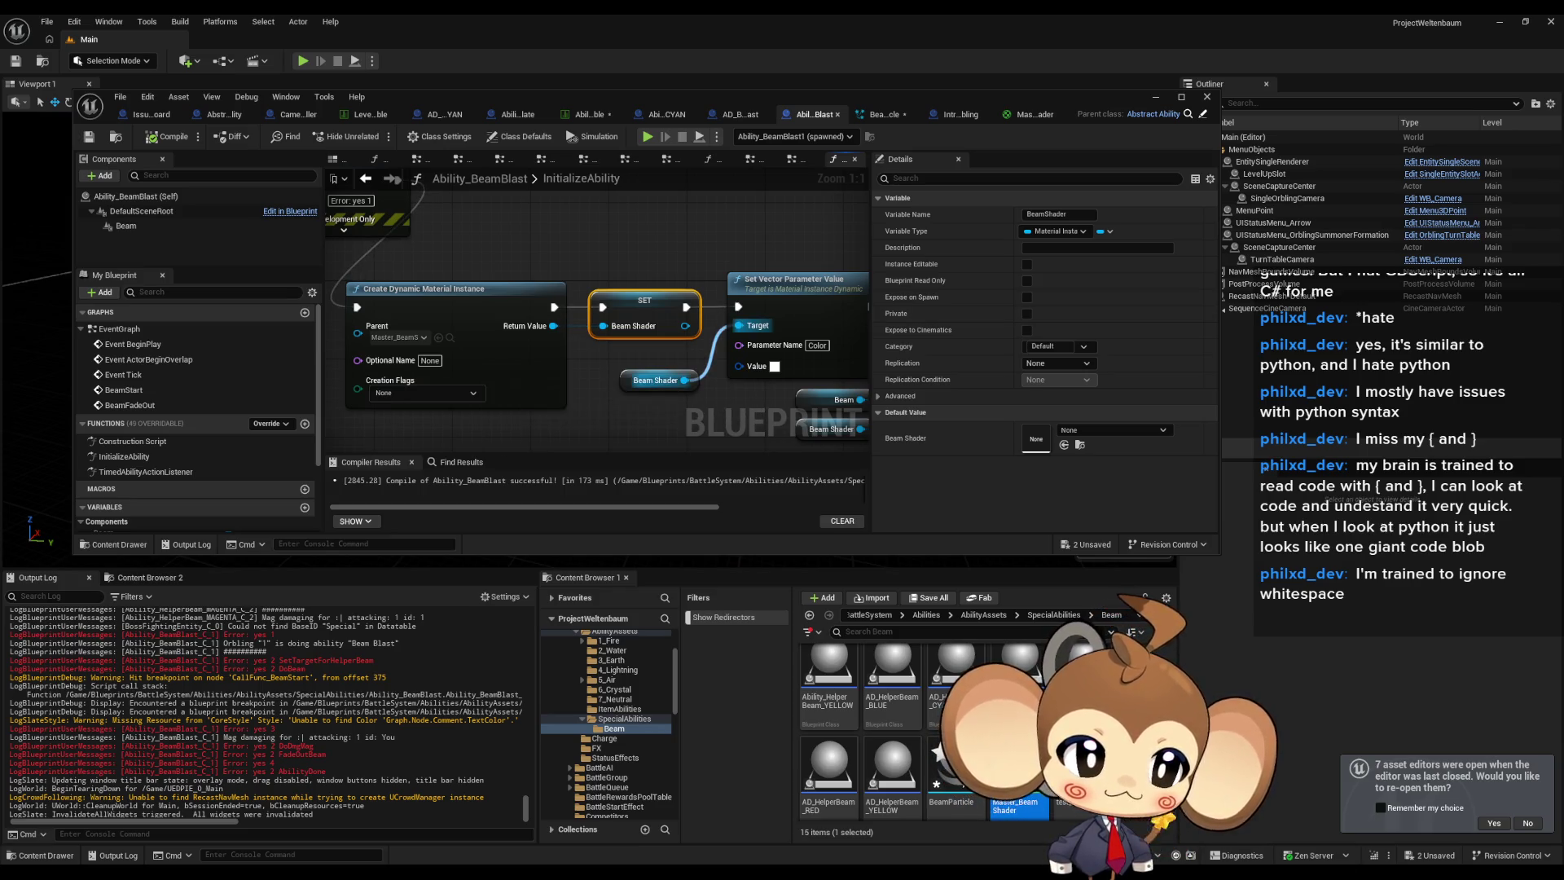
click(632, 368)
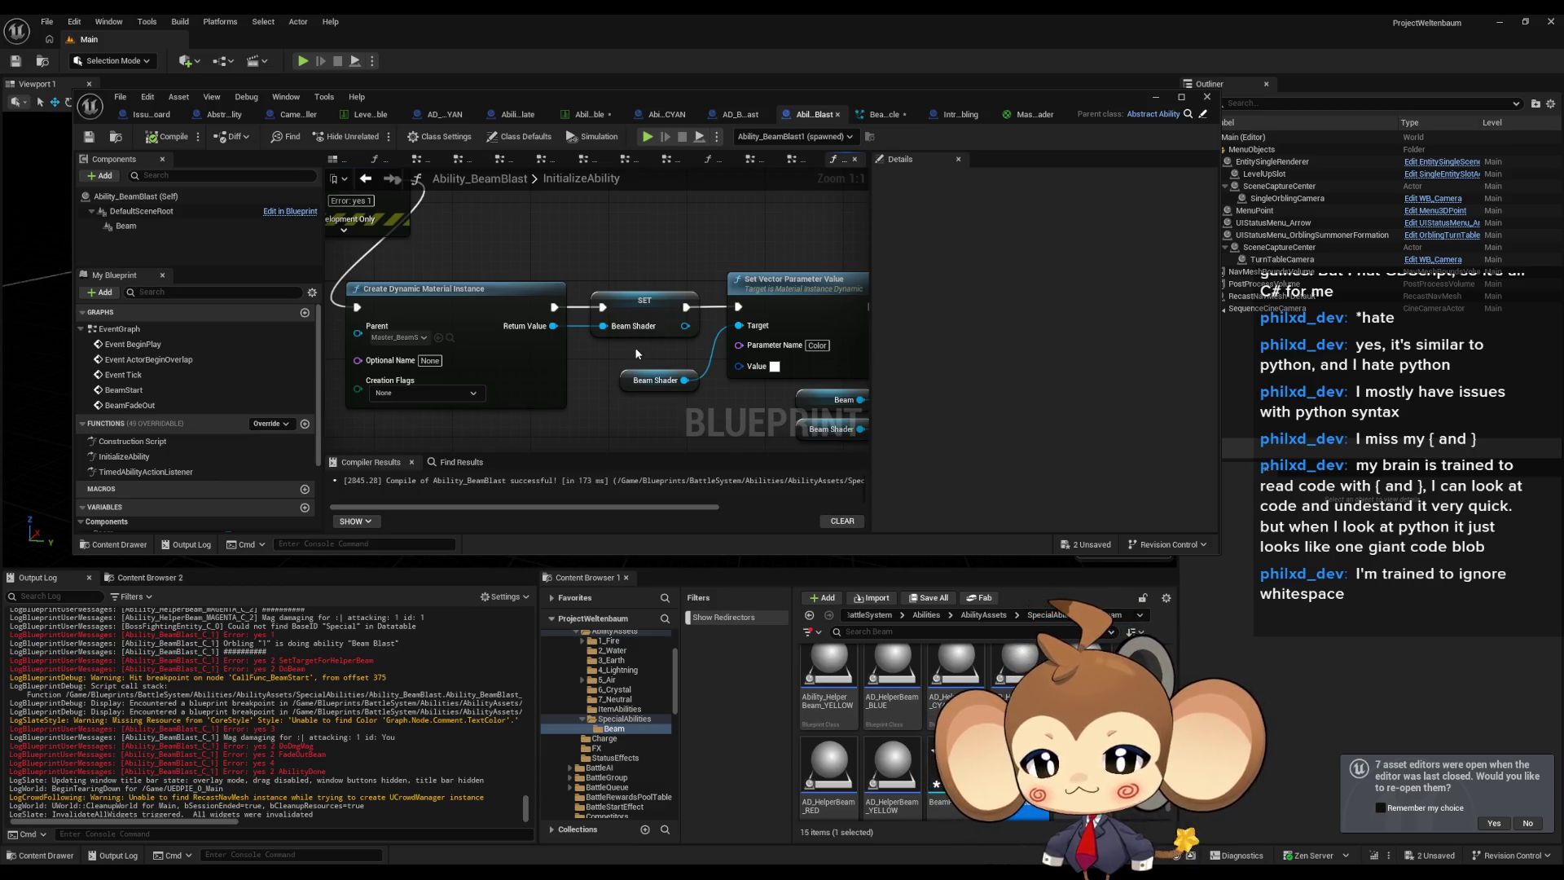
drag(636, 352, 586, 393)
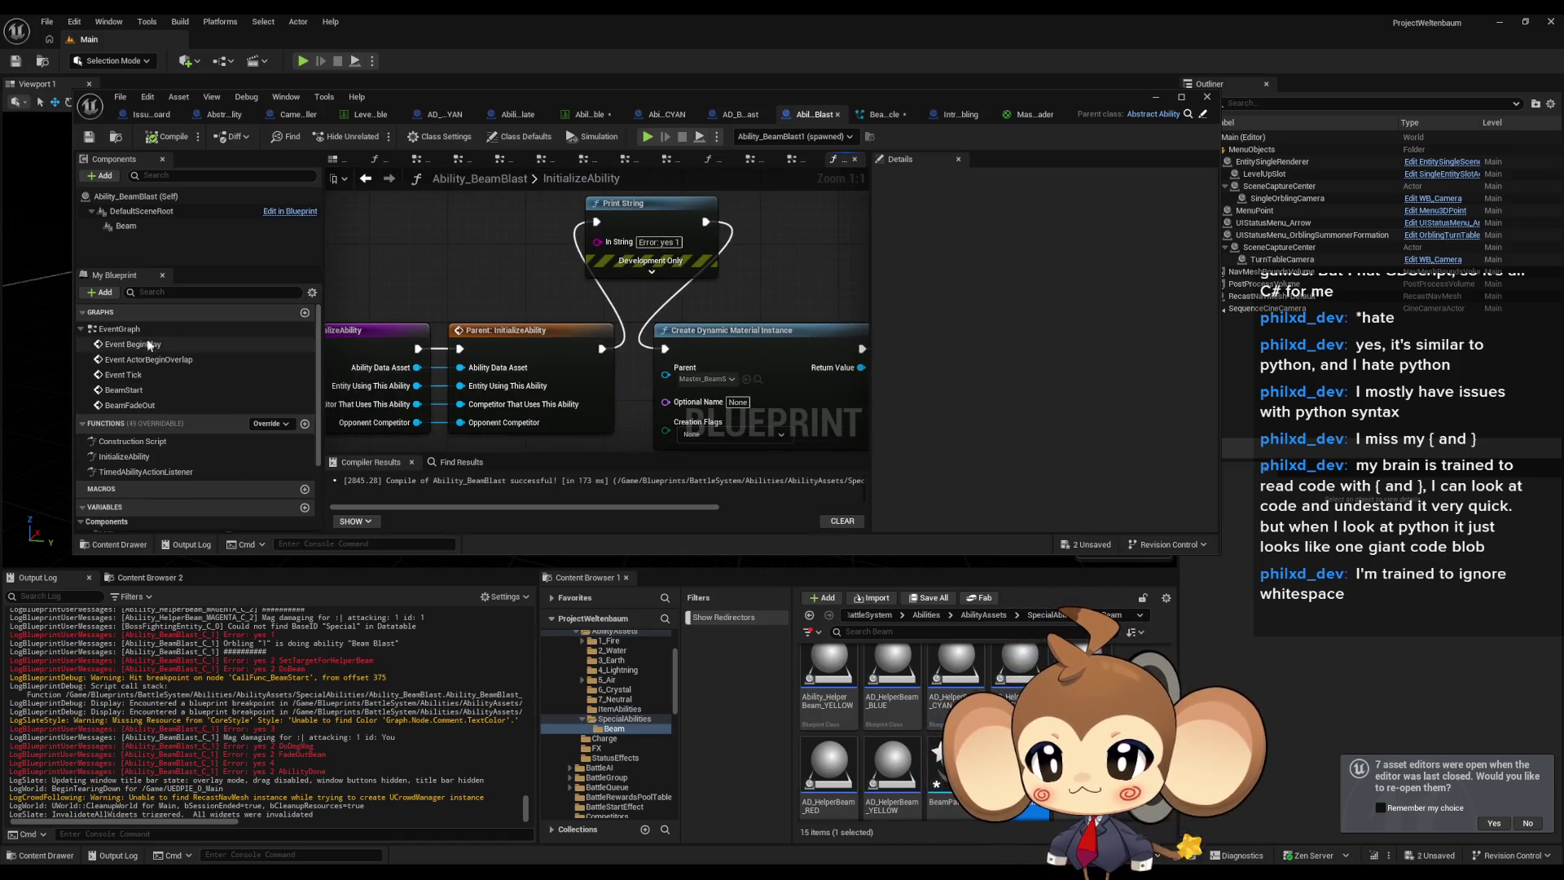
double_click(119, 329)
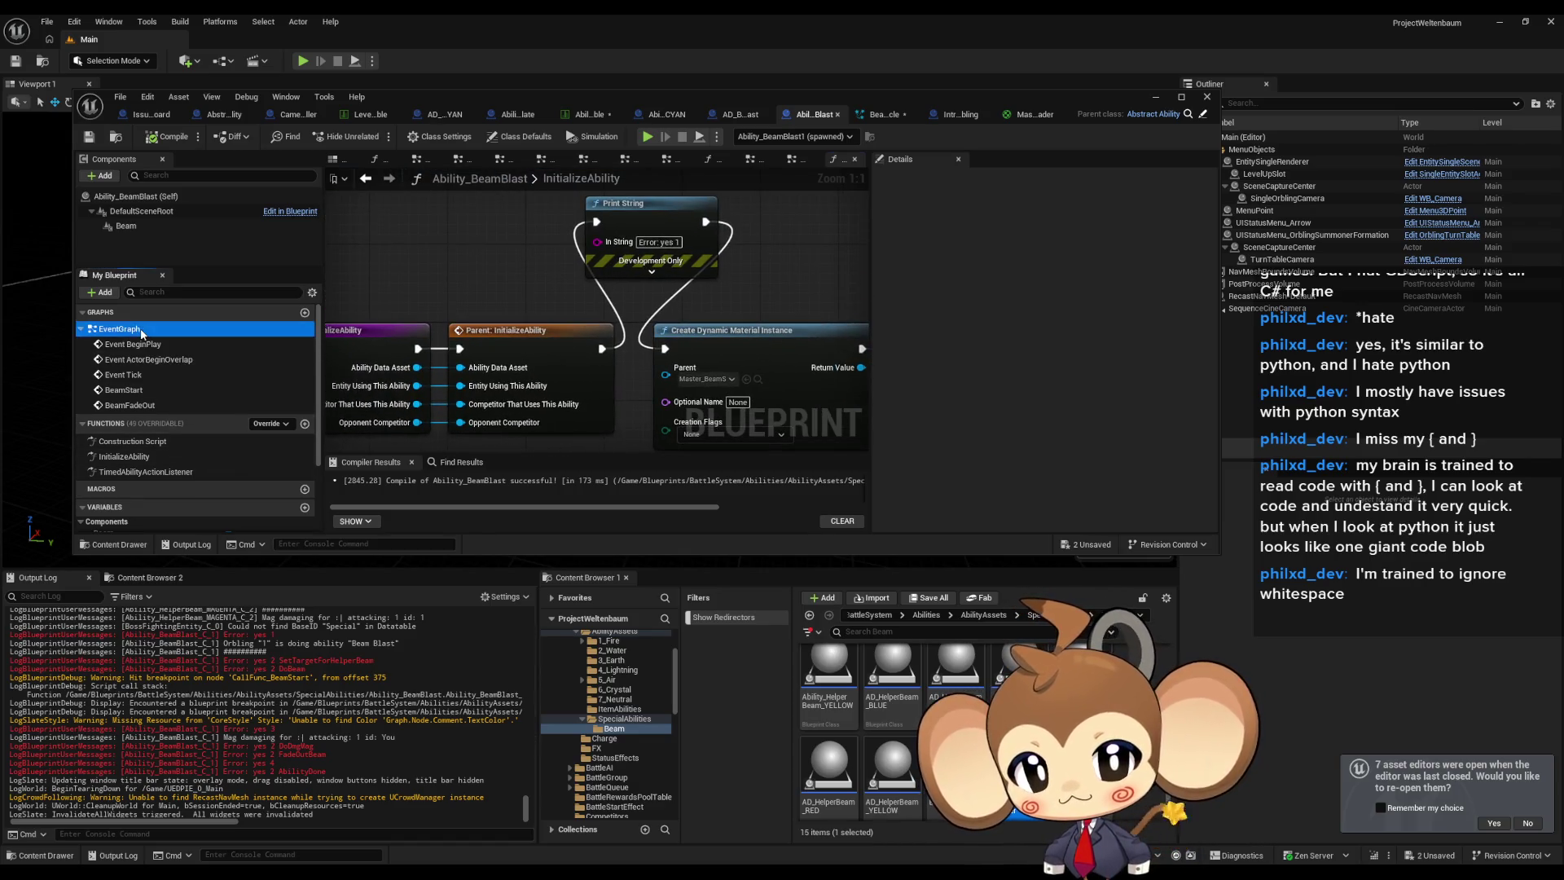
Add a Print String node after the beam Timeline's Update output.
scroll(565, 286, up, 2)
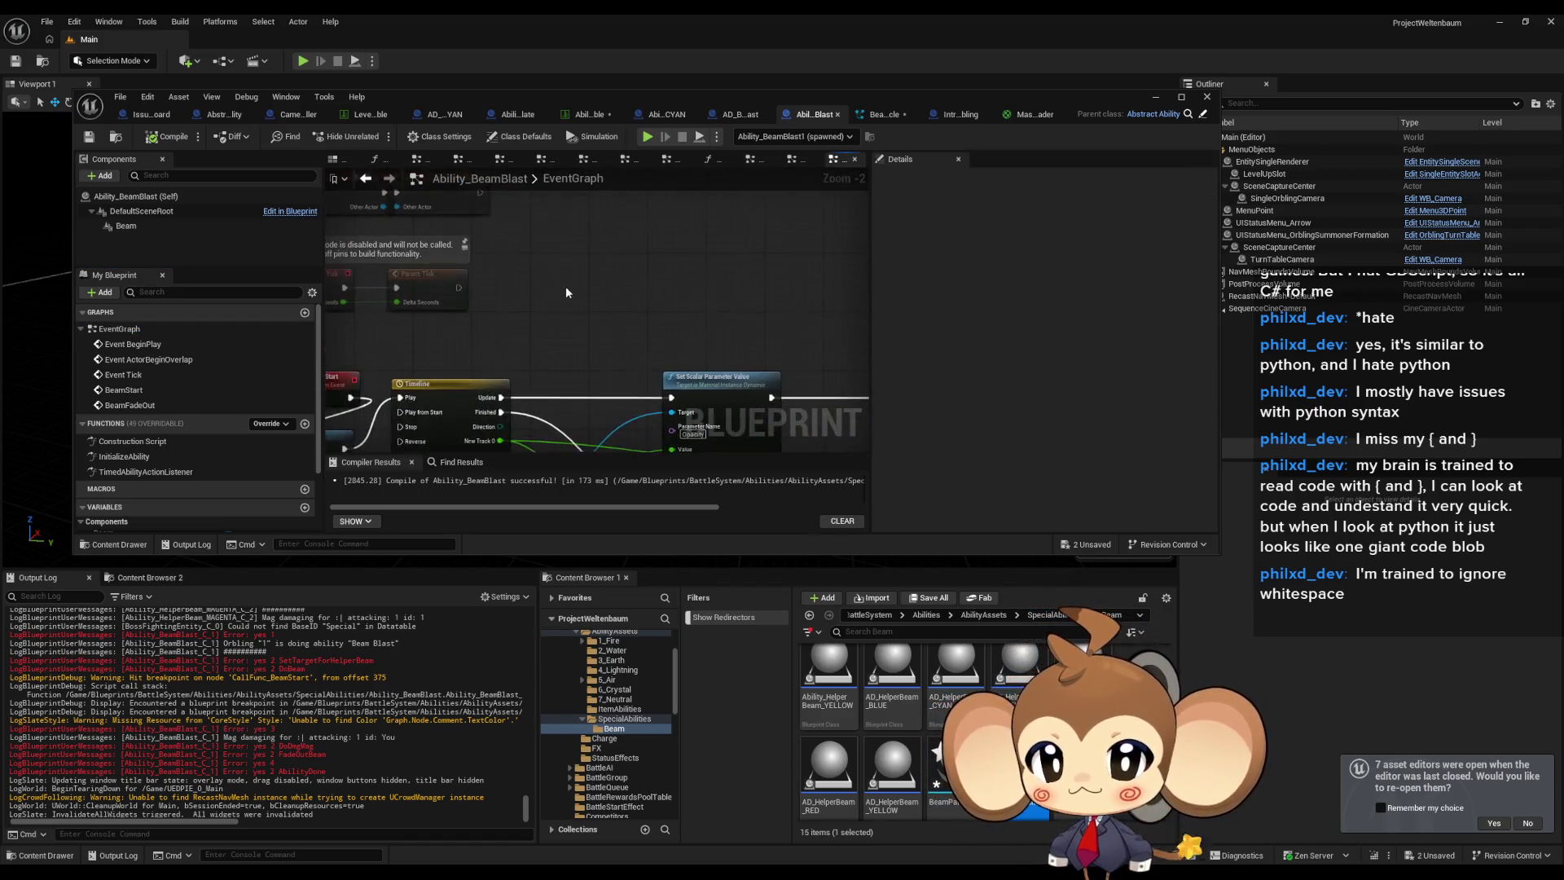
drag(468, 322, 550, 252)
text(print)
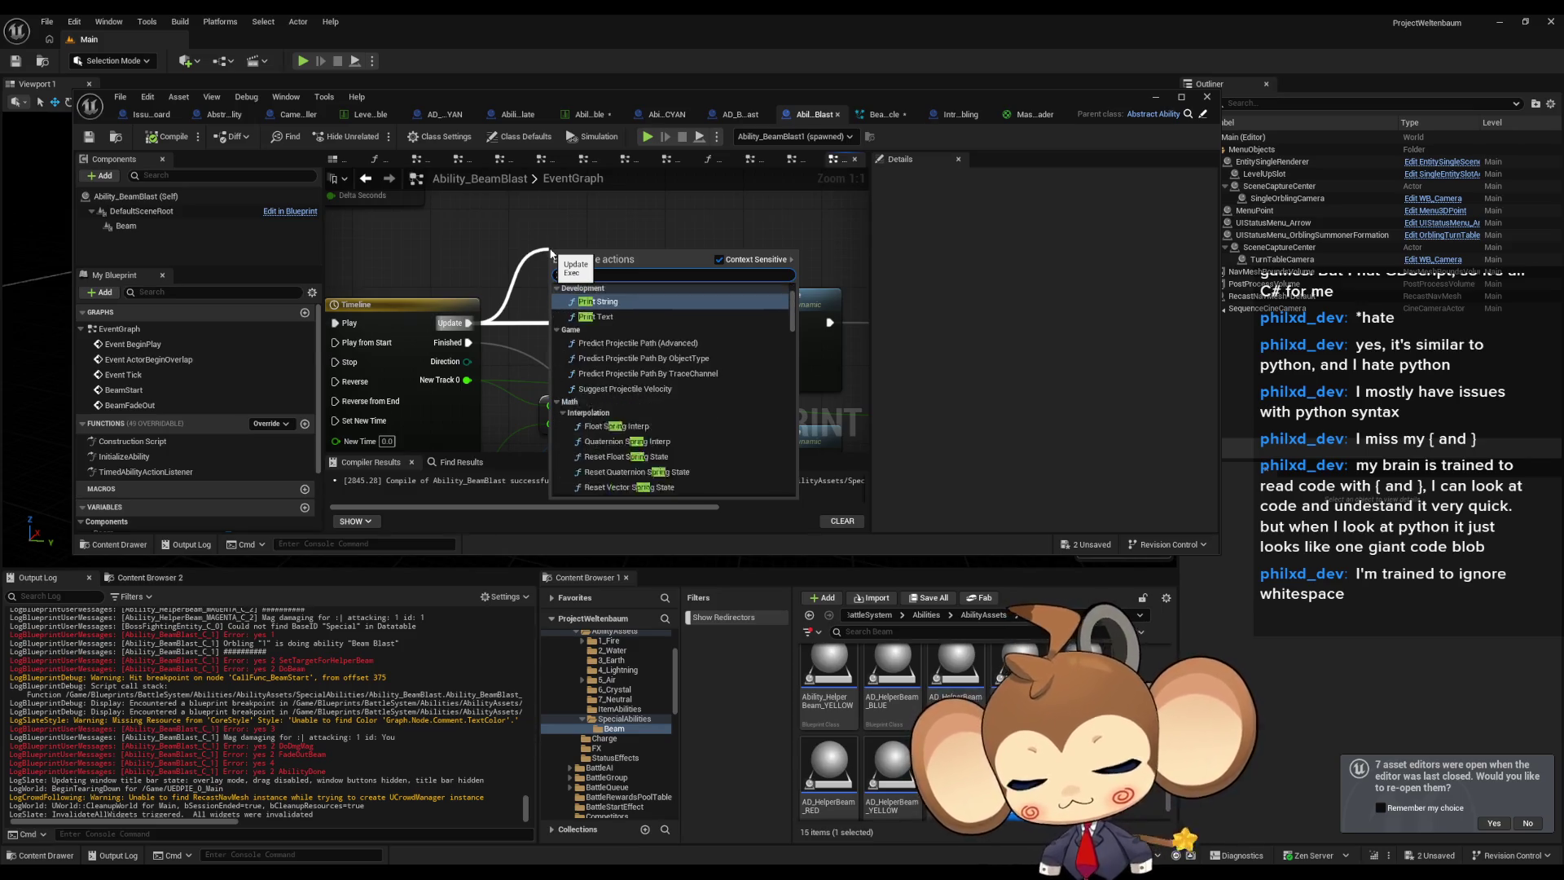
key(Return)
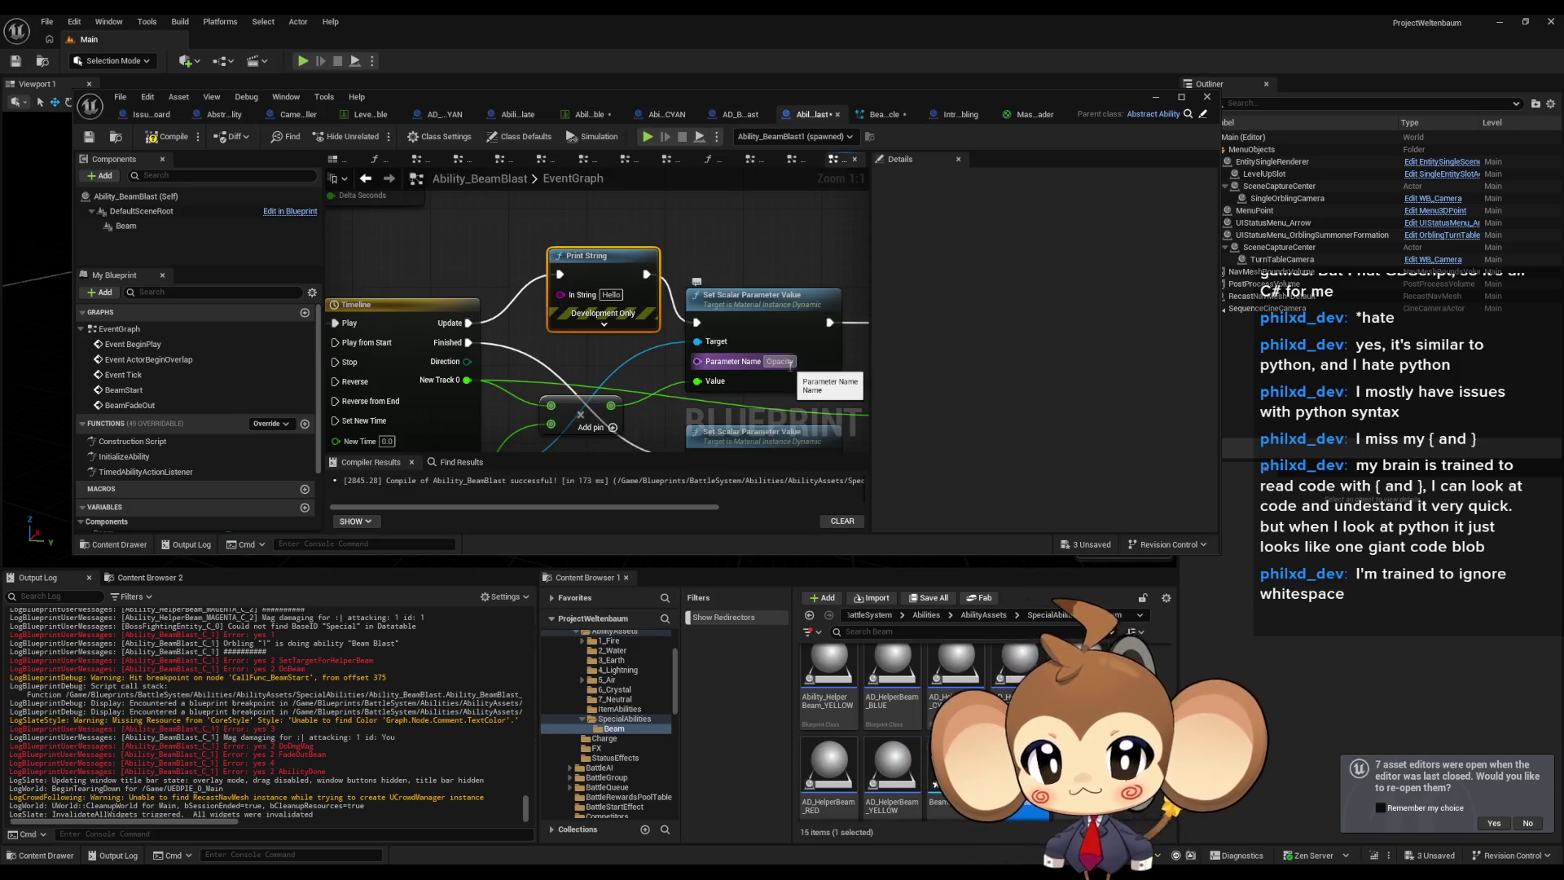
mouse_move(671, 305)
mouse_down()
mouse_move(694, 207)
mouse_move(601, 323)
mouse_up()
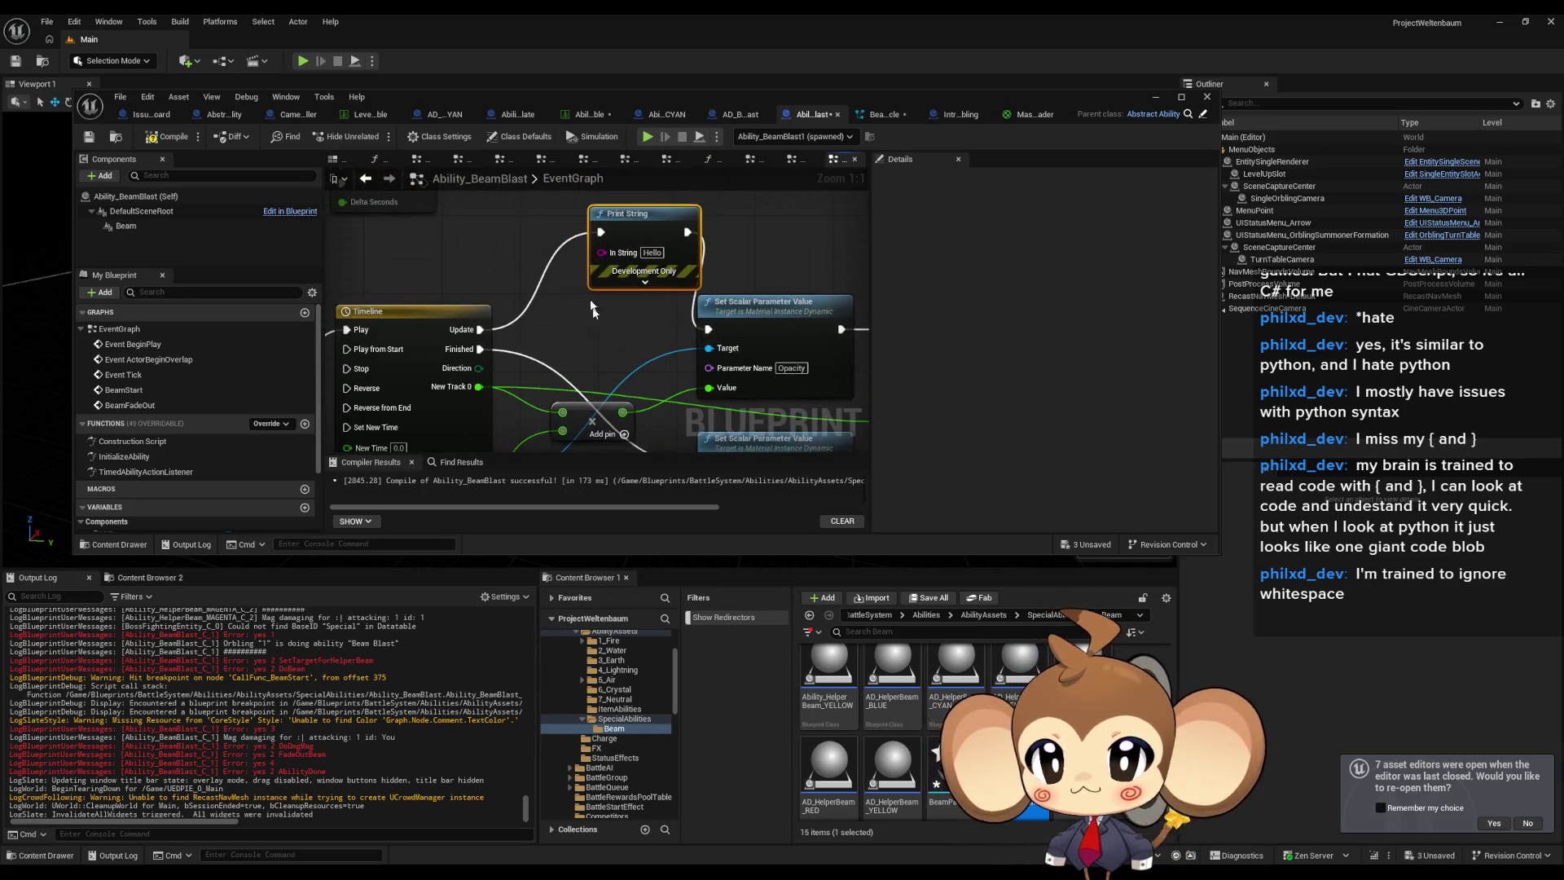
Feed the Print String through an Append with Get Display Name, then start a play session.
text(appe)
mouse_move(602, 253)
mouse_down()
mouse_move(565, 271)
mouse_move(509, 534)
mouse_move(481, 334)
mouse_up()
key(Return)
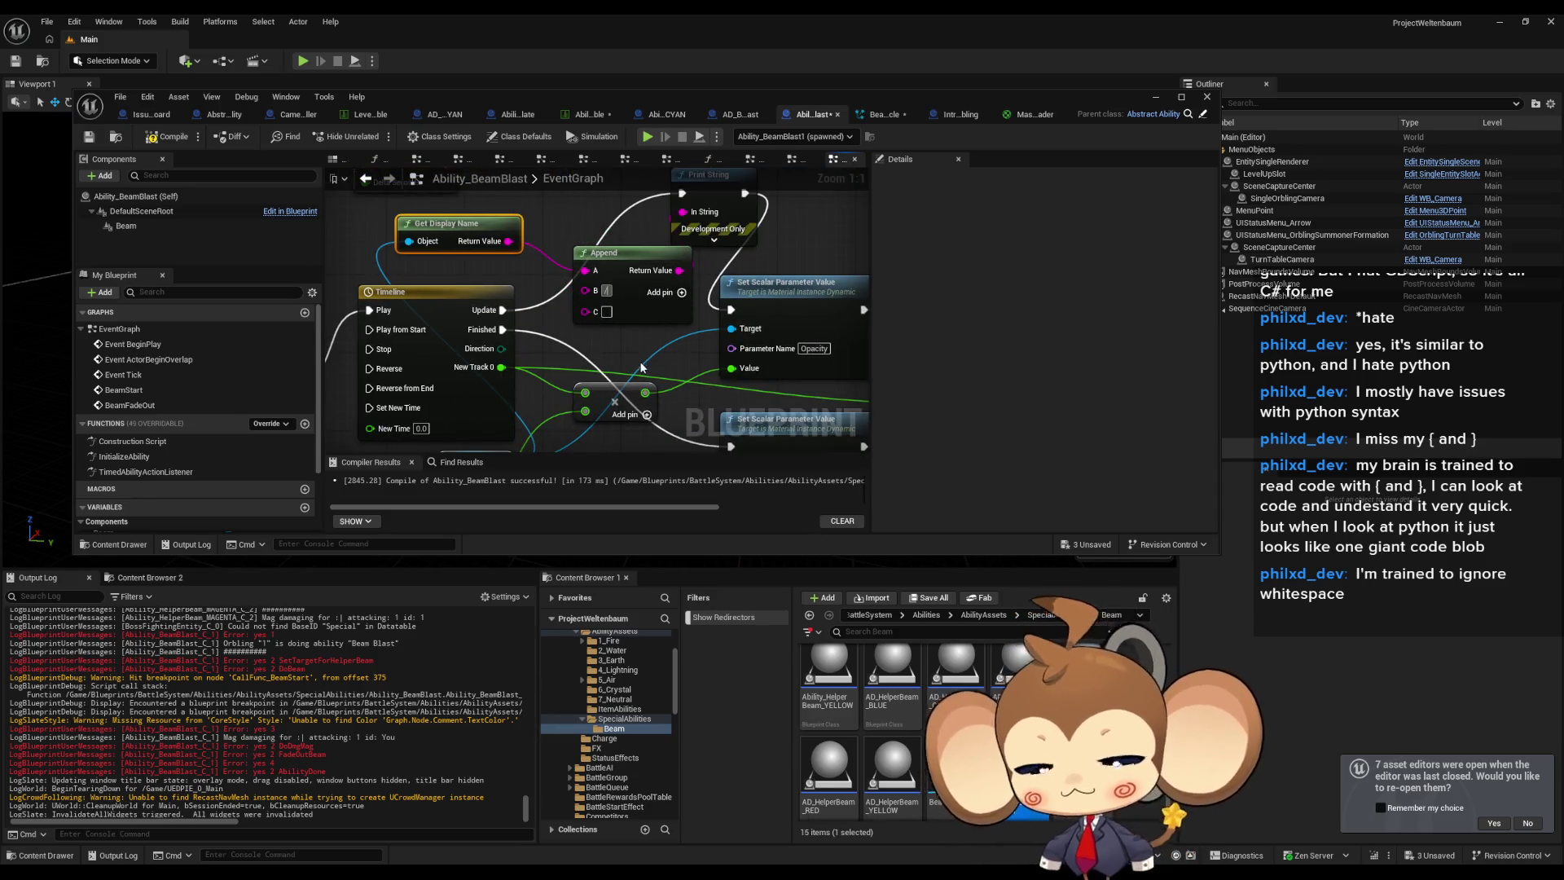
drag(586, 311, 586, 312)
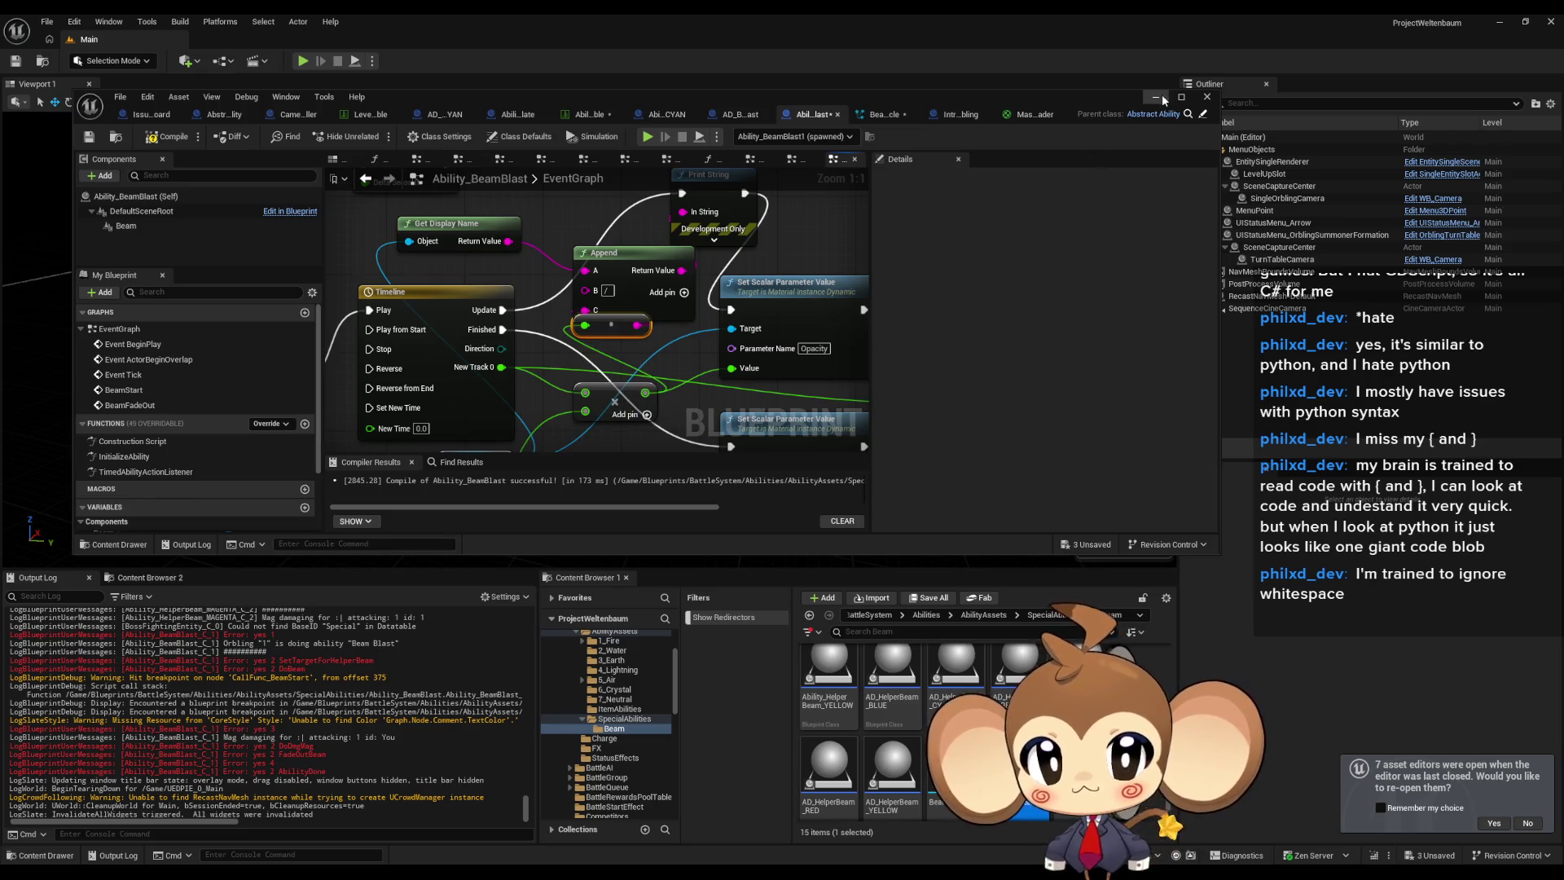
click(1161, 95)
click(303, 62)
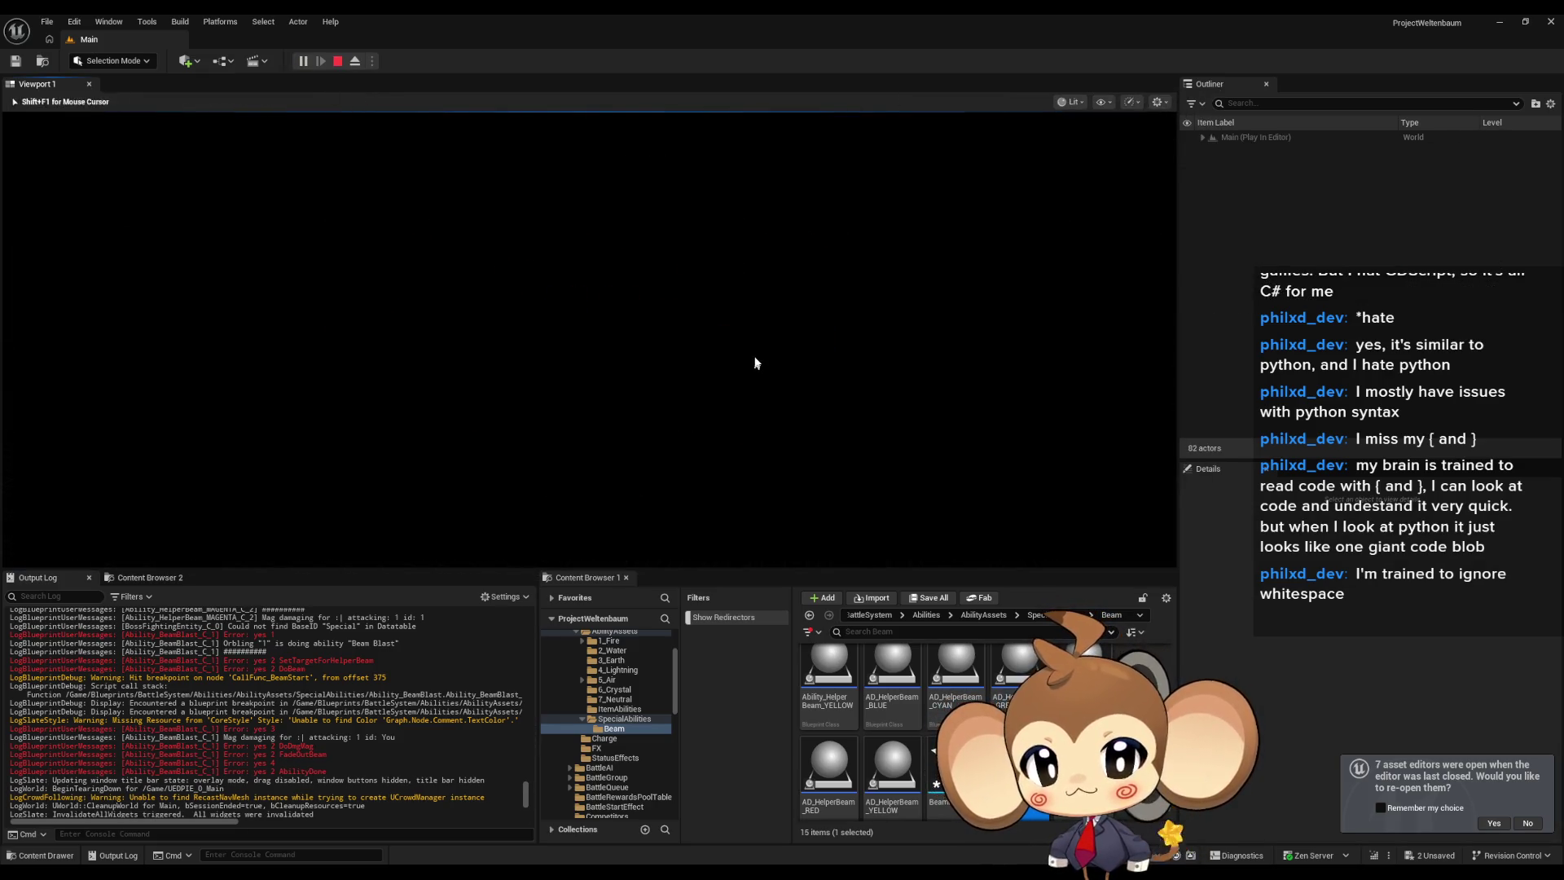
Clear the Output Log, watch MID_Master_BeamShader values climb to 0.15, then stop play with Esc.
right_click(377, 730)
click(420, 610)
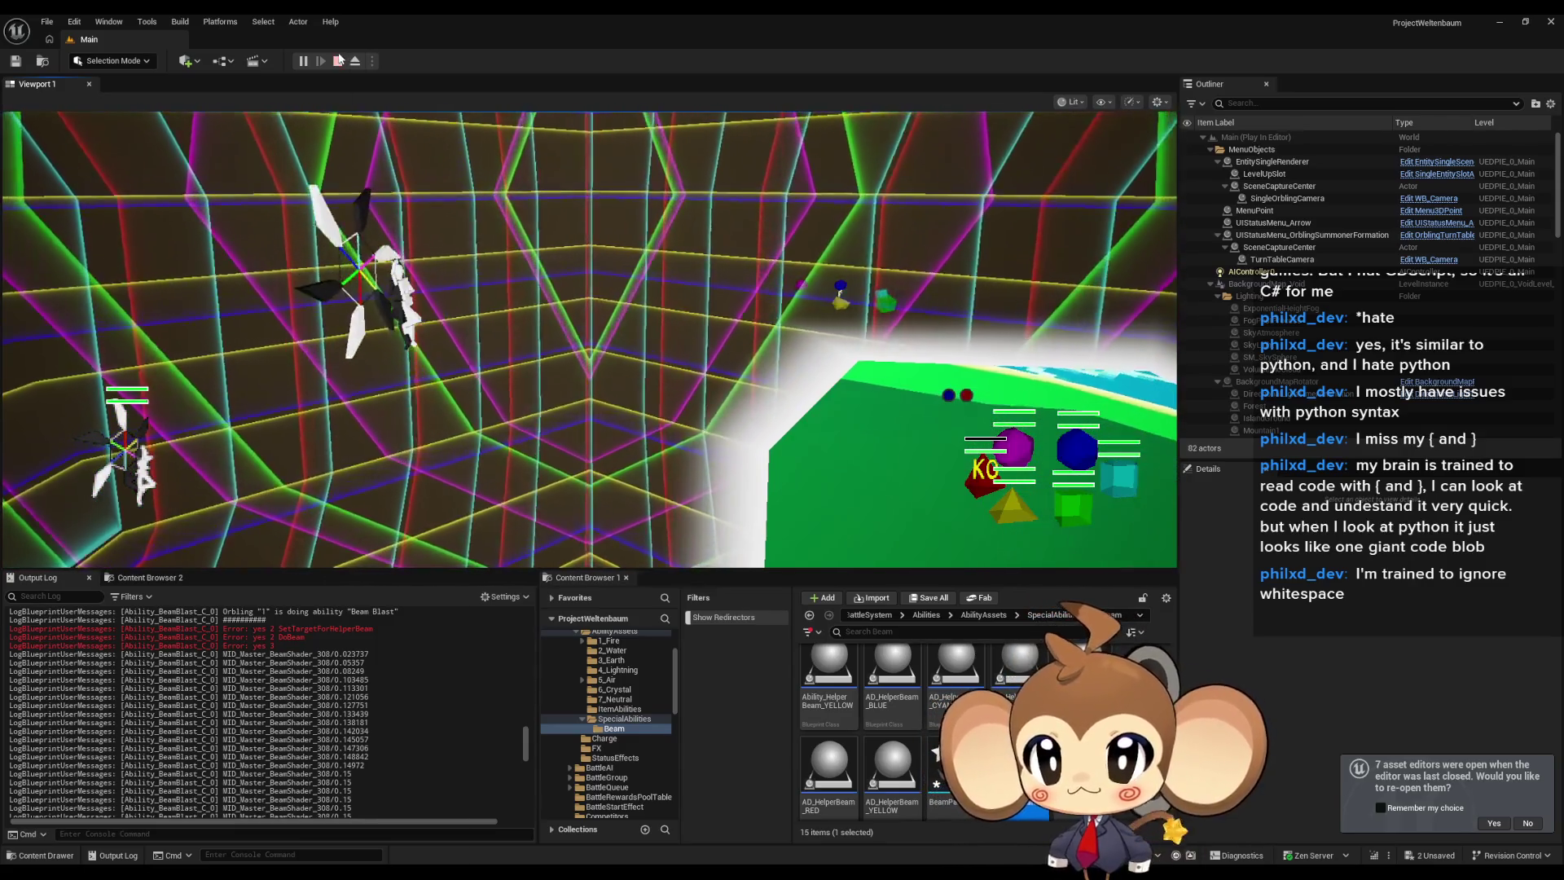
key(Escape)
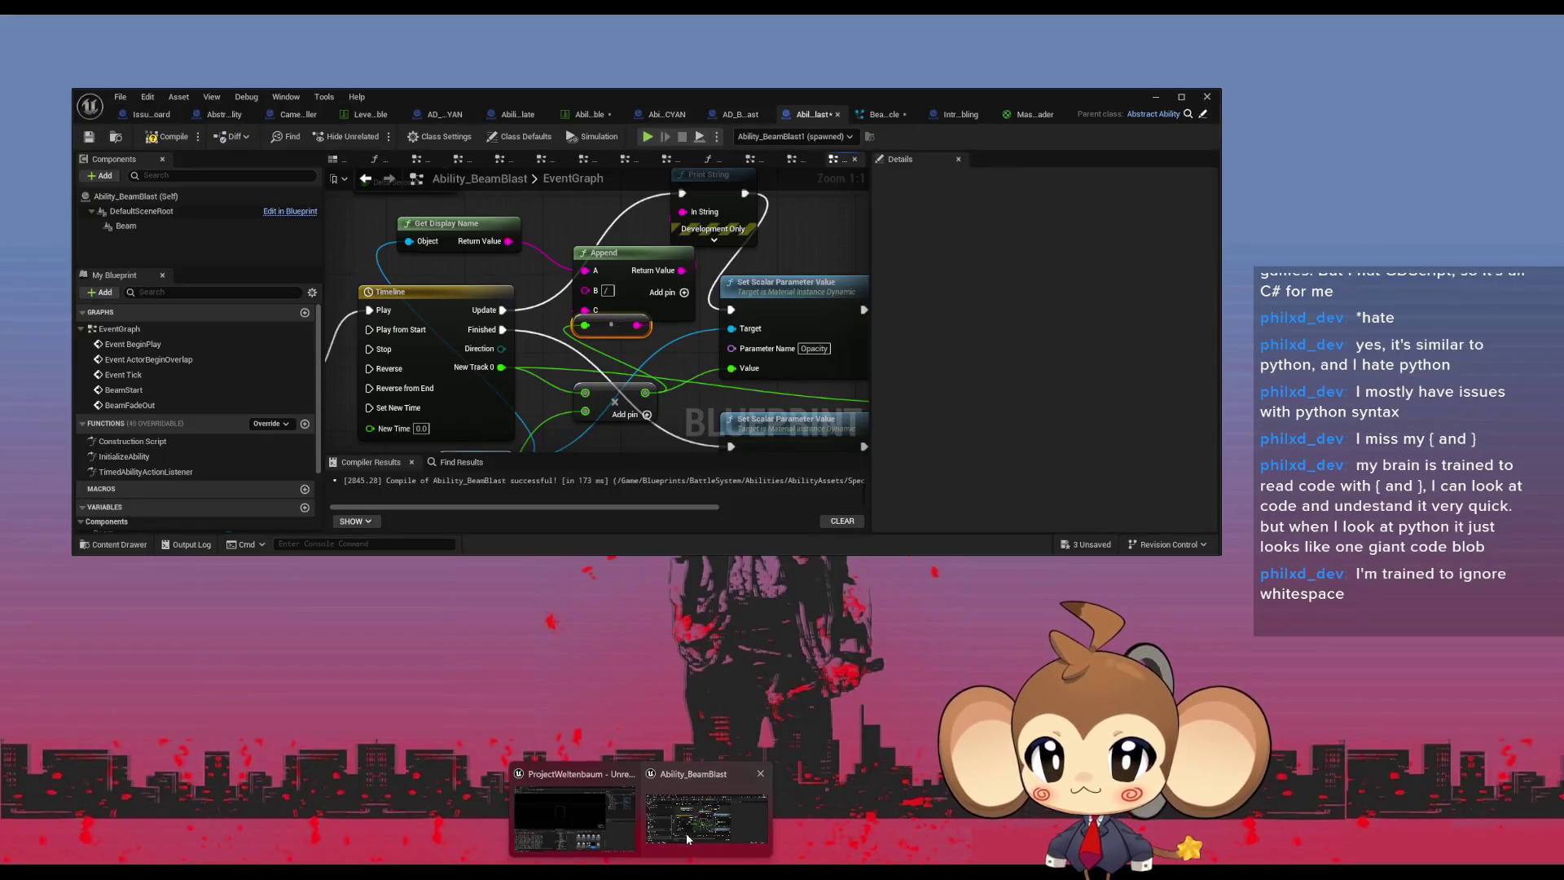
Wire Timeline Update straight to Set Scalar Parameter Value, deleting the Print String, Append and Get Display Name nodes.
click(686, 833)
mouse_move(656, 308)
mouse_down()
mouse_move(647, 359)
mouse_move(644, 257)
mouse_up()
drag(493, 311, 593, 303)
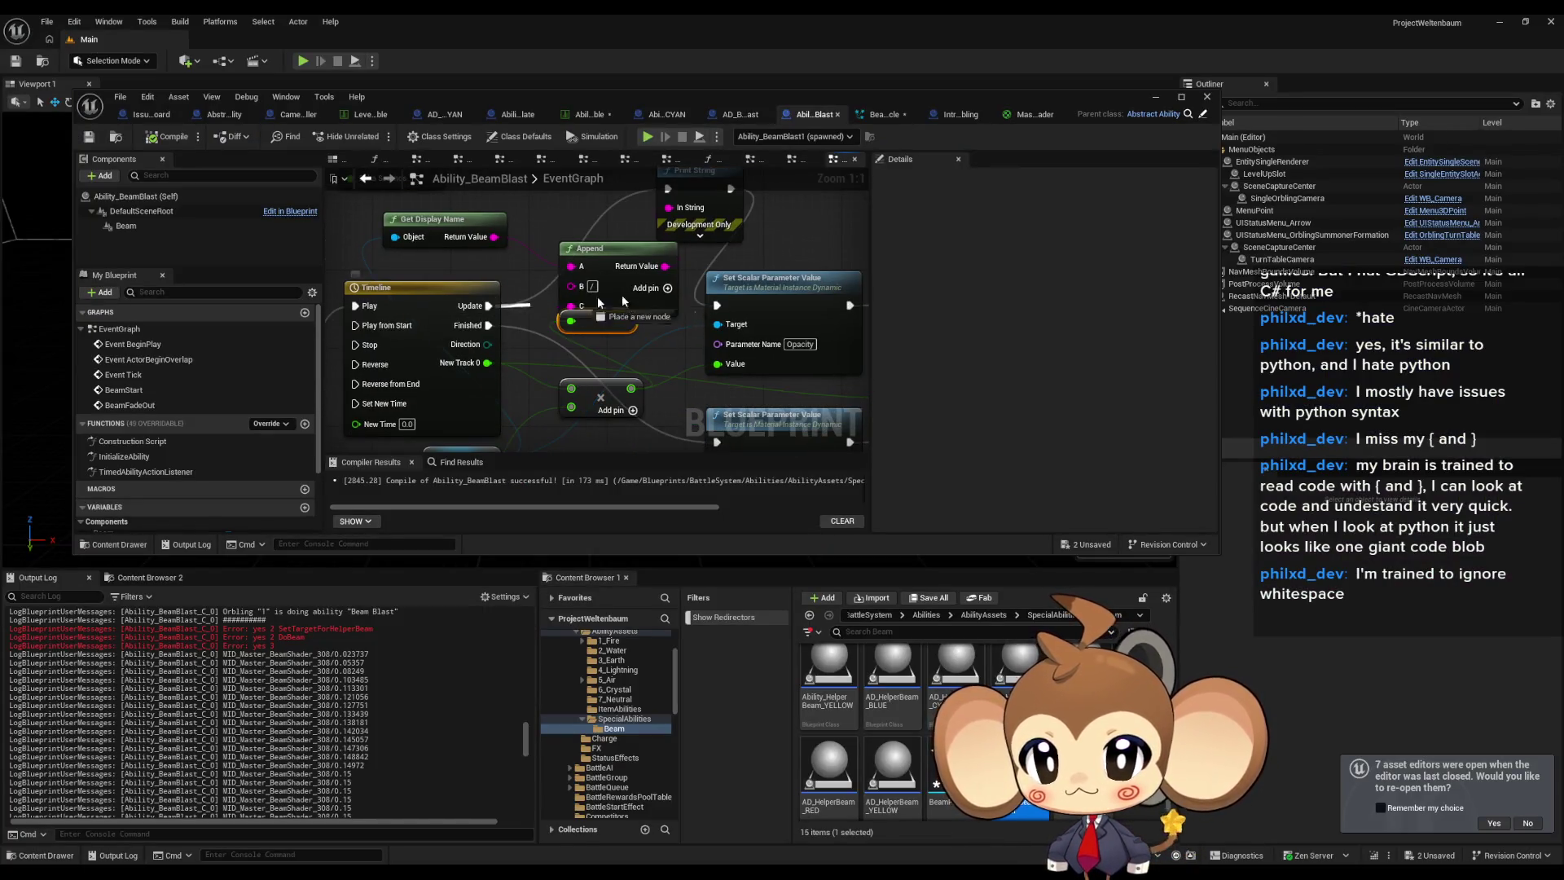
drag(712, 308, 716, 306)
drag(562, 245, 566, 281)
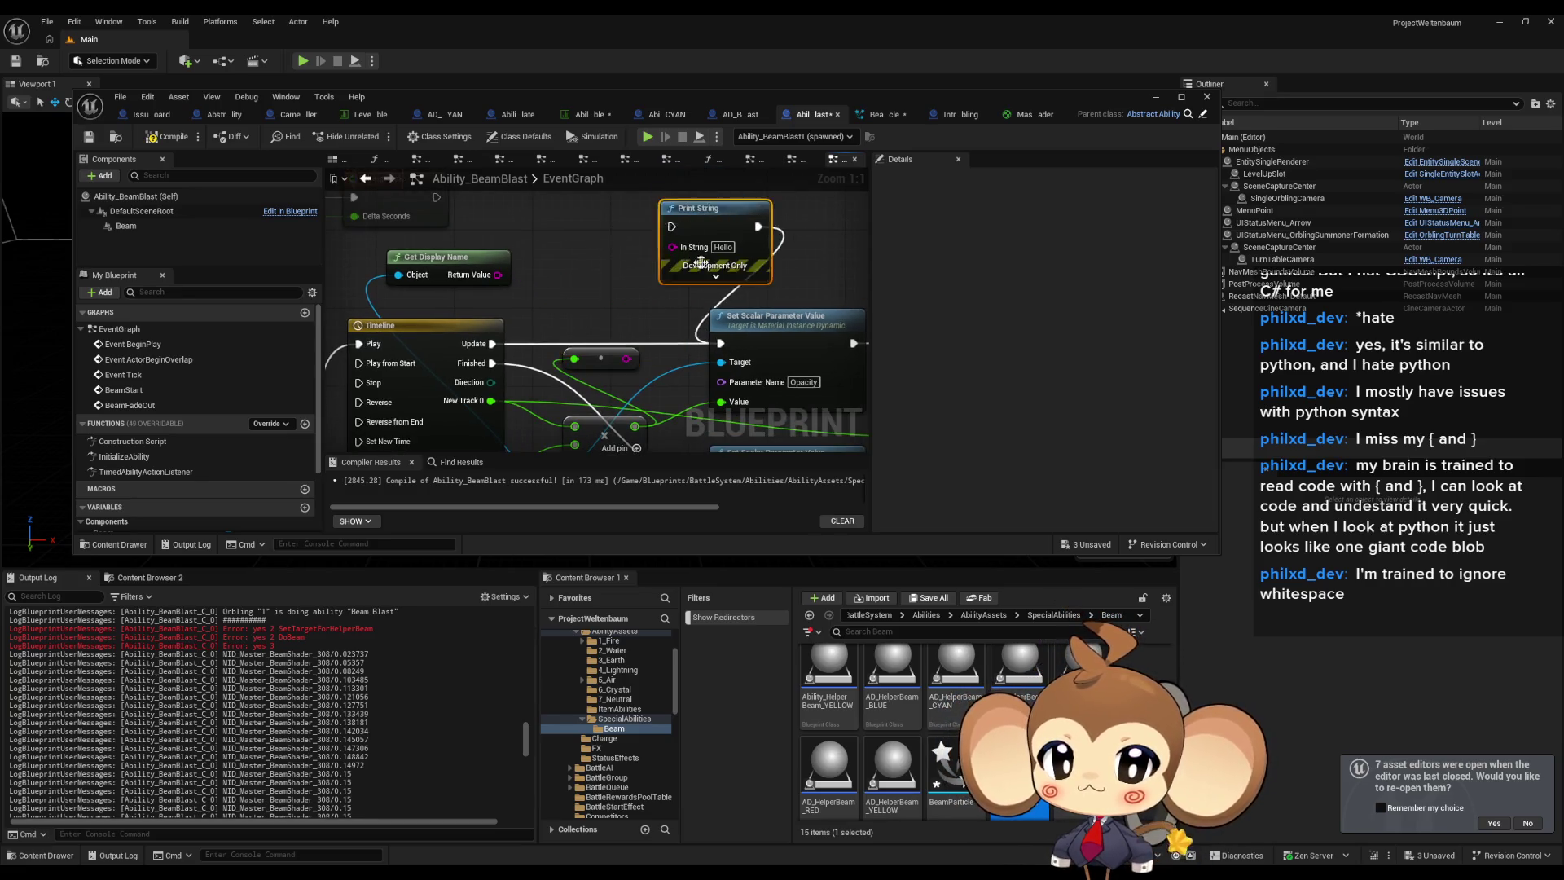
key(Delete)
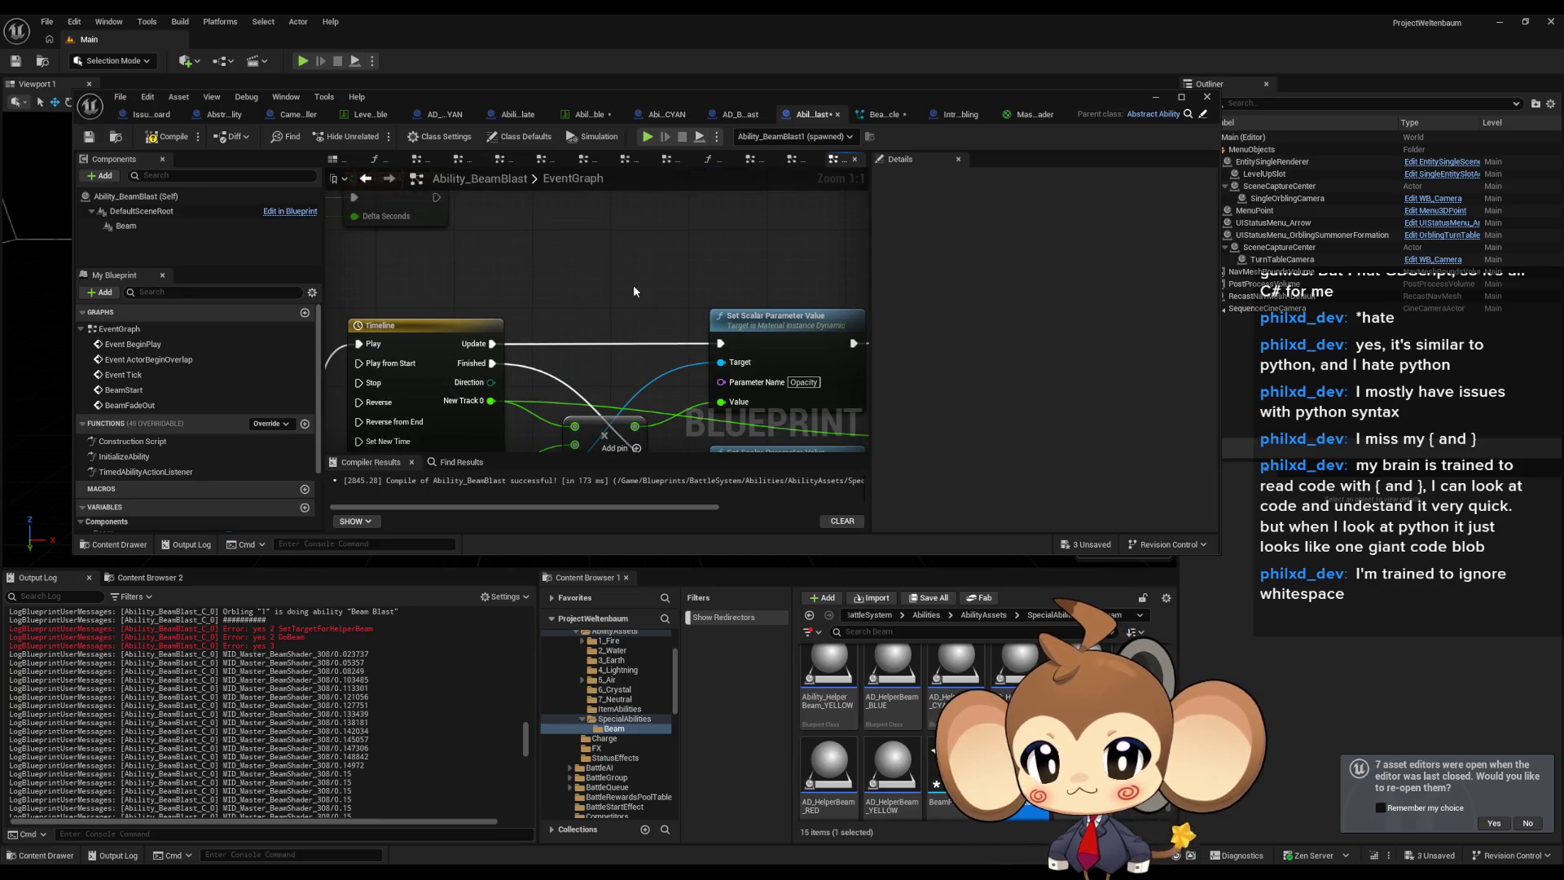
drag(632, 285, 637, 319)
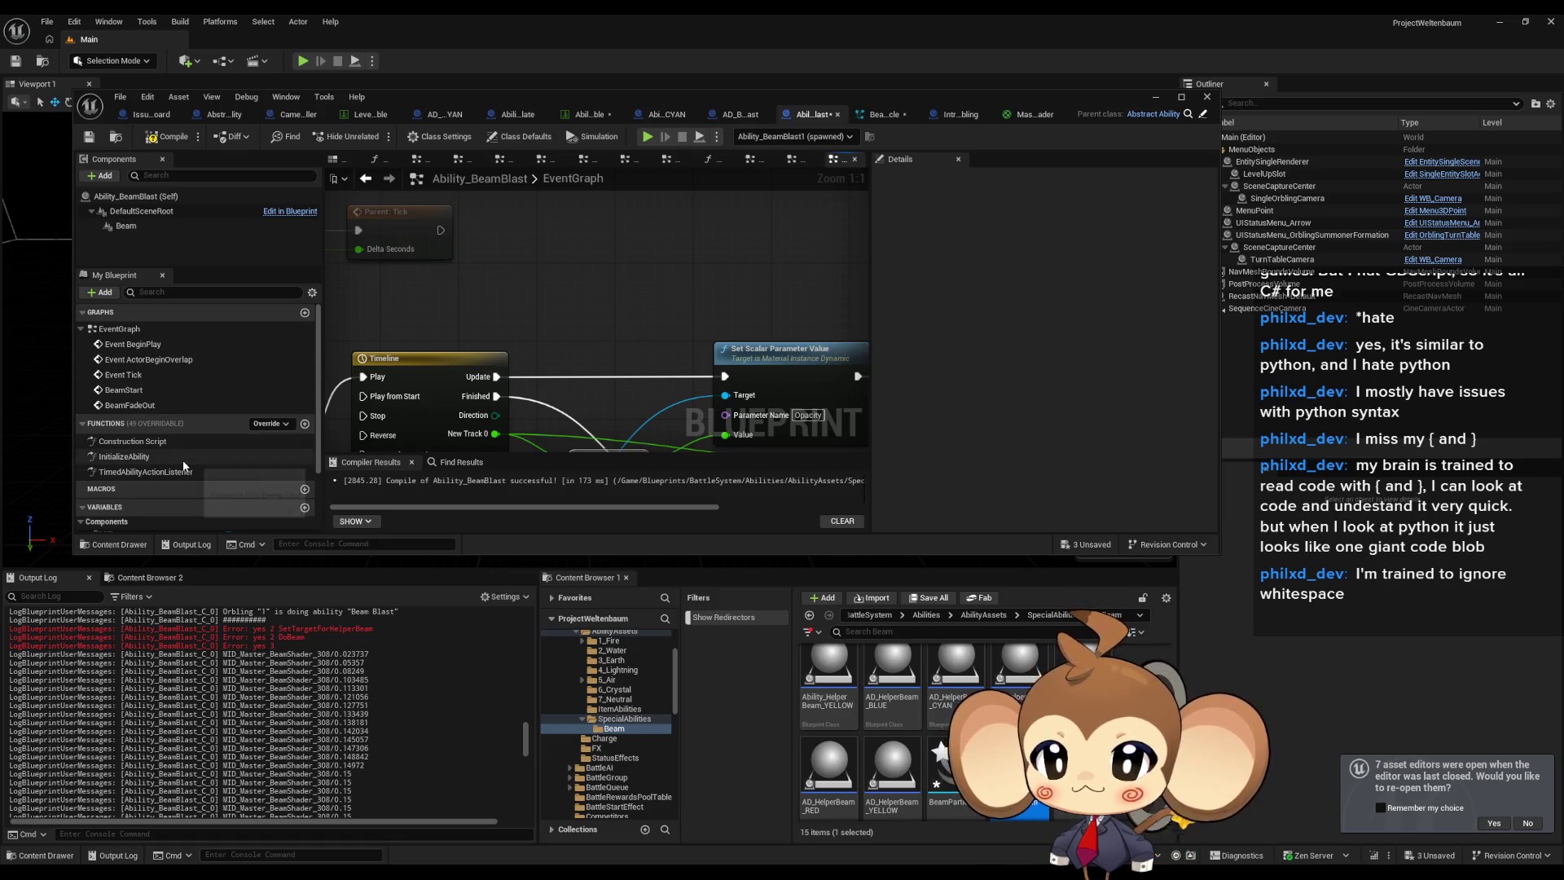
click(174, 226)
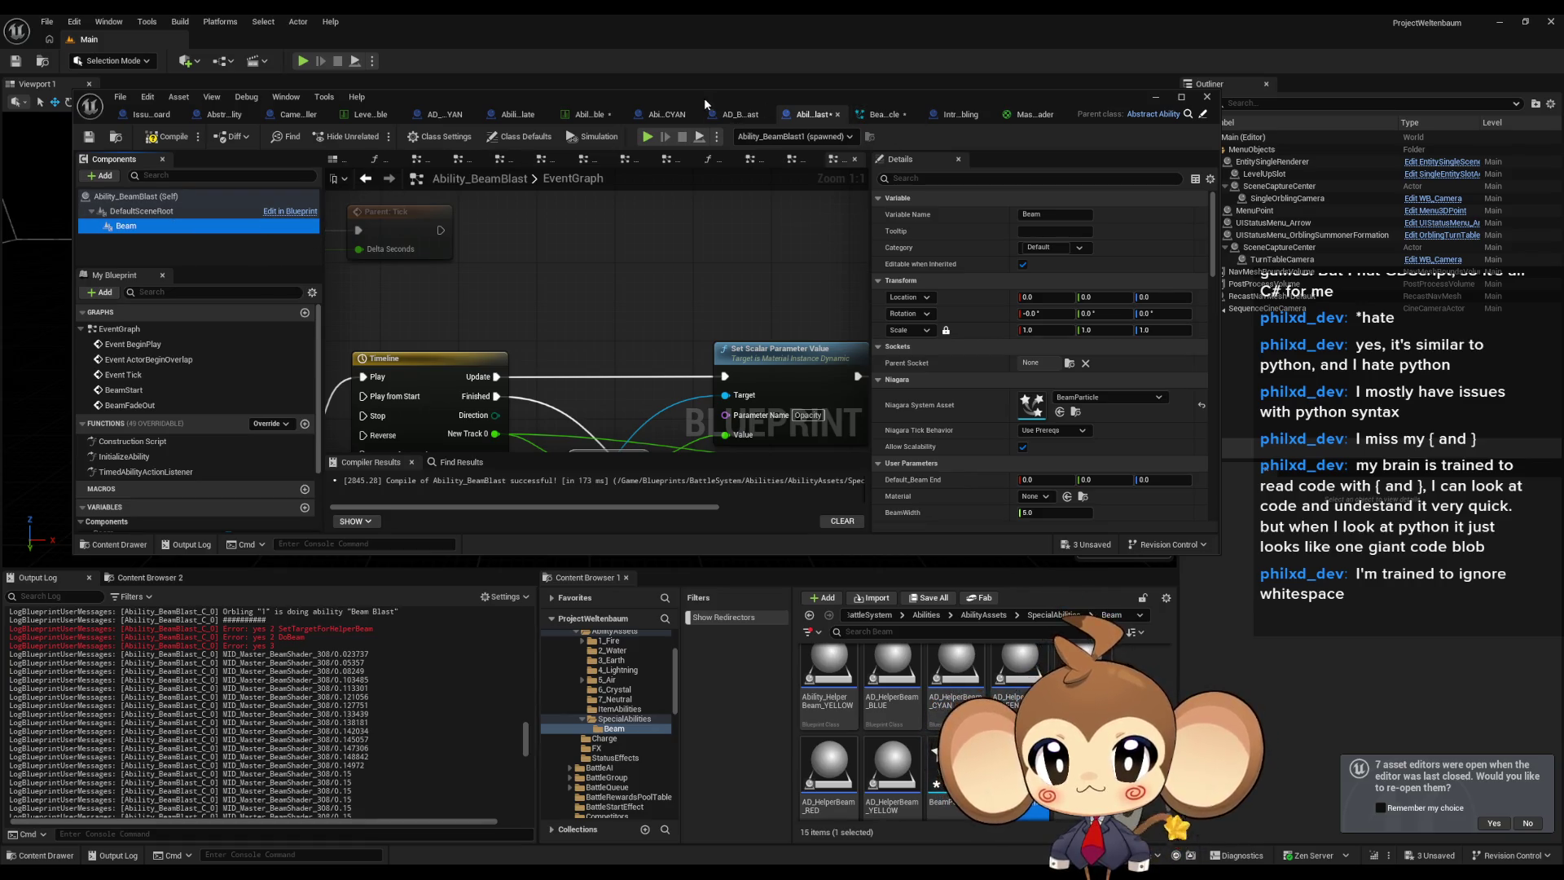
Compare the Beam component of Ability_HelperBeam_CYAN with Ability_BeamBlast, then maximize the editor.
click(679, 116)
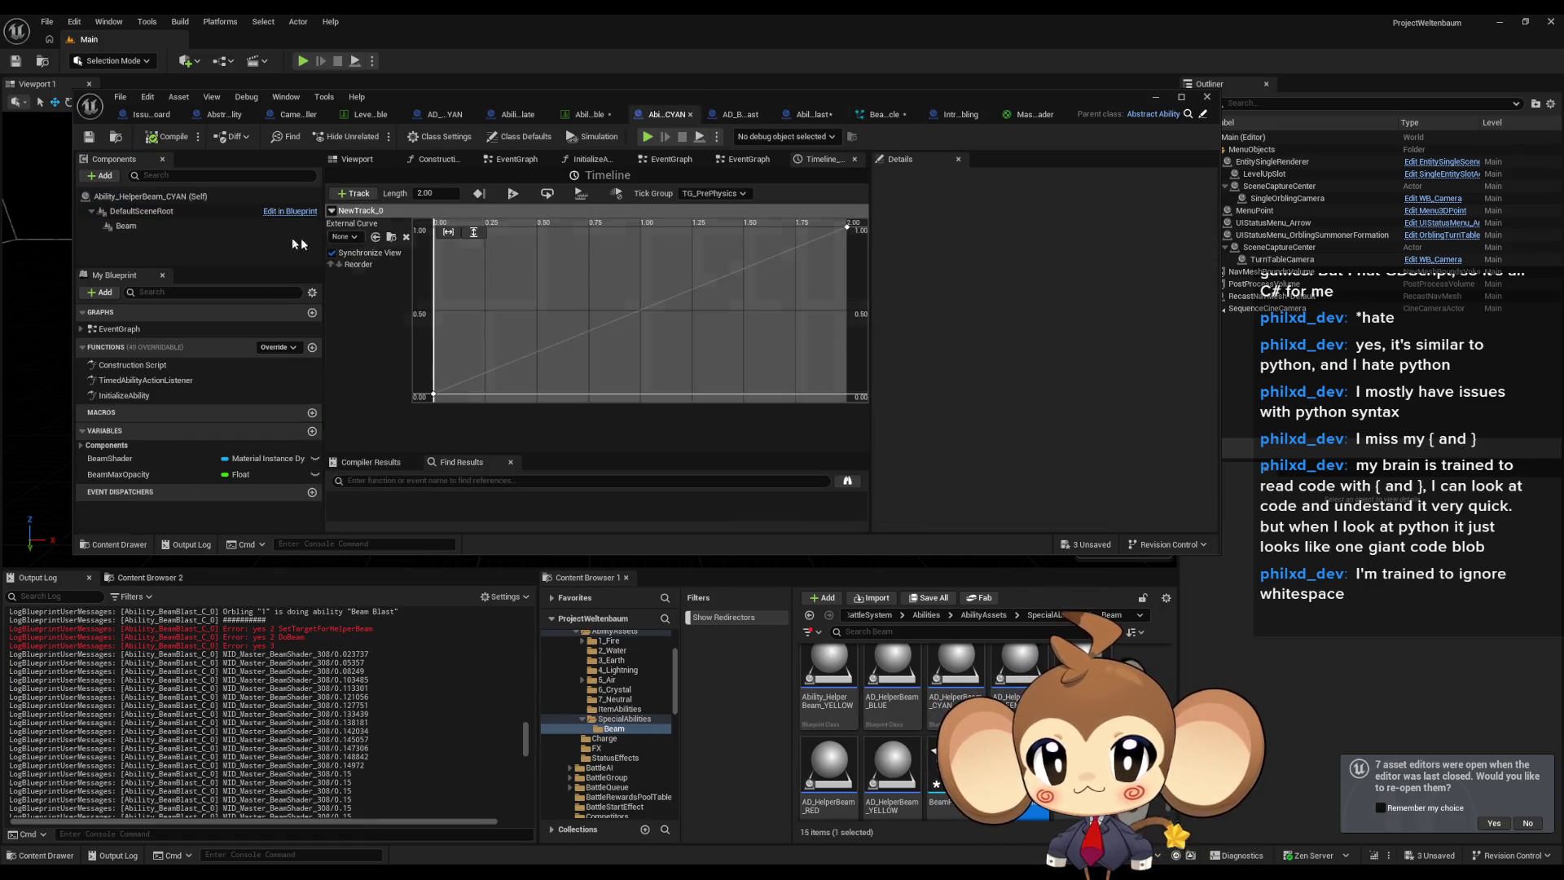
click(160, 228)
click(818, 119)
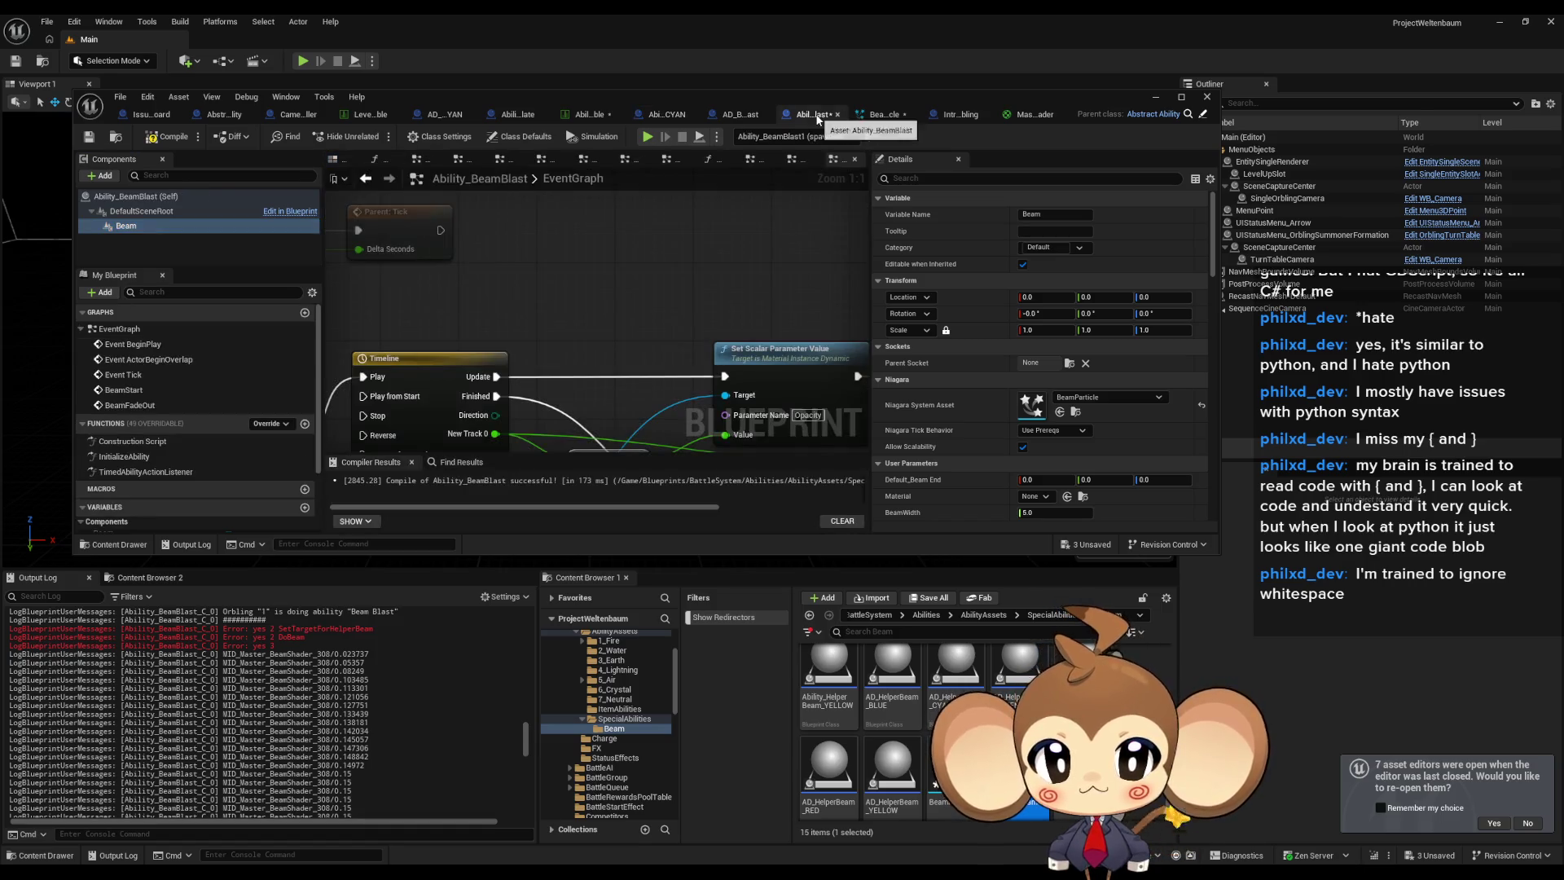
click(666, 116)
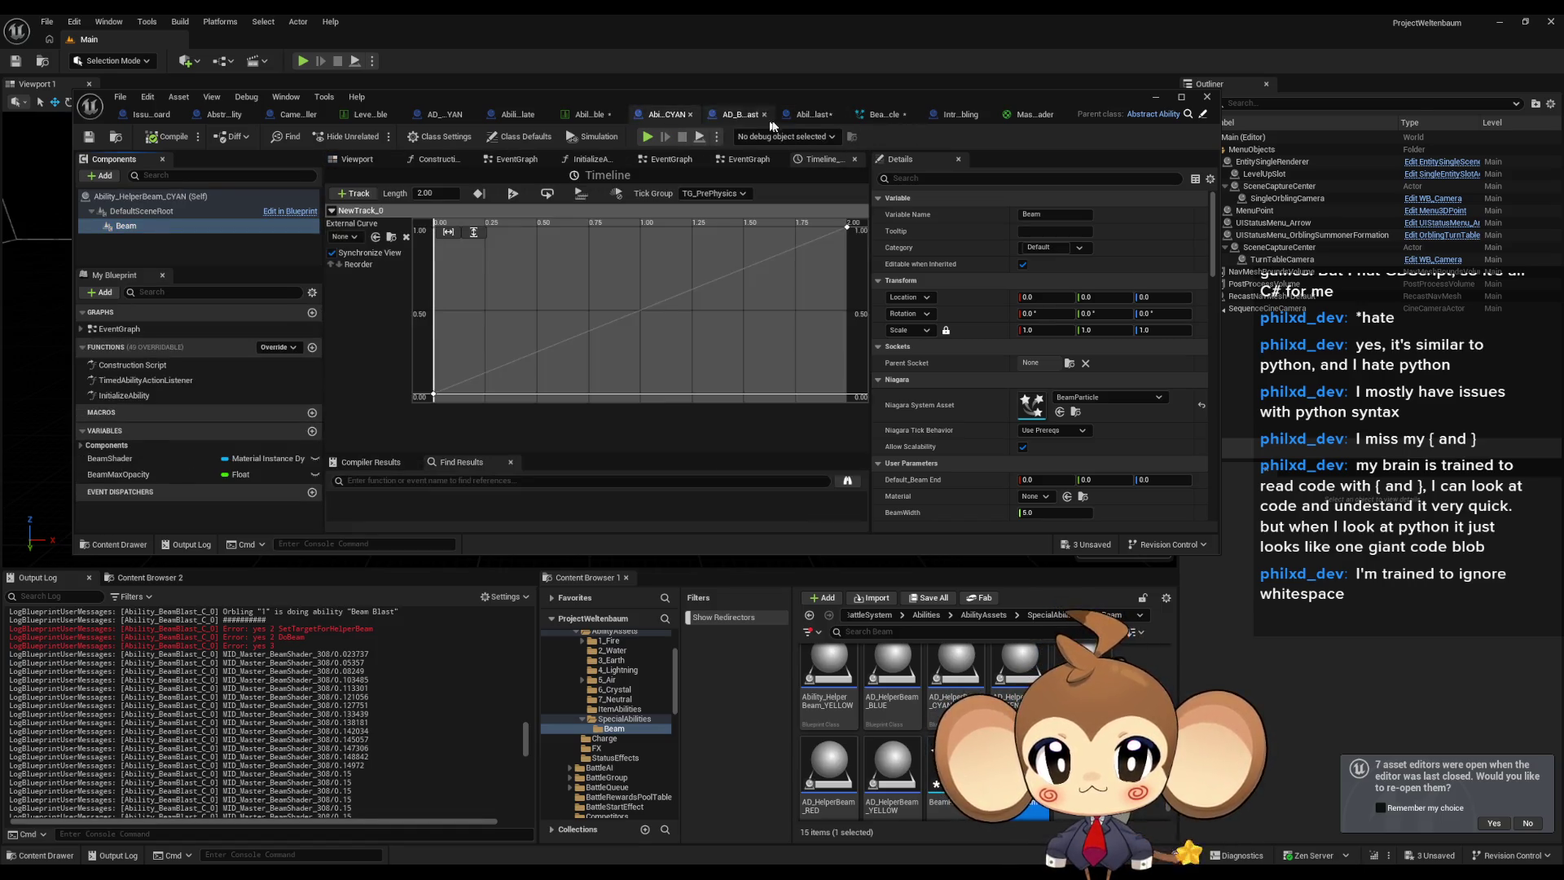
click(828, 119)
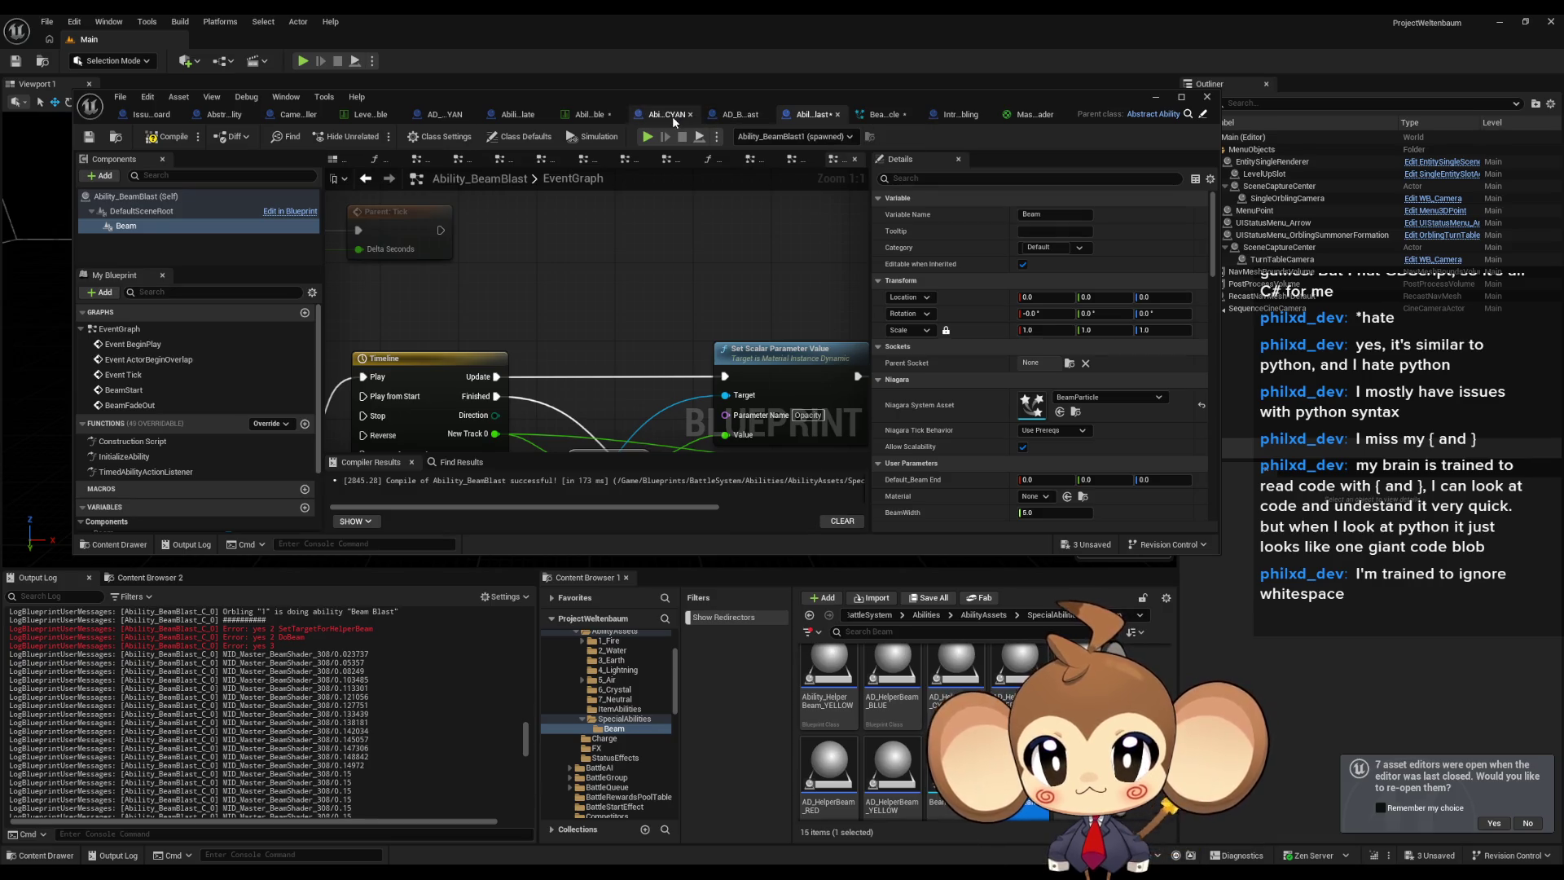
click(672, 115)
double_click(860, 95)
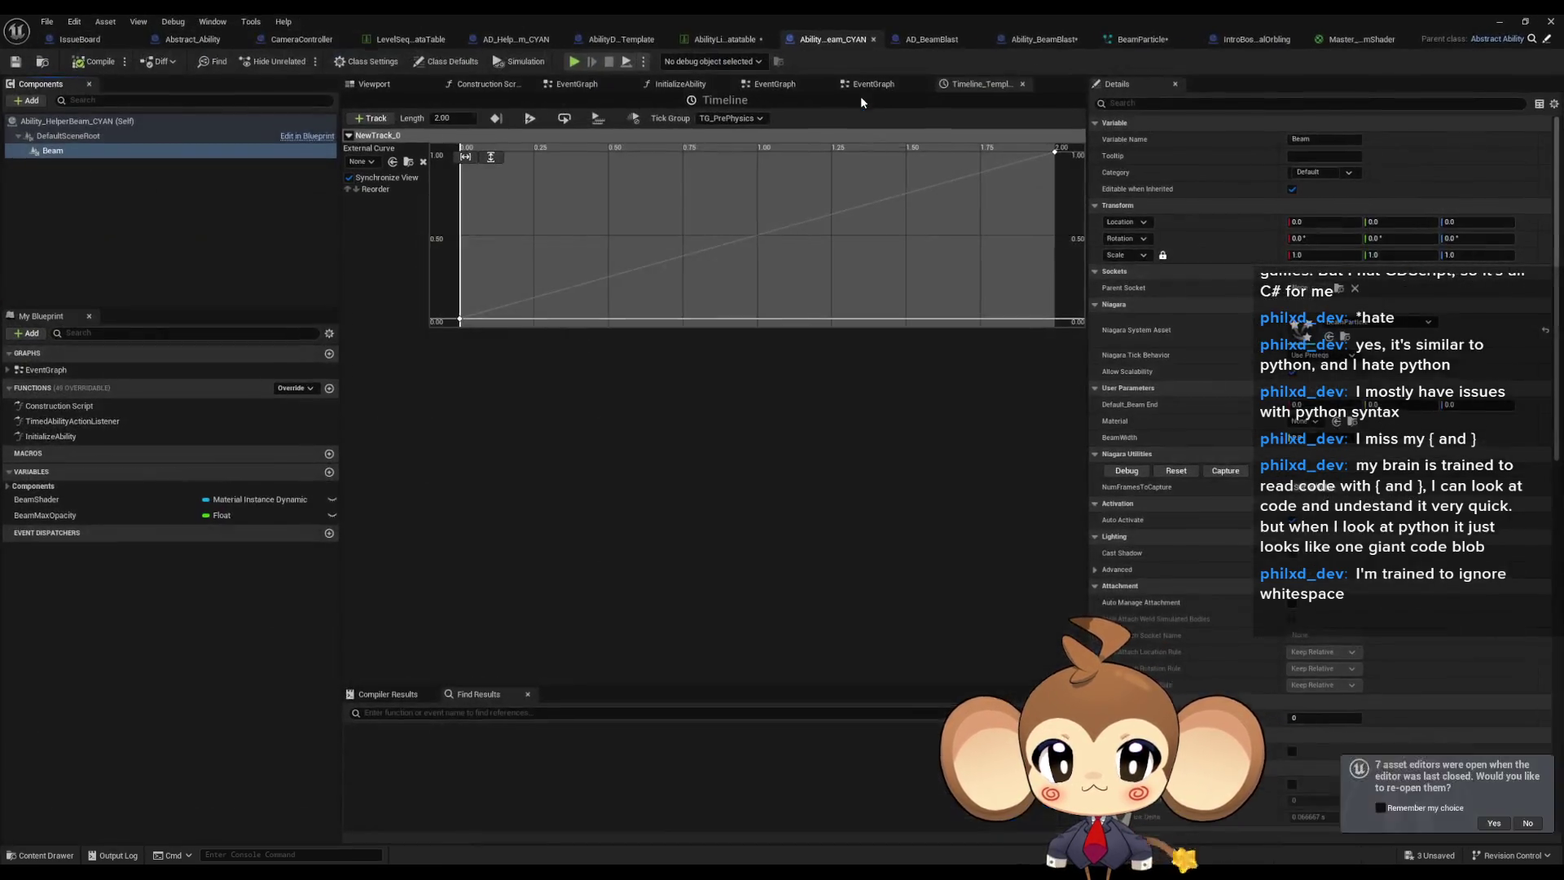
Scroll through the CYAN helper's Beam details, then review Ability_BeamBlast's EventGraph.
click(1047, 41)
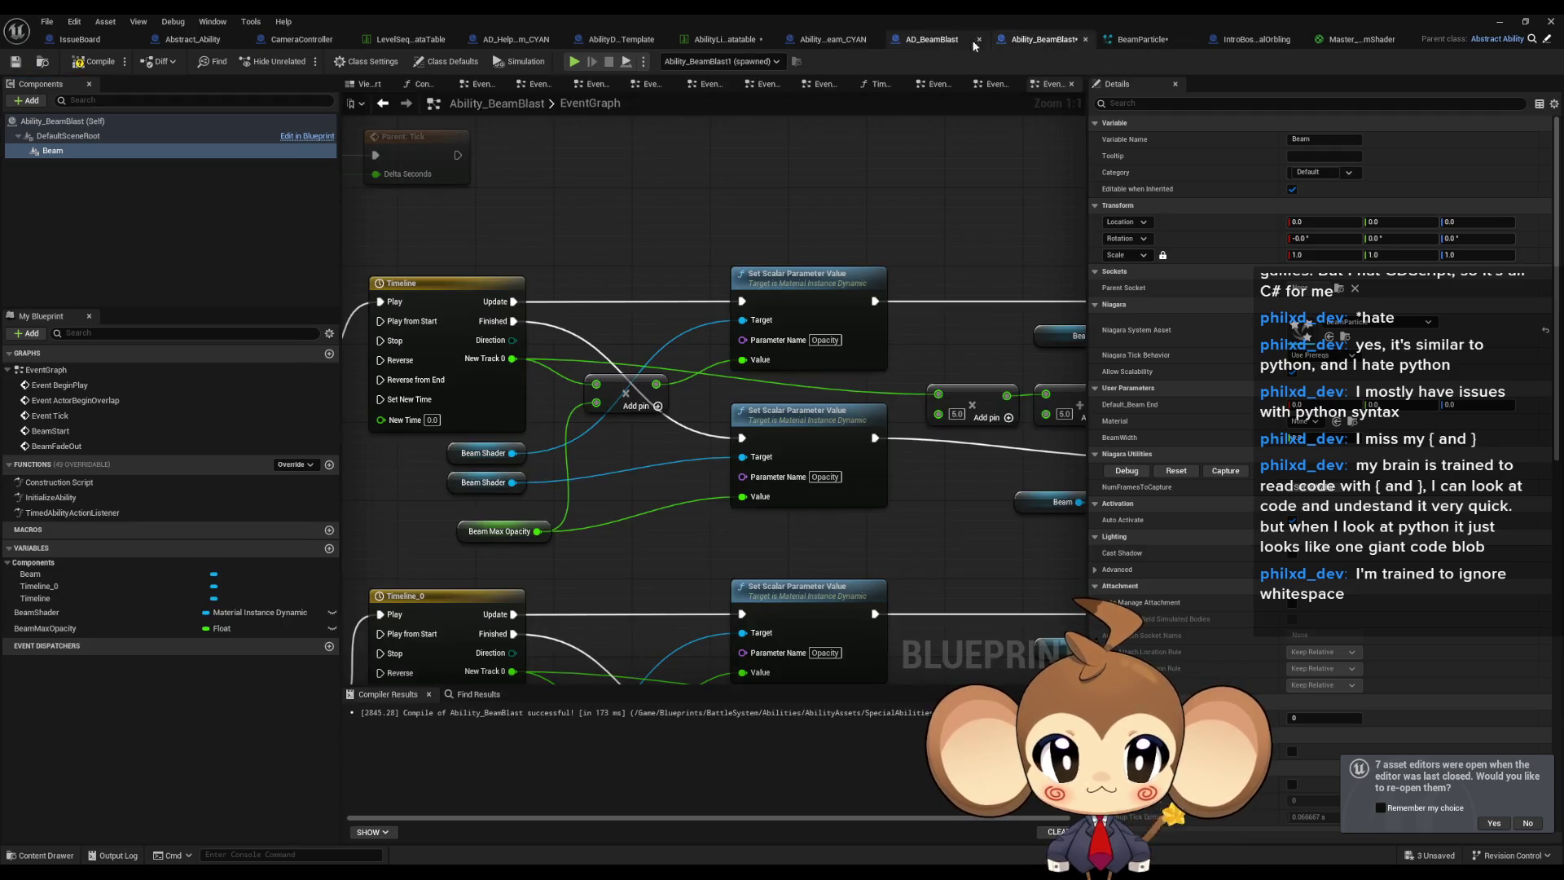
click(832, 40)
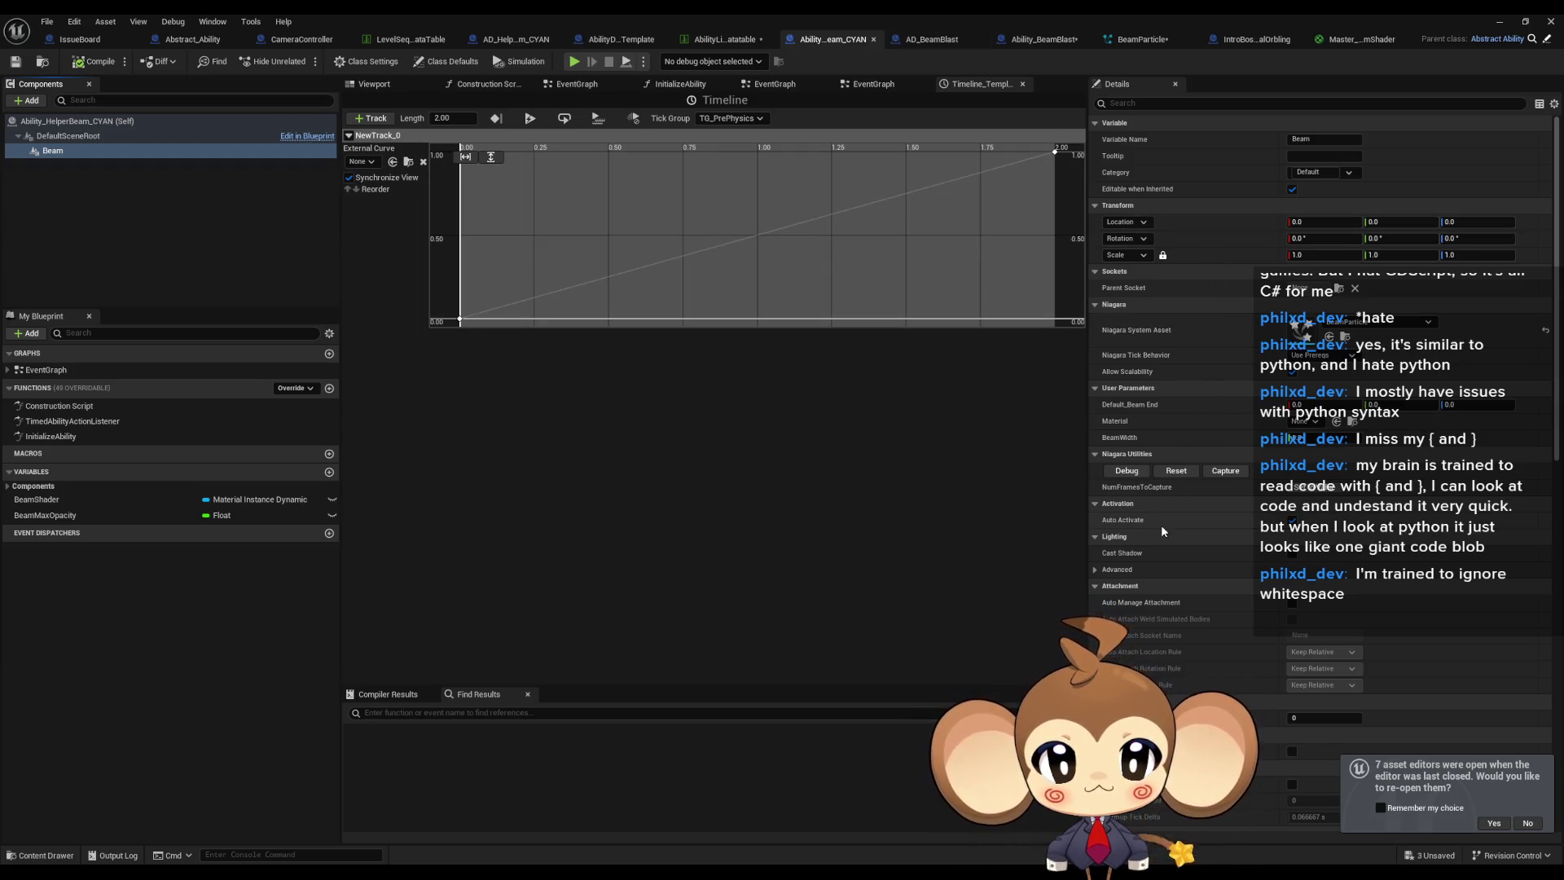
scroll(1179, 514, down, 1)
scroll(1180, 515, down, 5)
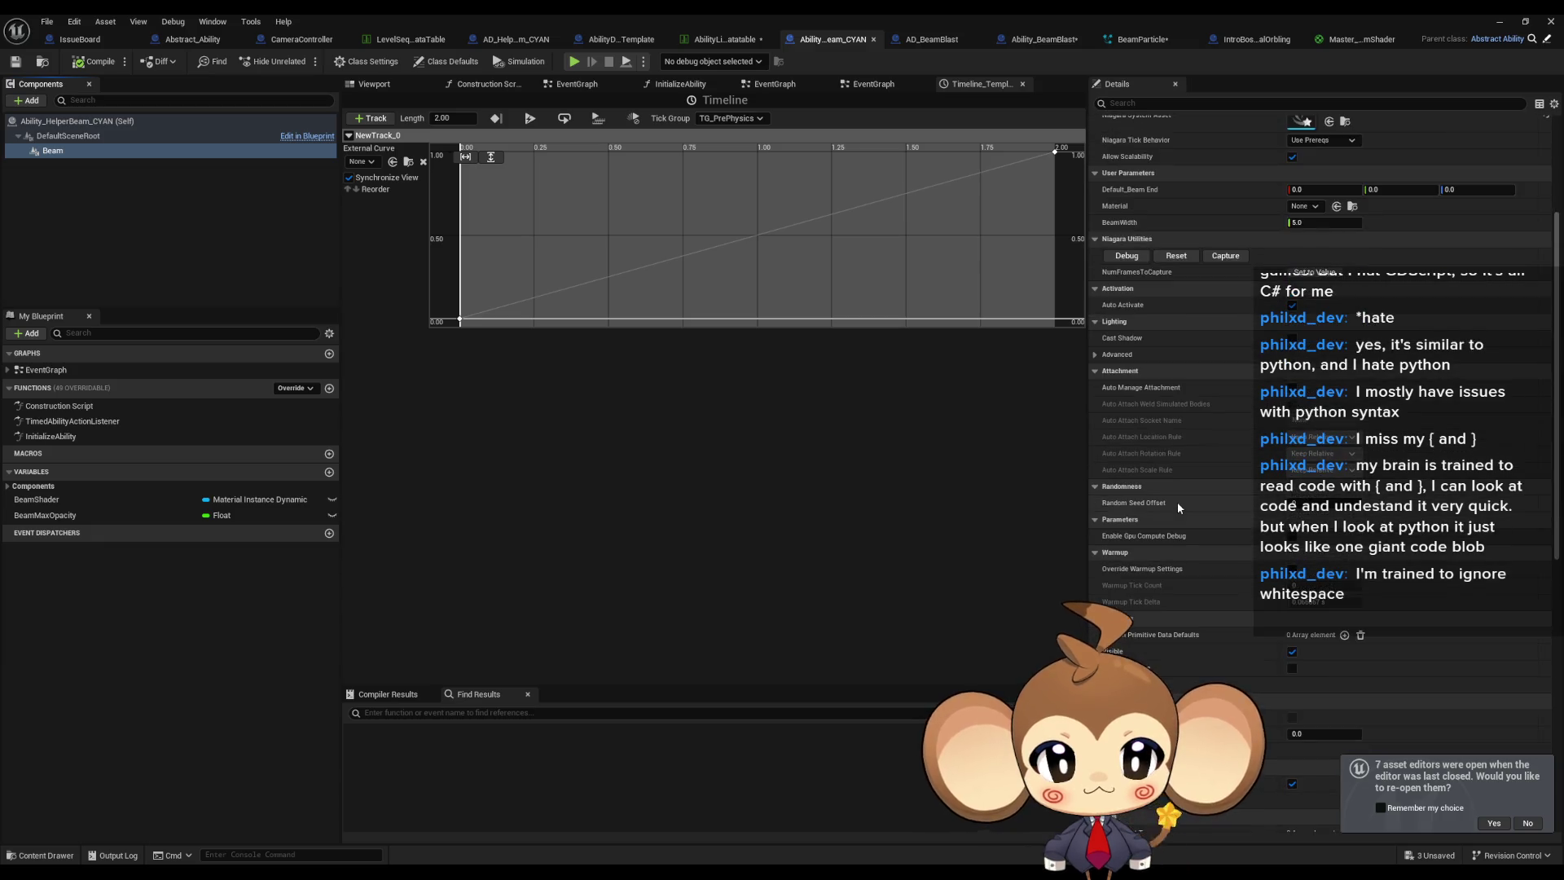
scroll(1176, 501, down, 3)
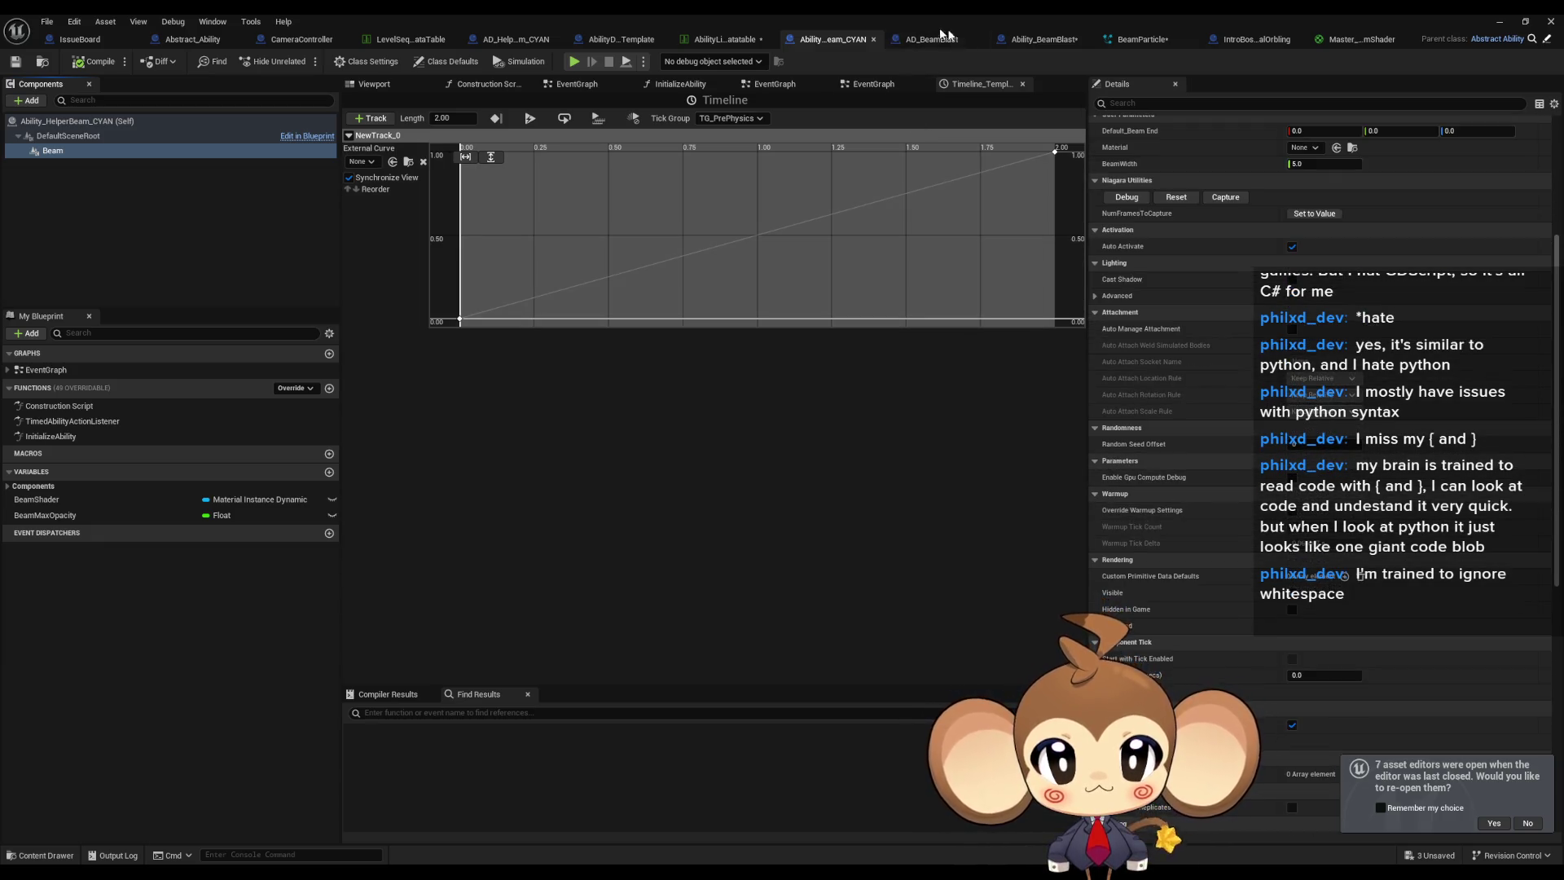
click(1044, 39)
scroll(1326, 444, up, 3)
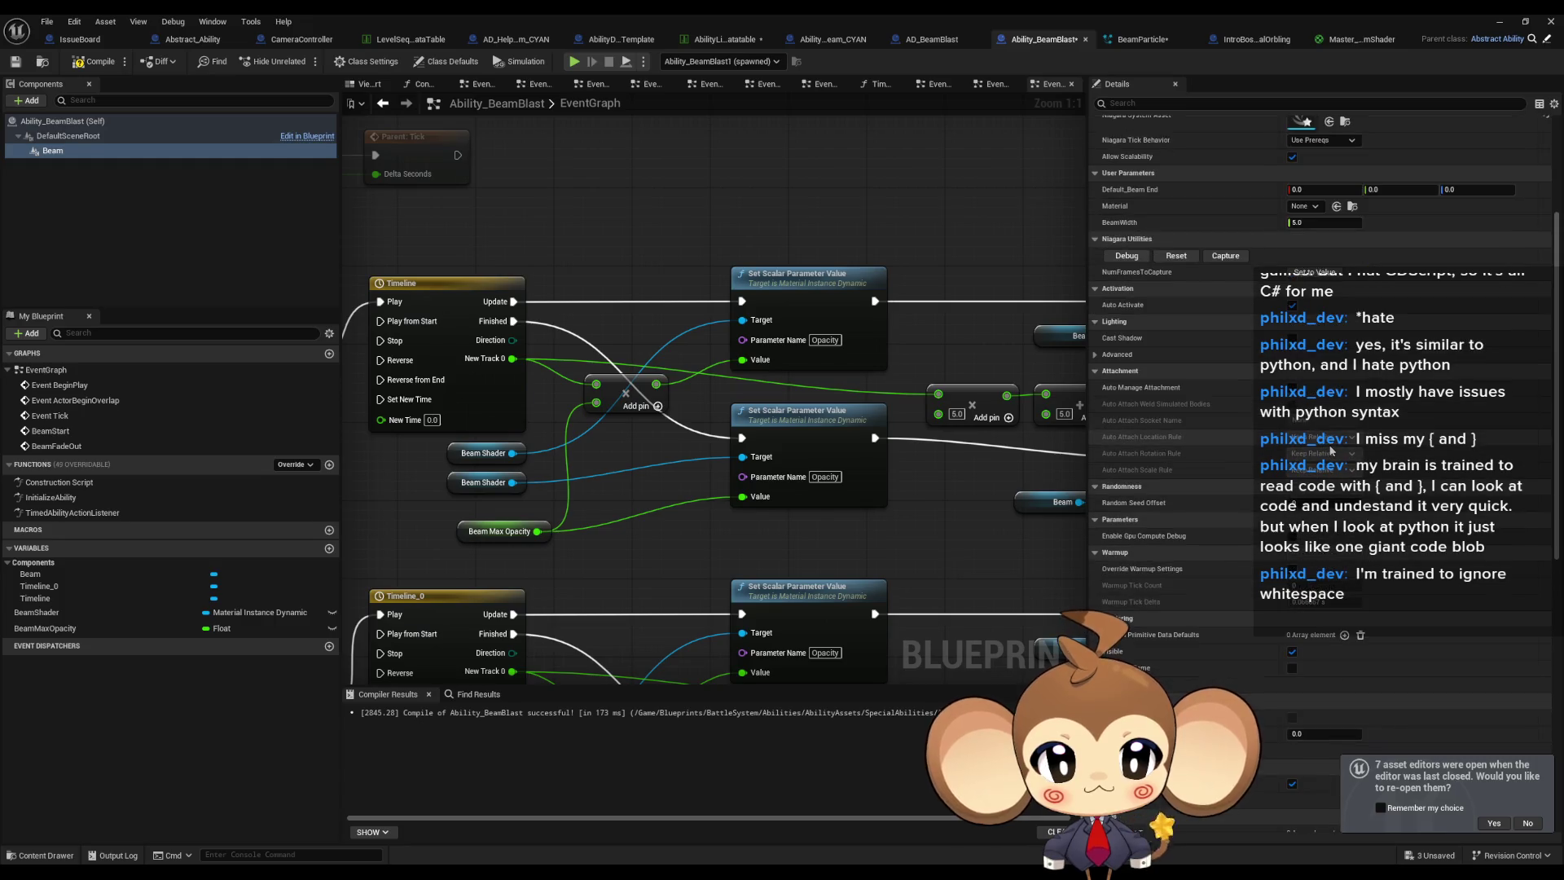
scroll(1330, 451, up, 10)
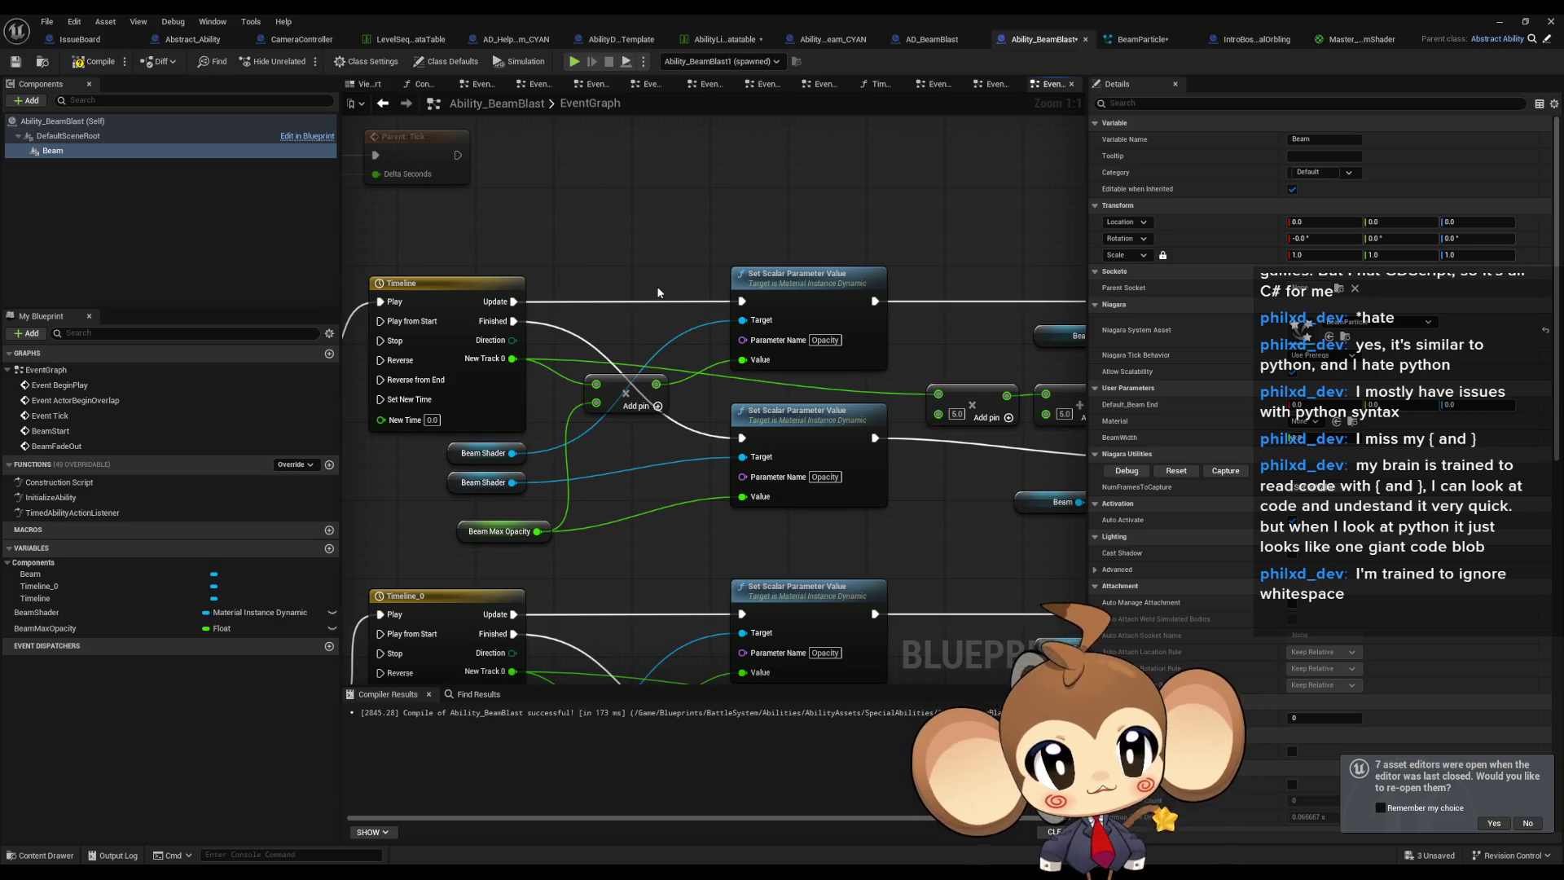
scroll(681, 296, down, 4)
scroll(574, 334, up, 3)
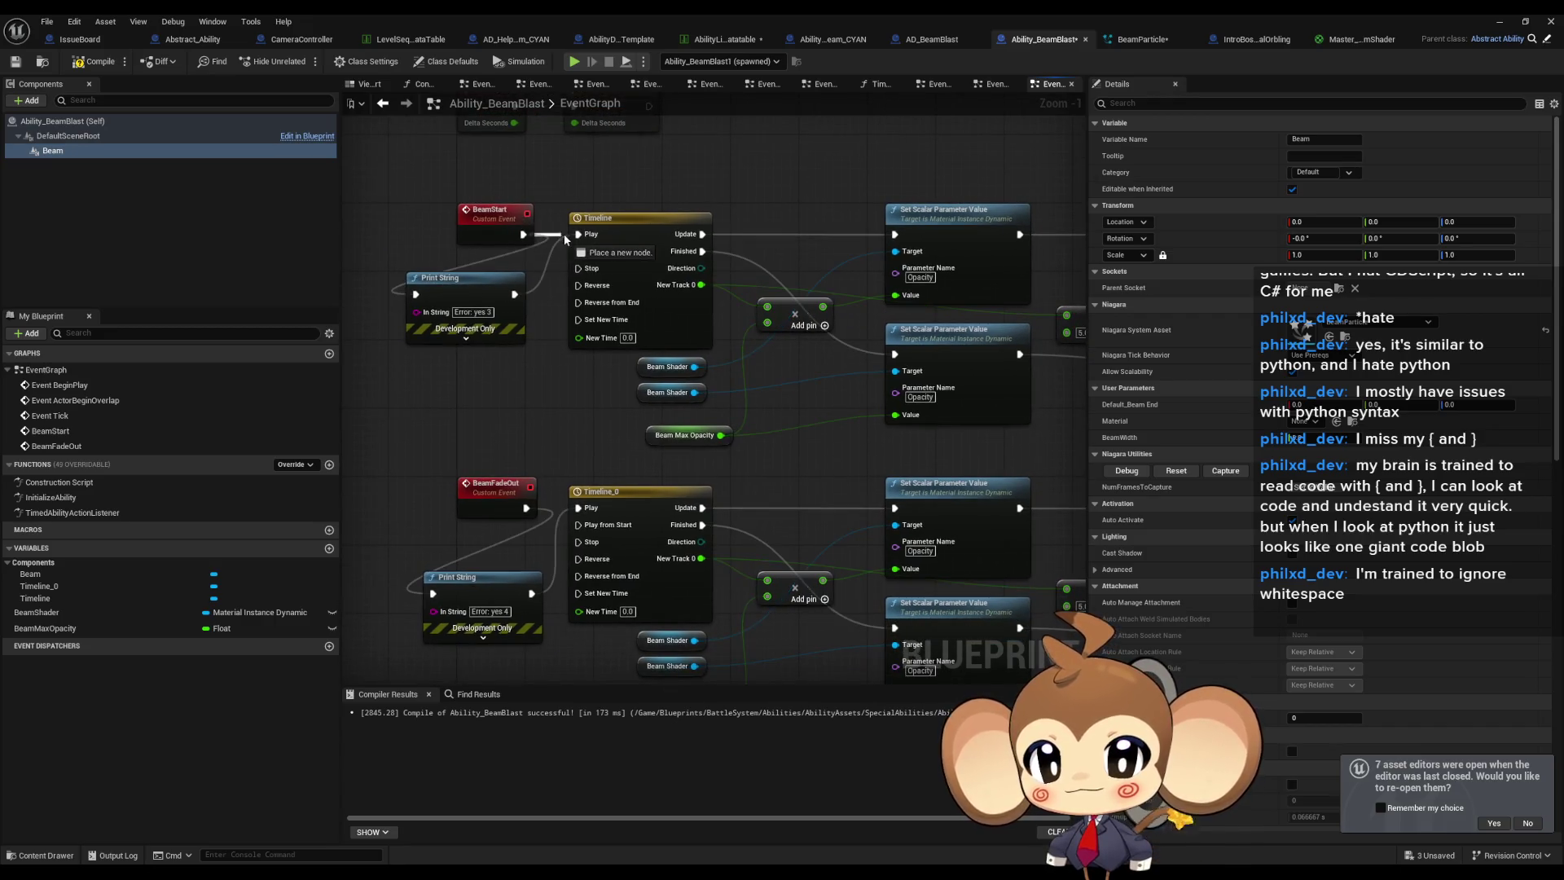
Bypass the InitializeAbility Print String and delete TimedAbilityActionListener's Append and Print String nodes.
drag(571, 502, 577, 508)
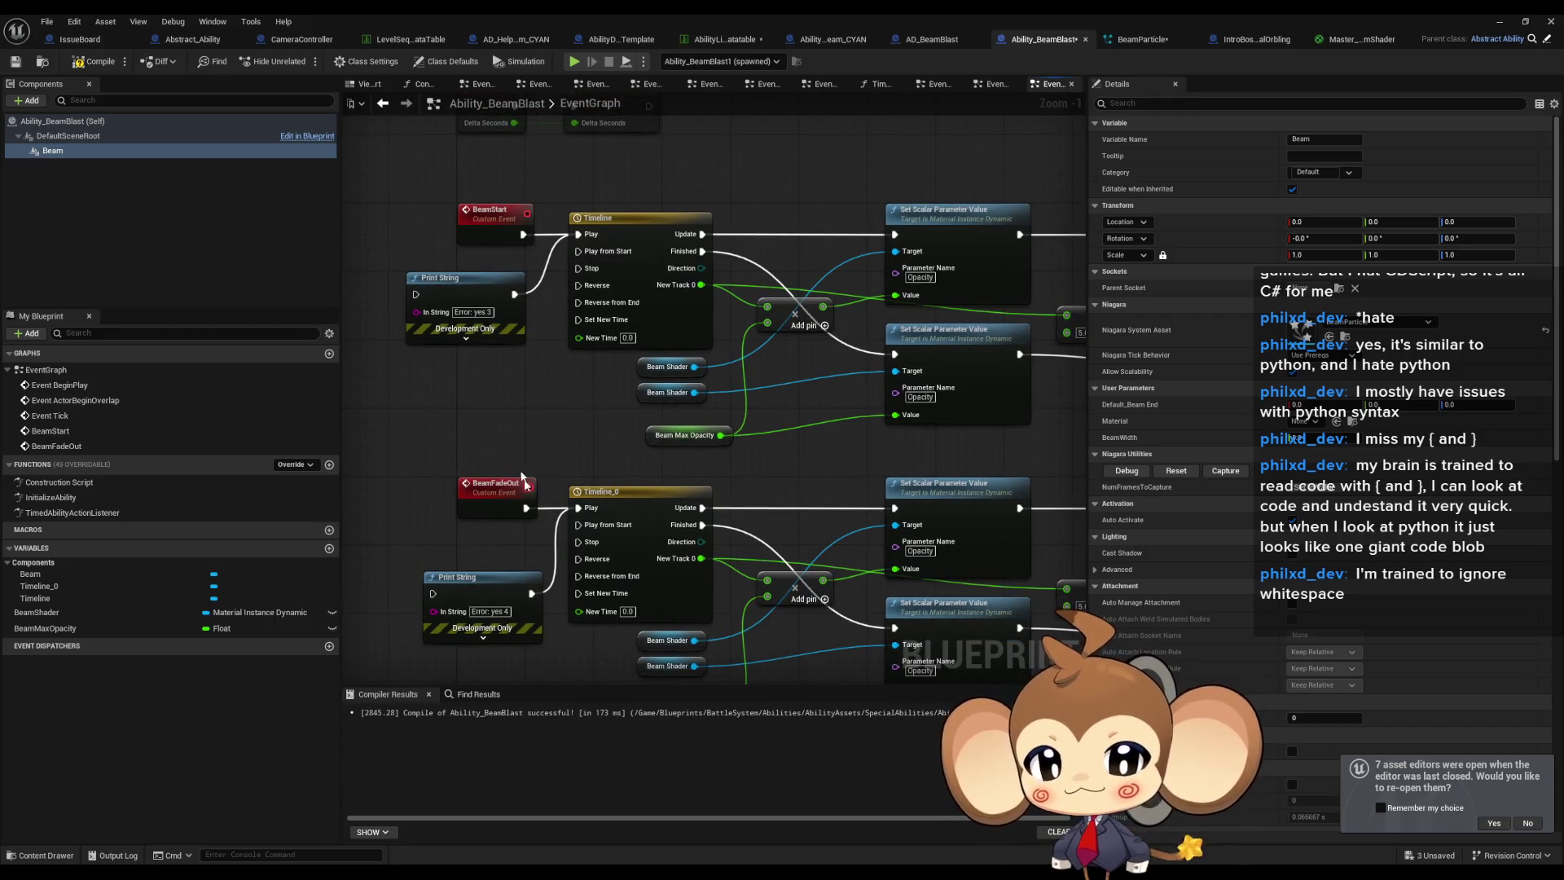
click(415, 344)
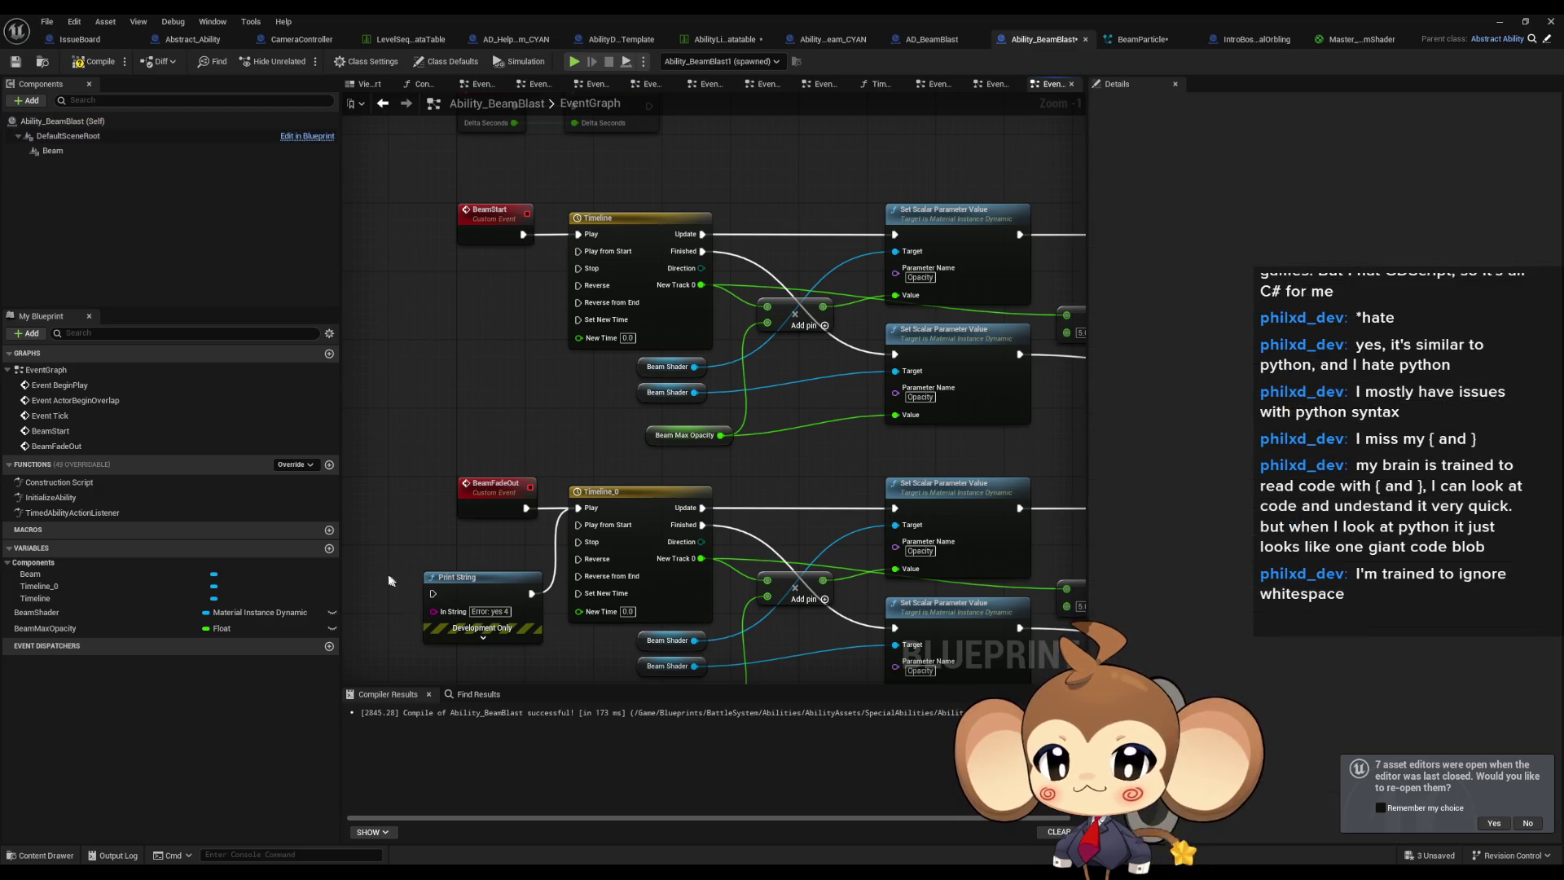
double_click(50, 497)
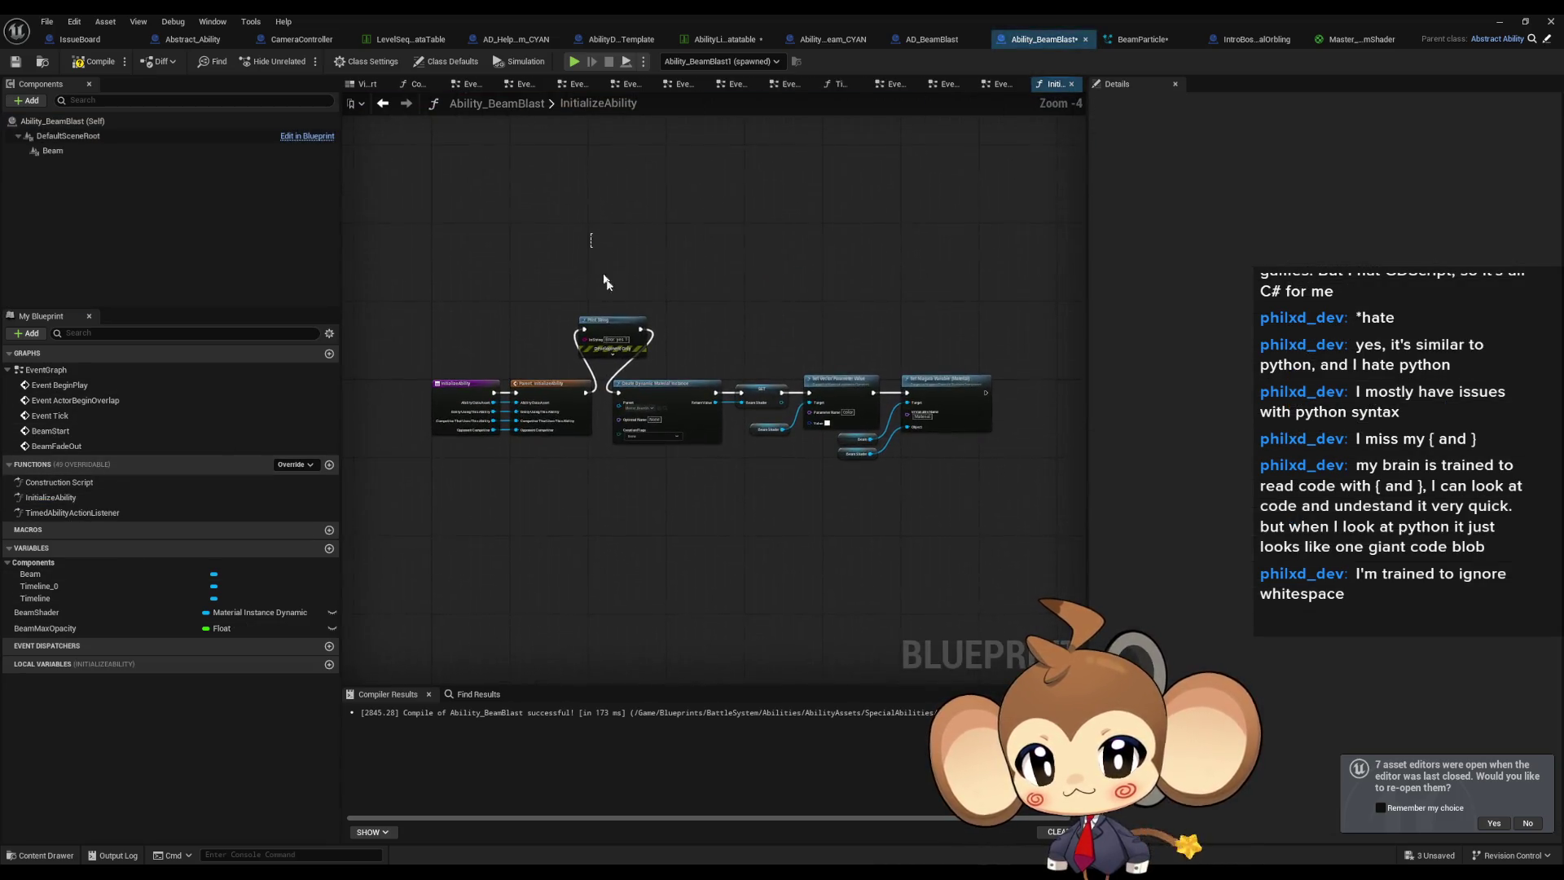
click(586, 398)
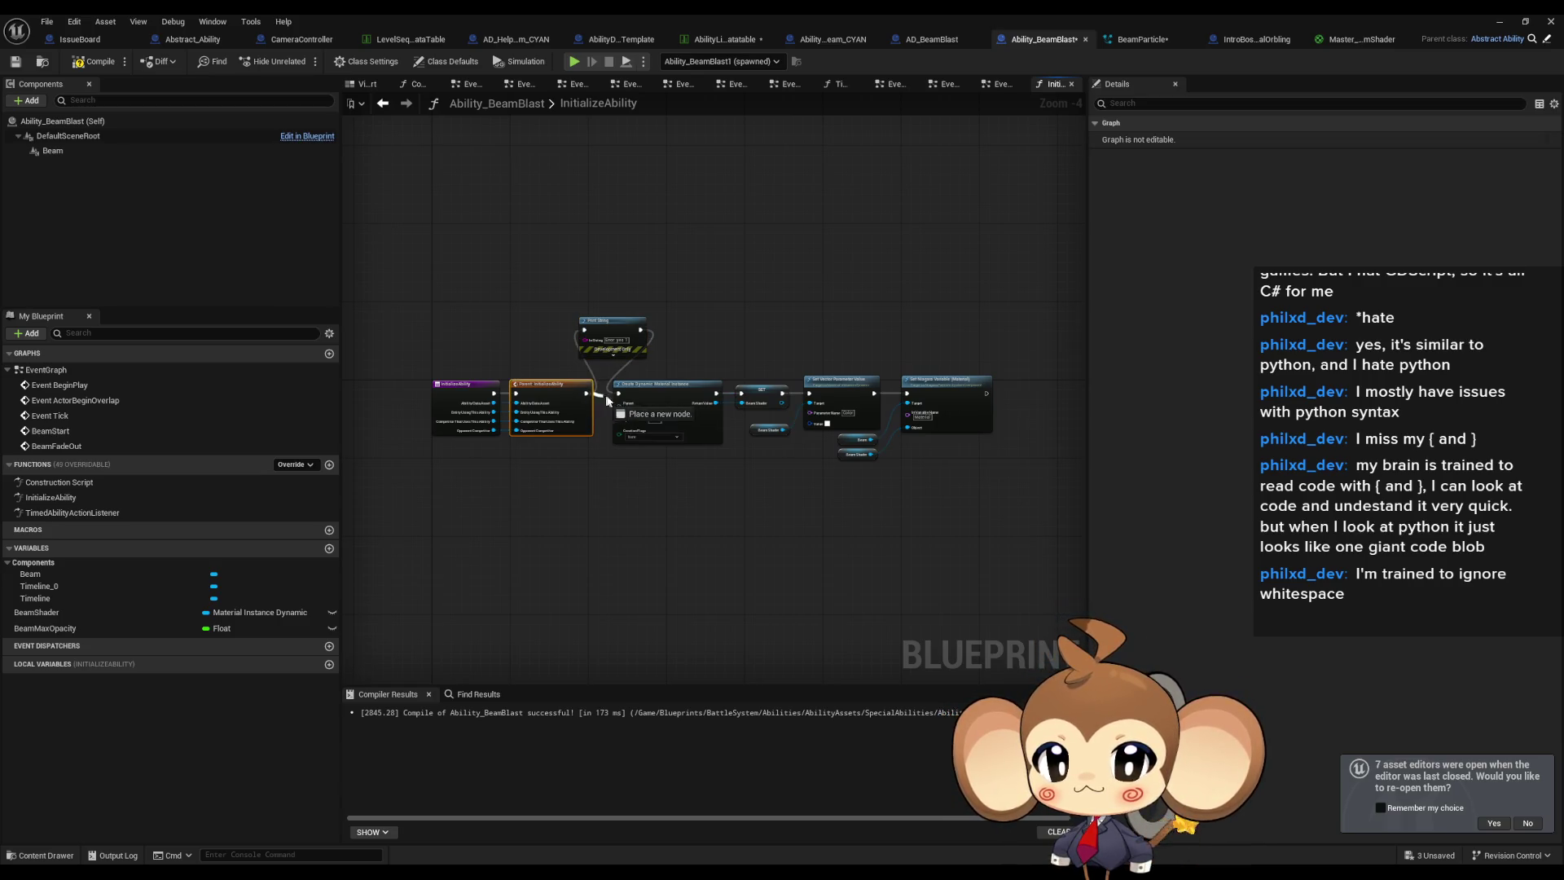
drag(623, 399, 621, 397)
click(641, 345)
double_click(49, 513)
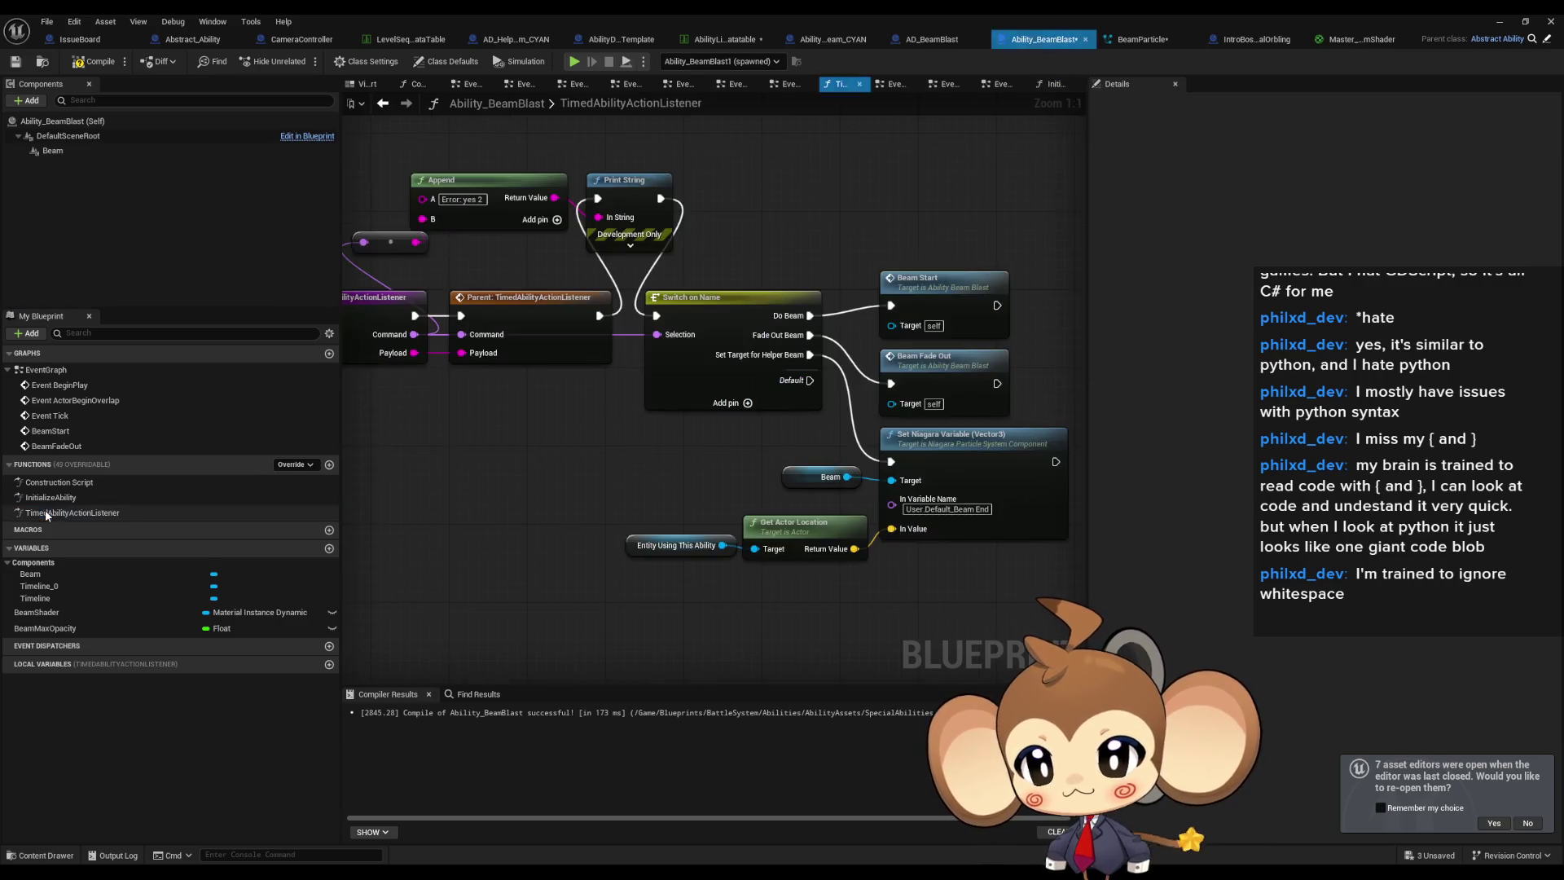
drag(649, 321, 657, 316)
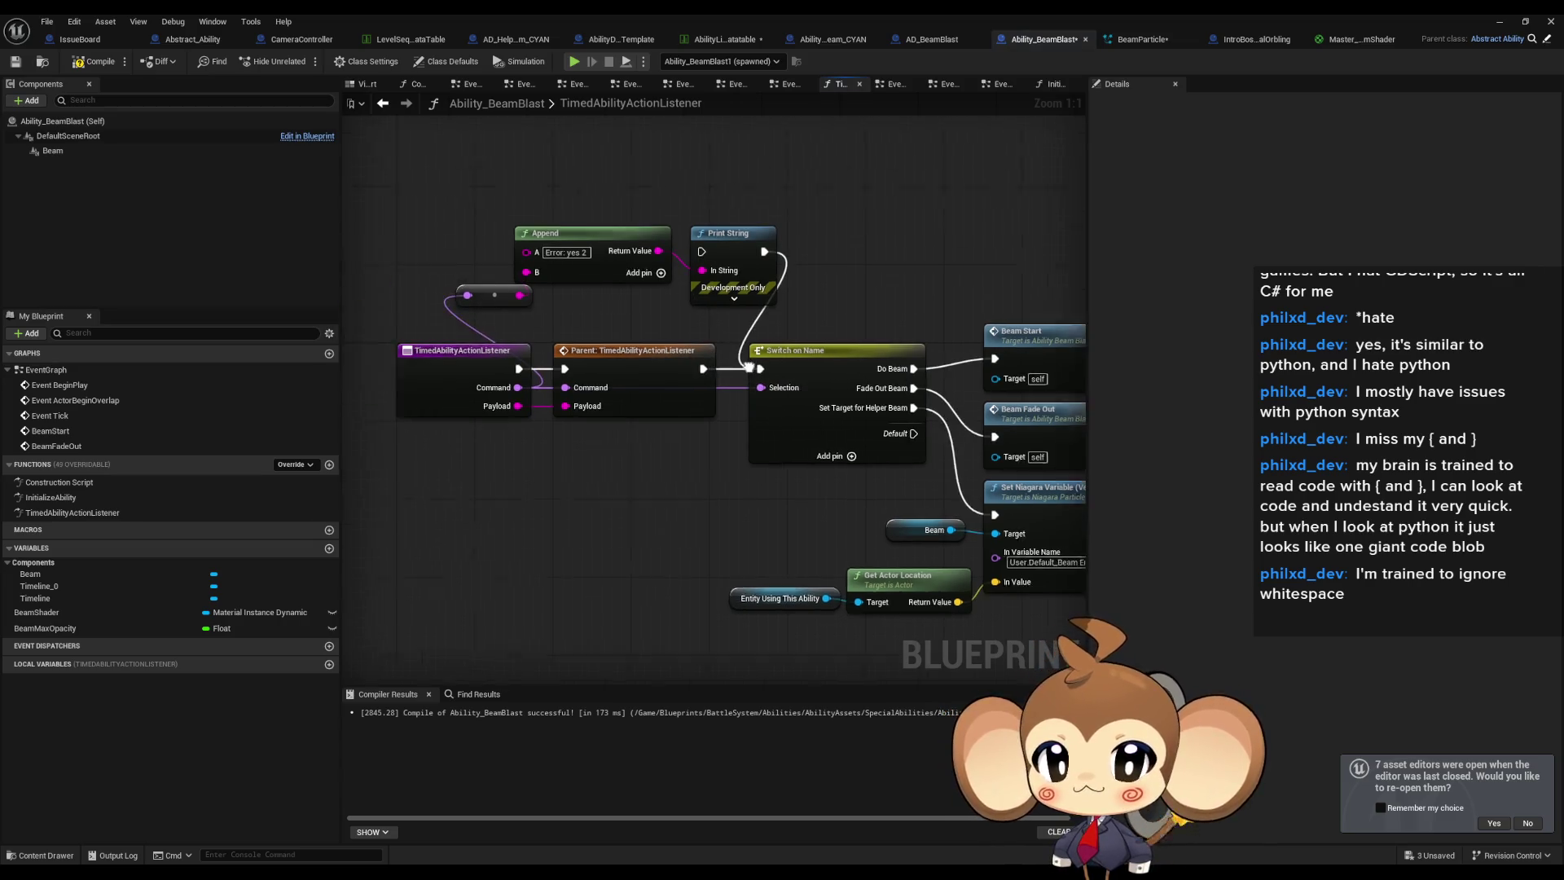
key(Delete)
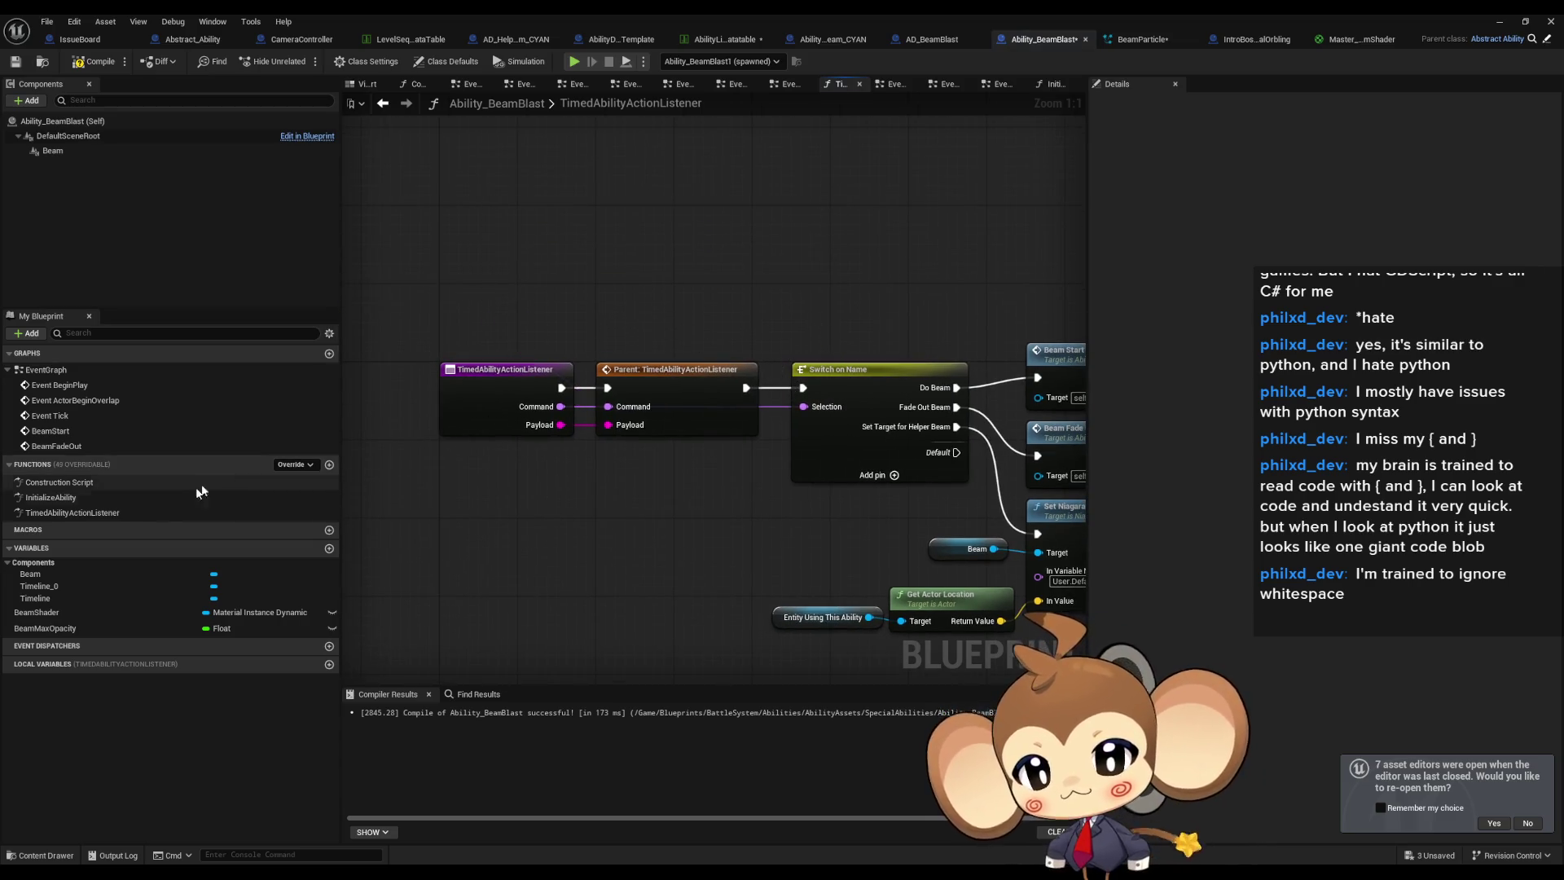
Check the cleaned InitializeAbility and TimedAbilityActionListener graphs, then minimize the Blueprint editor.
click(78, 615)
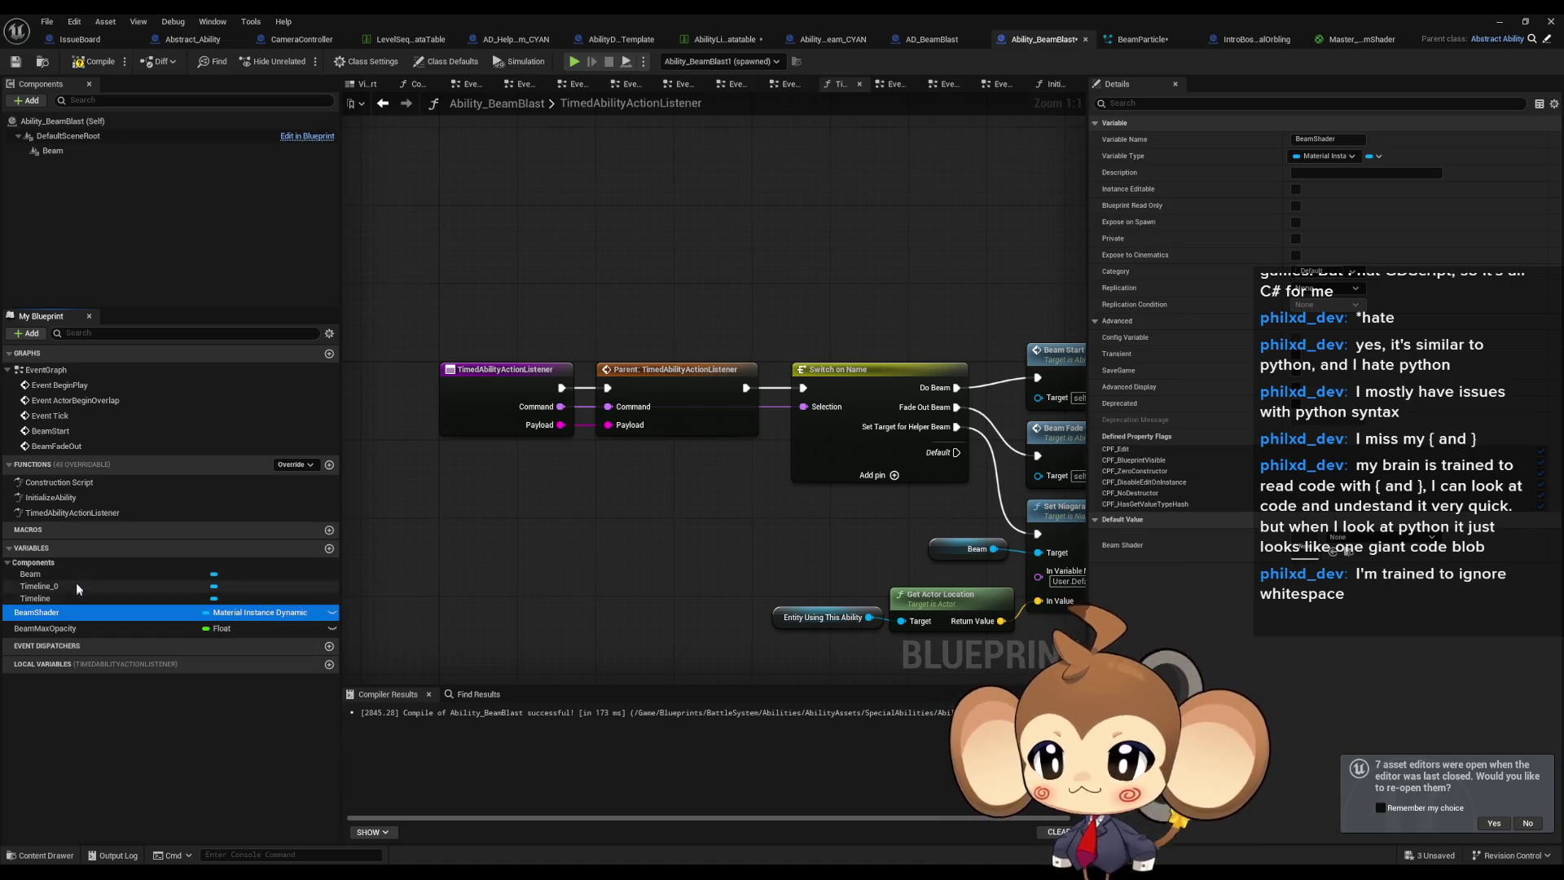
double_click(81, 497)
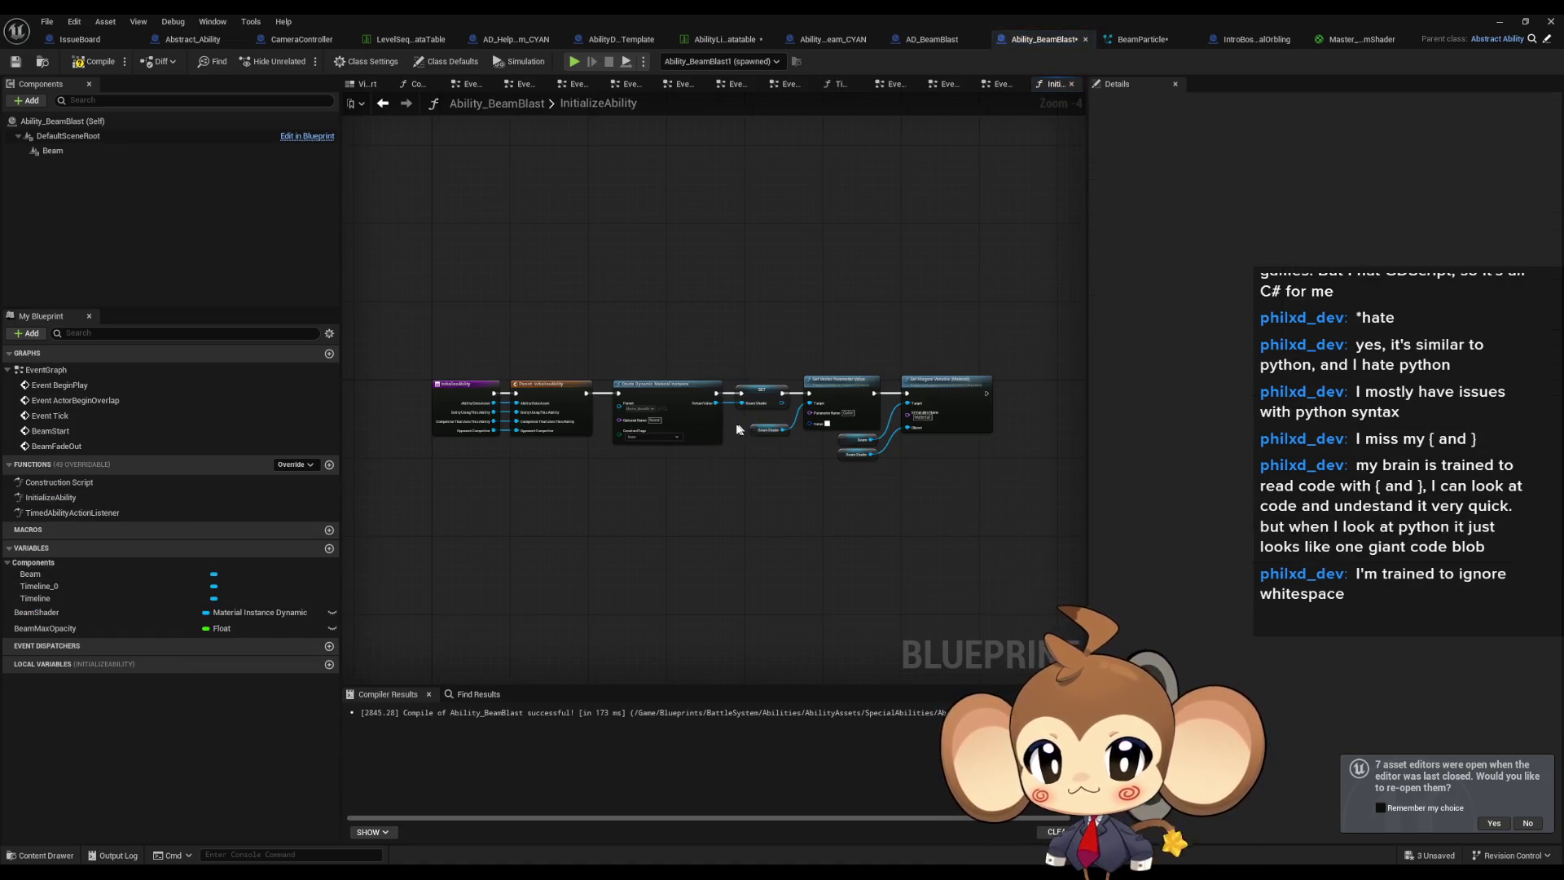
scroll(743, 429, up, 4)
drag(621, 527, 453, 476)
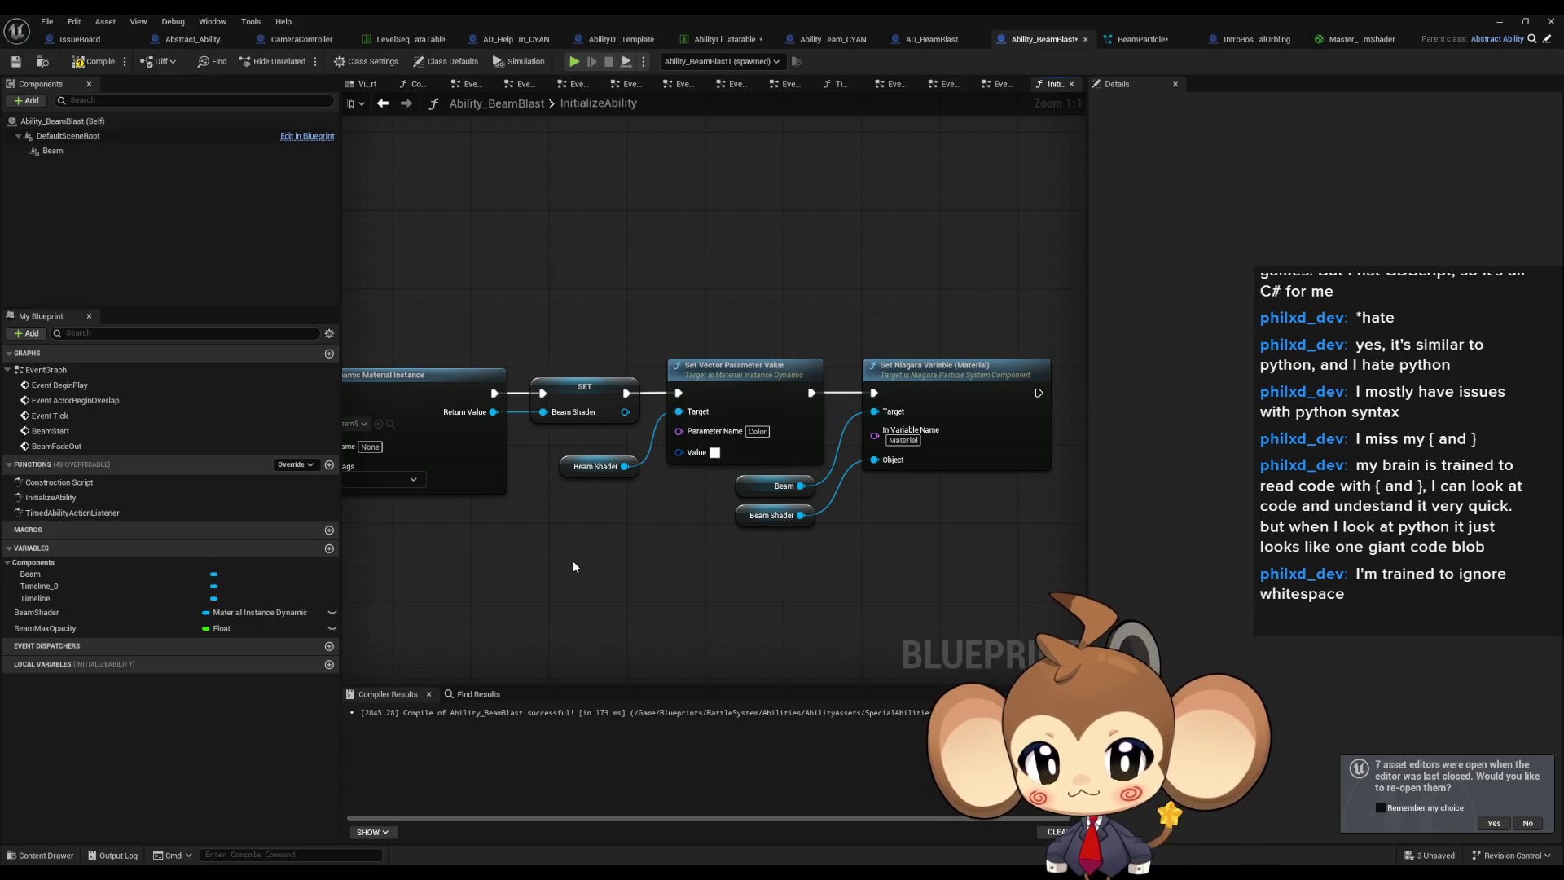
drag(573, 568, 543, 457)
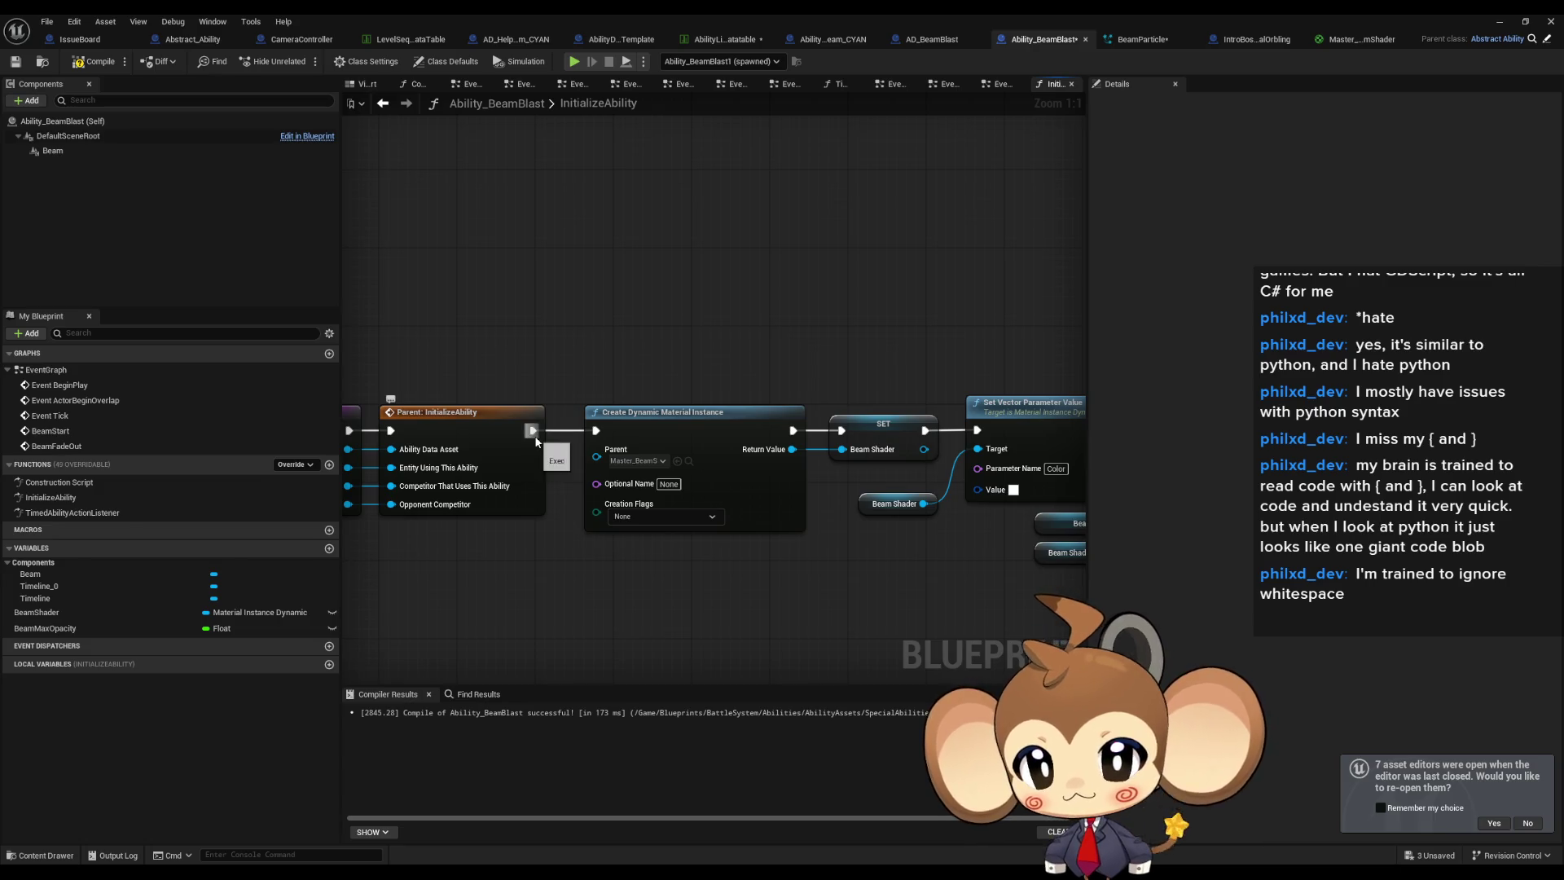
double_click(85, 512)
mouse_move(507, 456)
mouse_down()
mouse_move(658, 448)
mouse_move(608, 408)
mouse_move(639, 464)
mouse_up()
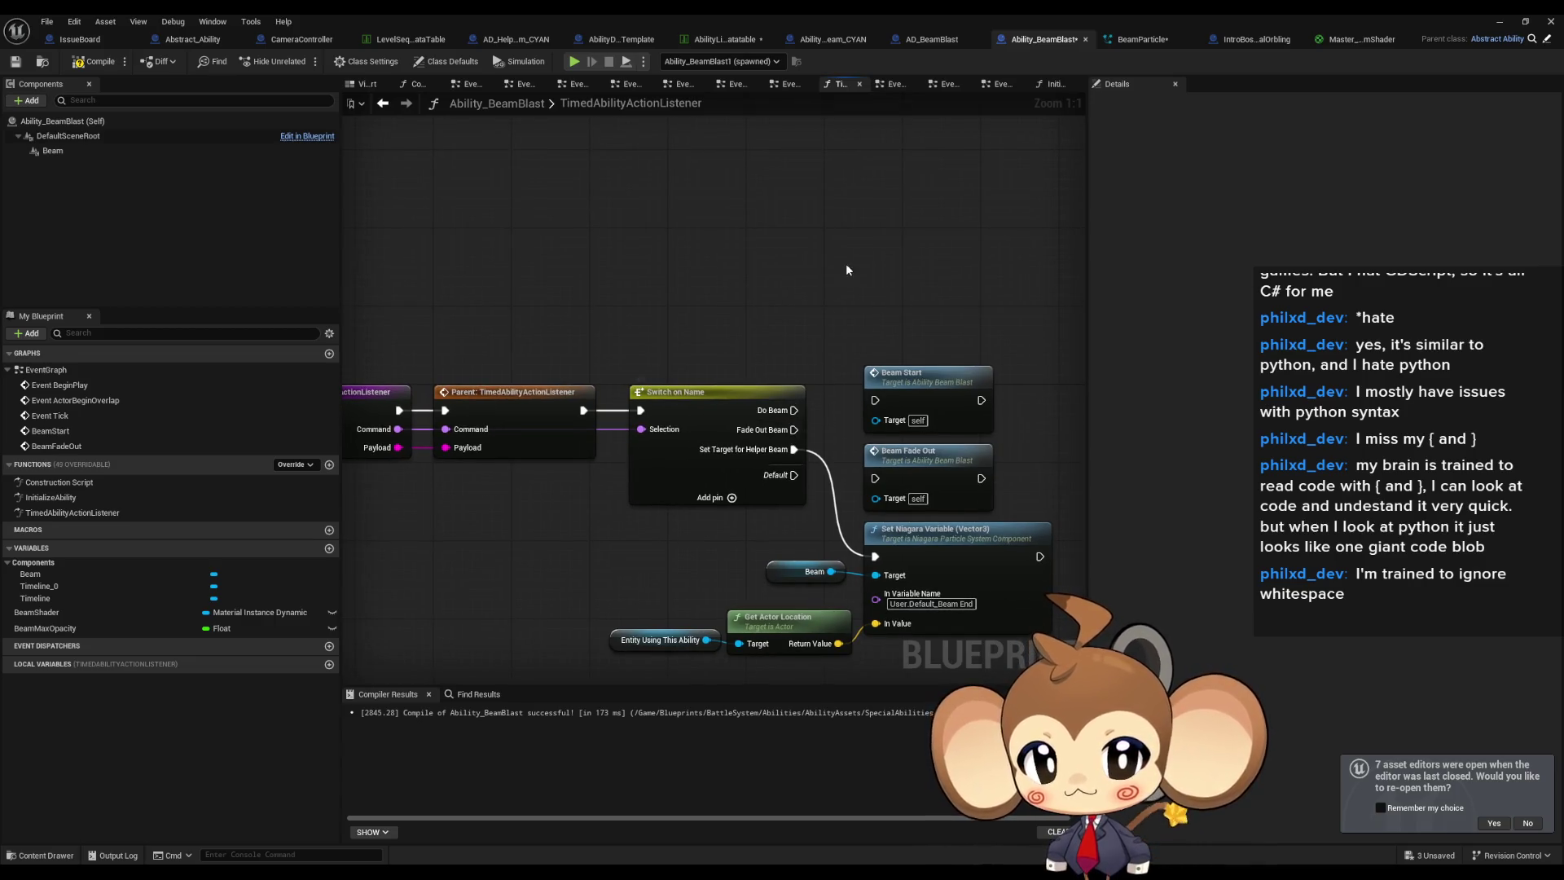
click(1499, 21)
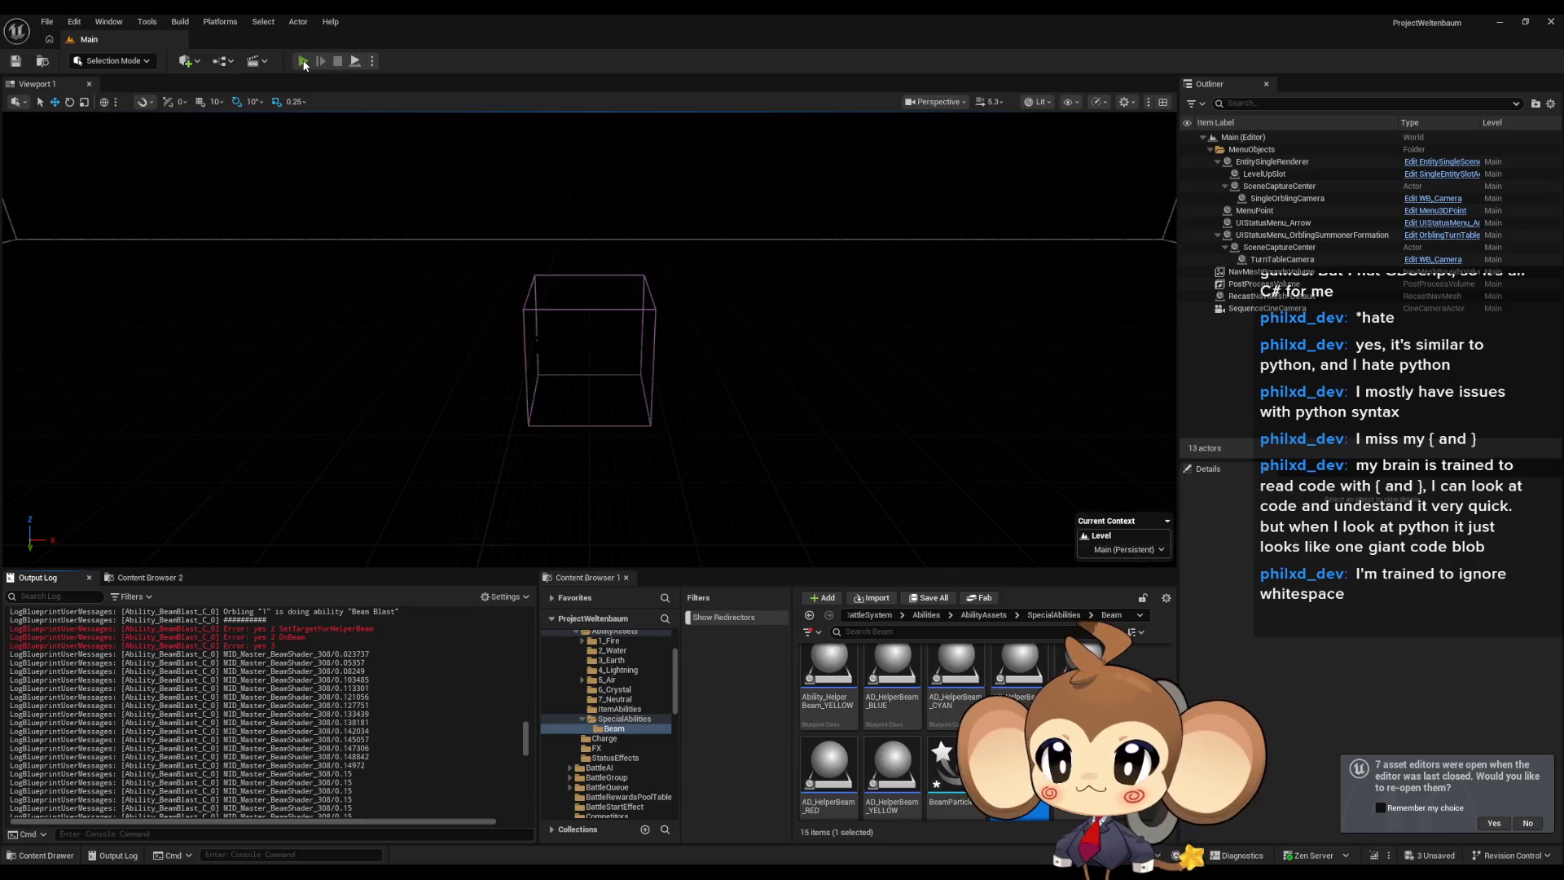
Clear the output log, then pause the Beam Blast play-test and fly the free camera toward the orbling.
right_click(310, 703)
click(354, 709)
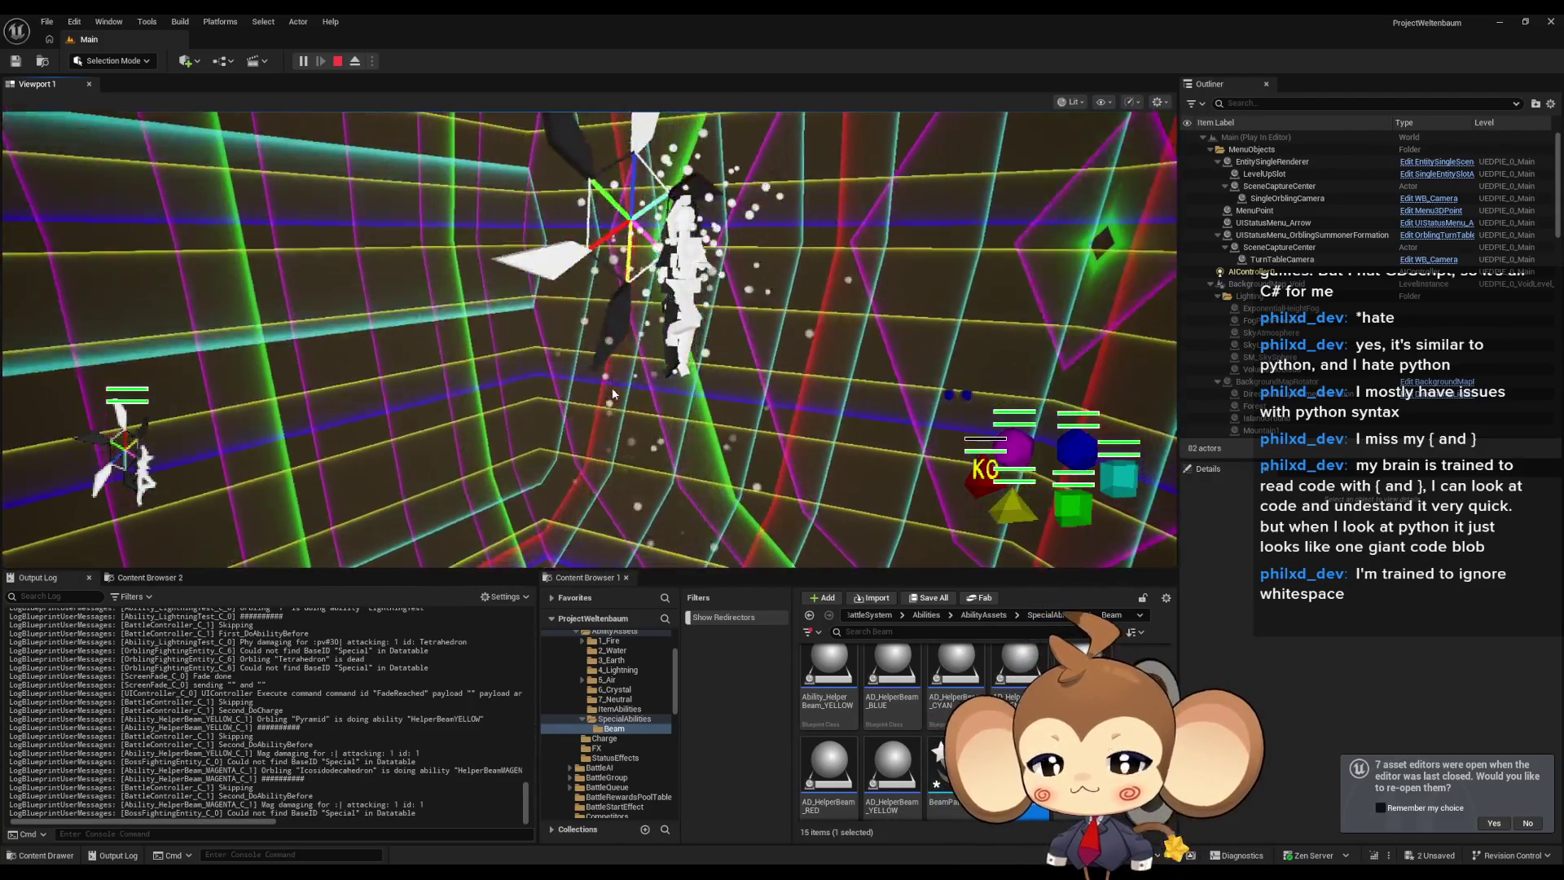
click(303, 61)
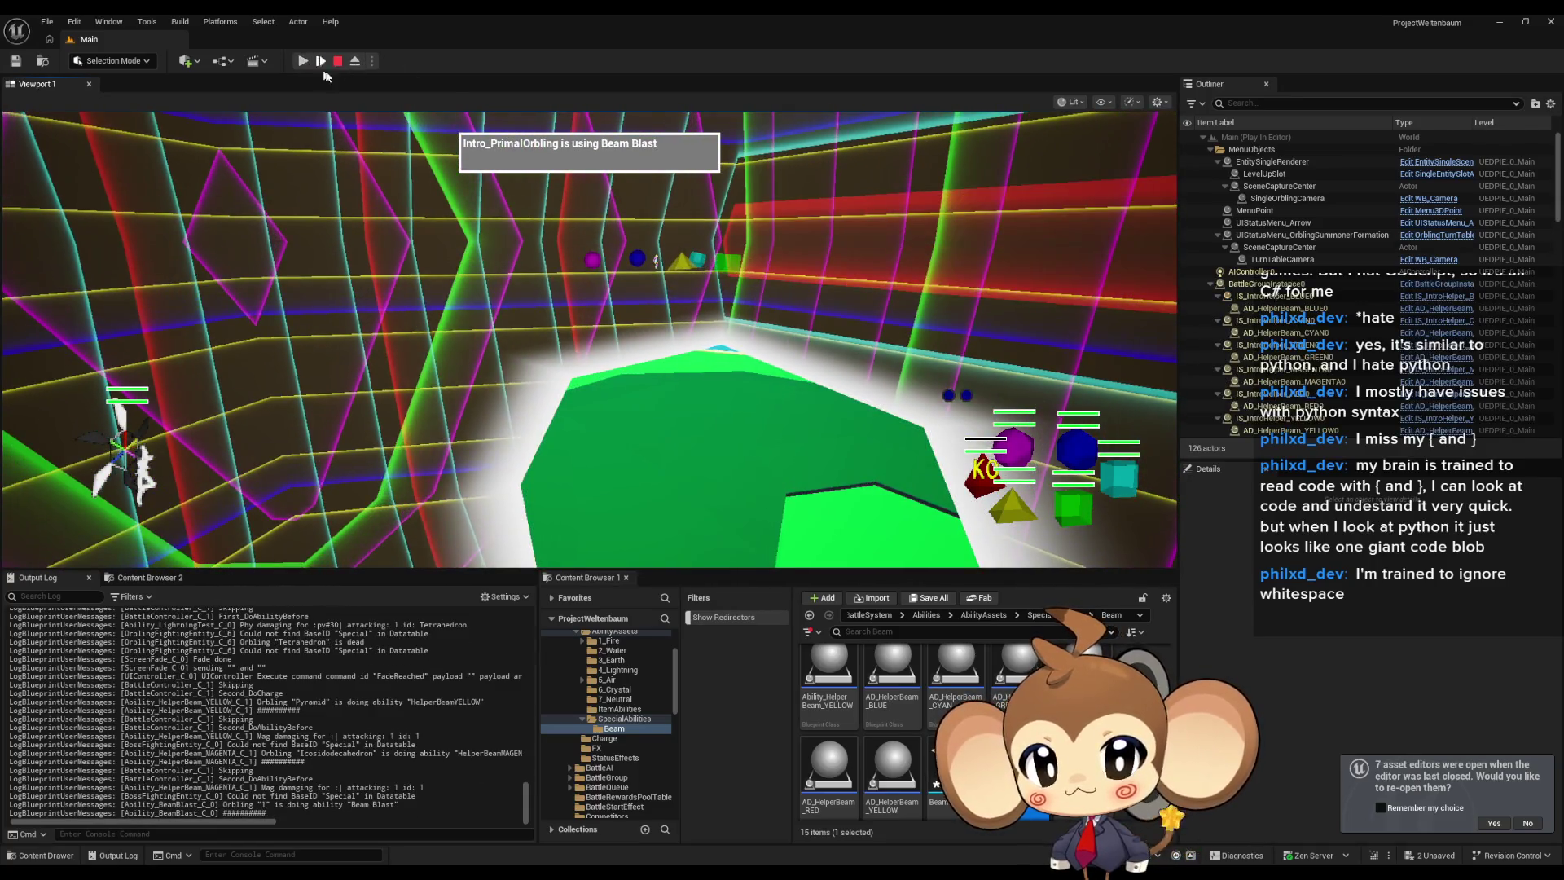
click(355, 62)
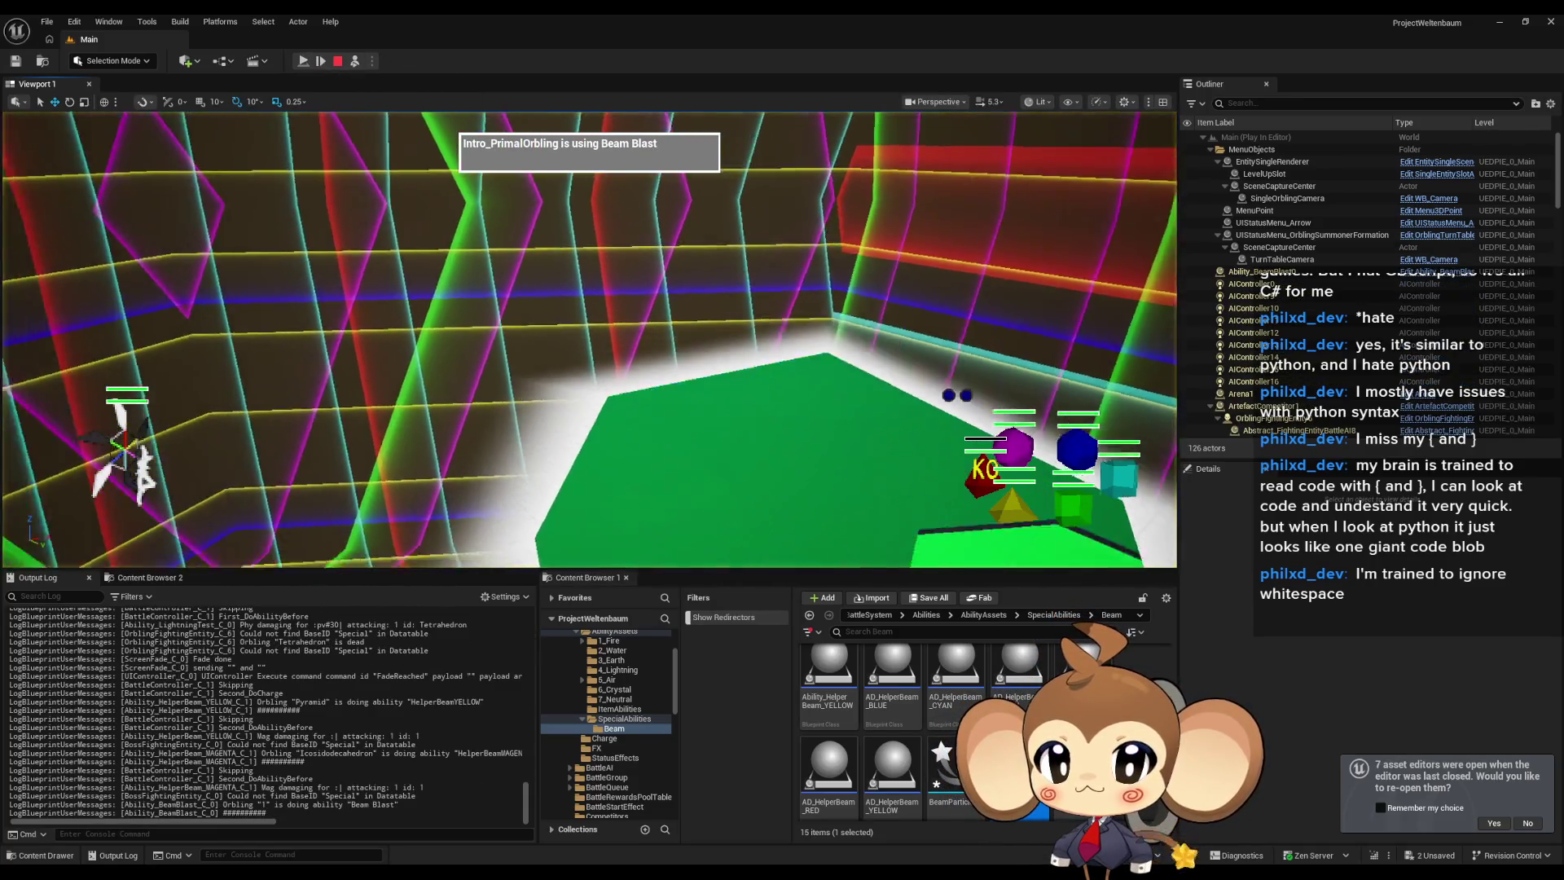
mouse_move(604, 419)
mouse_down()
mouse_move(570, 350)
mouse_move(635, 351)
mouse_move(728, 316)
mouse_up()
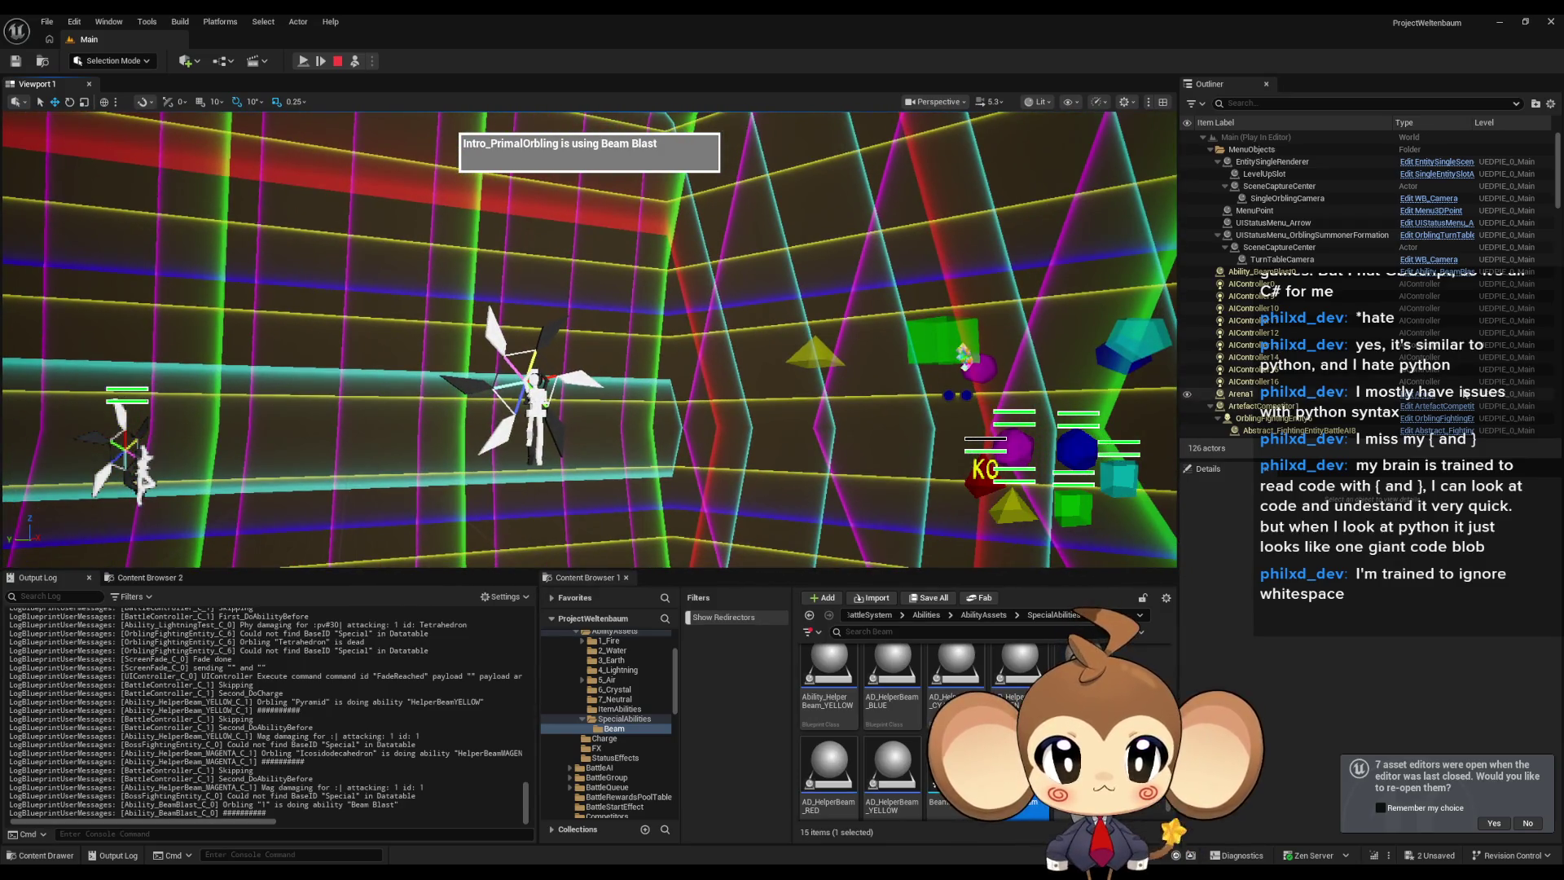
Inspect the beam actor, Abstract_FightingEntityBattleAI7 and PlayerAvatarArtefact, then stop the play session.
double_click(1301, 278)
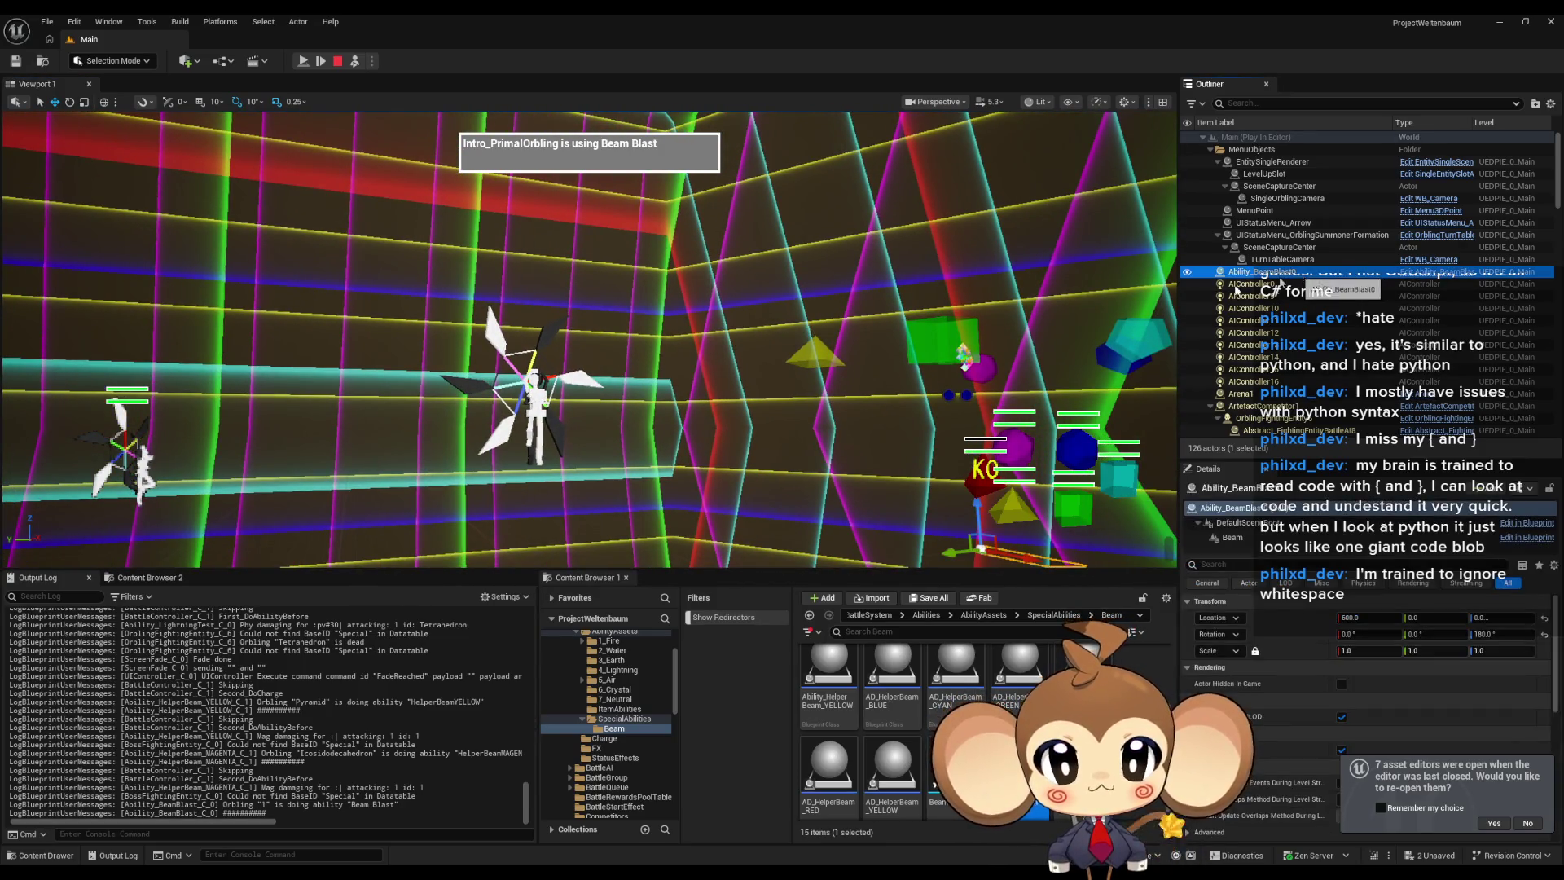
drag(586, 350, 631, 355)
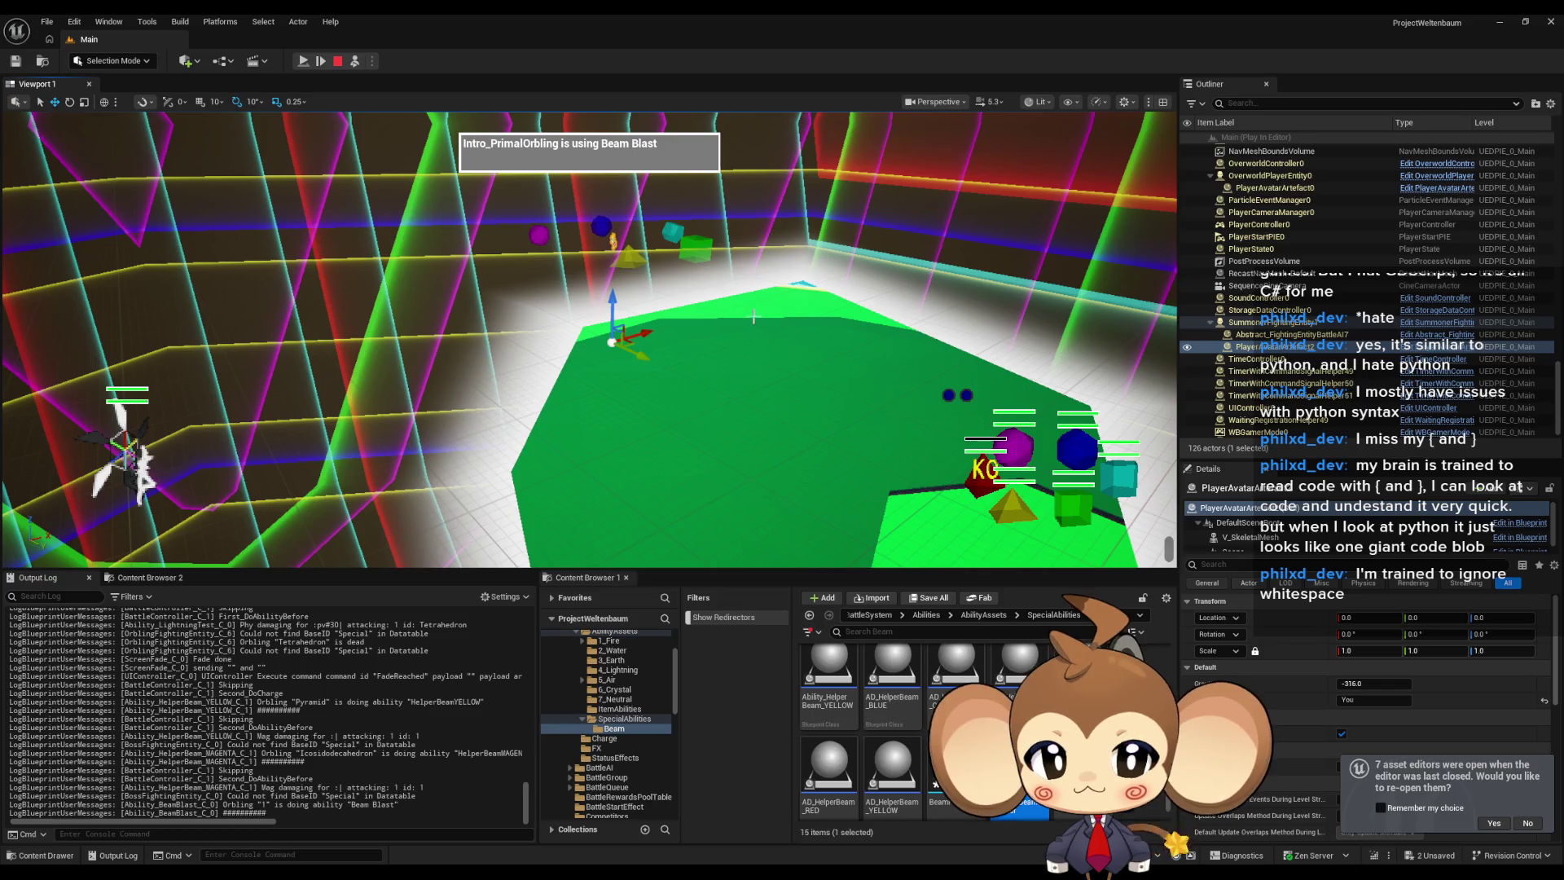
click(1257, 335)
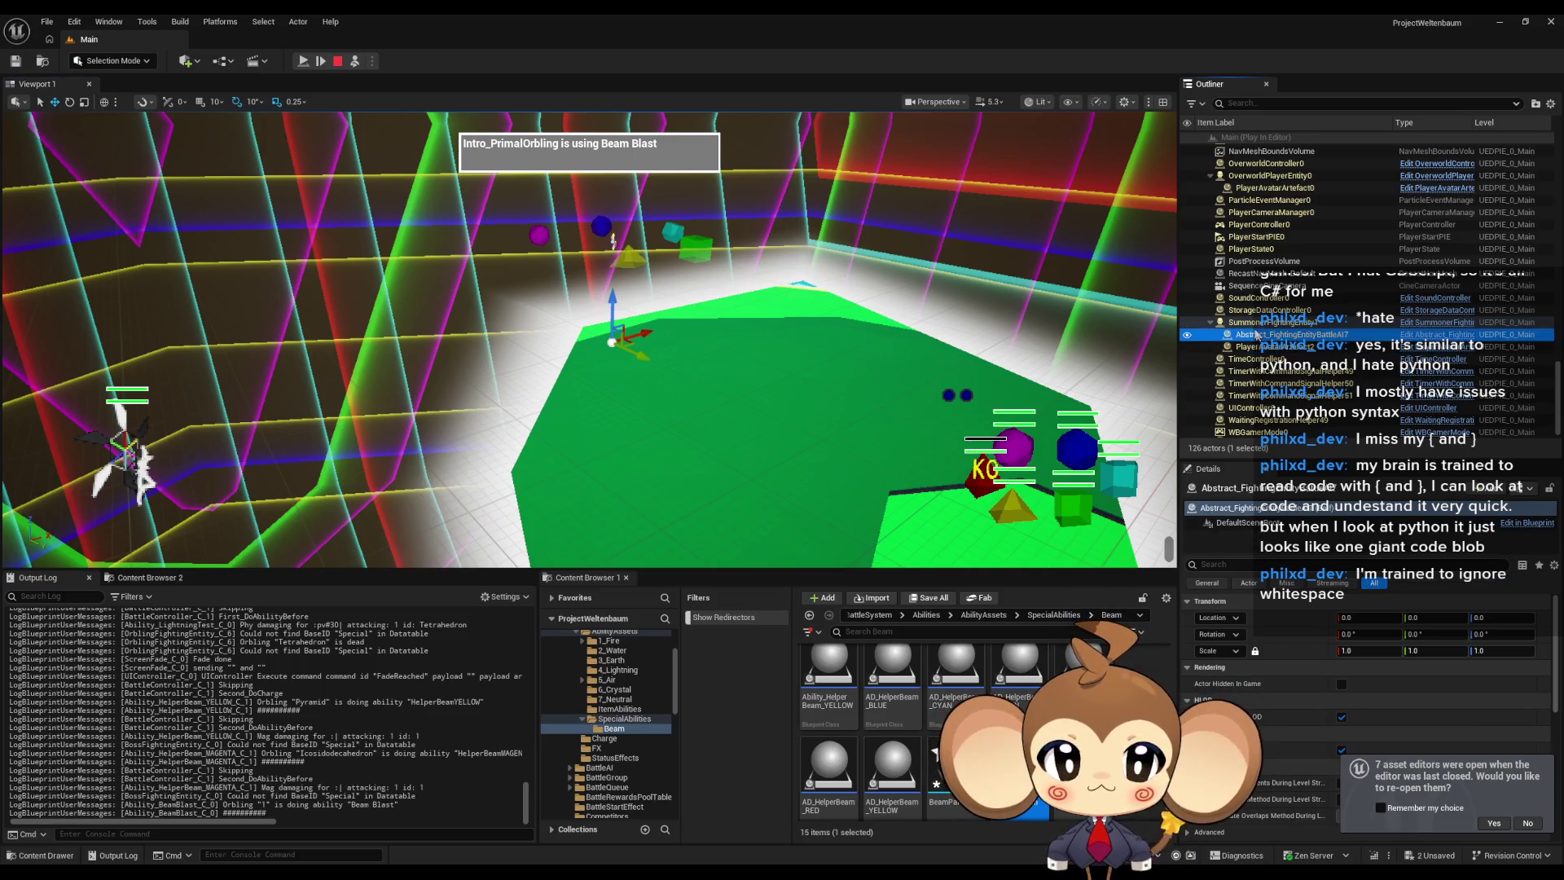
click(1256, 346)
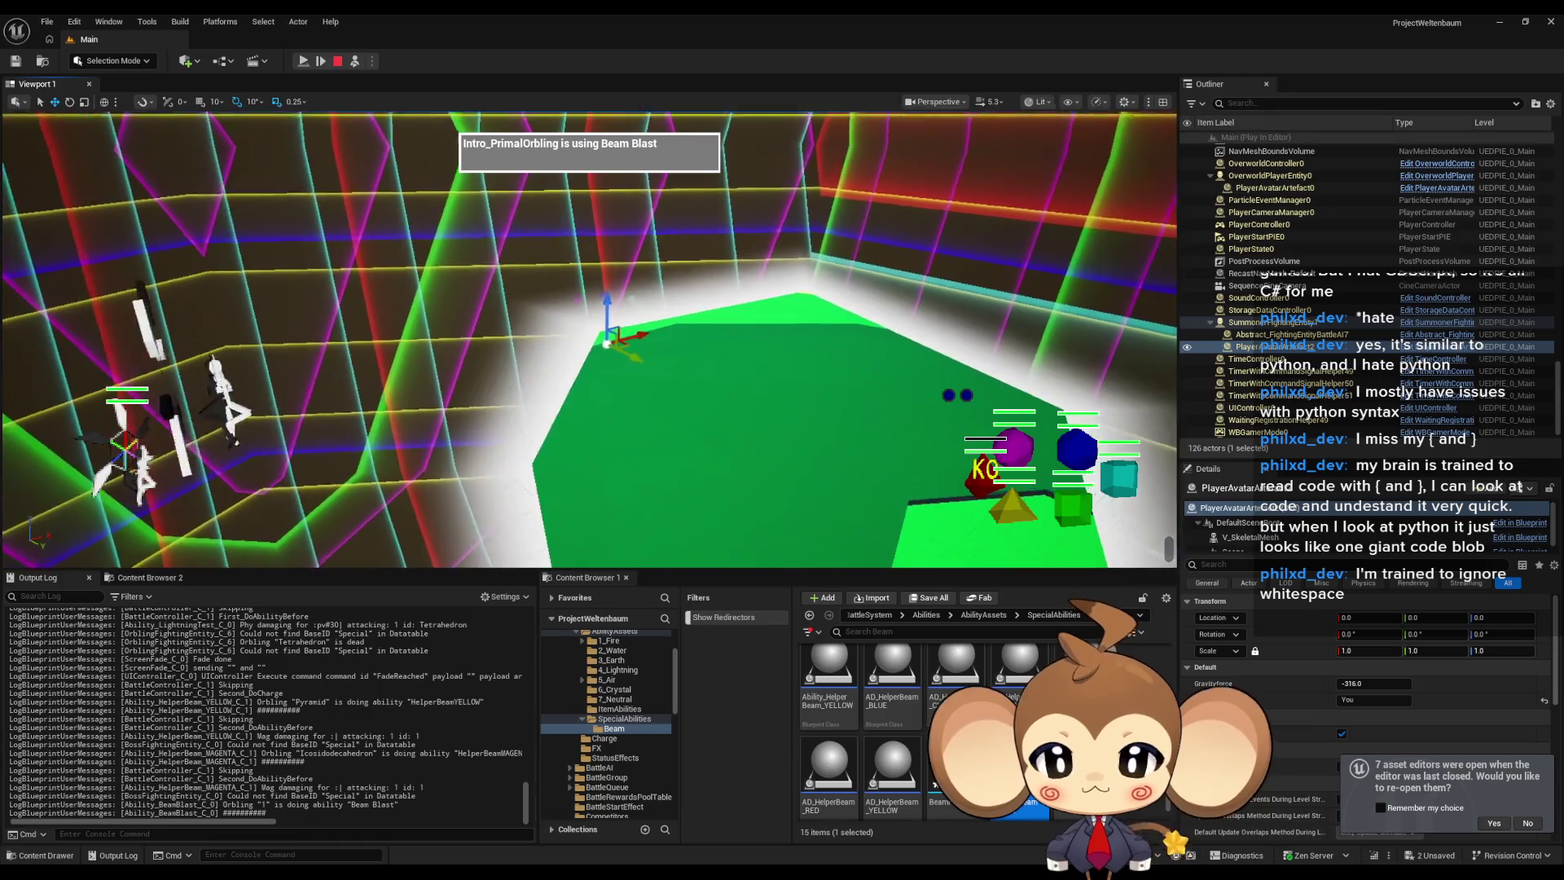
click(338, 62)
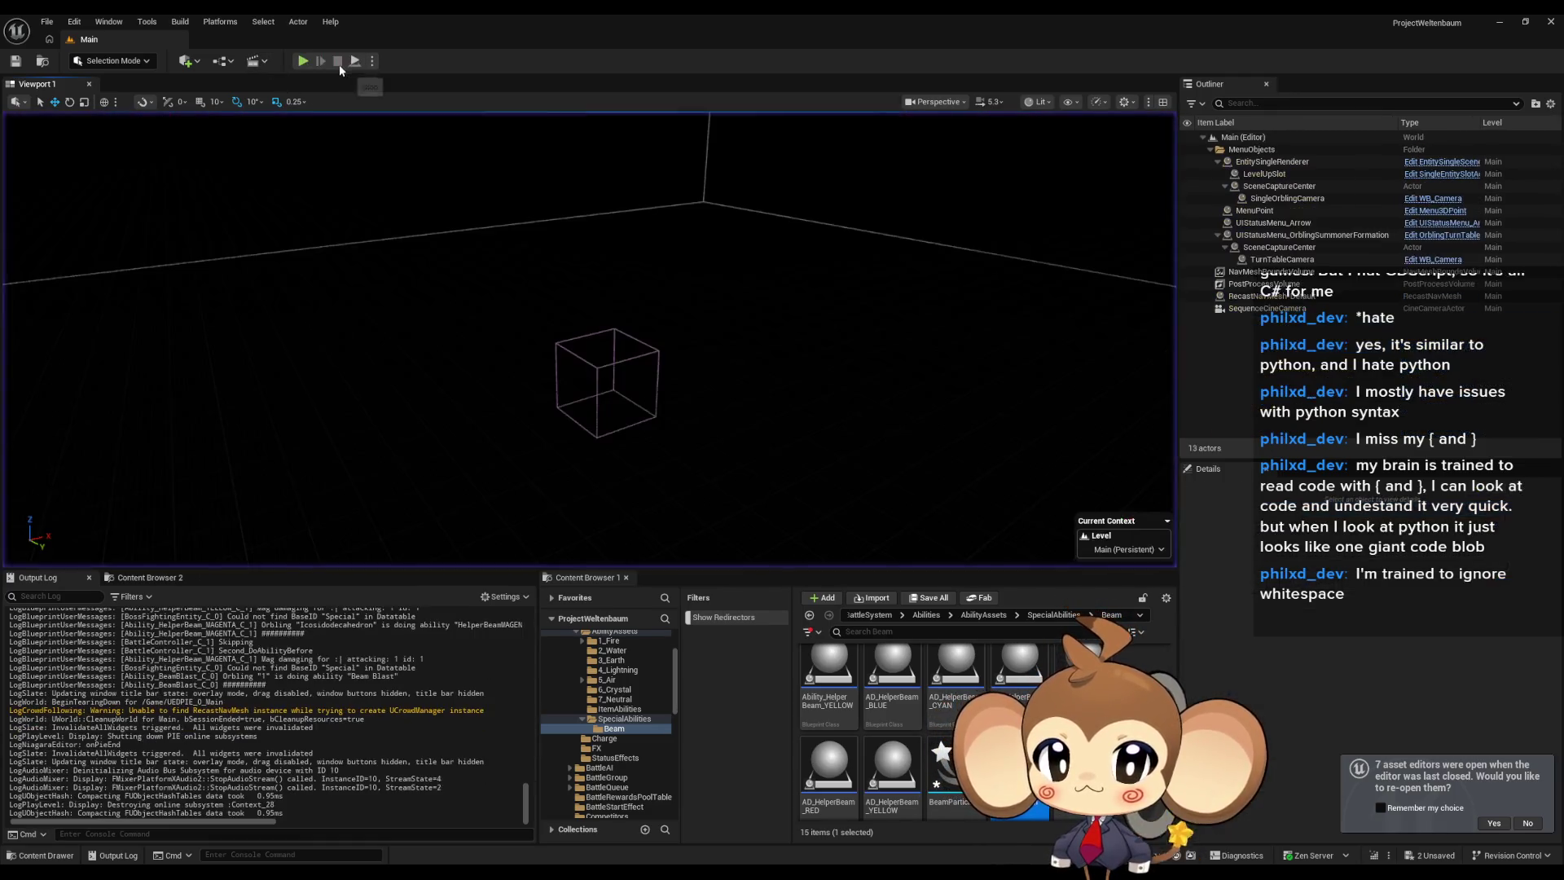
Review Ability_BeamBlast's InitializeAbility, TimedAbilityActionListener and EventGraph graphs, then start a new play session.
click(667, 829)
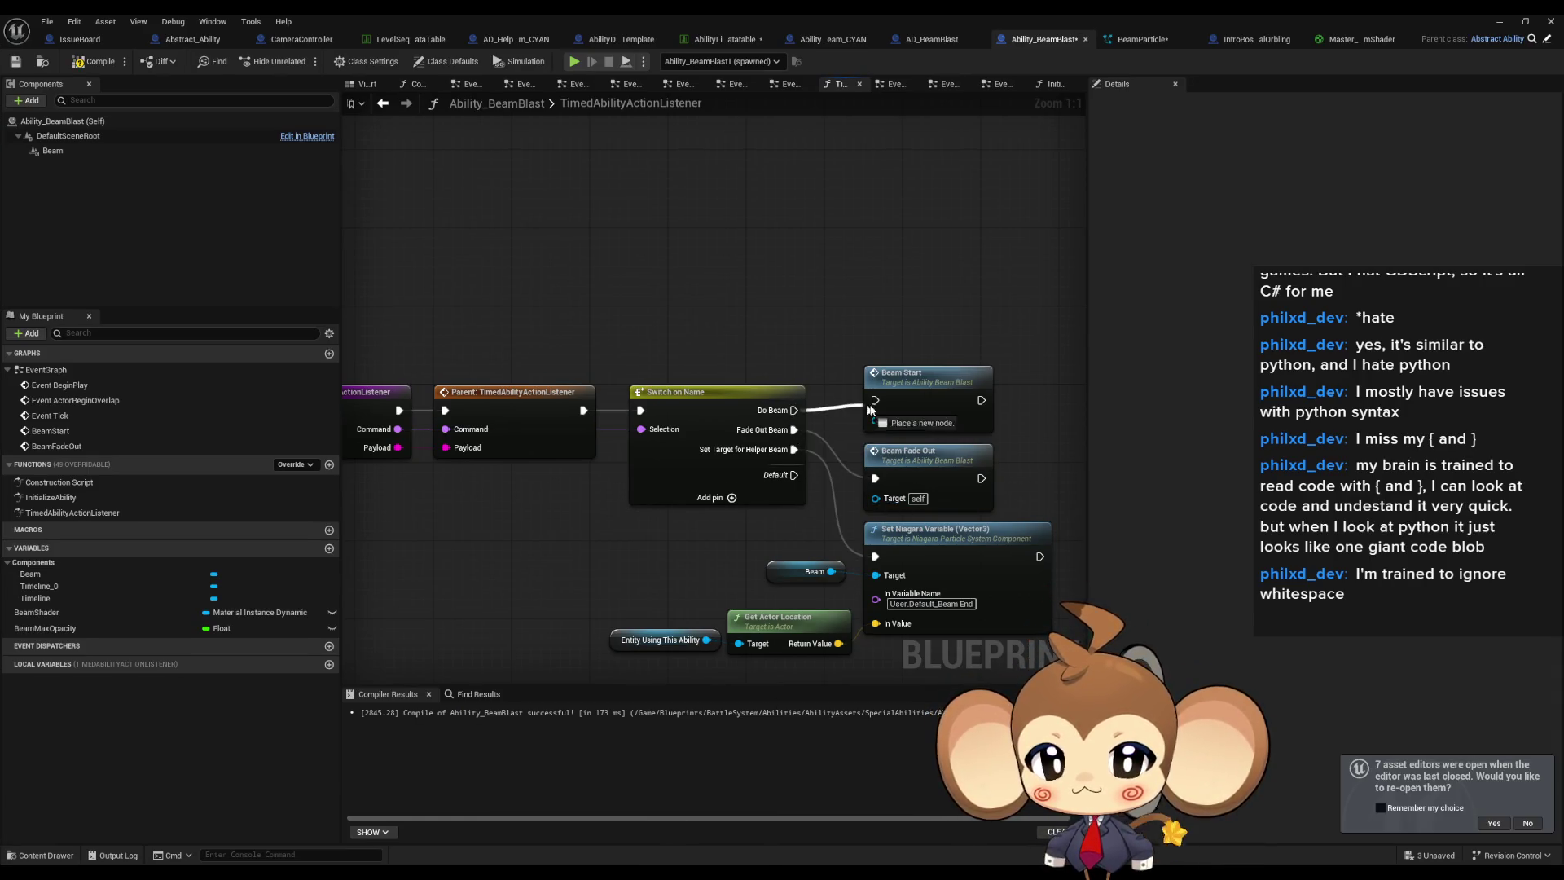
double_click(63, 499)
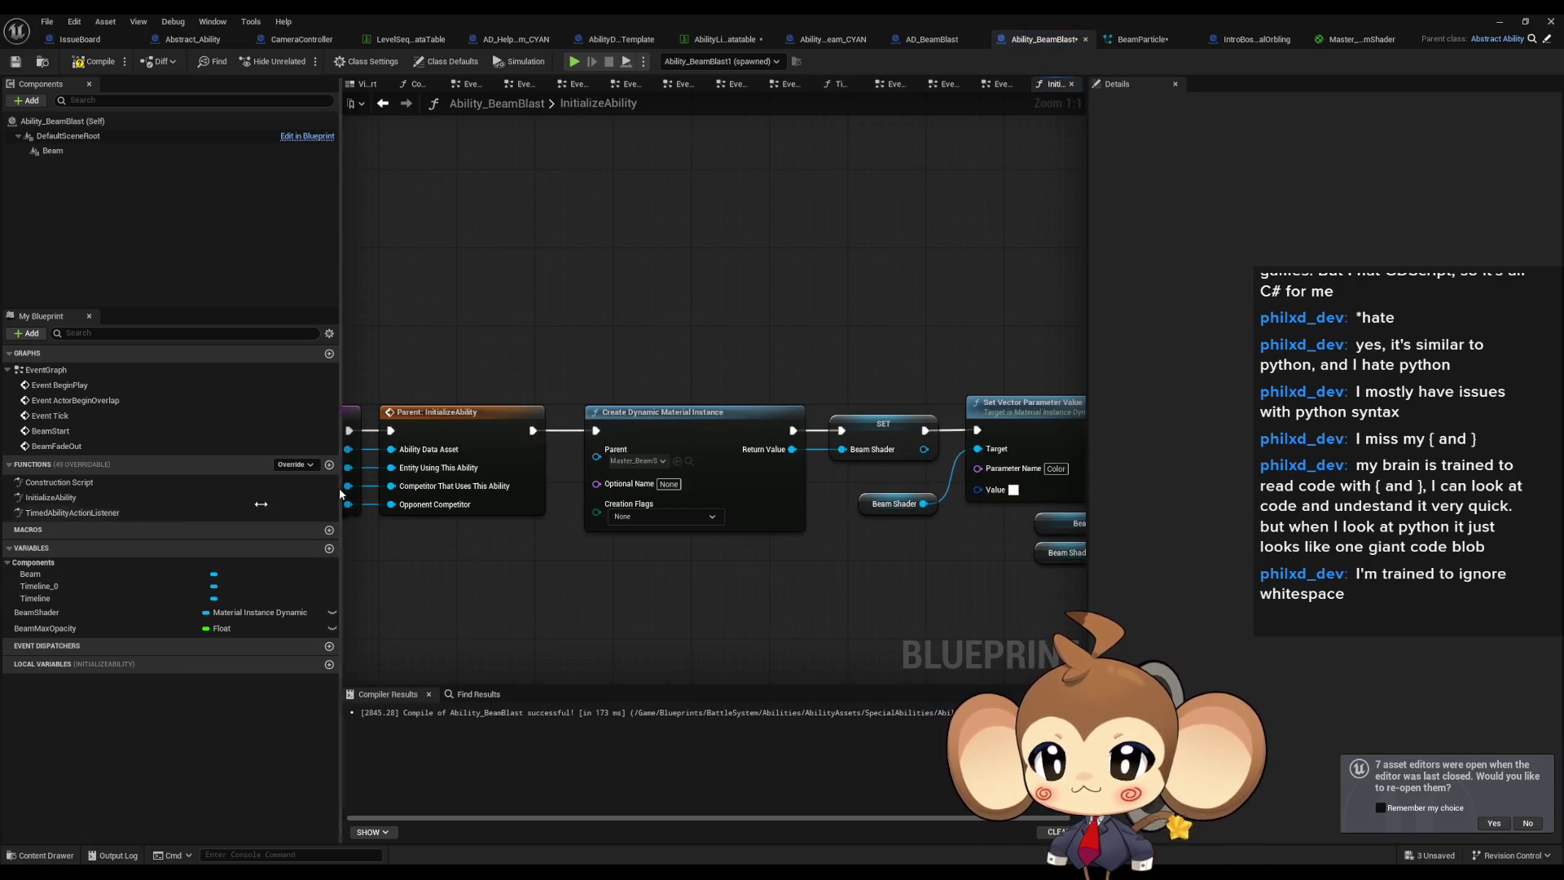
double_click(72, 514)
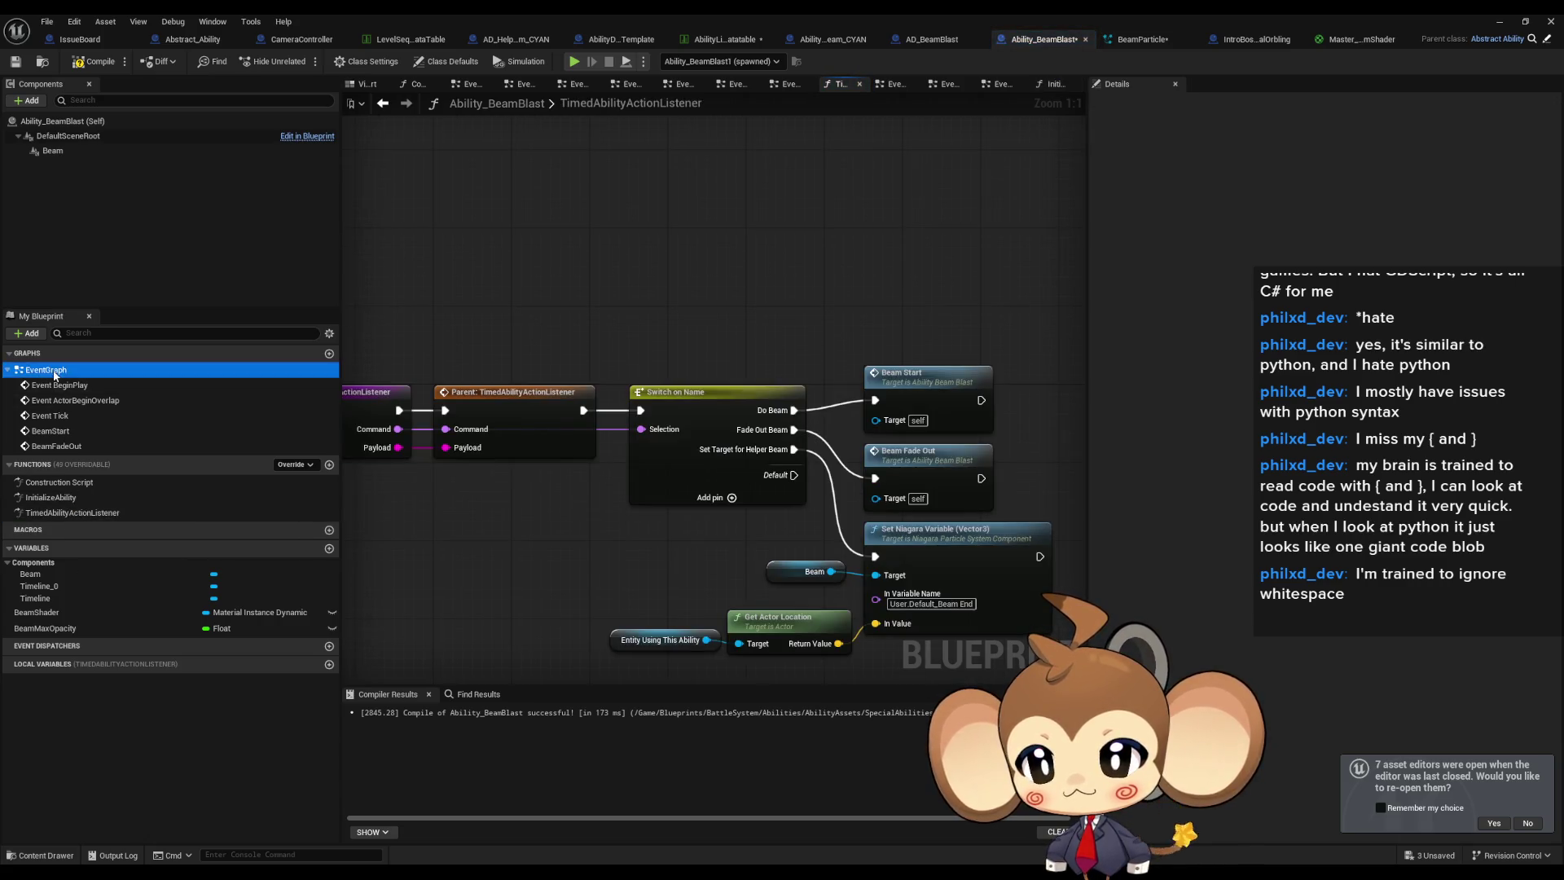
double_click(54, 372)
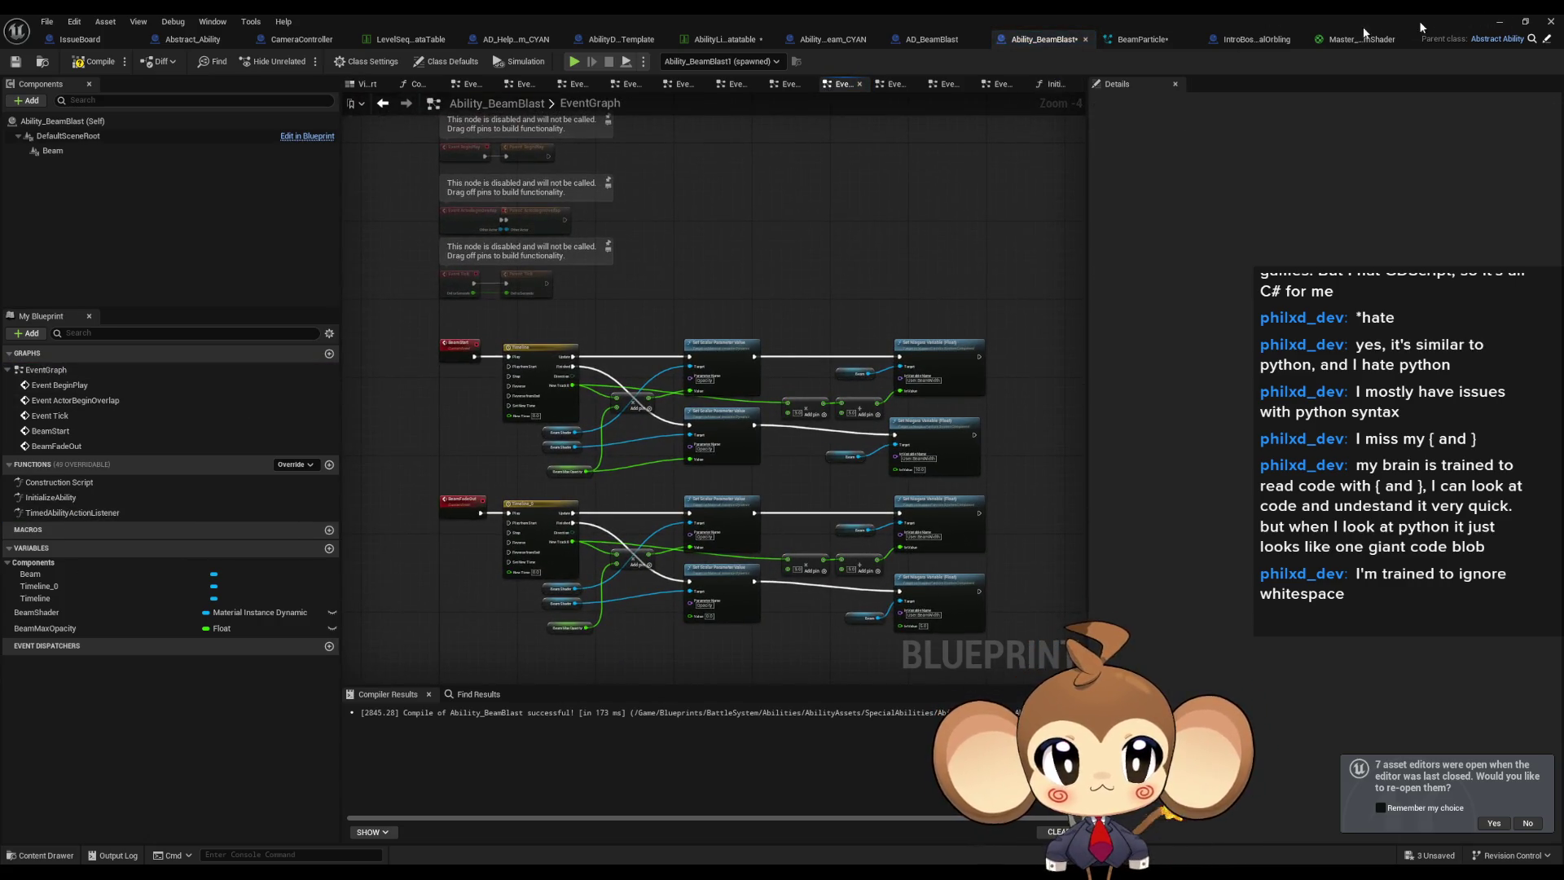
click(1499, 22)
click(302, 60)
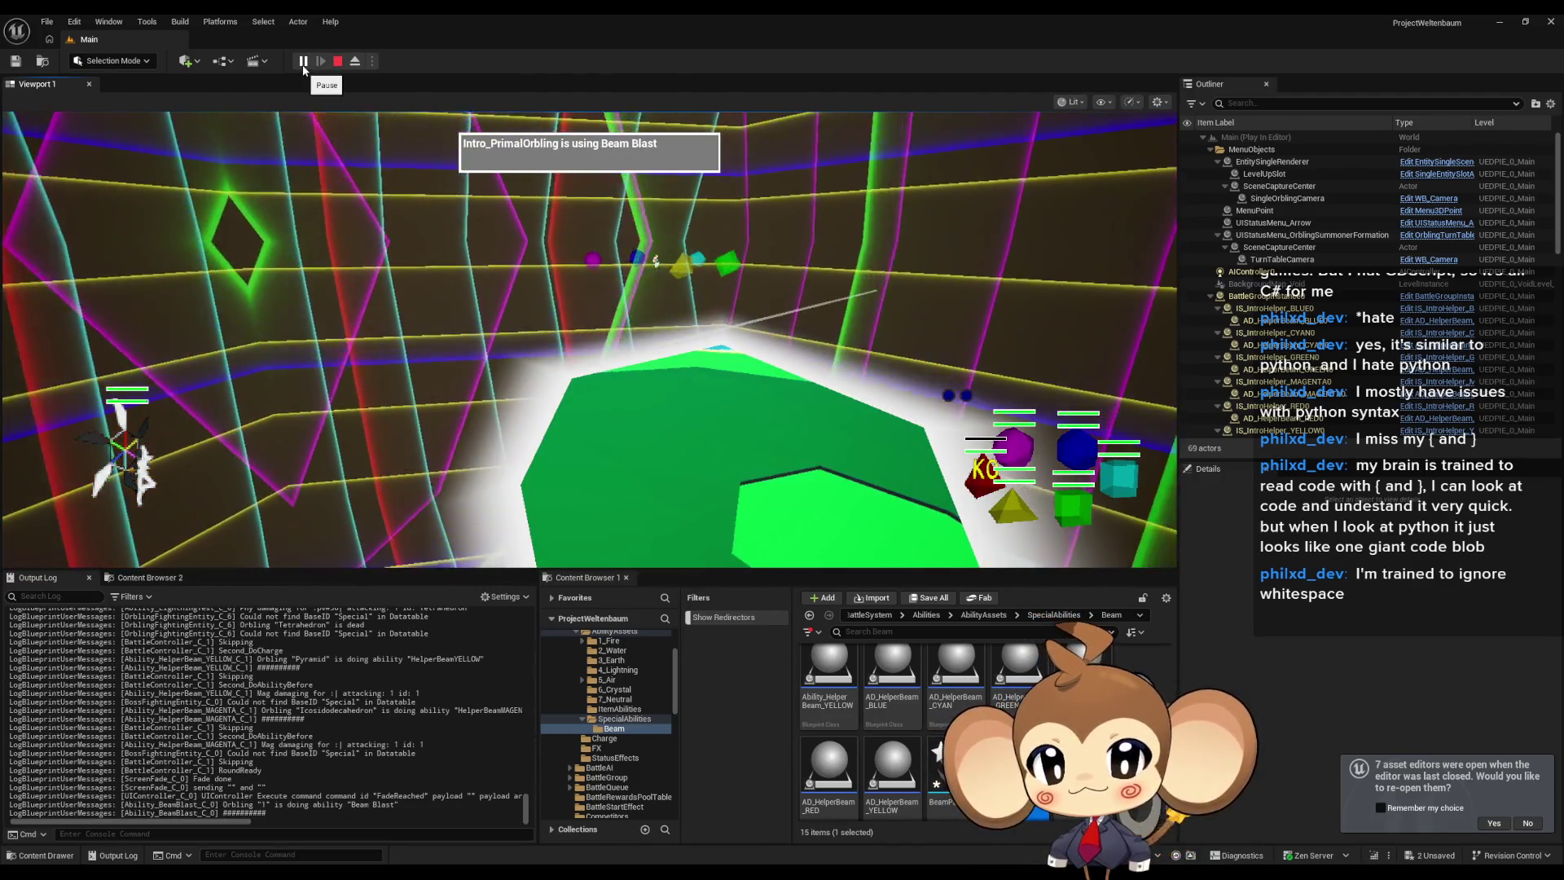
Pause and eject during Beam Blast, resume, then stop play and go back to the Ability_BeamBlast Blueprint.
click(301, 65)
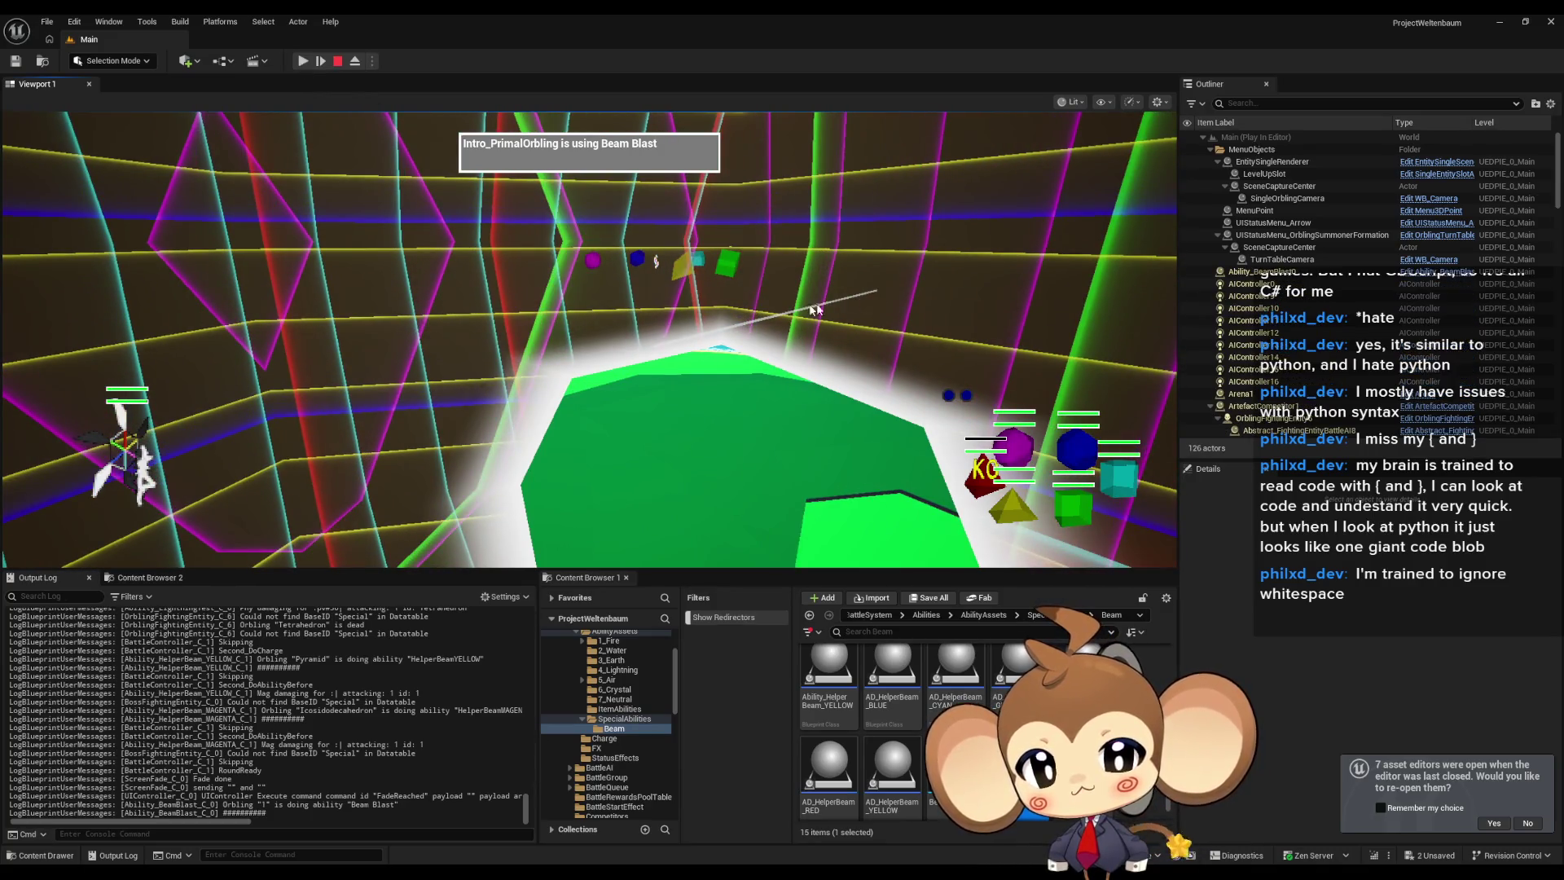
click(356, 62)
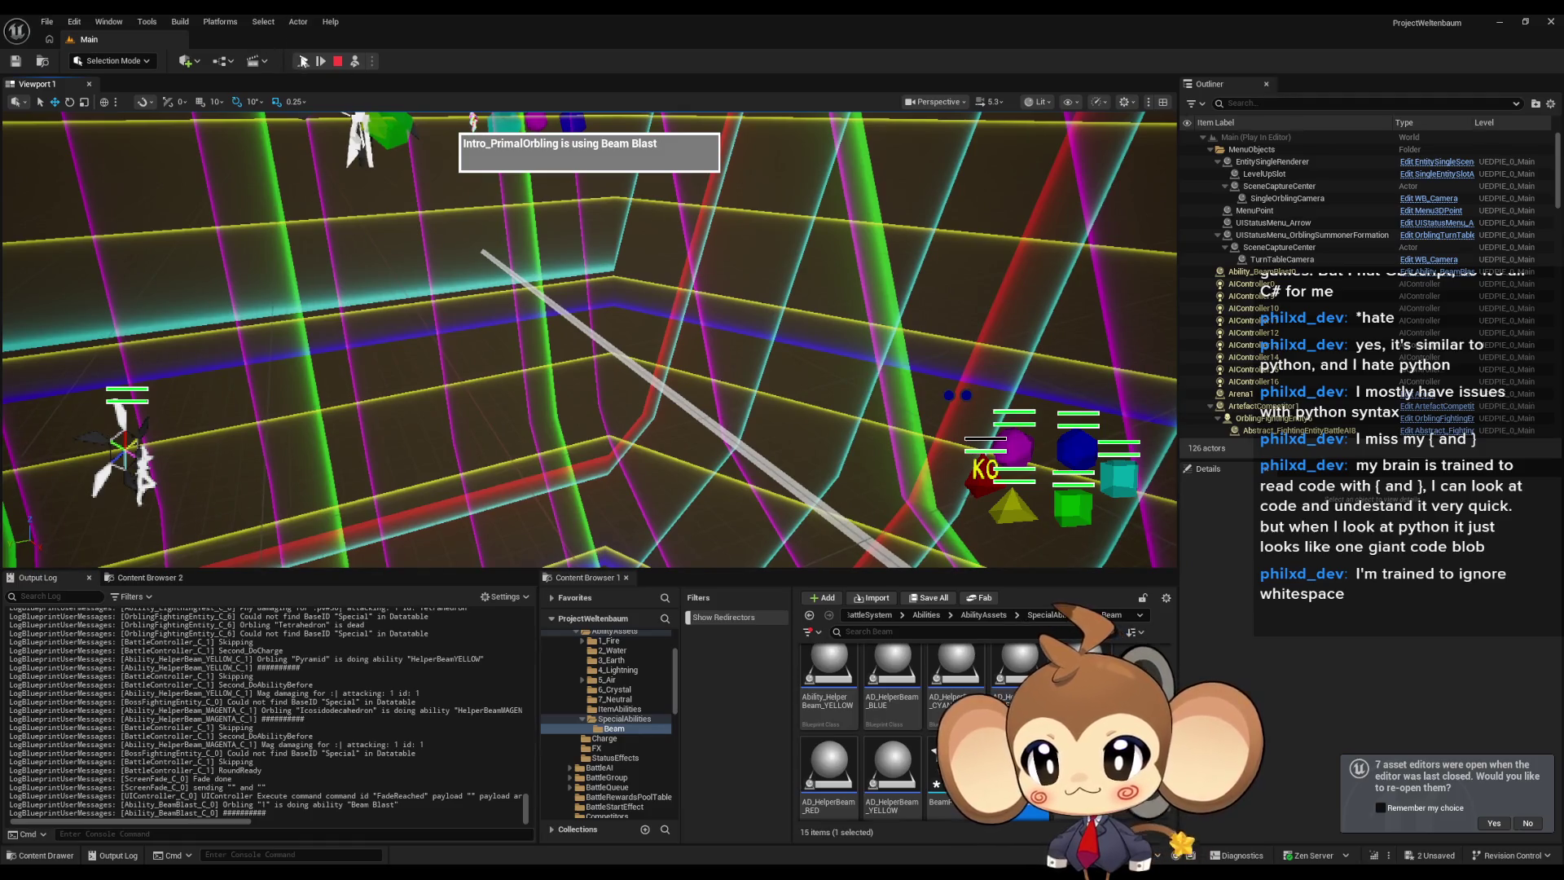
click(303, 62)
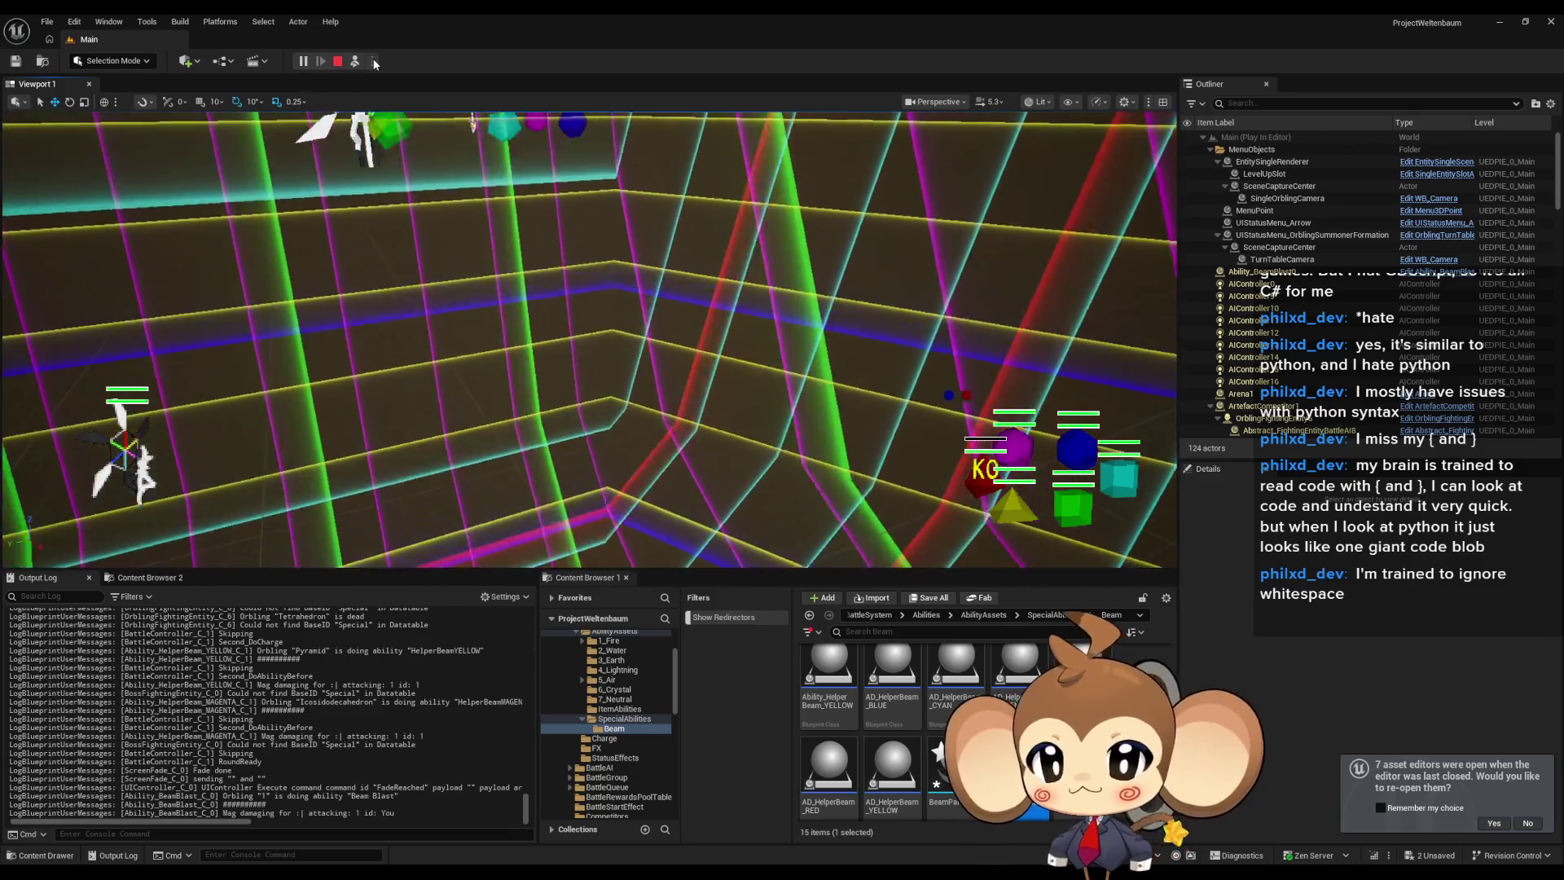
click(338, 62)
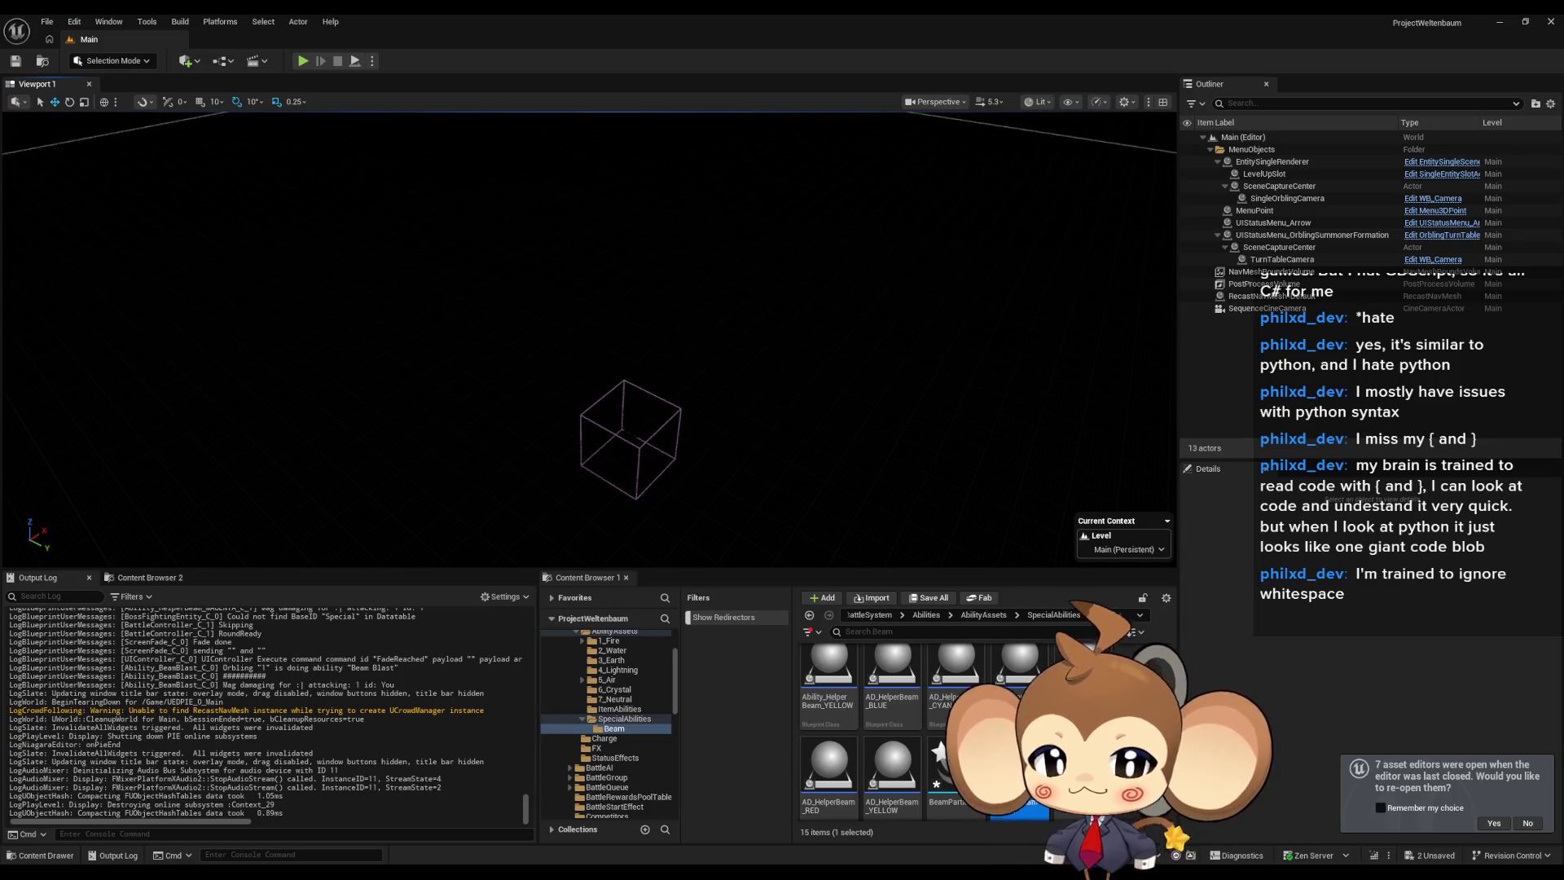
click(703, 835)
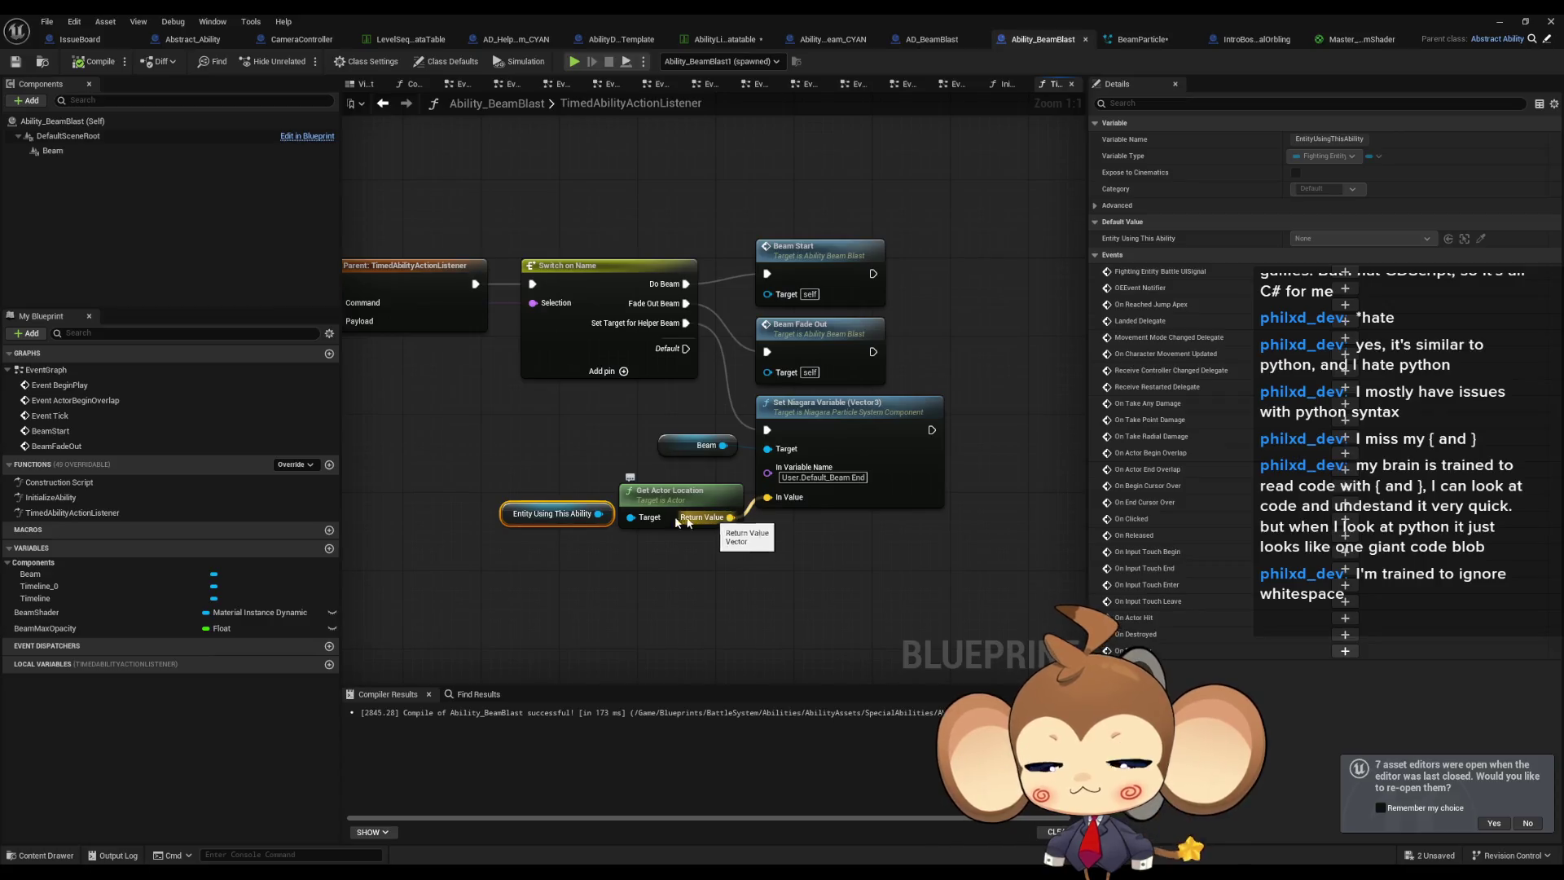
Shift the caster's Get Actor Location nodes left and add a Make Array node from Return Value.
drag(661, 559, 661, 560)
drag(676, 491, 588, 492)
click(757, 574)
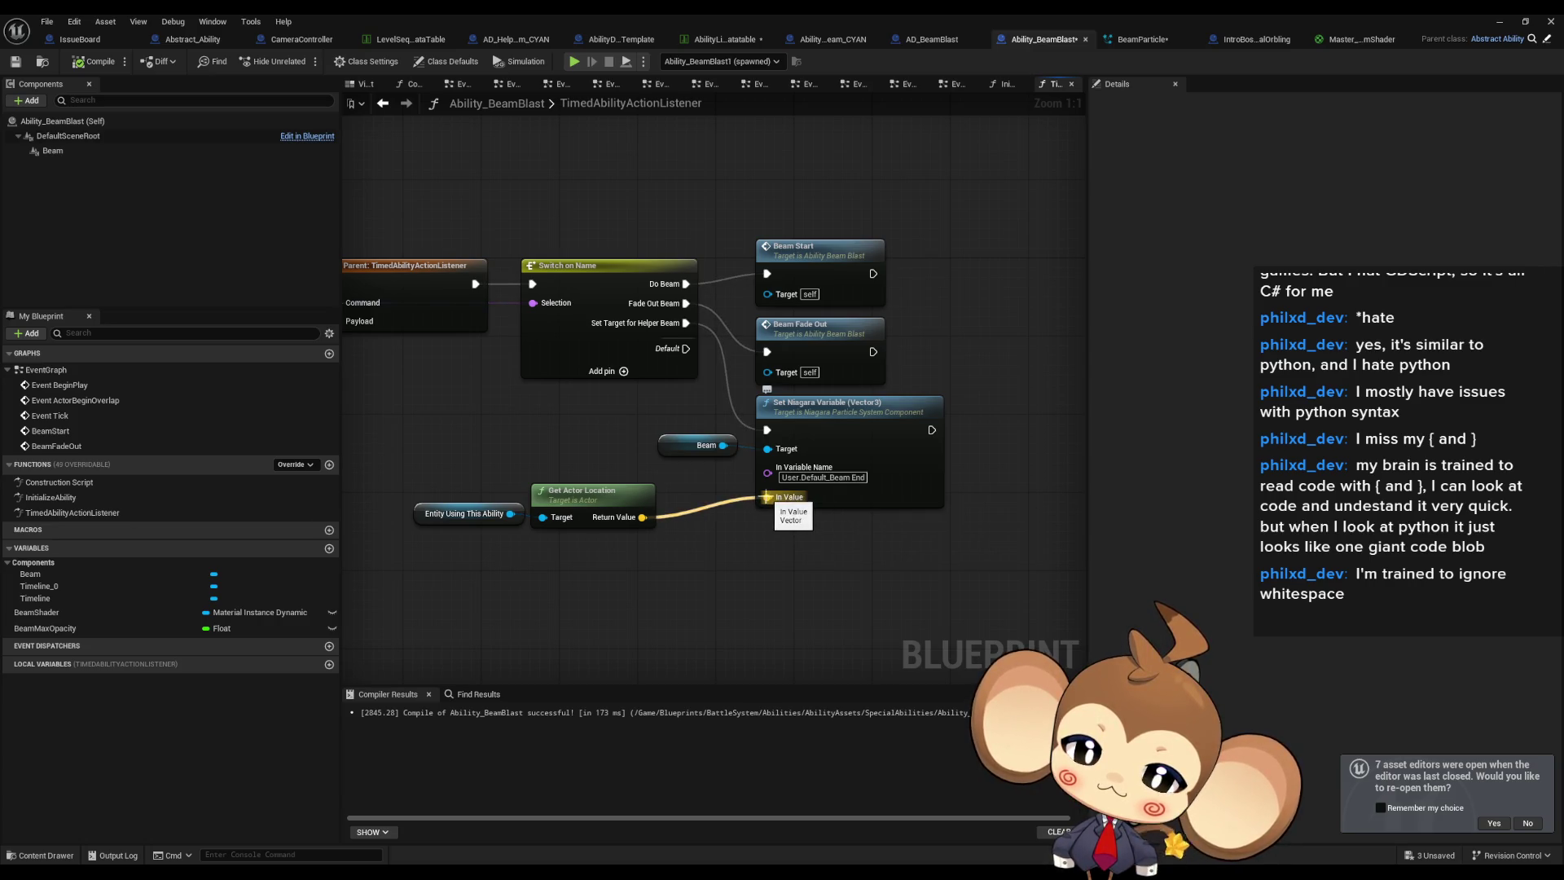
drag(686, 540, 691, 541)
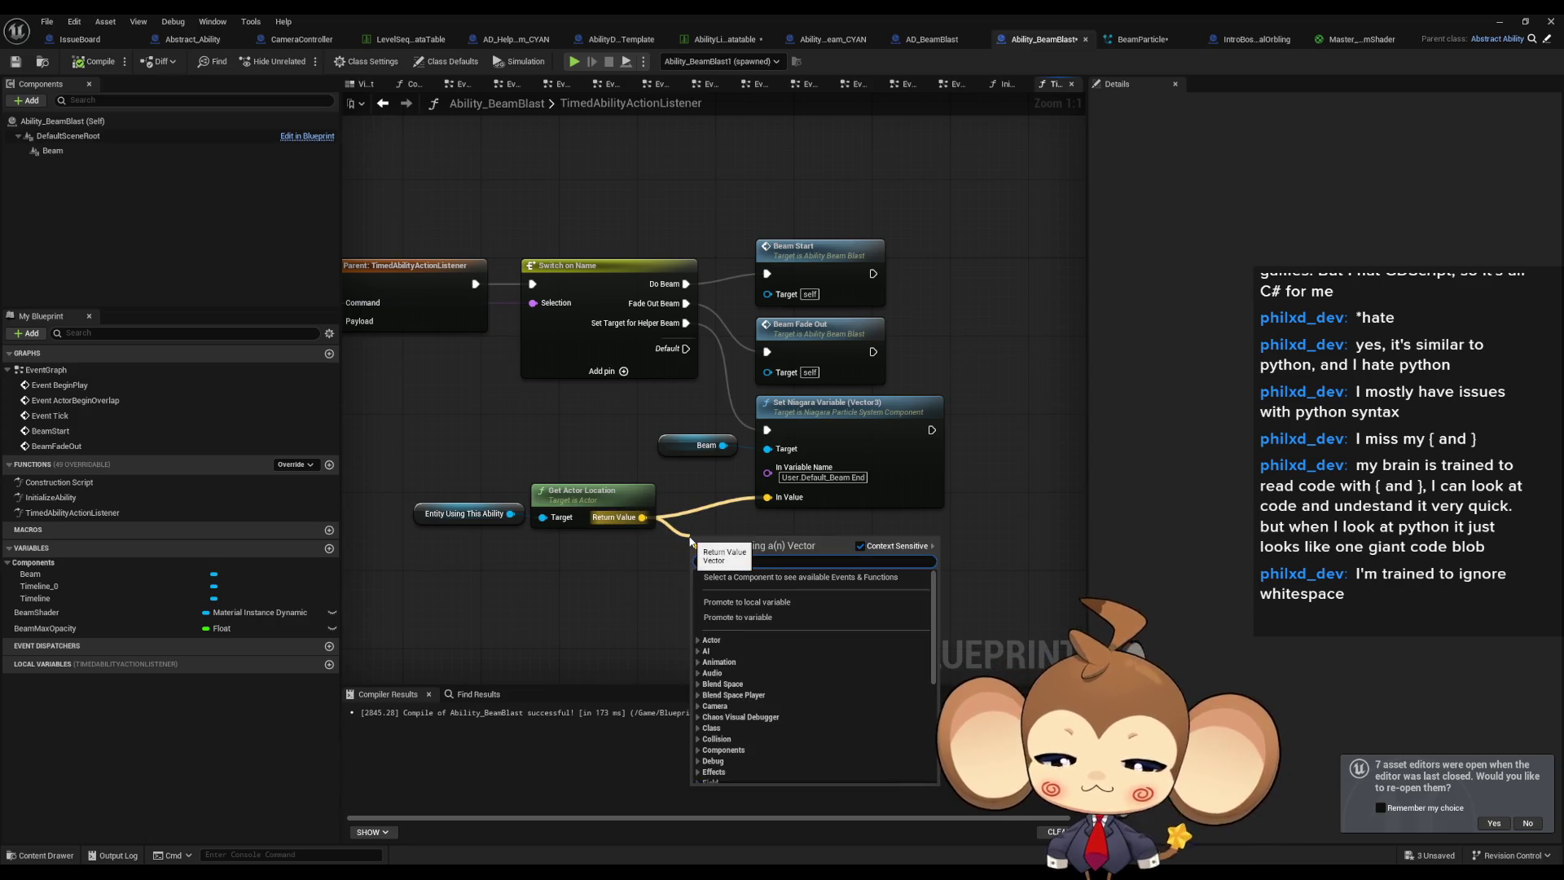
text(make array)
key(Return)
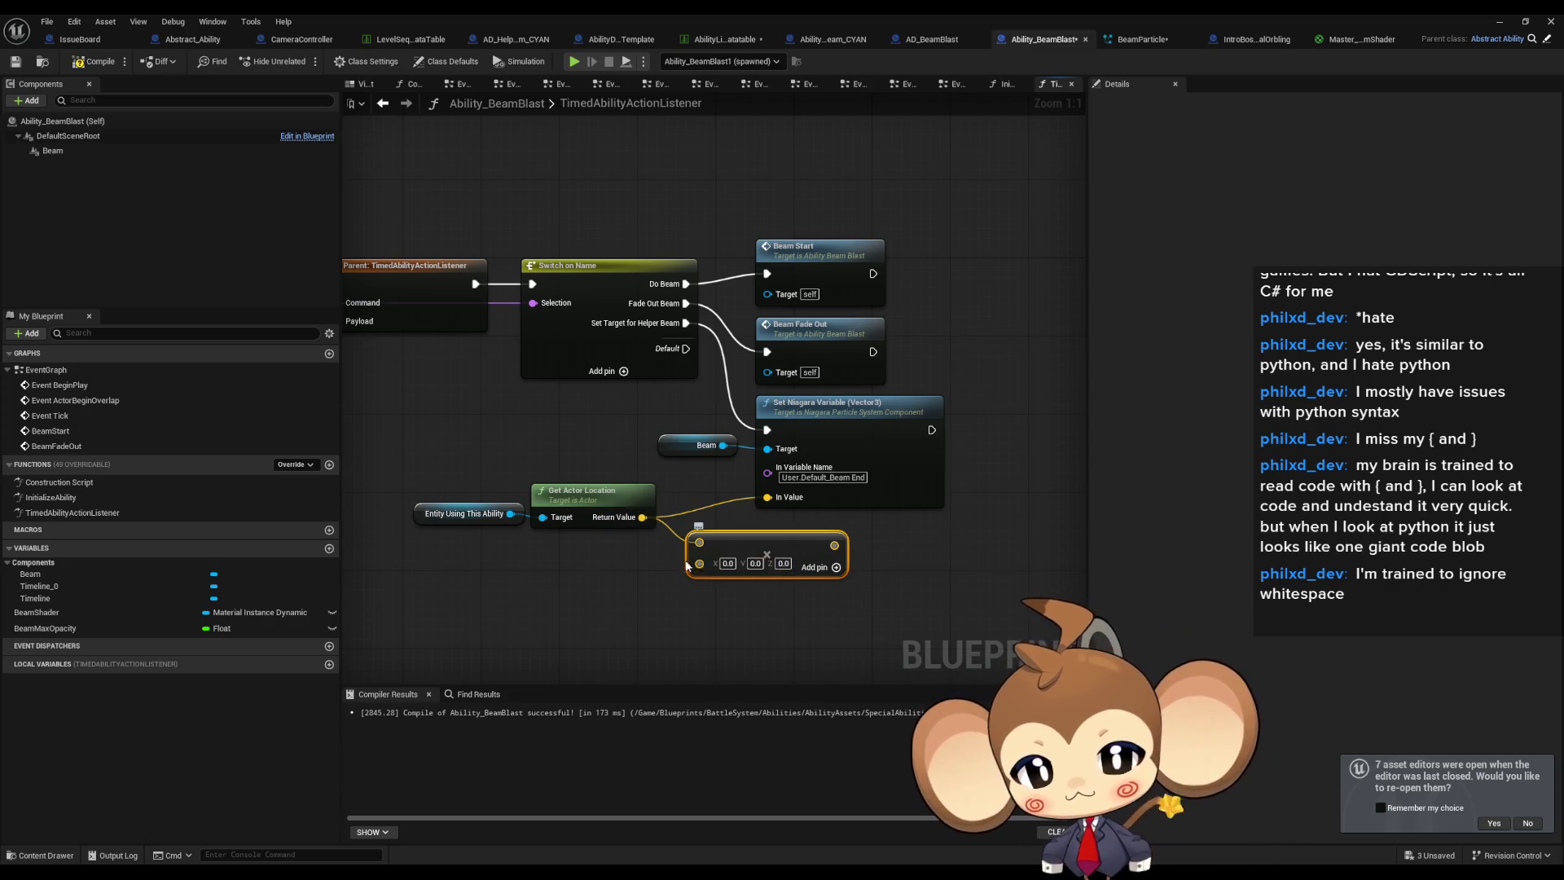
Make the array a single float set to -1.0 and wire it into In Value.
right_click(699, 563)
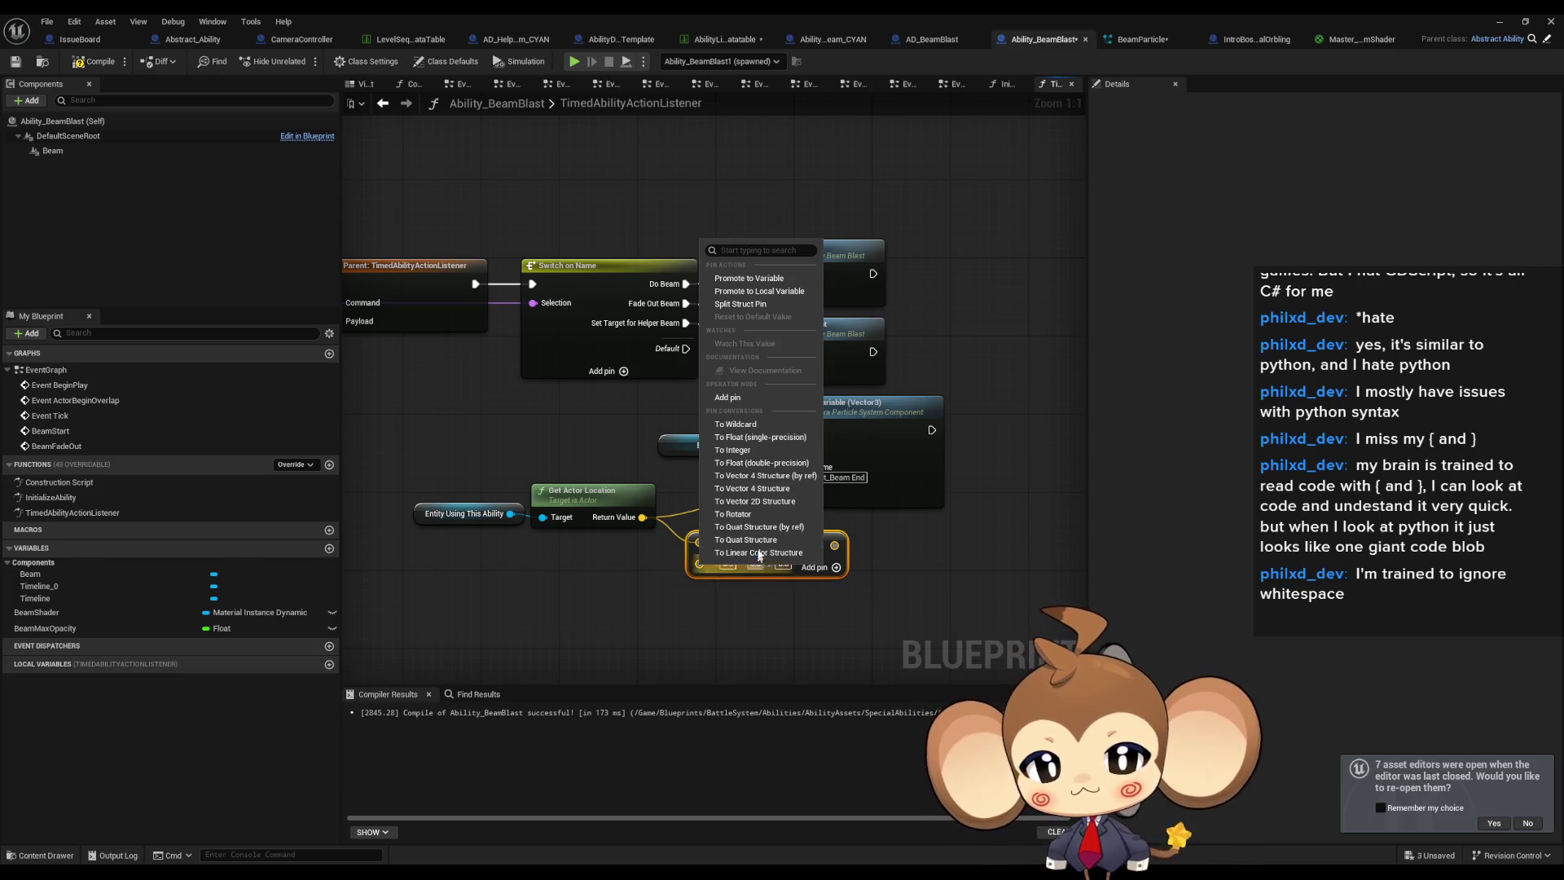
click(761, 462)
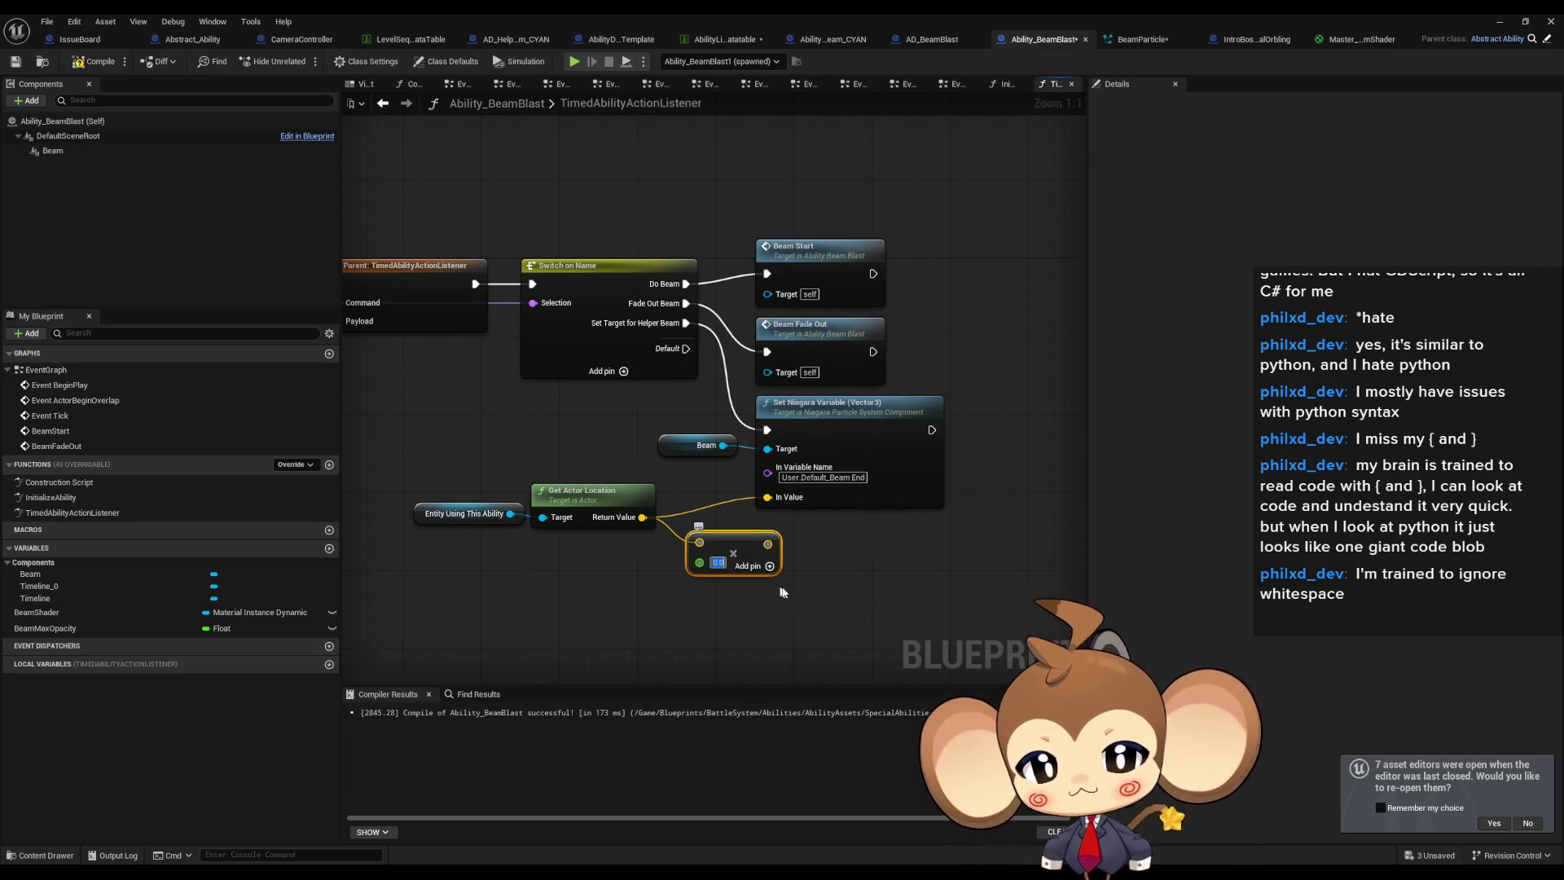
text(-1)
key(Return)
drag(774, 545, 767, 496)
click(1500, 22)
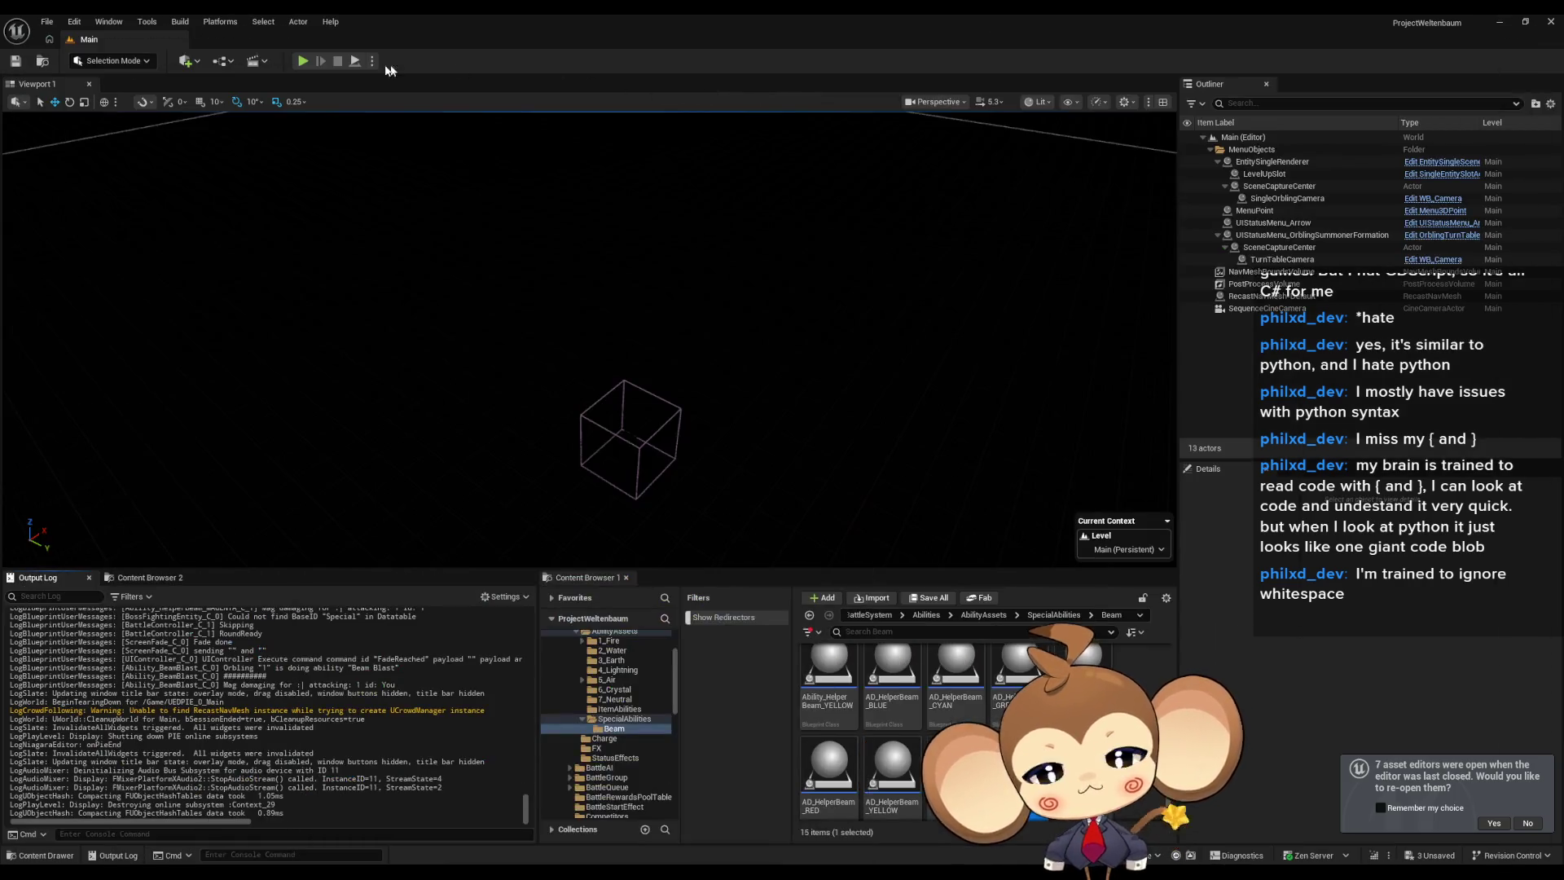
Play-test the level and pause during Beam Blast with a detached camera.
click(301, 62)
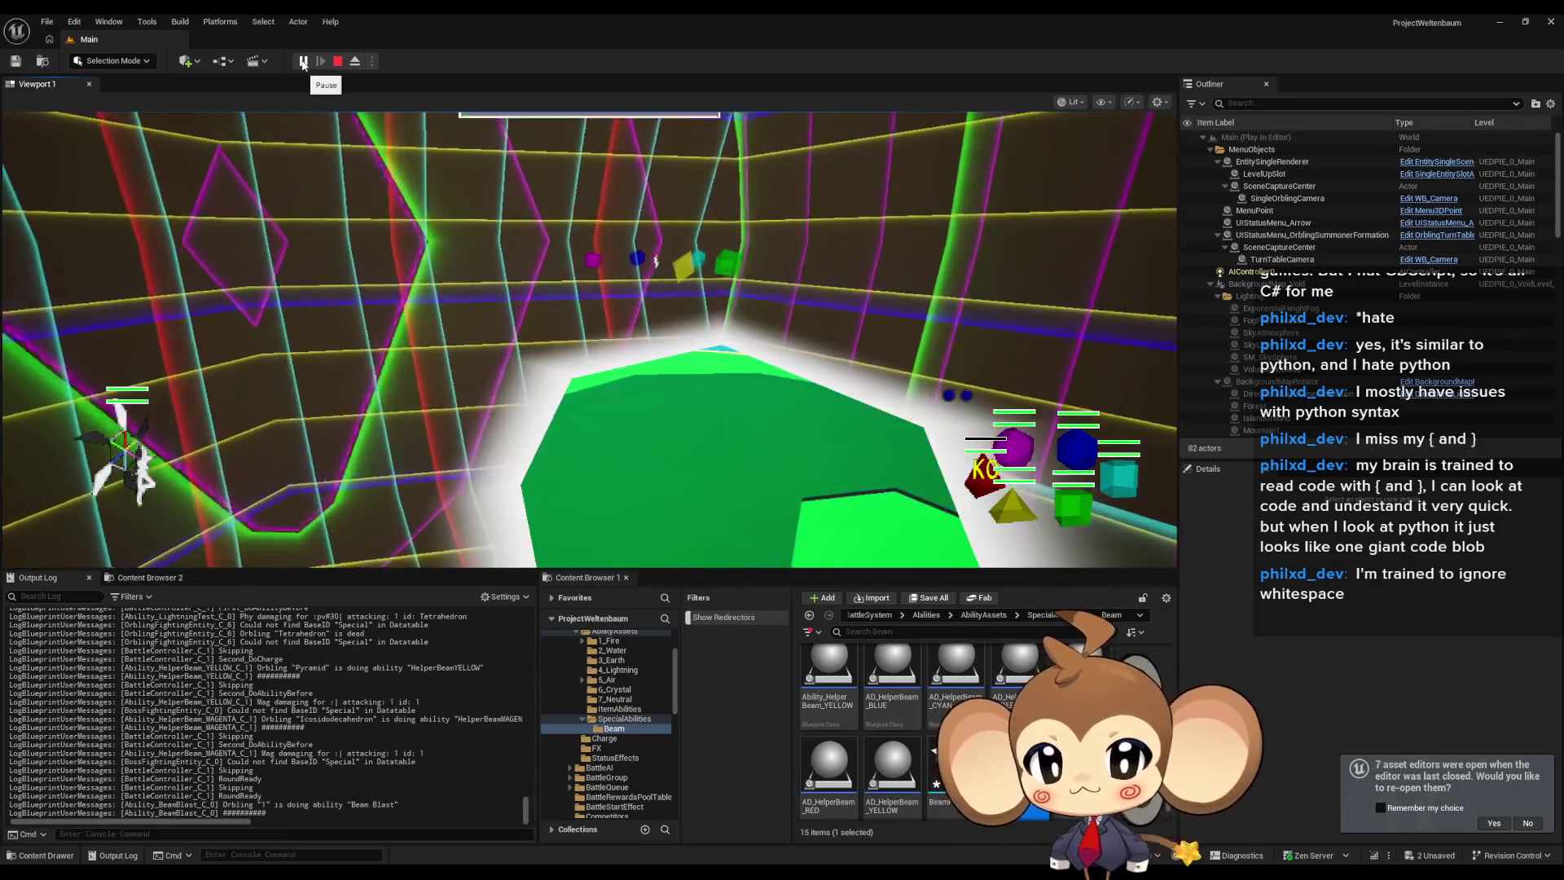
click(303, 62)
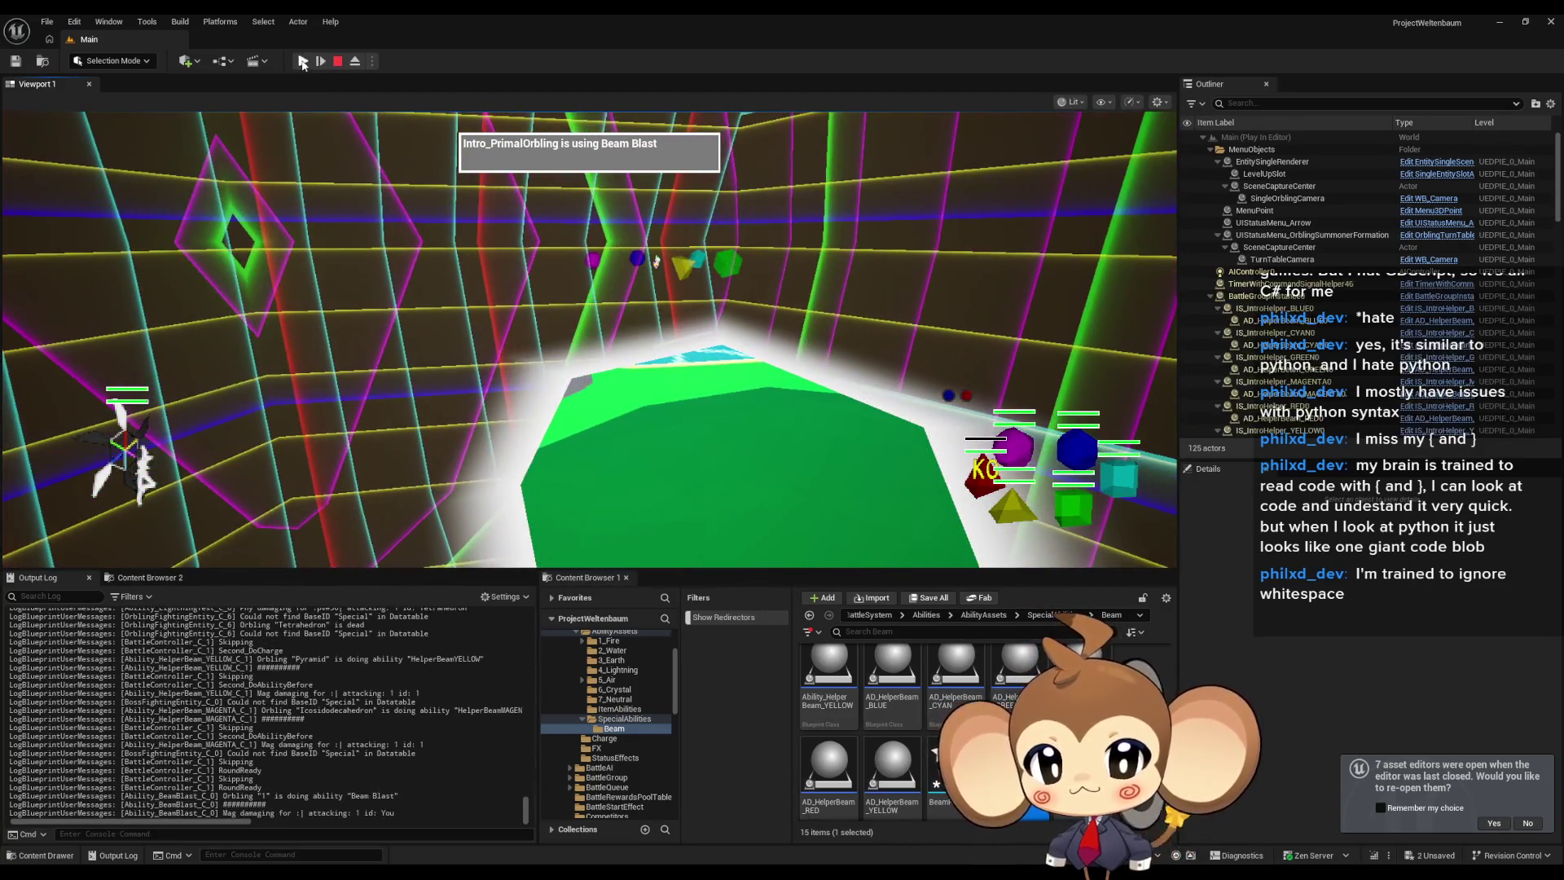
click(360, 61)
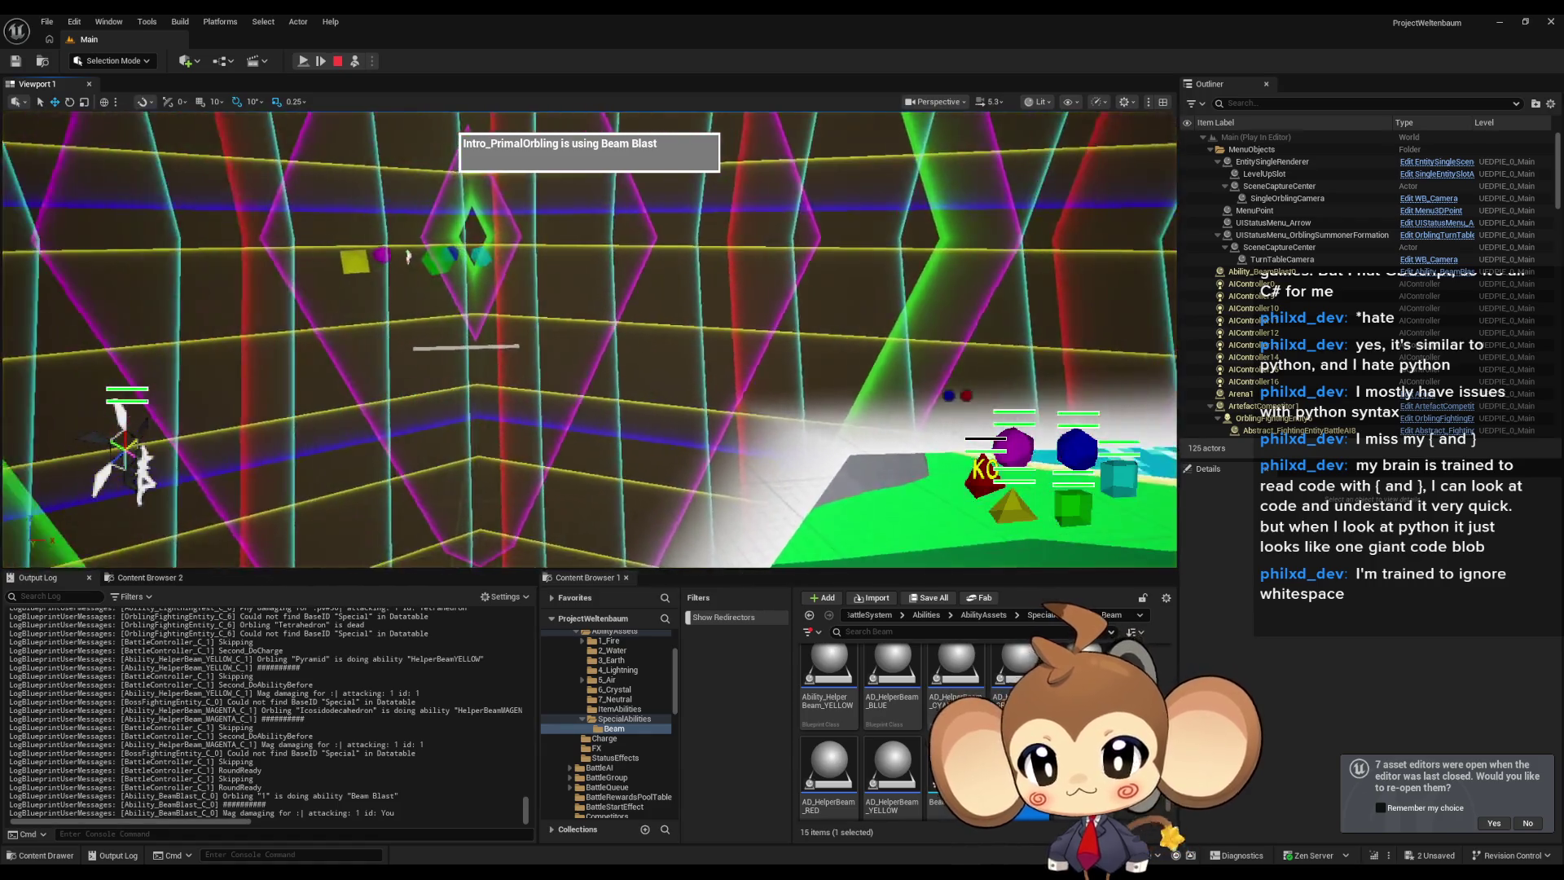
scroll(664, 328, up, 2)
Inspect the beam actor, the casting creature, BossFightingEntity0 and DummyPrimalOrbling0.
click(612, 368)
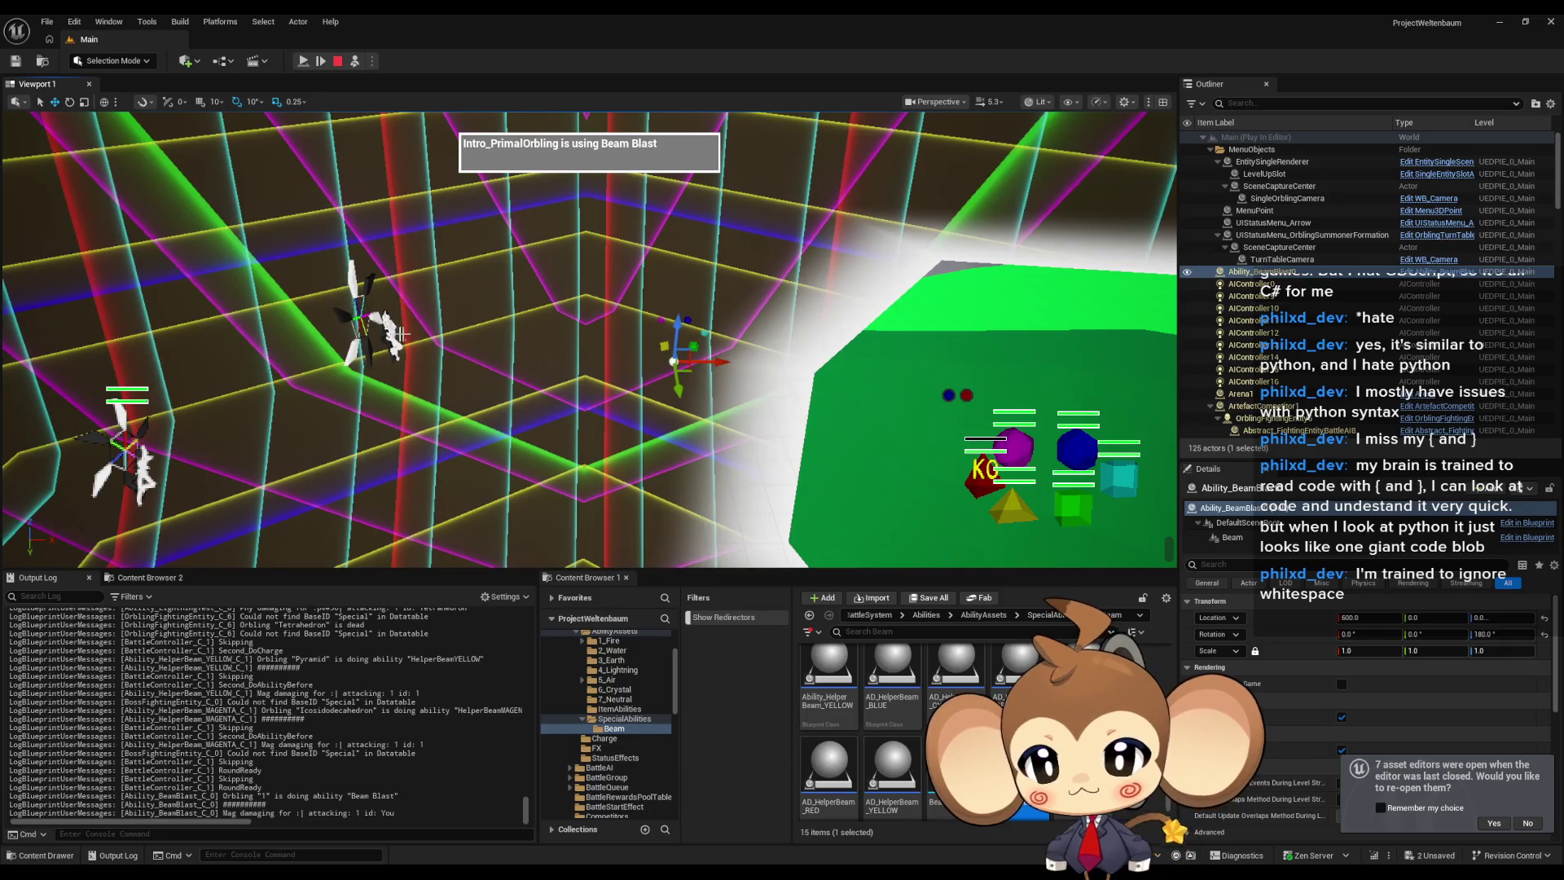
click(392, 334)
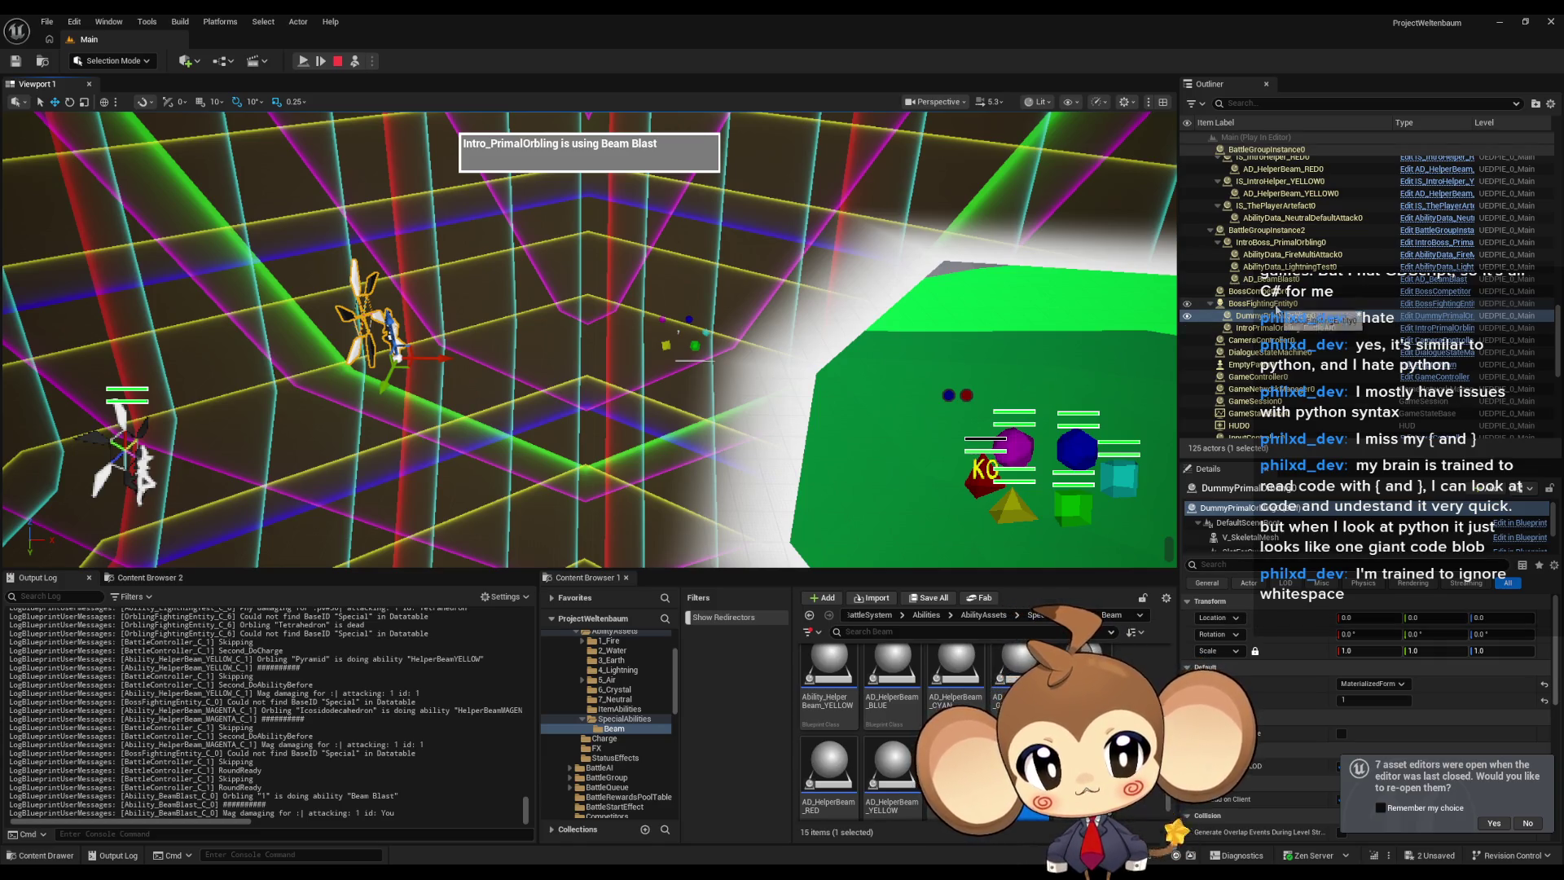
click(1270, 304)
click(1273, 318)
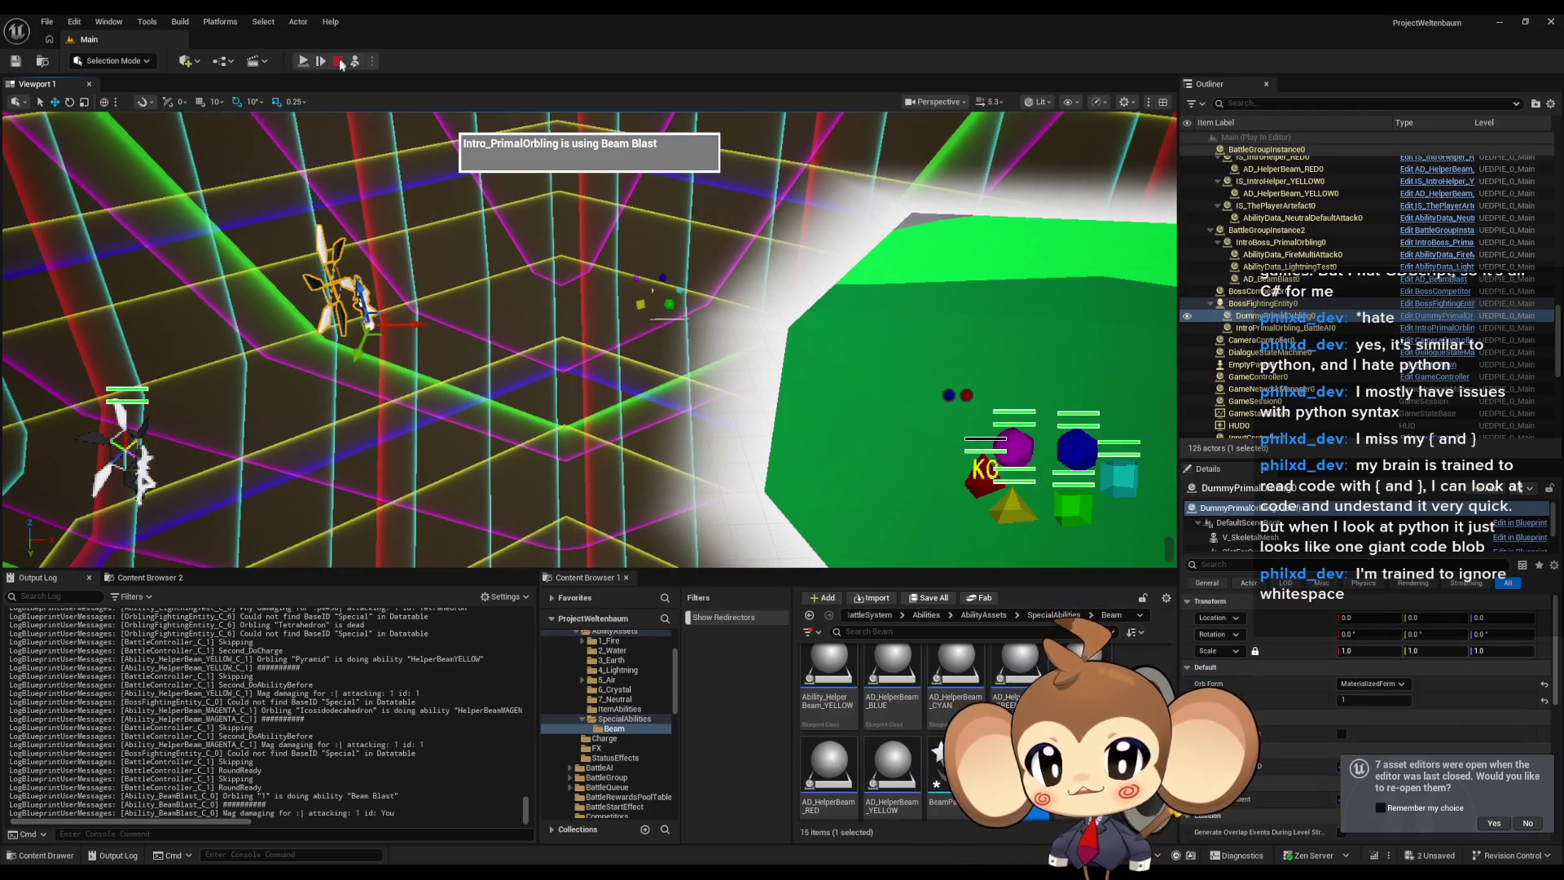
Stop play and add a Print String node after the beam's Set Niagara Variable.
click(338, 61)
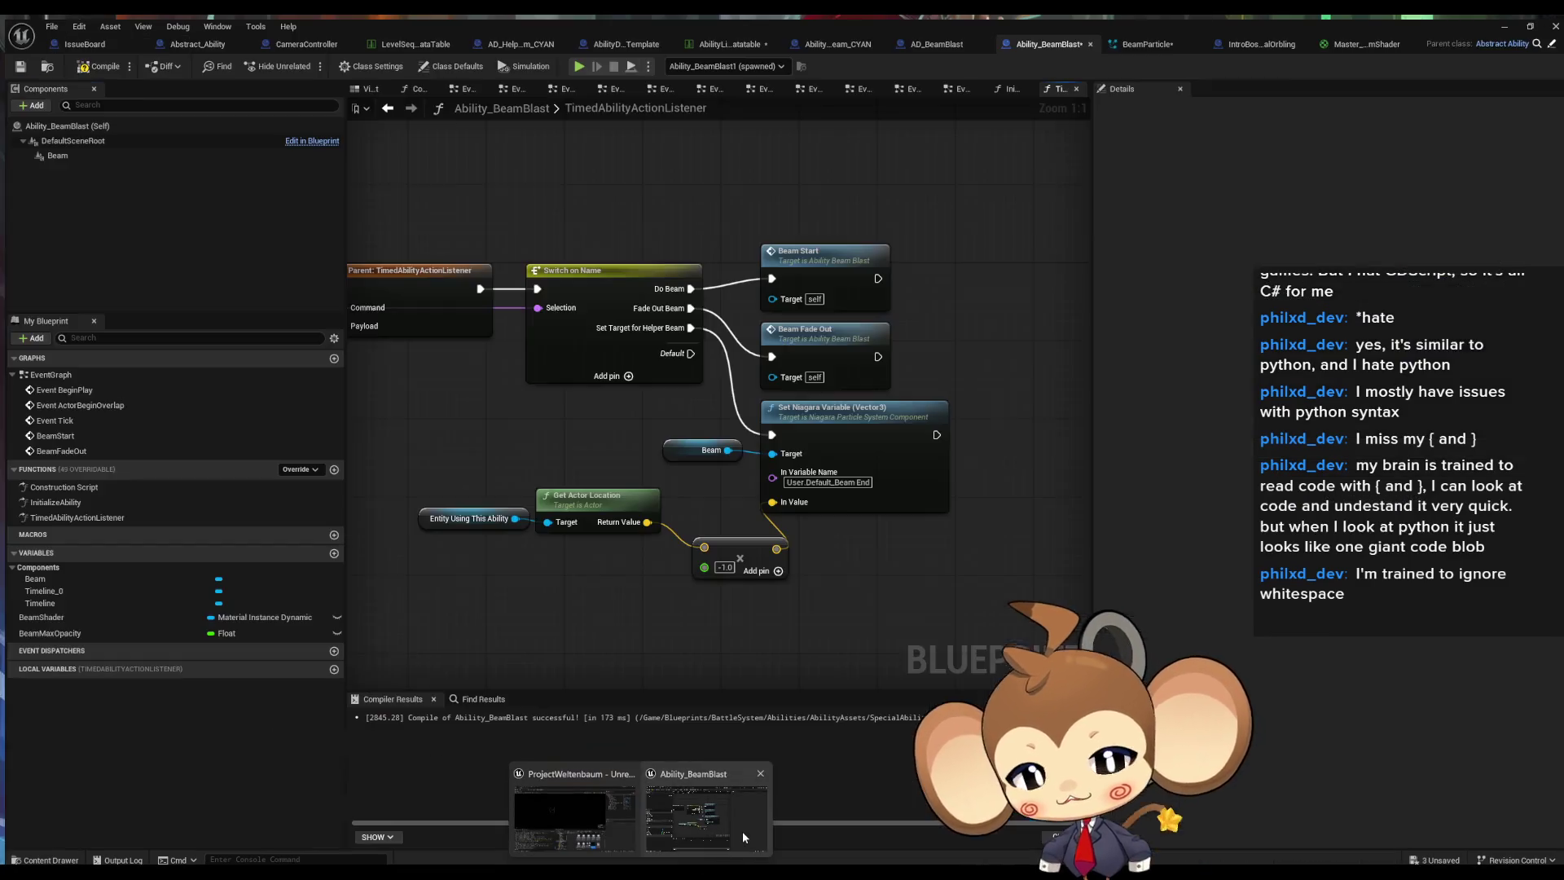
click(742, 831)
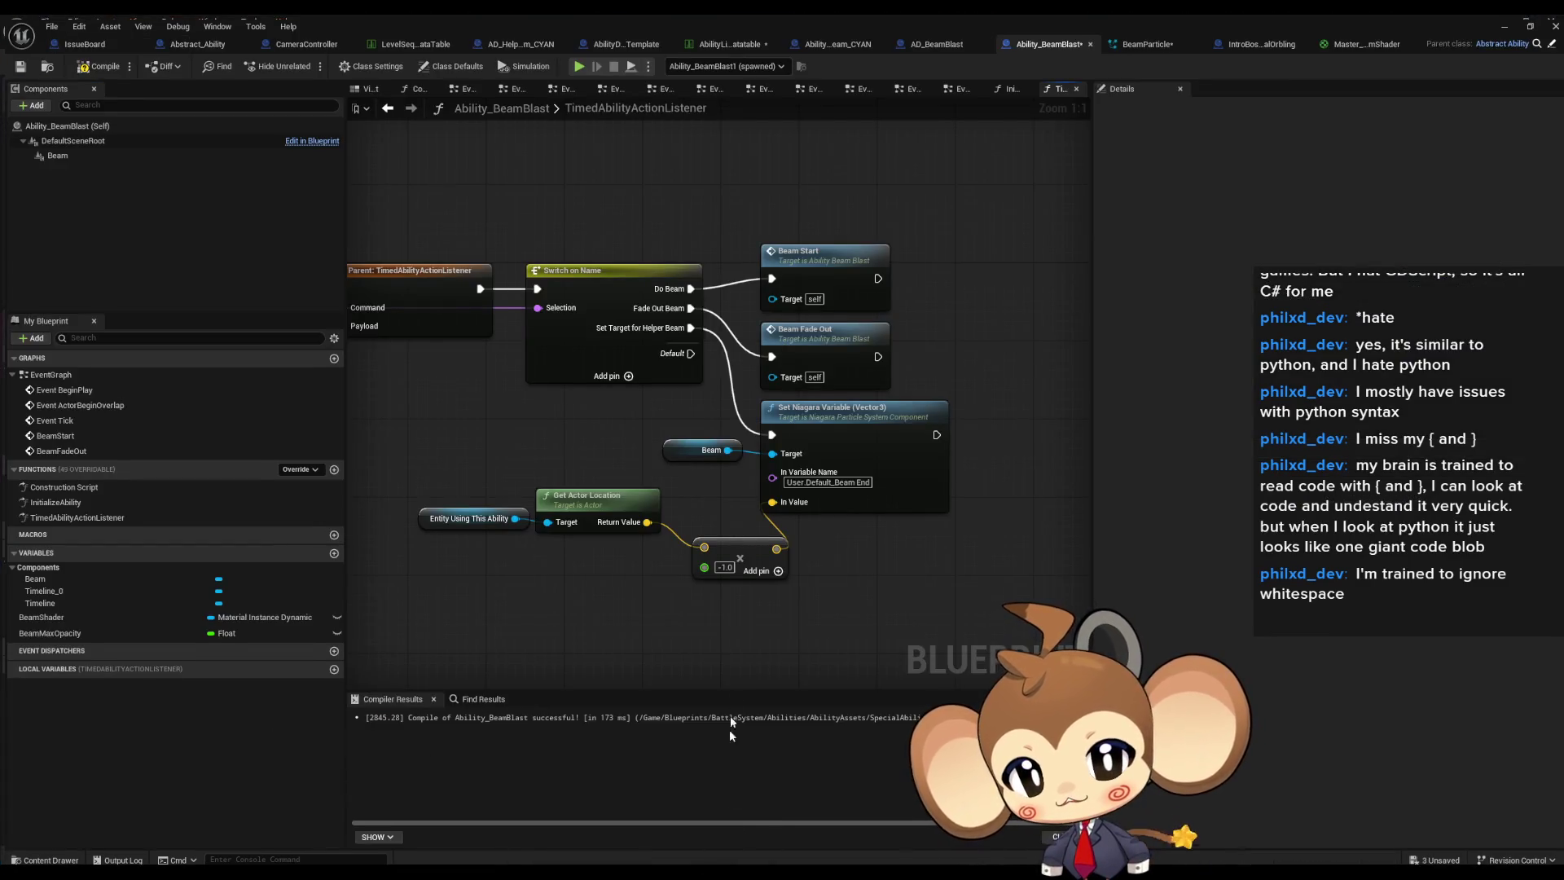
mouse_move(931, 430)
mouse_down()
mouse_move(1000, 481)
mouse_move(718, 524)
mouse_move(644, 517)
mouse_up()
text(print)
click(1022, 531)
Drop the Make Array node, wire actor location into In Value and In String, and play-test again.
key(ctrl+z)
drag(804, 530, 814, 598)
drag(643, 517, 767, 497)
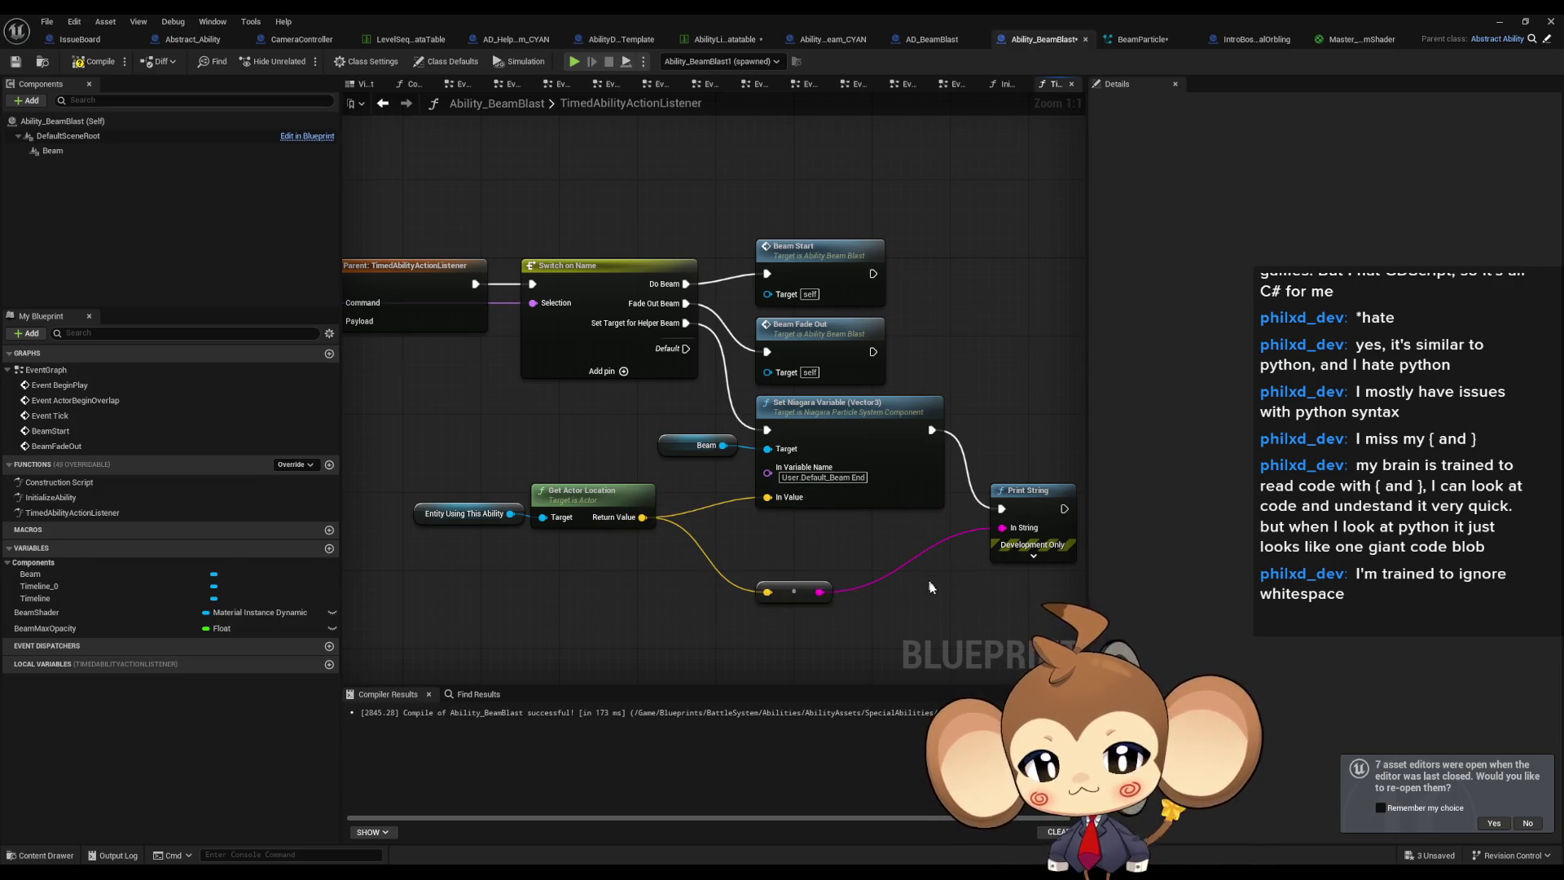
drag(930, 583, 866, 509)
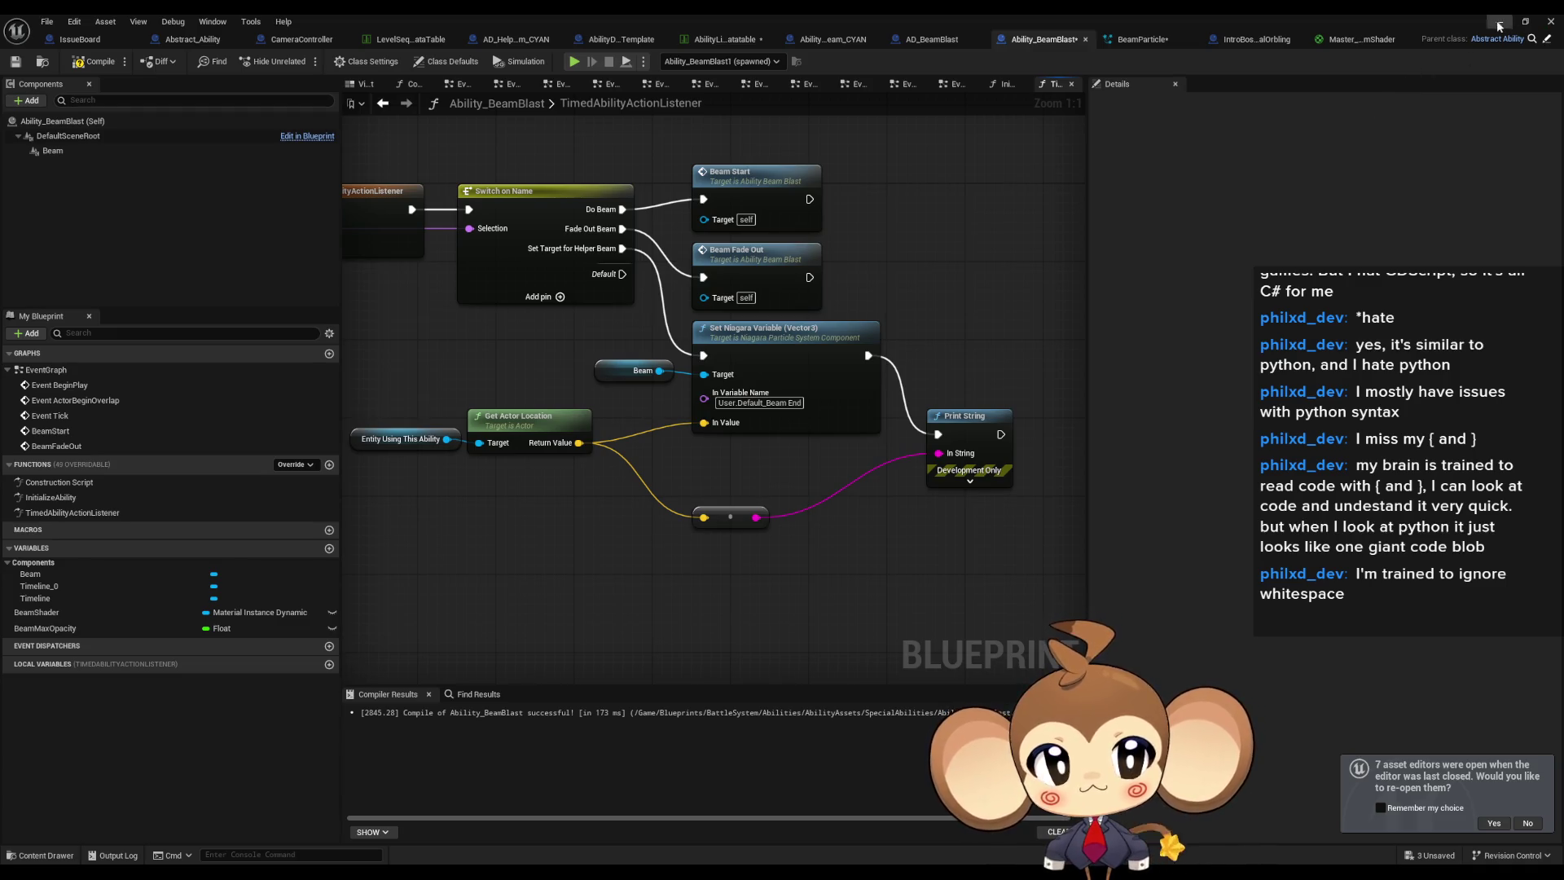
click(1500, 25)
click(303, 61)
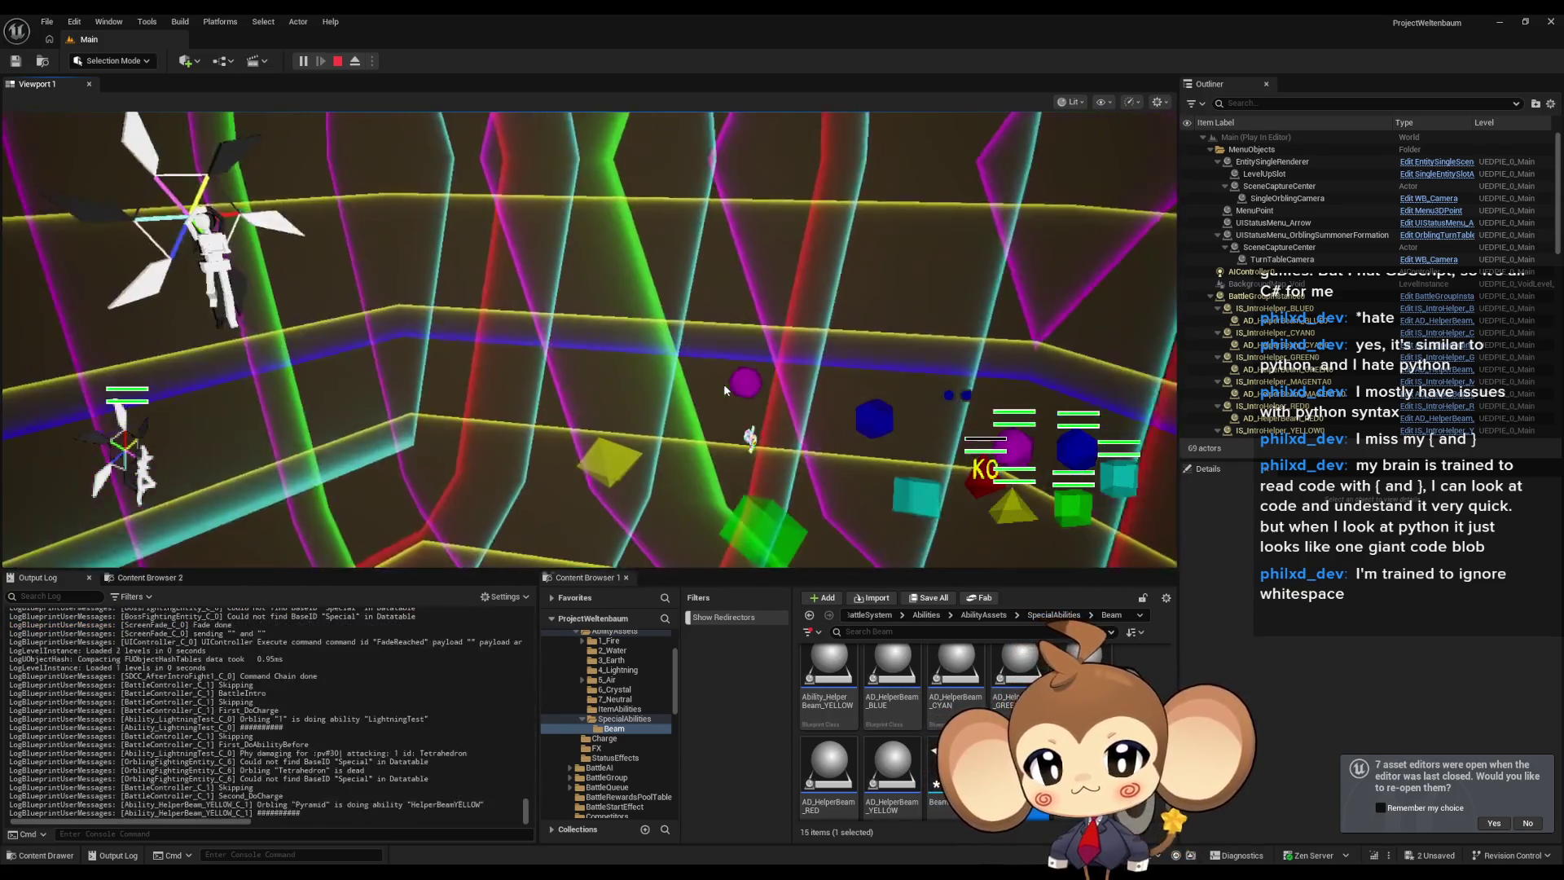
Pause during Beam Blast, eject, and center the view on the selected beam actor.
click(303, 61)
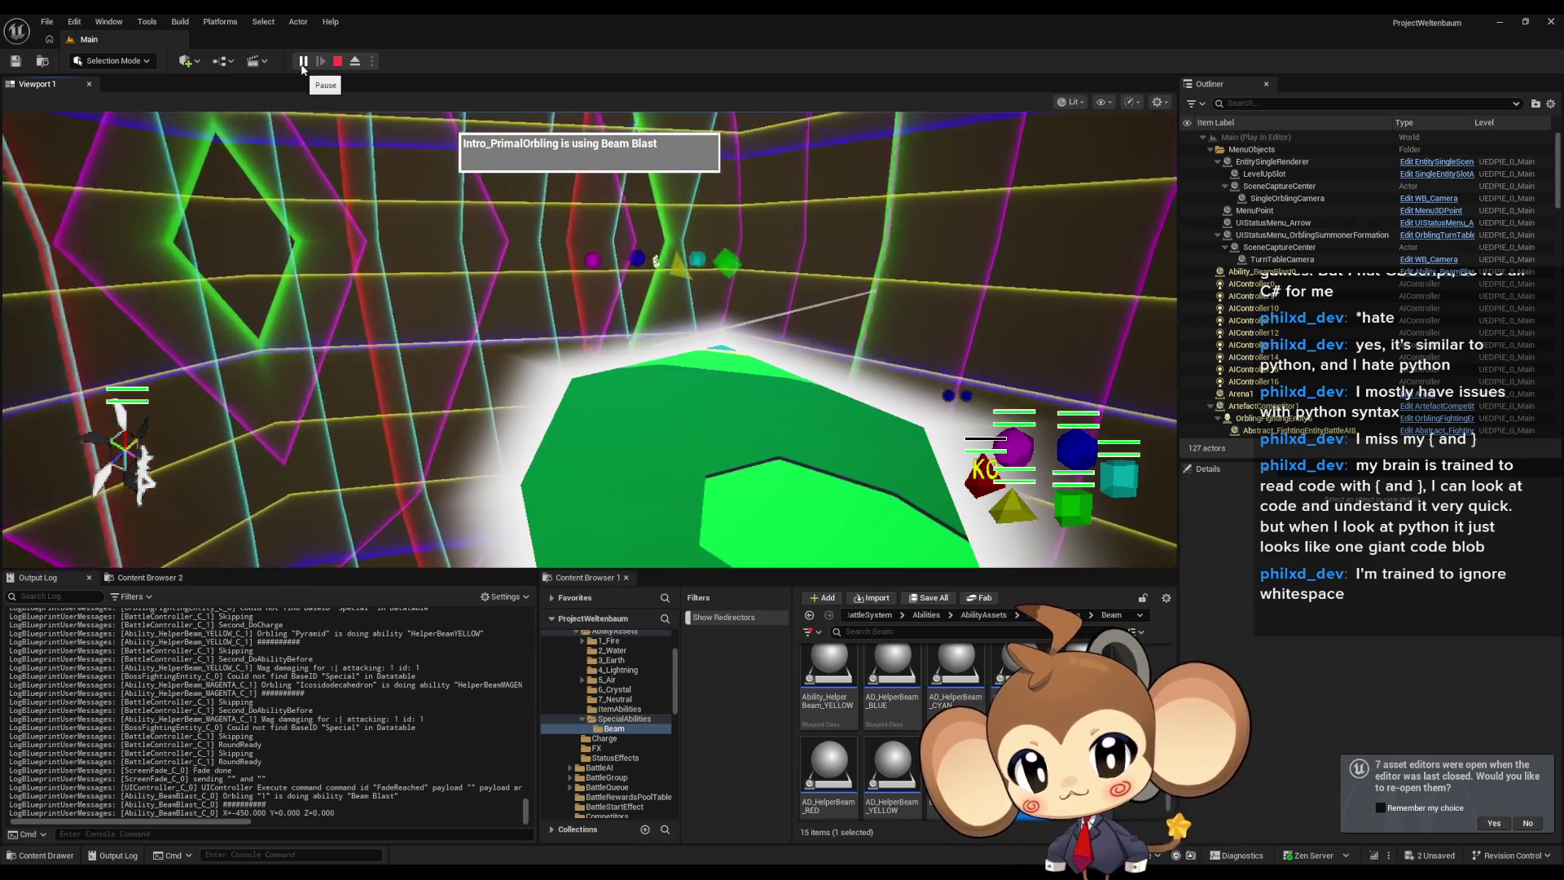
click(302, 63)
click(355, 62)
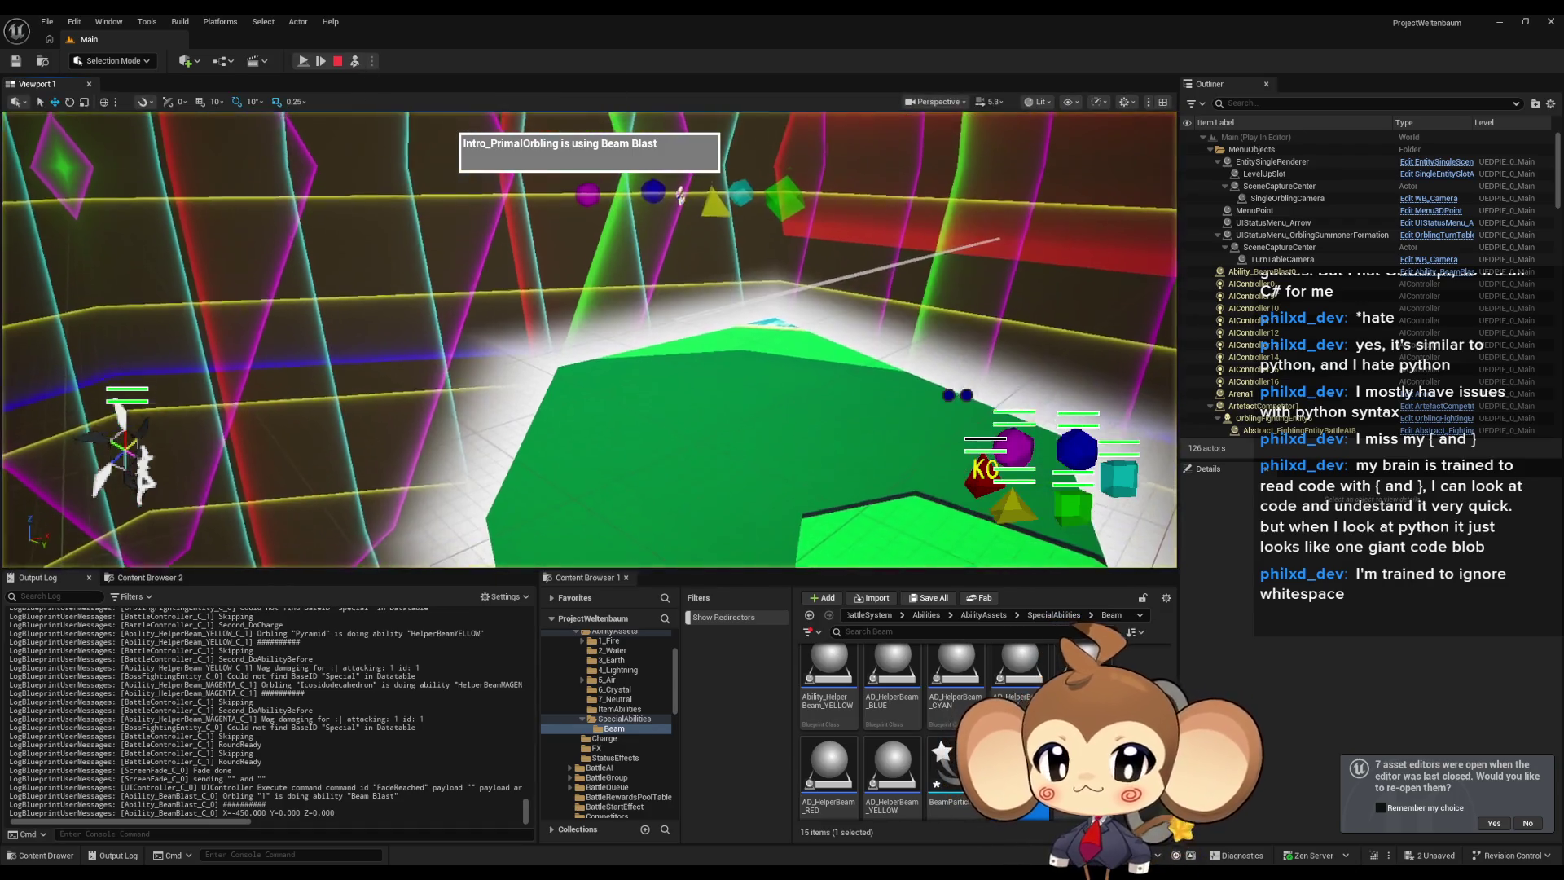
click(750, 399)
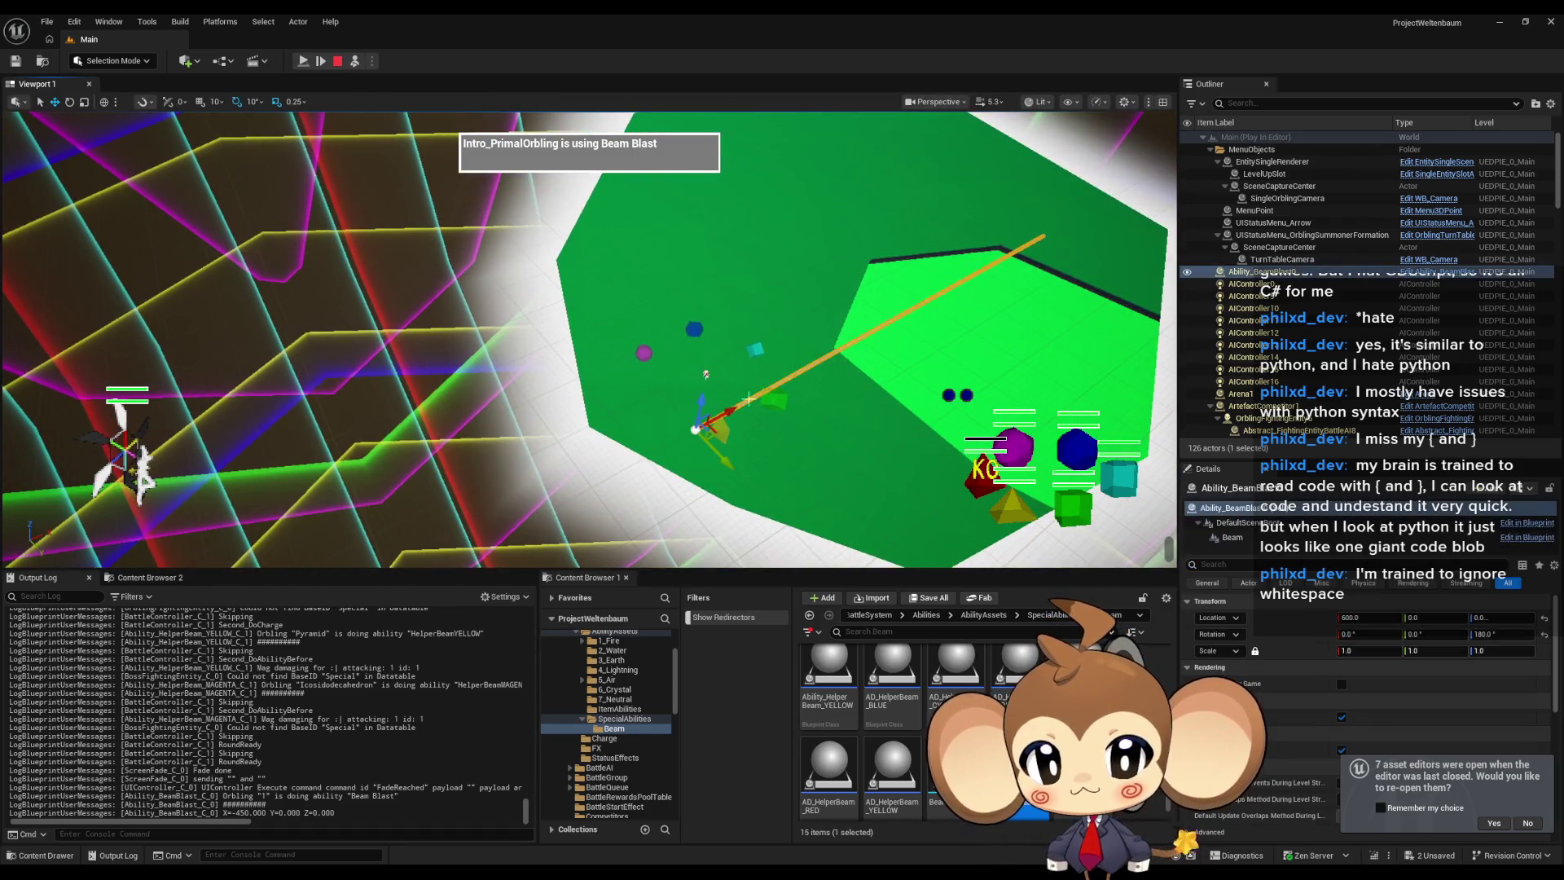
key(f)
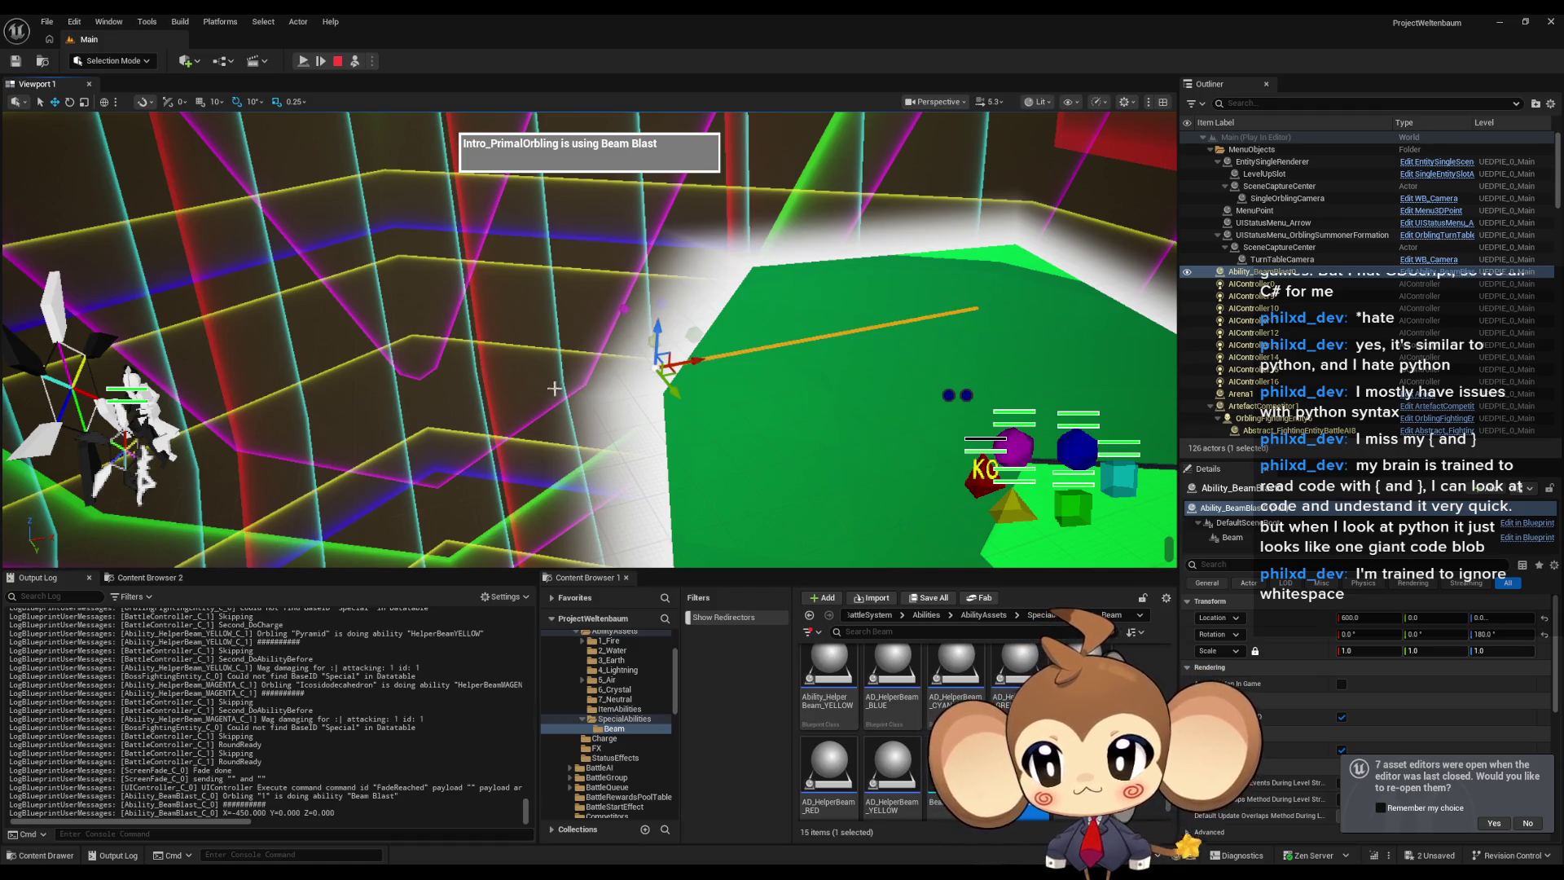
Inspect the casting creature and BossFightingEntity0, then reselect and frame the beam actor.
click(150, 415)
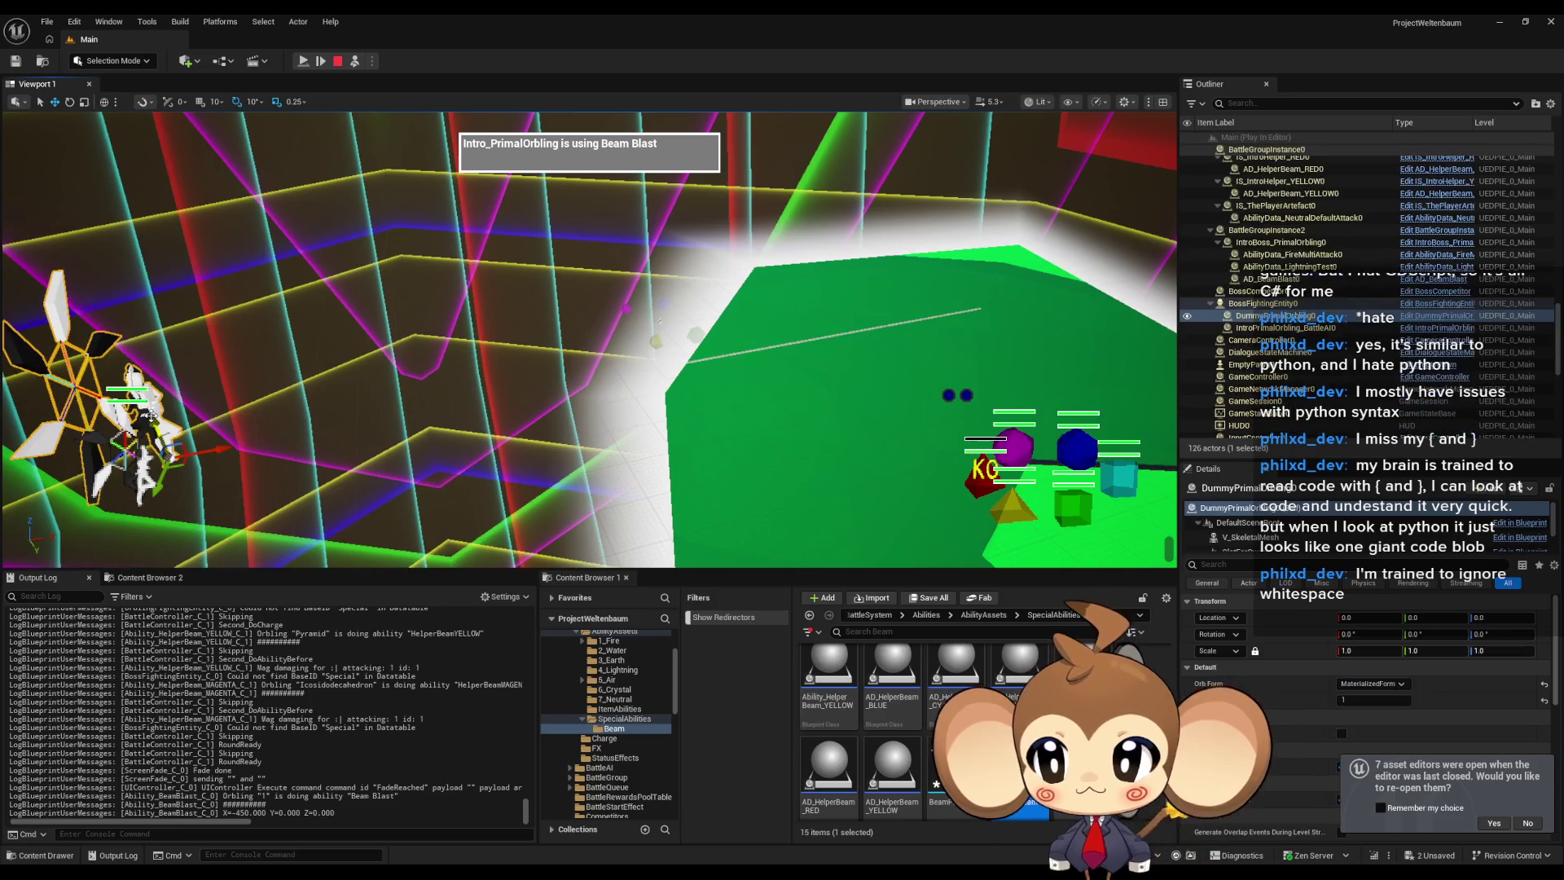
click(1275, 304)
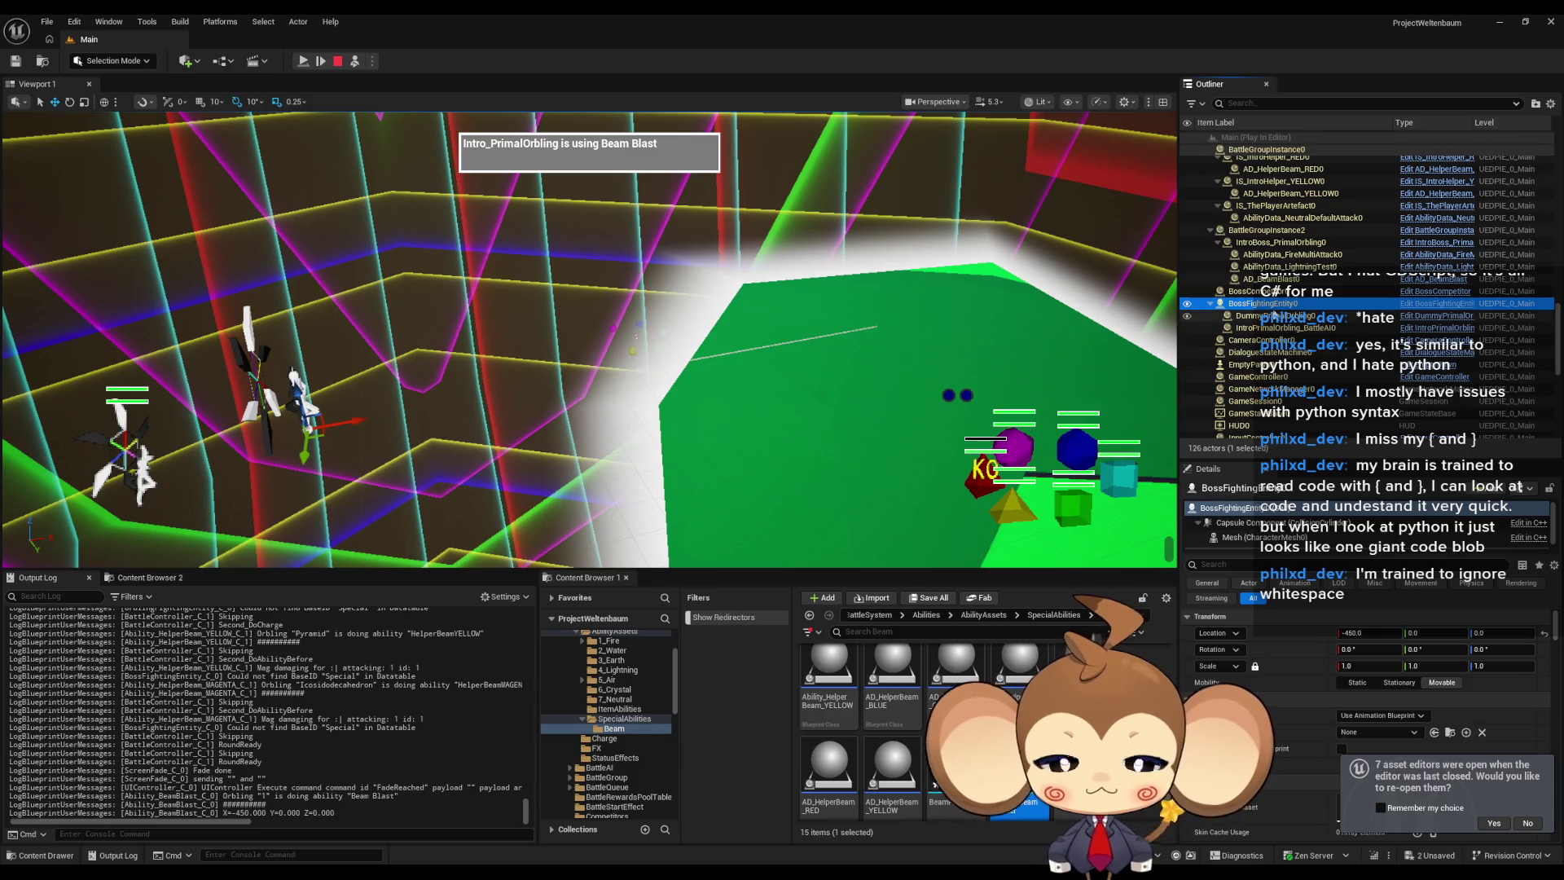
click(1172, 319)
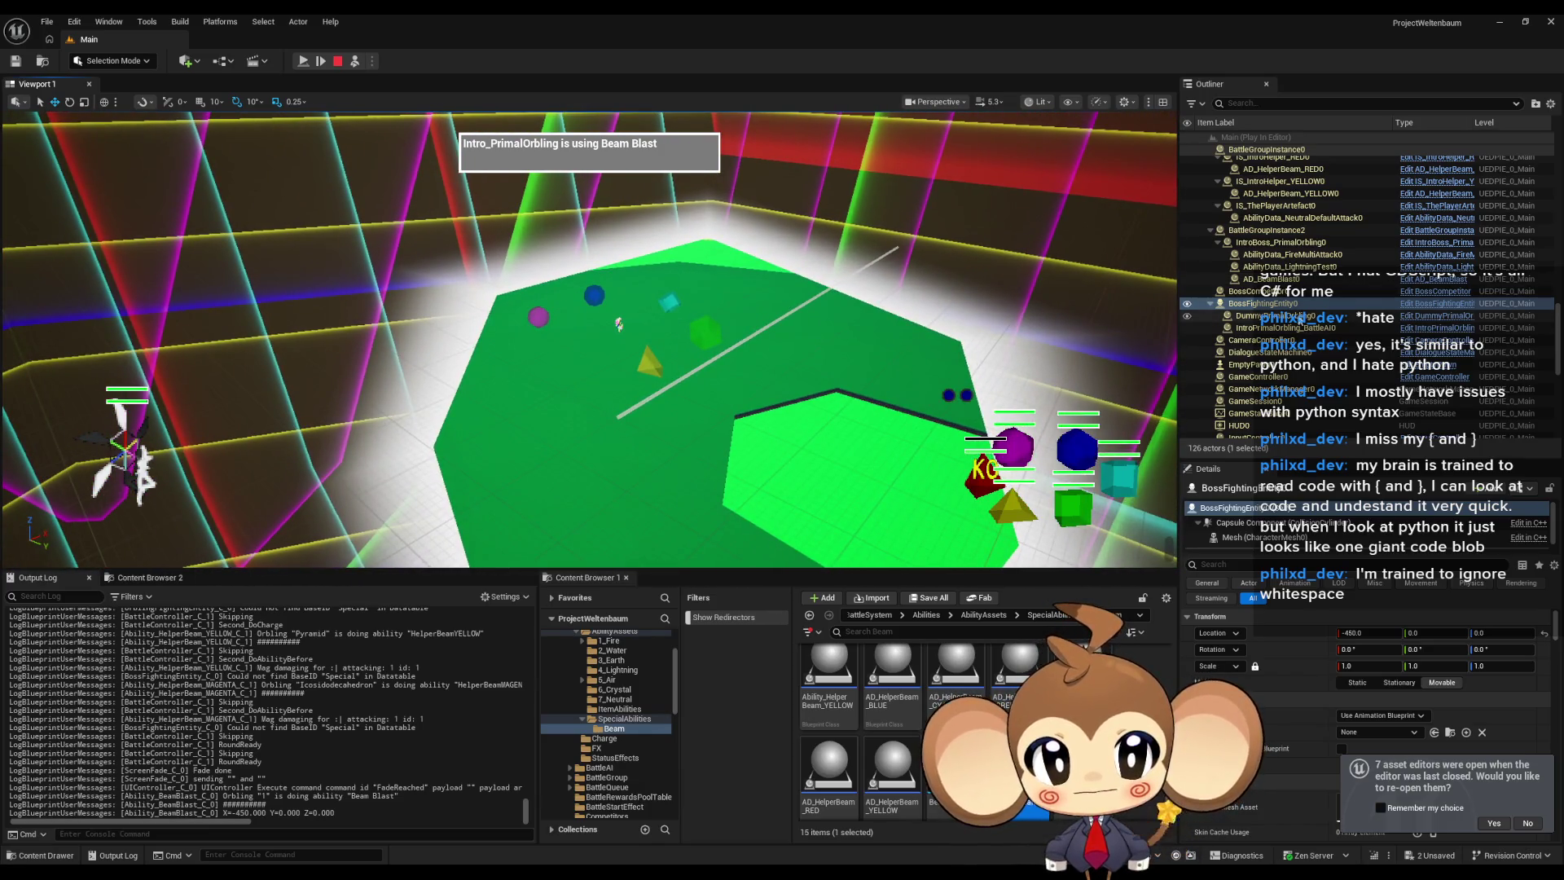
click(628, 411)
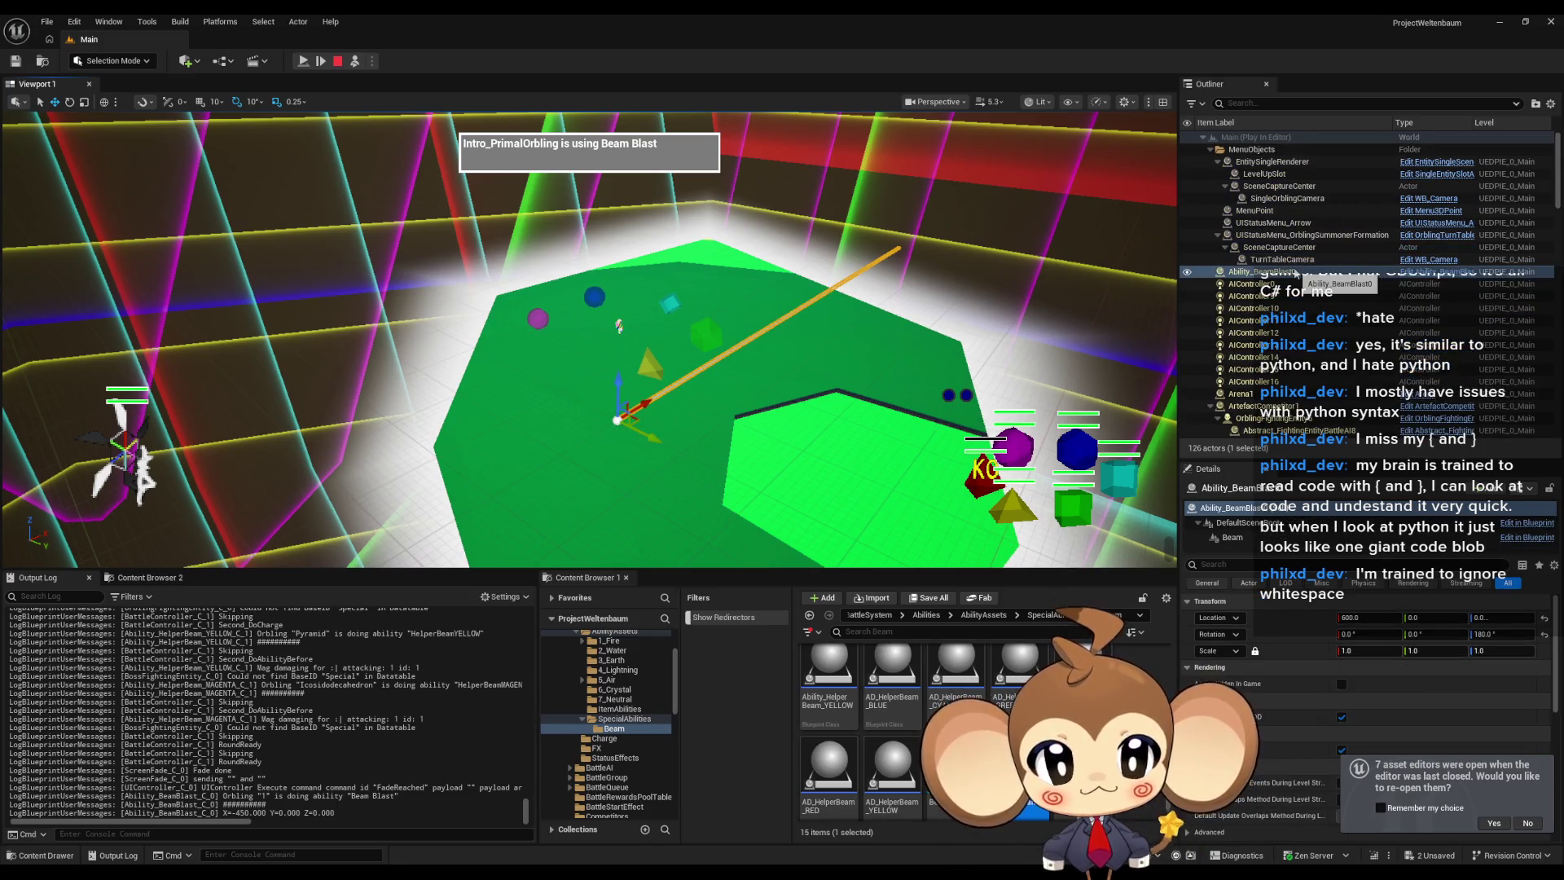
double_click(1295, 272)
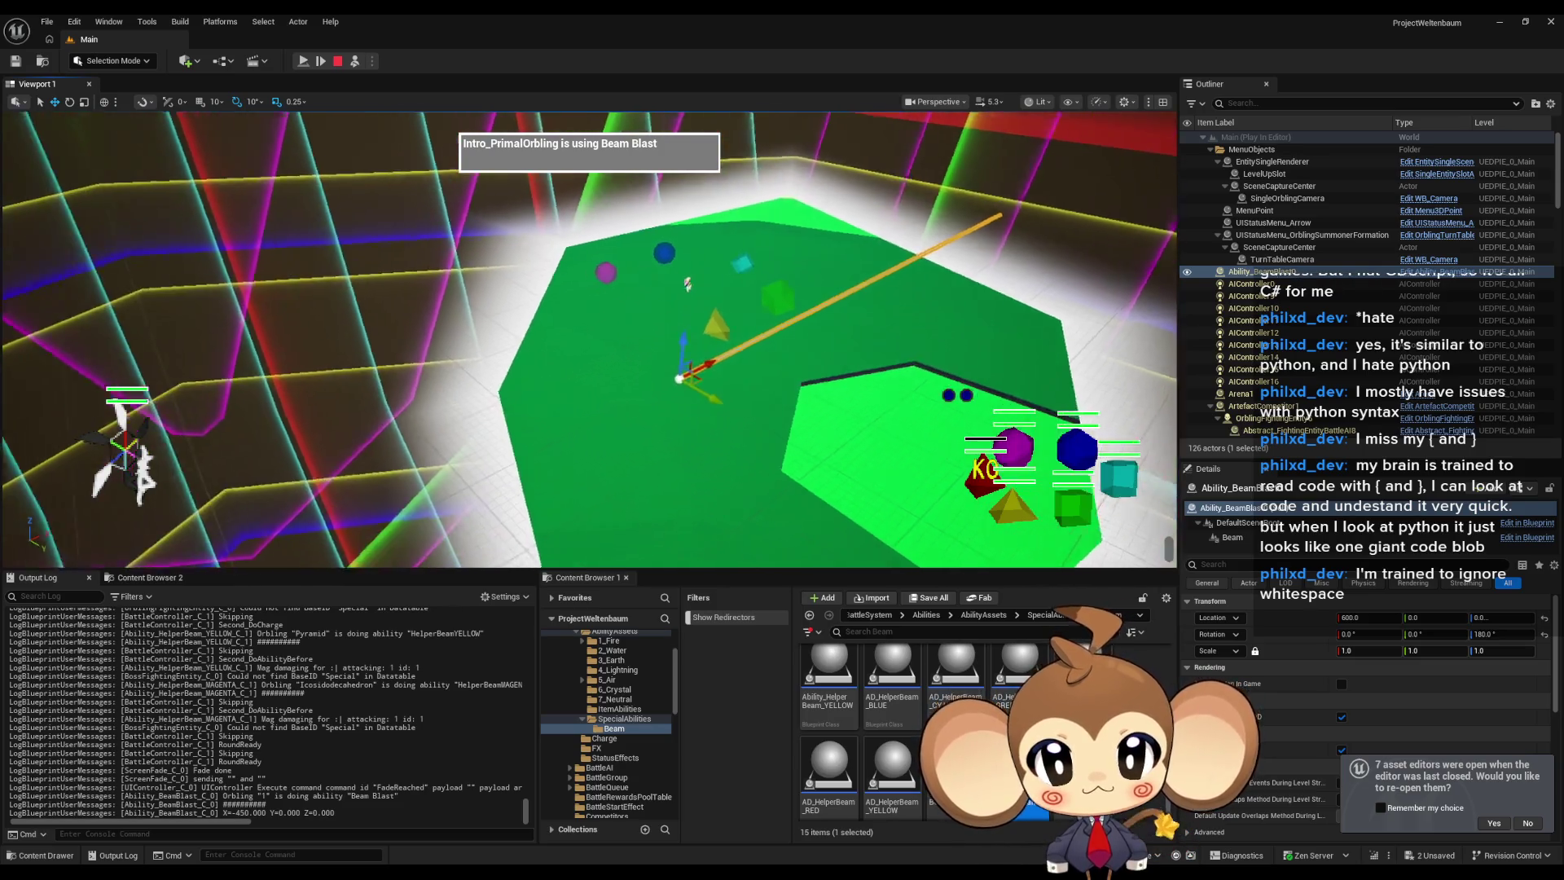
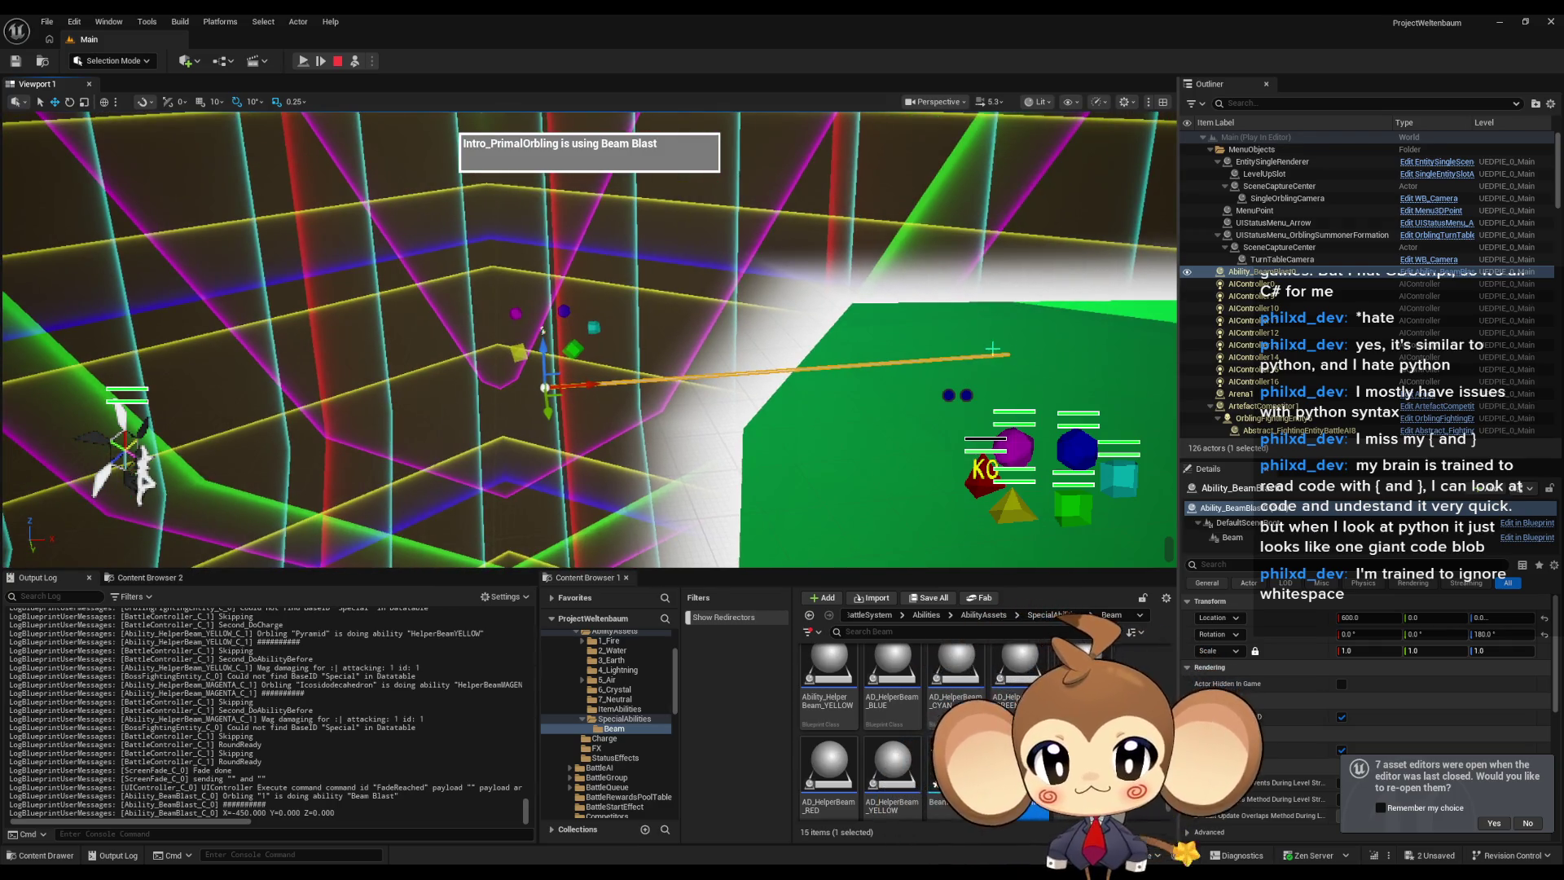
Add a cube to the level from the place-actors list.
click(188, 61)
mouse_move(217, 184)
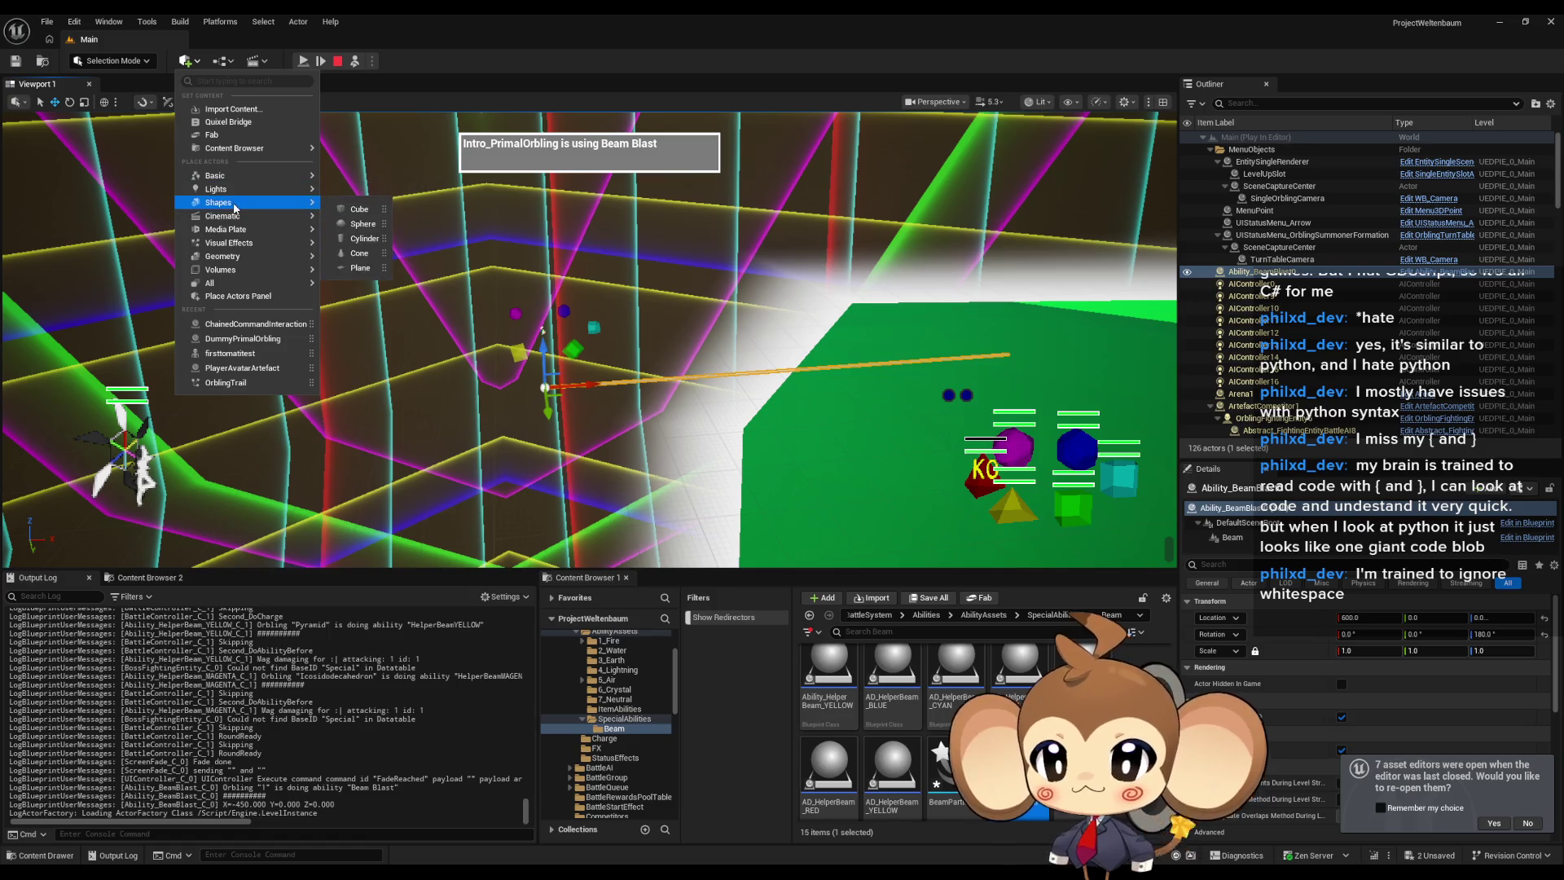
click(359, 209)
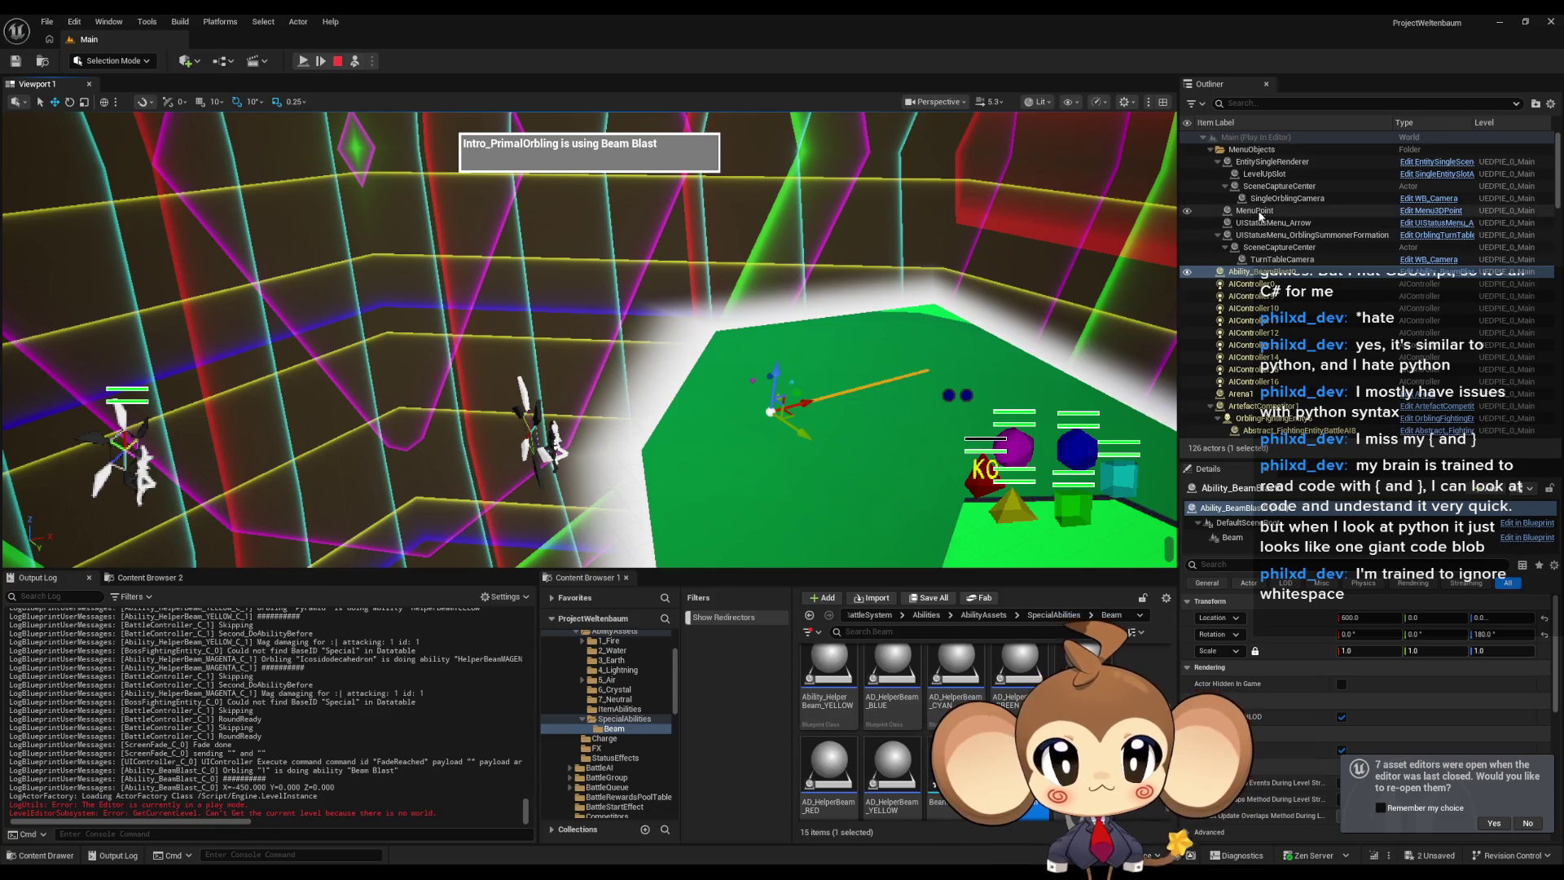
Select AIController0 and drag it along X to about 1630.
click(1271, 138)
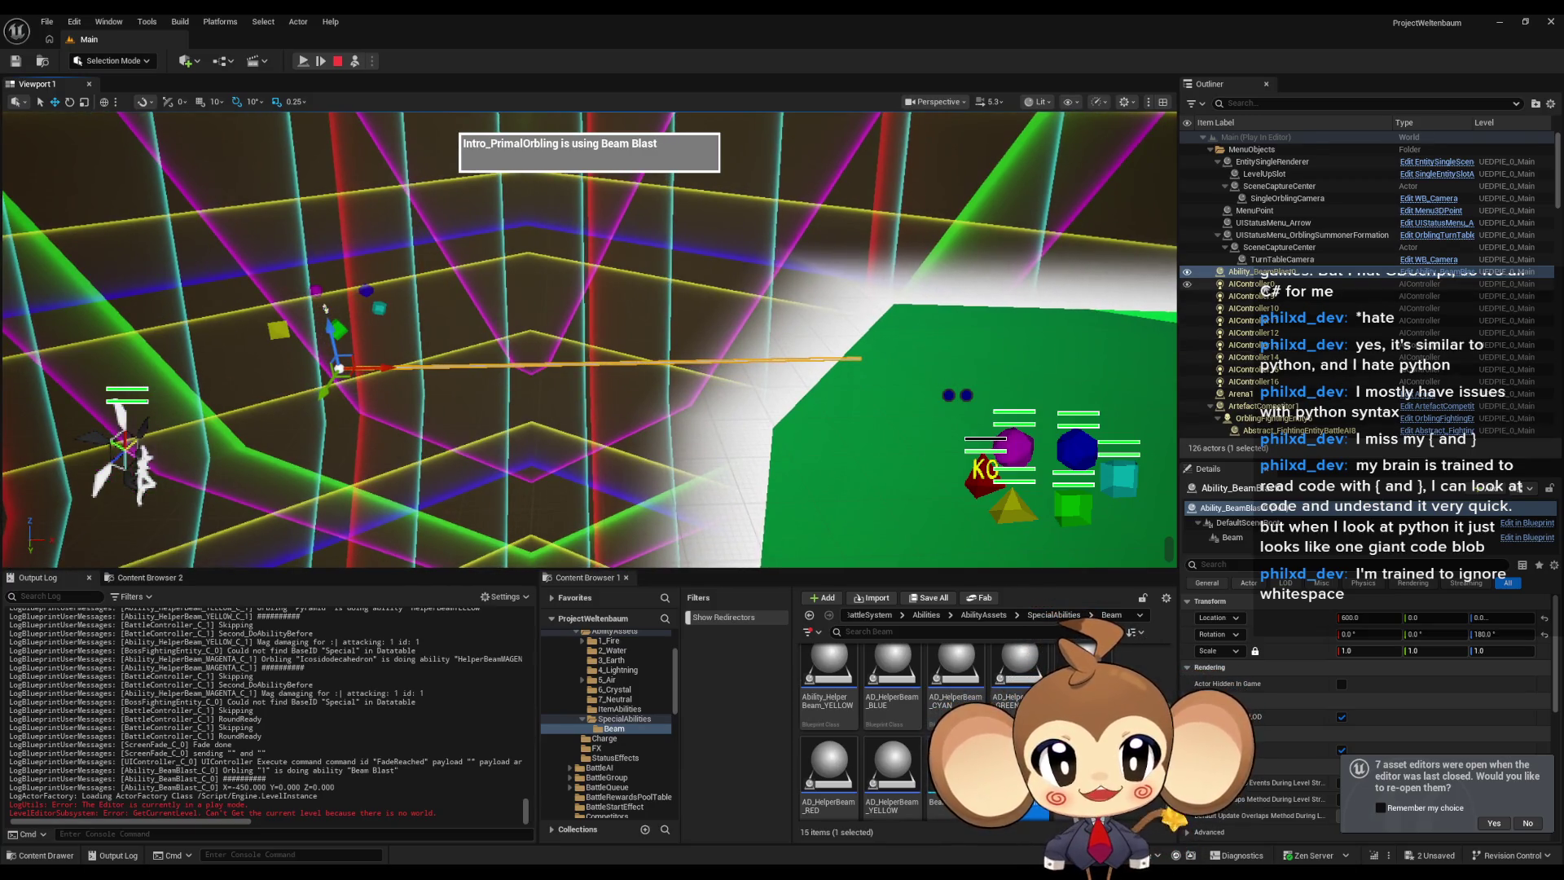
click(1246, 283)
mouse_move(75, 376)
mouse_down()
mouse_move(851, 366)
mouse_move(978, 456)
mouse_move(525, 350)
mouse_move(594, 411)
mouse_move(625, 368)
mouse_move(725, 370)
mouse_move(652, 377)
mouse_up()
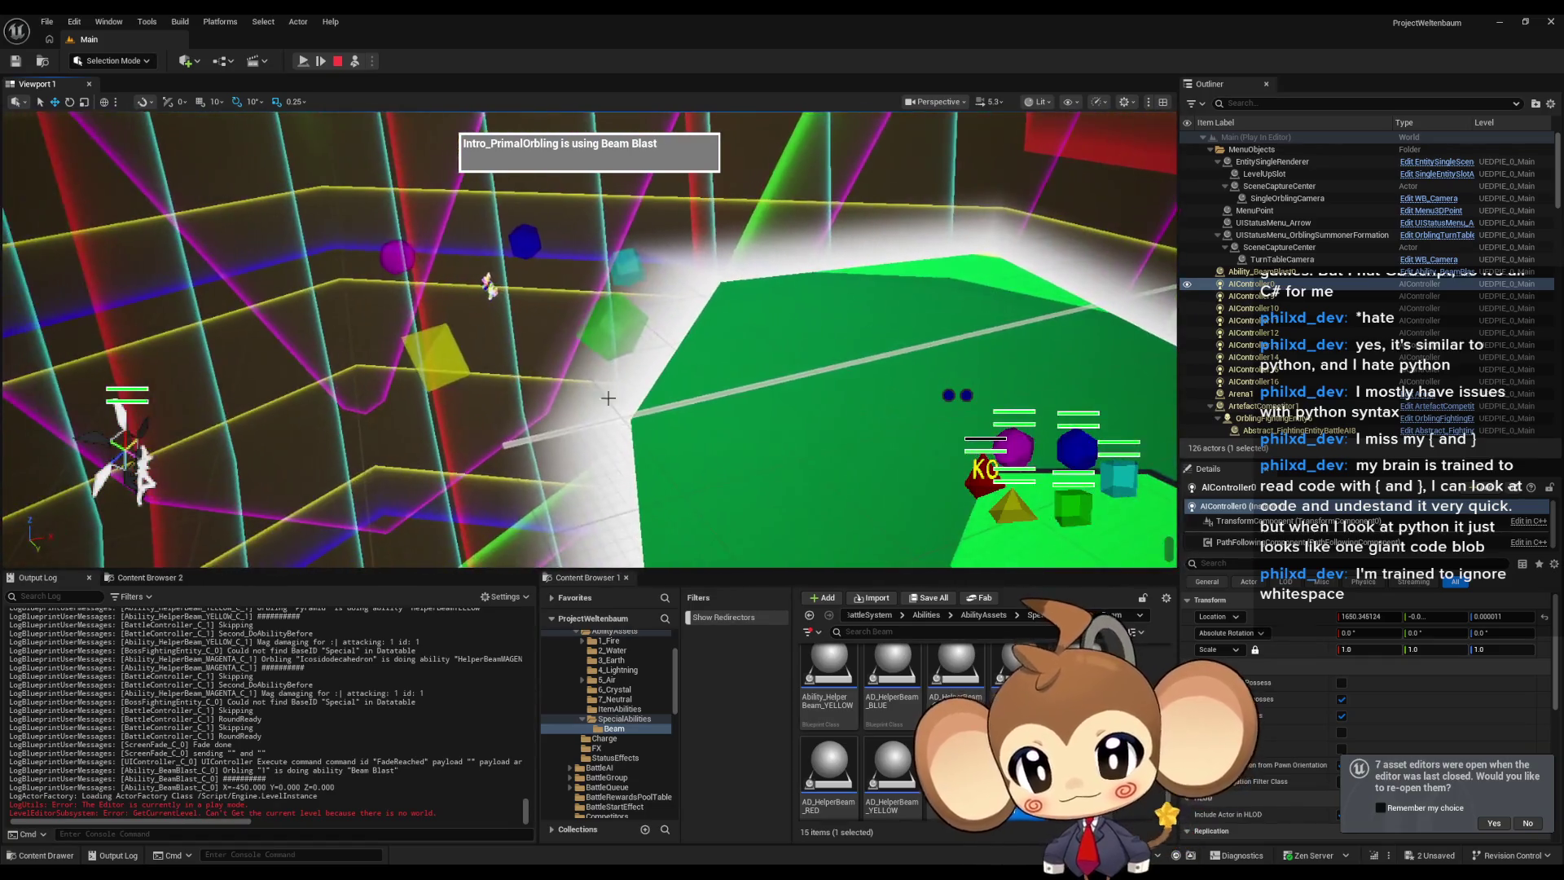
Frame the summoner fighter, check its Location X value, and switch to the coordinate notes.
click(478, 276)
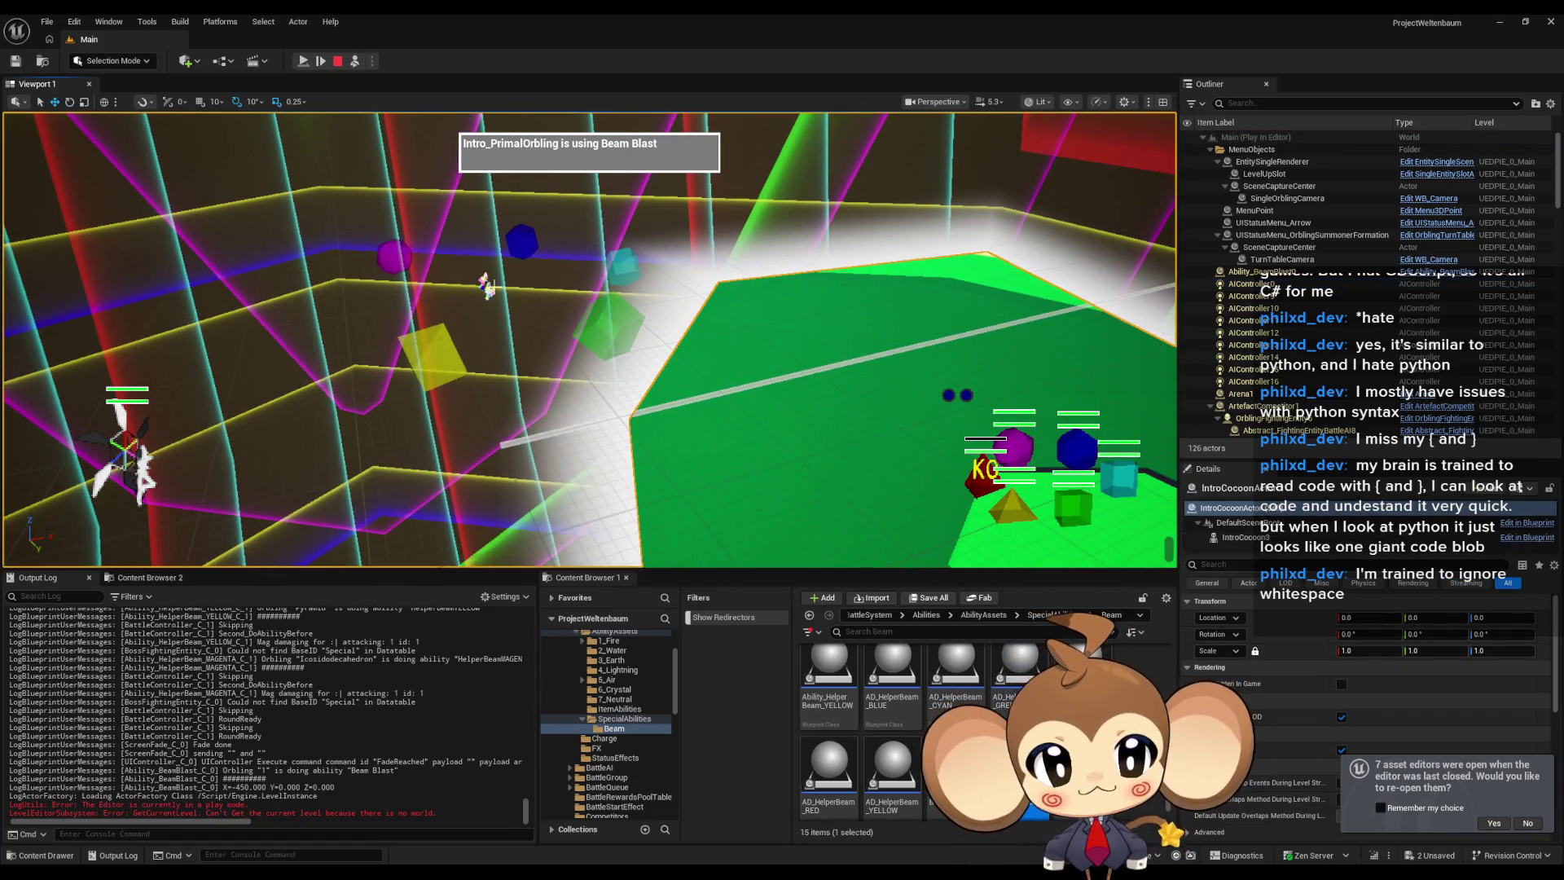
click(486, 287)
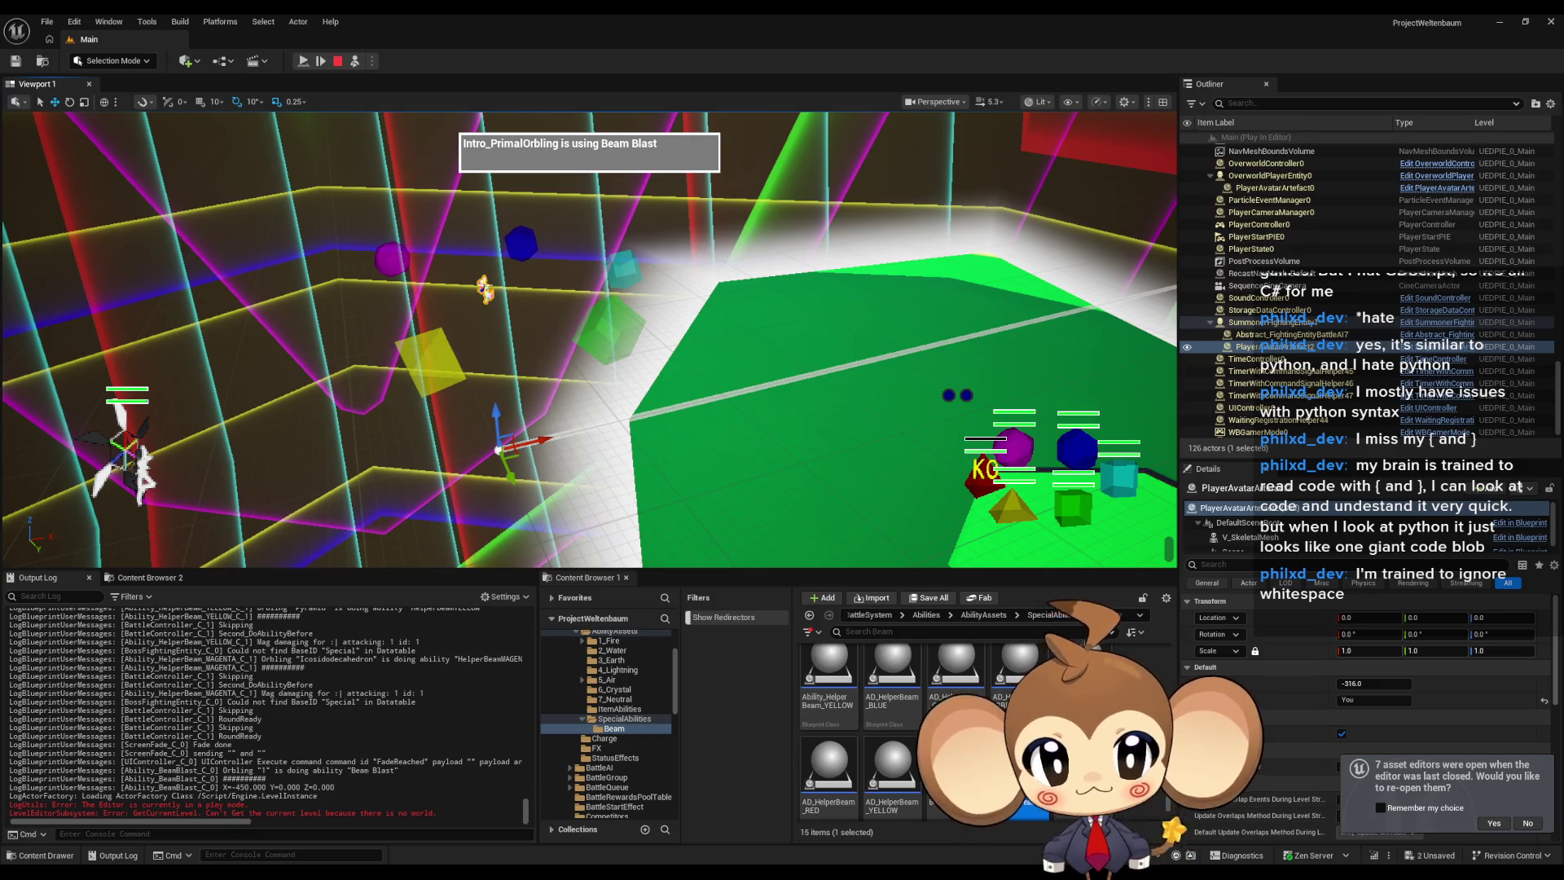
double_click(1249, 324)
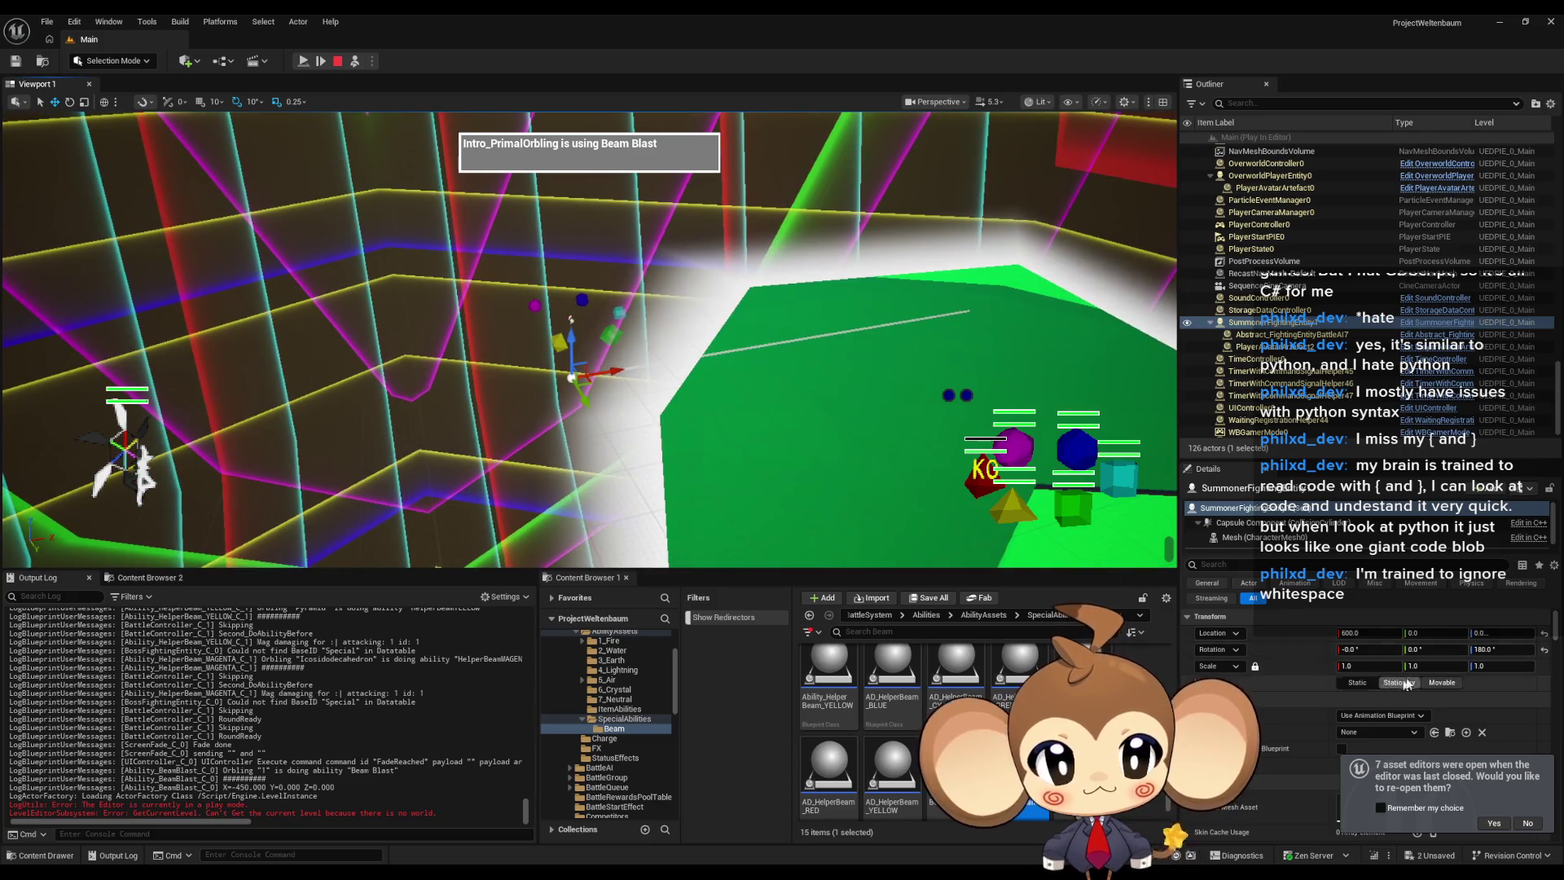
click(1363, 636)
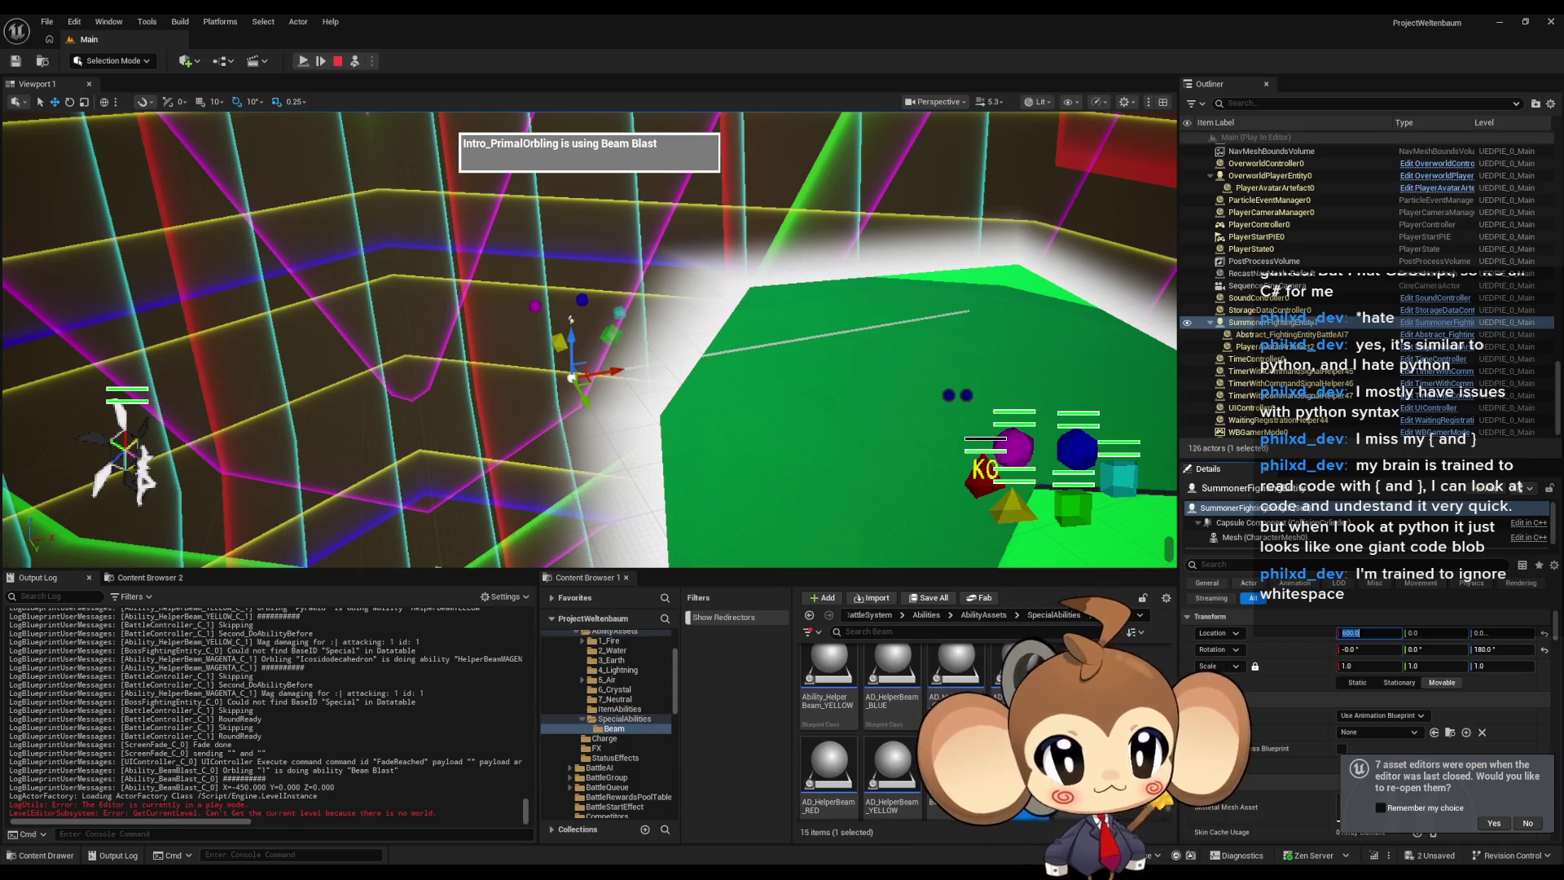
key(alt+Tab)
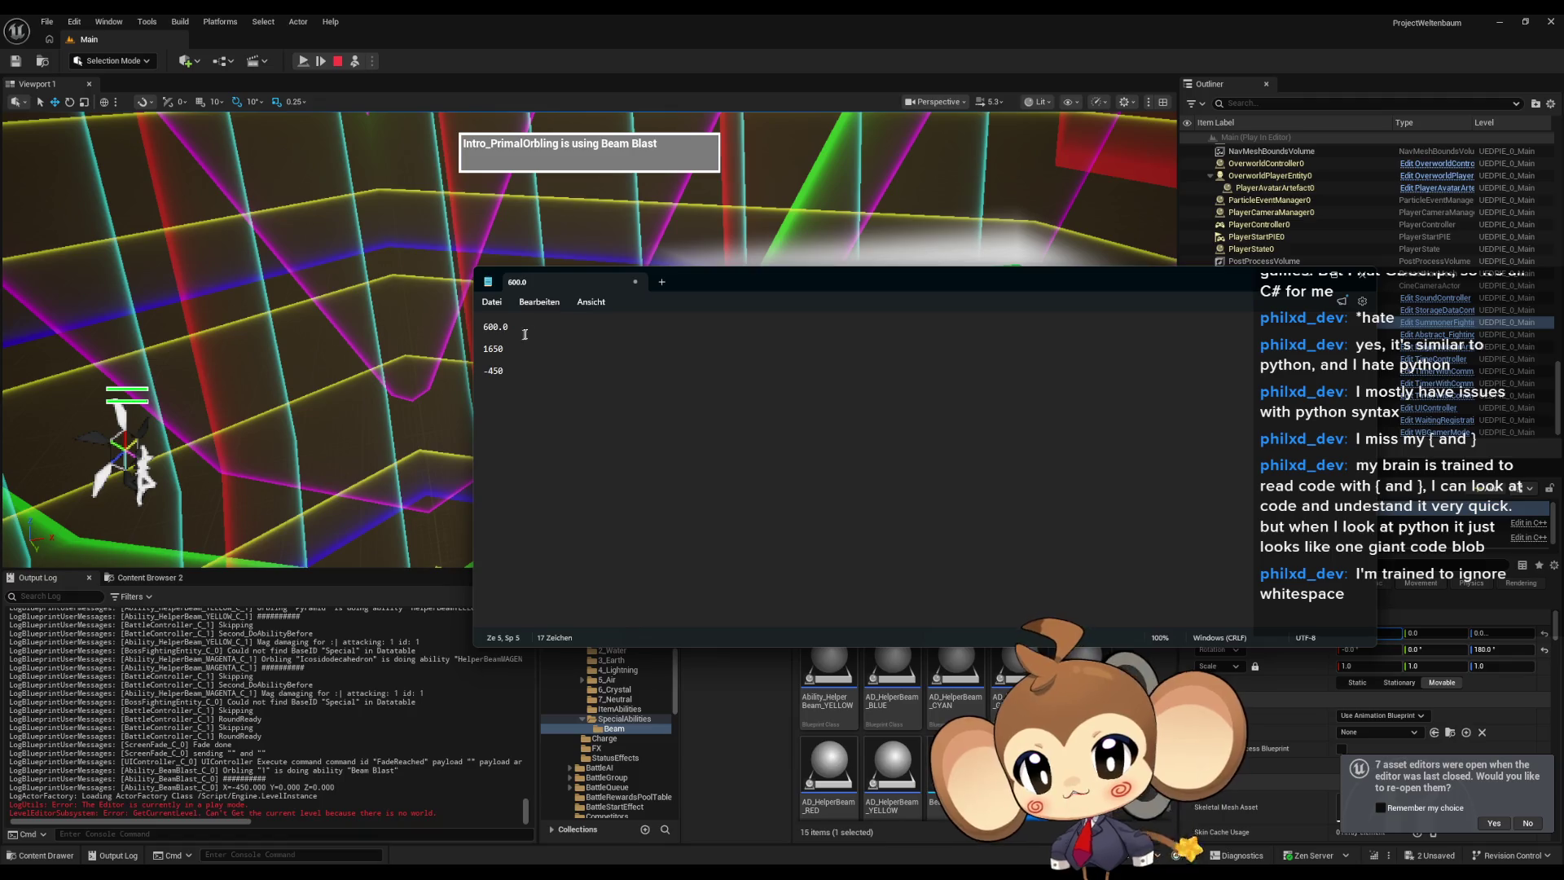
Select 1650 in the notes and move the Notepad window down-left off the game view.
double_click(516, 349)
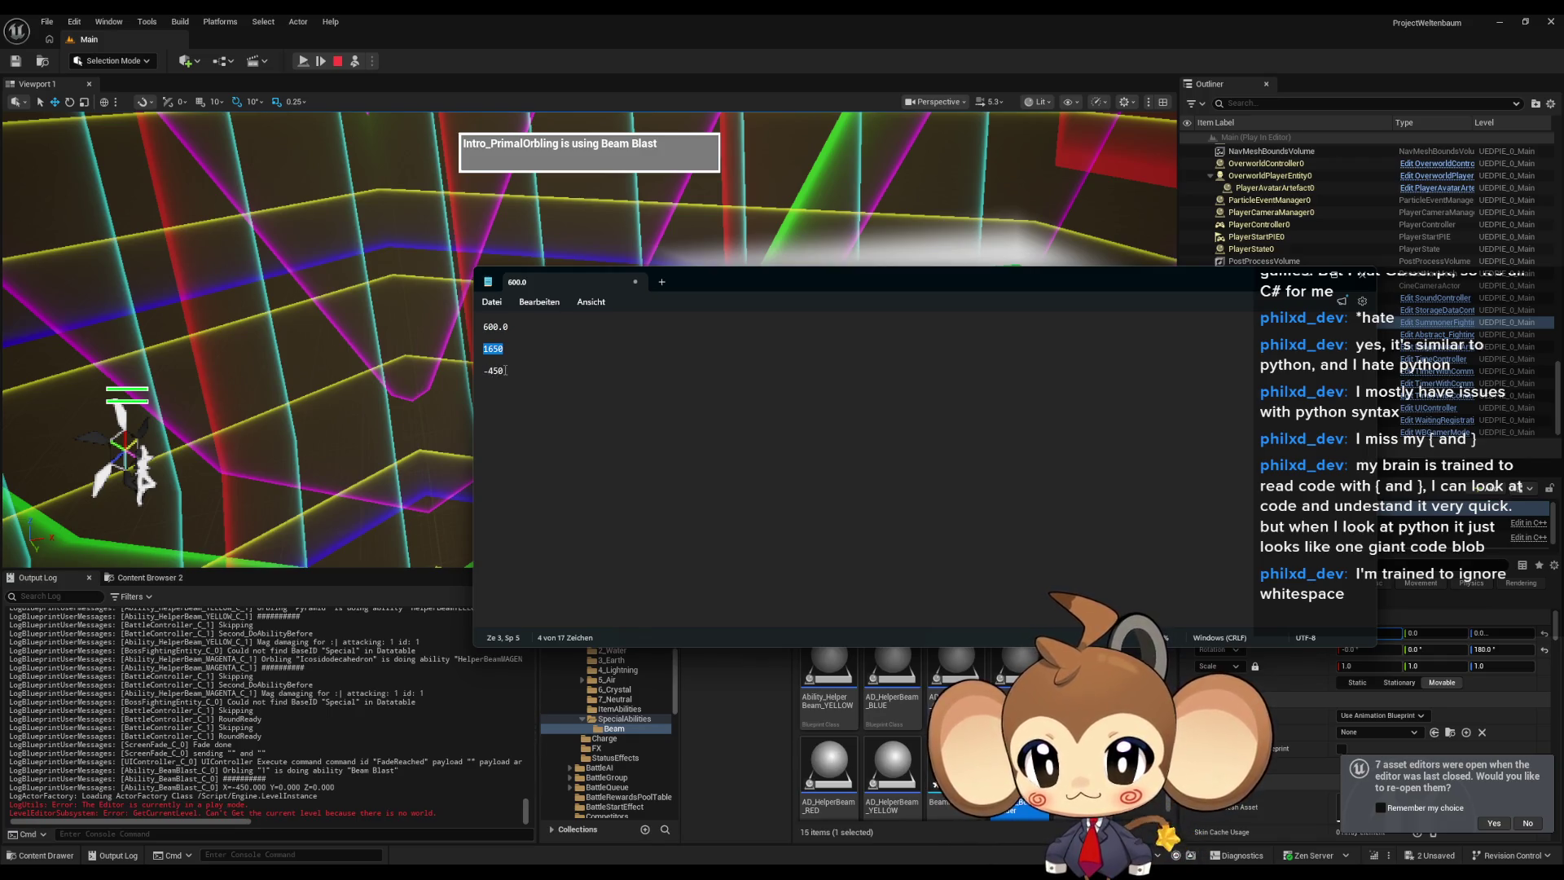
click(490, 371)
key(Up)
key(Up)
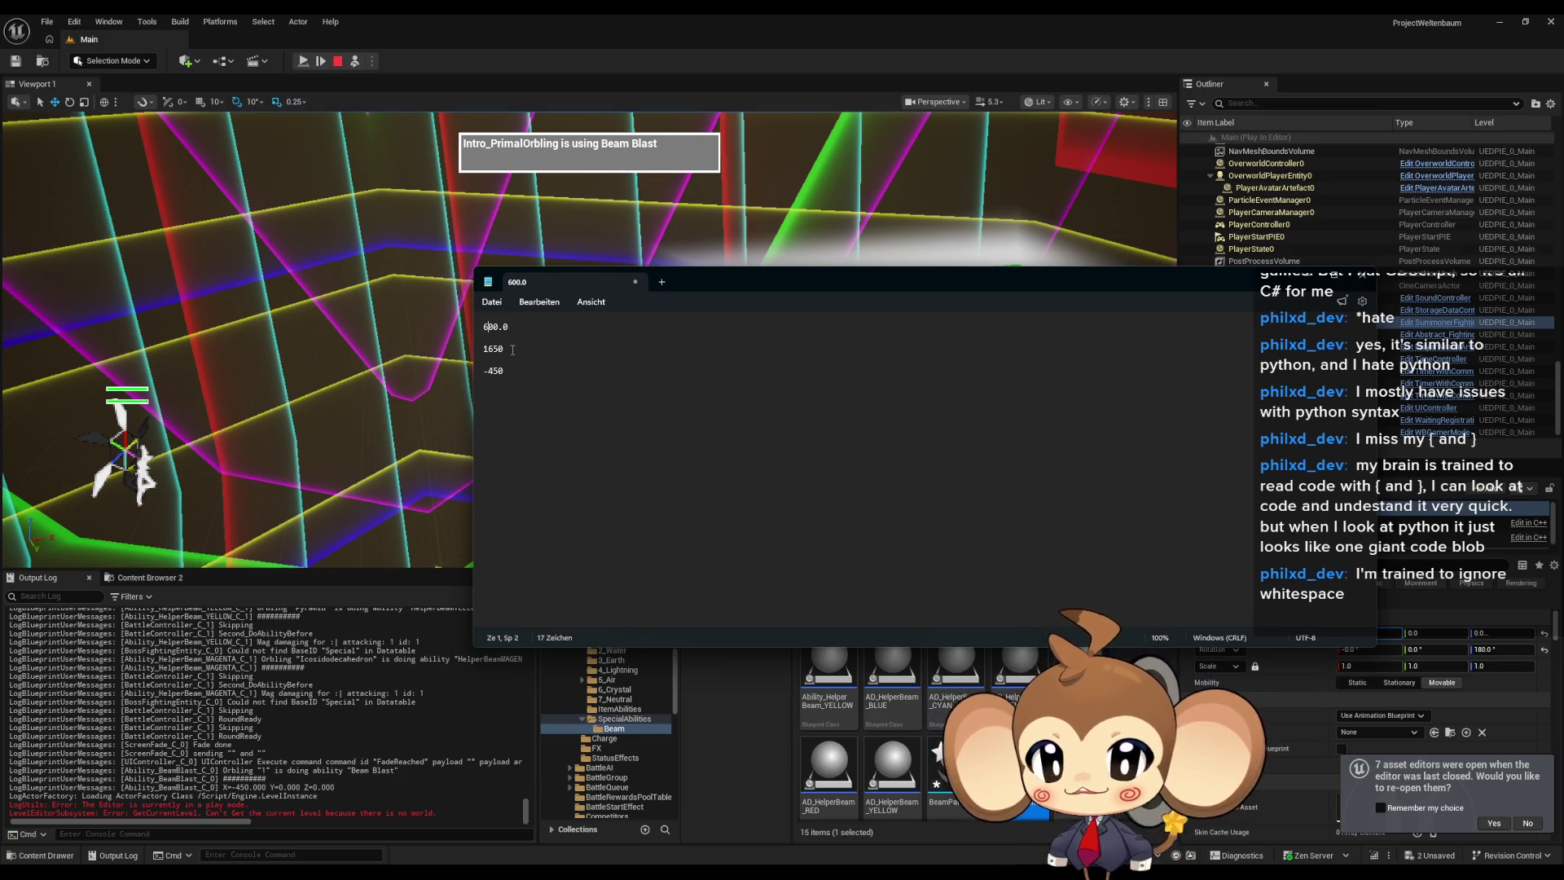
double_click(488, 349)
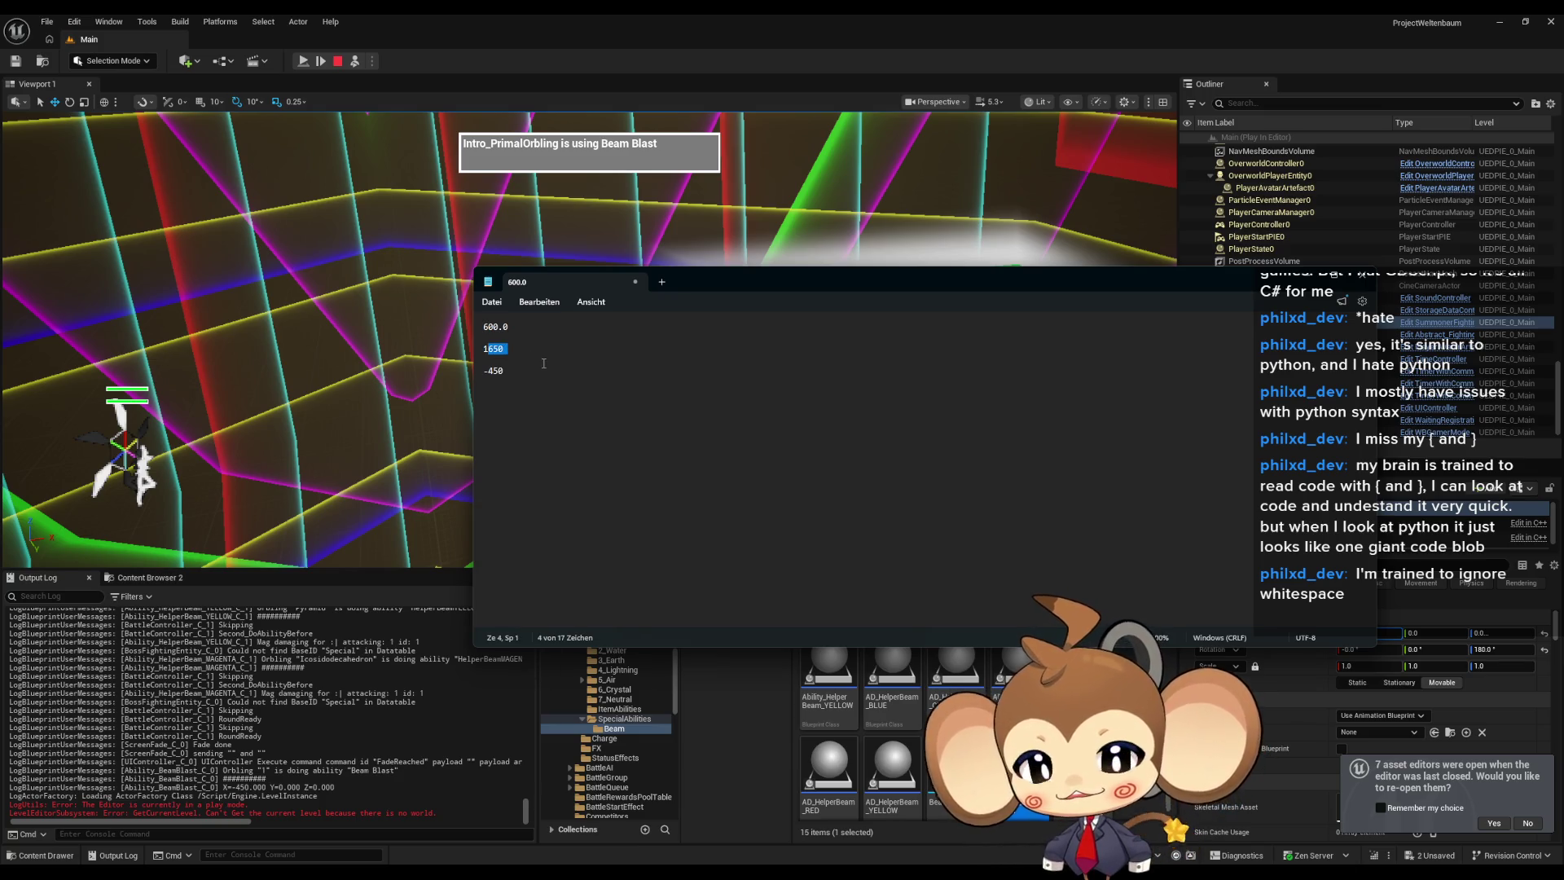
drag(719, 274, 724, 573)
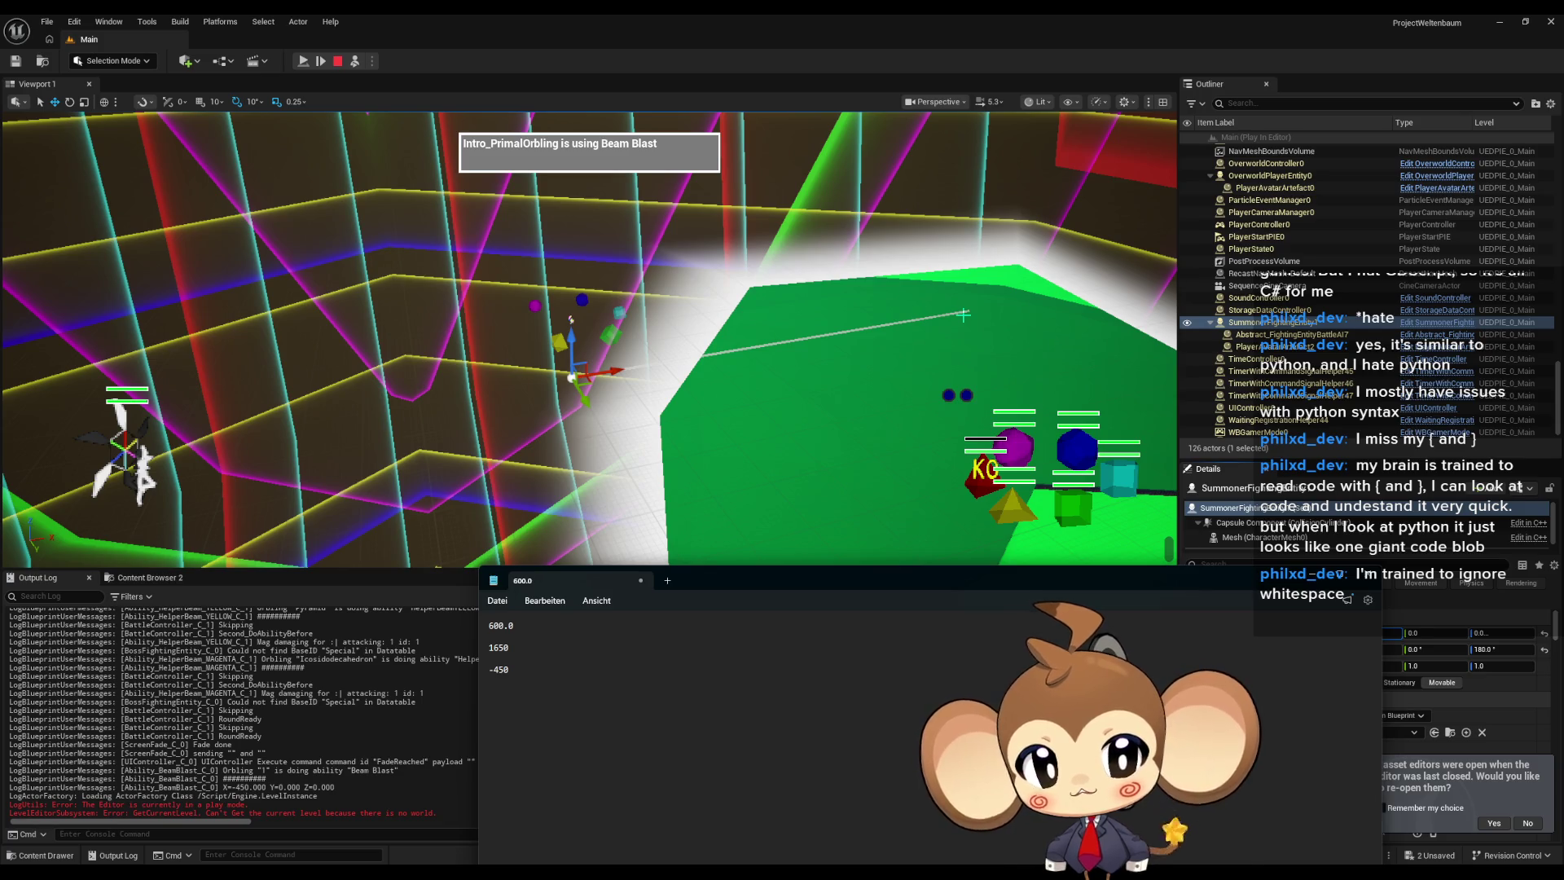
drag(716, 589, 540, 574)
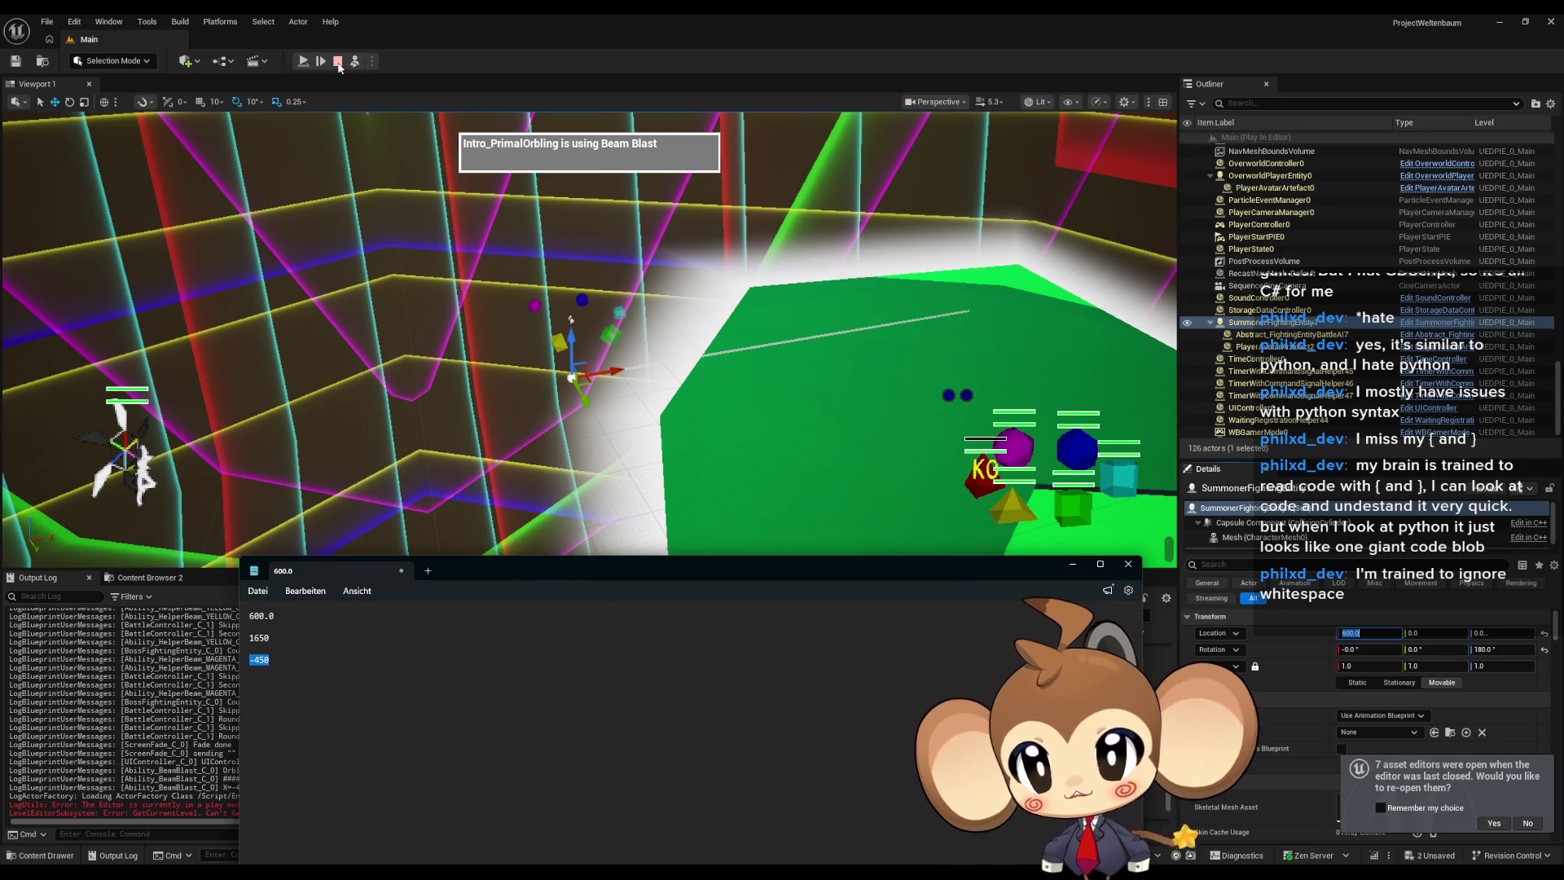
Stop play and bring up Ability_BeamBlast, selecting its Set Niagara Variable (Vector3) node.
click(337, 61)
mouse_move(642, 876)
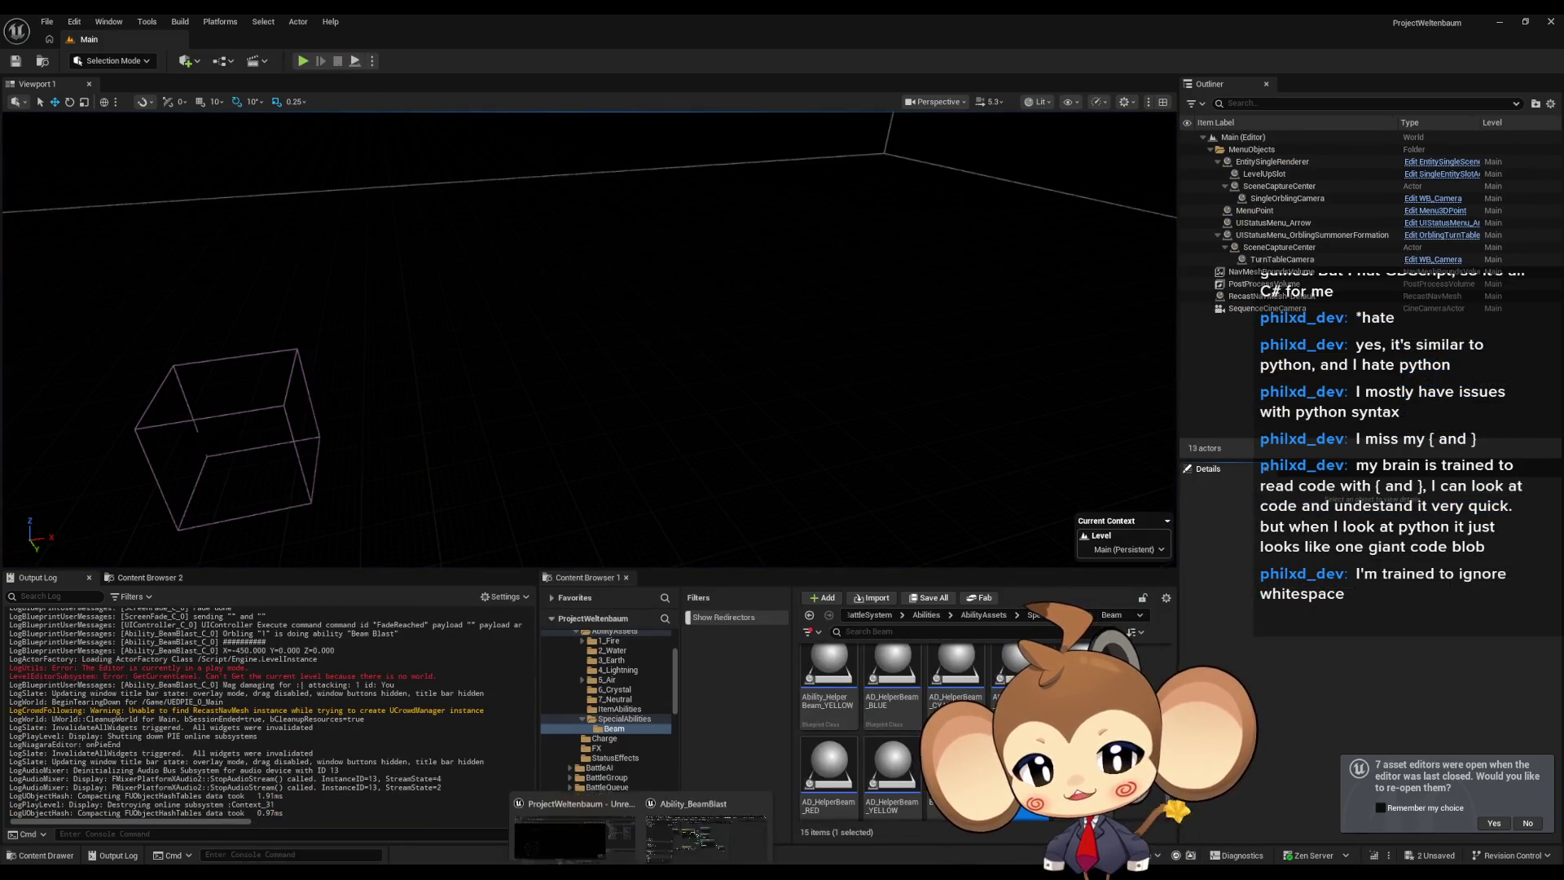
click(722, 821)
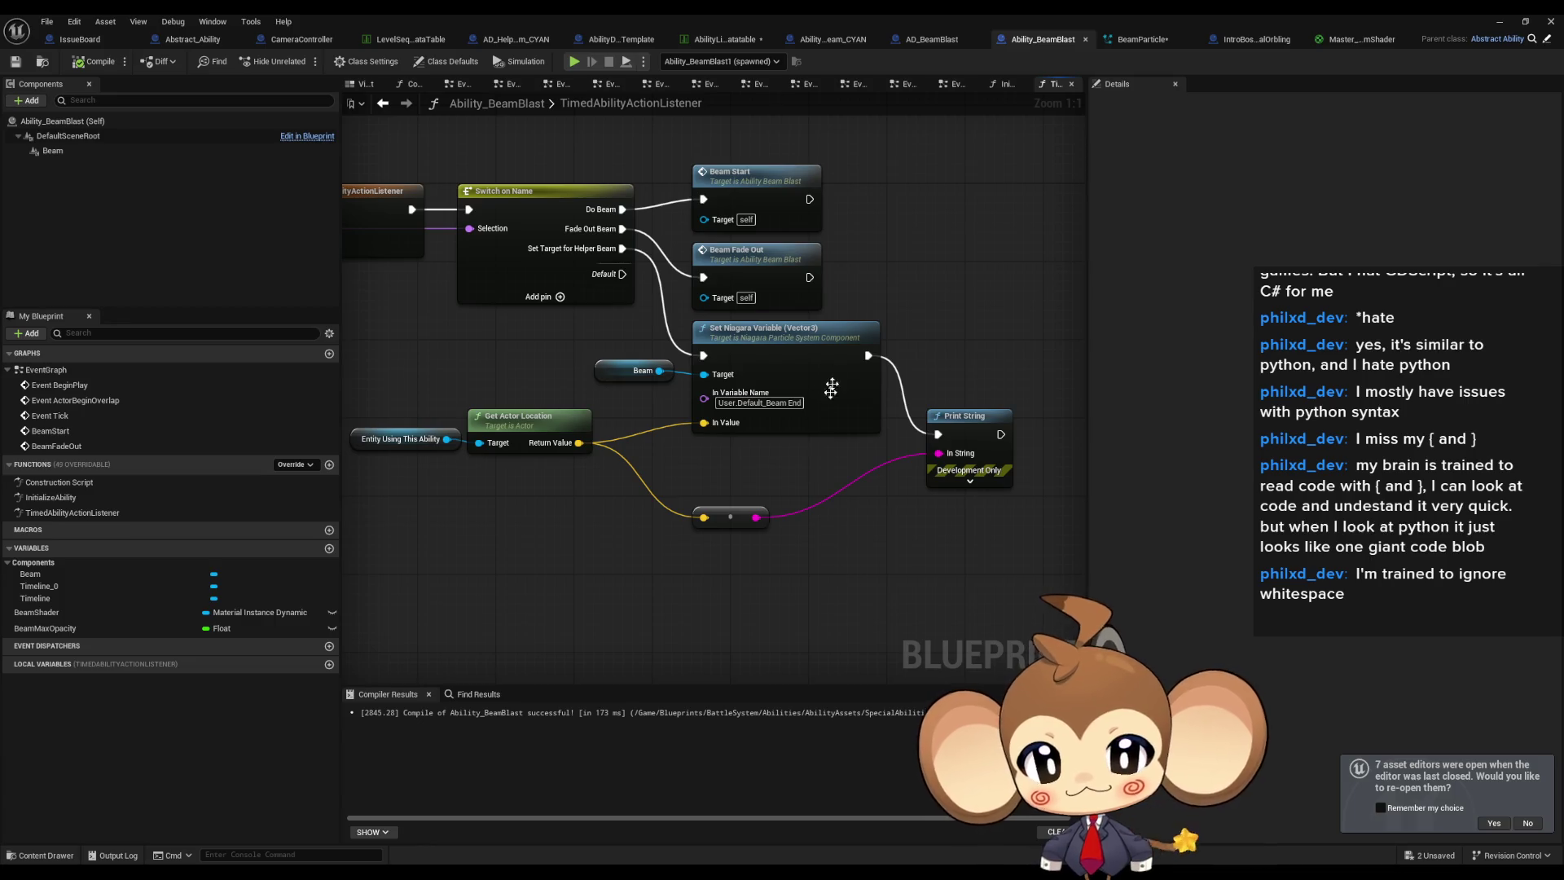
click(829, 376)
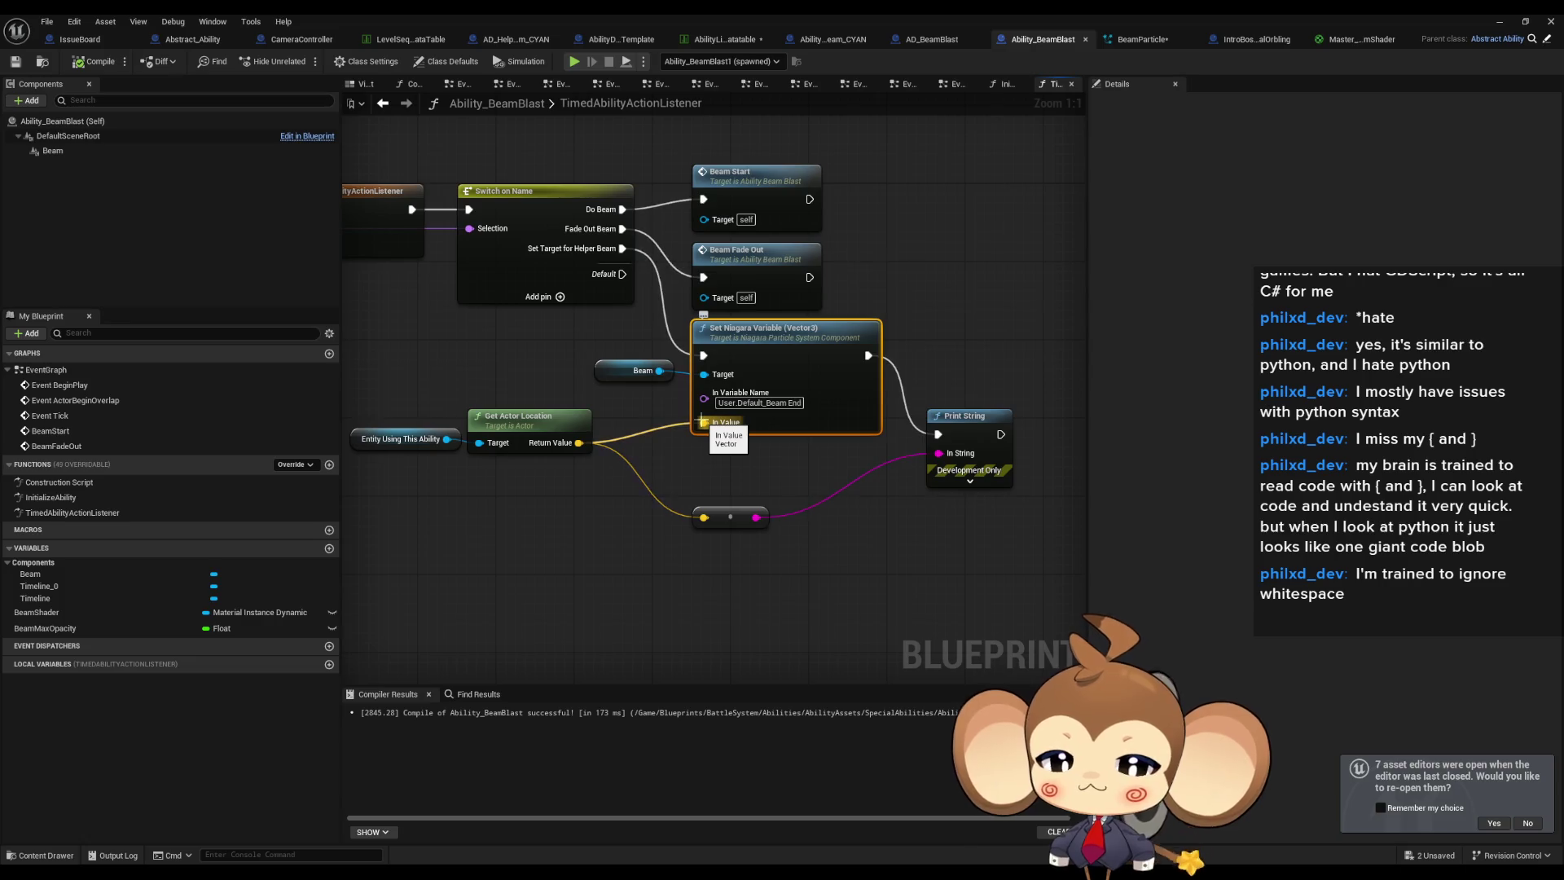
double_click(599, 13)
Open BeamParticle from the Beam component's Niagara System Asset and maximize its editor.
scroll(367, 766, up, 5)
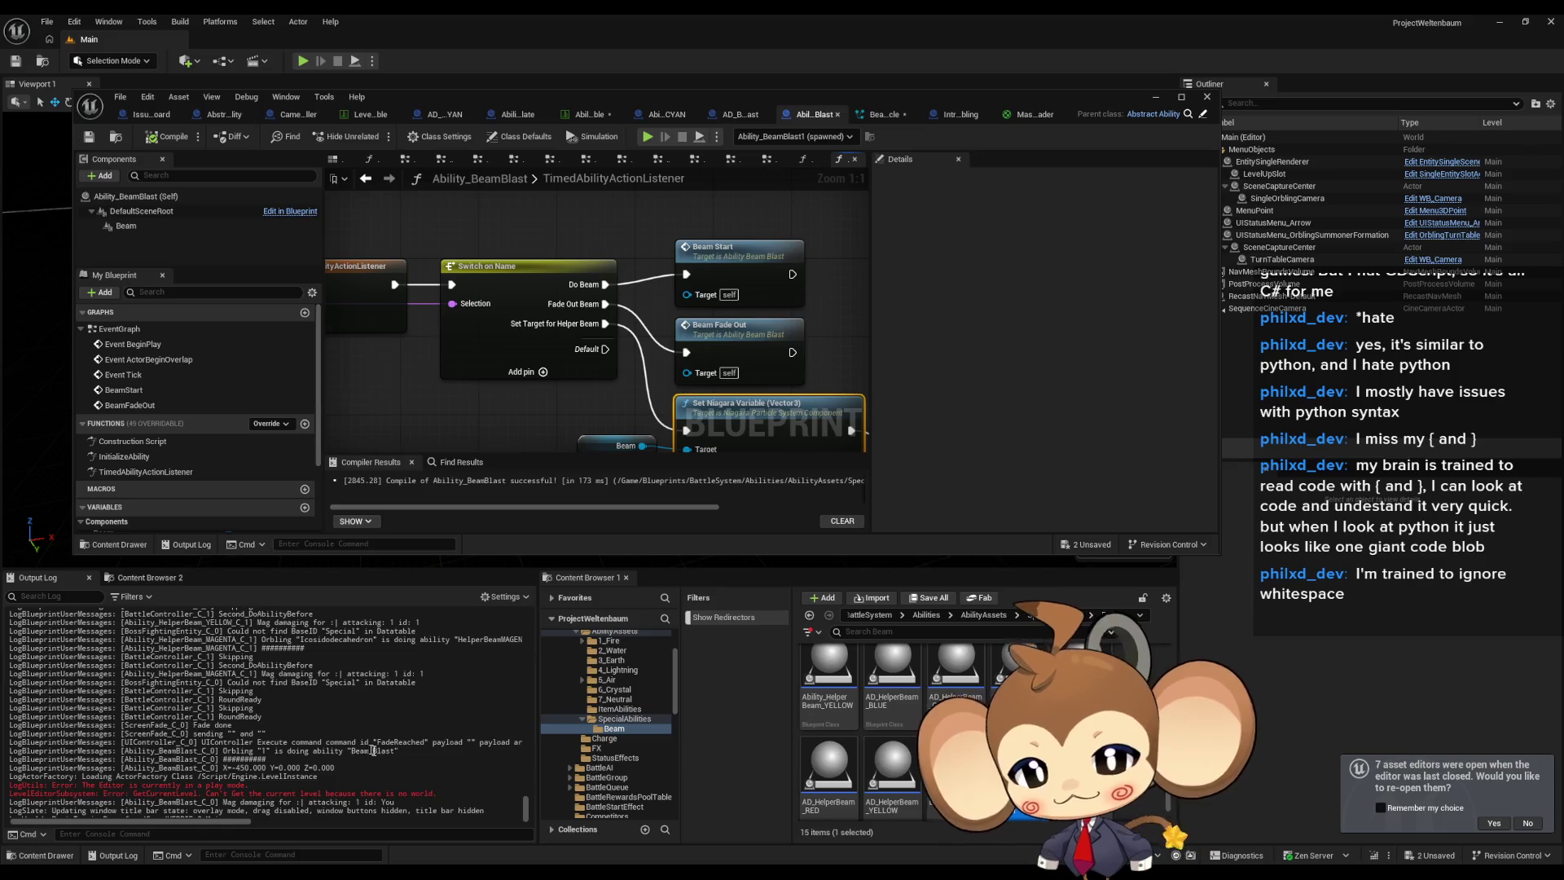
scroll(403, 745, up, 3)
scroll(375, 737, up, 3)
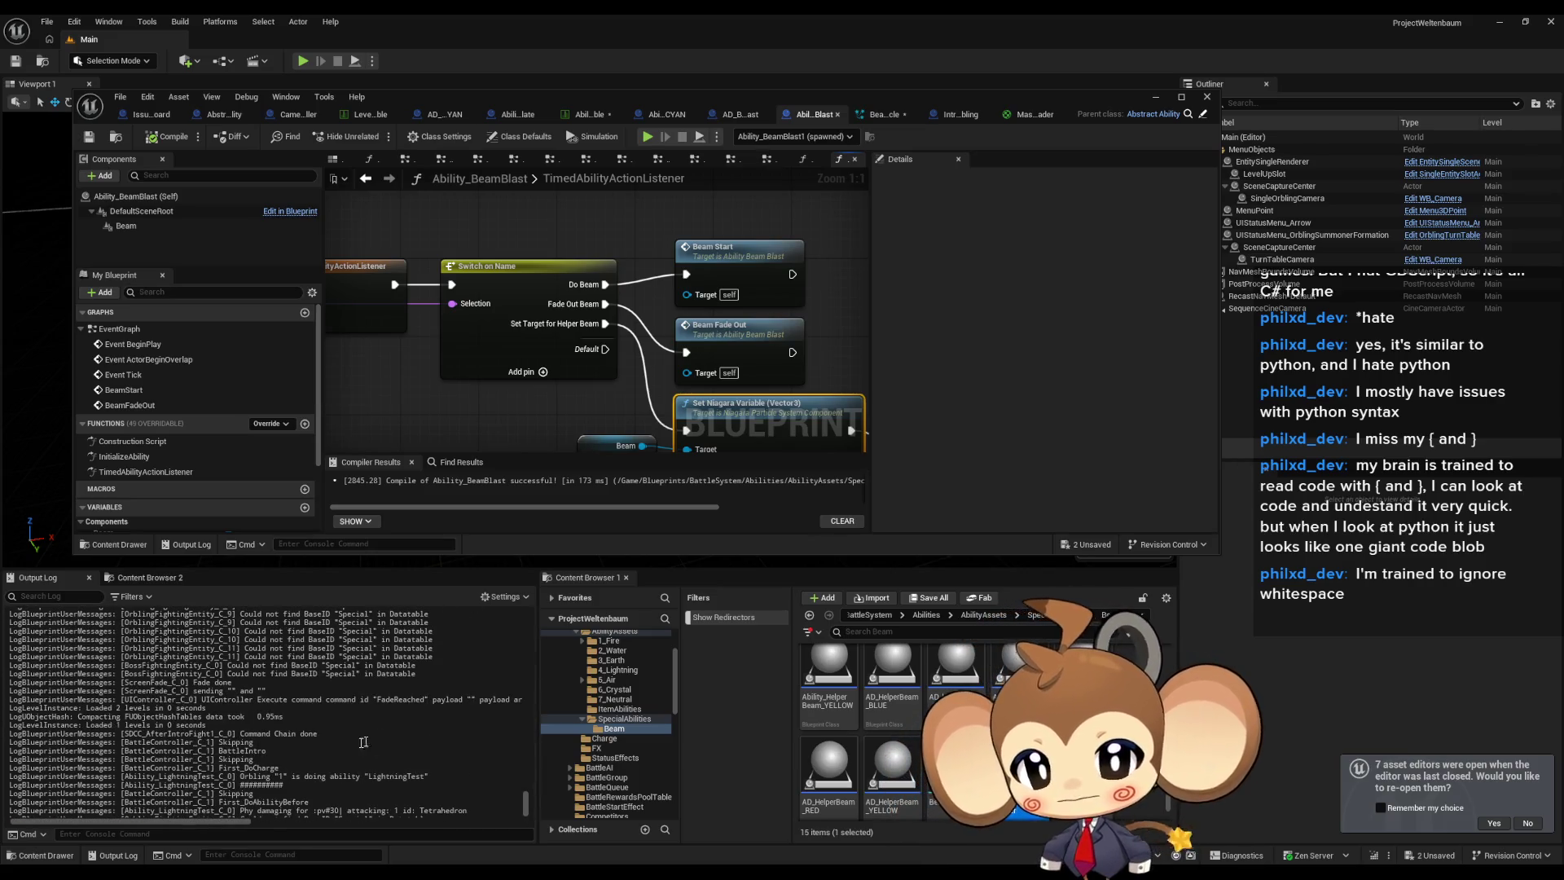
scroll(331, 743, down, 5)
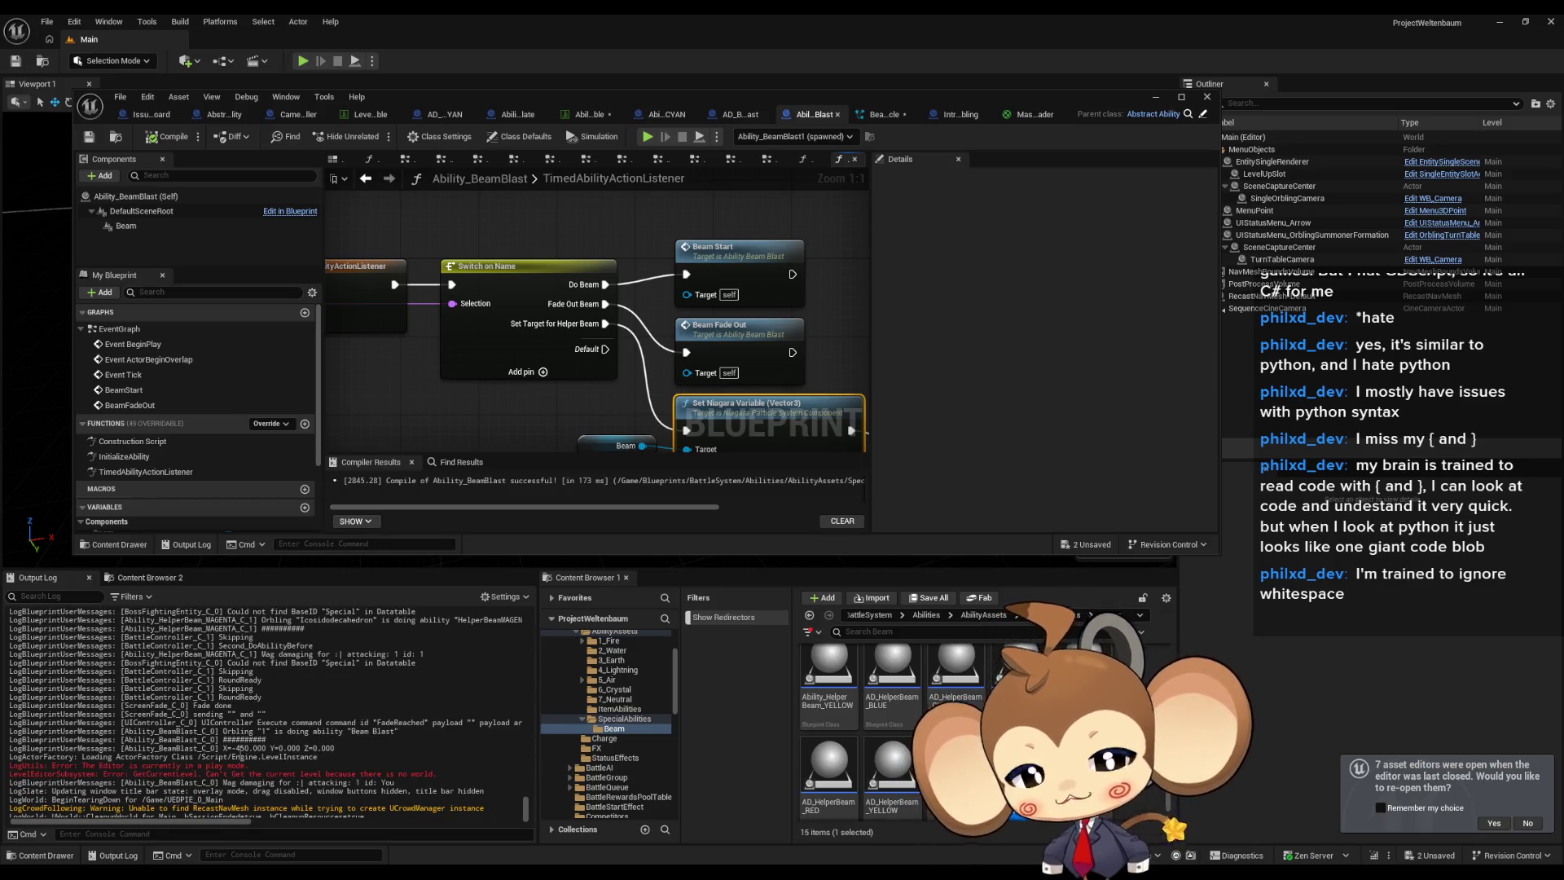
drag(744, 447, 648, 348)
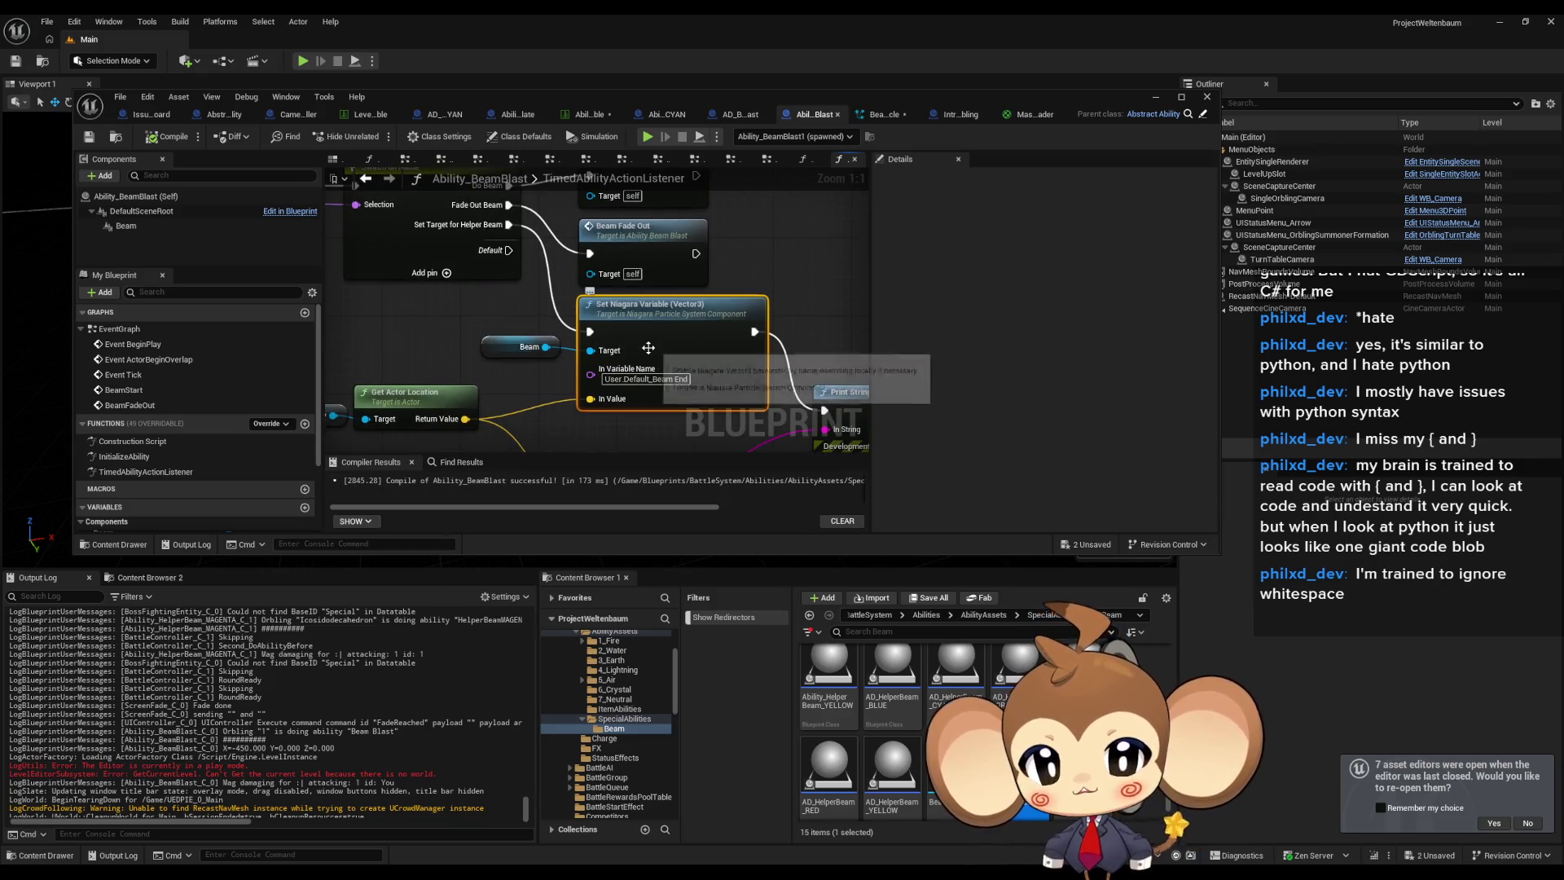
click(126, 226)
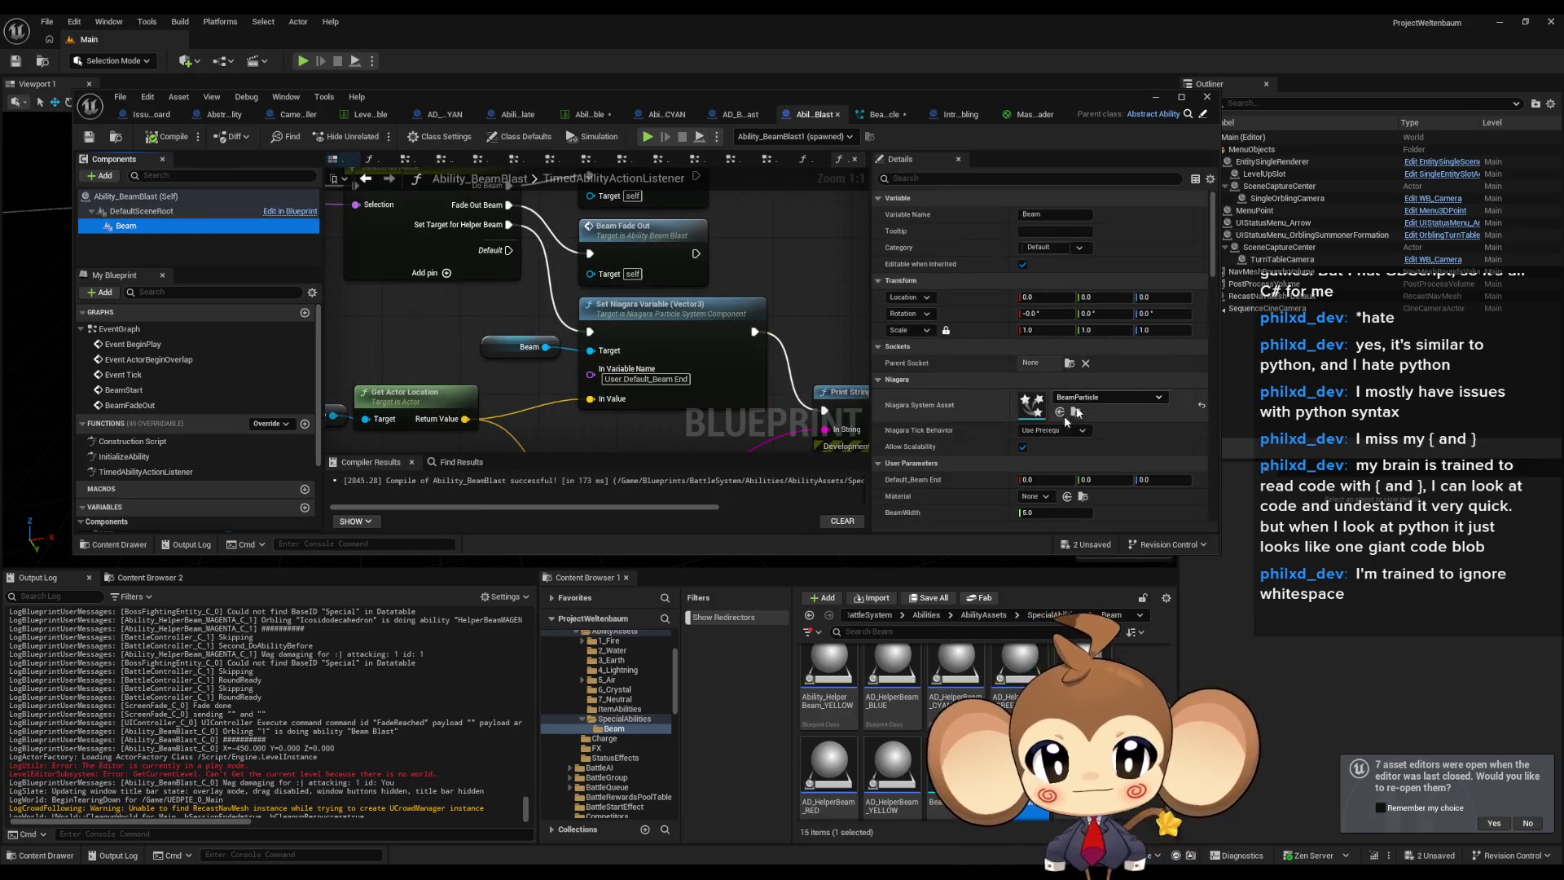
double_click(1020, 405)
drag(707, 96, 636, 28)
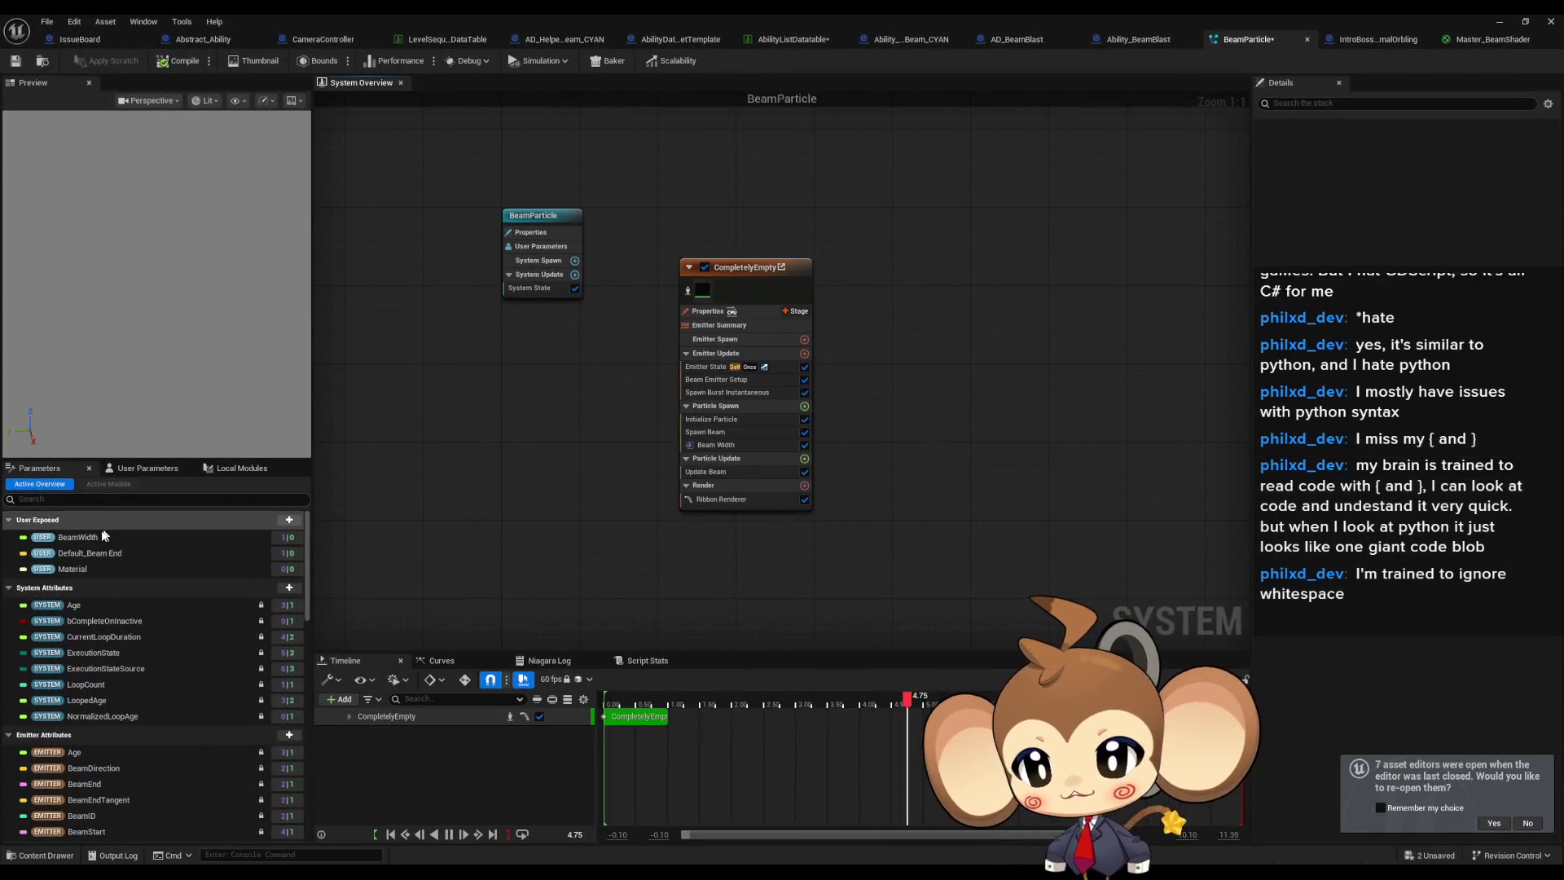
Select the Default_Beam End parameter and inspect the CompletelyEmpty emitter.
click(101, 554)
click(754, 269)
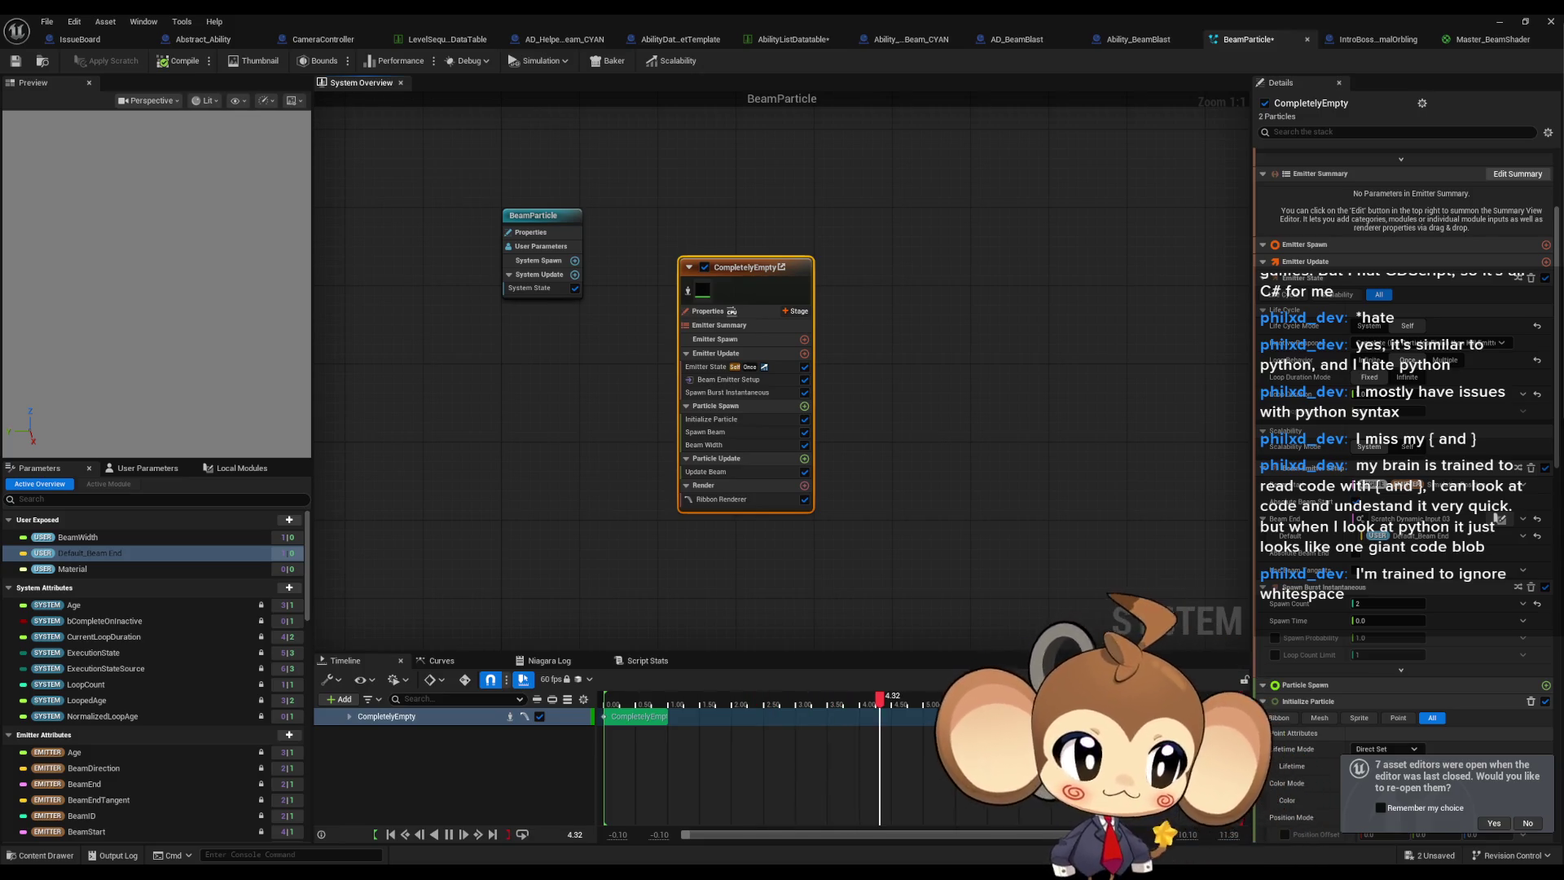
click(940, 338)
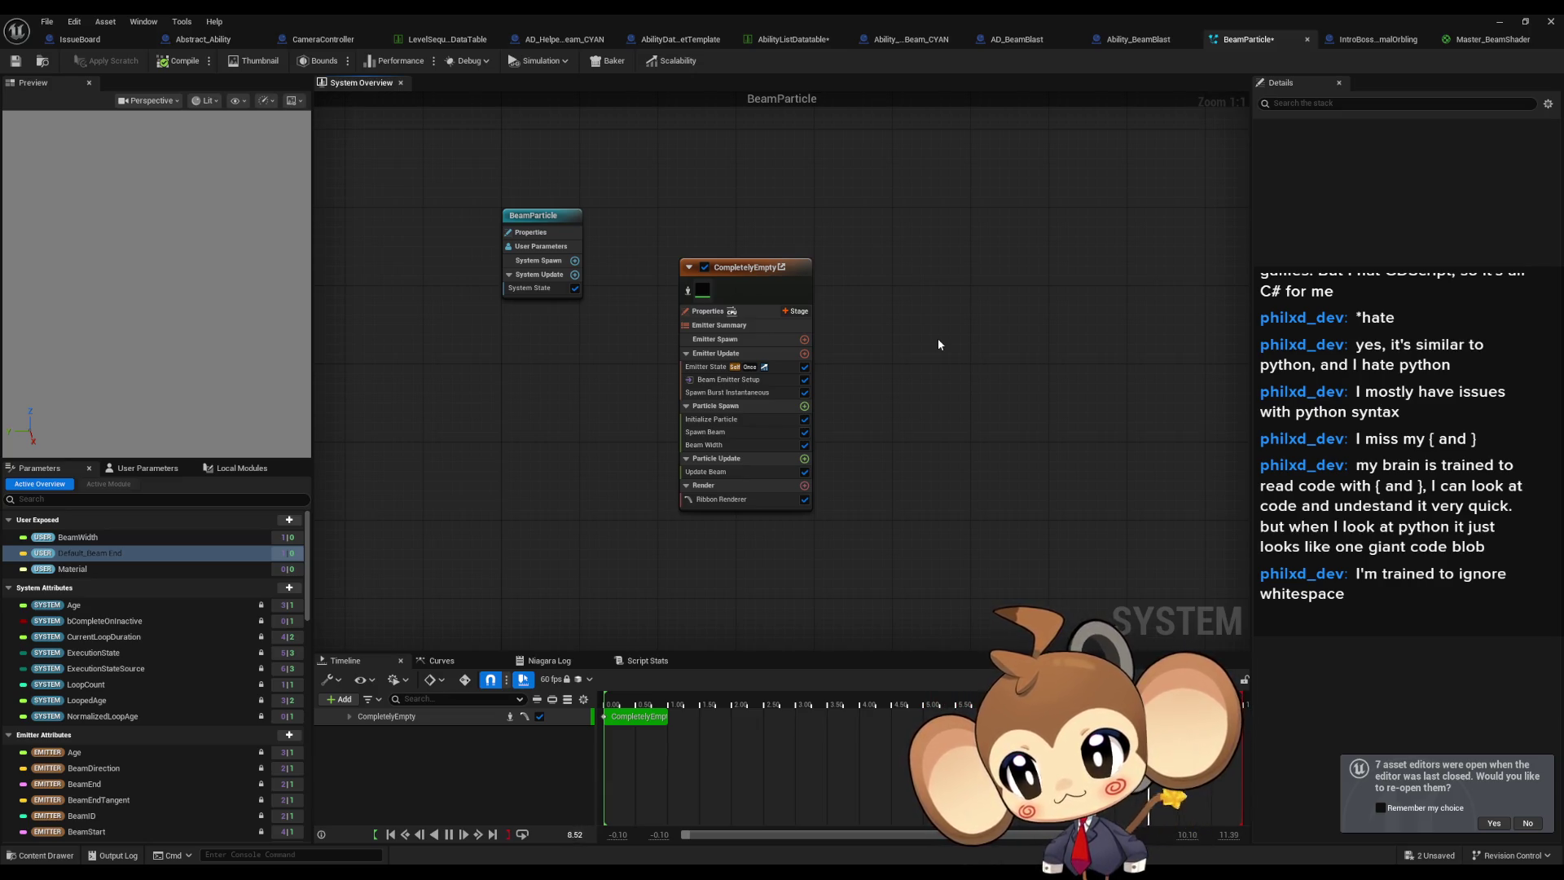
Trace which modules use BeamWidth and Default_Beam End, then return to Ability_BeamBlast.
click(119, 539)
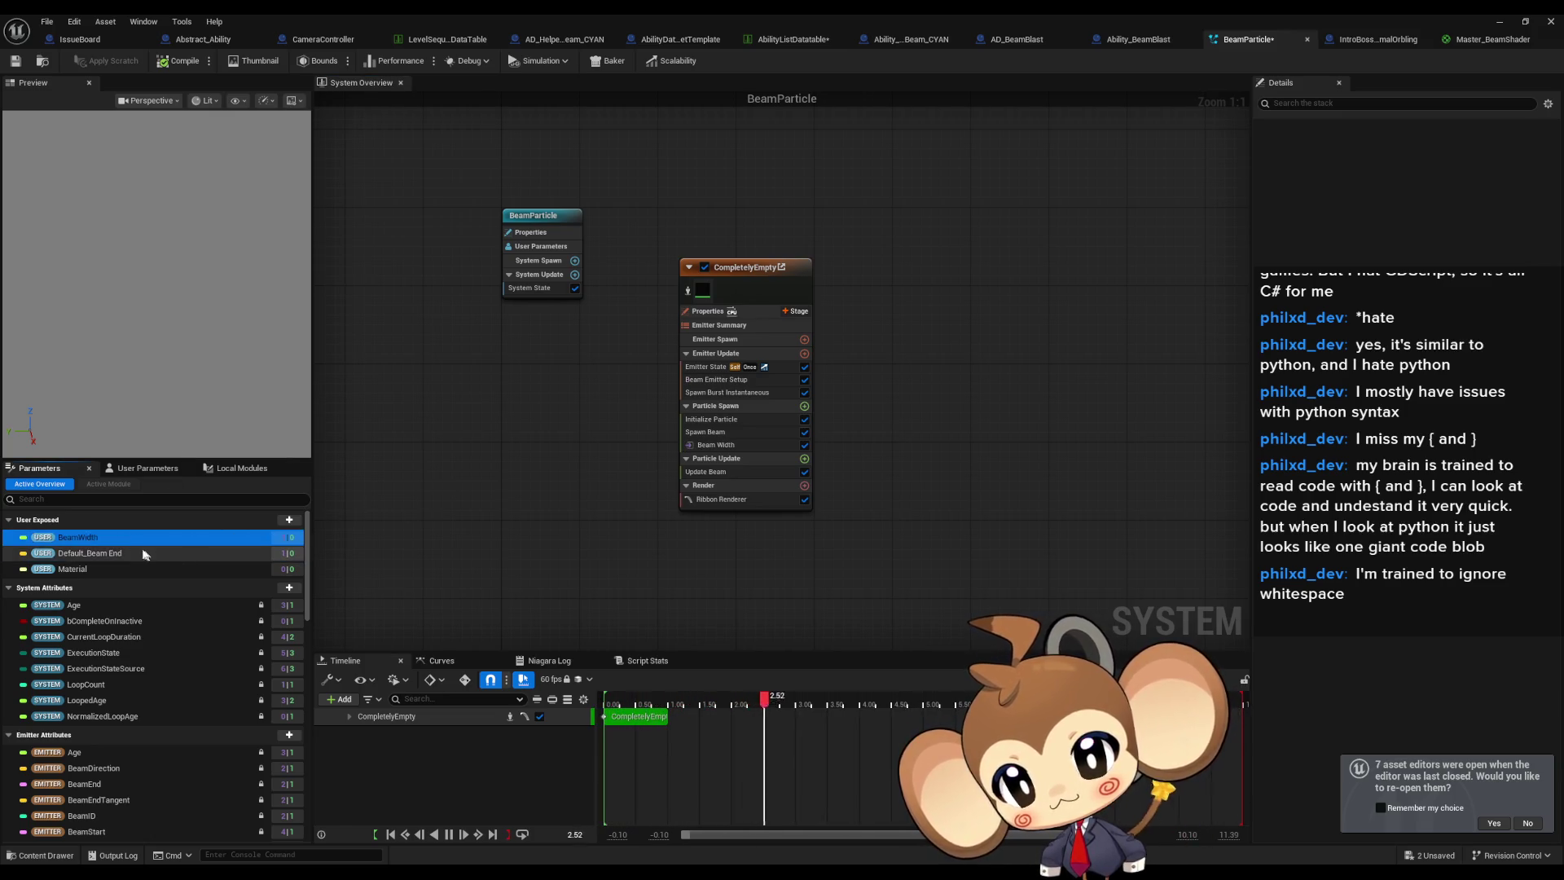
click(102, 555)
click(103, 539)
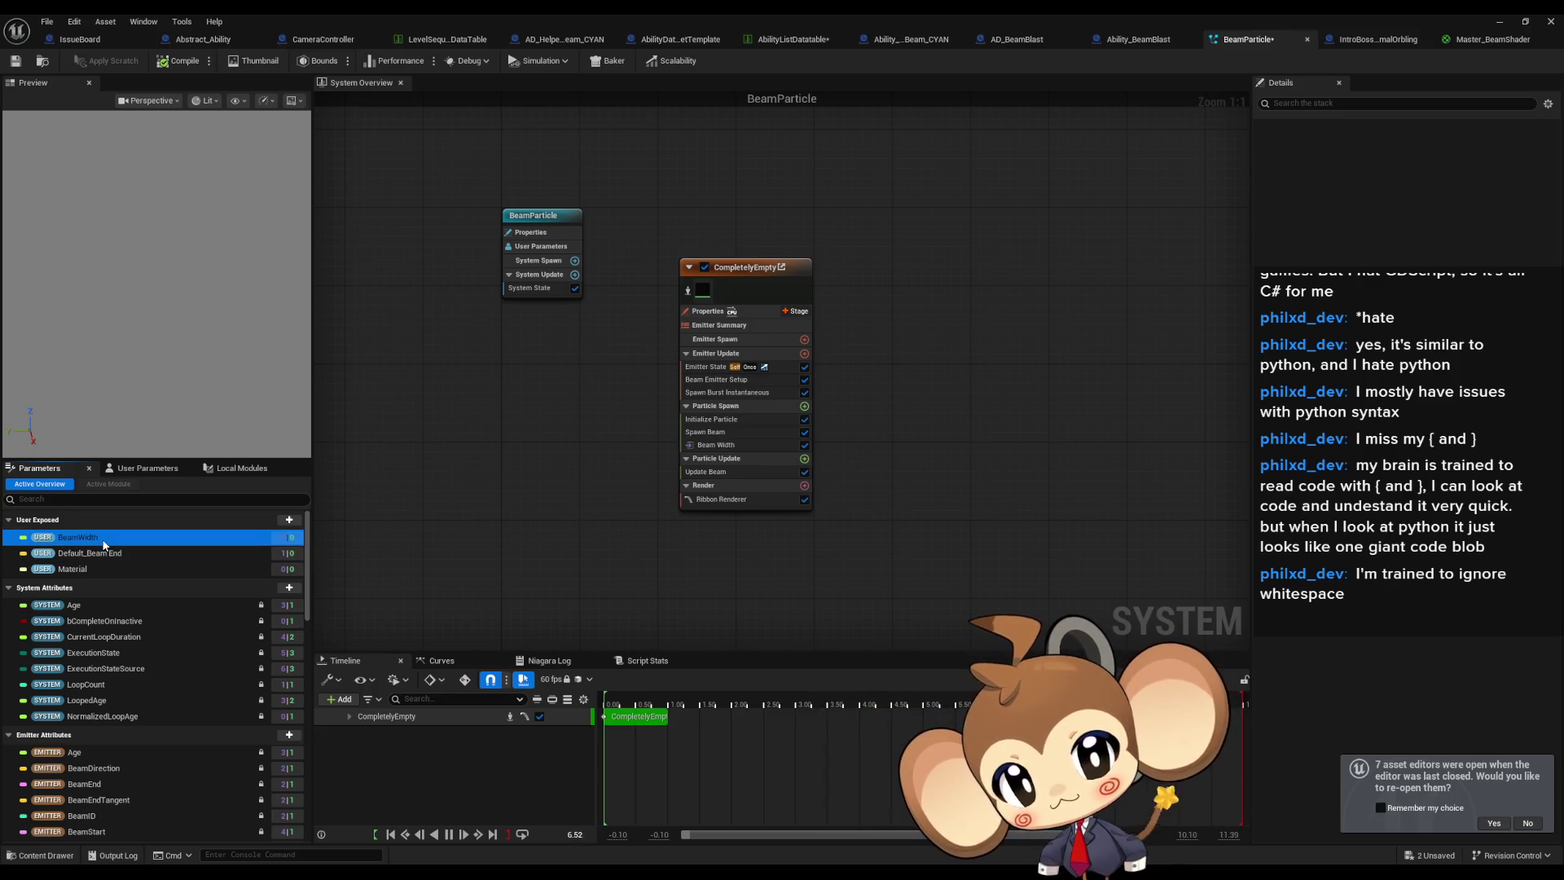
click(102, 551)
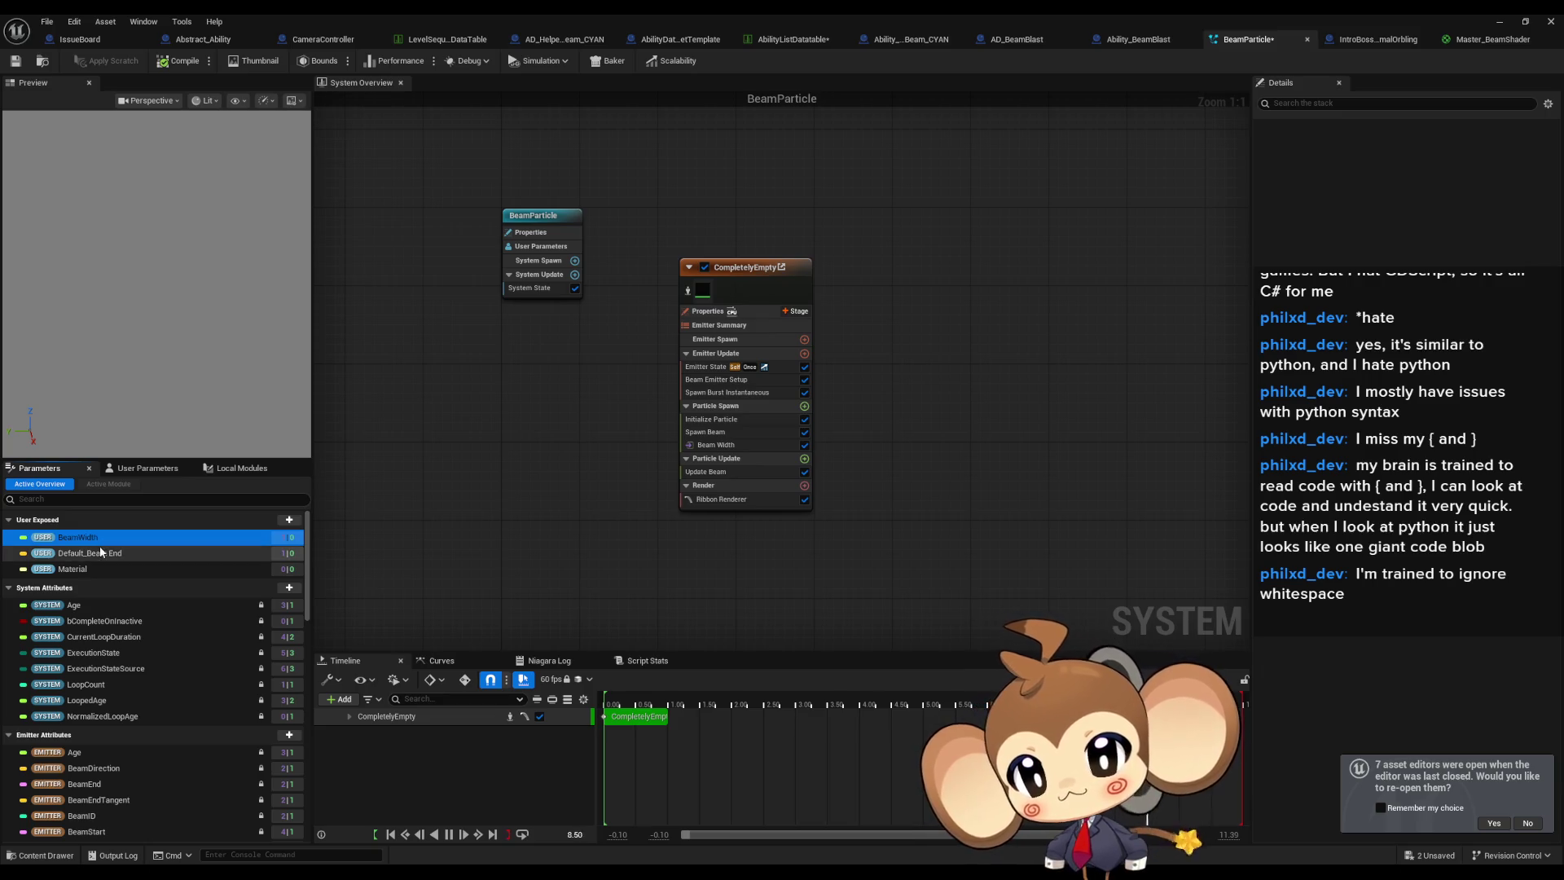
click(91, 539)
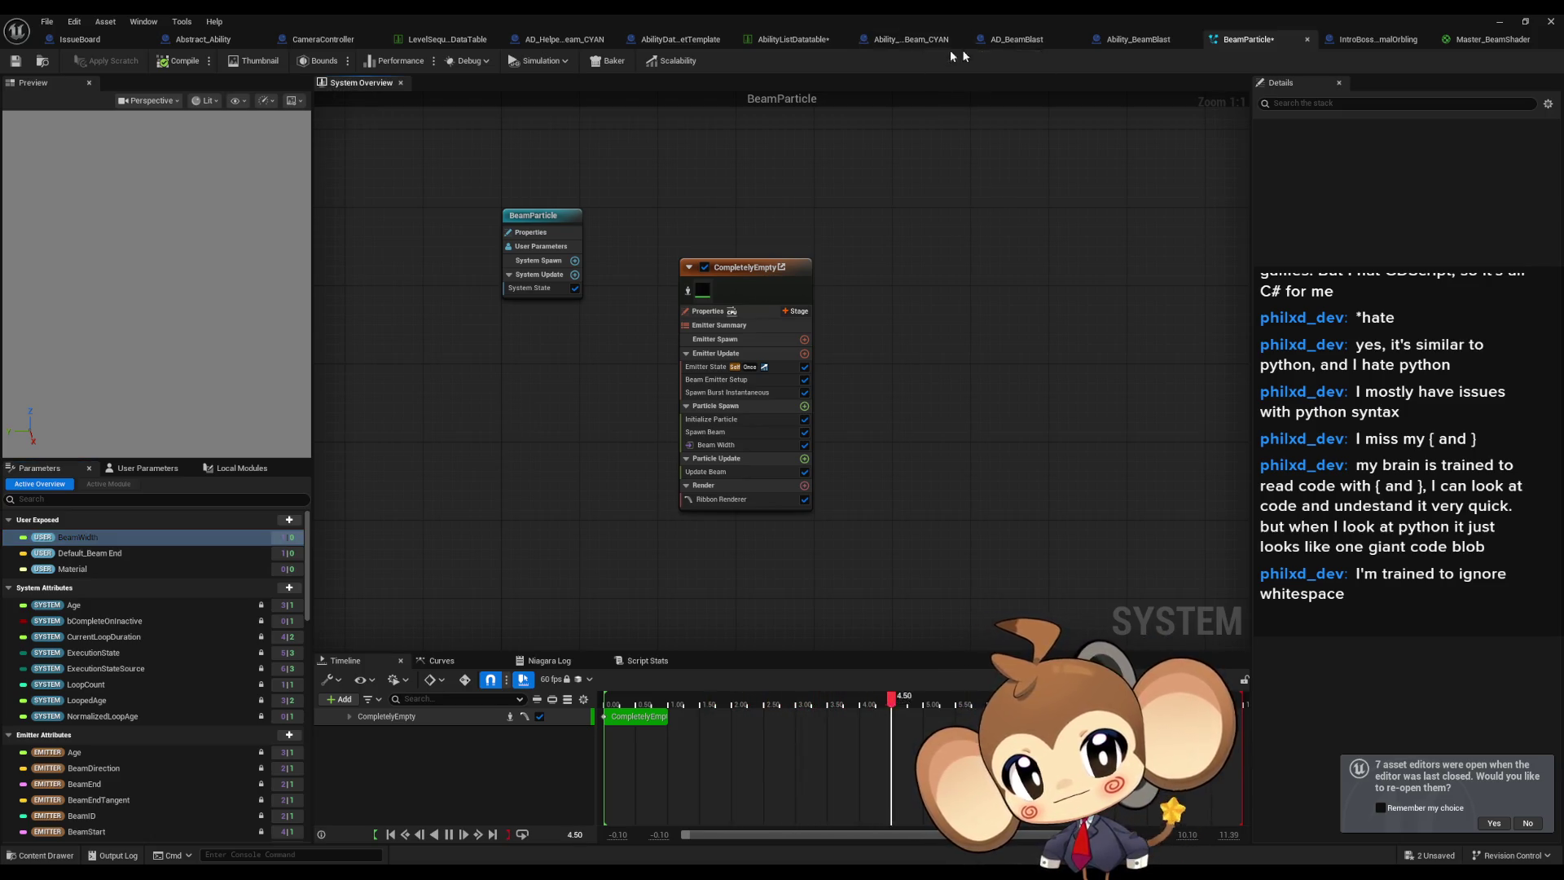
click(1144, 42)
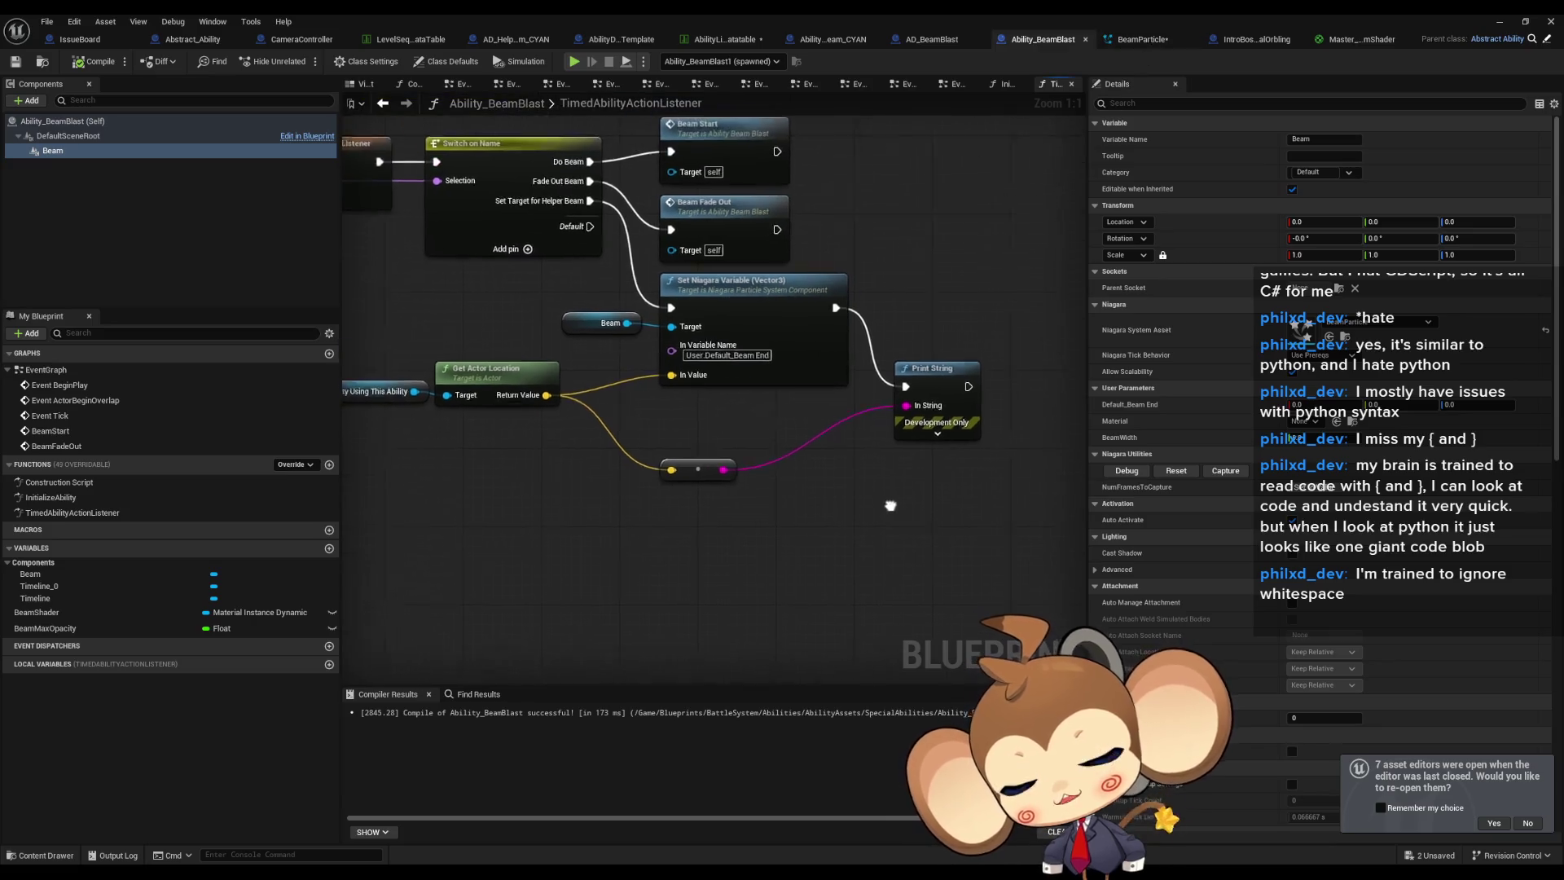
Review the EventGraph nodes setting User.BeamWidth to 5.0 and the Set Scalar Parameter nodes.
double_click(84, 372)
scroll(867, 578, up, 4)
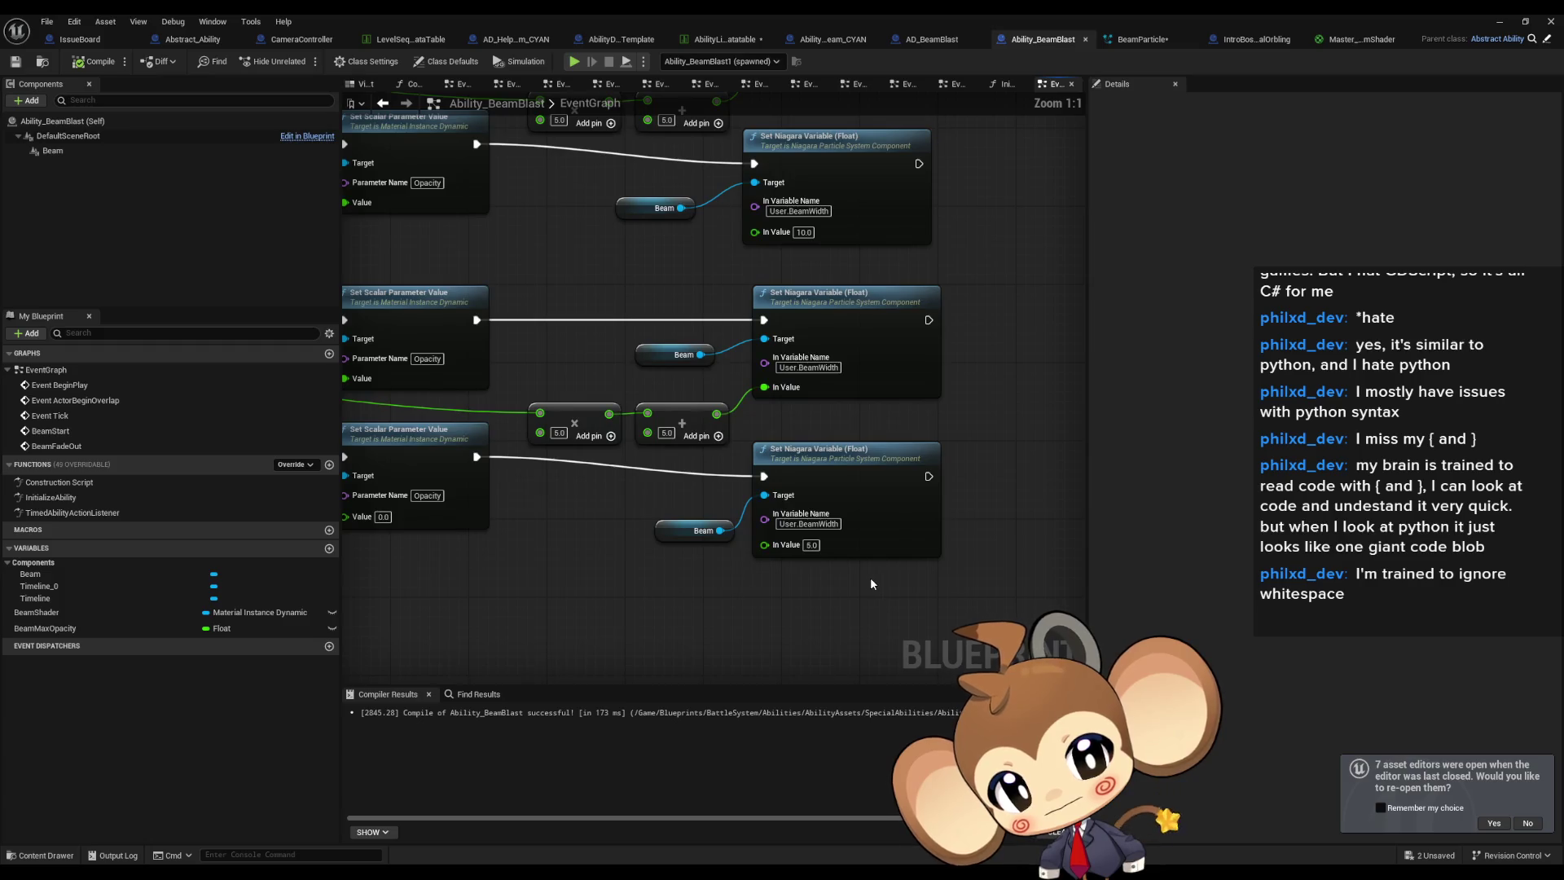
click(815, 545)
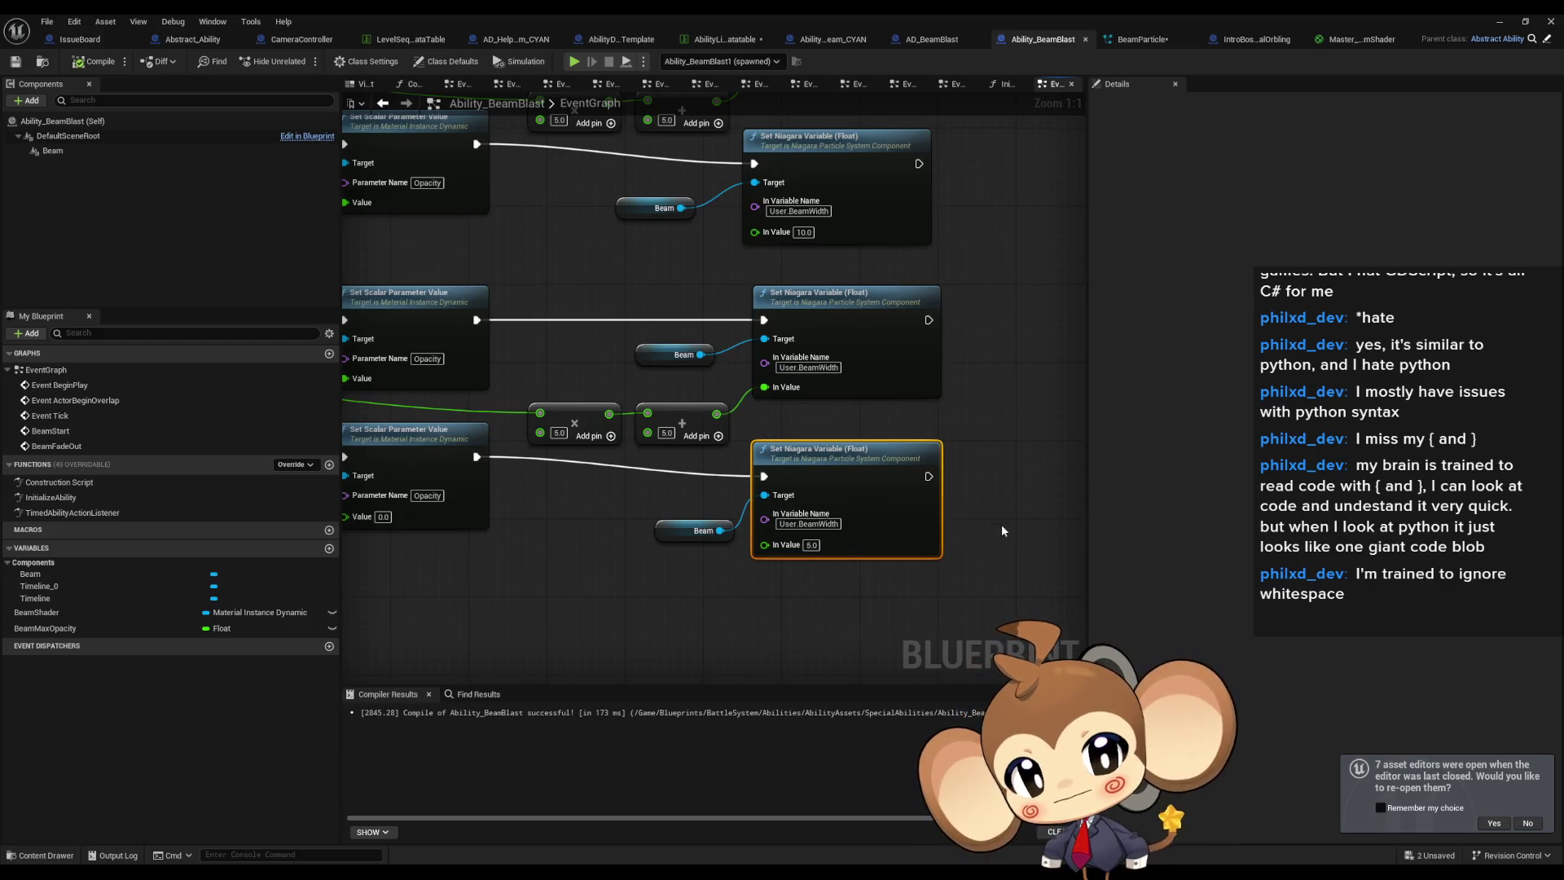
drag(985, 452, 985, 562)
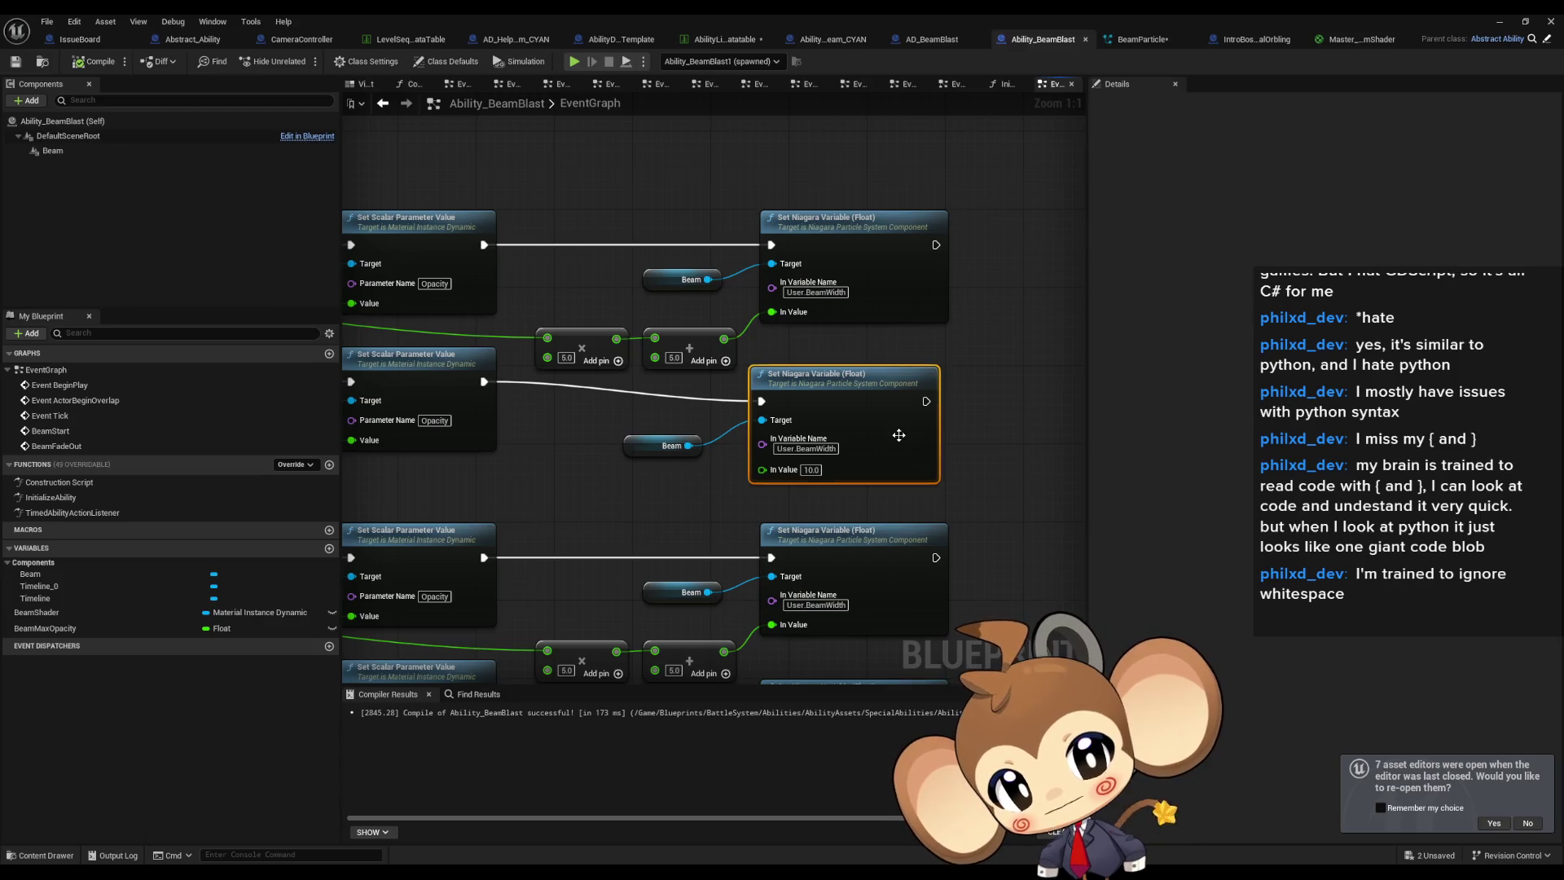
mouse_move(898, 434)
mouse_down()
mouse_move(1011, 475)
mouse_move(988, 483)
mouse_move(986, 521)
mouse_move(826, 554)
mouse_up()
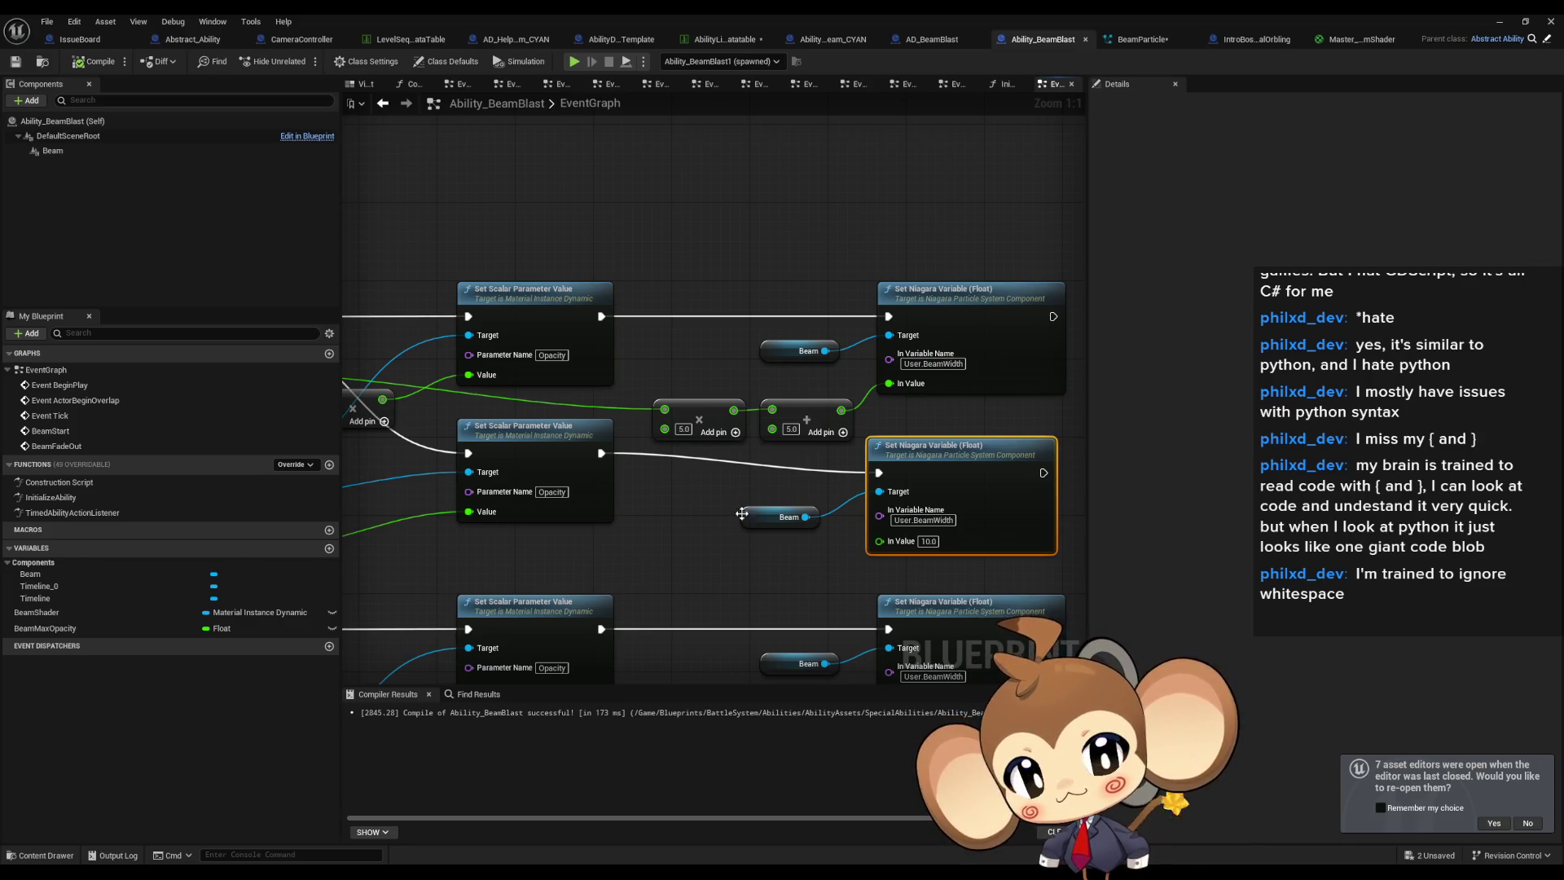
Open InitializeAbility to see the Beam Shader material feeding Set Niagara Variable (Material).
mouse_move(730, 486)
mouse_down()
mouse_move(766, 432)
mouse_move(823, 422)
mouse_up()
scroll(822, 422, down, 2)
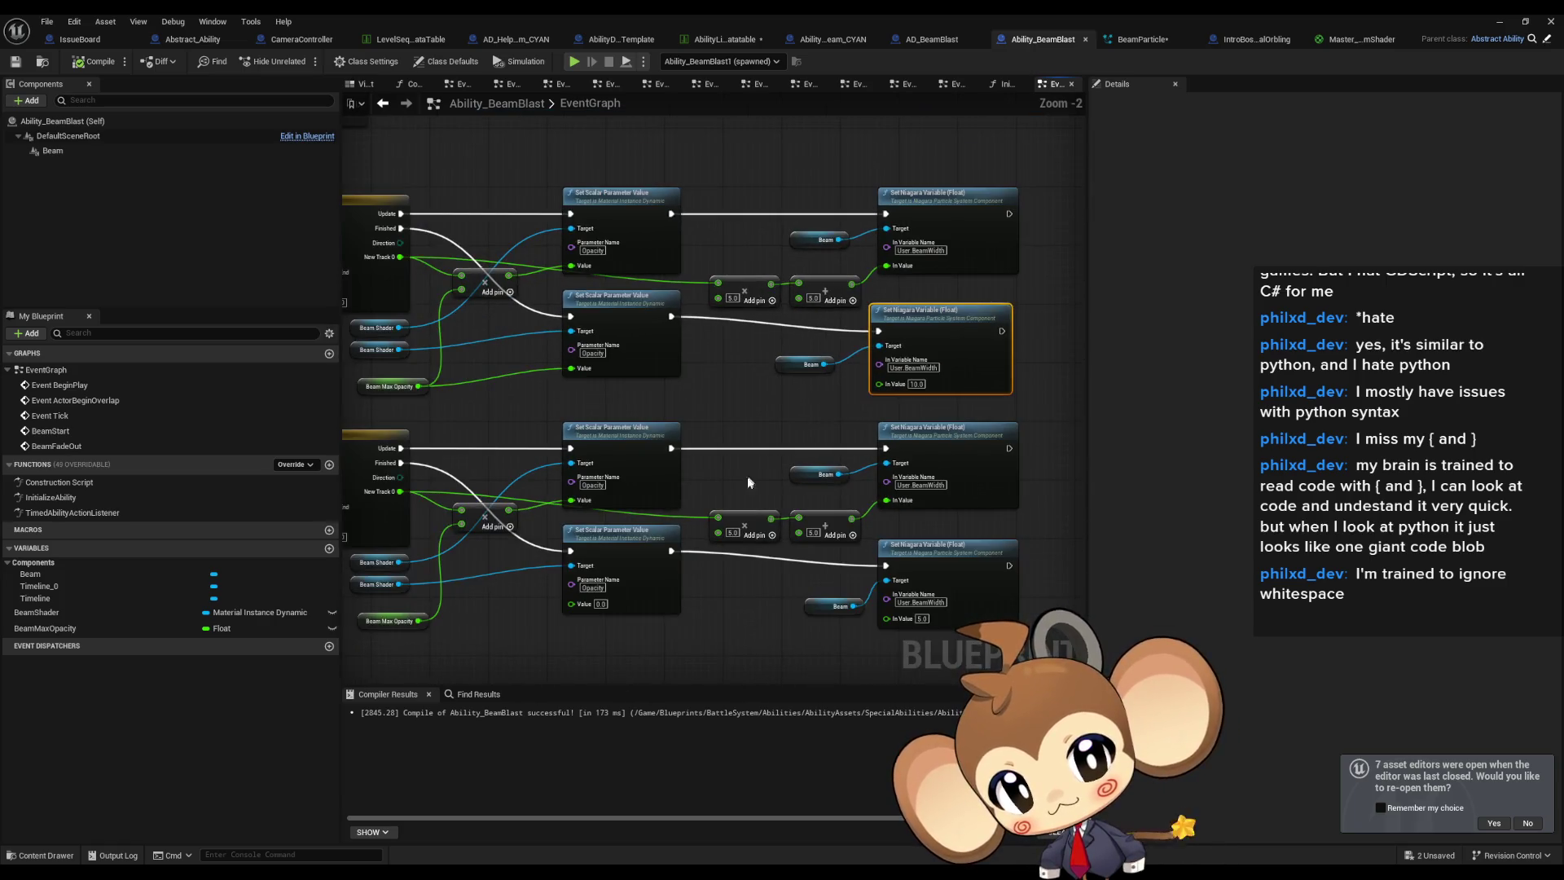
double_click(61, 496)
mouse_move(833, 572)
mouse_down()
mouse_move(663, 583)
mouse_move(539, 564)
mouse_move(804, 550)
mouse_up()
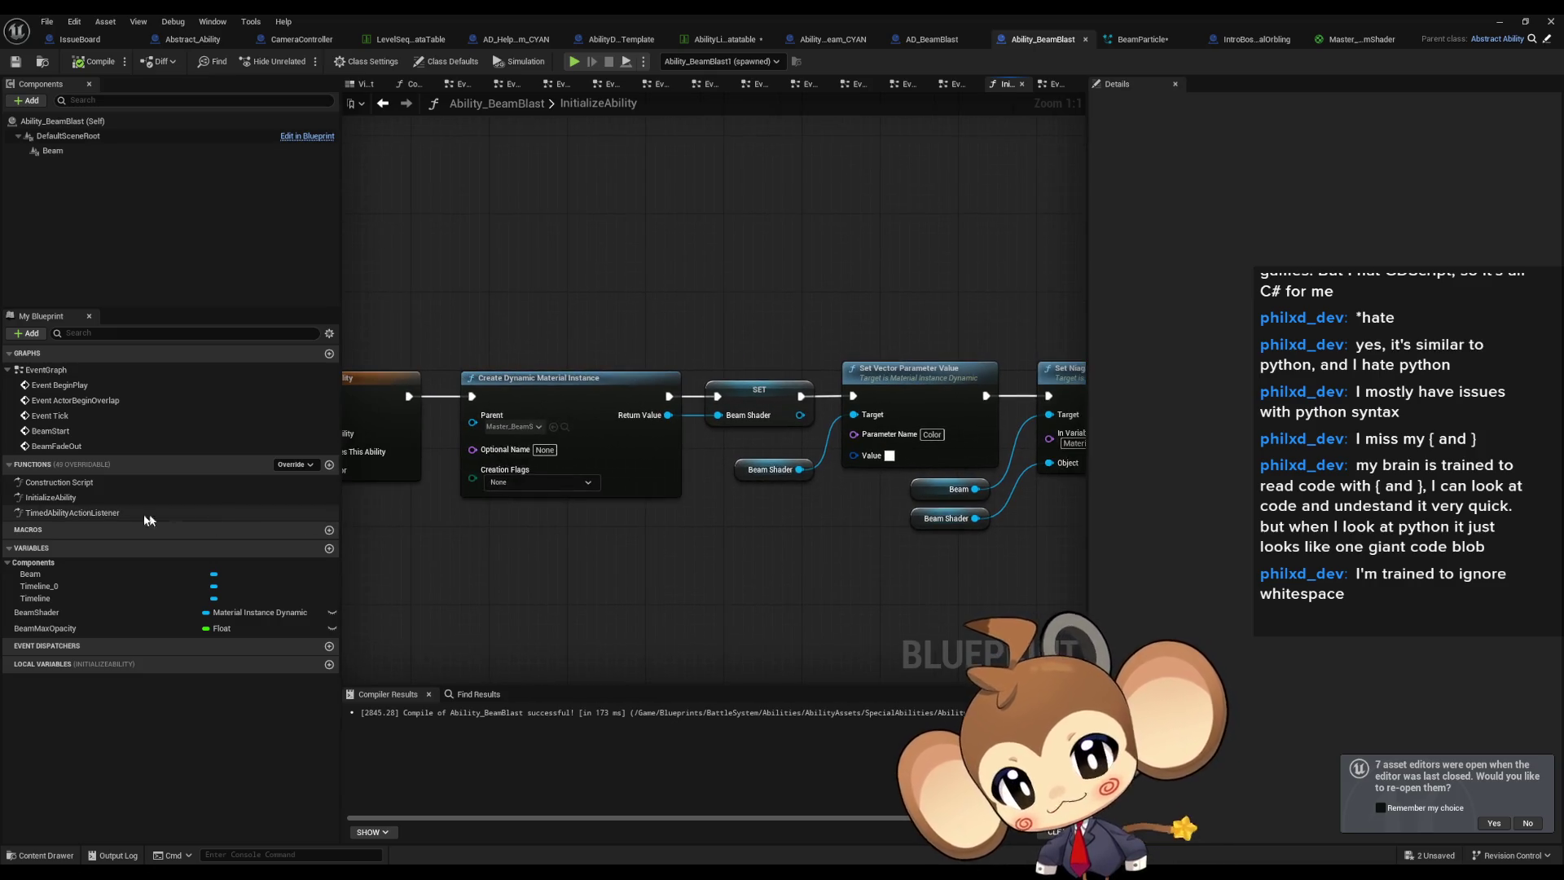
Inspect TimedAbilityActionListener's Print String and Set Niagara Variable nodes, then return to BeamParticle.
double_click(54, 512)
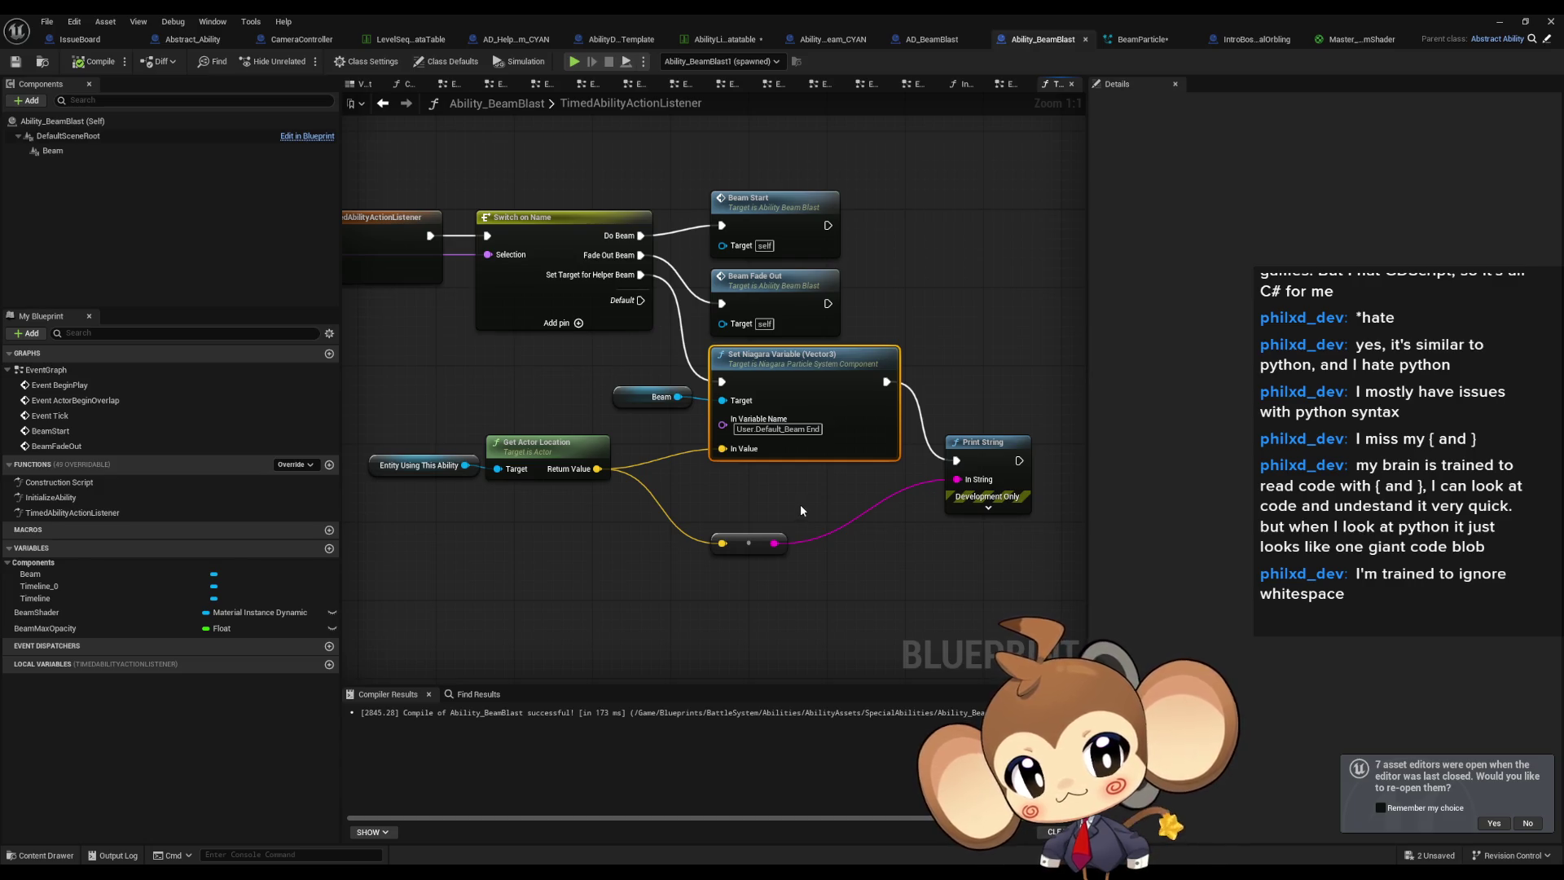
click(971, 466)
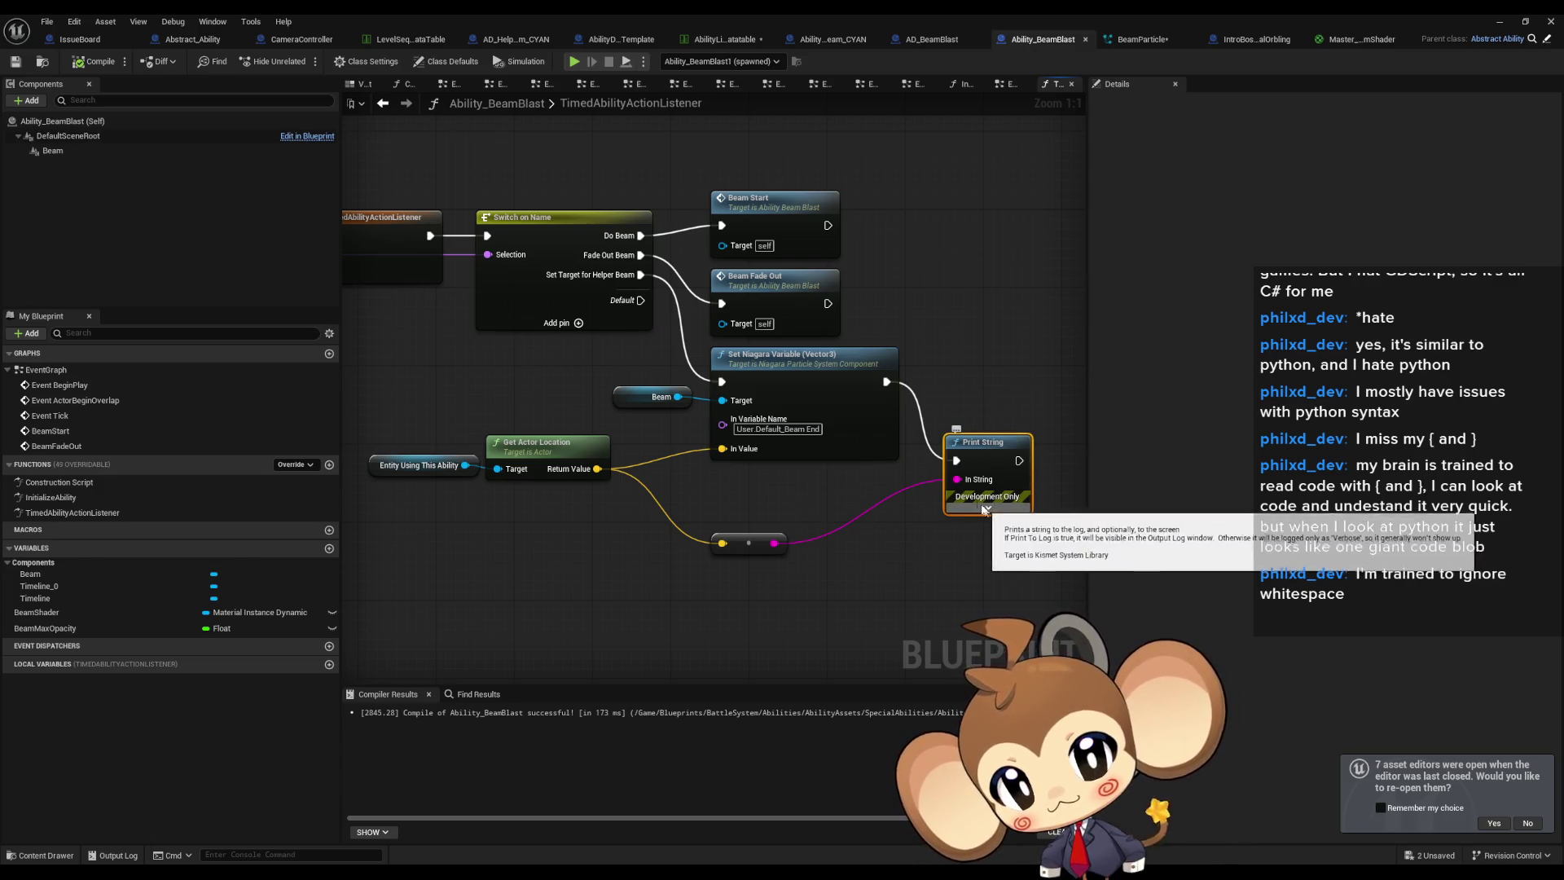
double_click(560, 13)
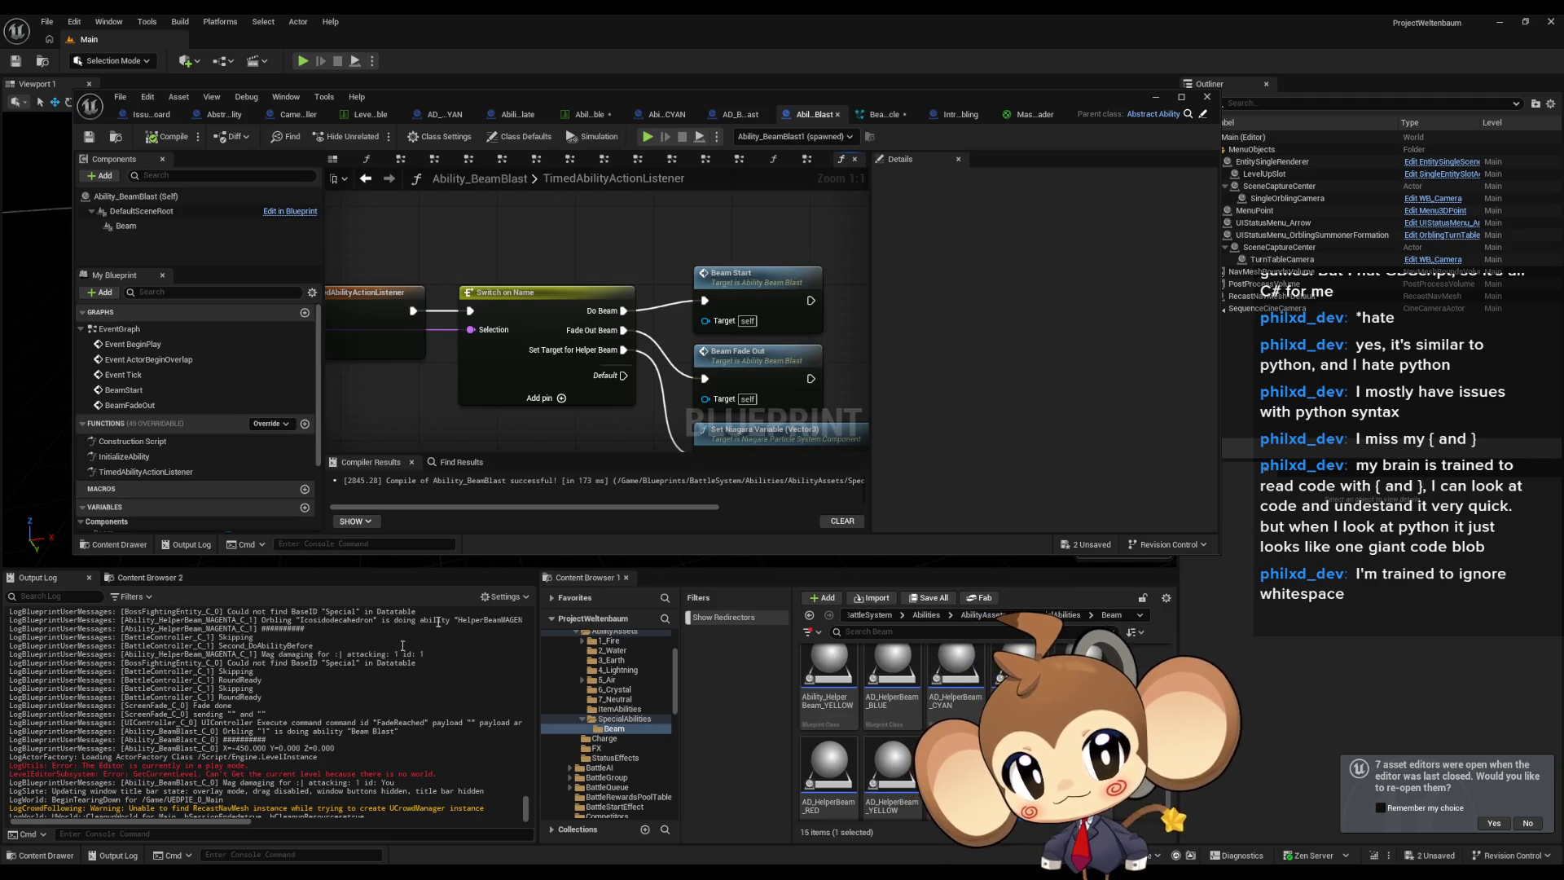
drag(698, 429, 617, 269)
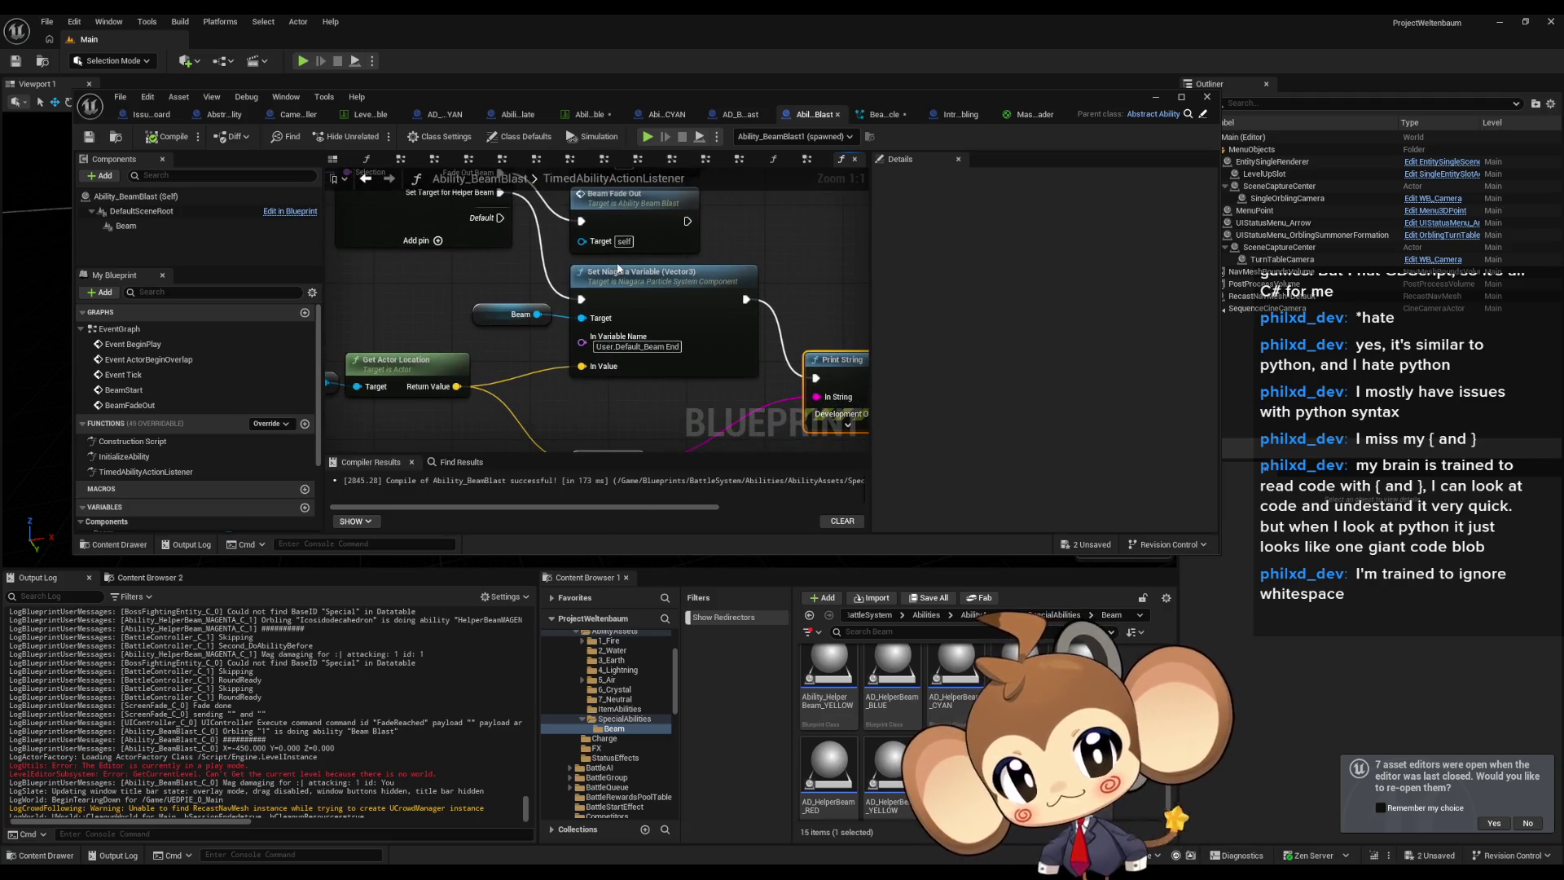
click(882, 114)
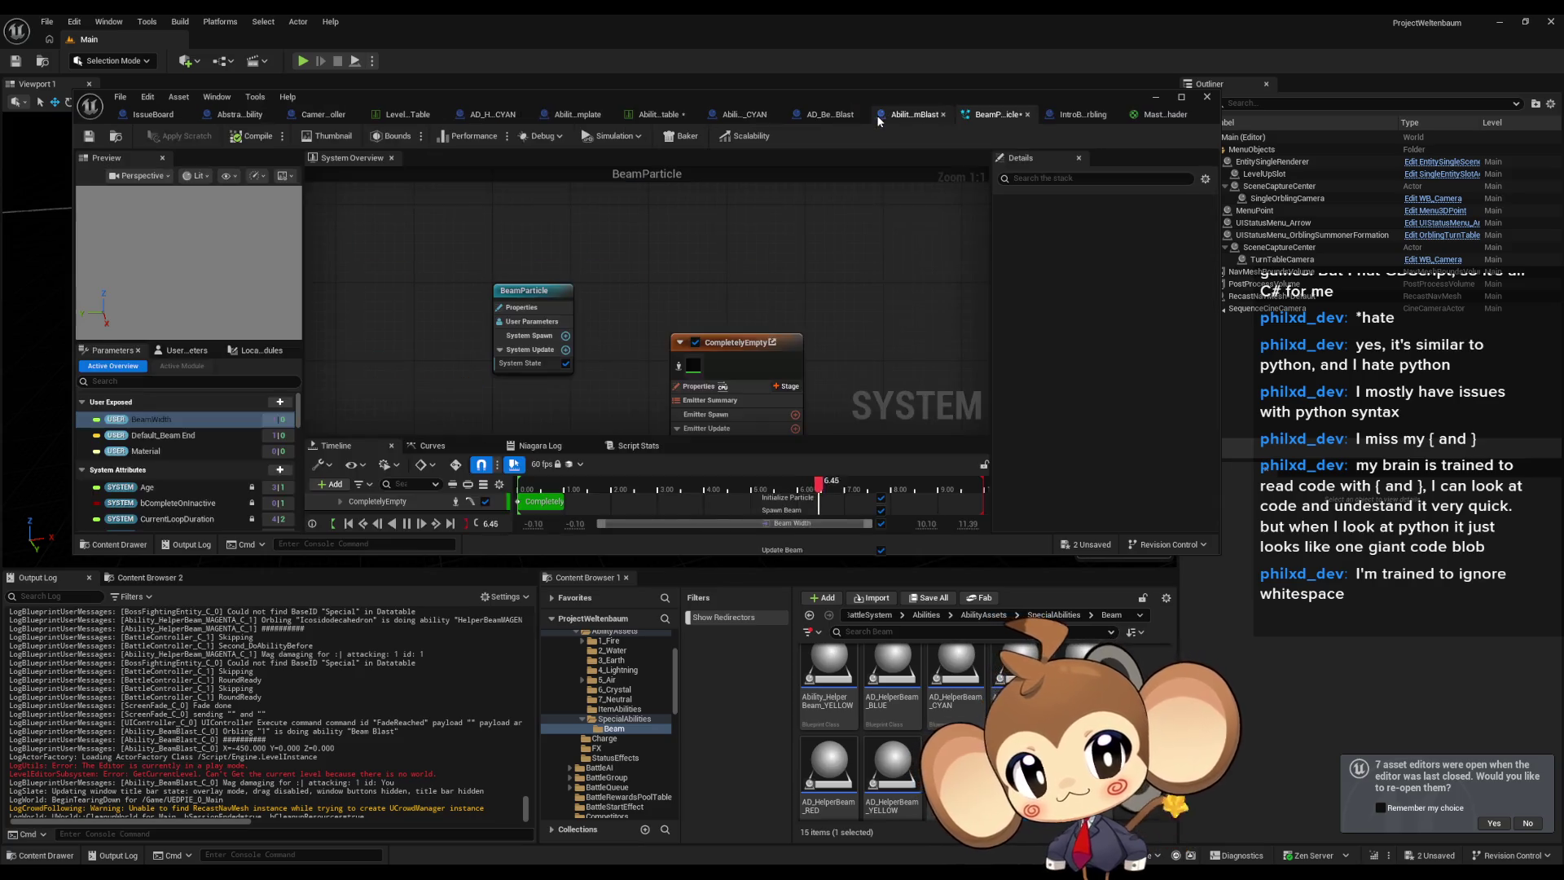
Enable Absolute Beam End on the CompletelyEmpty emitter, close the Niagara editor and start Play.
double_click(606, 94)
click(668, 350)
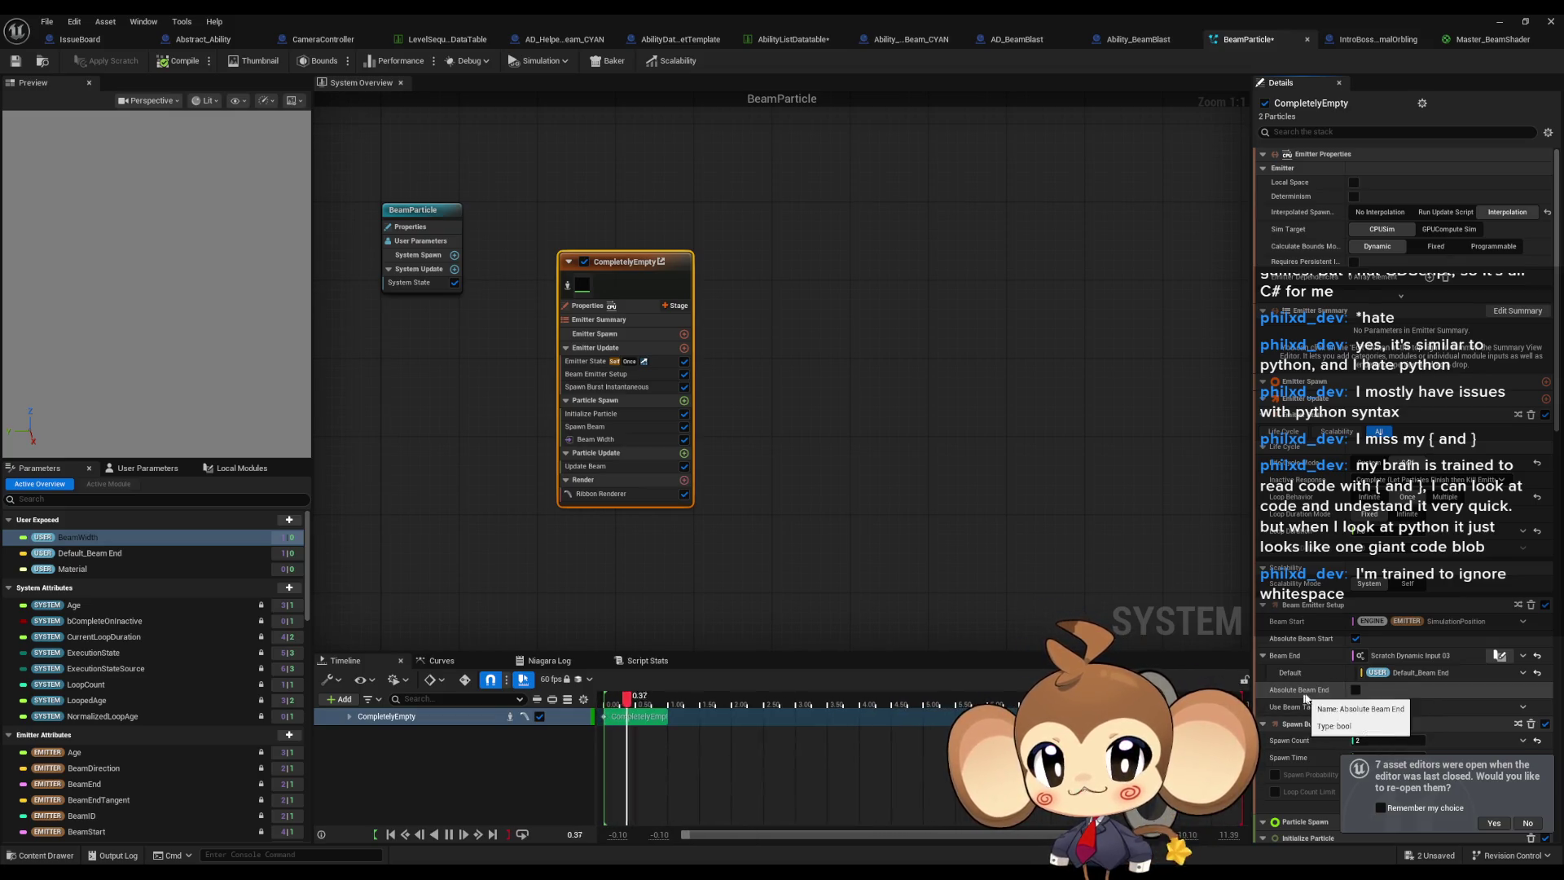
click(1355, 689)
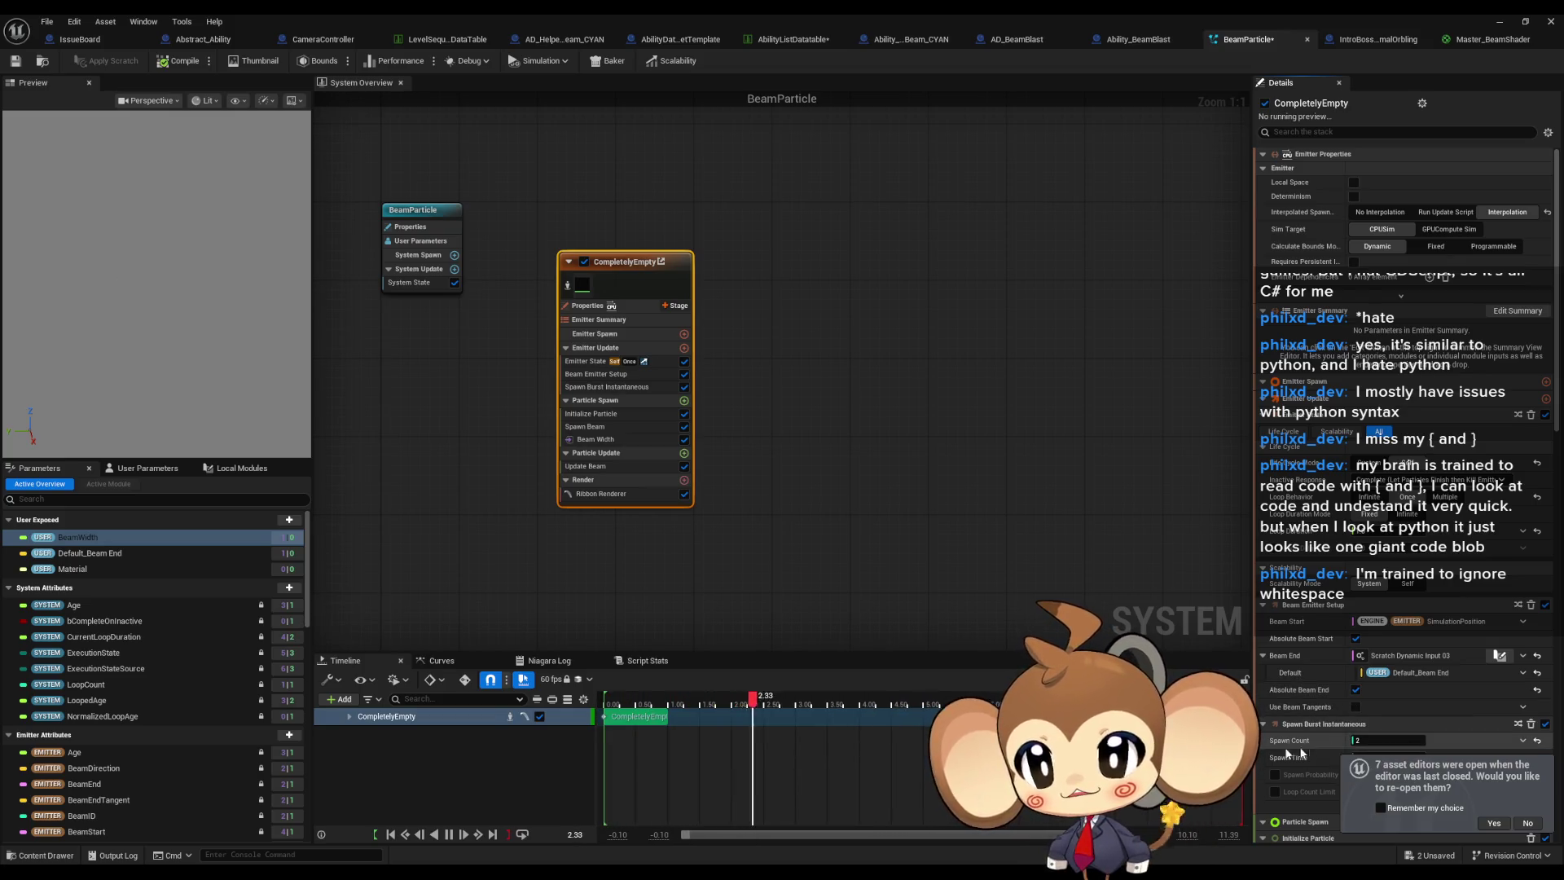
click(1502, 21)
click(303, 61)
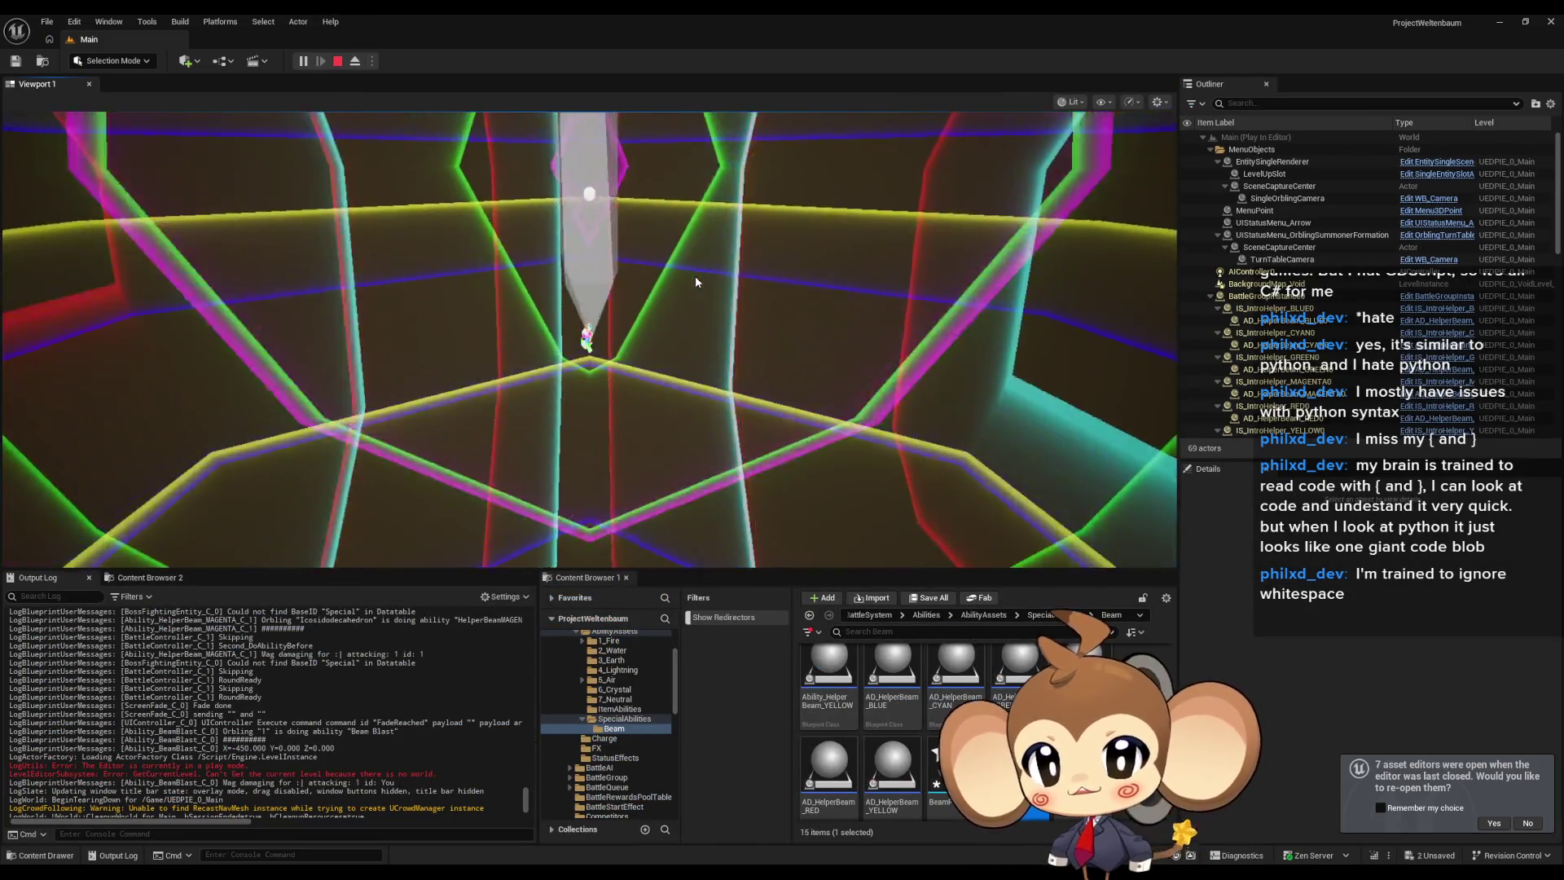
Restart the play session and clear the Output Log before Beam Blast fires.
click(336, 62)
click(46, 22)
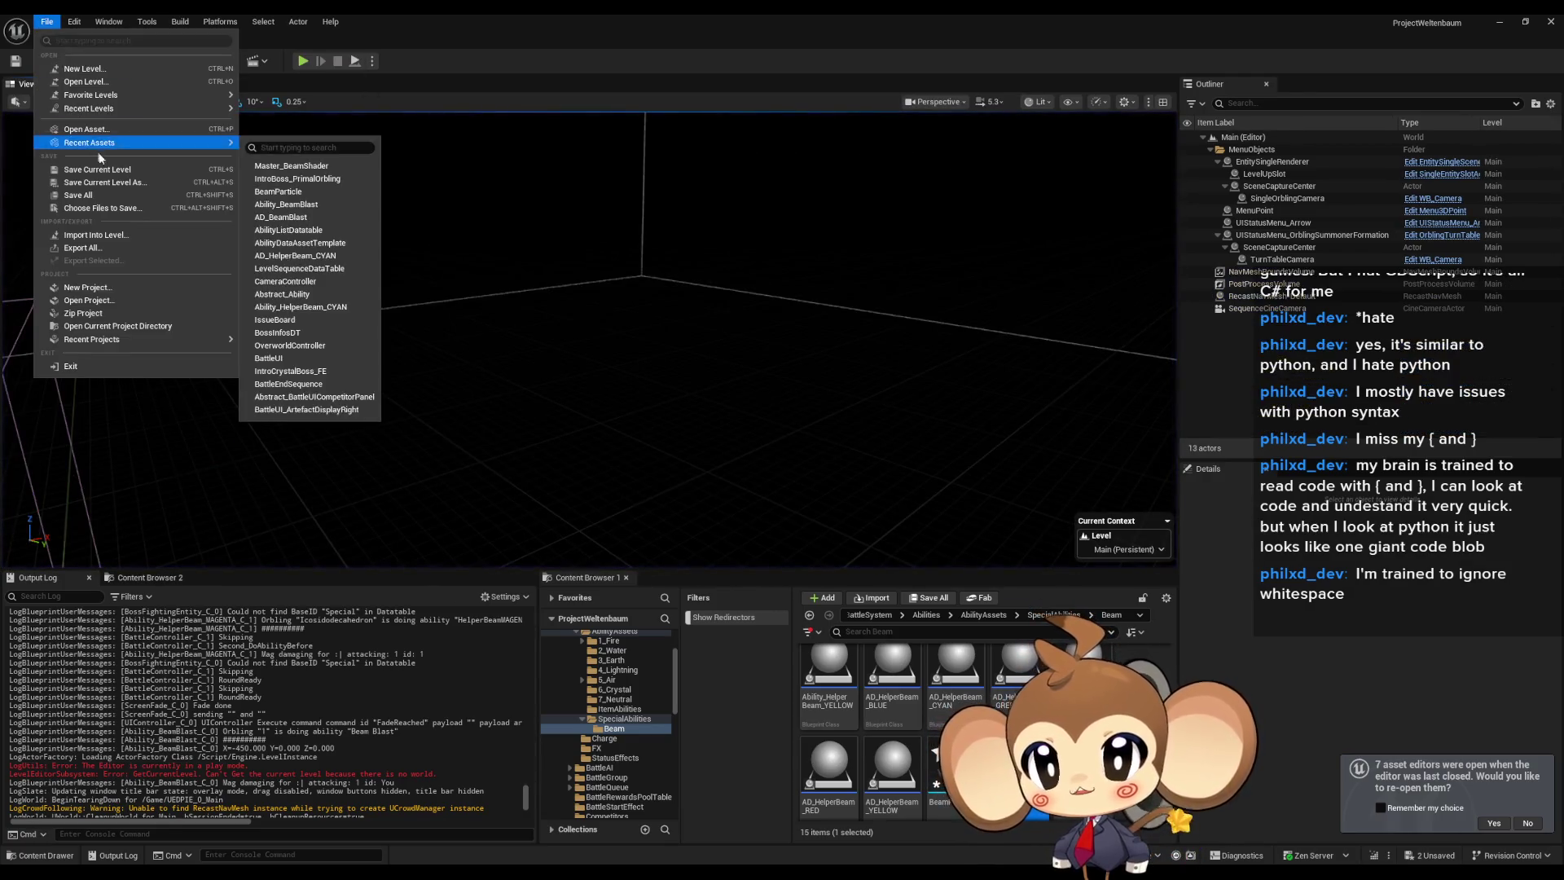
click(283, 44)
click(301, 62)
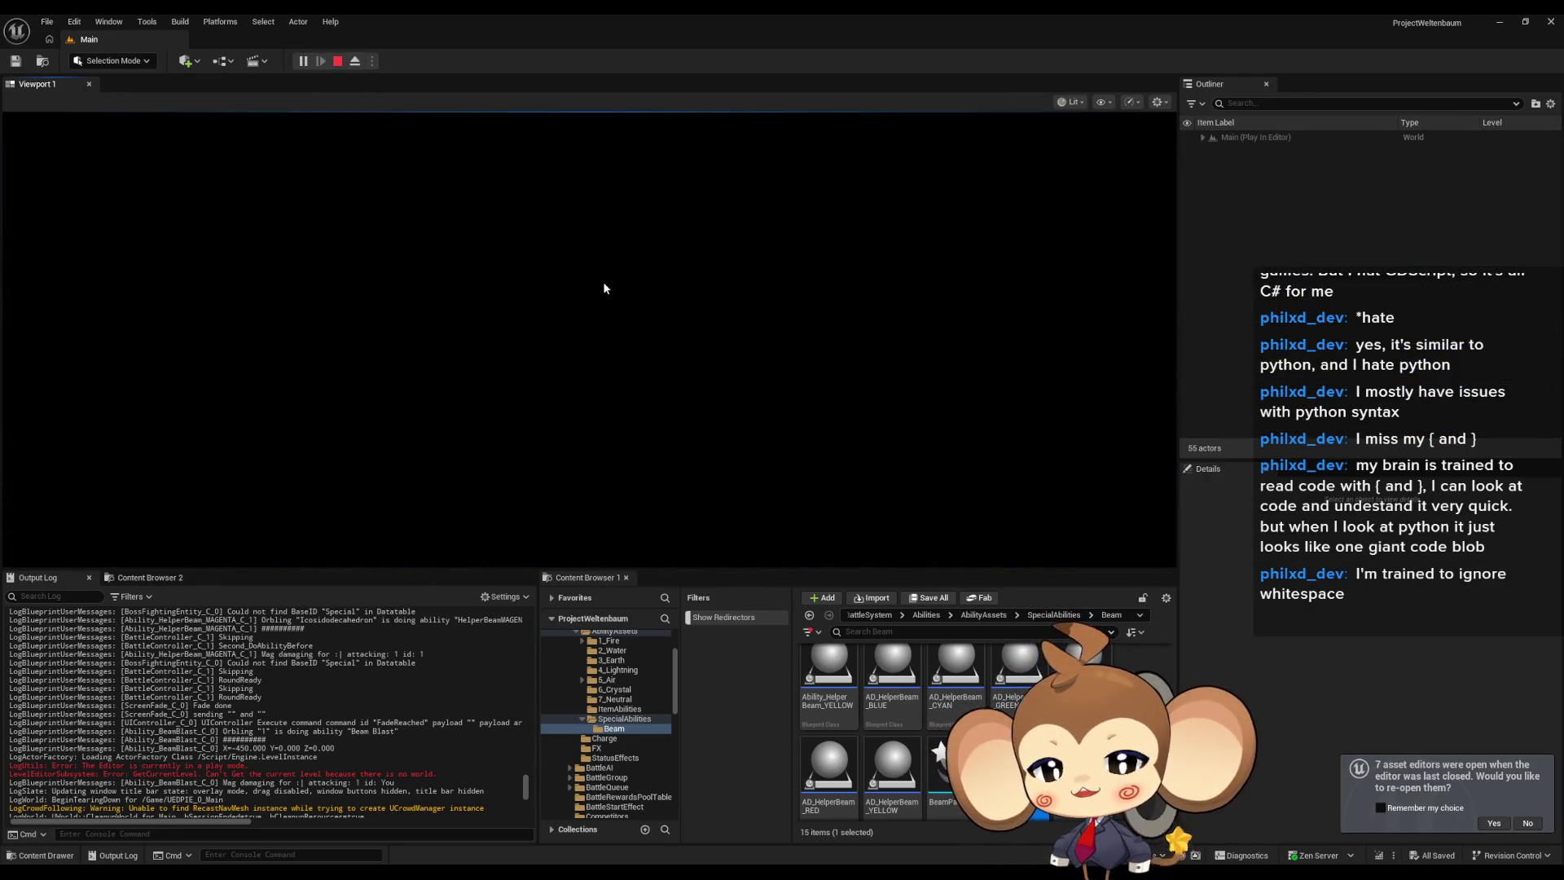
right_click(423, 631)
click(456, 649)
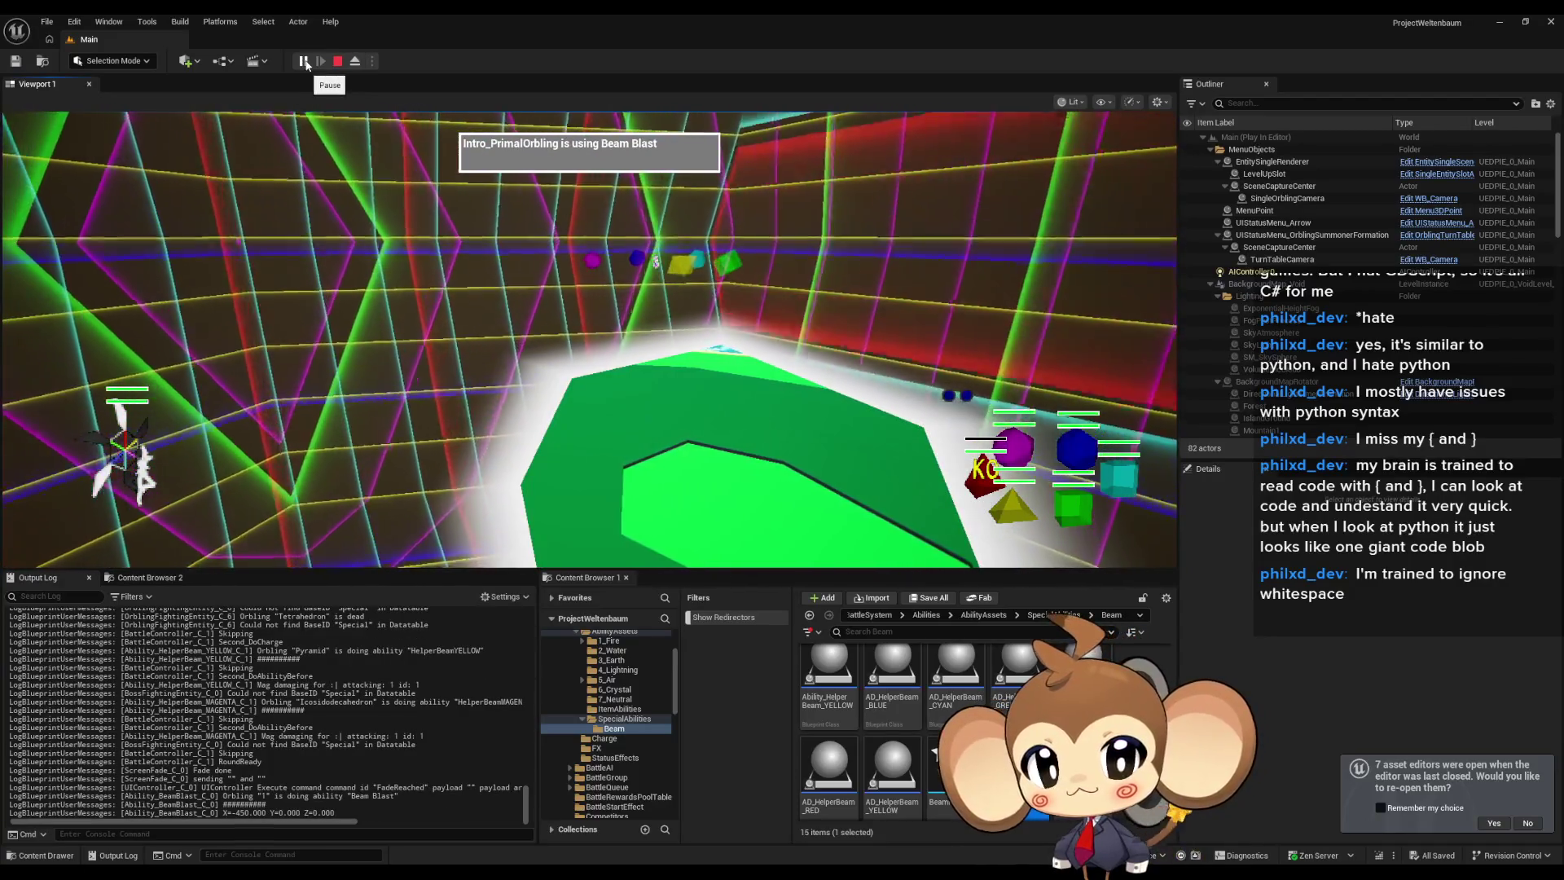
Pause the game, eject from the player and select the beam in the arena.
click(303, 61)
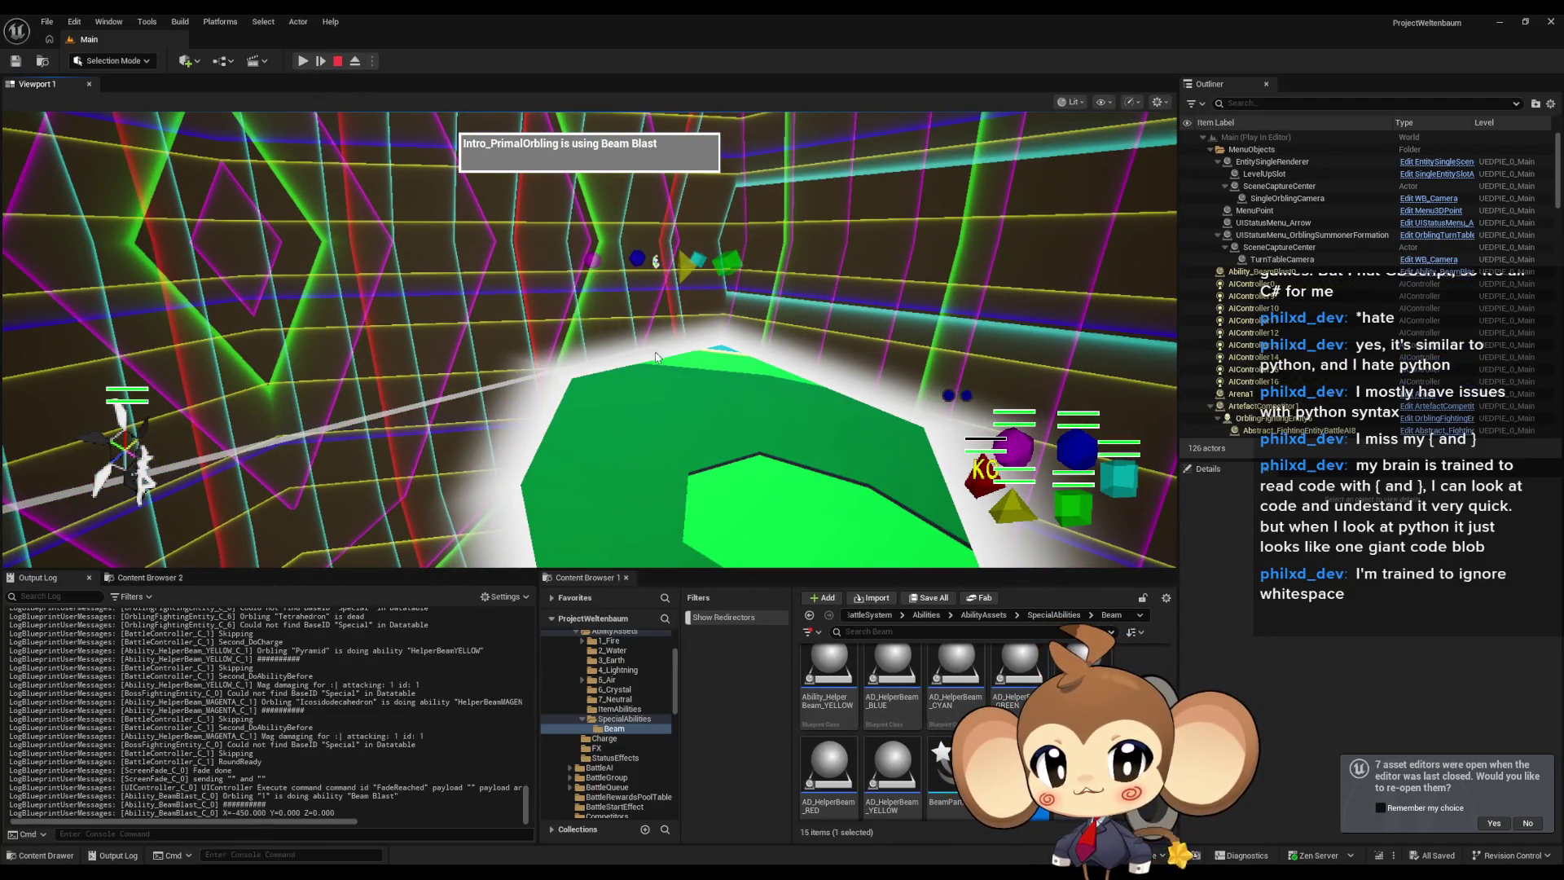
click(354, 62)
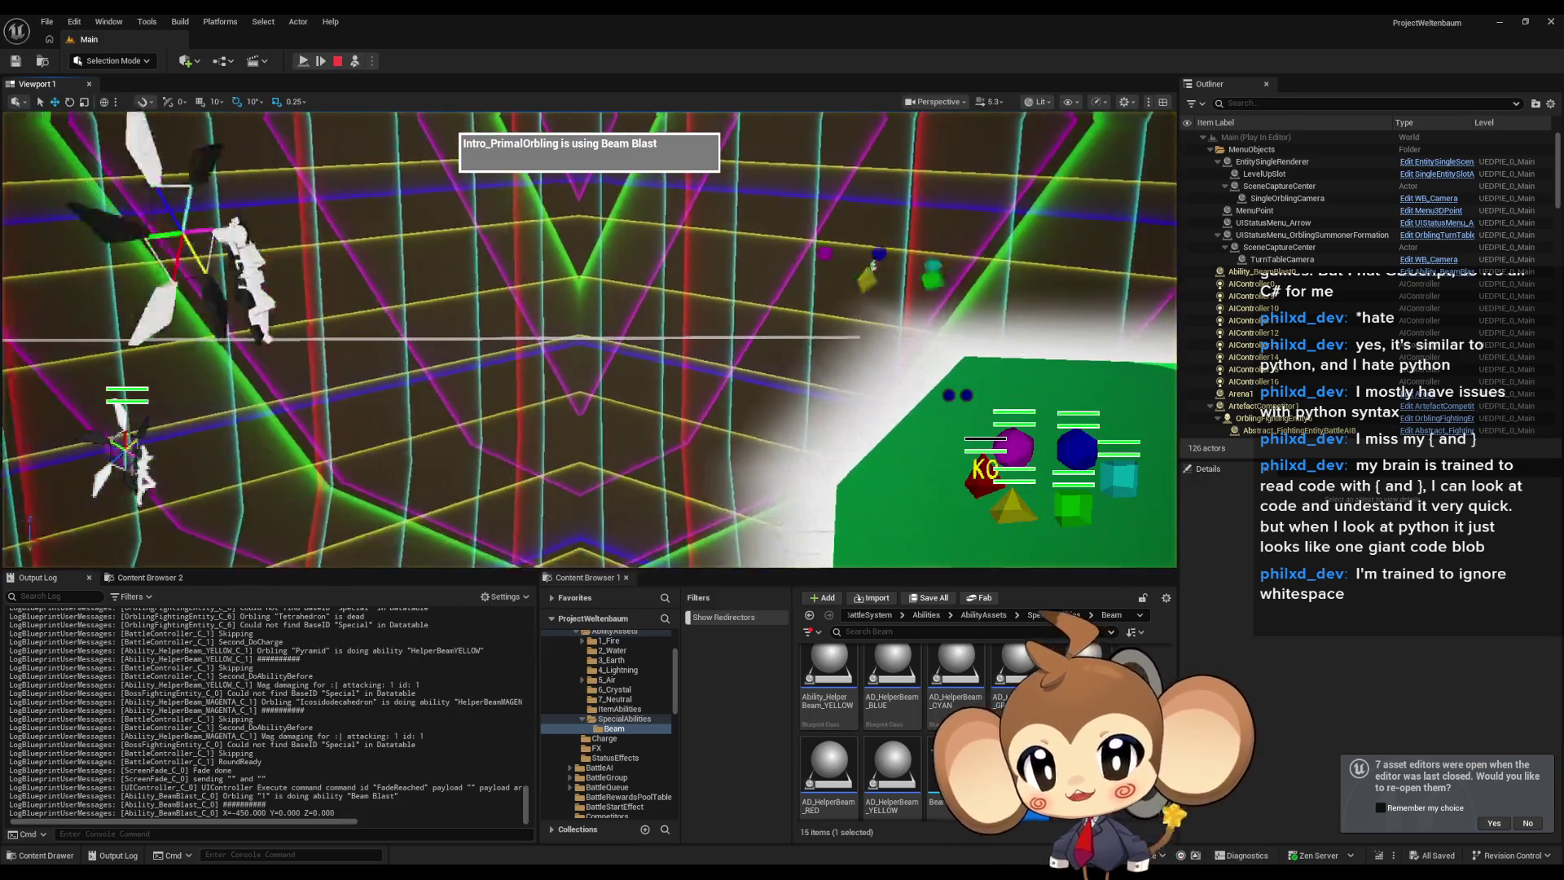
drag(656, 298, 433, 336)
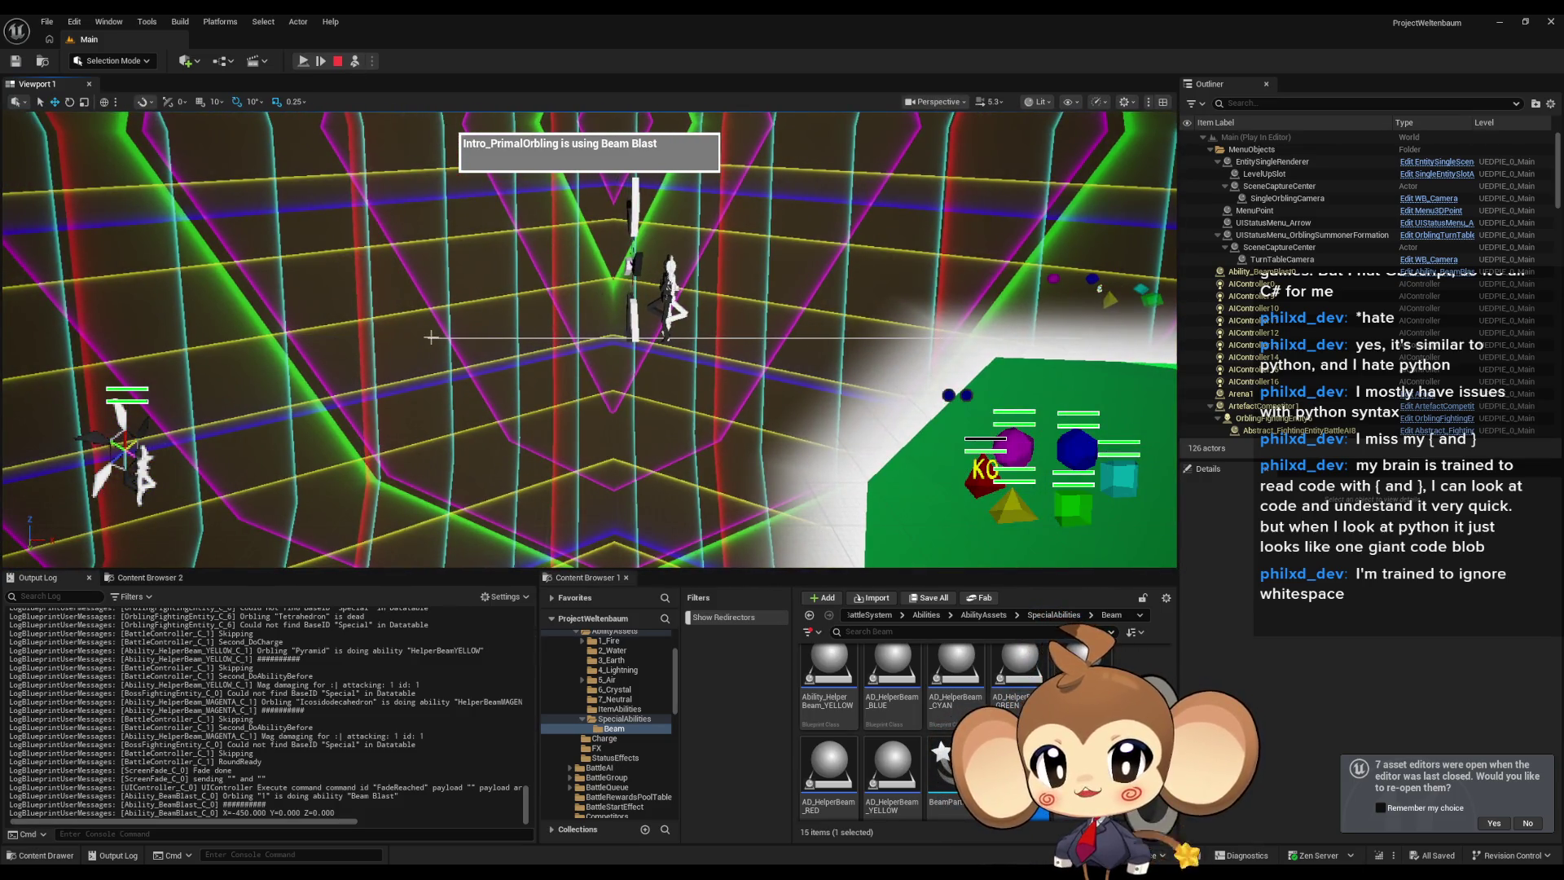
mouse_move(411, 337)
mouse_down()
mouse_move(547, 120)
mouse_move(456, 188)
mouse_up()
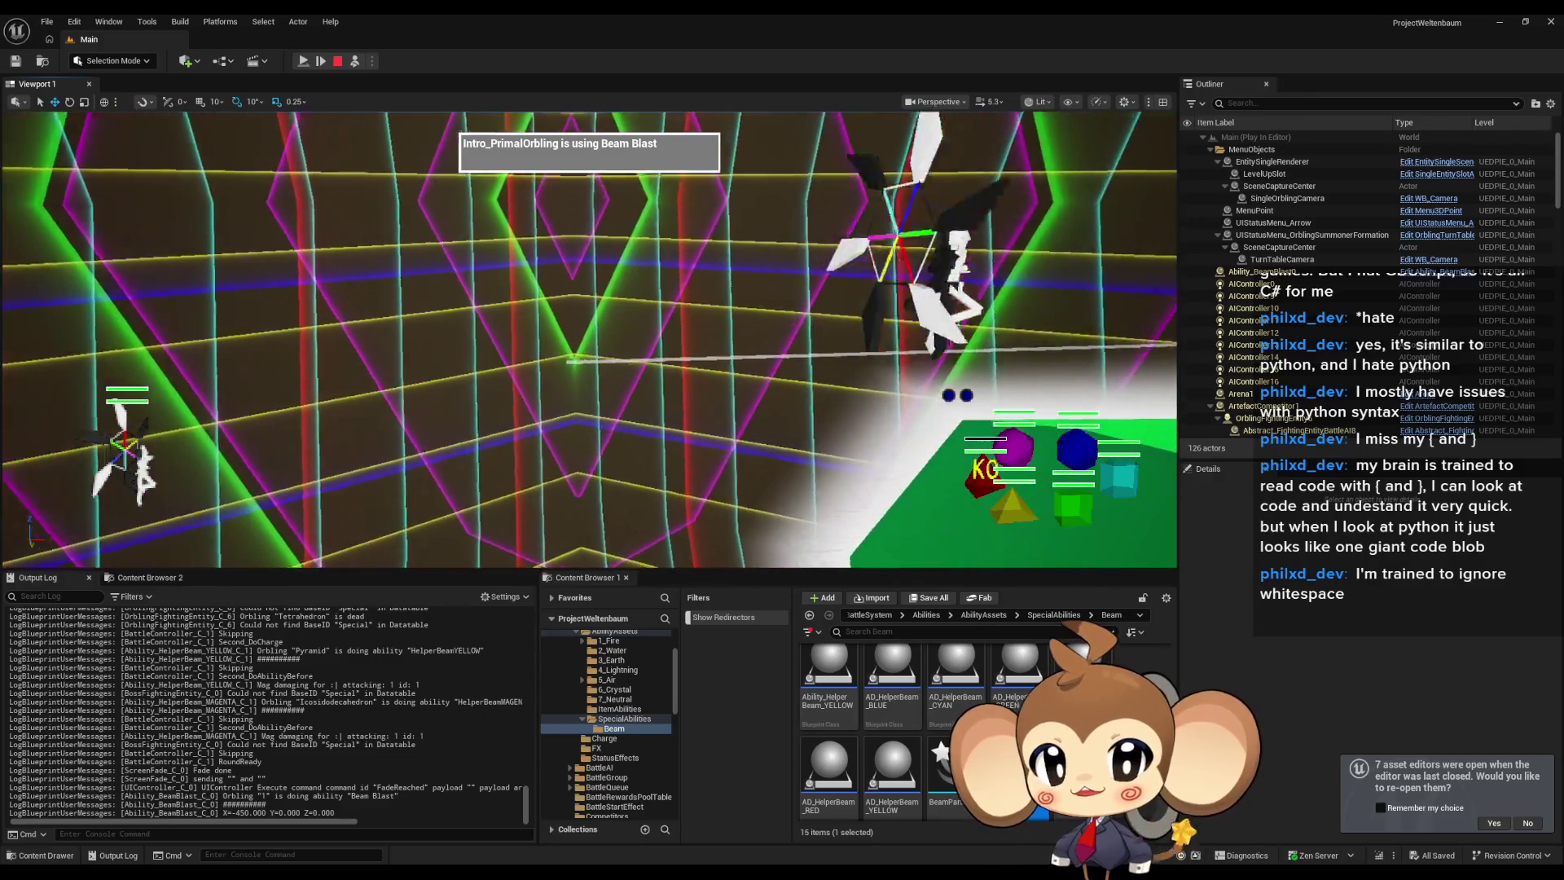
click(442, 374)
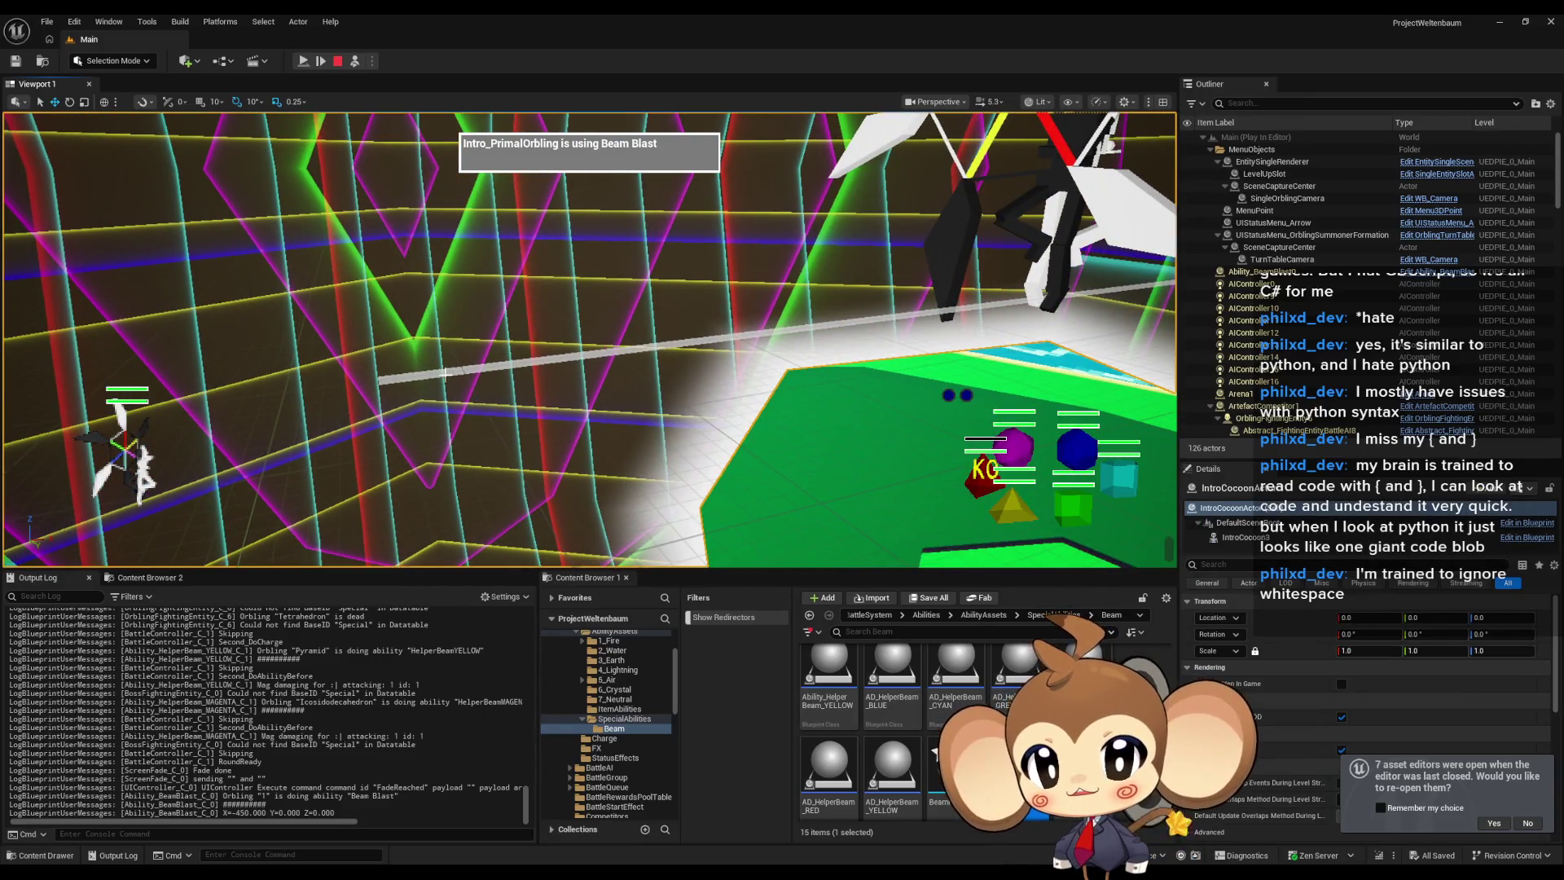
drag(383, 379, 456, 367)
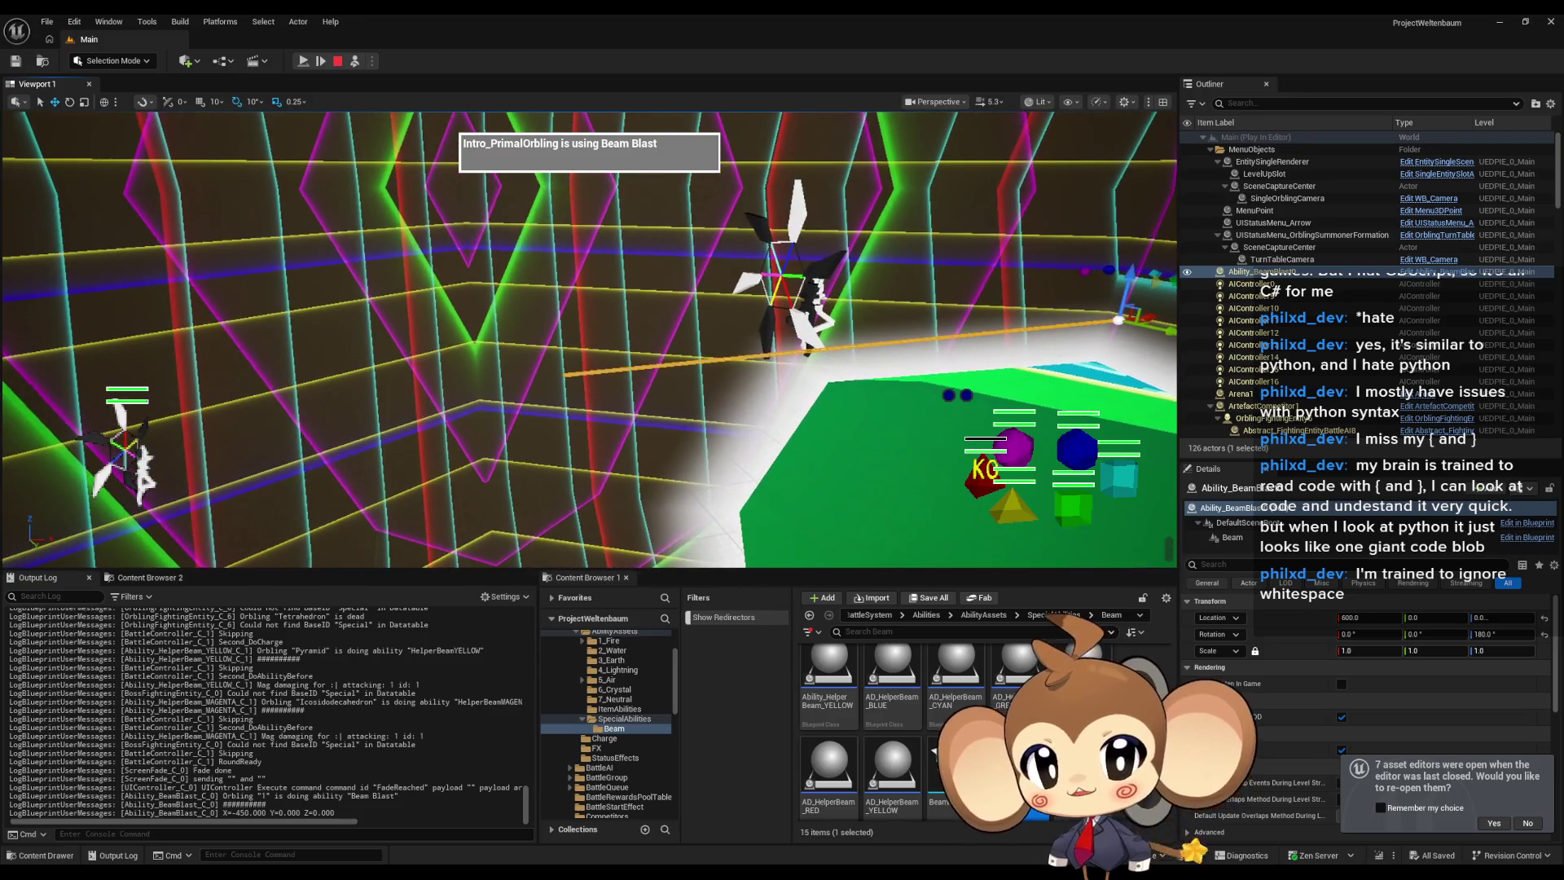
Check AIController0's location, look toward the orbling, then stop the session.
click(1295, 283)
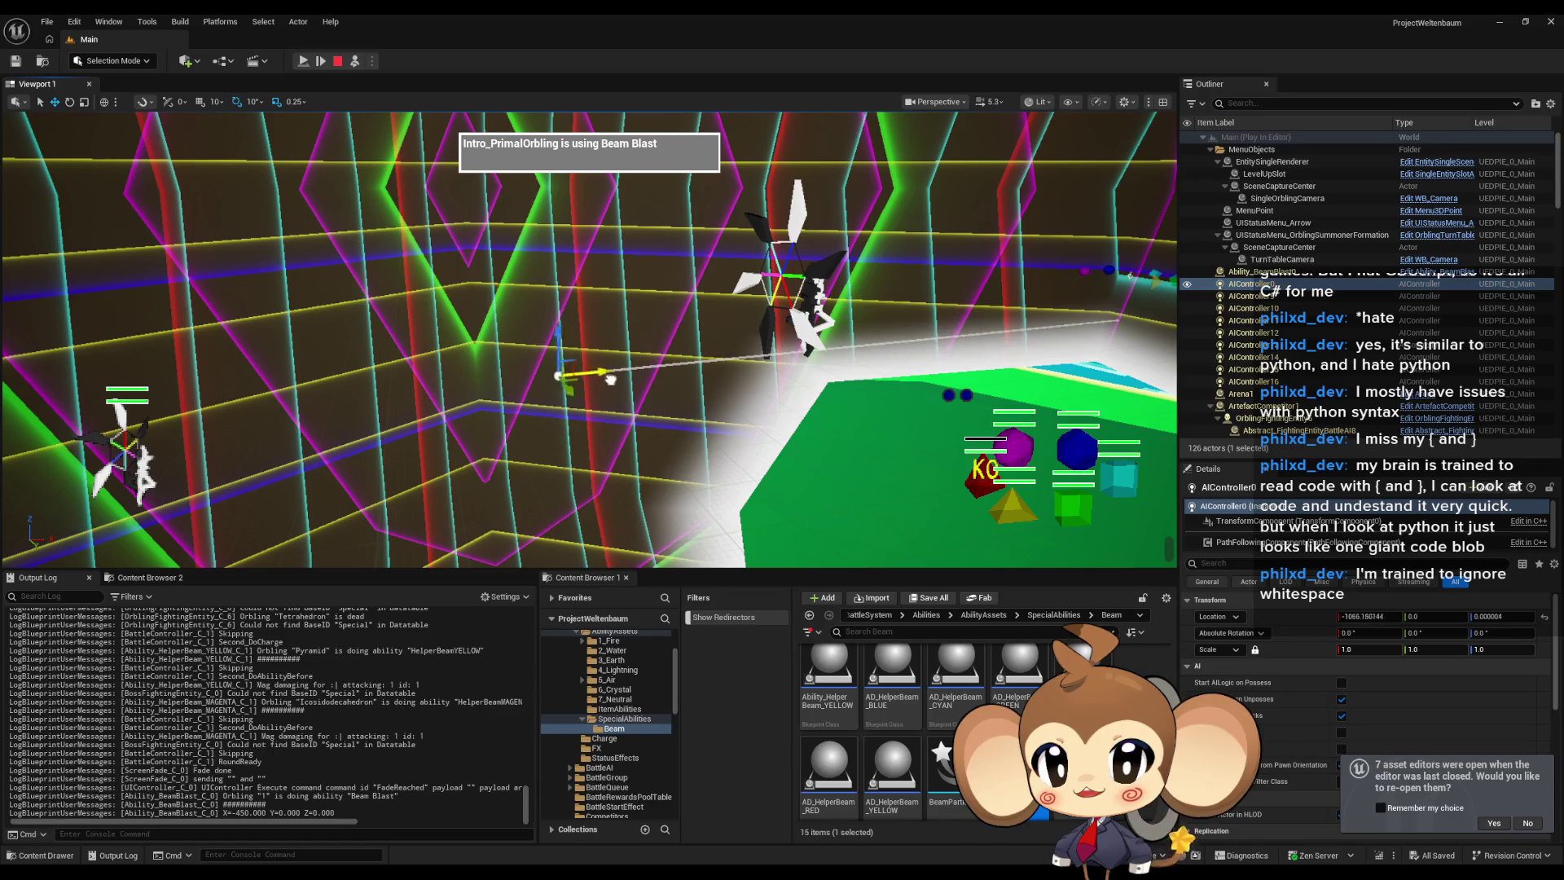
mouse_move(624, 370)
mouse_down()
mouse_move(574, 387)
mouse_move(624, 313)
mouse_up()
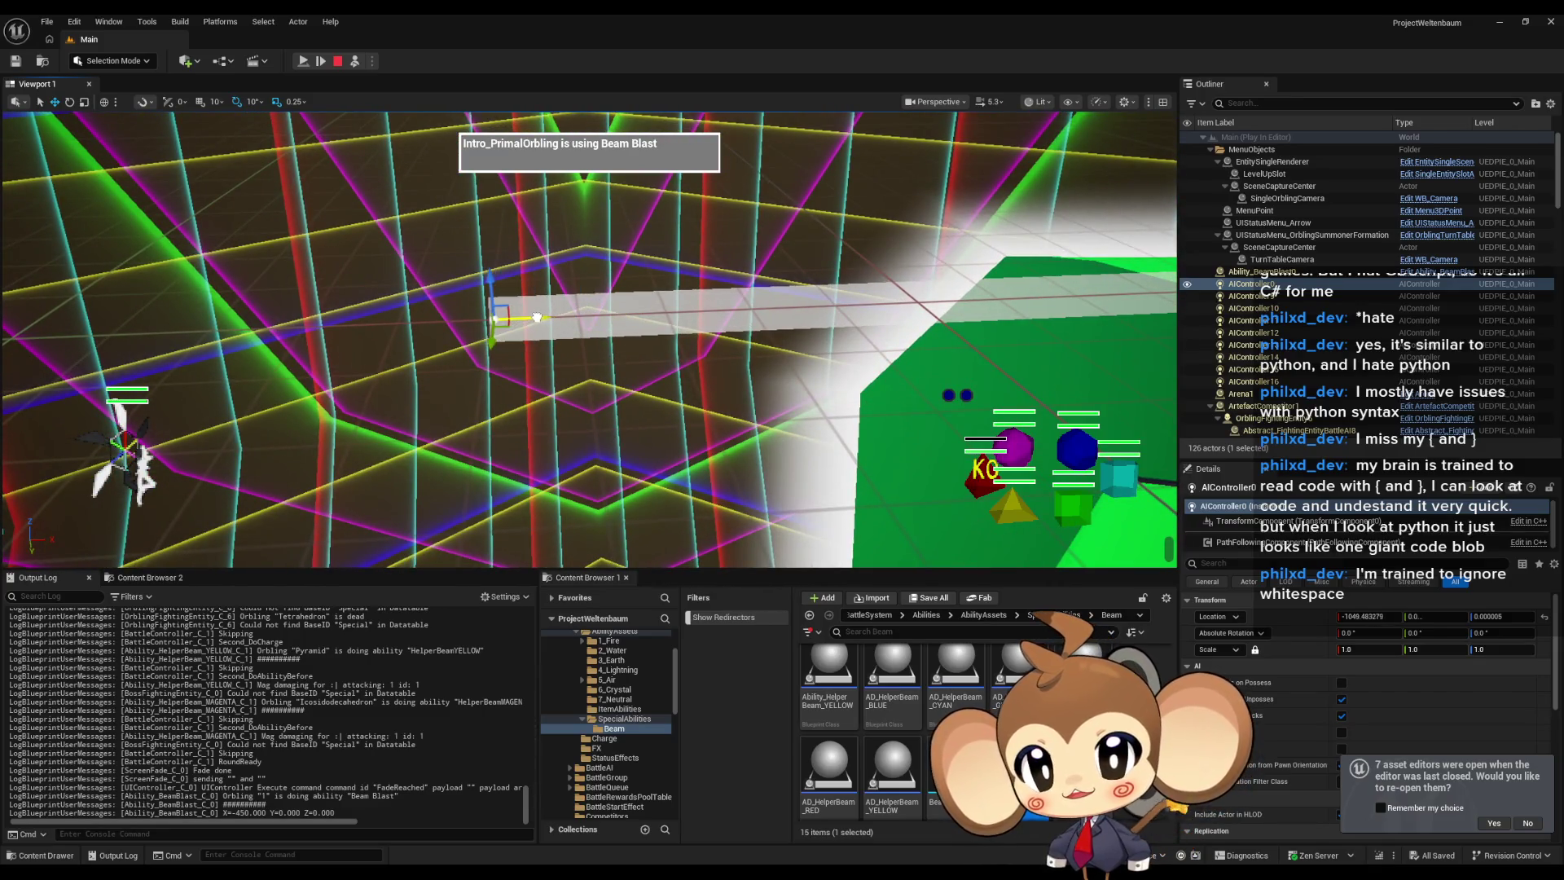
drag(619, 342, 586, 359)
drag(822, 286, 805, 282)
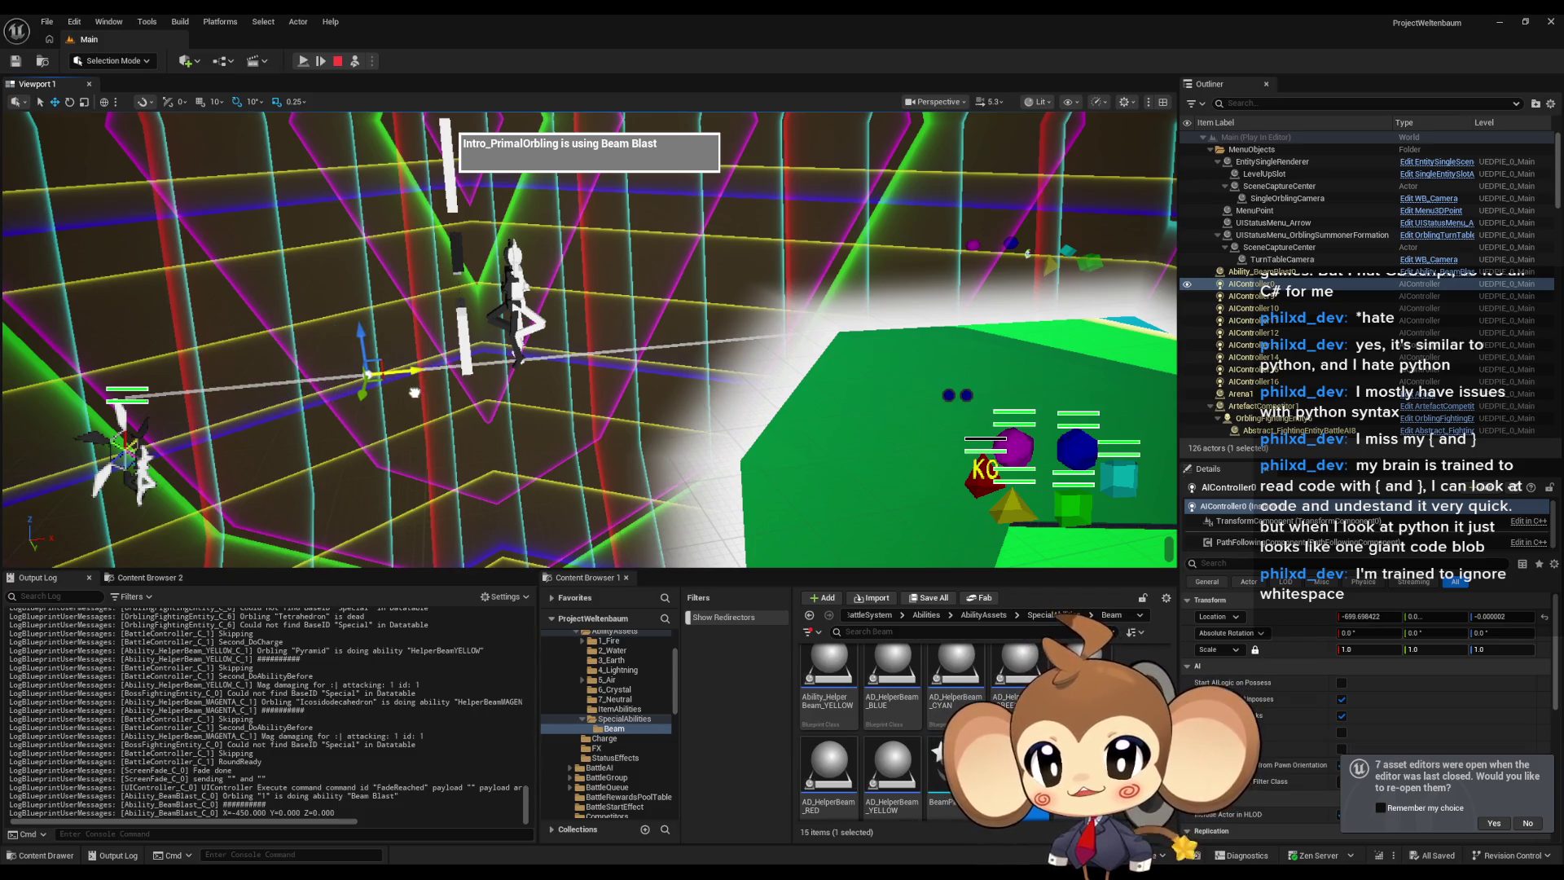
click(337, 62)
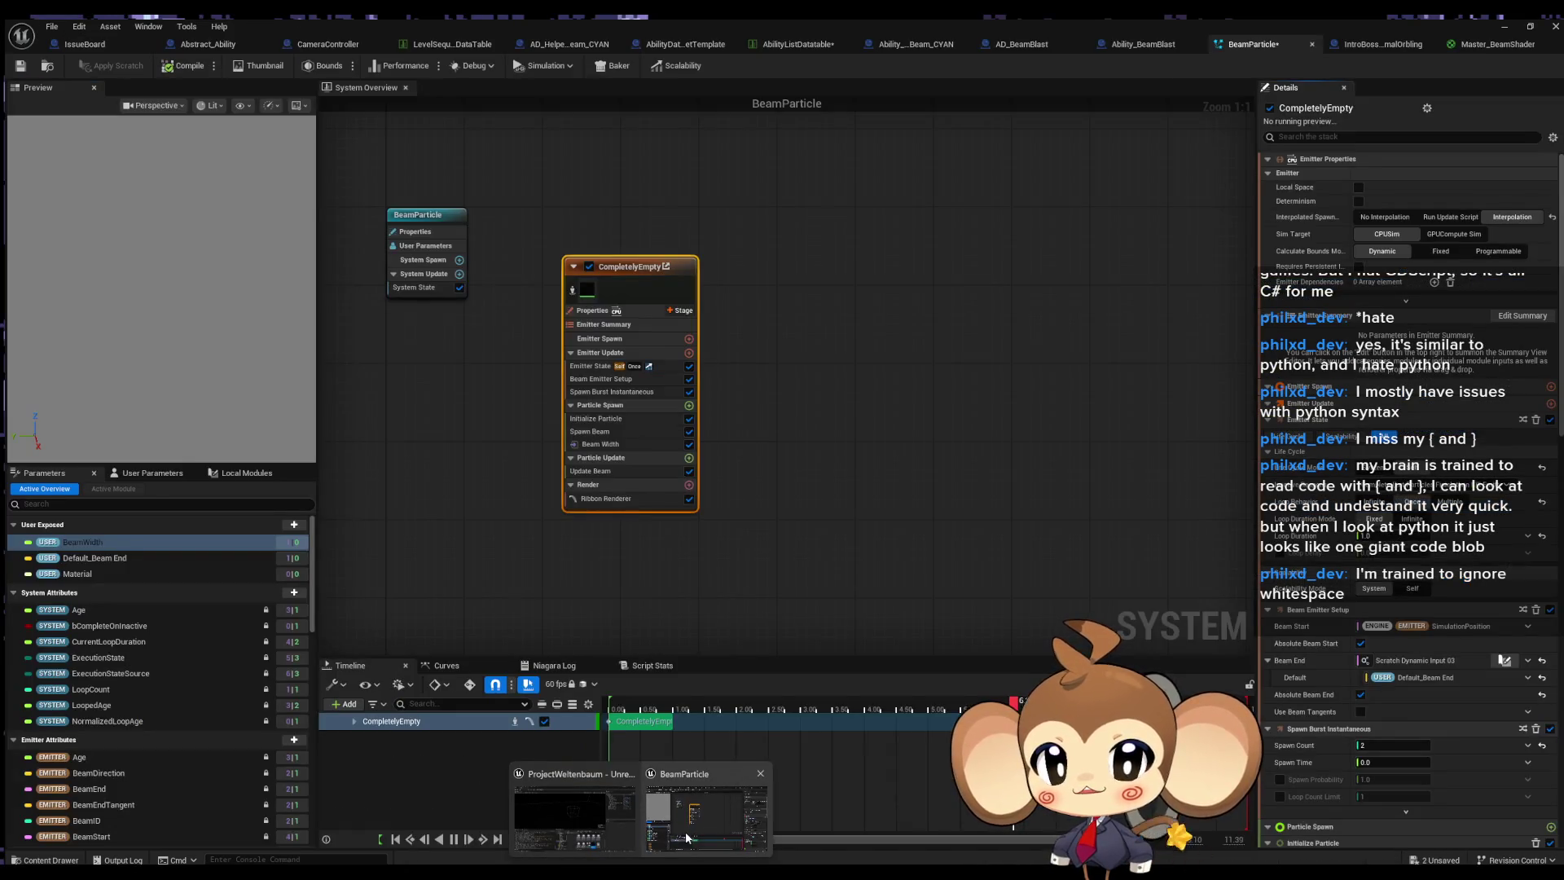
Review Ability_BeamBlast's Print String area, minimize the editor and launch Play in Editor with Alt+P.
click(686, 833)
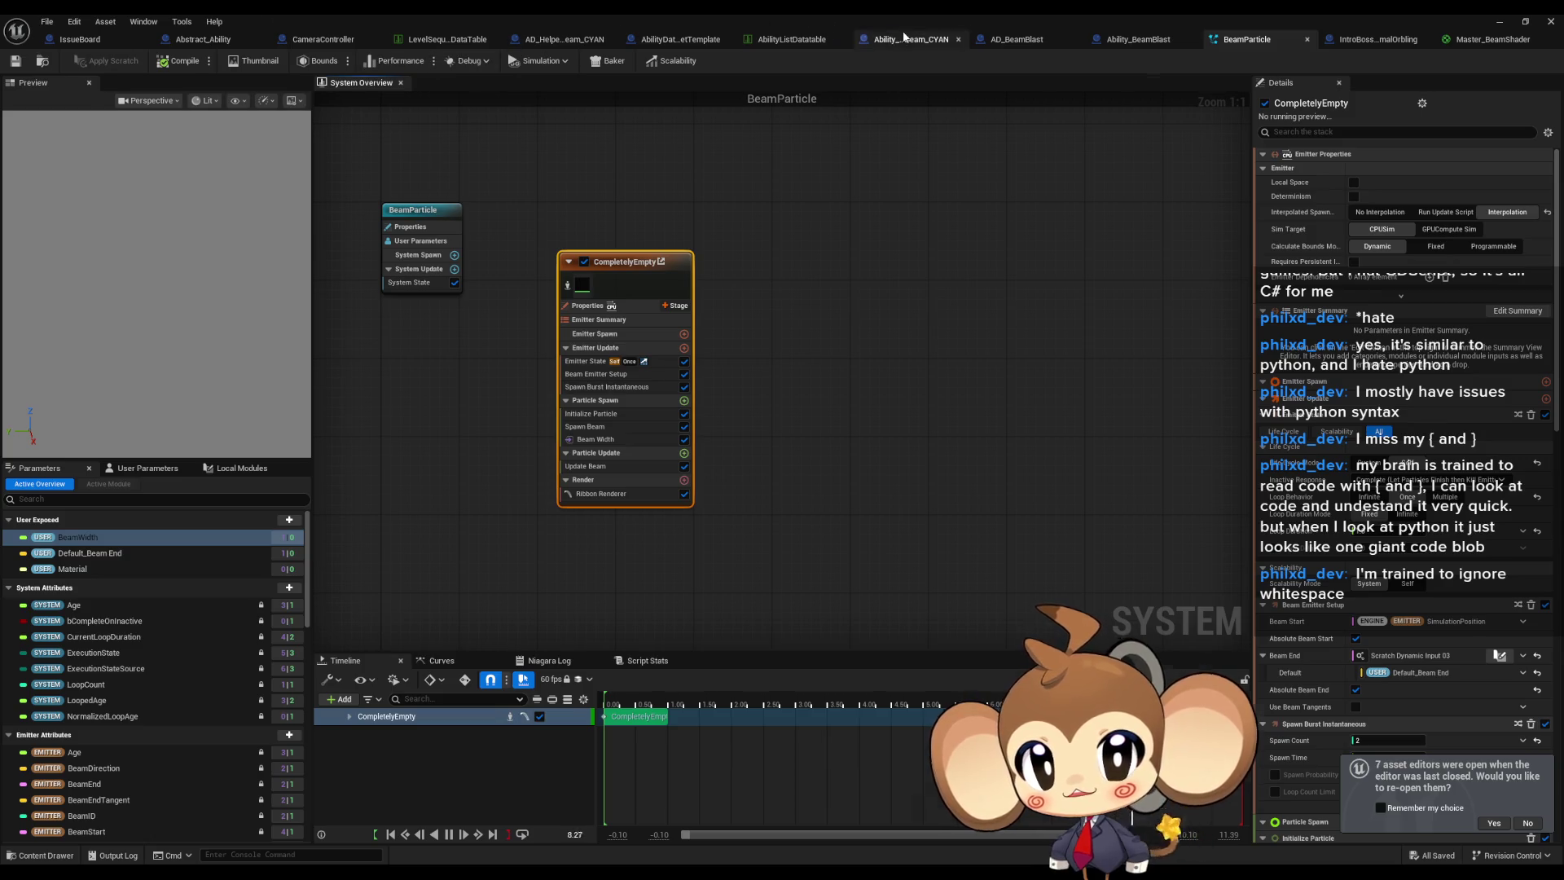
click(904, 37)
click(1021, 38)
scroll(980, 453, up, 3)
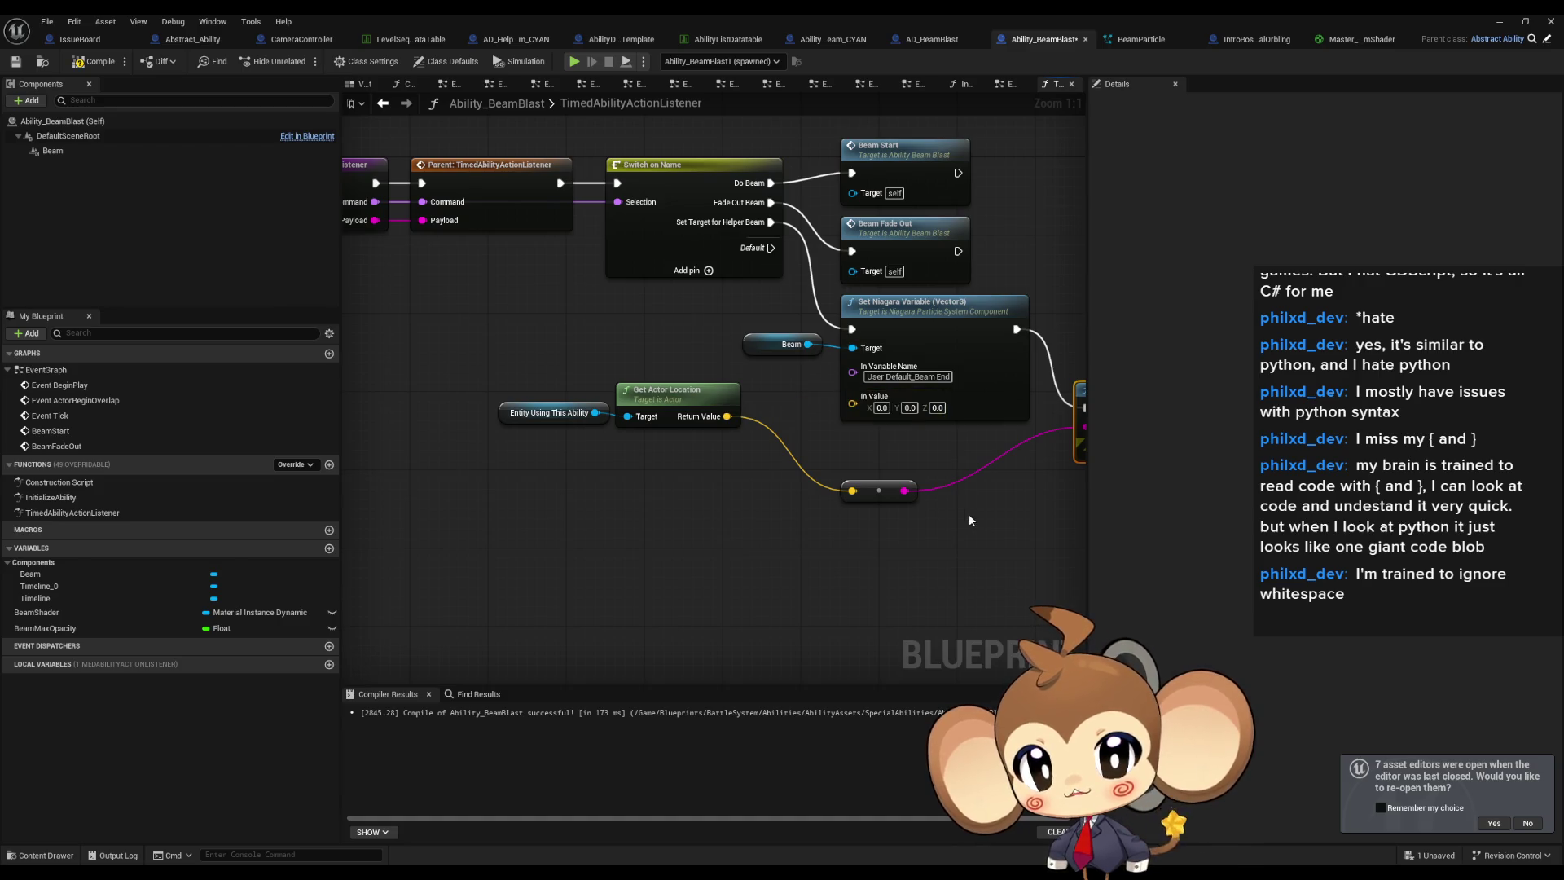
drag(893, 408, 788, 453)
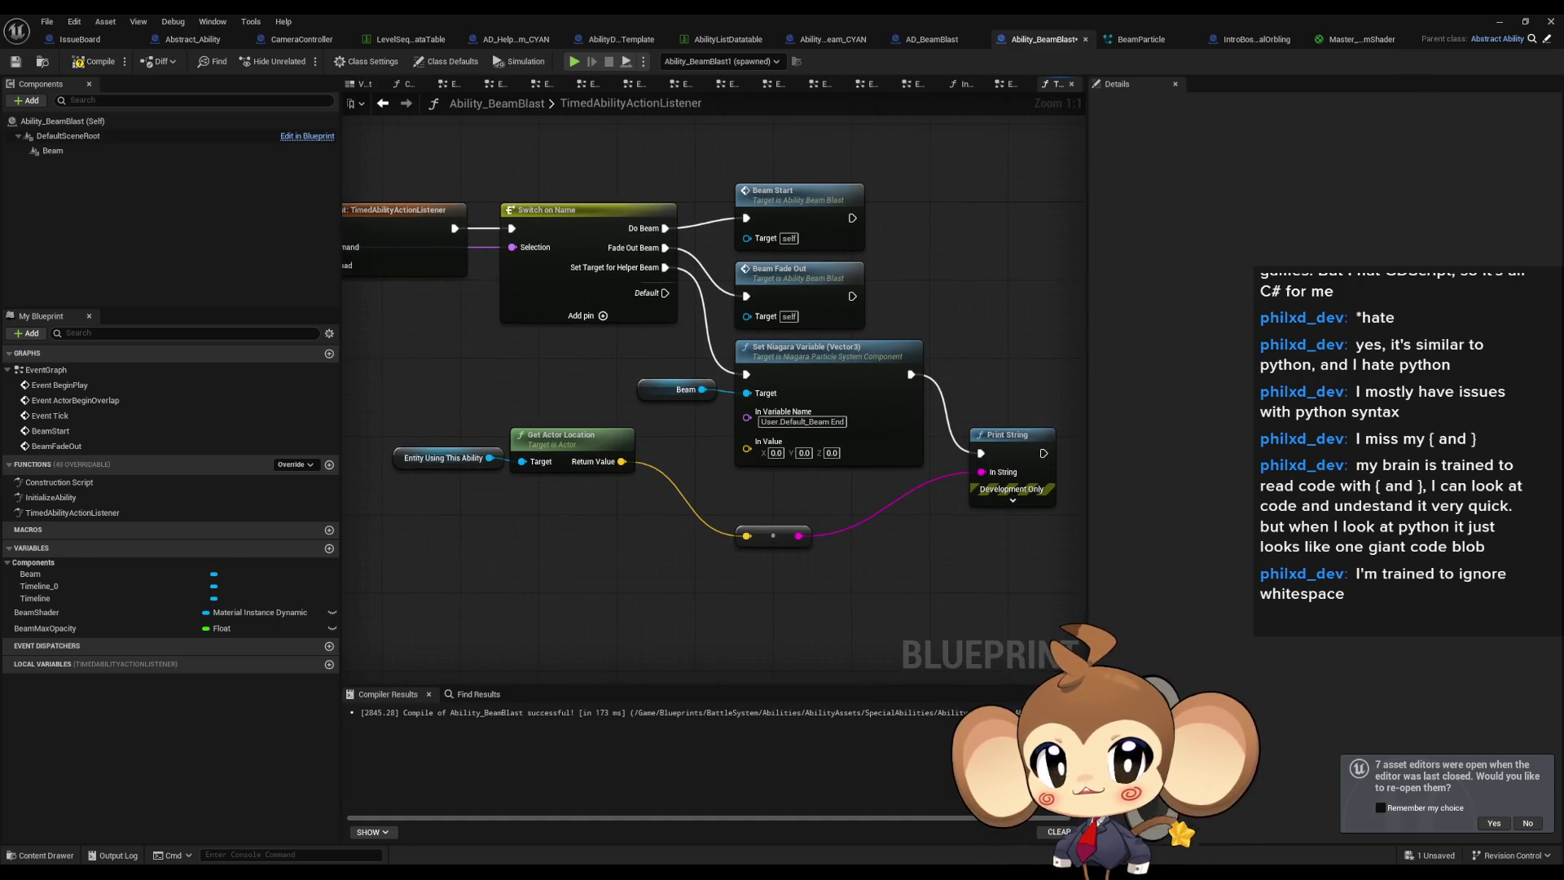
click(1508, 29)
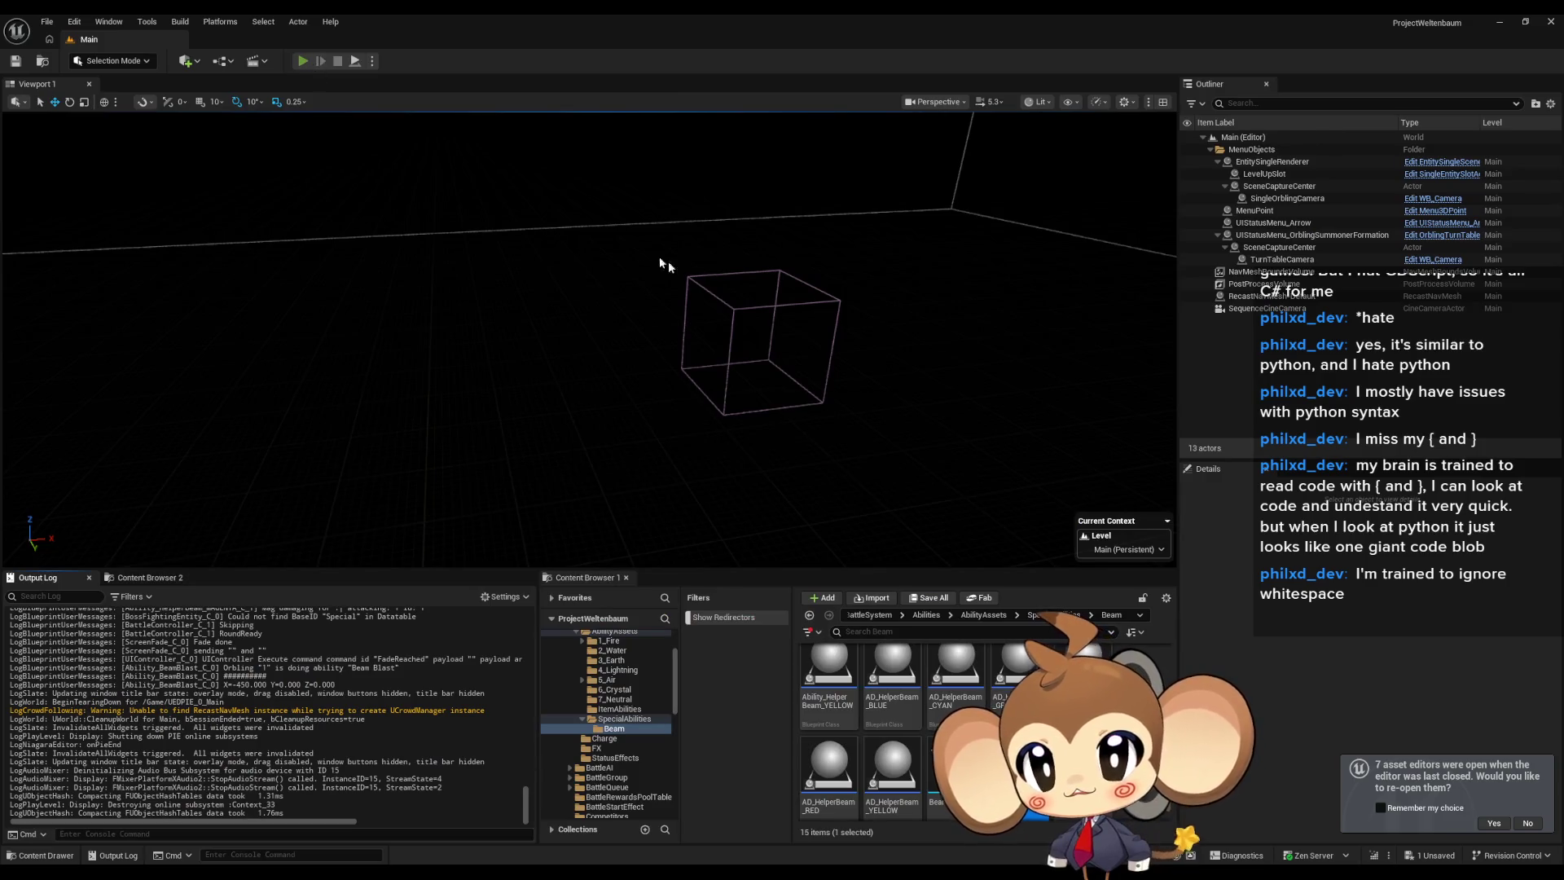
key(alt+p)
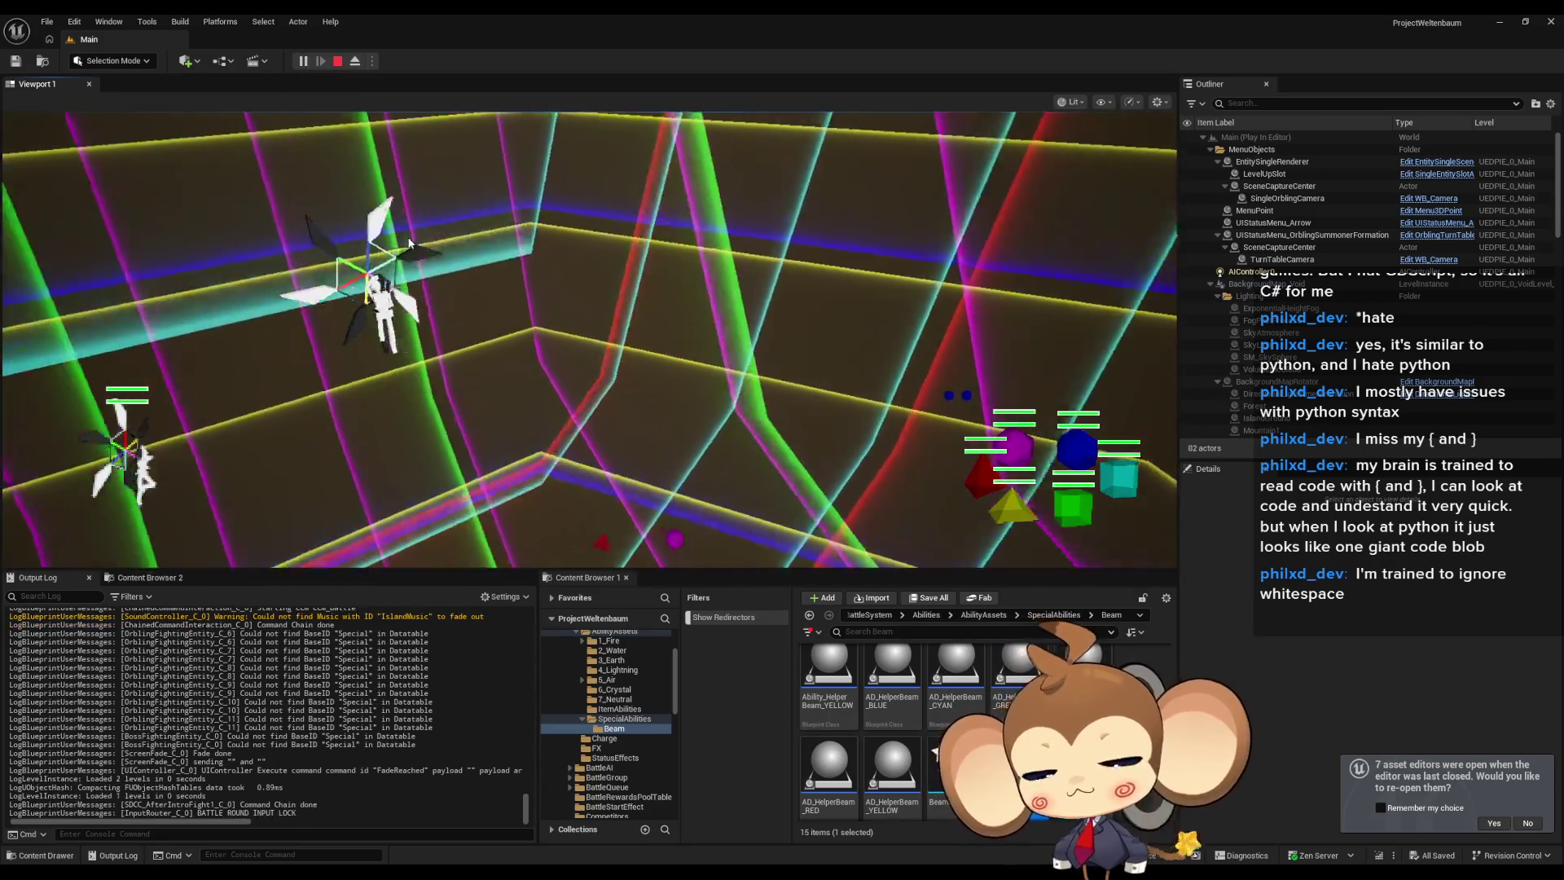
Watch Beam Blast fire full-screen, pause once the beam appears, then stop the play session.
key(F11)
key(F11)
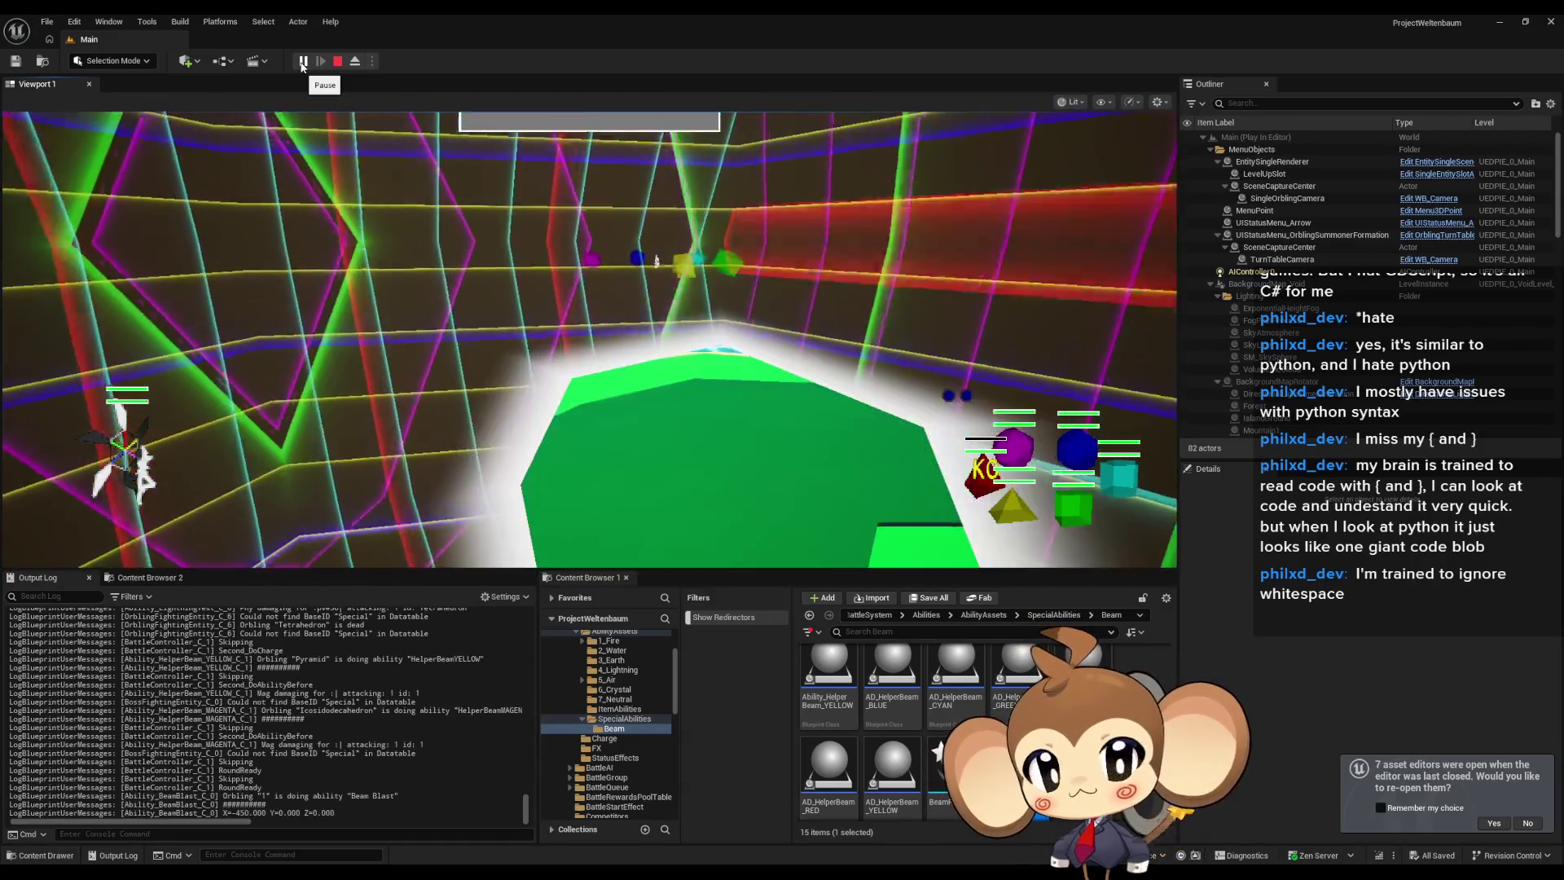
click(302, 62)
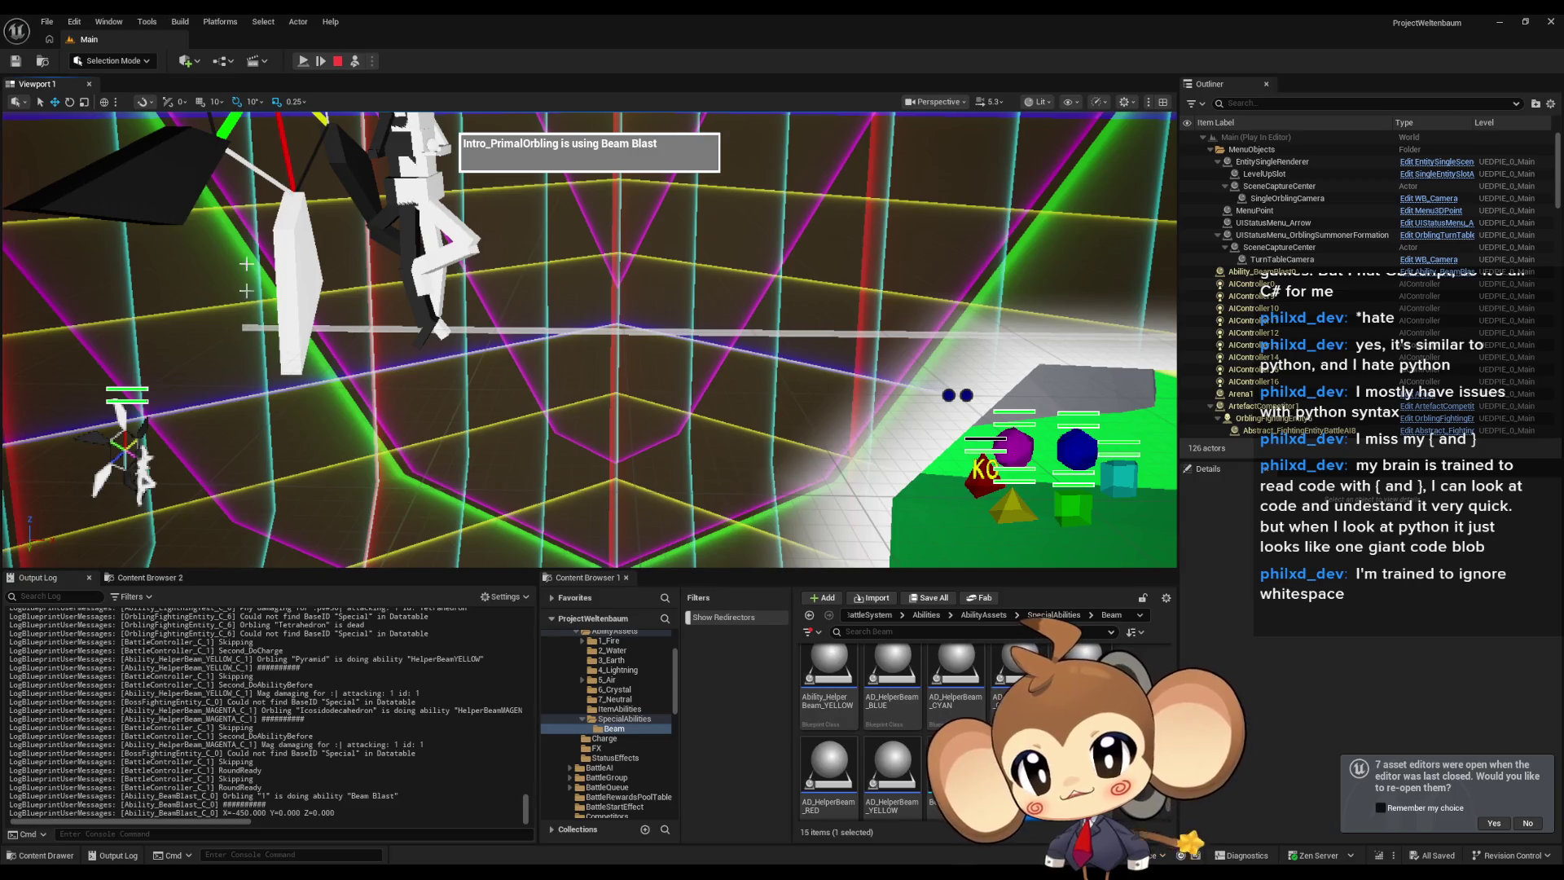
click(338, 63)
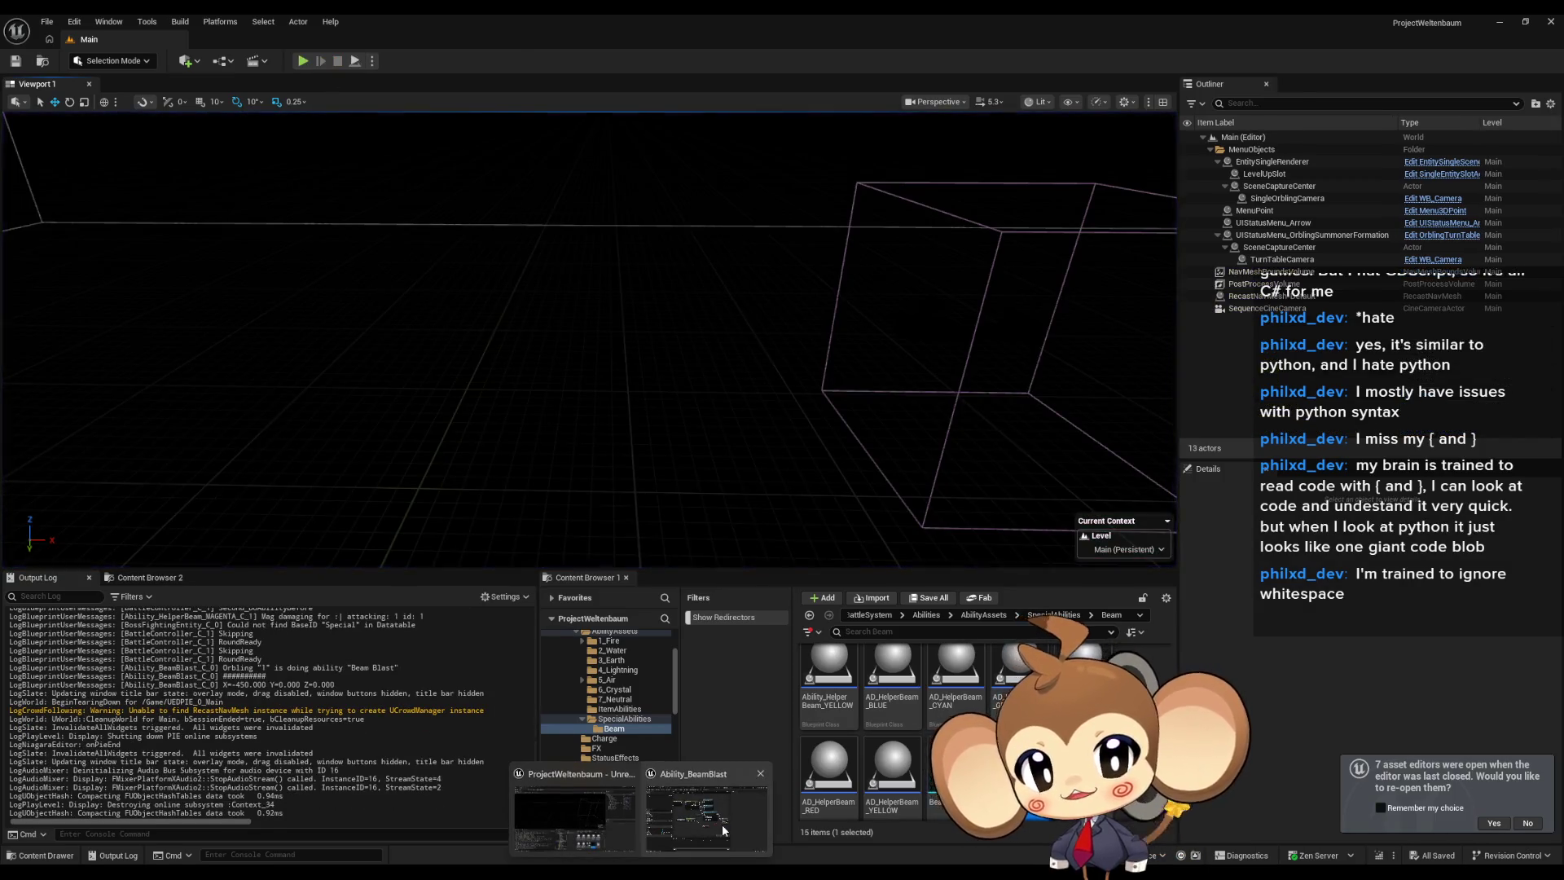
Wire Get Actor Location's Return Value into the Default_Beam End In Value, then select BeamParticle's CompletelyEmpty emitter.
click(721, 823)
drag(620, 462, 746, 441)
click(1134, 39)
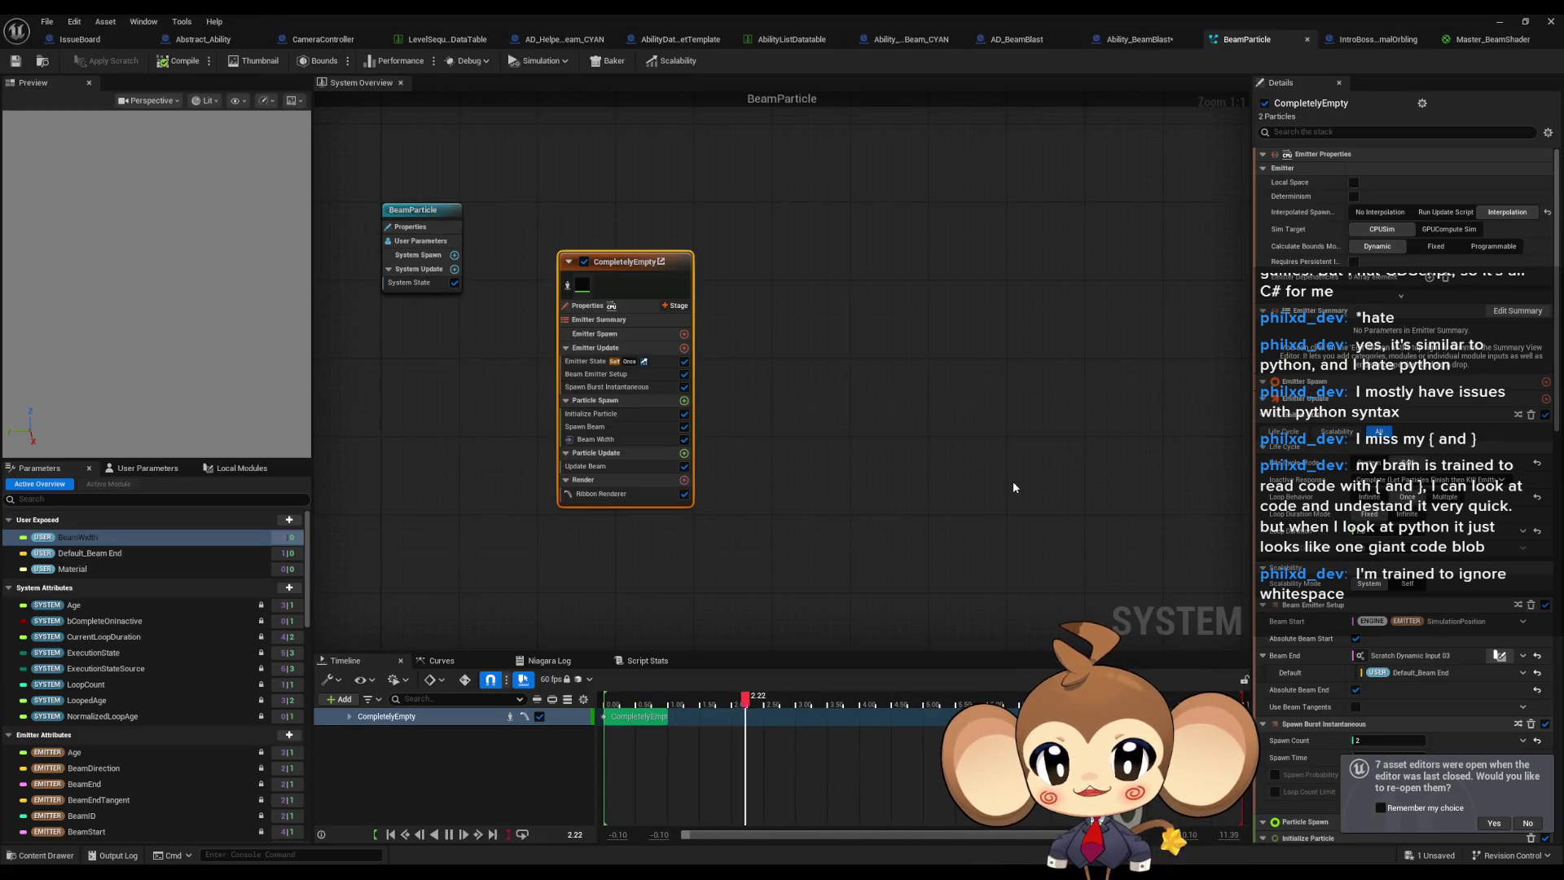
click(1013, 485)
click(688, 387)
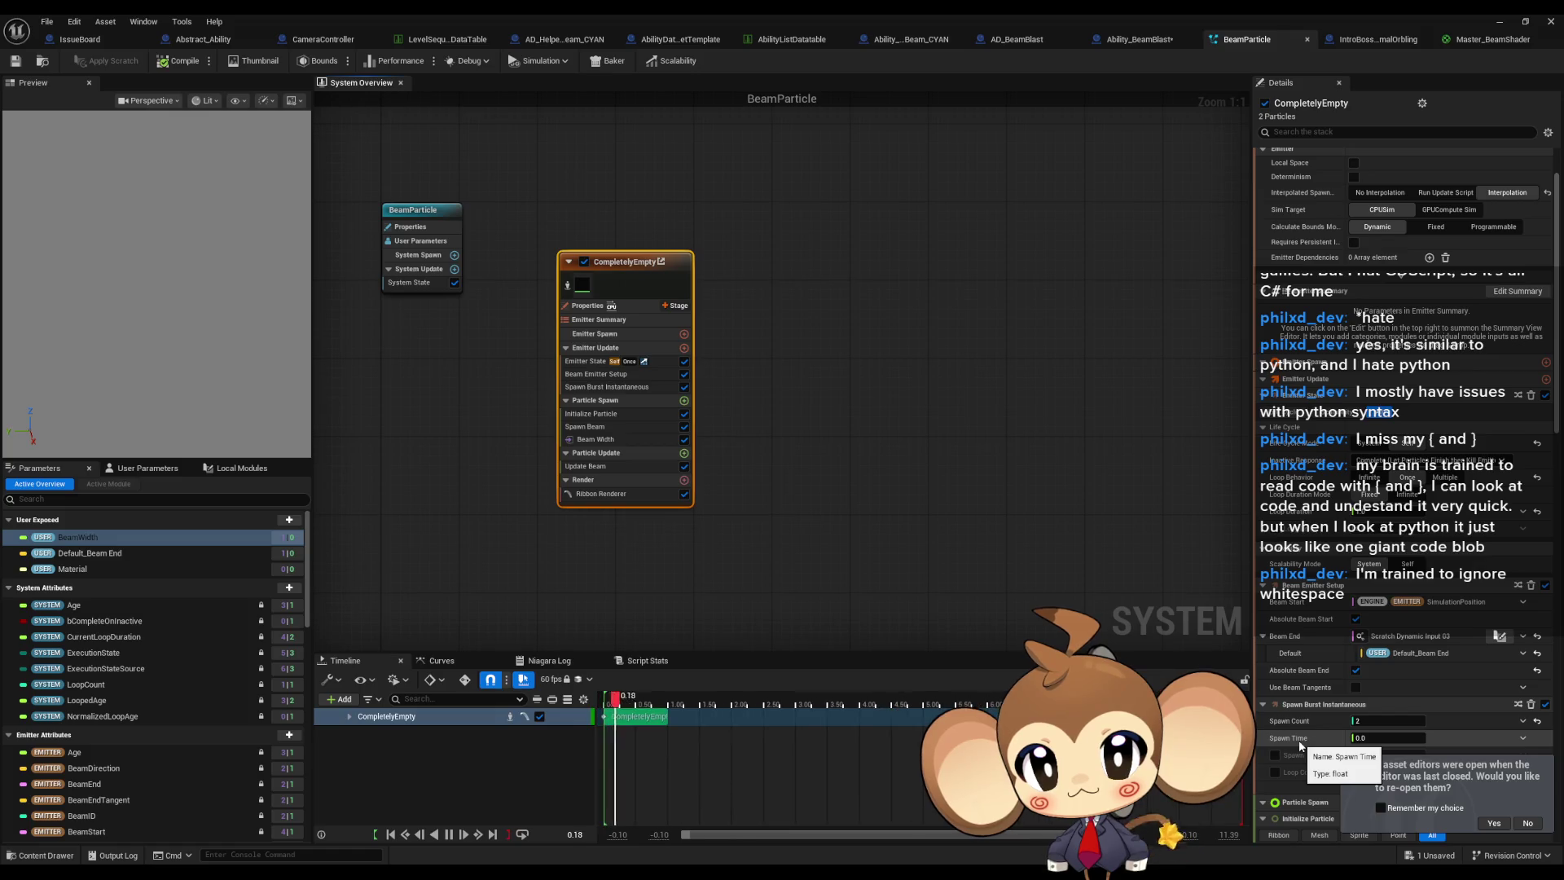
Turn off Absolute Beam End and start a new Main level play test.
click(1356, 671)
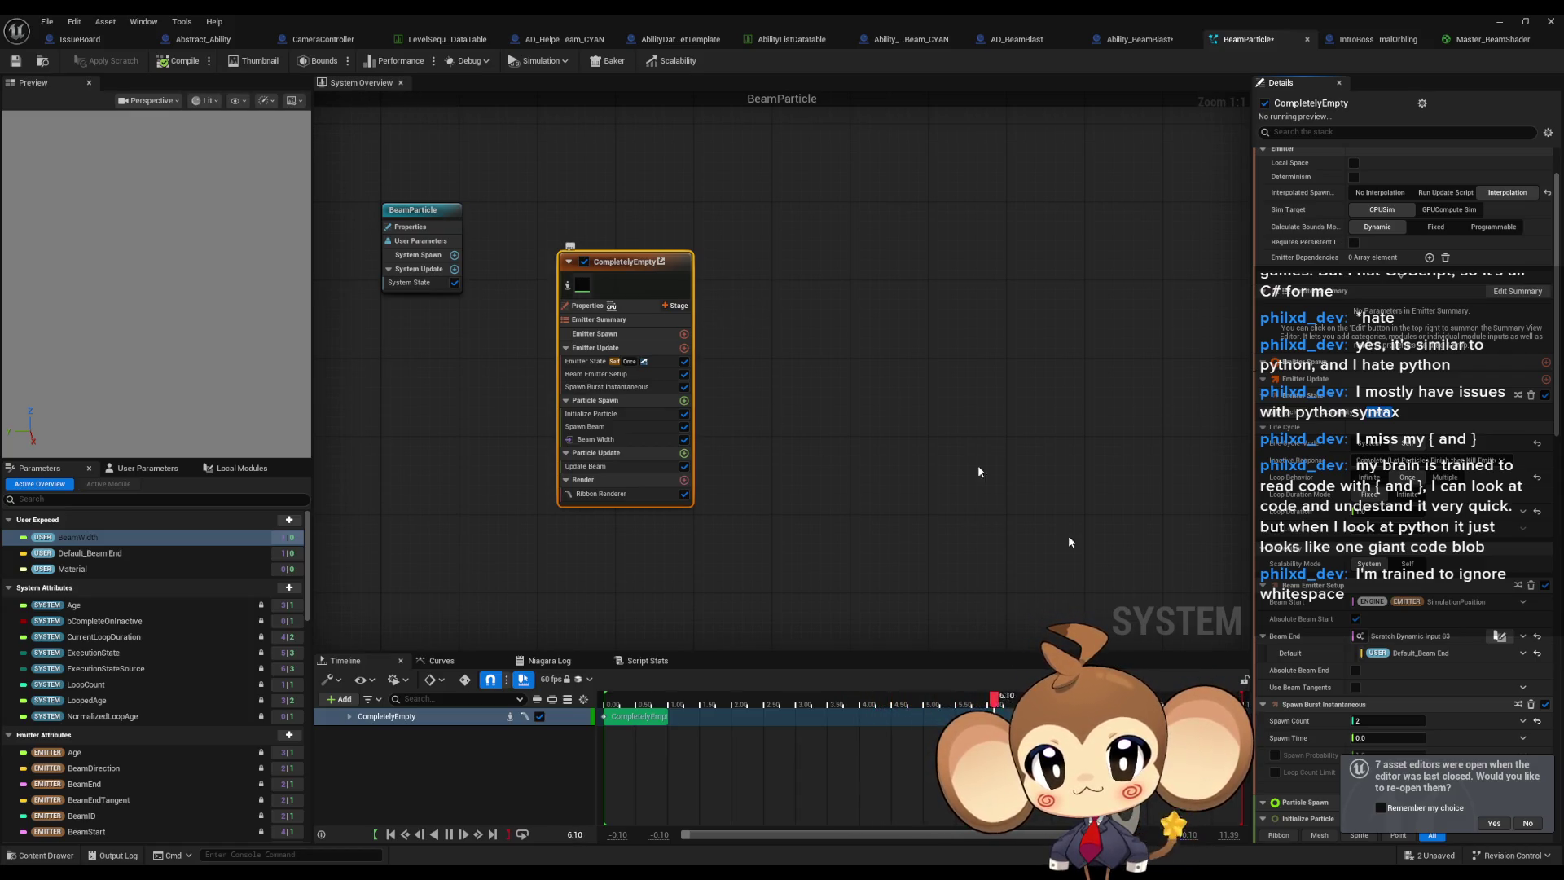
click(1495, 26)
key(alt+p)
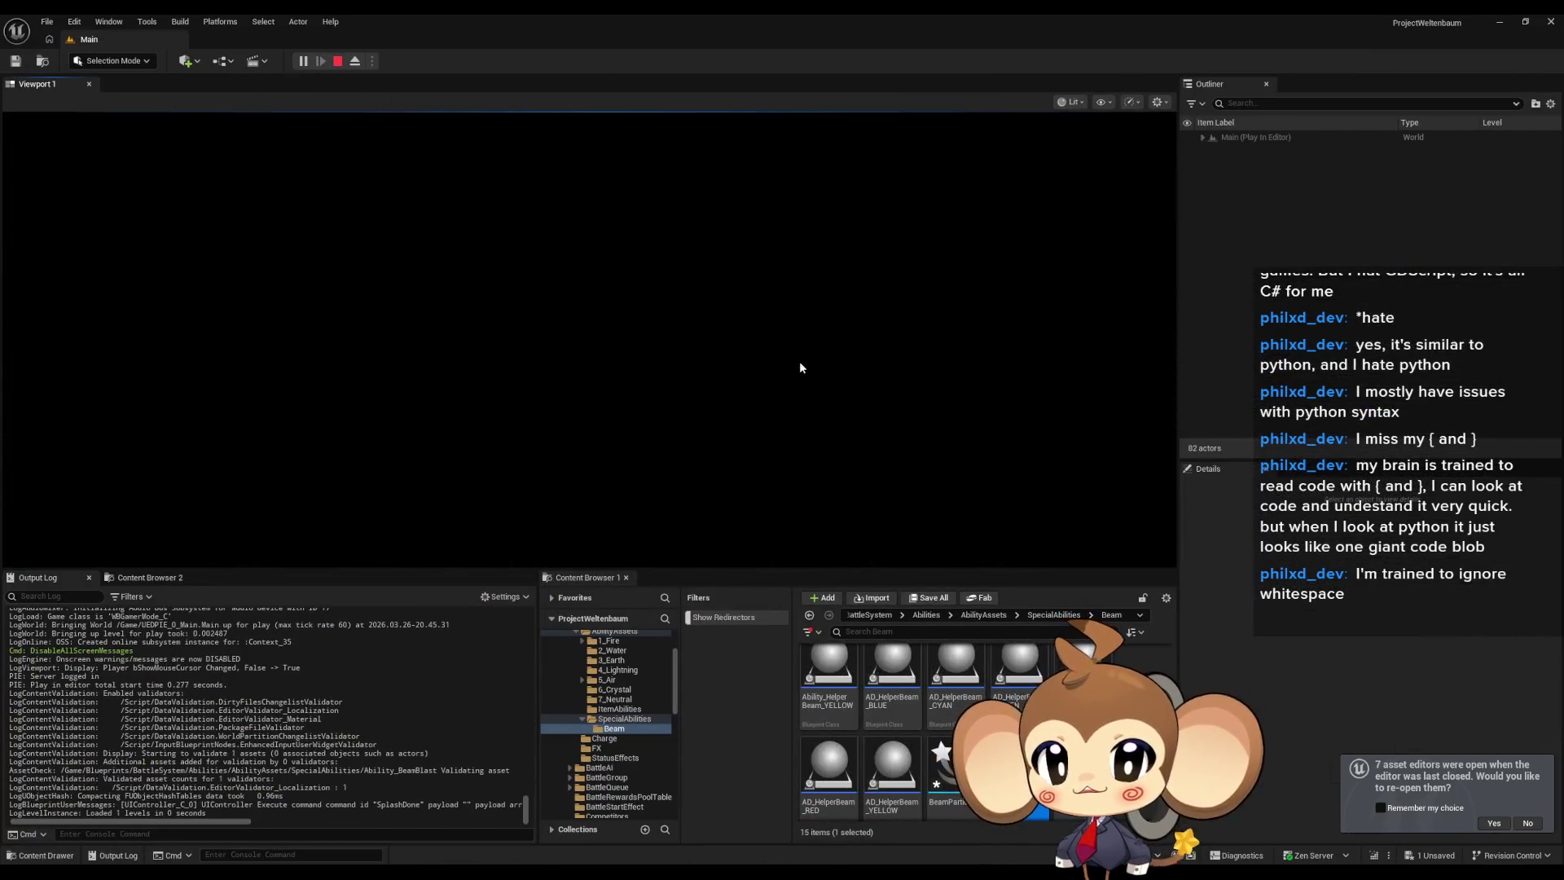